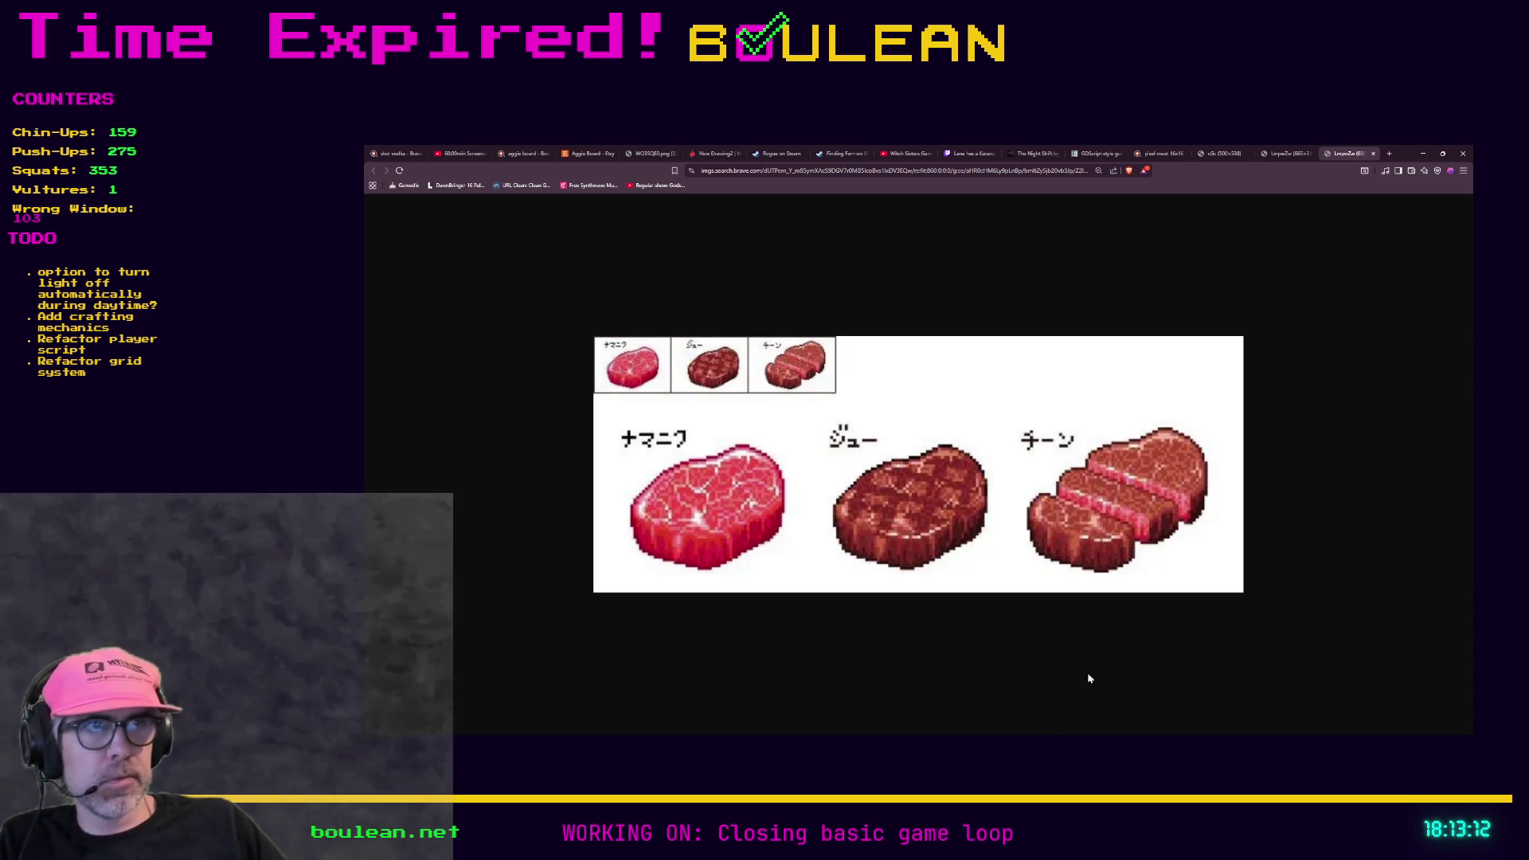
Step: Minimize the steak reference window, return to the Godot editor, and save to run the game
{"action": "left_click", "coordinate": [1423, 153]}
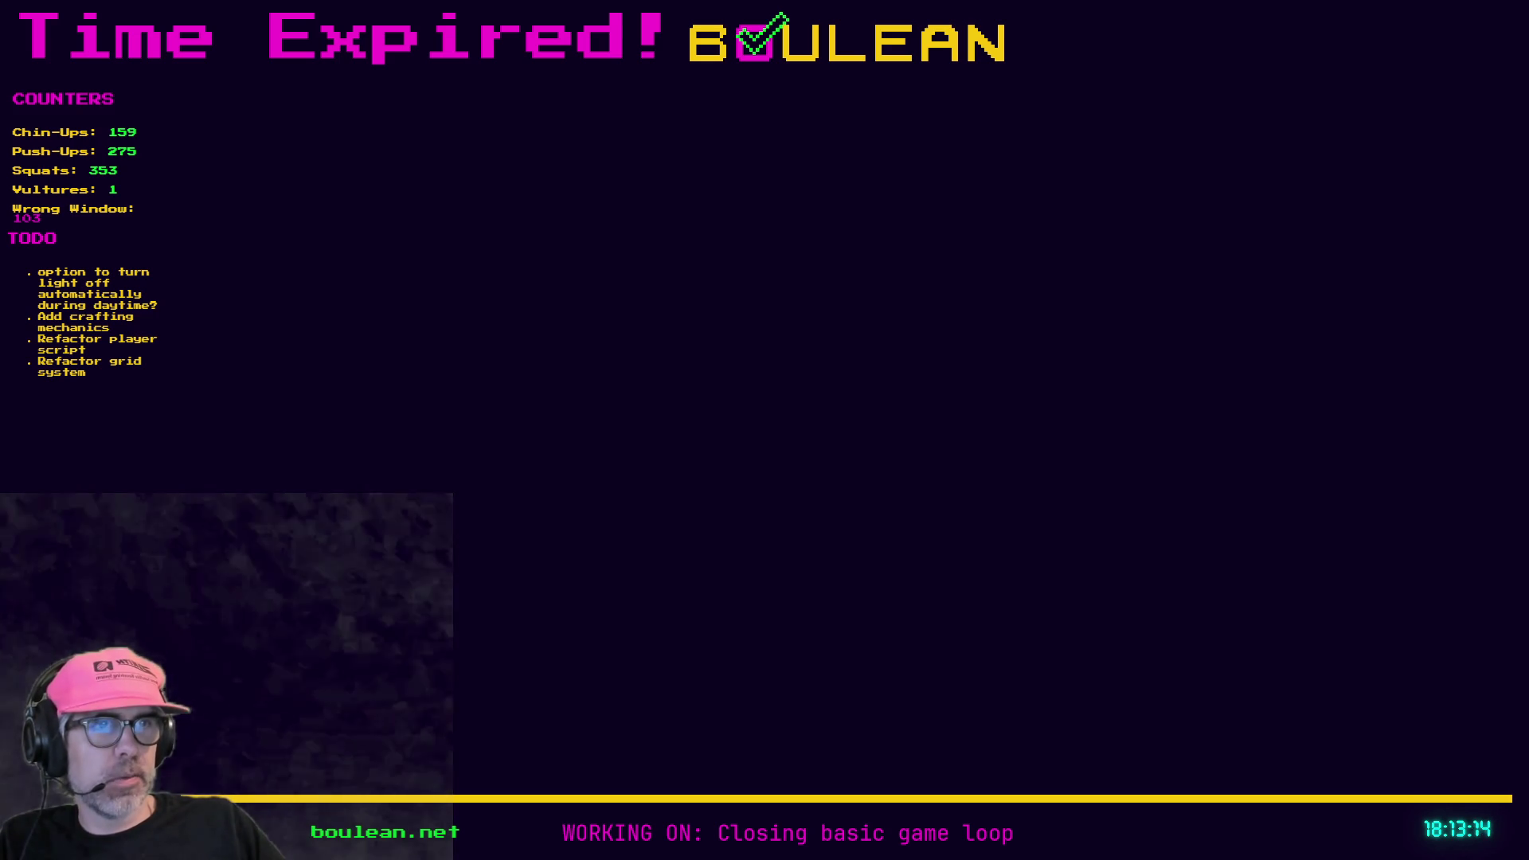
{"action": "key", "text": "alt+Tab"}
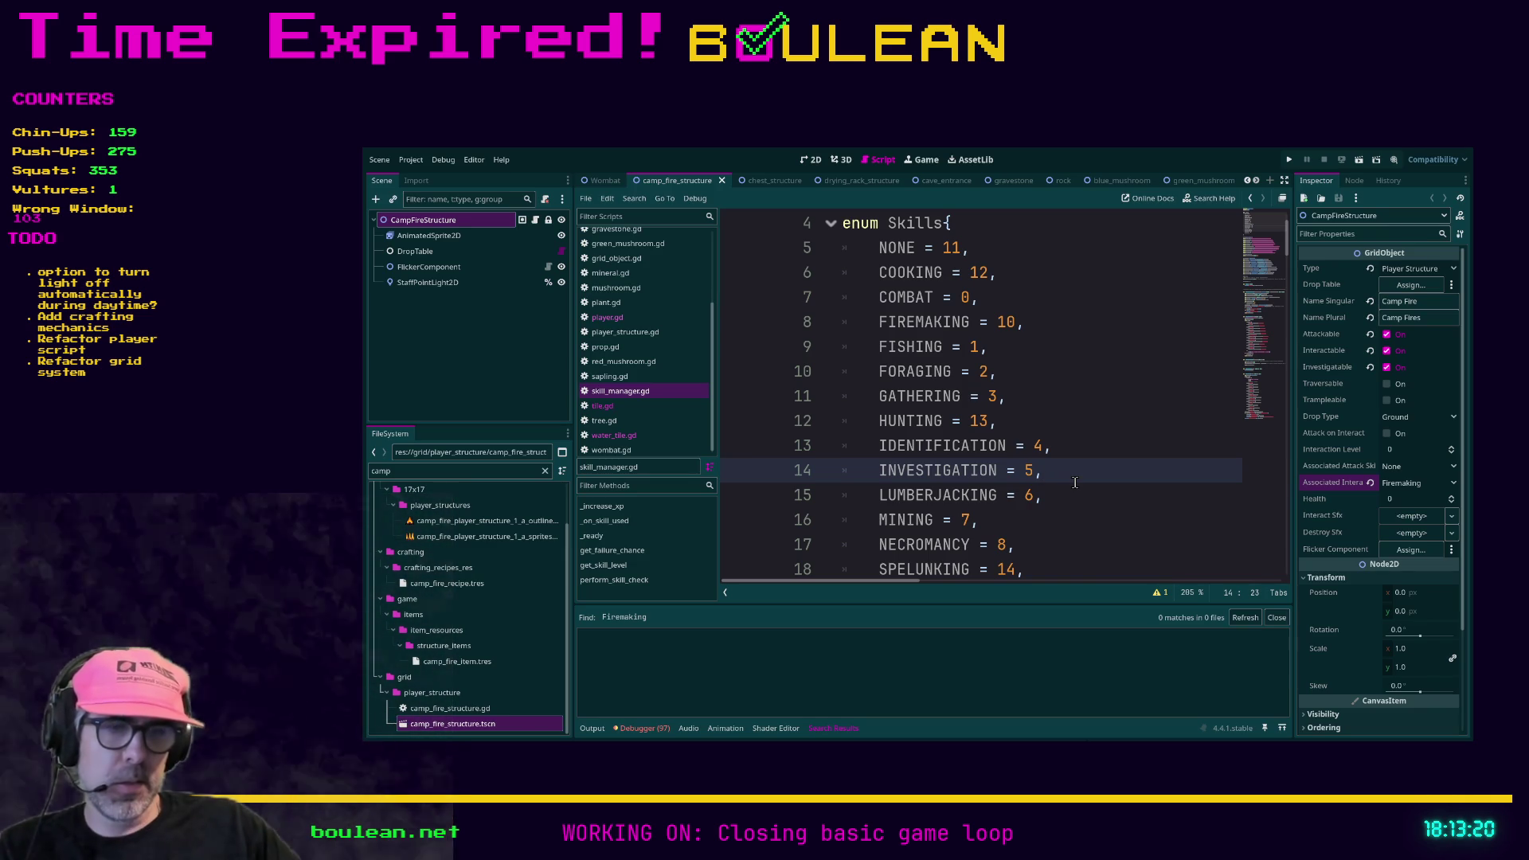
{"action": "key", "text": "ctrl+s"}
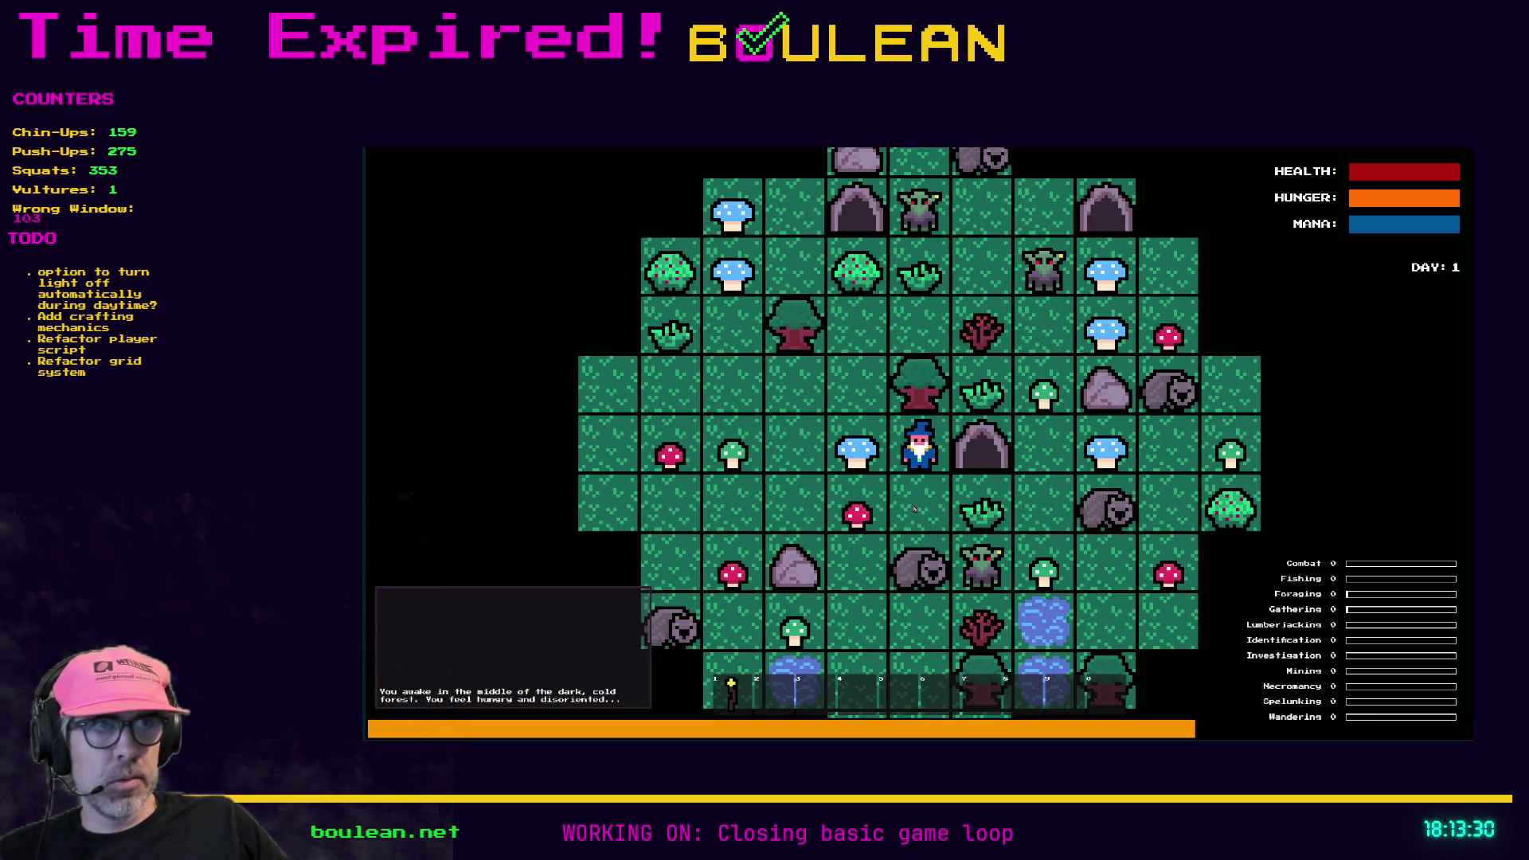
Step: Move the wizard down one tile so night falls, stop the game, and switch back to the browser
{"action": "key", "text": "Down"}
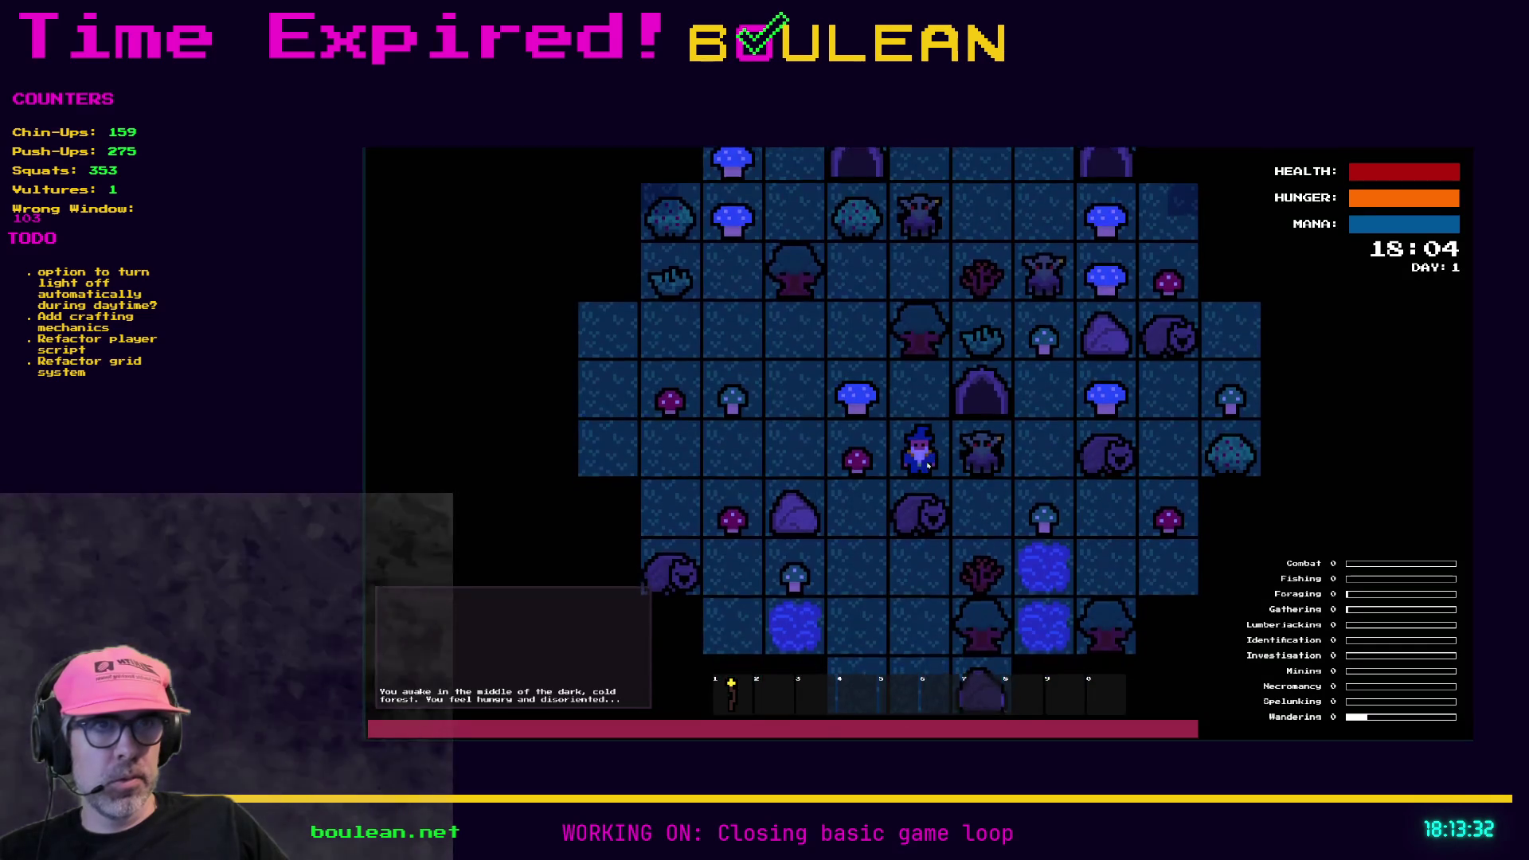
{"action": "scroll", "coordinate": [923, 473], "scroll_direction": "up", "scroll_amount": 1}
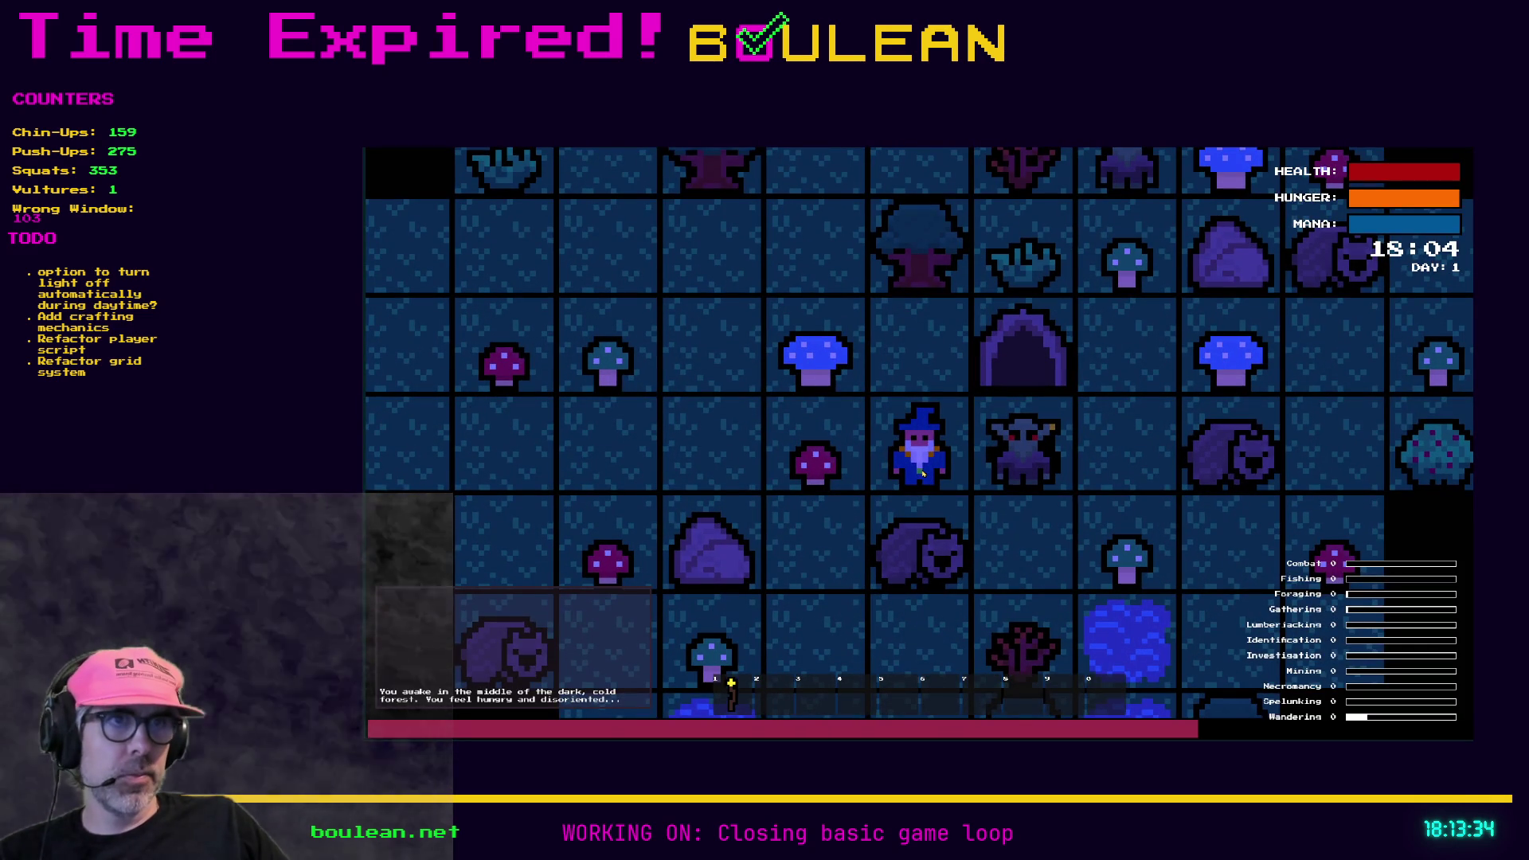
{"action": "key", "text": "F8"}
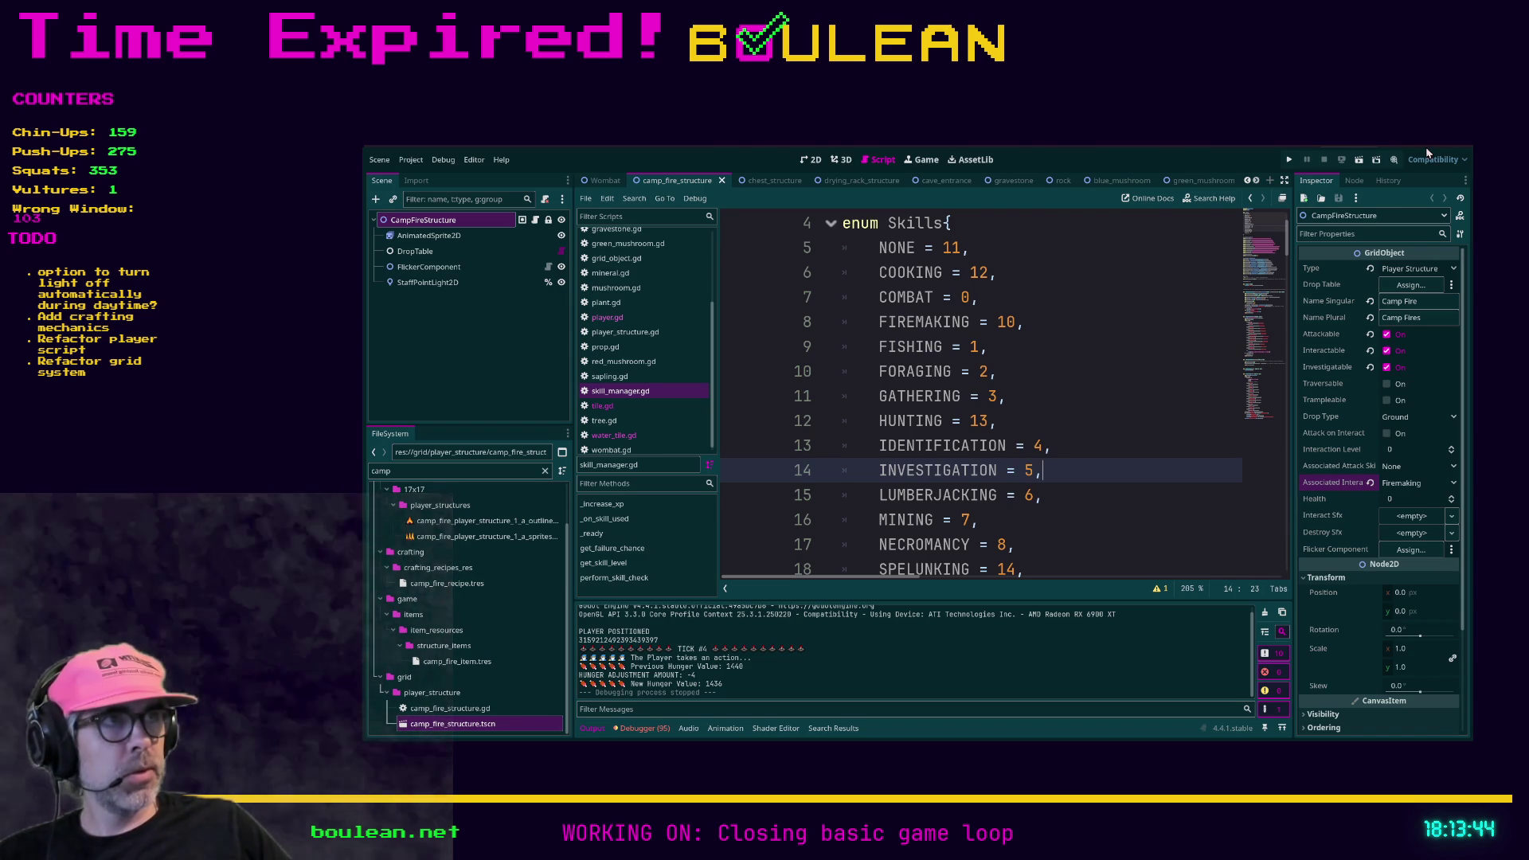
{"action": "key", "text": "alt+Tab"}
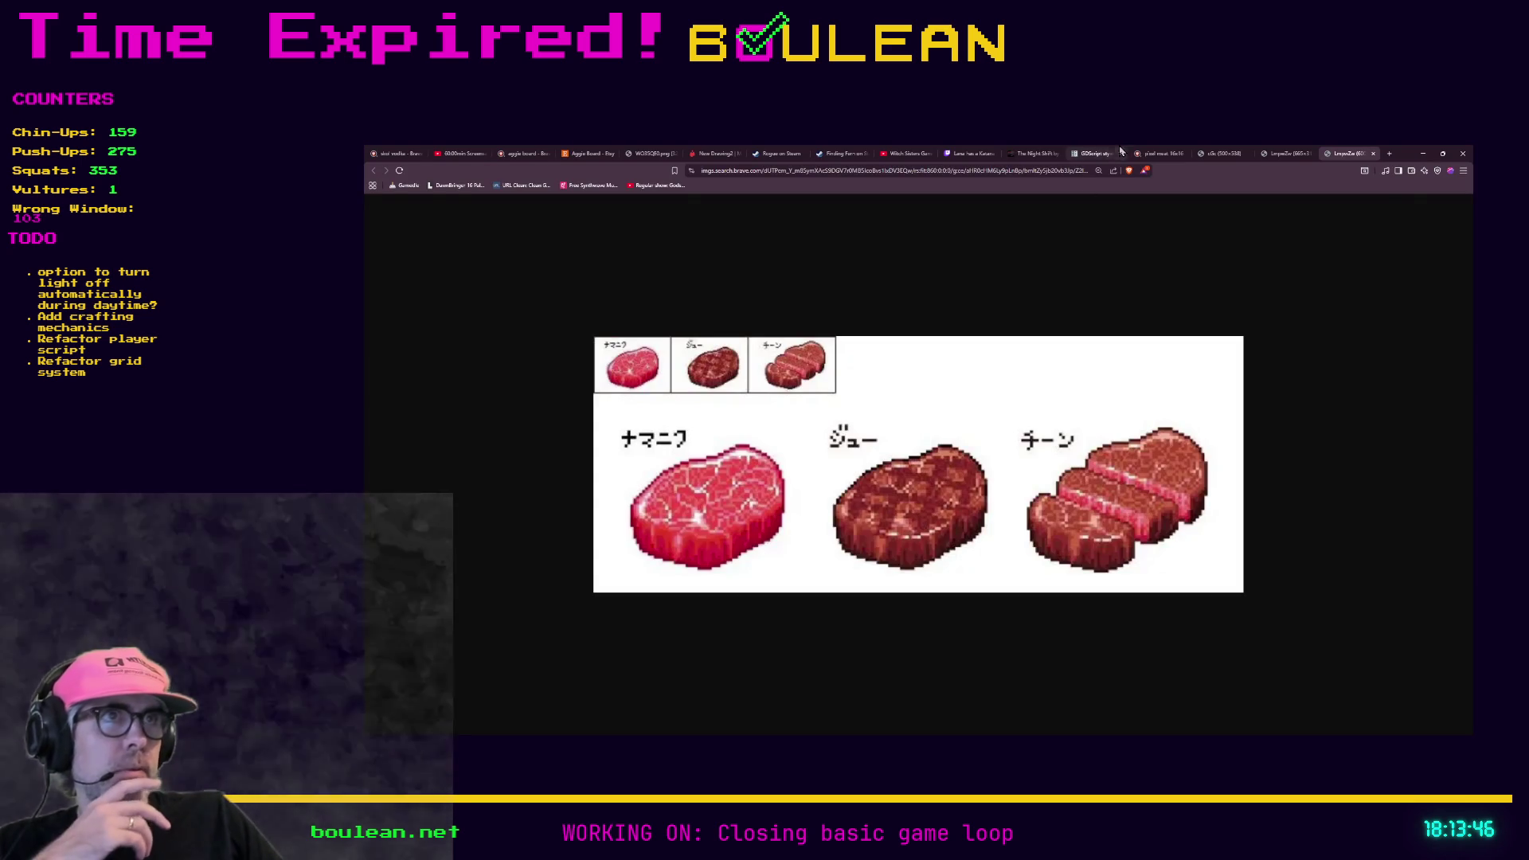
Step: Compare the food icons, meat icons and three-steak references, then switch to Aseprite
{"action": "left_click", "coordinate": [1218, 159]}
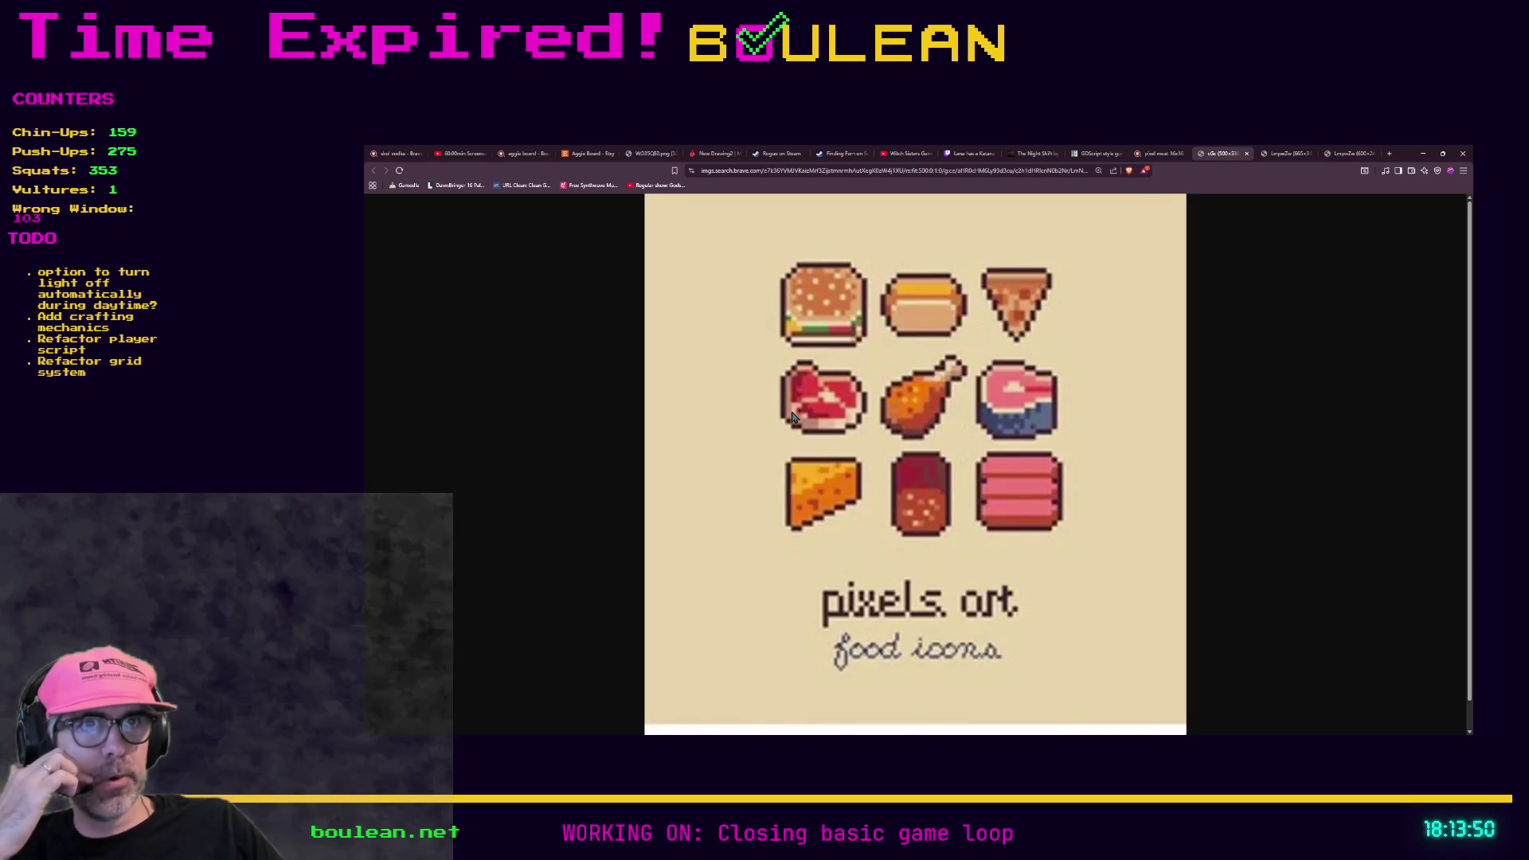
{"action": "left_click", "coordinate": [1278, 157]}
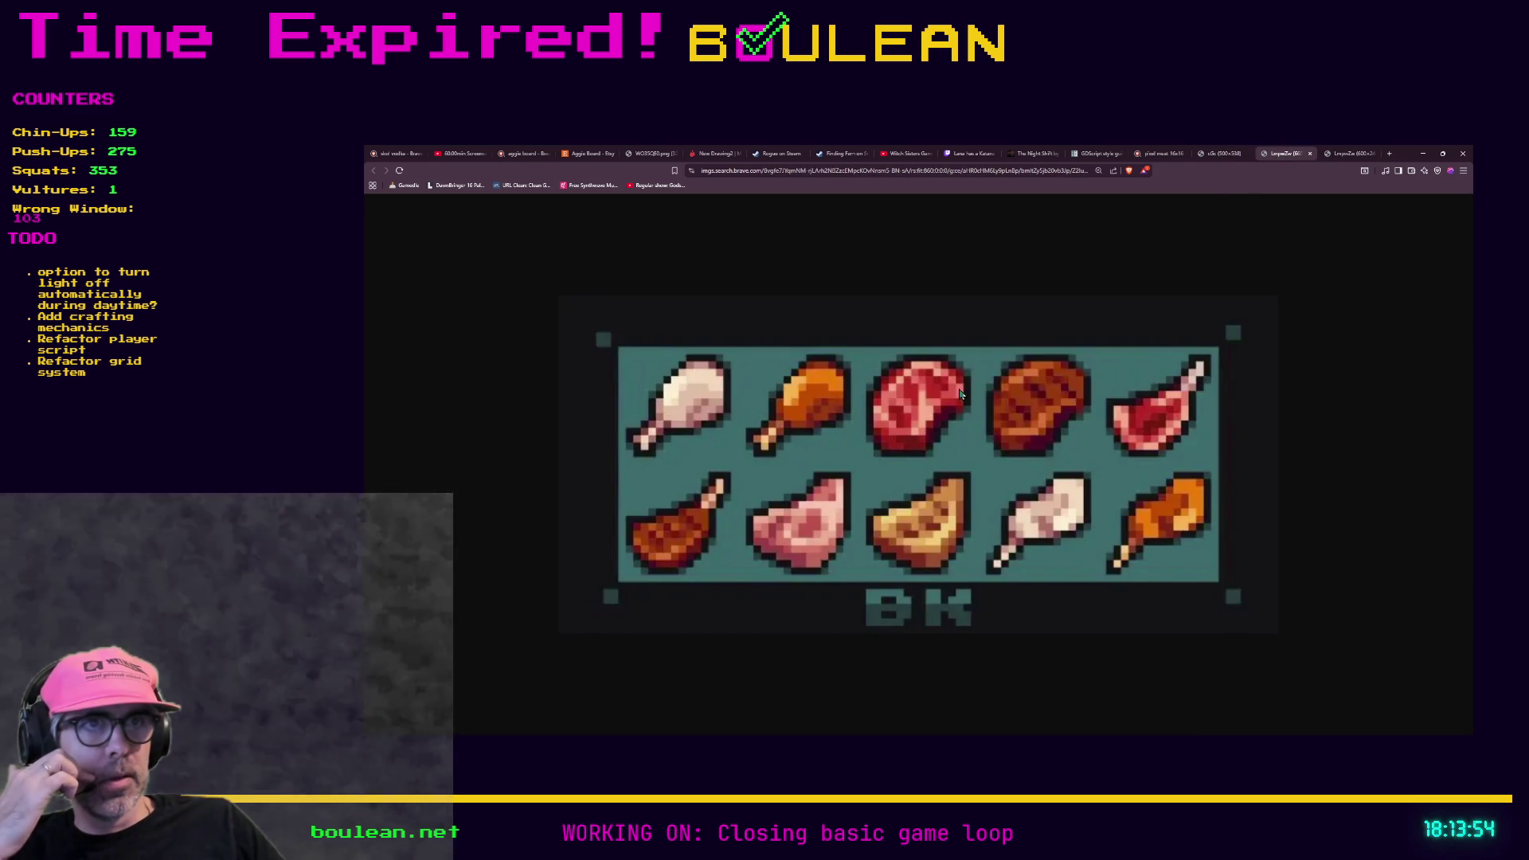
{"action": "left_click", "coordinate": [1338, 156]}
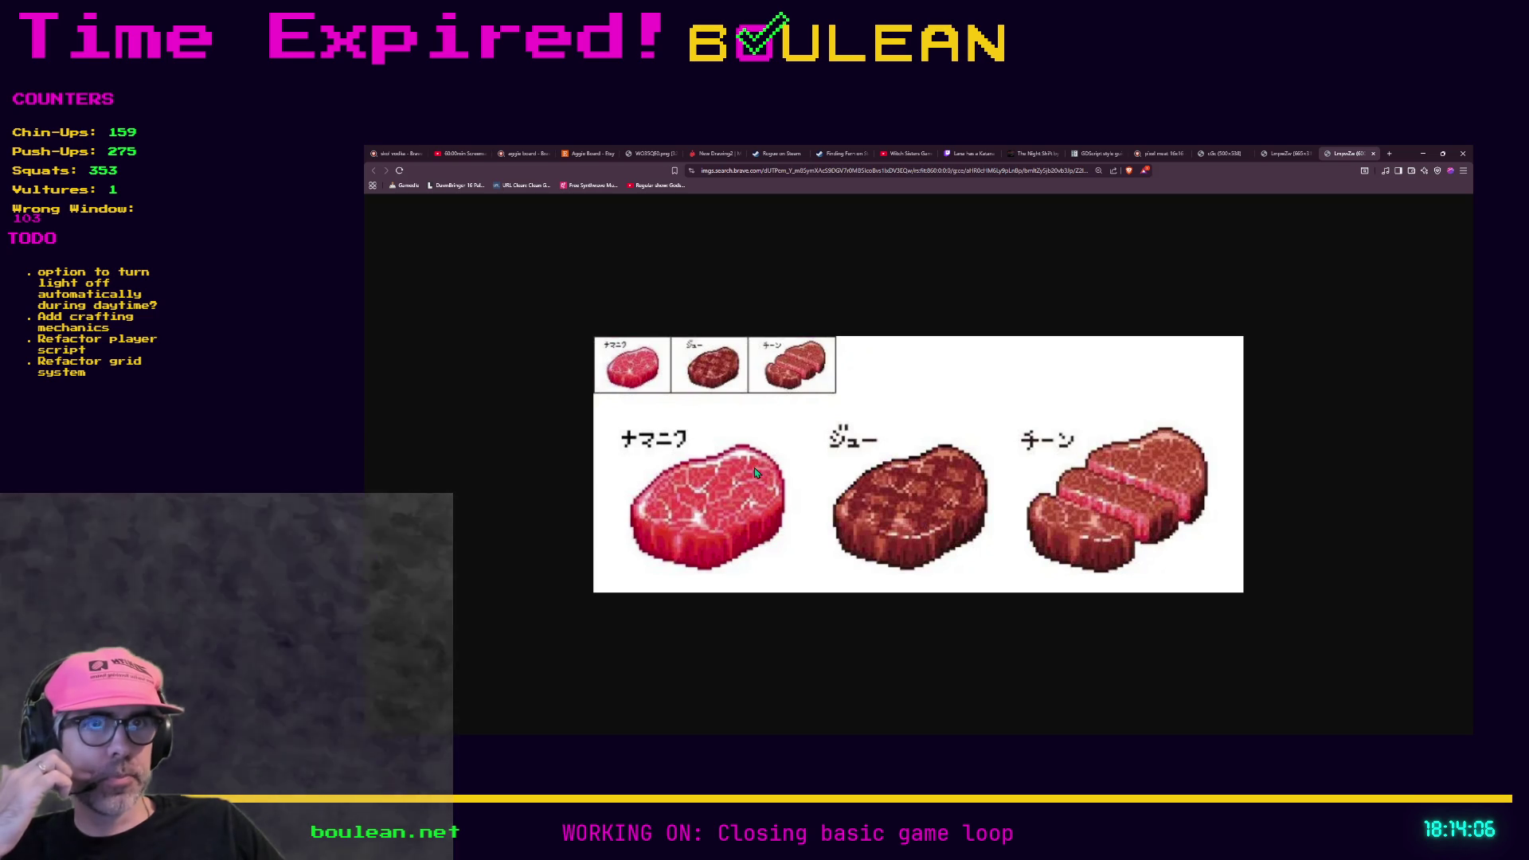
{"action": "left_click", "coordinate": [1284, 154]}
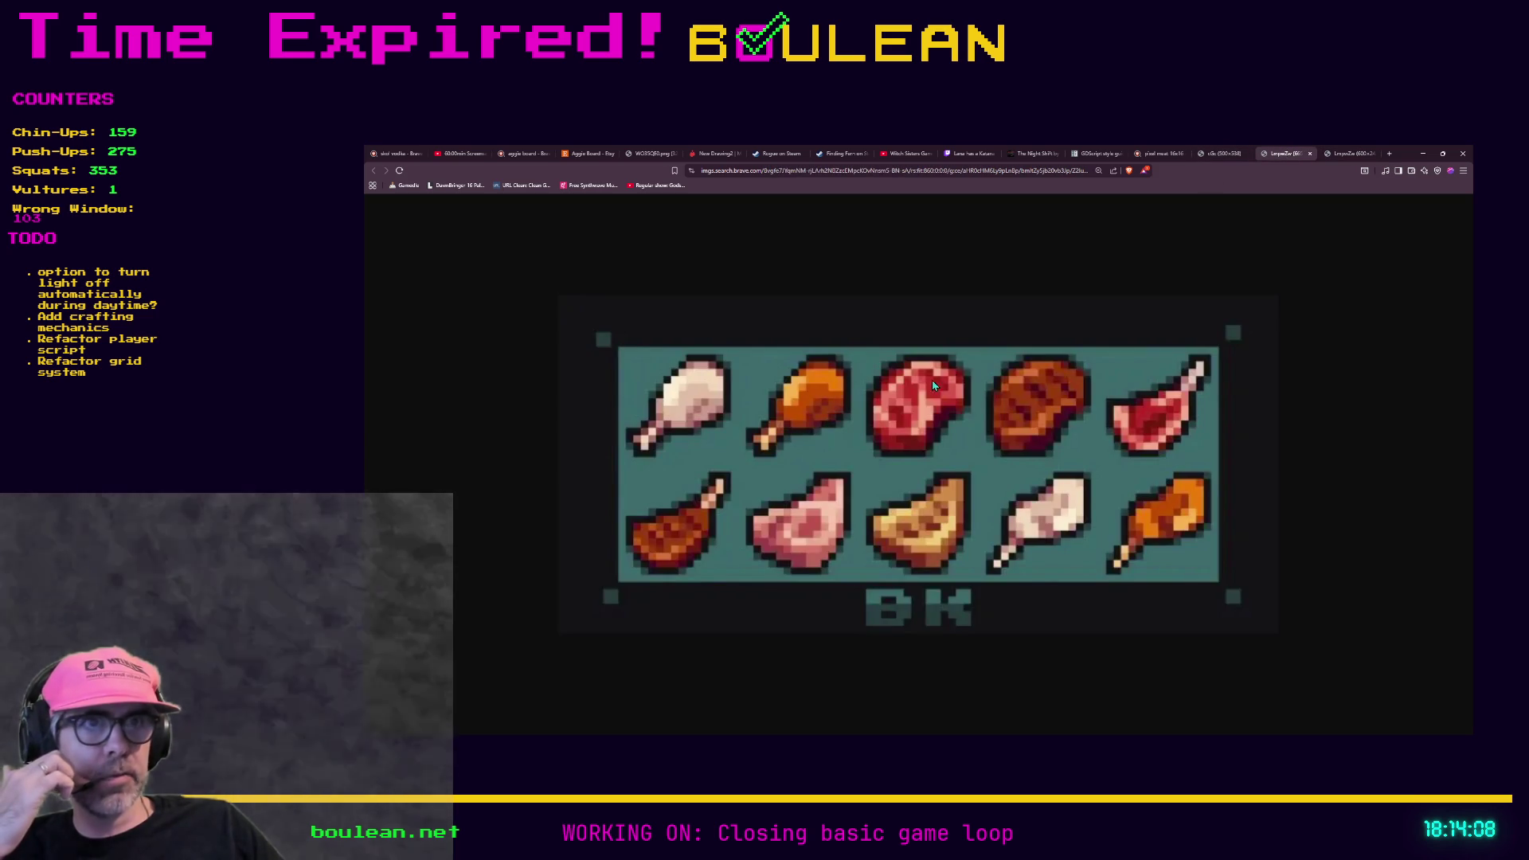
{"action": "left_click", "coordinate": [1215, 157]}
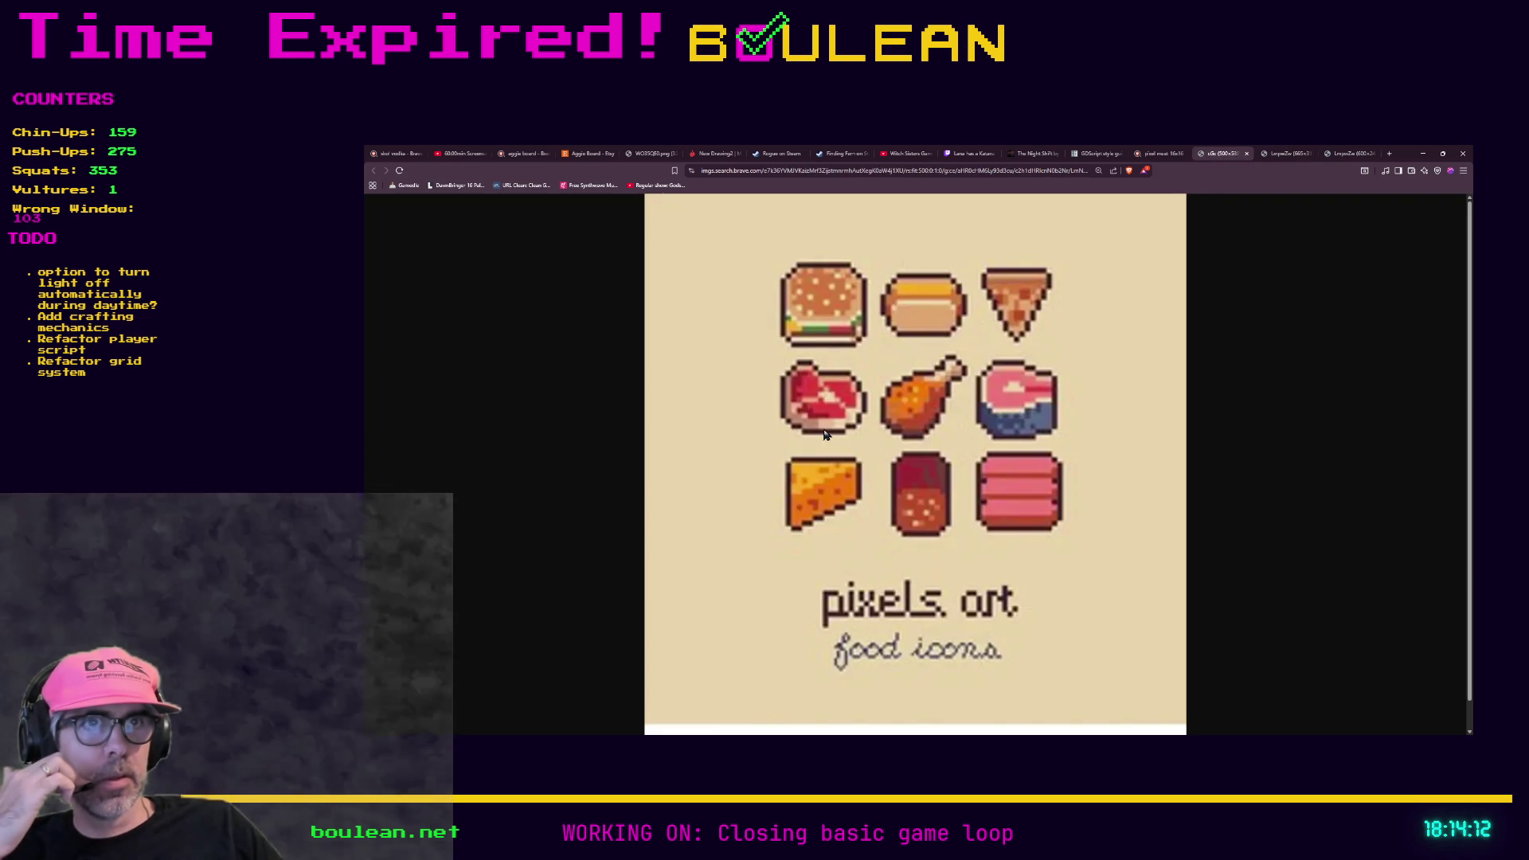
{"action": "key", "text": "ctrl+Tab"}
{"action": "key", "text": "ctrl+Tab"}
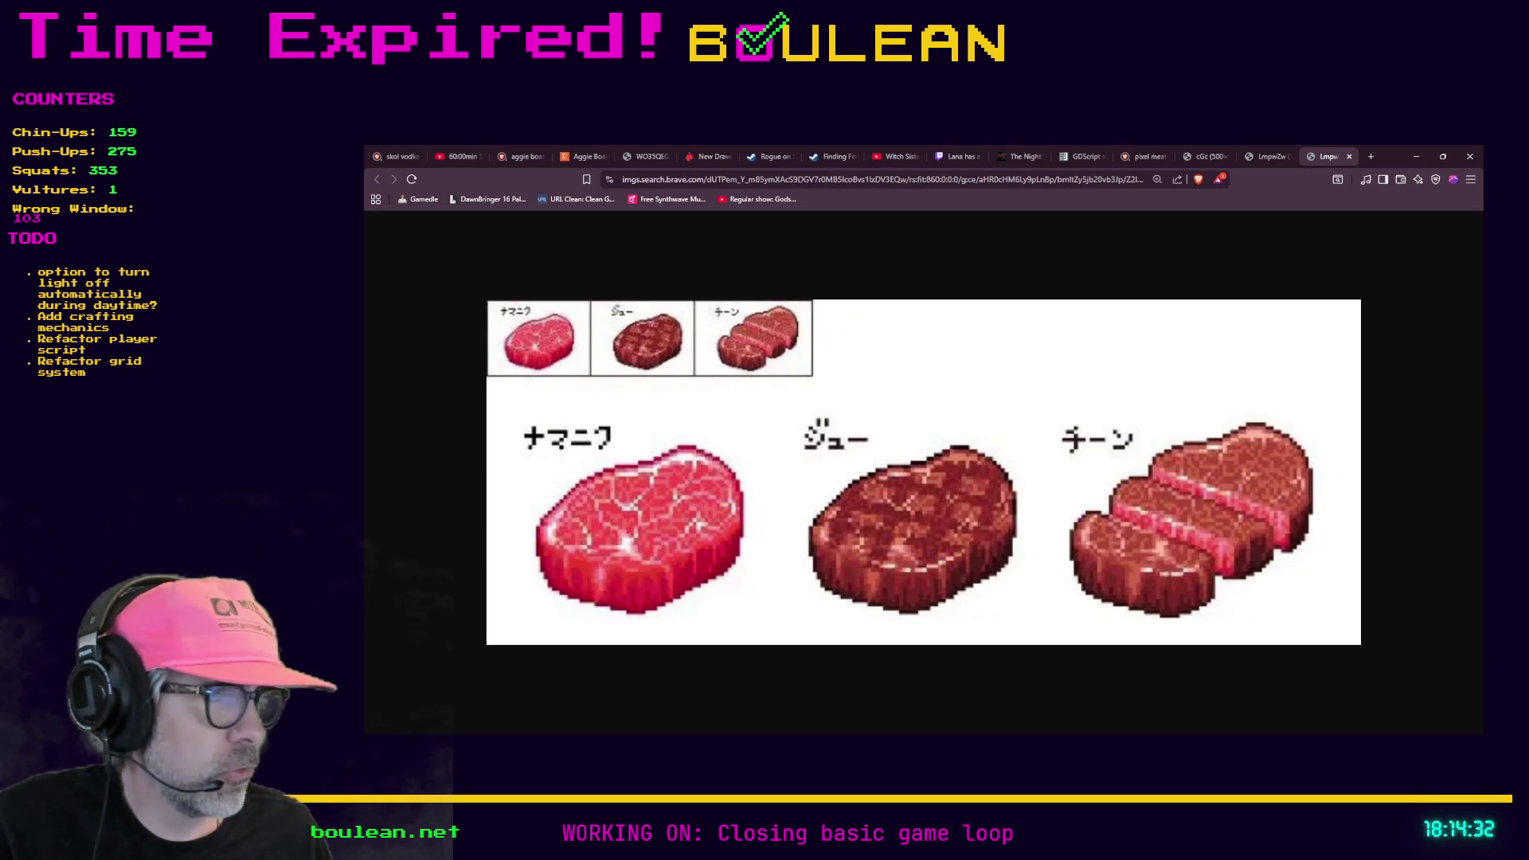
{"action": "key", "text": "alt+Tab"}
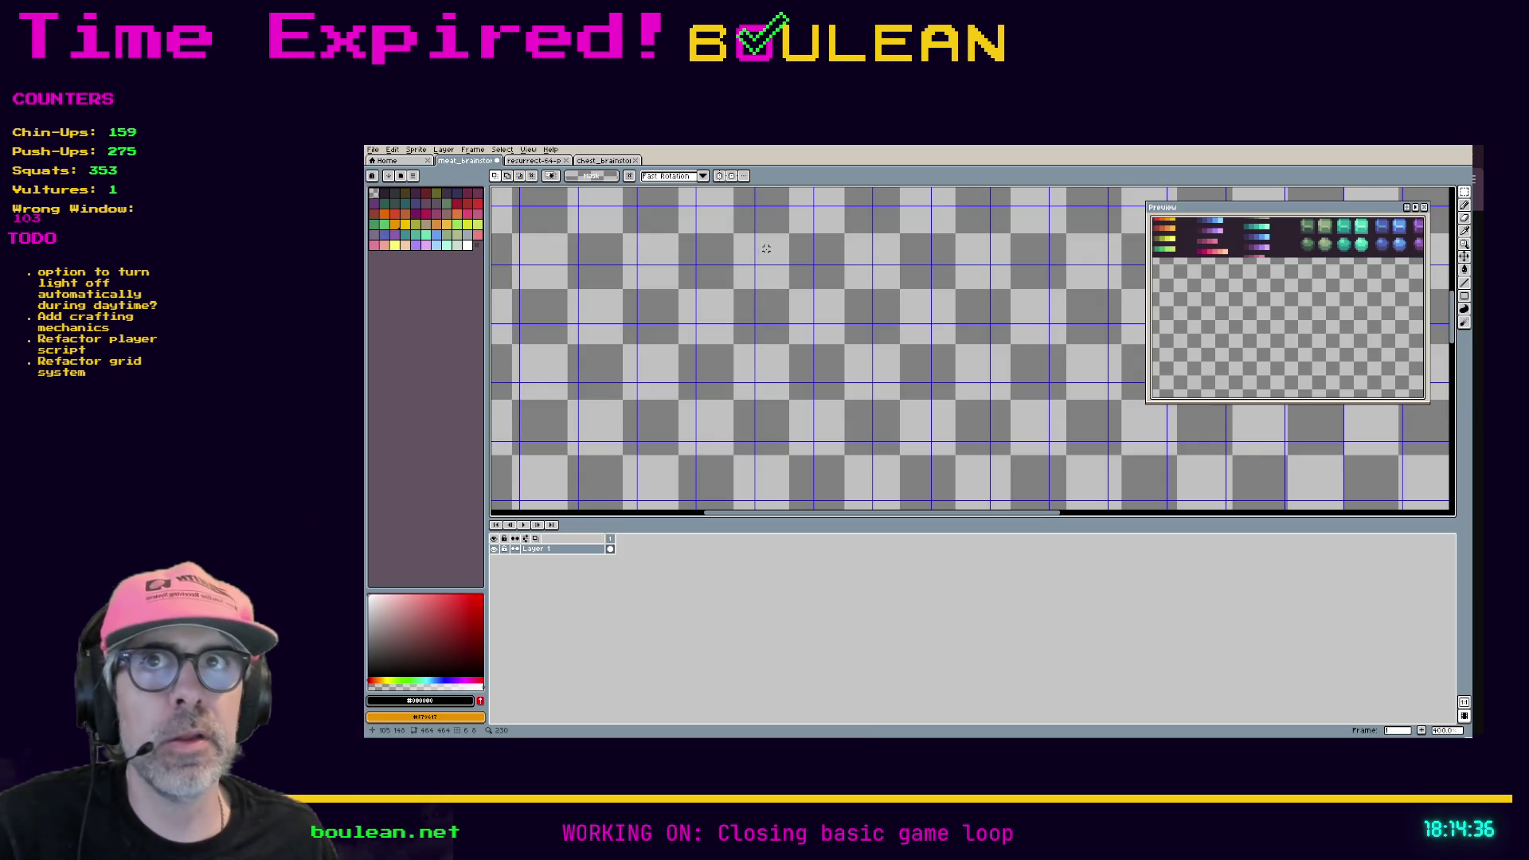
Step: Zoom and pan the canvas to bring the palette swatch rows into view
{"action": "scroll", "coordinate": [763, 276], "scroll_direction": "up", "scroll_amount": 2}
{"action": "key", "text": "space"}
{"action": "mouse_move", "coordinate": [778, 273]}
{"action": "left_mouse_down"}
{"action": "mouse_move", "coordinate": [864, 451]}
{"action": "mouse_move", "coordinate": [912, 471]}
{"action": "left_mouse_up"}
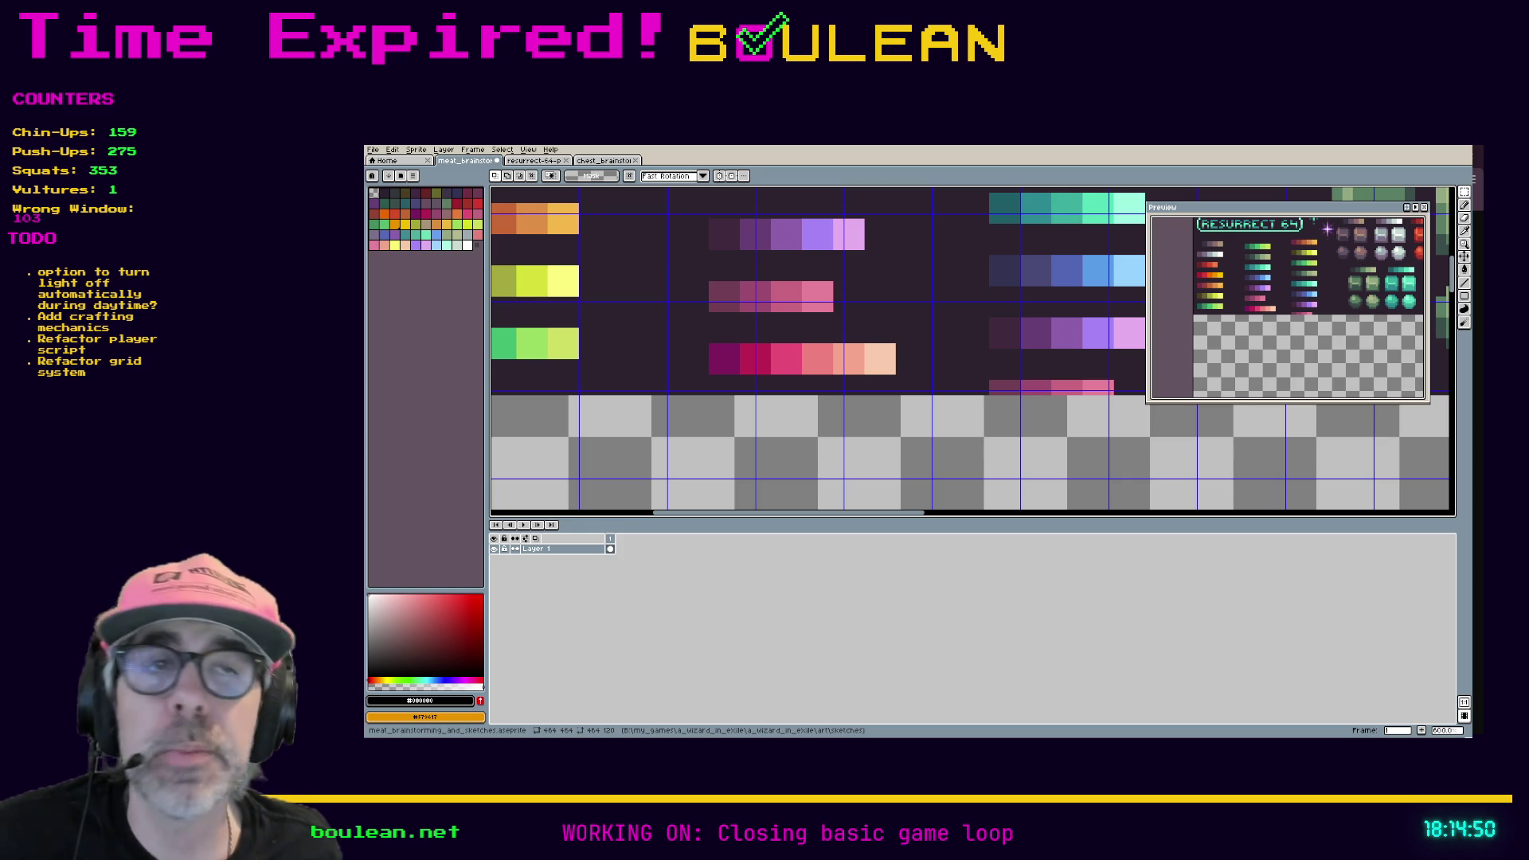
{"action": "scroll", "coordinate": [871, 439], "scroll_direction": "down", "scroll_amount": 1}
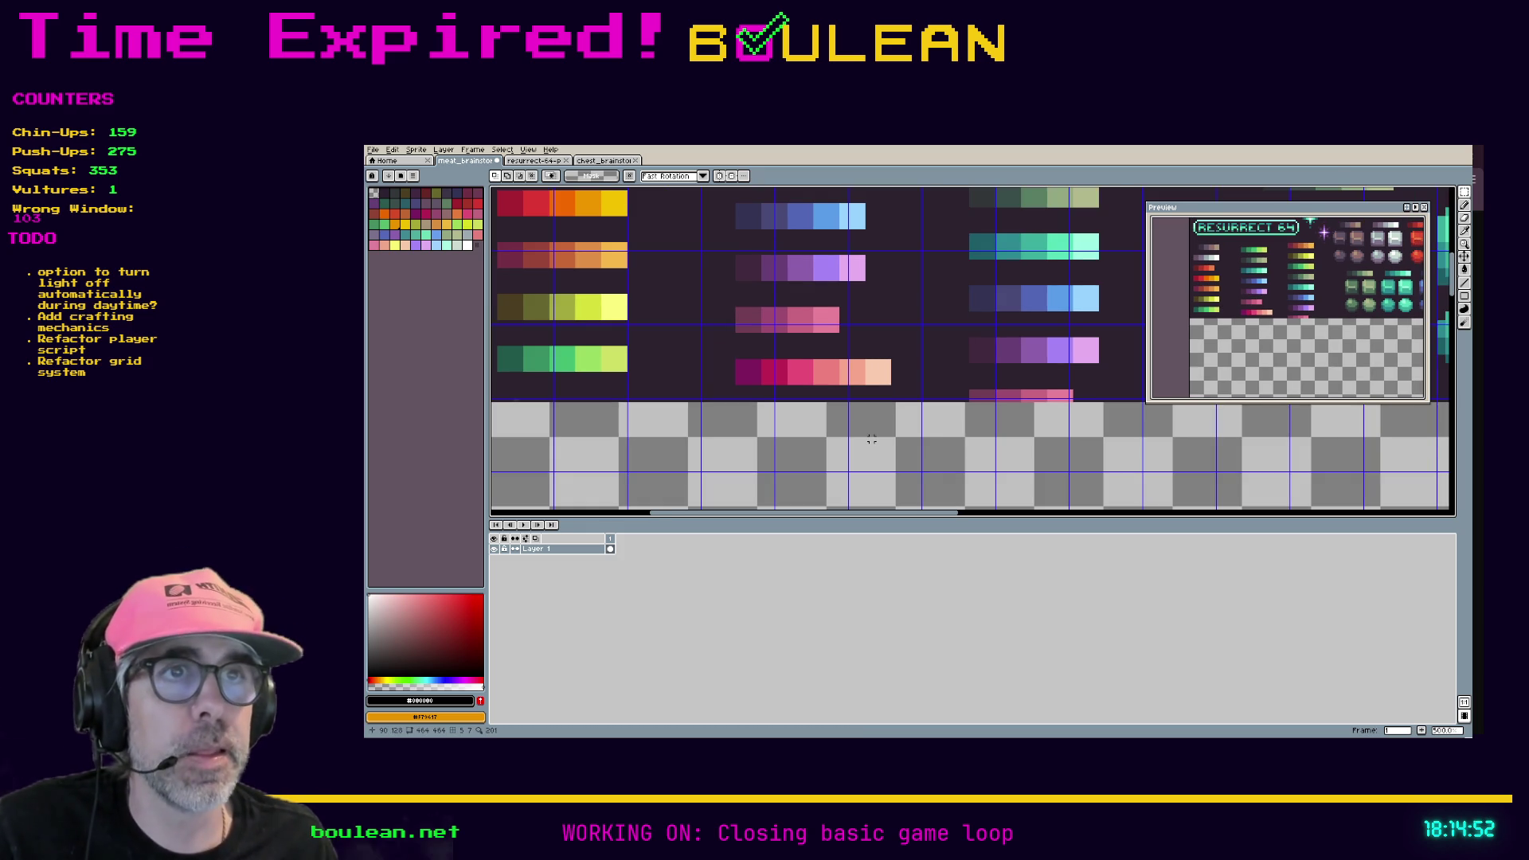
{"action": "left_click_drag", "start_coordinate": [951, 514], "coordinate": [911, 516]}
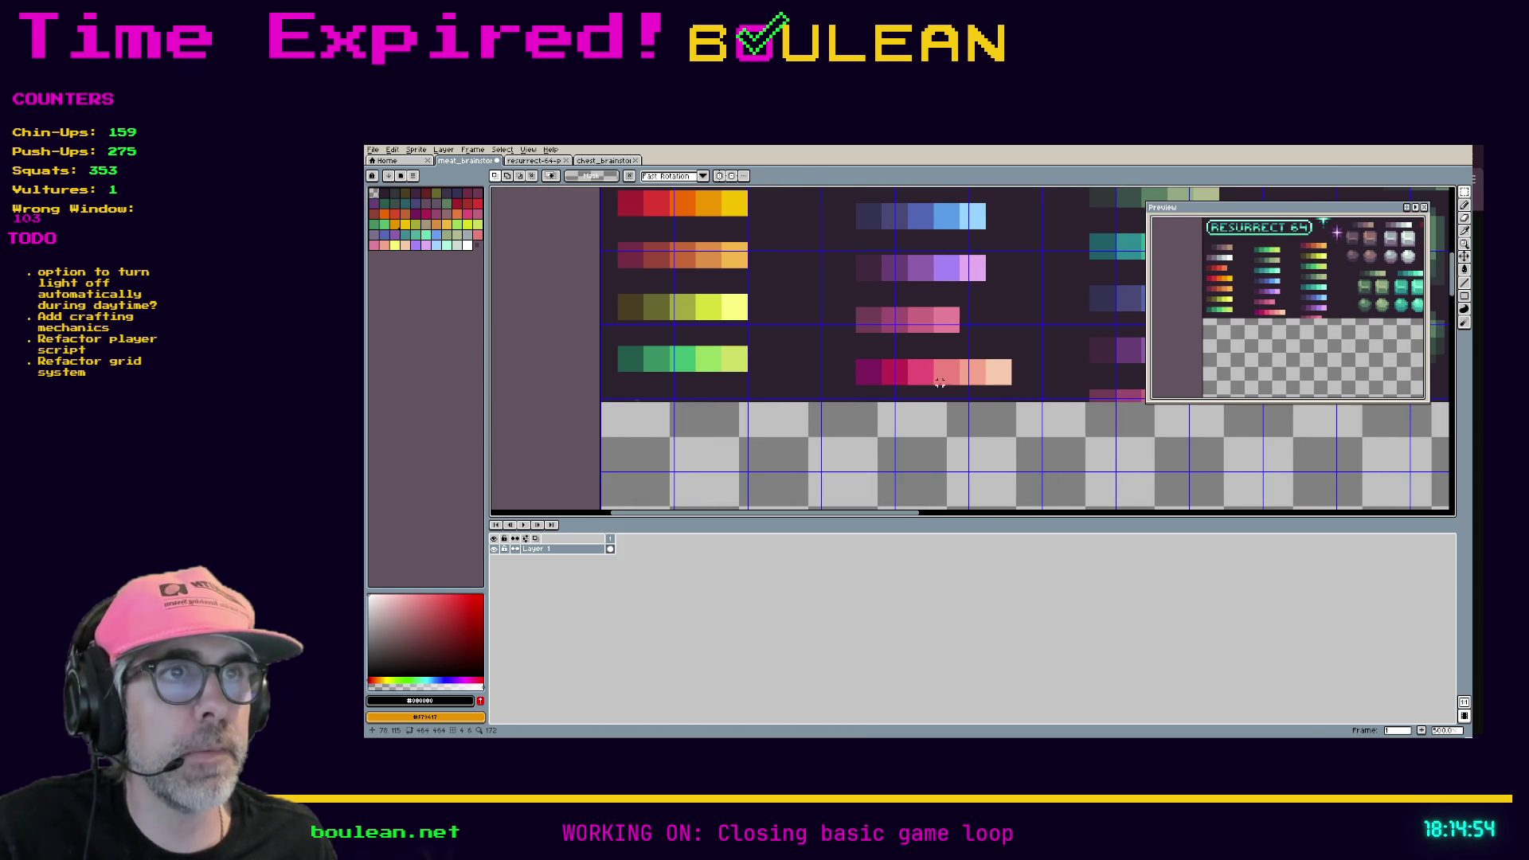
Step: Try the Eyedropper and marquee on the pink swatch row, deselect, and check the steak reference
{"action": "key", "text": "i"}
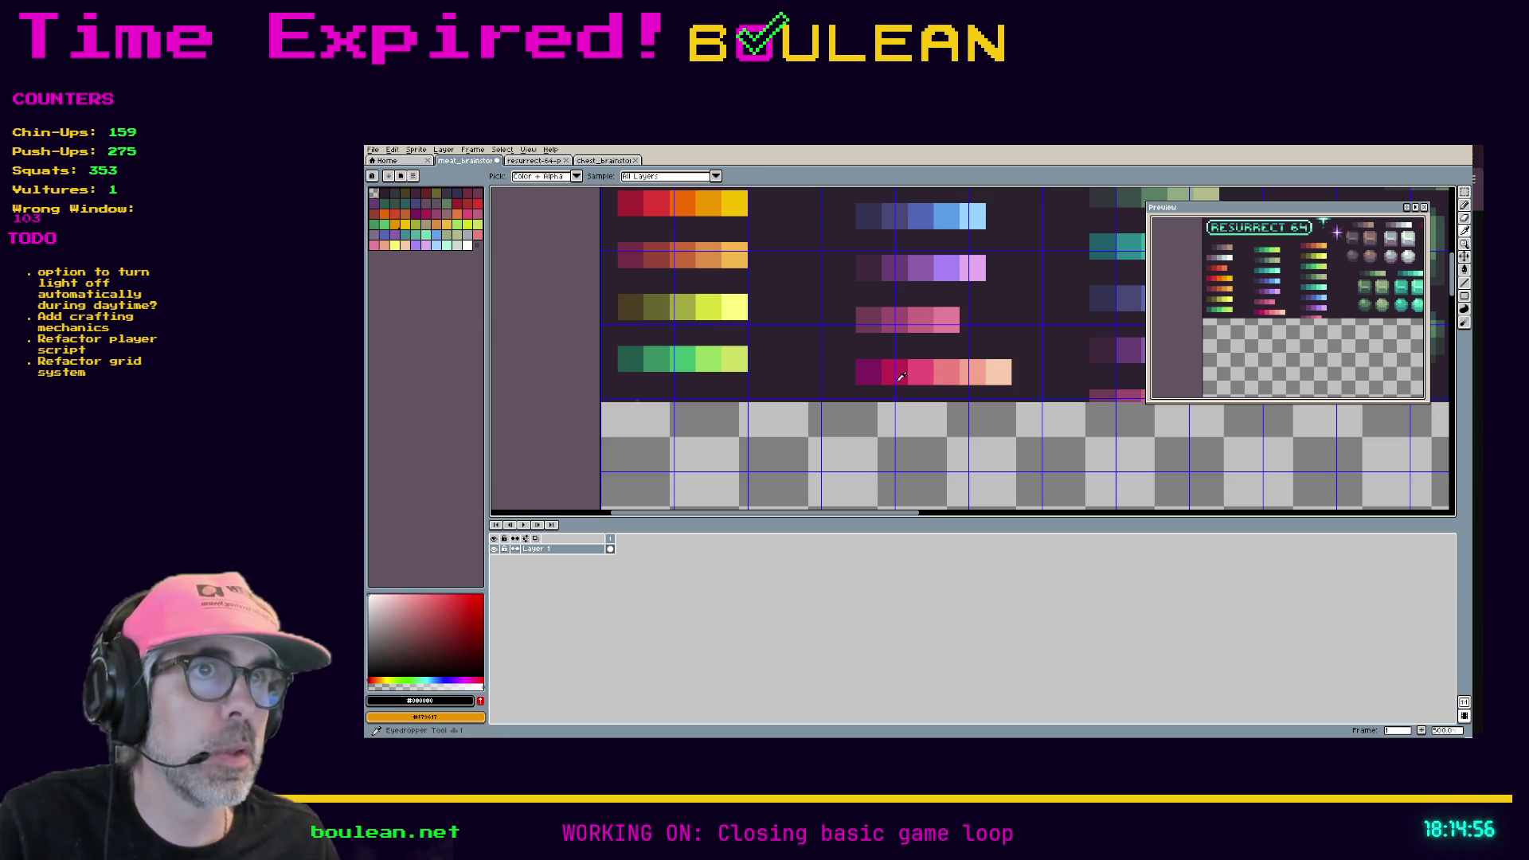
{"action": "key", "text": "m"}
{"action": "left_click_drag", "start_coordinate": [1026, 421], "coordinate": [824, 344]}
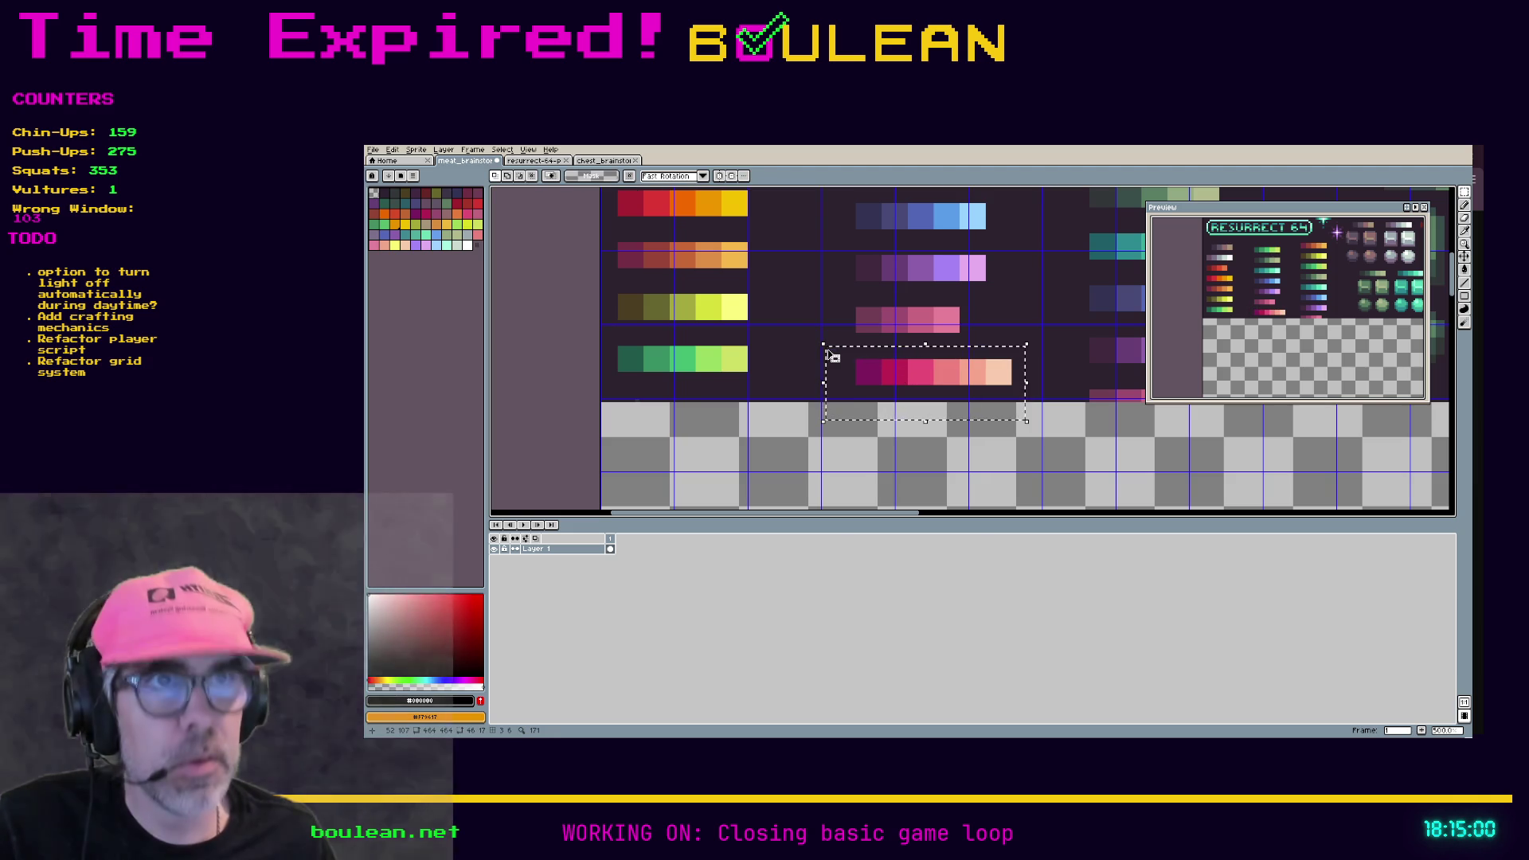
{"action": "key", "text": "ctrl+d"}
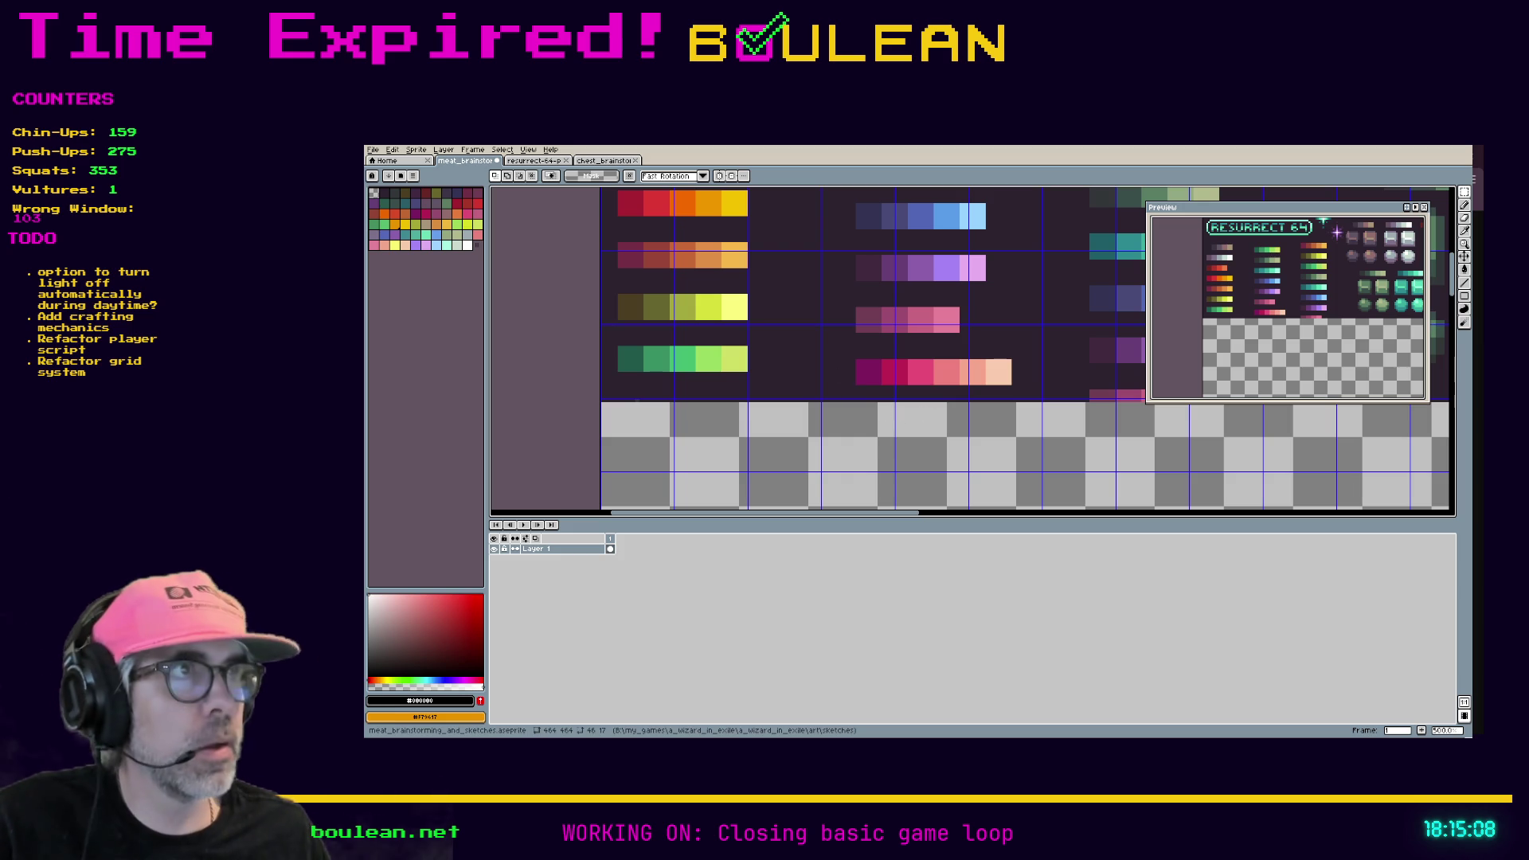
{"action": "key", "text": "alt+Tab"}
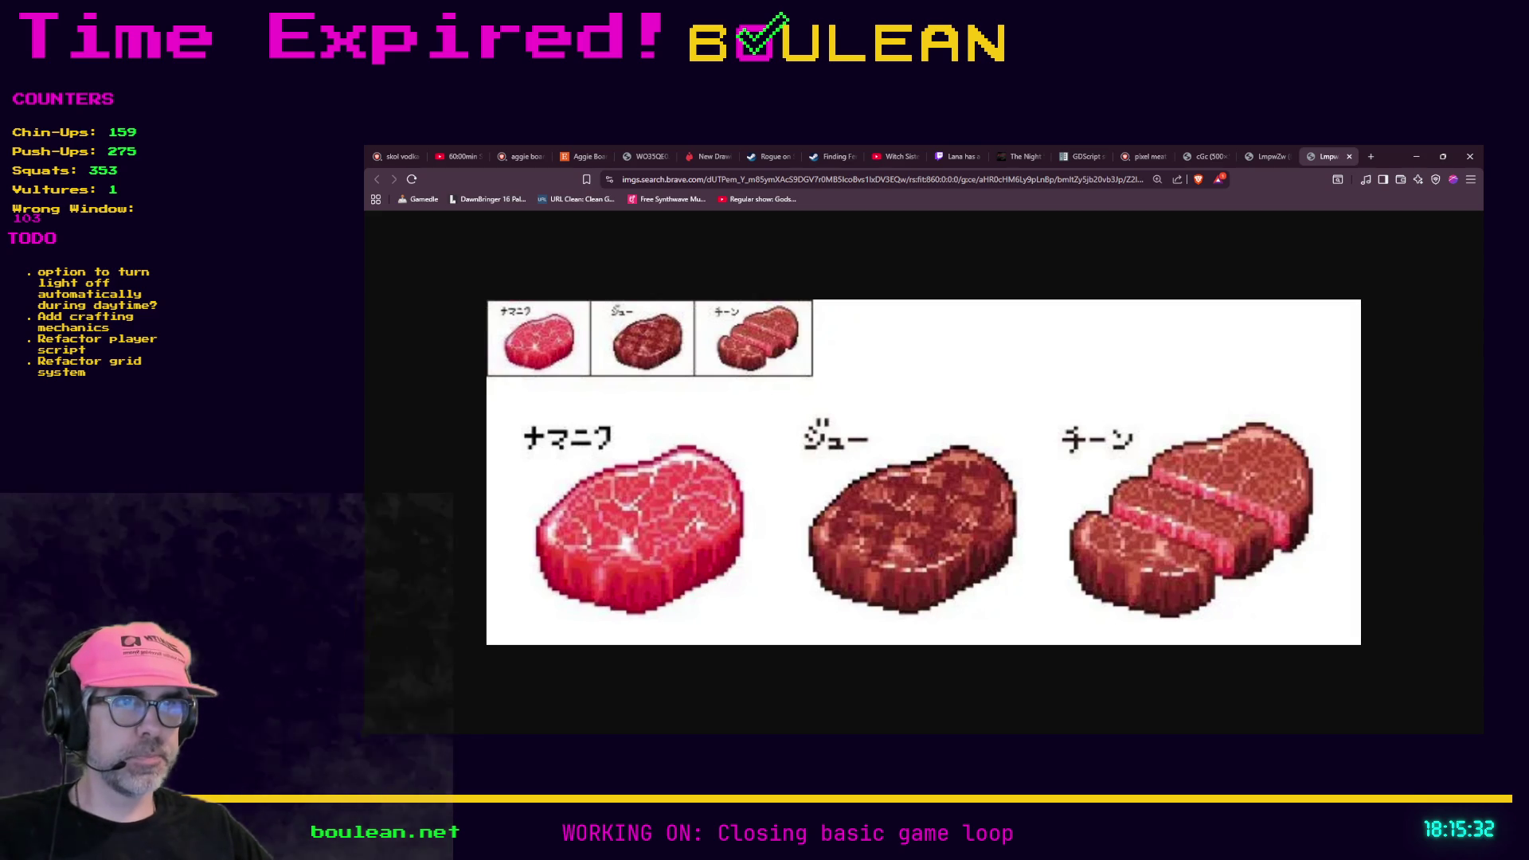
{"action": "key", "text": "alt+Tab"}
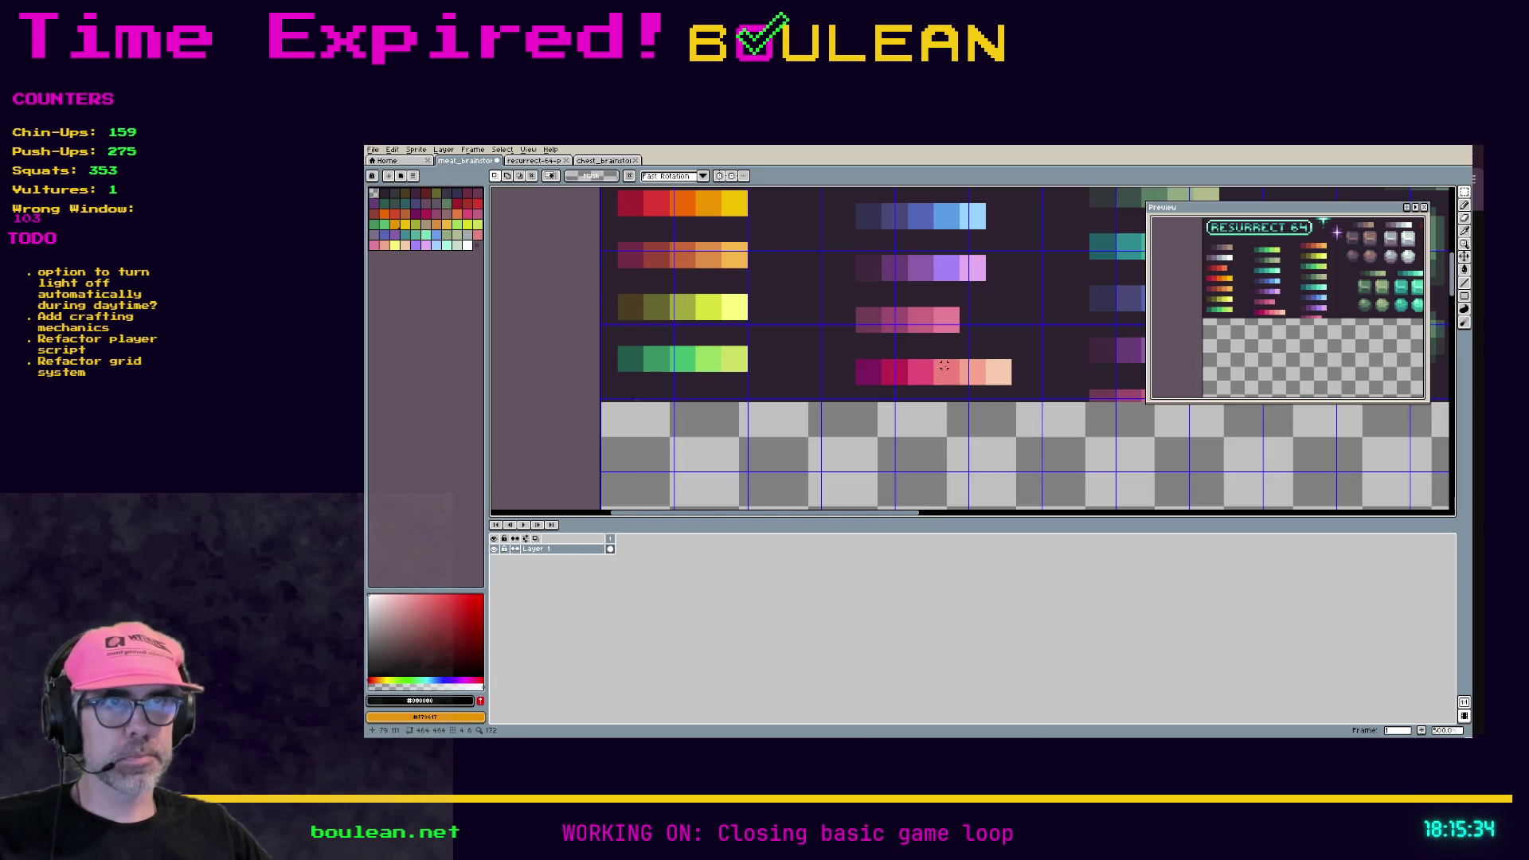
Step: Move the pink palette row onto empty canvas and rename its layer to 'palette'
{"action": "left_click_drag", "start_coordinate": [1038, 412], "coordinate": [836, 336]}
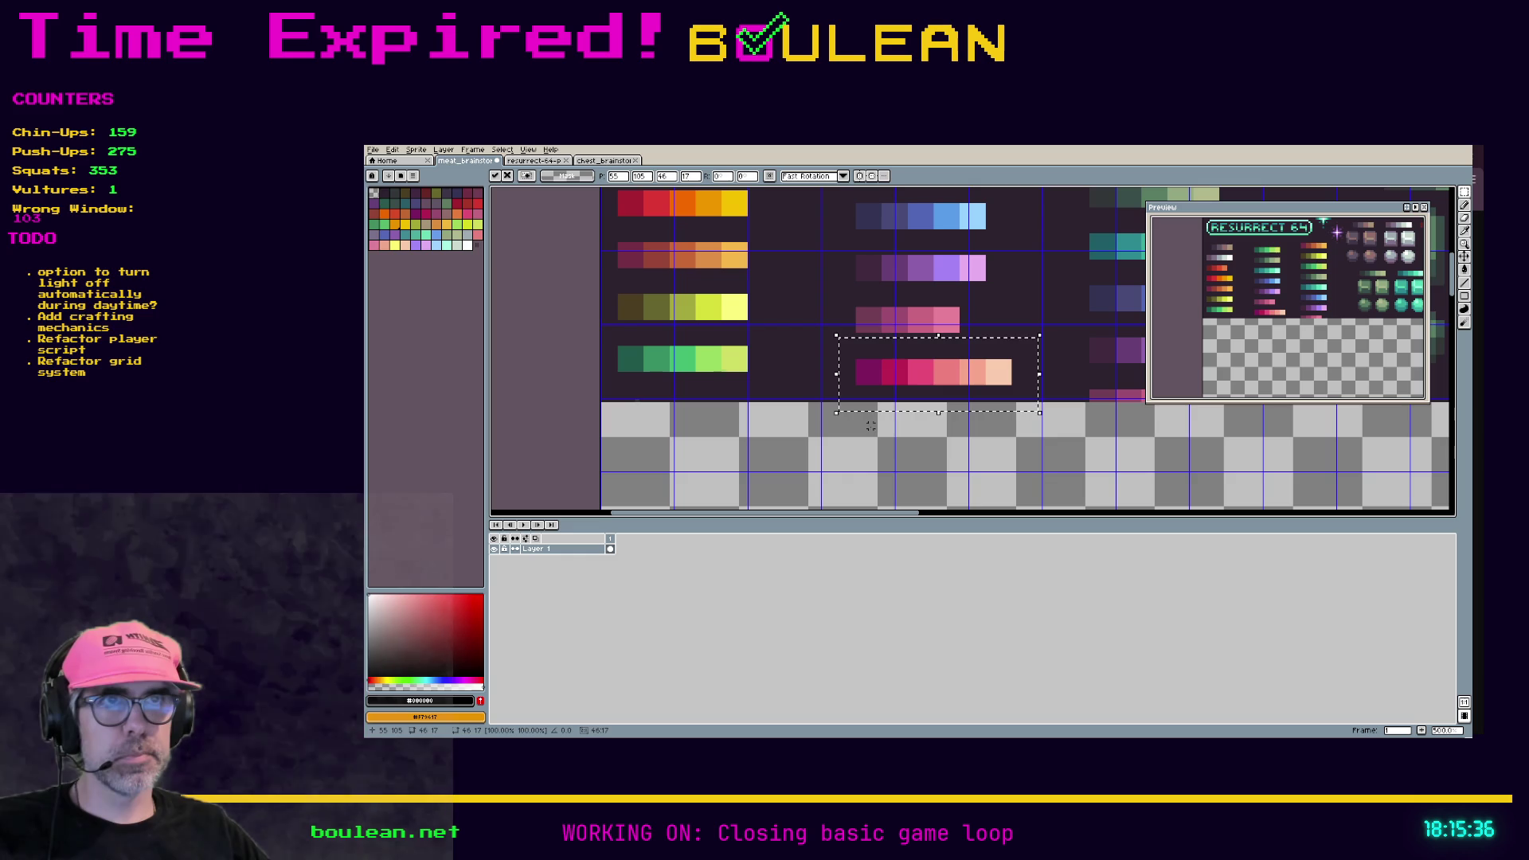
{"action": "mouse_move", "coordinate": [891, 394]}
{"action": "left_mouse_down"}
{"action": "mouse_move", "coordinate": [823, 475]}
{"action": "mouse_move", "coordinate": [744, 488]}
{"action": "mouse_move", "coordinate": [799, 430]}
{"action": "mouse_move", "coordinate": [909, 396]}
{"action": "mouse_move", "coordinate": [819, 405]}
{"action": "left_mouse_up"}
{"action": "double_click", "coordinate": [548, 548]}
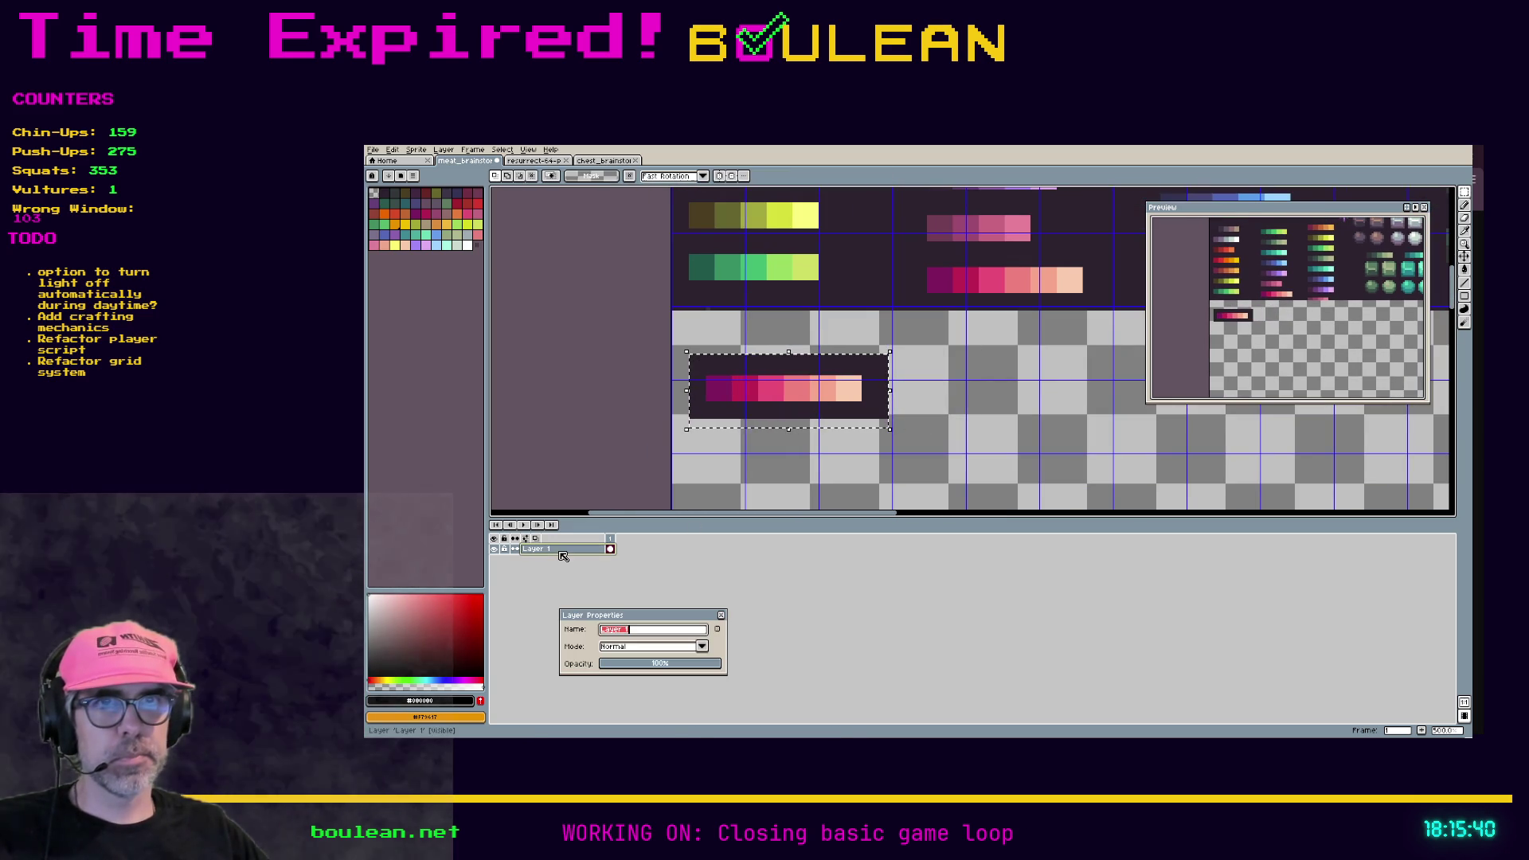
{"action": "type", "text": "palette"}
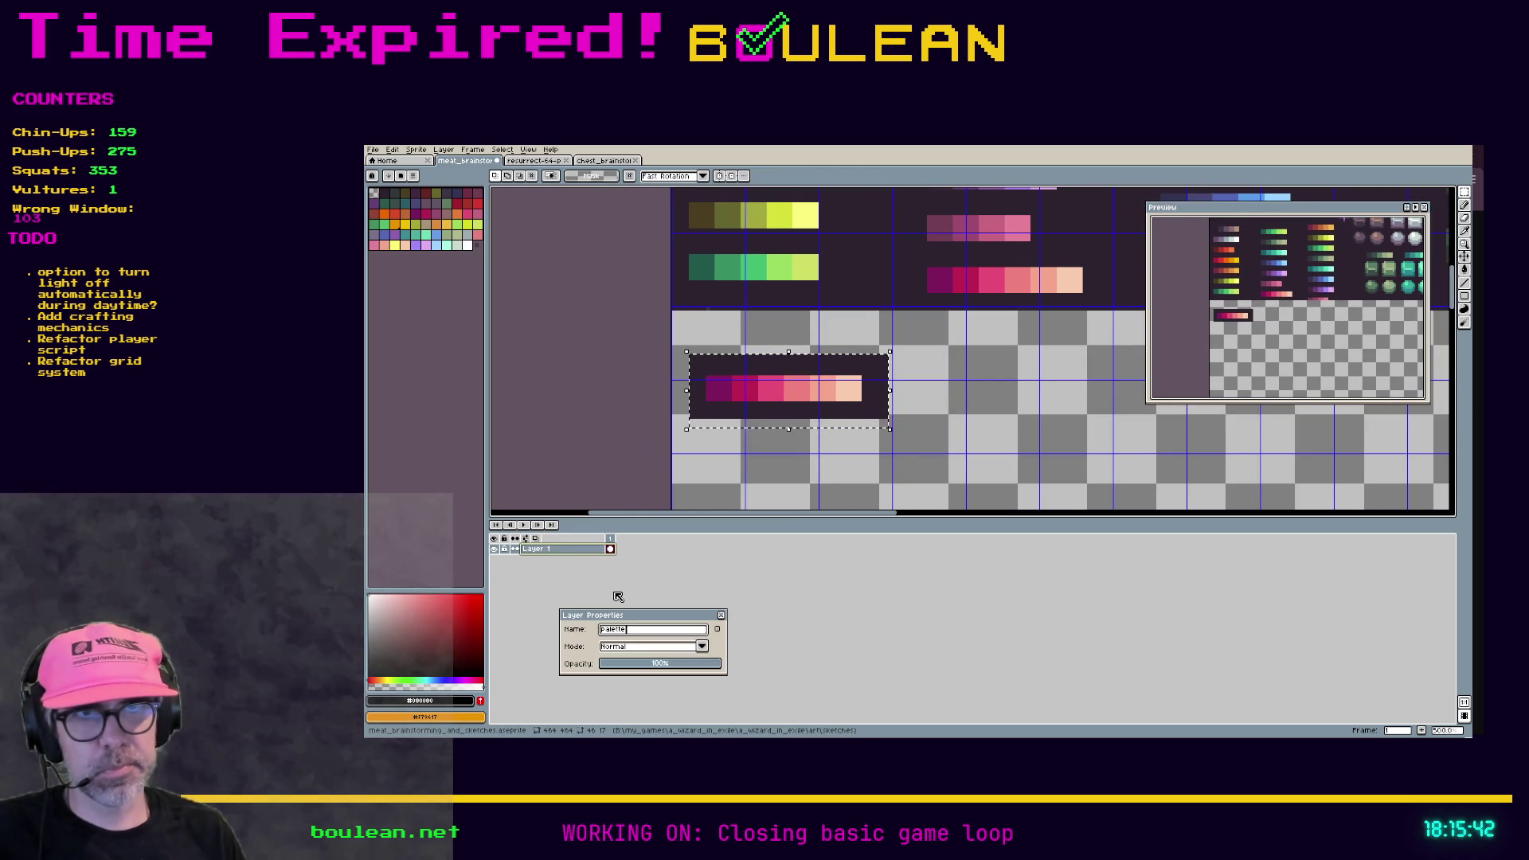
{"action": "key", "text": "Return"}
Step: Add a new Layer 1 above the palette layer and make it the drawing layer
{"action": "right_click", "coordinate": [562, 551]}
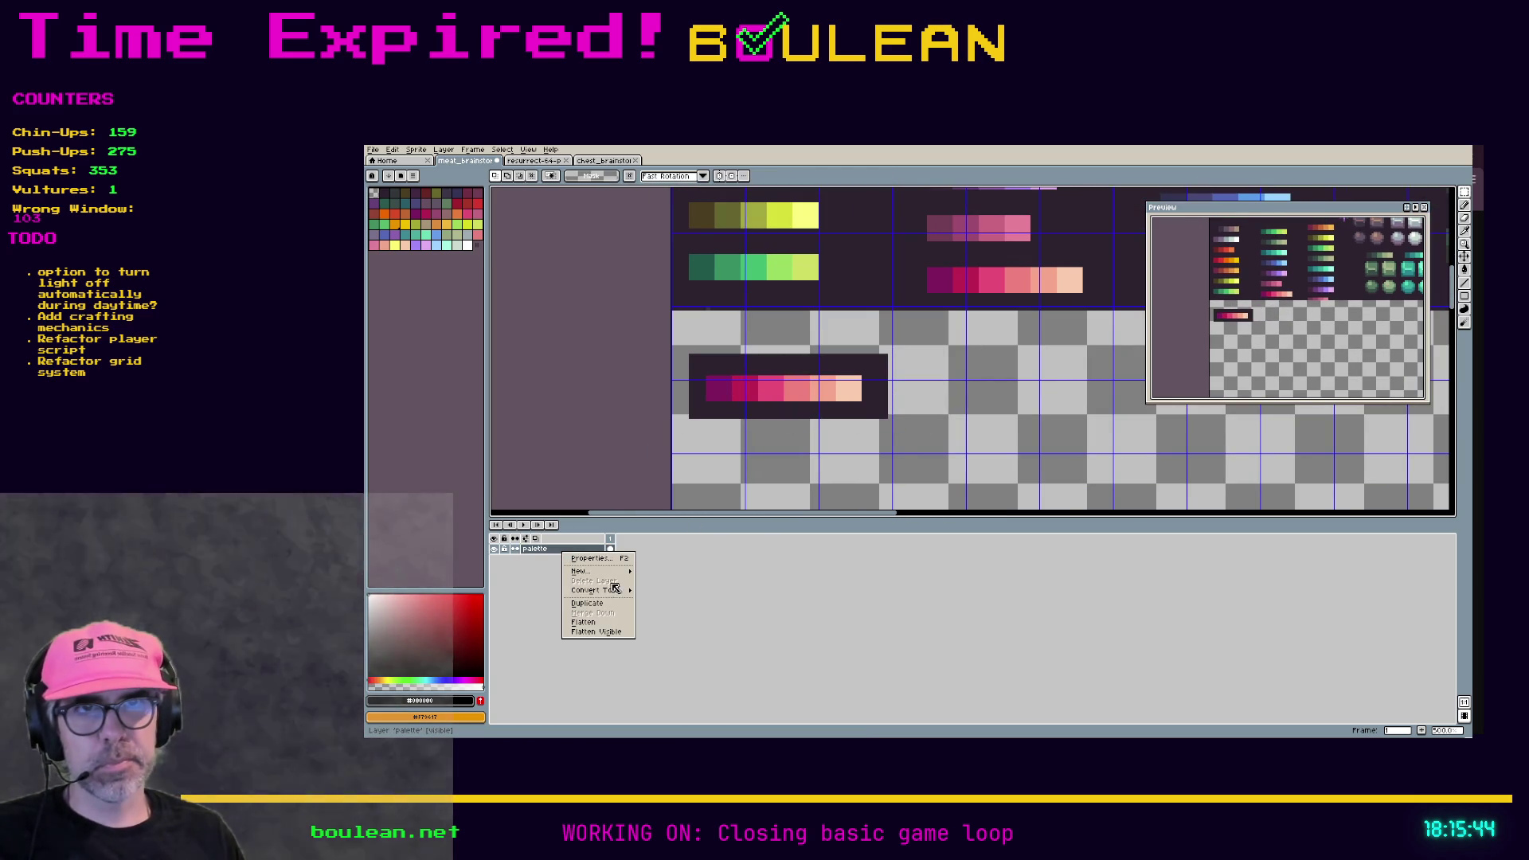
{"action": "left_click", "coordinate": [653, 578]}
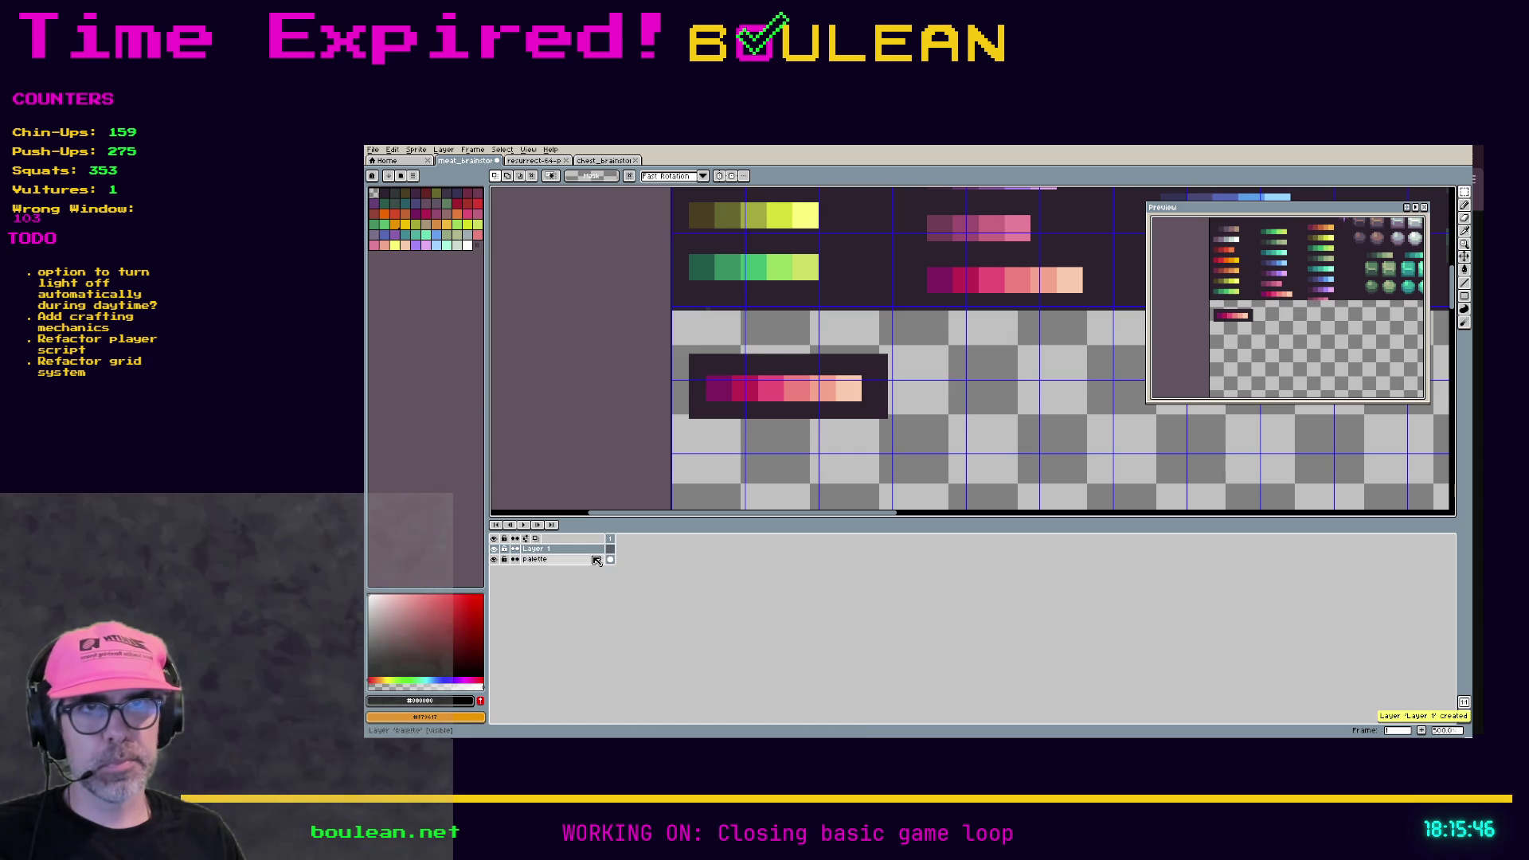
{"action": "left_click", "coordinate": [564, 561]}
{"action": "left_click", "coordinate": [549, 549]}
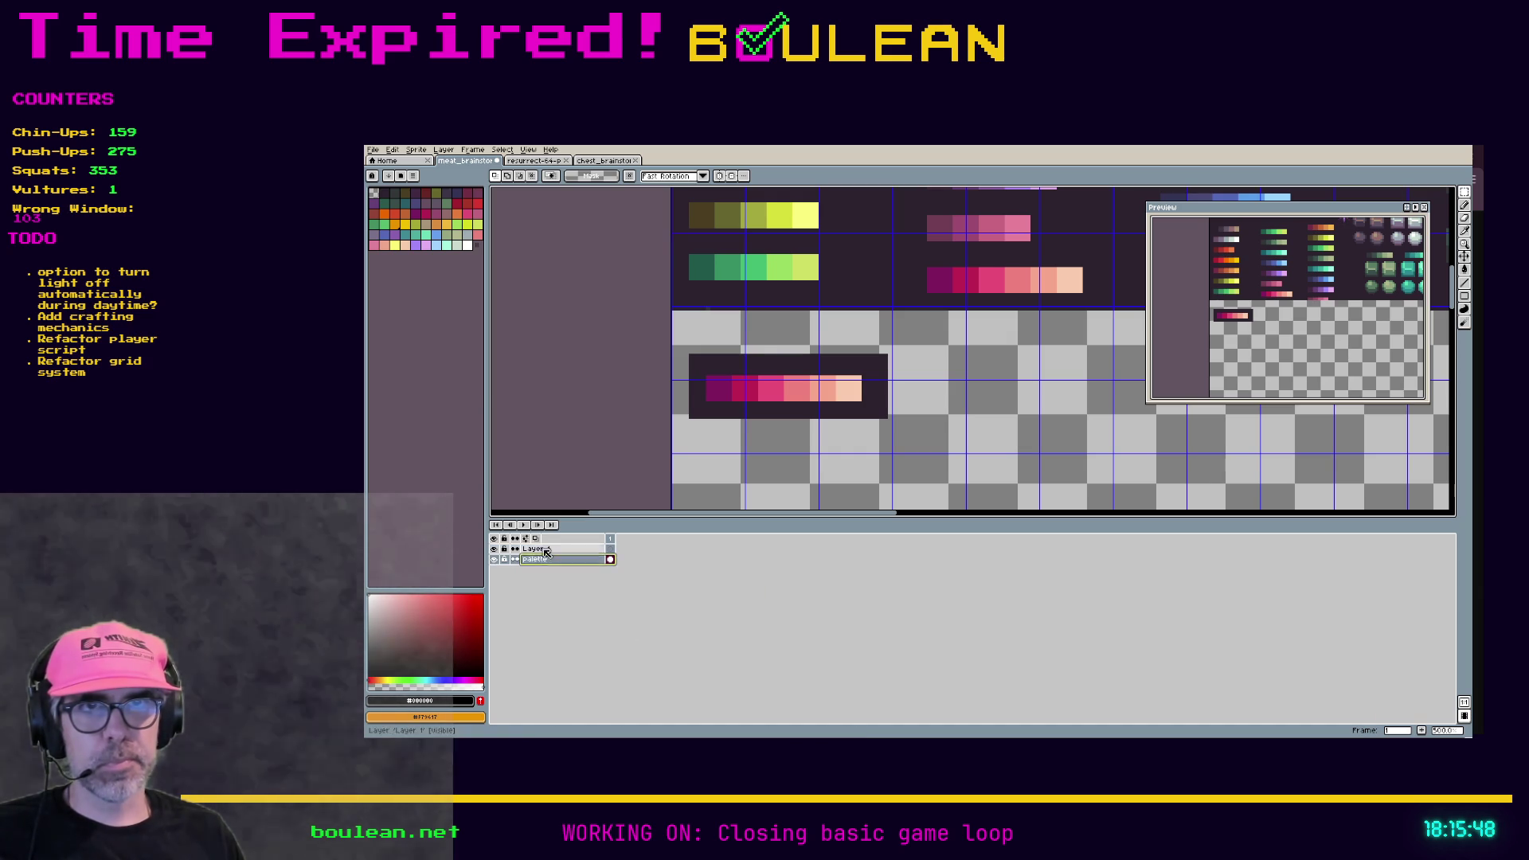
{"action": "scroll", "coordinate": [932, 419], "scroll_direction": "down", "scroll_amount": 3}
{"action": "scroll", "coordinate": [932, 420], "scroll_direction": "up", "scroll_amount": 3}
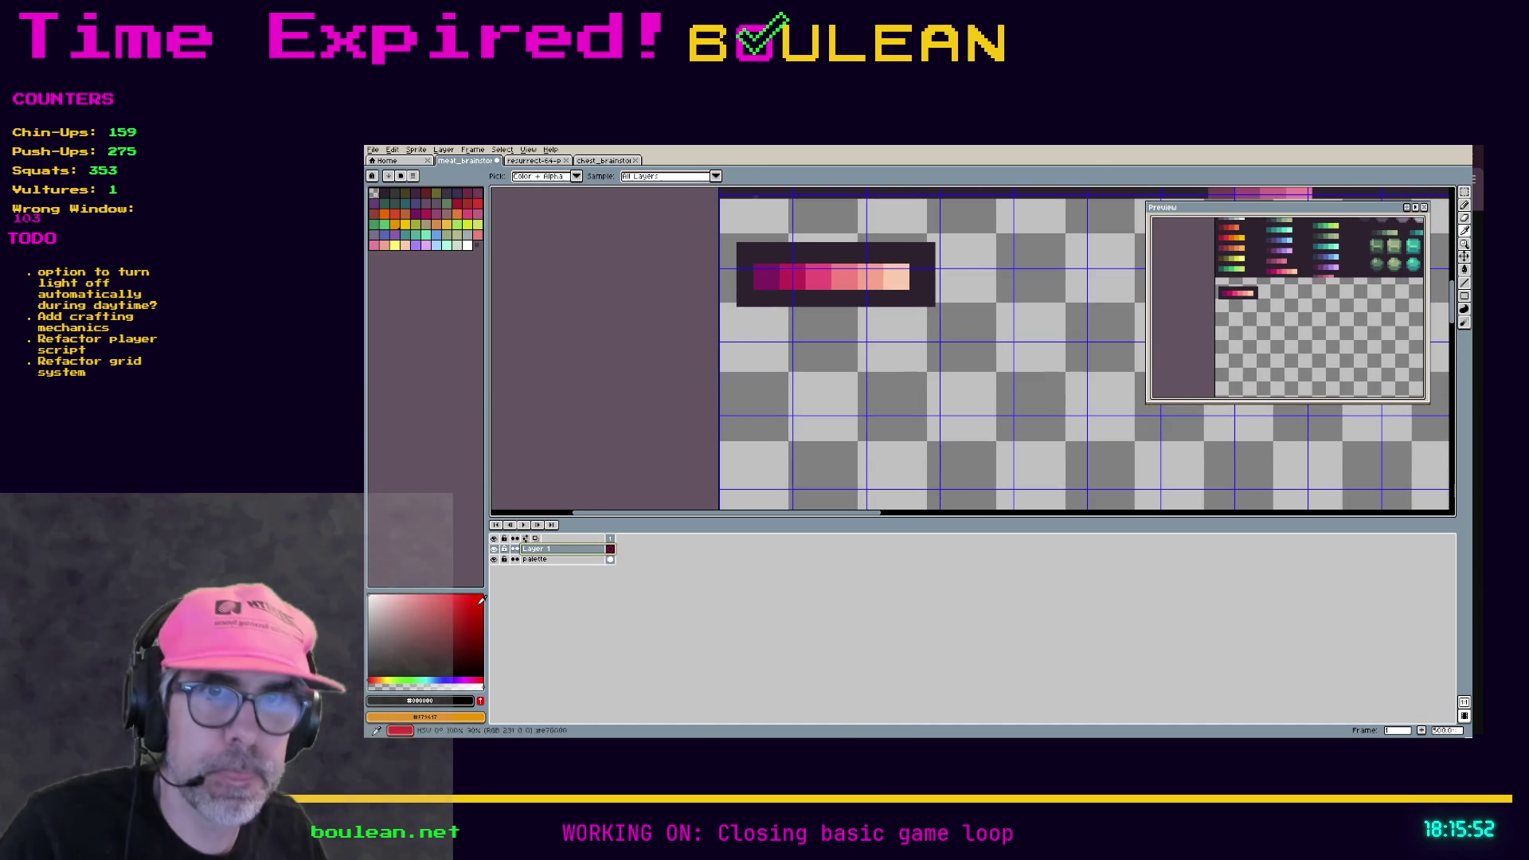
Step: Show the pixel grid and draw an edge of the black square frame with the Pencil
{"action": "key", "text": "i"}
{"action": "key", "text": "b"}
{"action": "scroll", "coordinate": [937, 413], "scroll_direction": "up", "scroll_amount": 2}
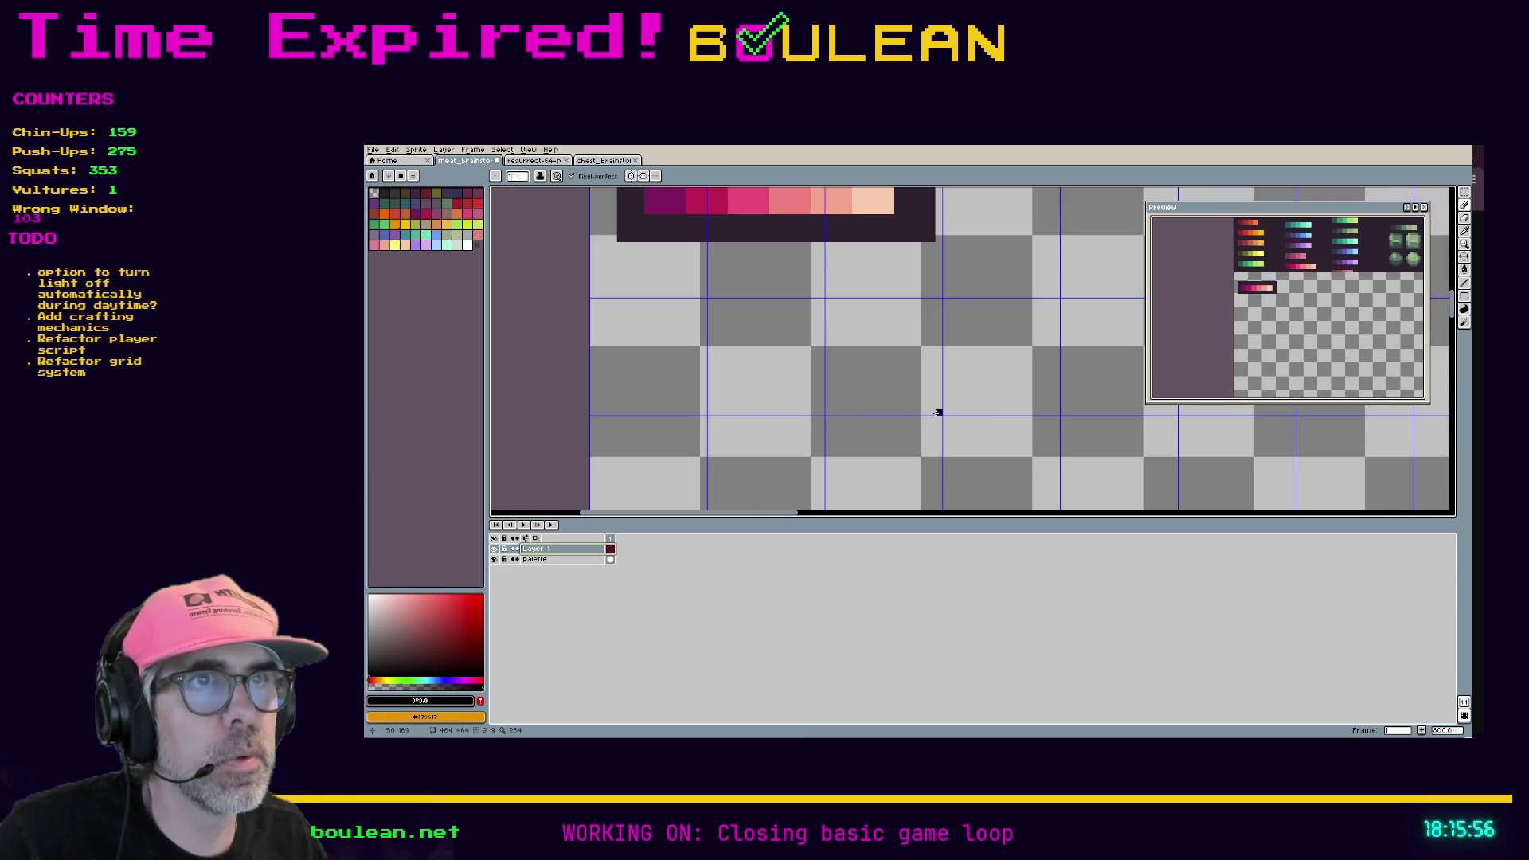
{"action": "key", "text": "ctrl+shift+apostrophe"}
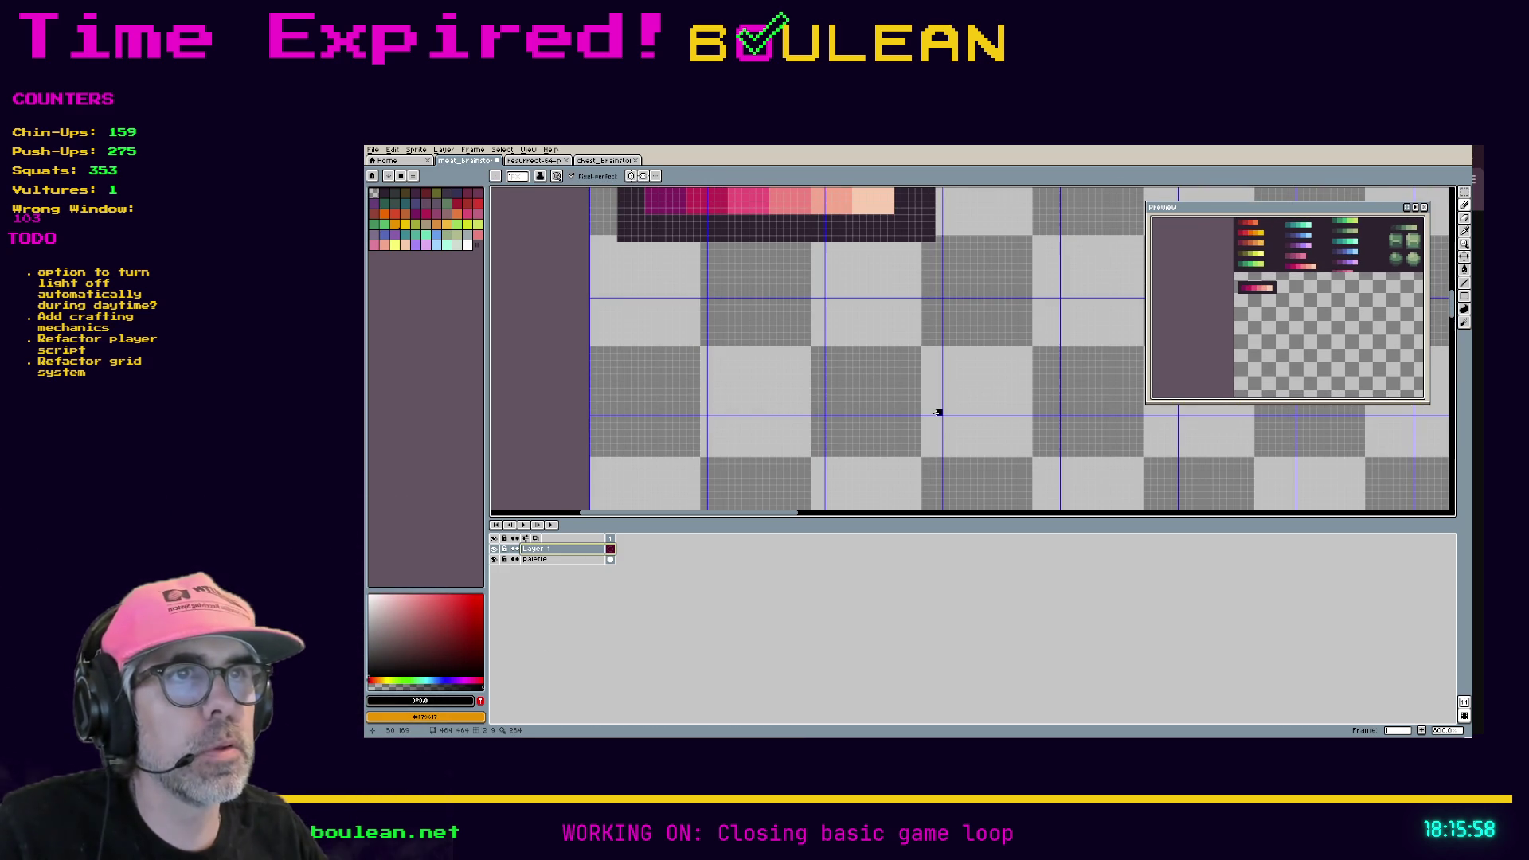
{"action": "mouse_move", "coordinate": [939, 411]}
{"action": "left_mouse_down"}
{"action": "mouse_move", "coordinate": [820, 412]}
{"action": "mouse_move", "coordinate": [828, 300]}
{"action": "mouse_move", "coordinate": [939, 300]}
{"action": "mouse_move", "coordinate": [937, 406]}
{"action": "left_mouse_up"}
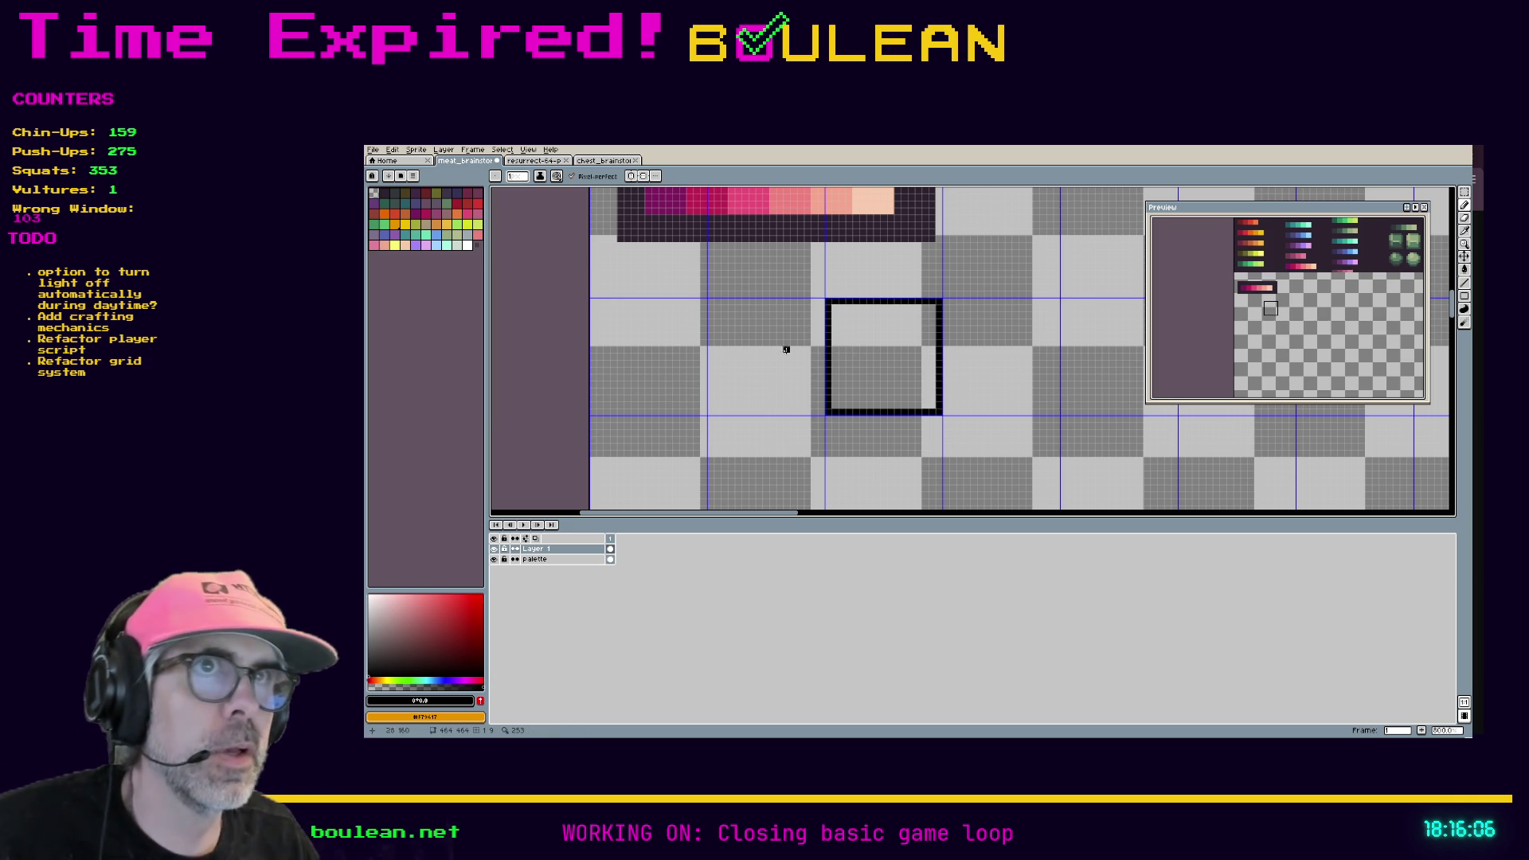
Step: Sample the dark pink and place the first pink pixels inside the frame
{"action": "left_click", "coordinate": [709, 201], "text": "alt"}
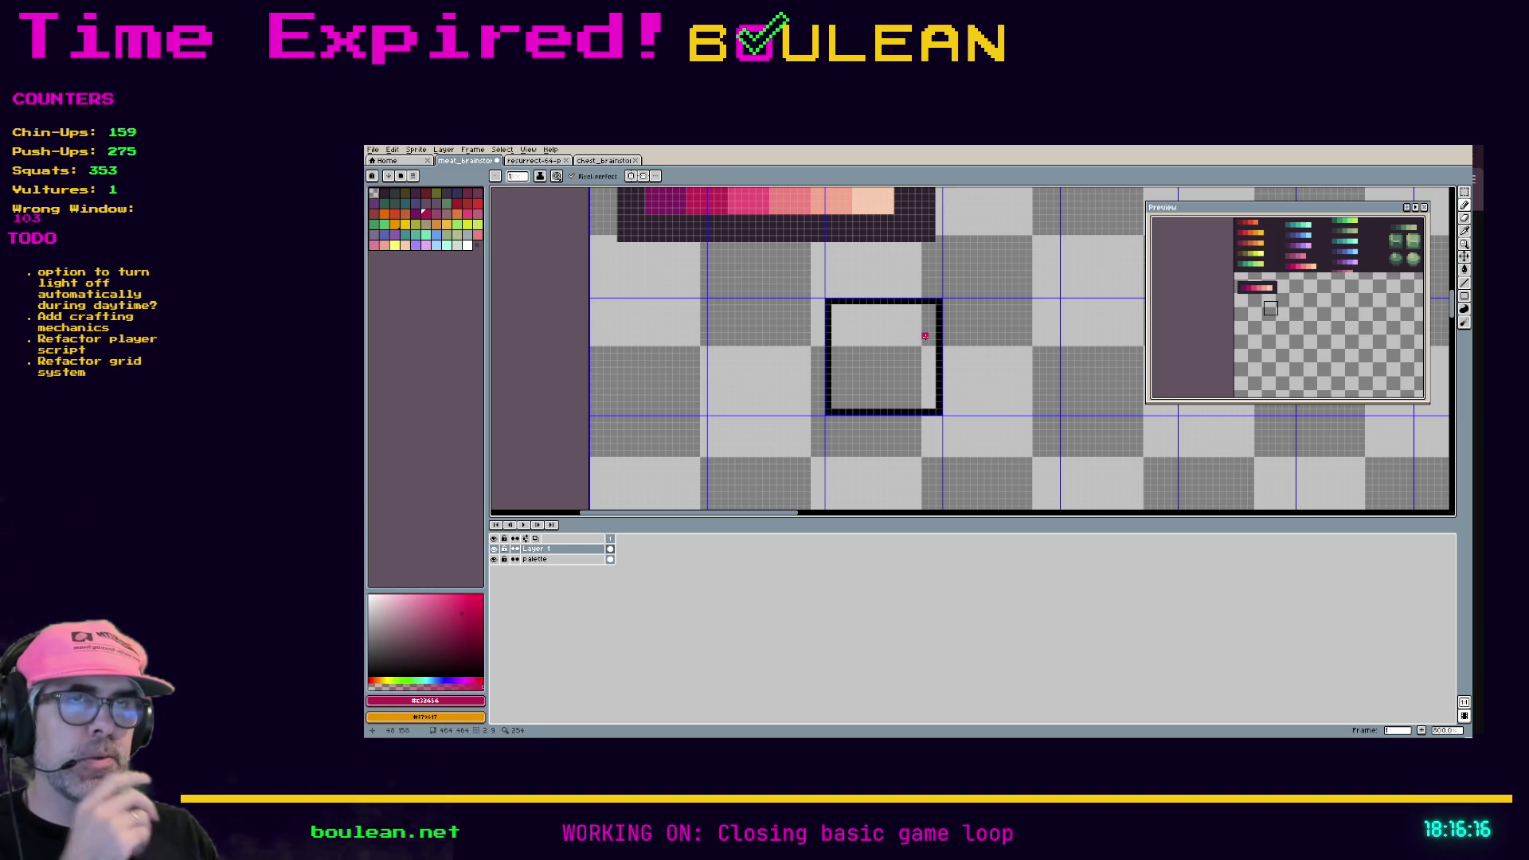
{"action": "left_click", "coordinate": [924, 336]}
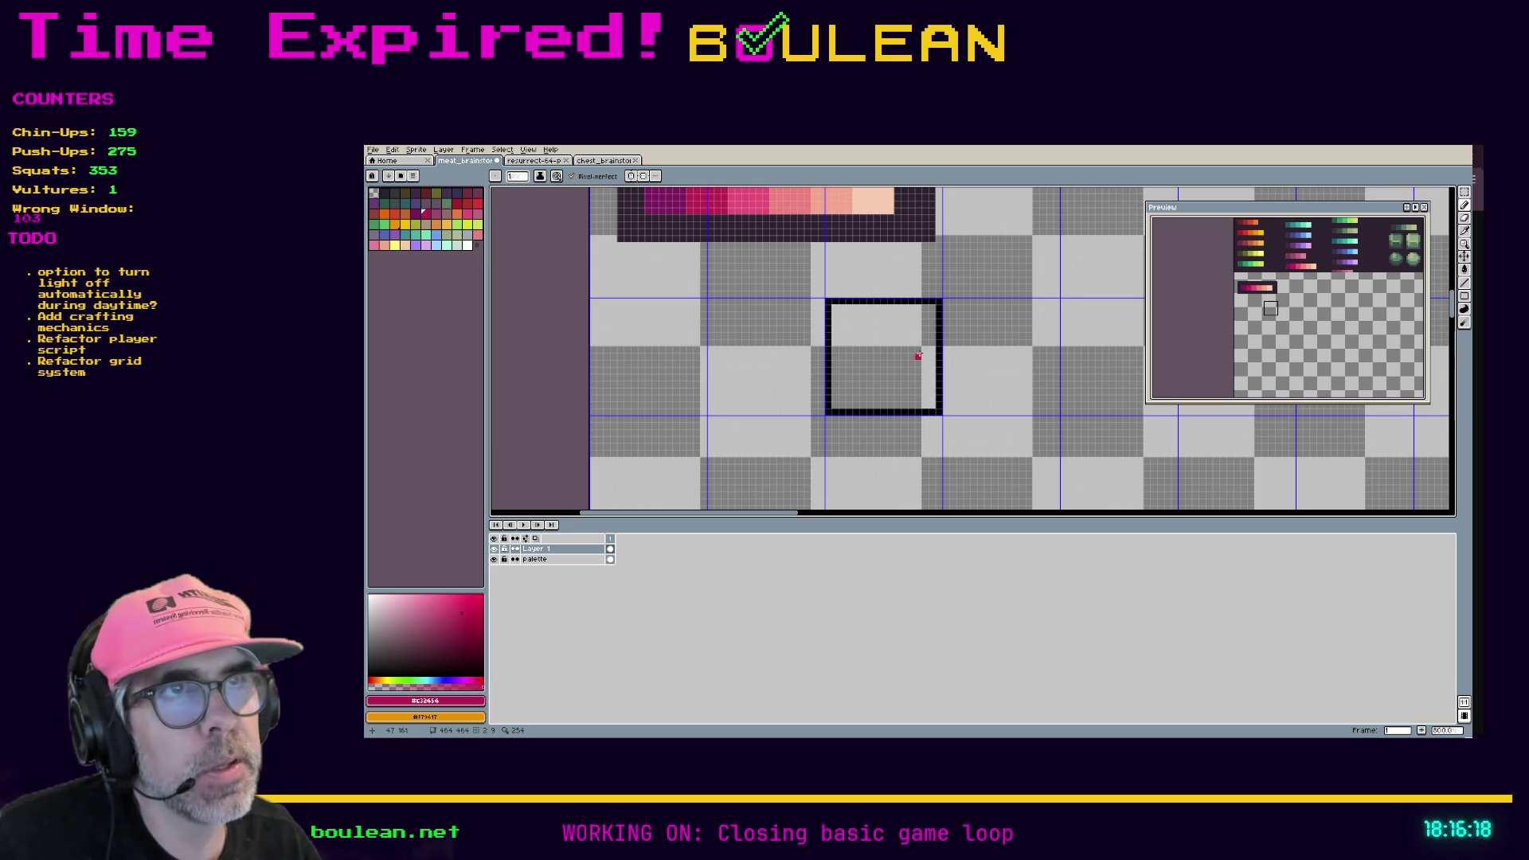
{"action": "left_click", "coordinate": [926, 350]}
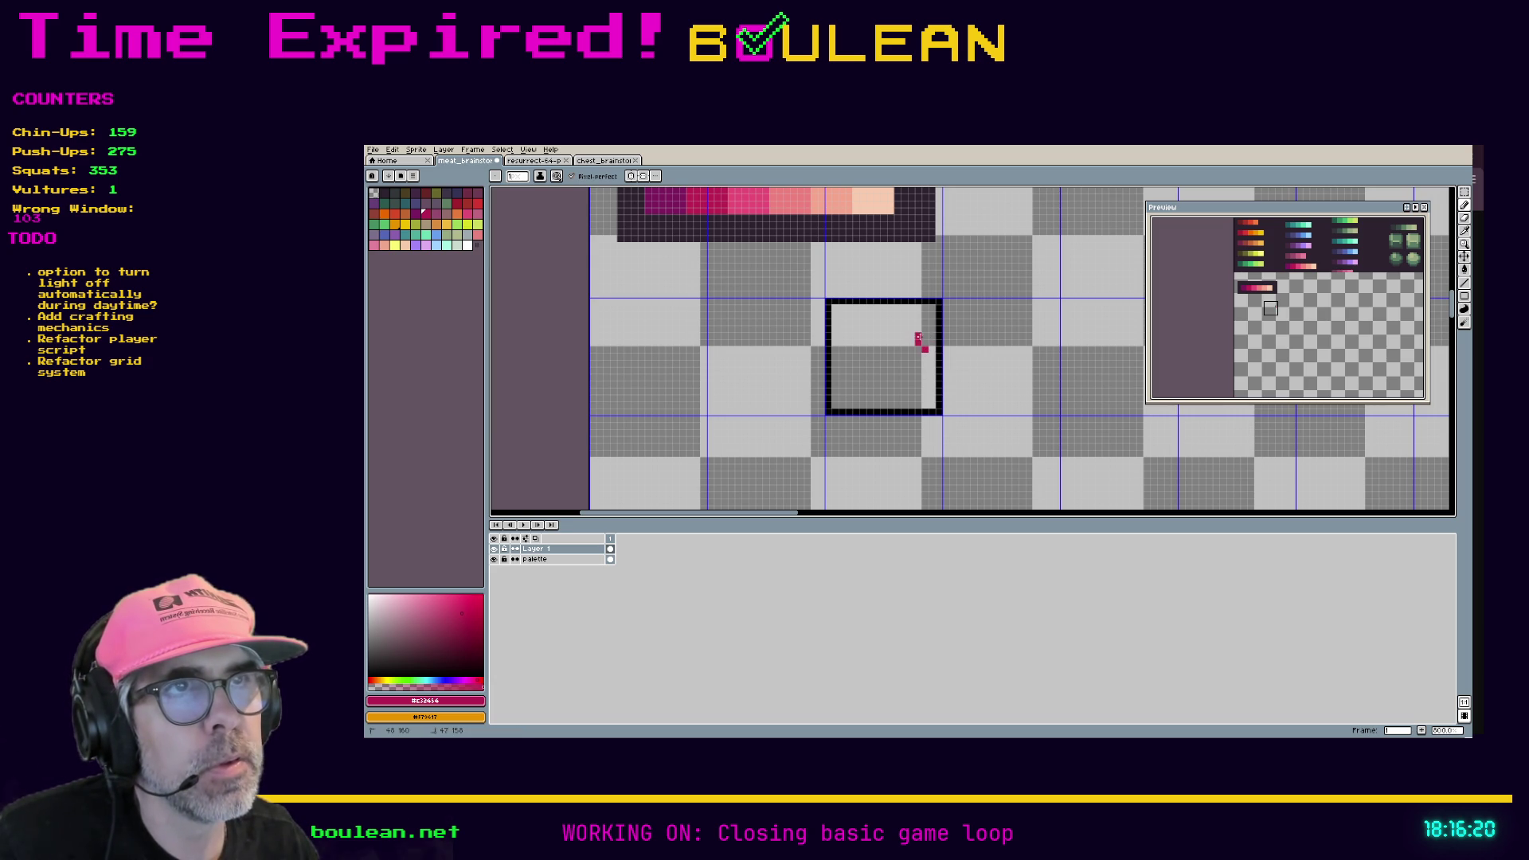
Step: Extend the pink outline diagonally and along the top-left, erasing stray inner-top pixels
{"action": "mouse_move", "coordinate": [915, 328]}
{"action": "left_mouse_down"}
{"action": "mouse_move", "coordinate": [896, 323]}
{"action": "mouse_move", "coordinate": [868, 356]}
{"action": "mouse_move", "coordinate": [835, 349]}
{"action": "mouse_move", "coordinate": [849, 383]}
{"action": "mouse_move", "coordinate": [884, 391]}
{"action": "mouse_move", "coordinate": [924, 355]}
{"action": "left_mouse_up"}
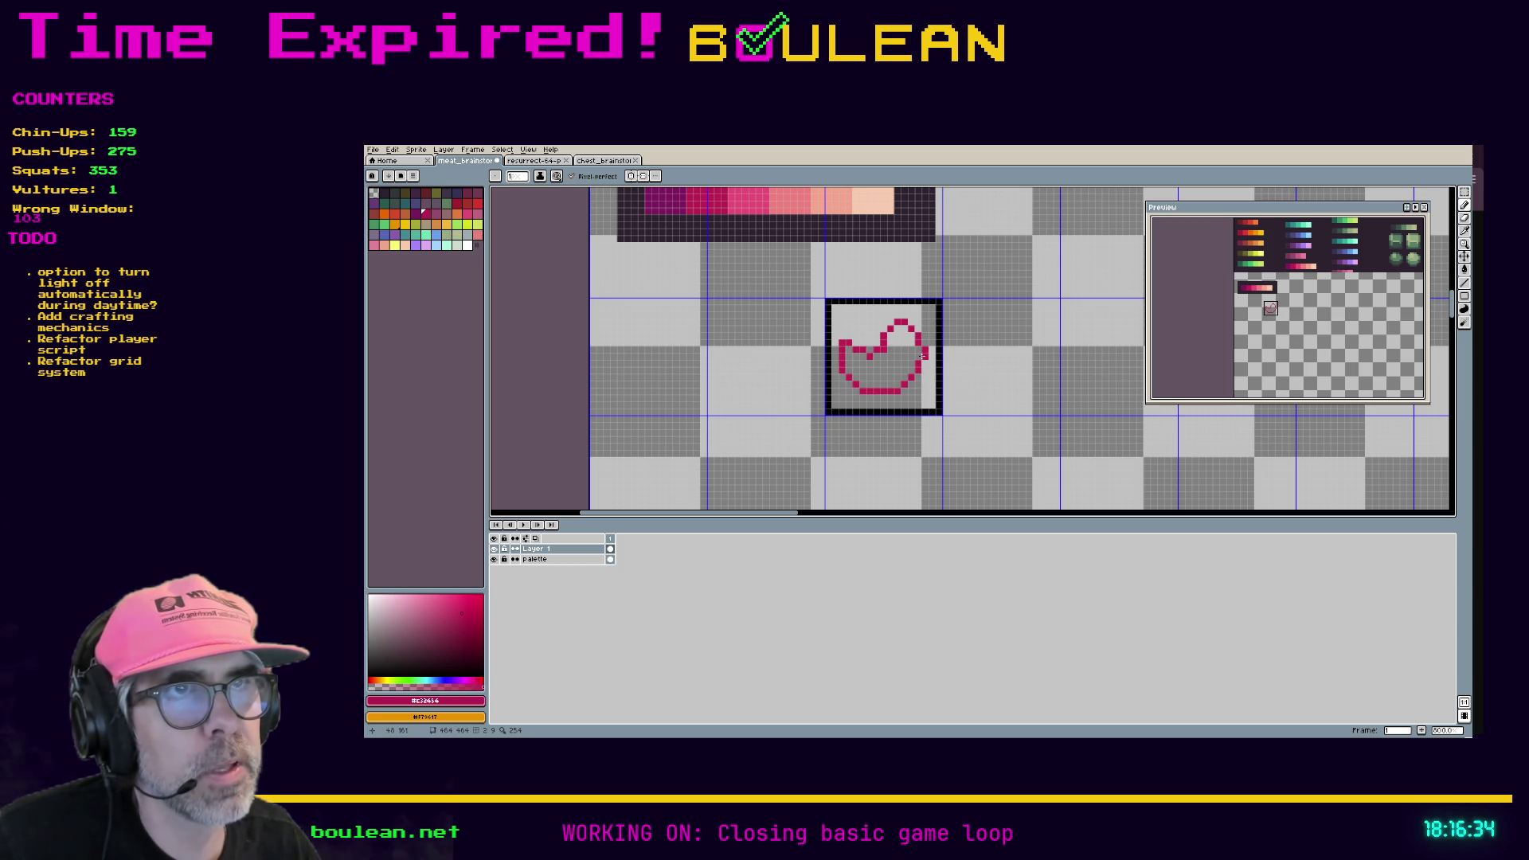
{"action": "key", "text": "e"}
{"action": "left_click_drag", "start_coordinate": [868, 350], "coordinate": [877, 349]}
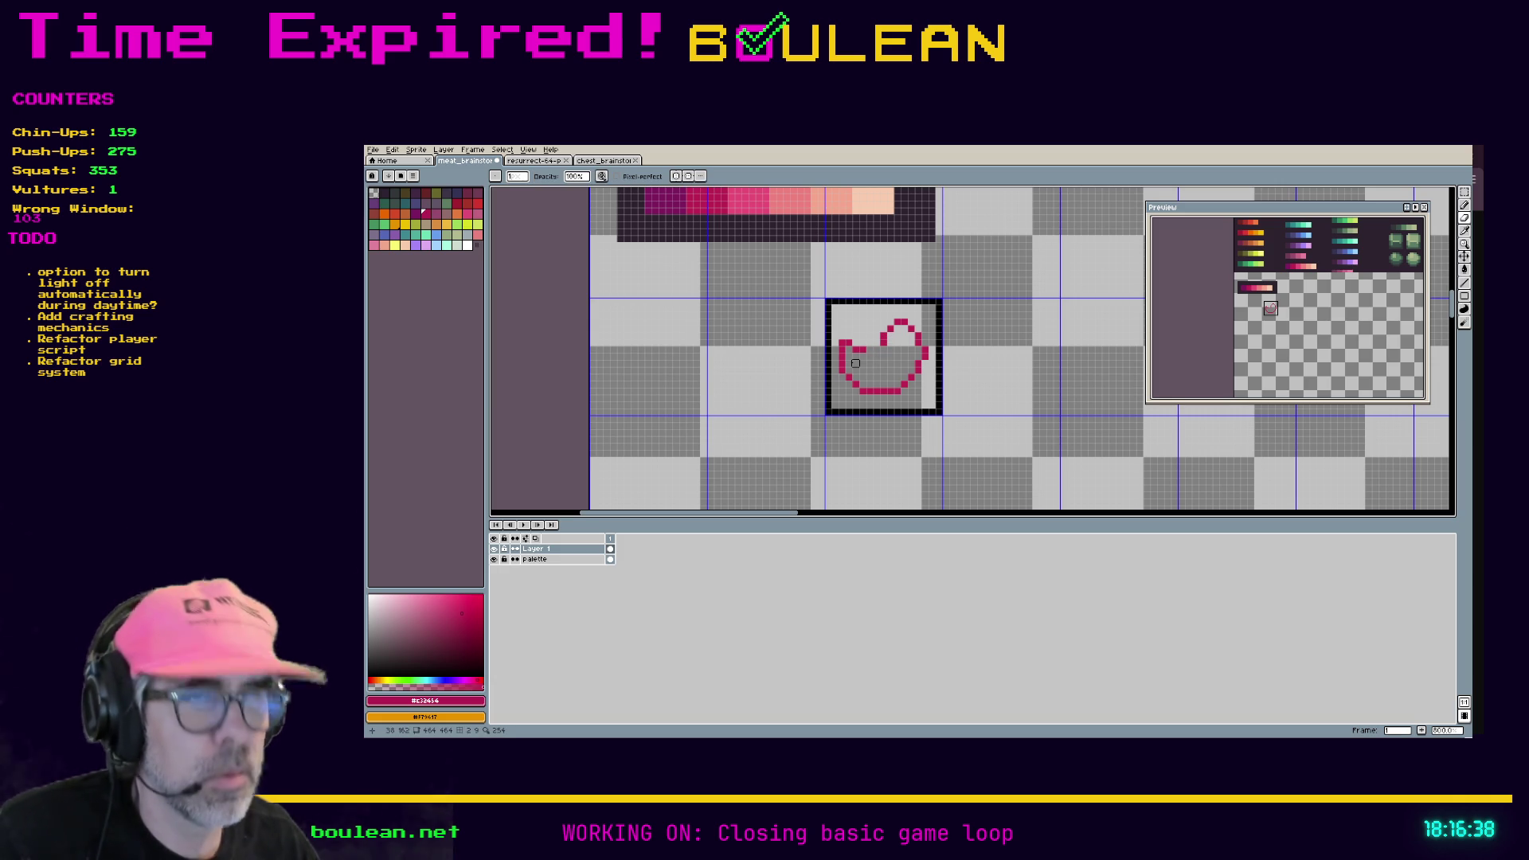
{"action": "key", "text": "i"}
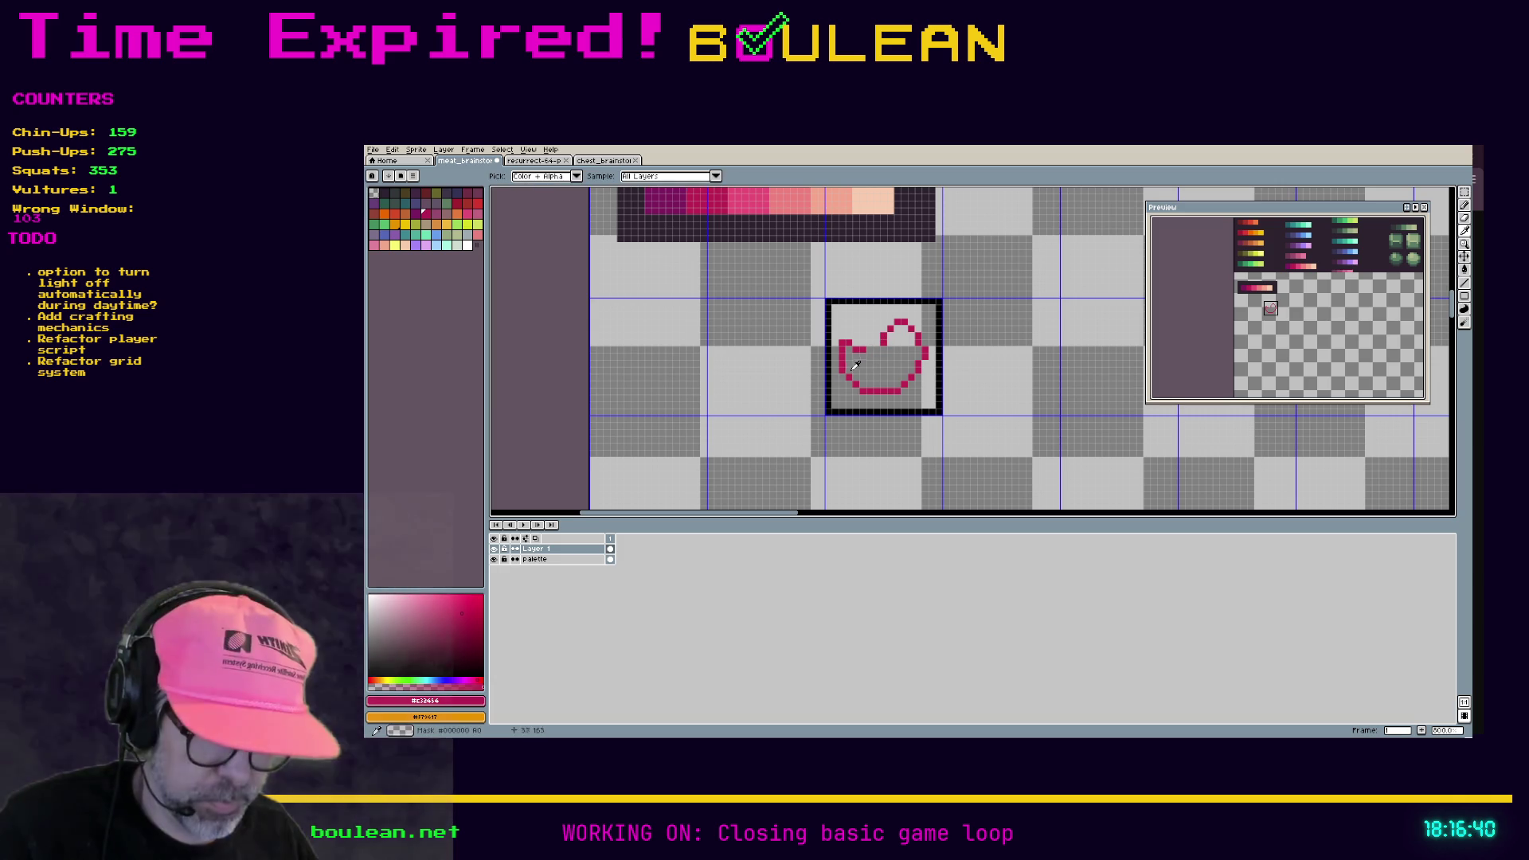
{"action": "key", "text": "e"}
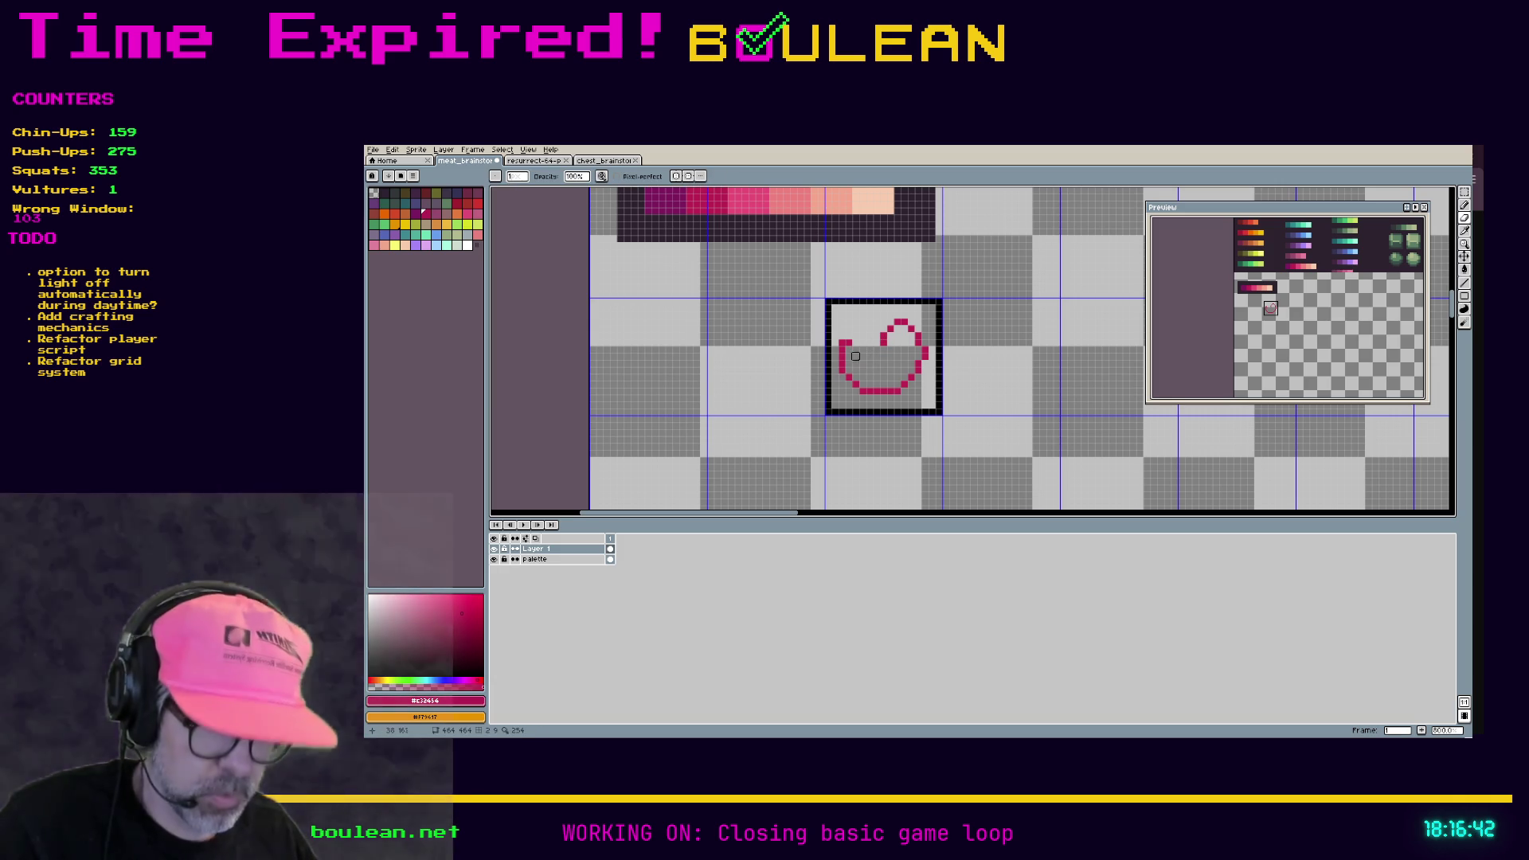
{"action": "key", "text": "b"}
{"action": "left_click_drag", "start_coordinate": [857, 341], "coordinate": [871, 349]}
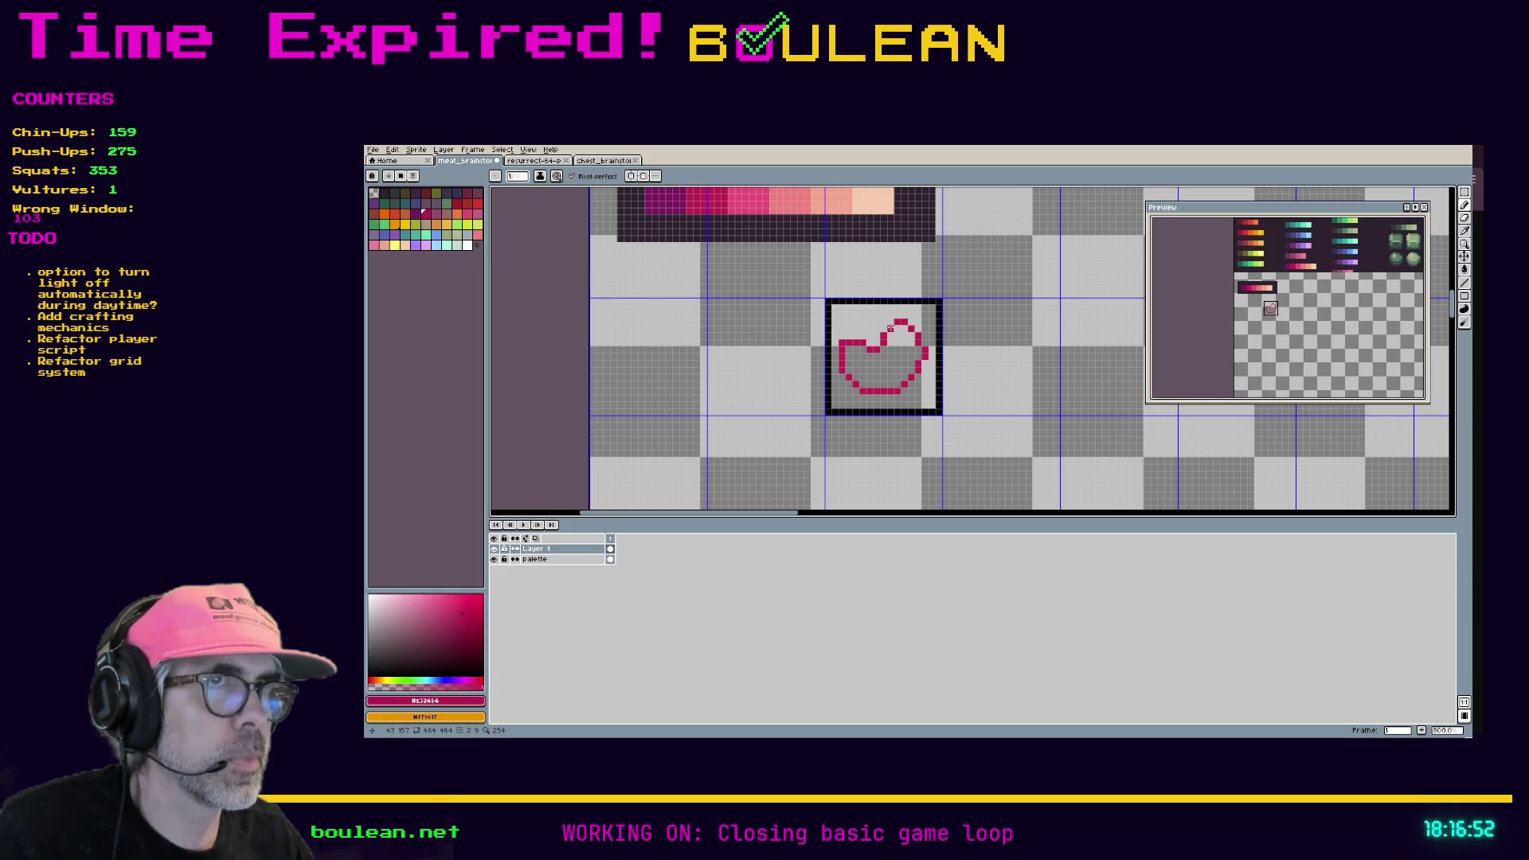
Step: Erase stray pixels along the outline's top and upper-left to close the steak shape
{"action": "key", "text": "e"}
{"action": "mouse_move", "coordinate": [886, 329]}
{"action": "left_mouse_down"}
{"action": "mouse_move", "coordinate": [876, 349]}
{"action": "mouse_move", "coordinate": [848, 342]}
{"action": "mouse_move", "coordinate": [877, 336]}
{"action": "mouse_move", "coordinate": [850, 335]}
{"action": "left_mouse_up"}
{"action": "key", "text": "b"}
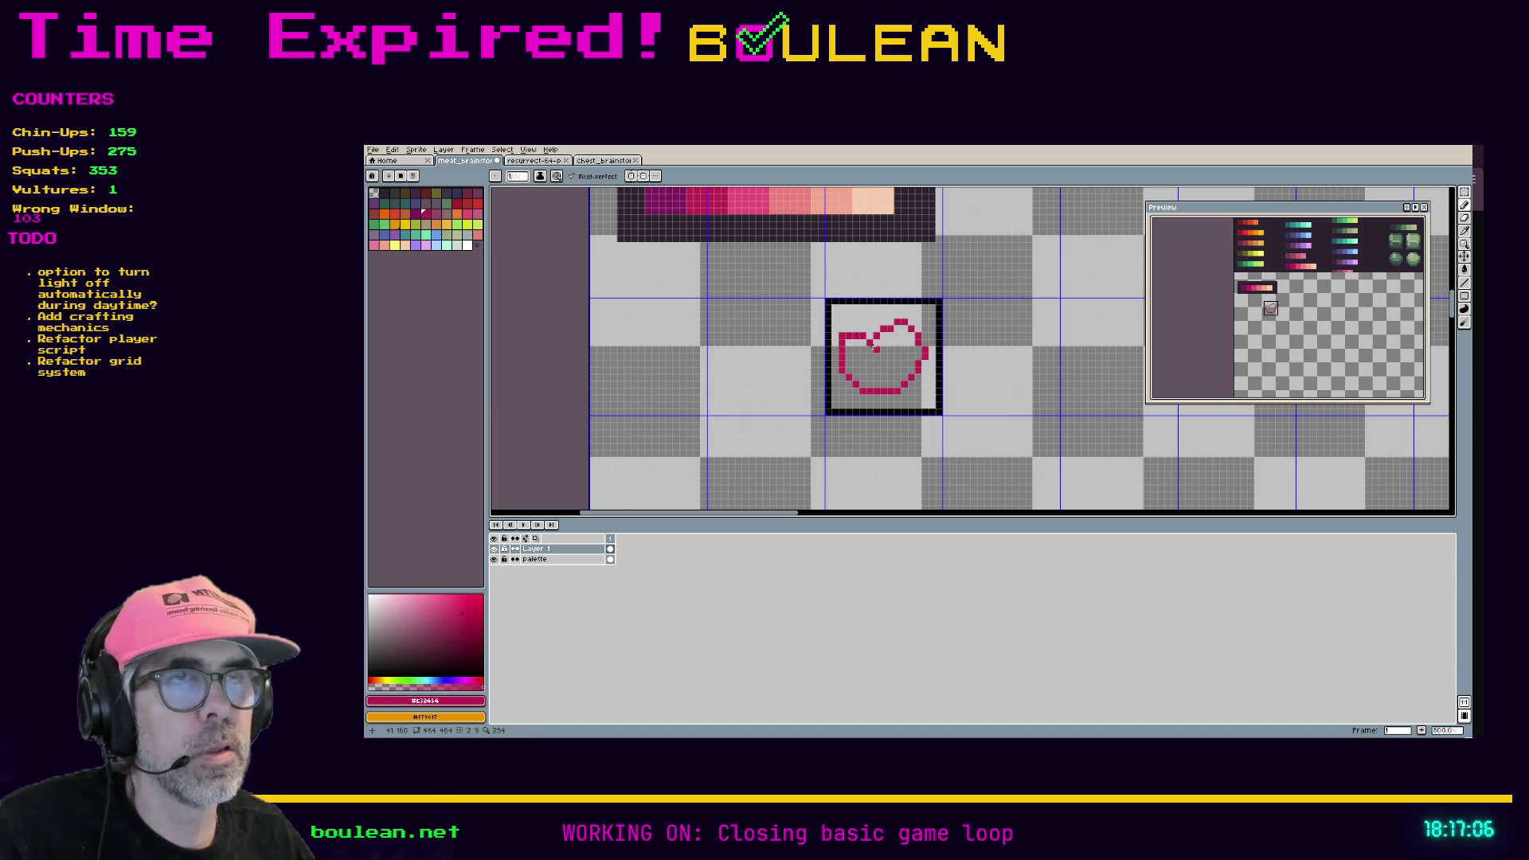
{"action": "key", "text": "m"}
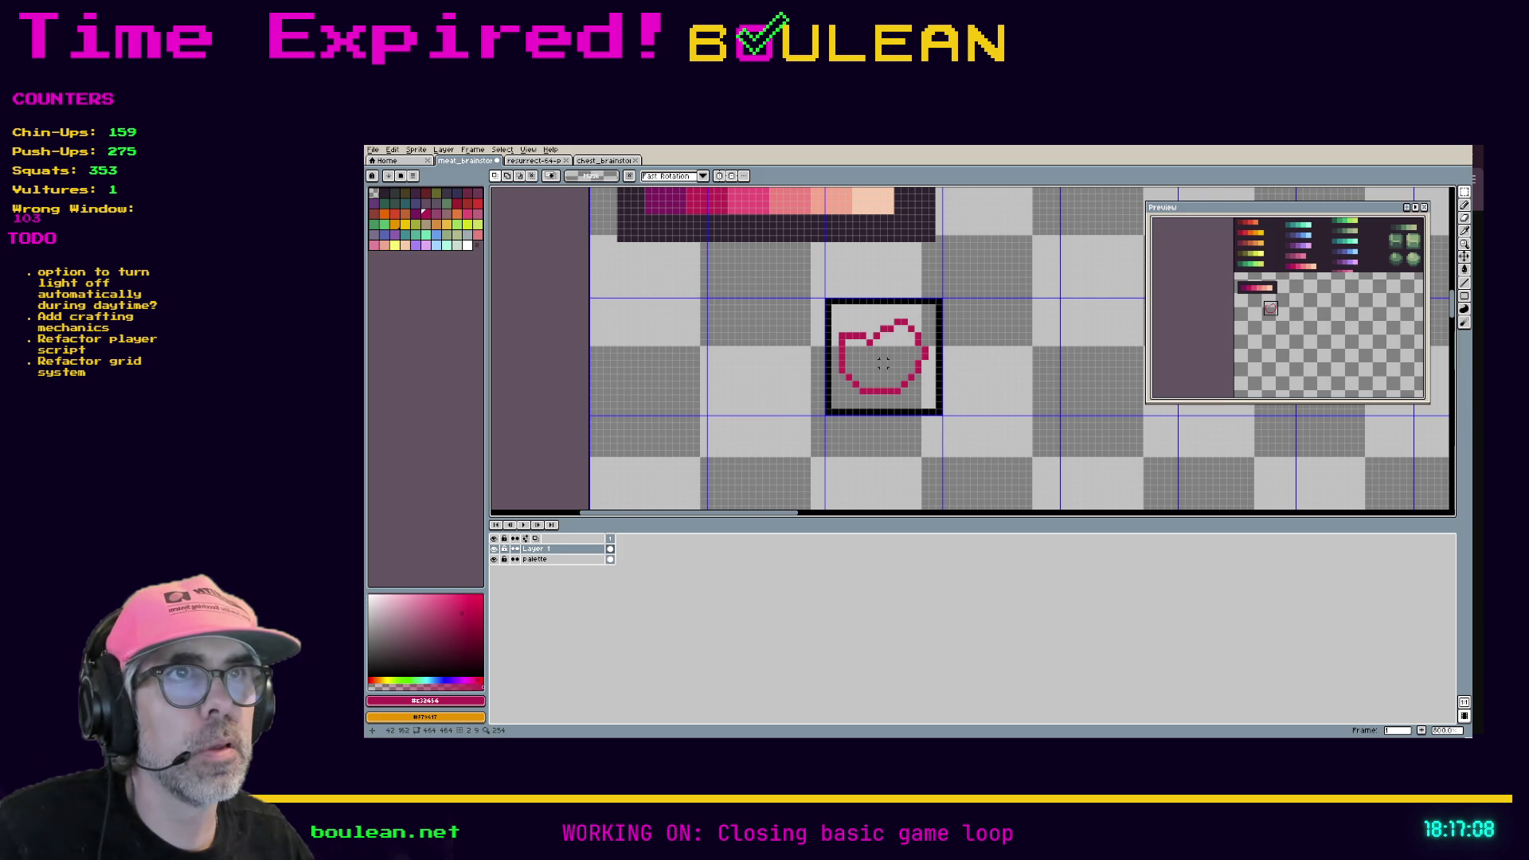
{"action": "key", "text": "e"}
{"action": "mouse_move", "coordinate": [873, 349]}
{"action": "left_mouse_down"}
{"action": "mouse_move", "coordinate": [855, 335]}
{"action": "mouse_move", "coordinate": [844, 356]}
{"action": "mouse_move", "coordinate": [898, 321]}
{"action": "mouse_move", "coordinate": [834, 350]}
{"action": "left_mouse_up"}
{"action": "key", "text": "b"}
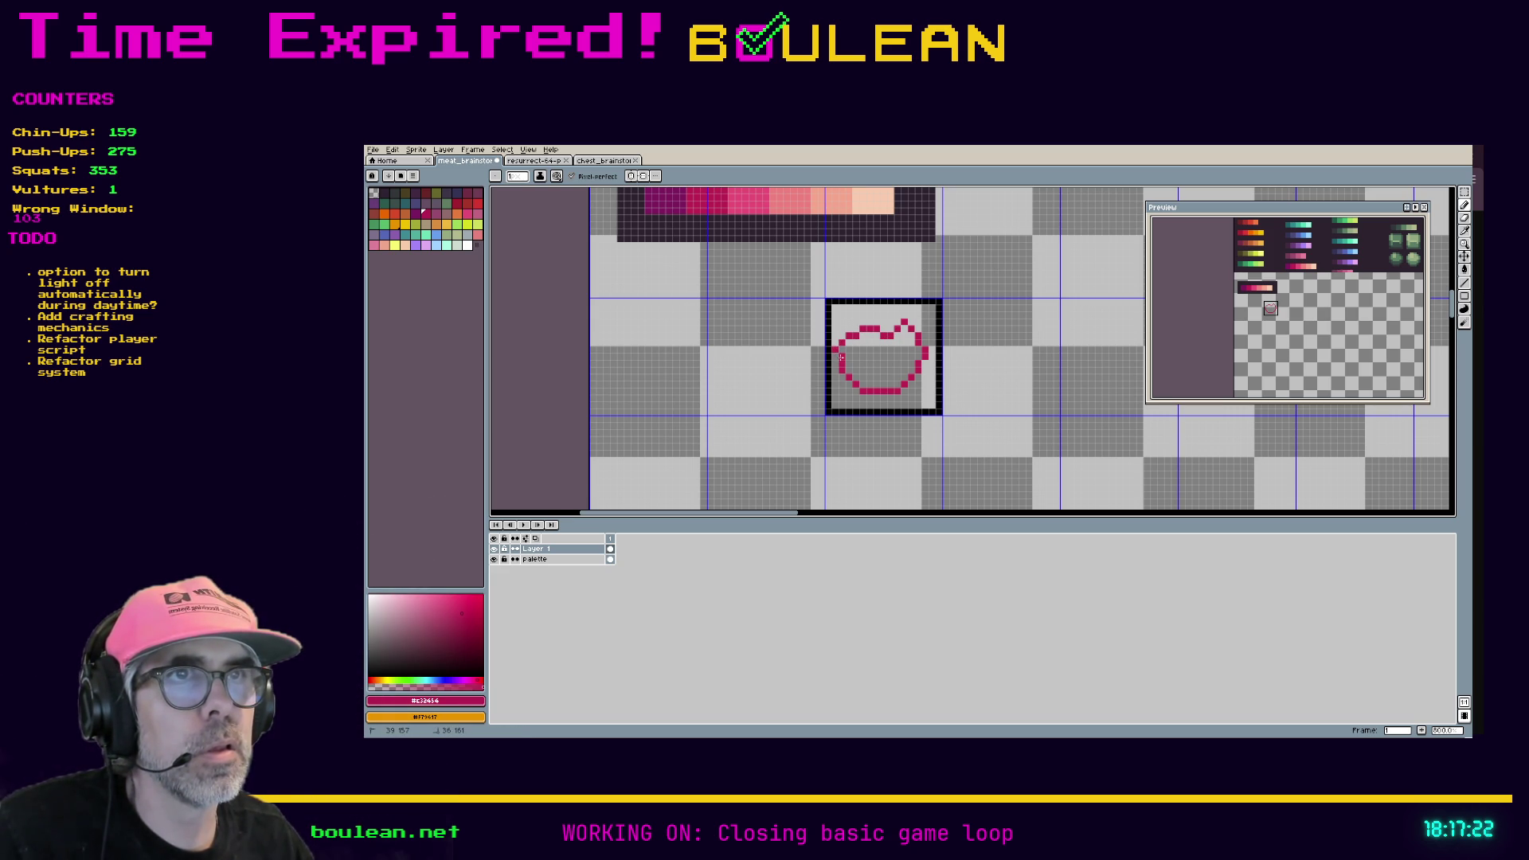
{"action": "key", "text": "b"}
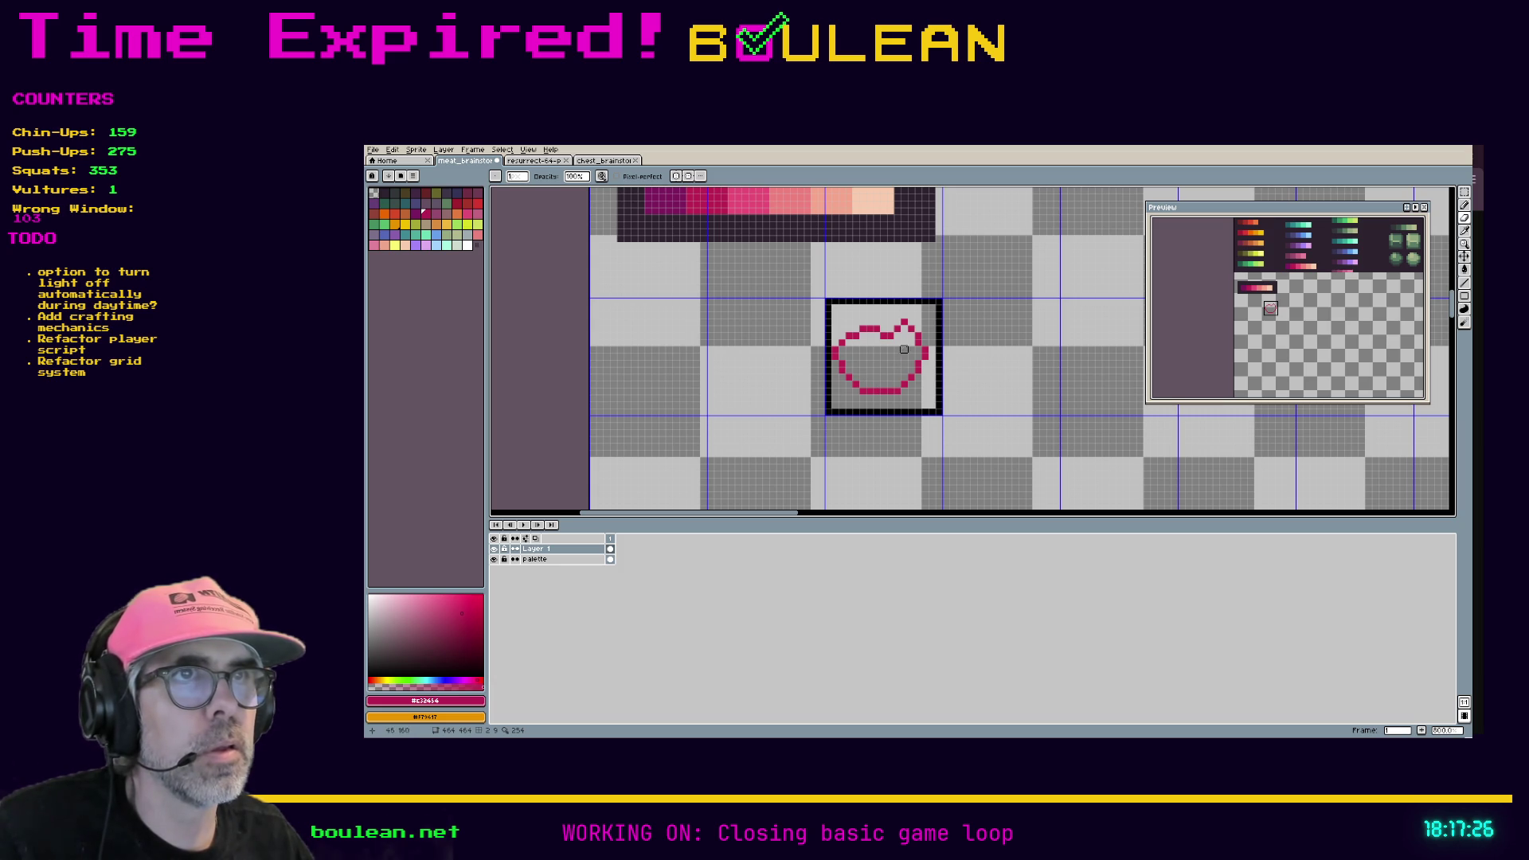
{"action": "scroll", "coordinate": [864, 351], "scroll_direction": "up", "scroll_amount": 2}
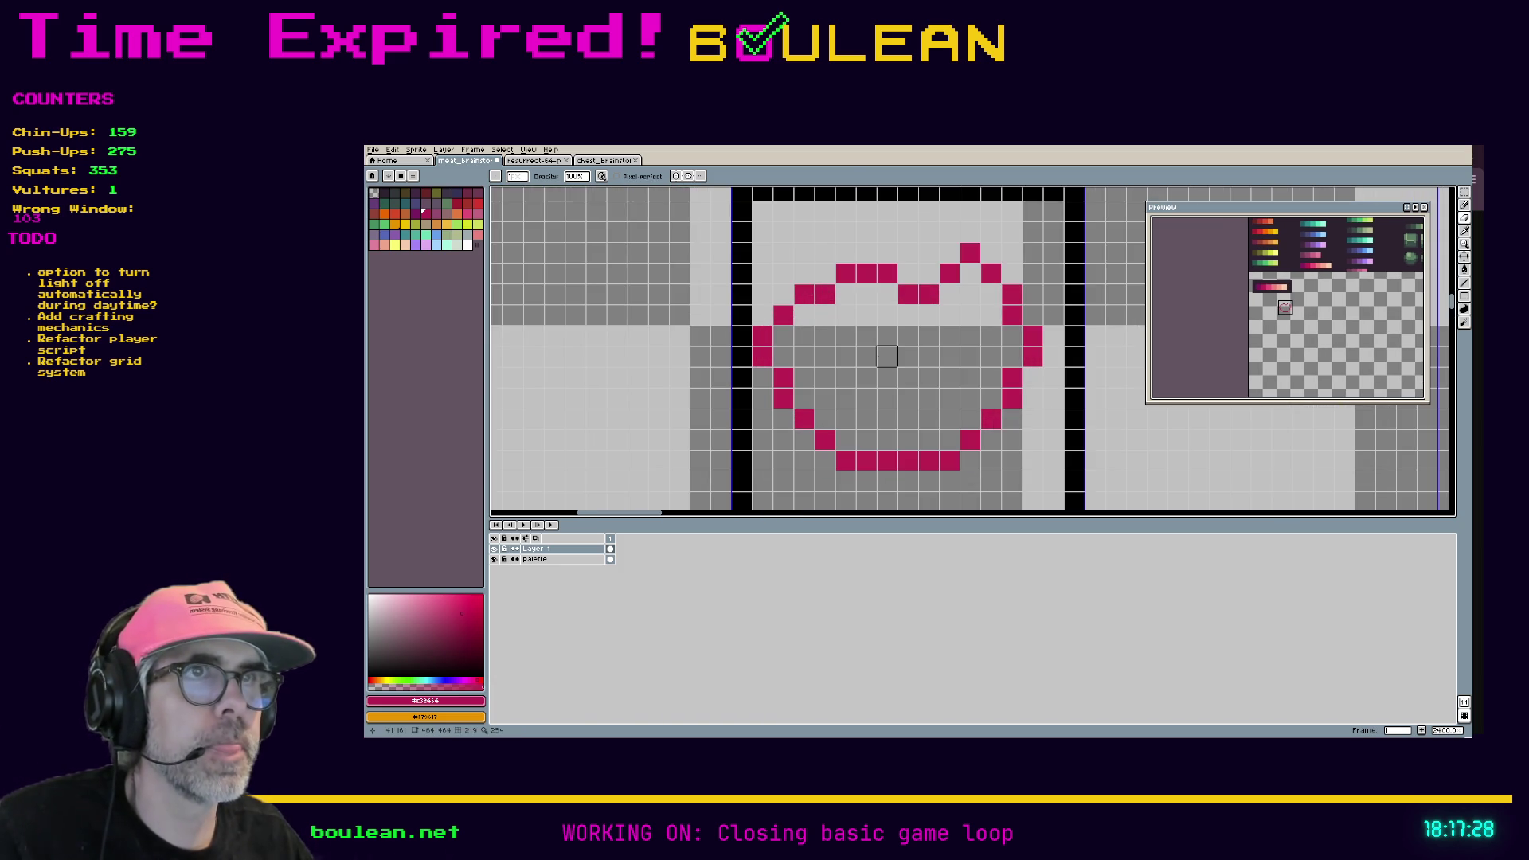
{"action": "scroll", "coordinate": [884, 356], "scroll_direction": "down", "scroll_amount": 1}
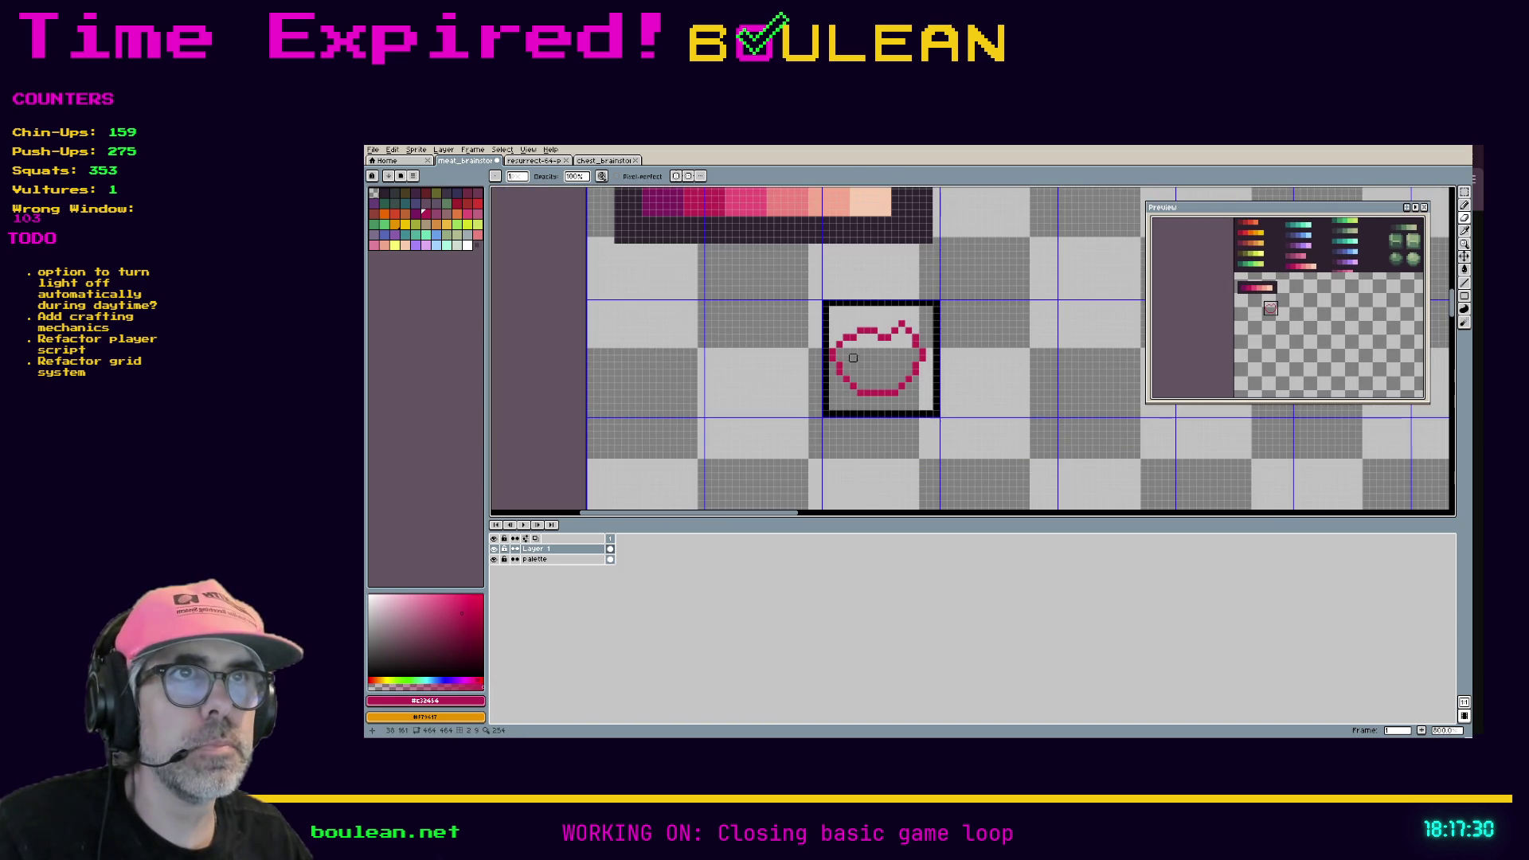
Step: Centre the steak and try a pink flood fill, undoing the one that spilled into the background
{"action": "key", "text": "space"}
{"action": "left_click_drag", "start_coordinate": [736, 252], "coordinate": [756, 281]}
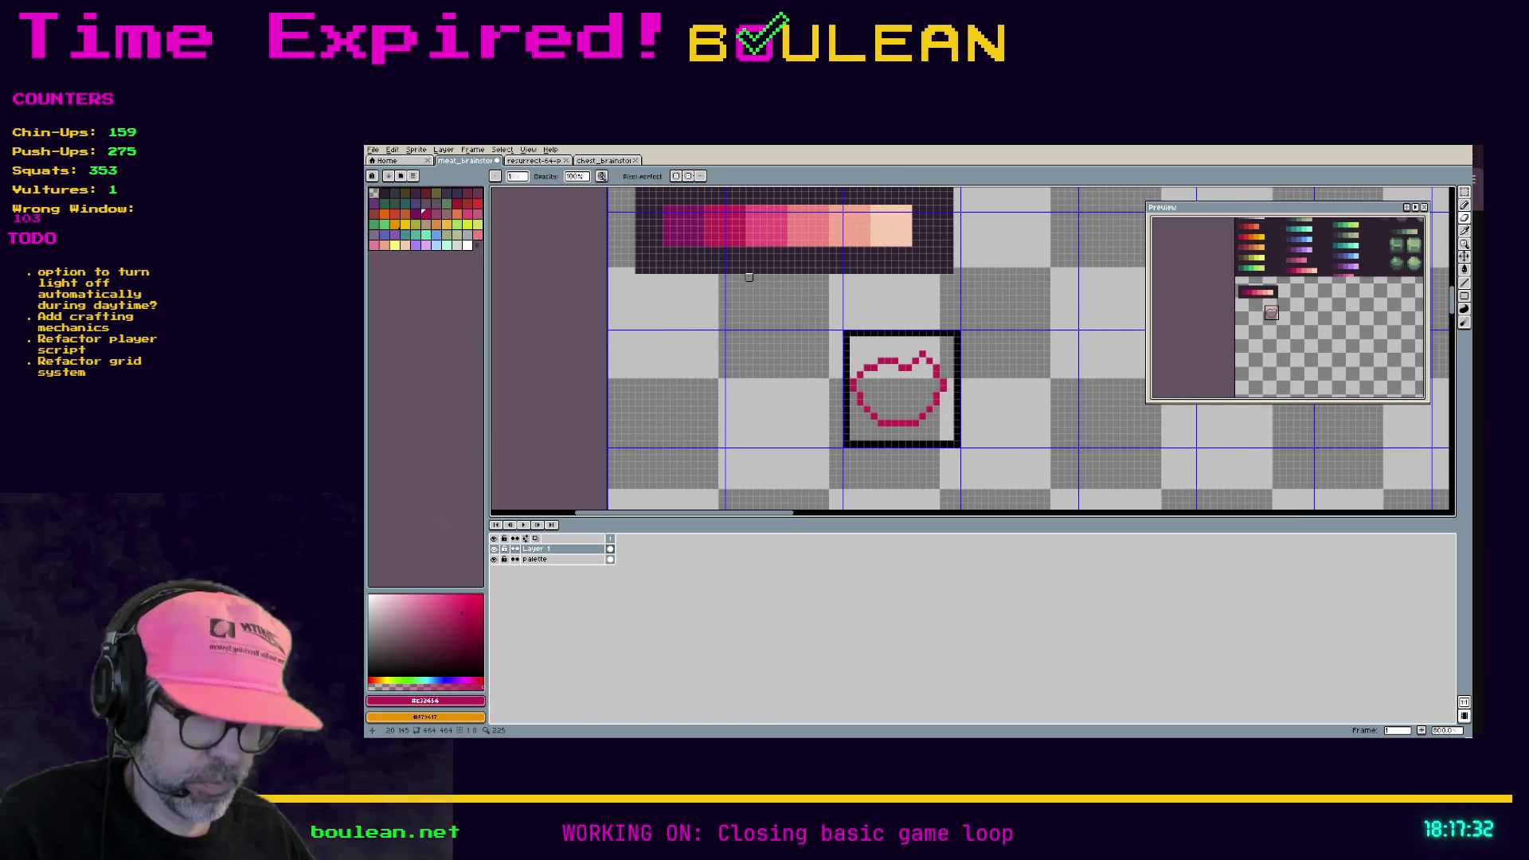
{"action": "scroll", "coordinate": [900, 390], "scroll_direction": "up", "scroll_amount": 3}
{"action": "scroll", "coordinate": [916, 406], "scroll_direction": "down", "scroll_amount": 1}
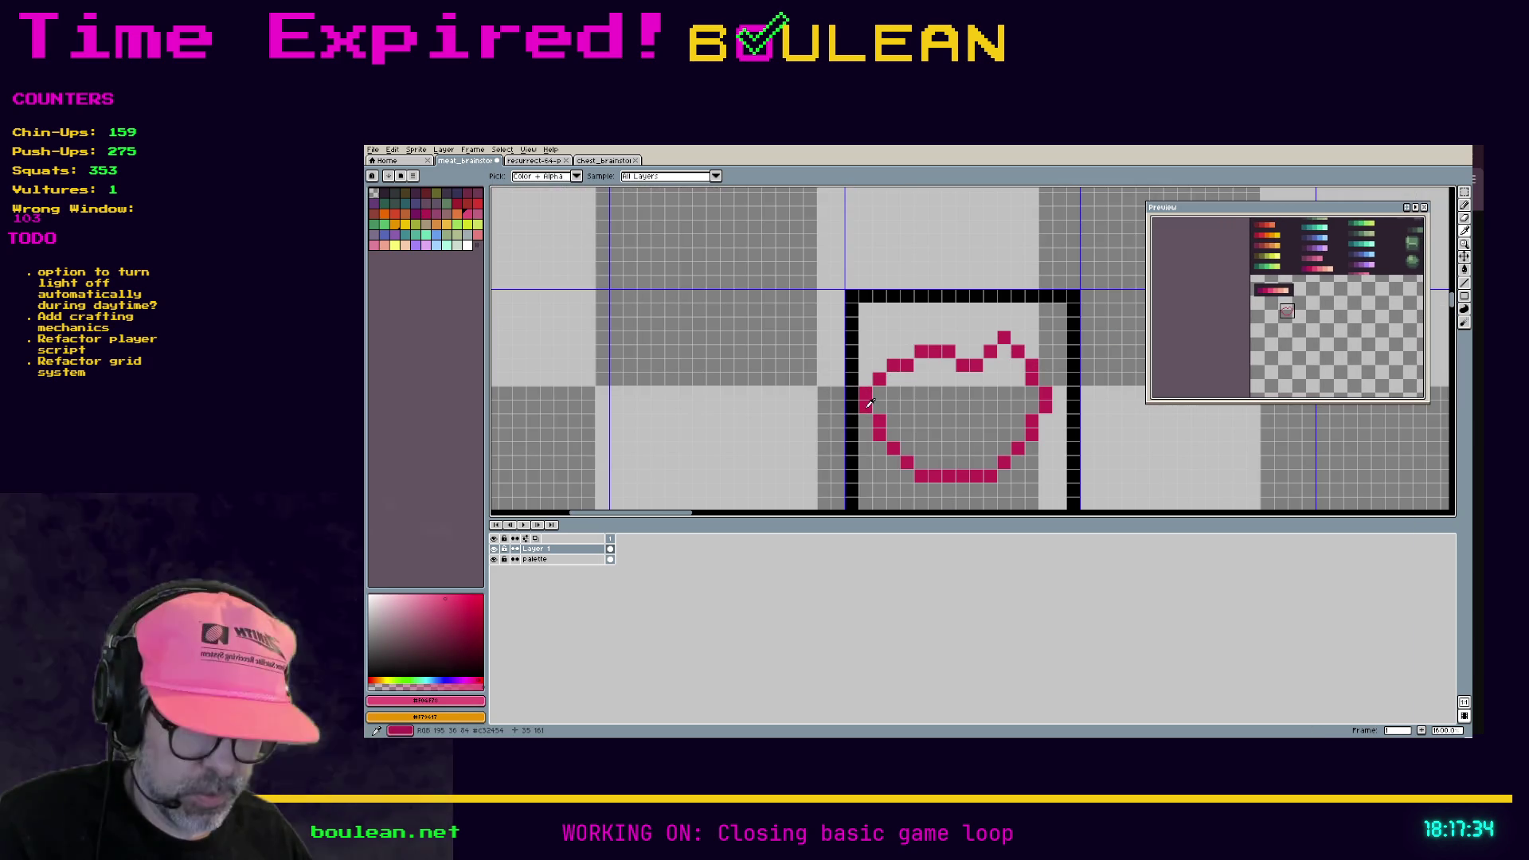
{"action": "key", "text": "g"}
{"action": "left_click", "coordinate": [931, 424]}
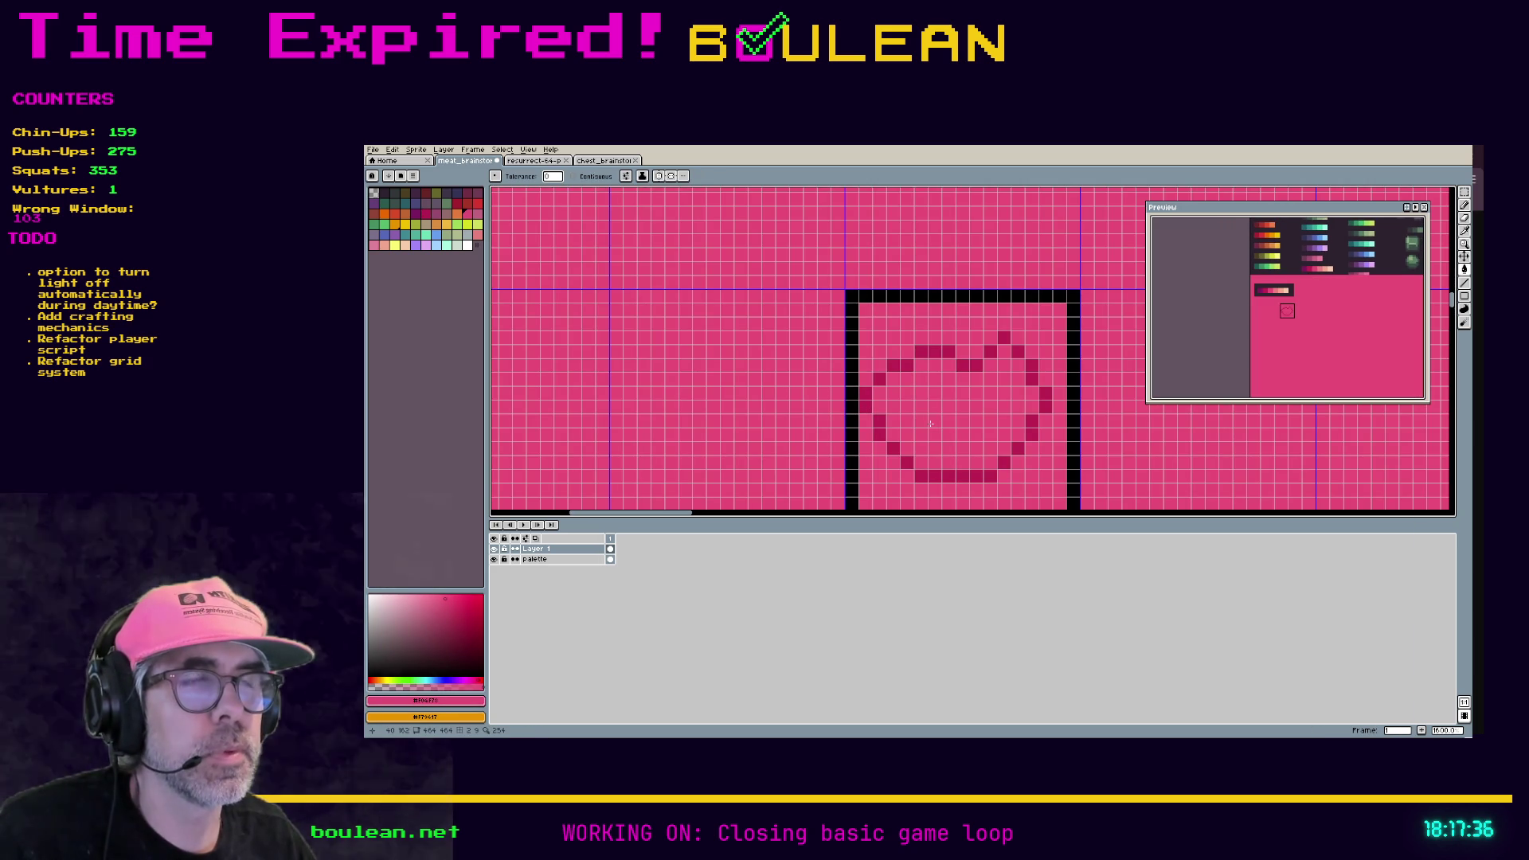
{"action": "key", "text": "ctrl+z"}
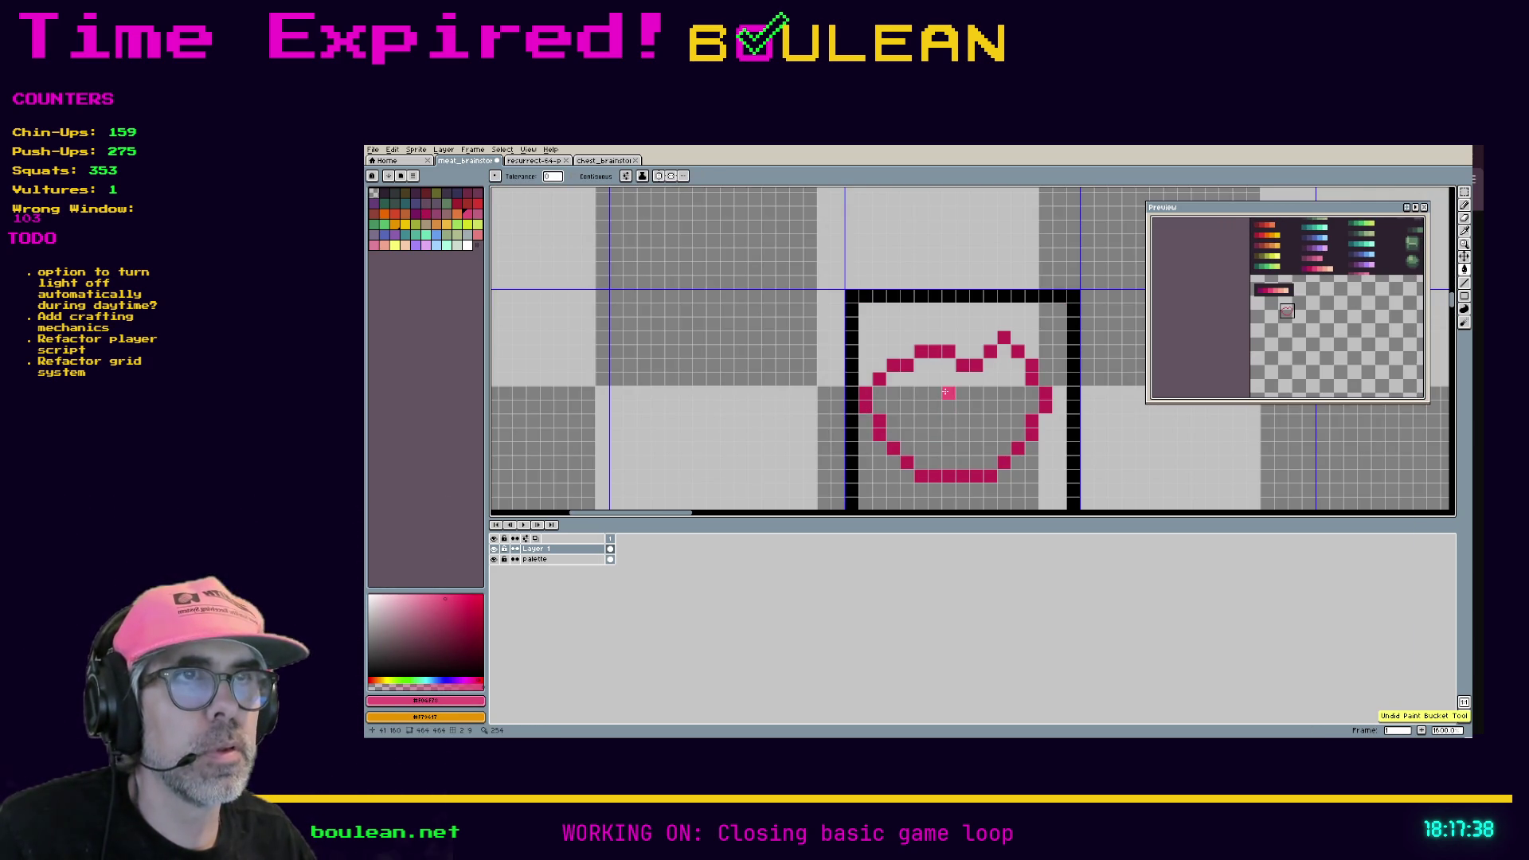
Step: Enable Contiguous, fill the steak interior pink, and fill part of it white
{"action": "left_click", "coordinate": [591, 177]}
{"action": "left_click", "coordinate": [933, 389]}
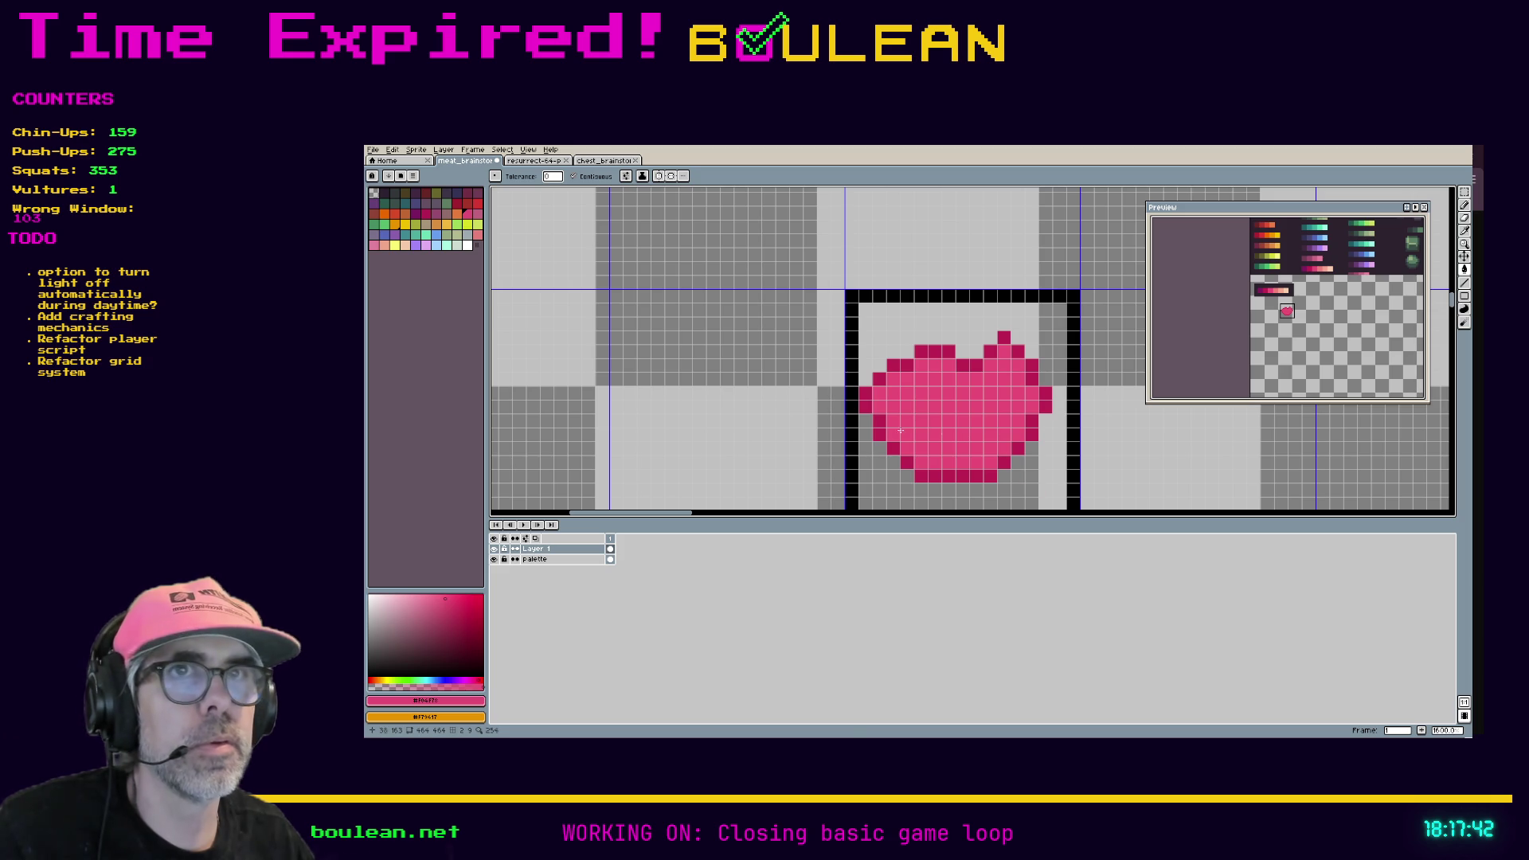
{"action": "left_click", "coordinate": [369, 597]}
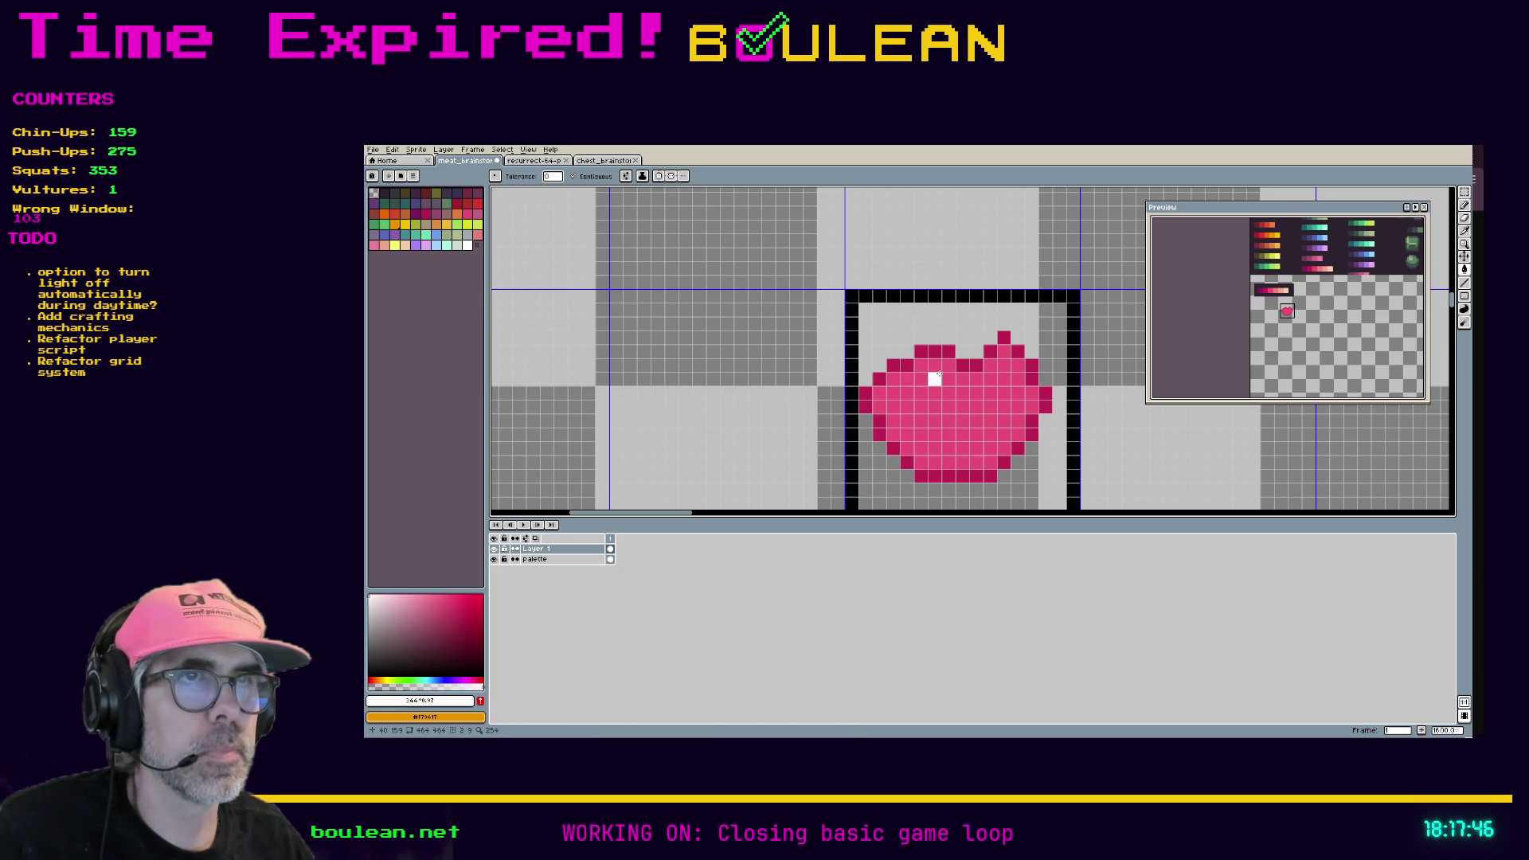
{"action": "left_click", "coordinate": [939, 376]}
Step: Undo the white fill and pencil white highlight pixels and a curved streak across the steak
{"action": "key", "text": "ctrl+z"}
{"action": "key", "text": "b"}
{"action": "left_click", "coordinate": [934, 379]}
{"action": "left_click", "coordinate": [920, 393]}
{"action": "mouse_move", "coordinate": [917, 407]}
{"action": "left_mouse_down"}
{"action": "mouse_move", "coordinate": [933, 435]}
{"action": "mouse_move", "coordinate": [1005, 408]}
{"action": "mouse_move", "coordinate": [955, 462]}
{"action": "mouse_move", "coordinate": [936, 452]}
{"action": "left_mouse_up"}
{"action": "left_click", "coordinate": [990, 379]}
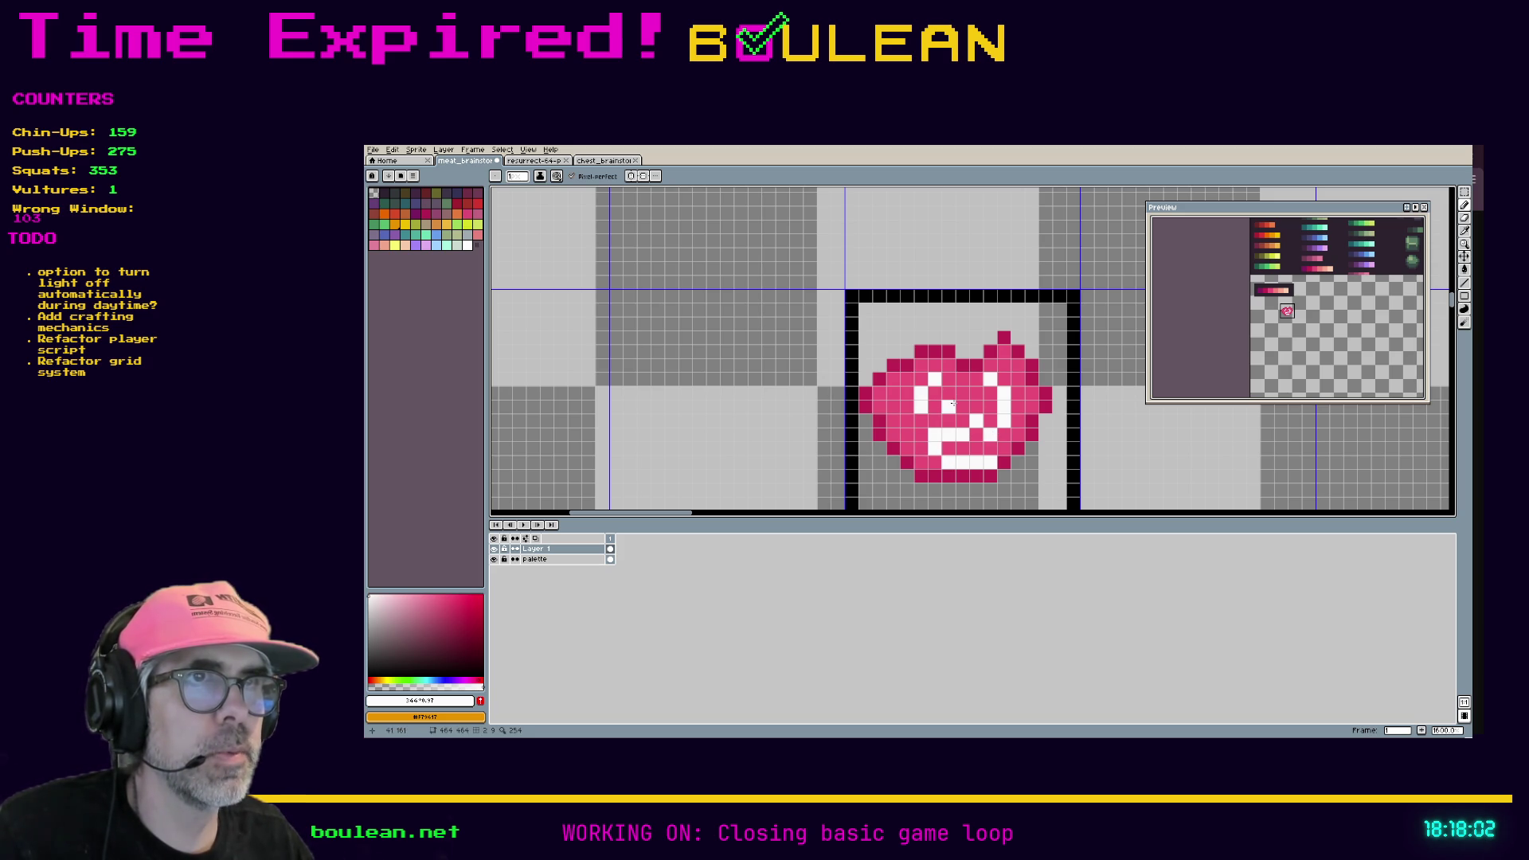
Step: Rework the white highlight pixels along the steak's left edge, undoing unwanted strokes
{"action": "key", "text": "ctrl+z"}
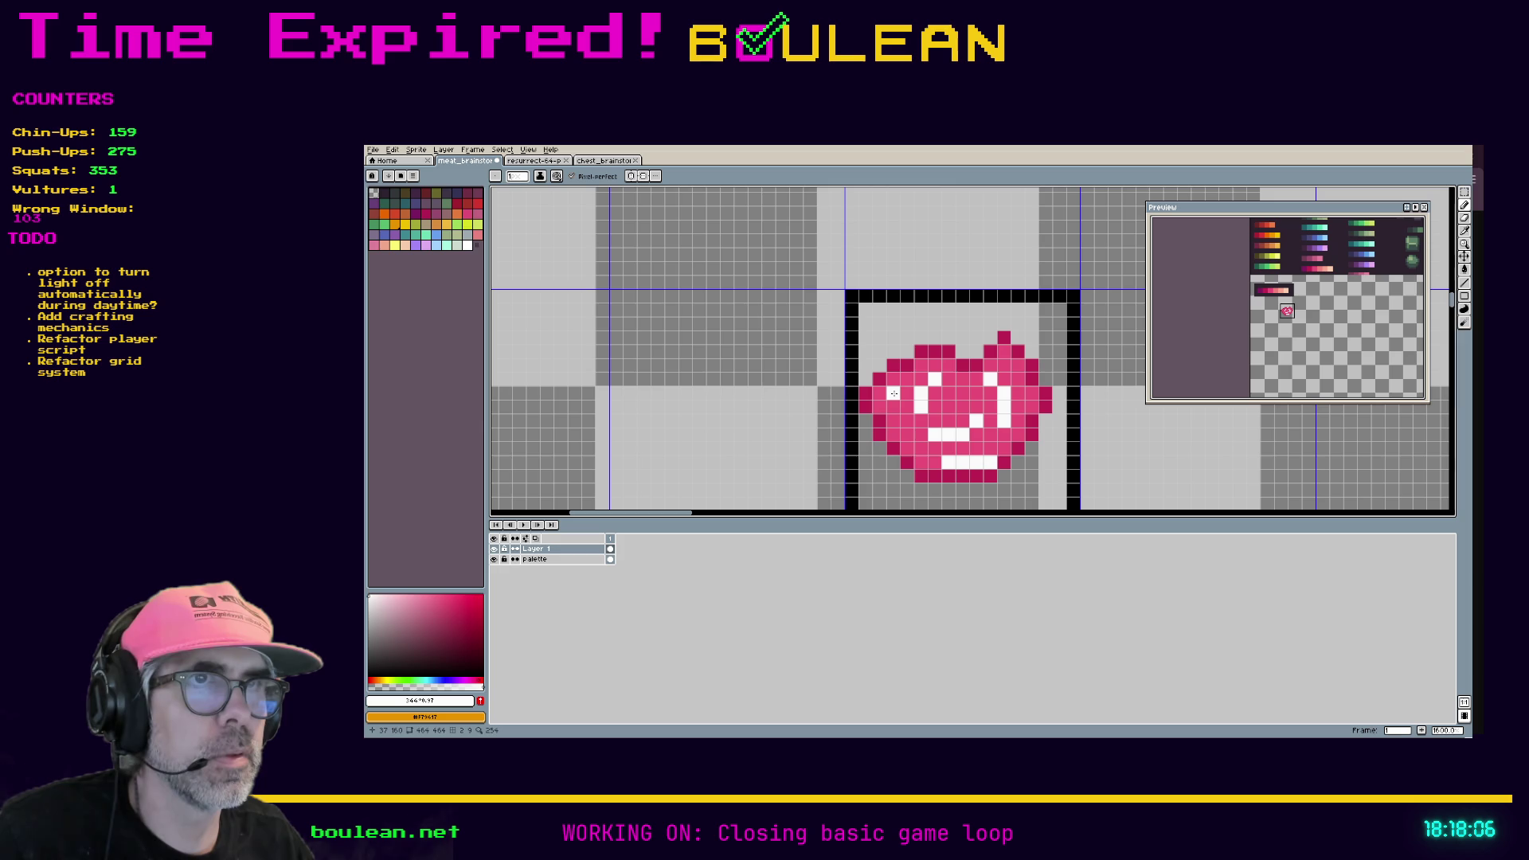
{"action": "left_click", "coordinate": [880, 393]}
{"action": "key", "text": "ctrl+z"}
{"action": "key", "text": "v"}
{"action": "key", "text": "b"}
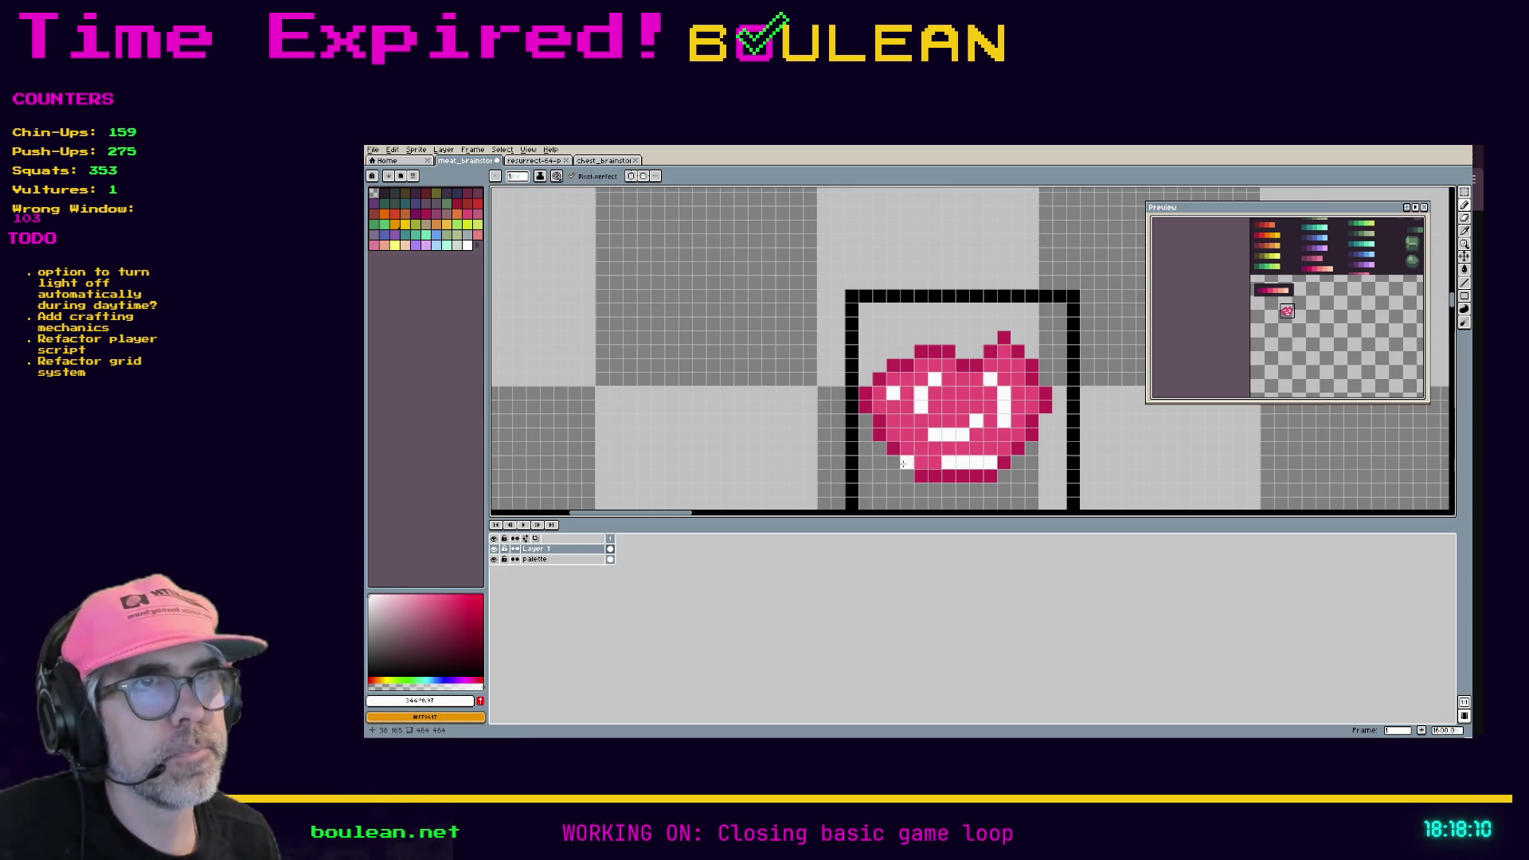
{"action": "left_click", "coordinate": [879, 406]}
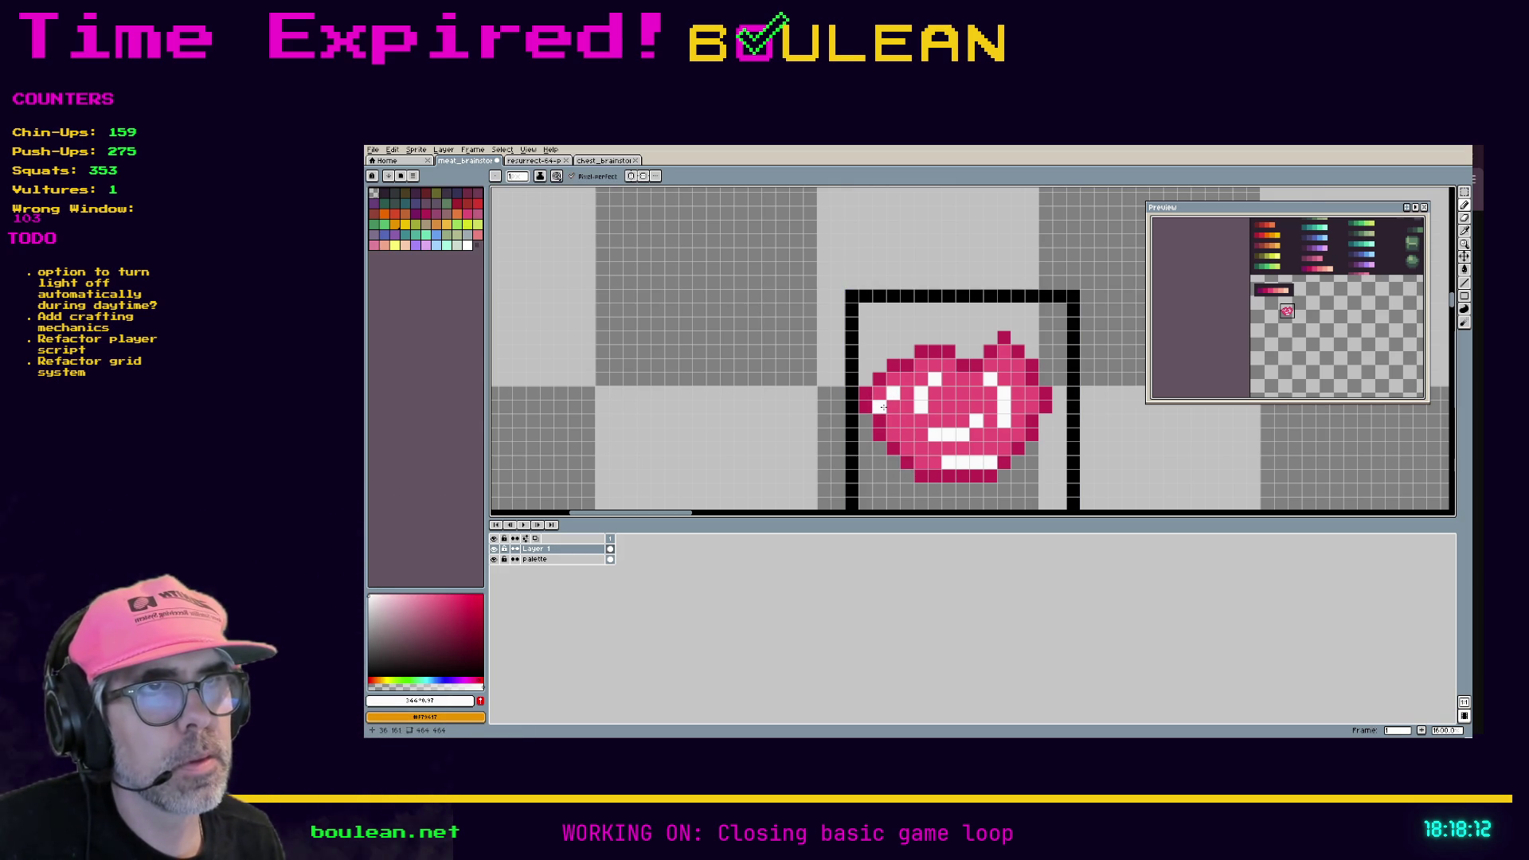
{"action": "left_click", "coordinate": [894, 391]}
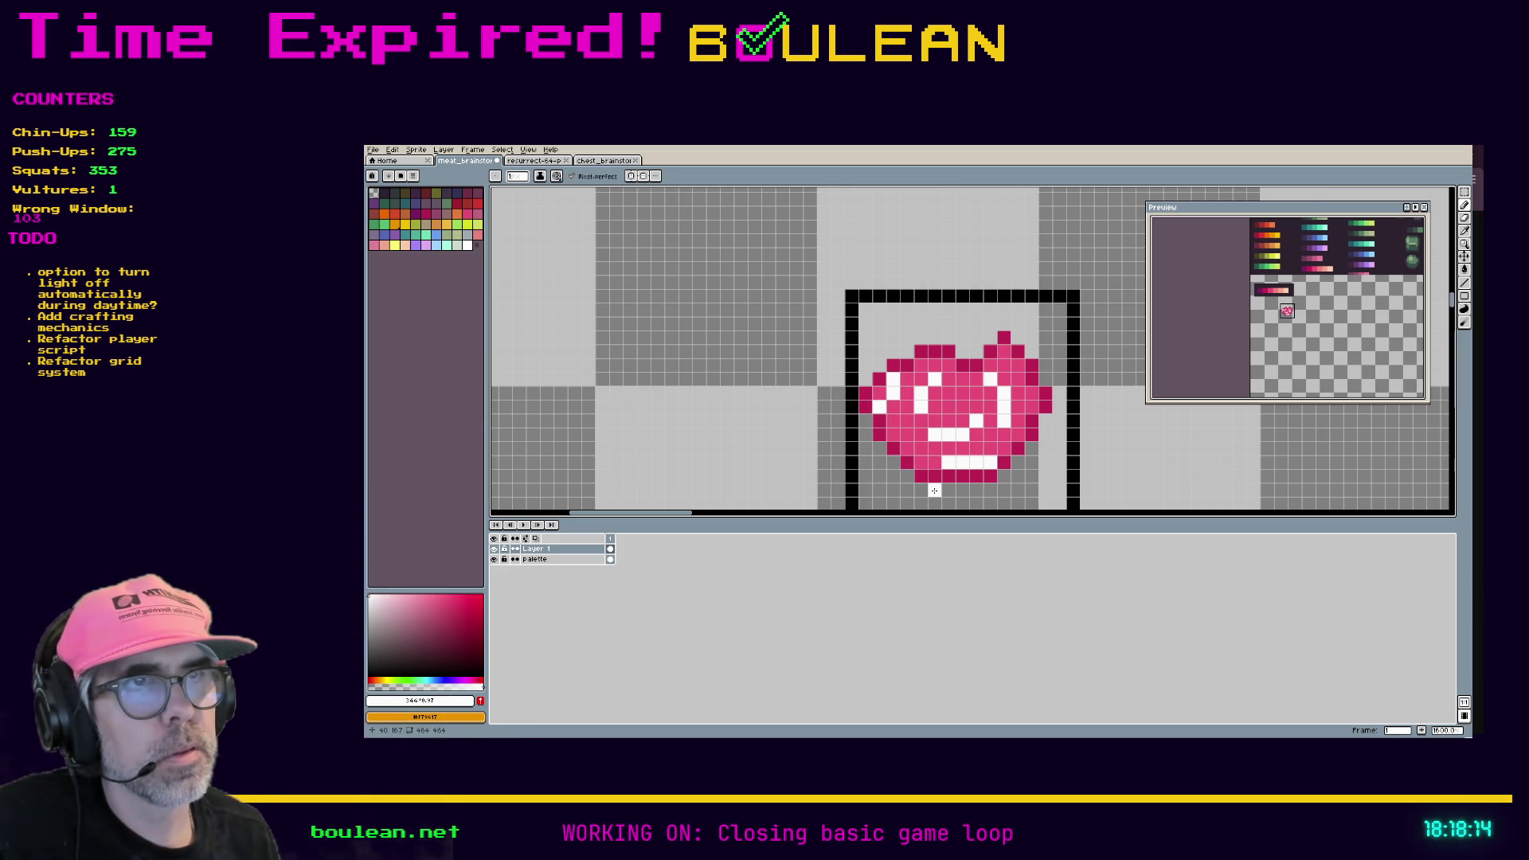
{"action": "key", "text": "v"}
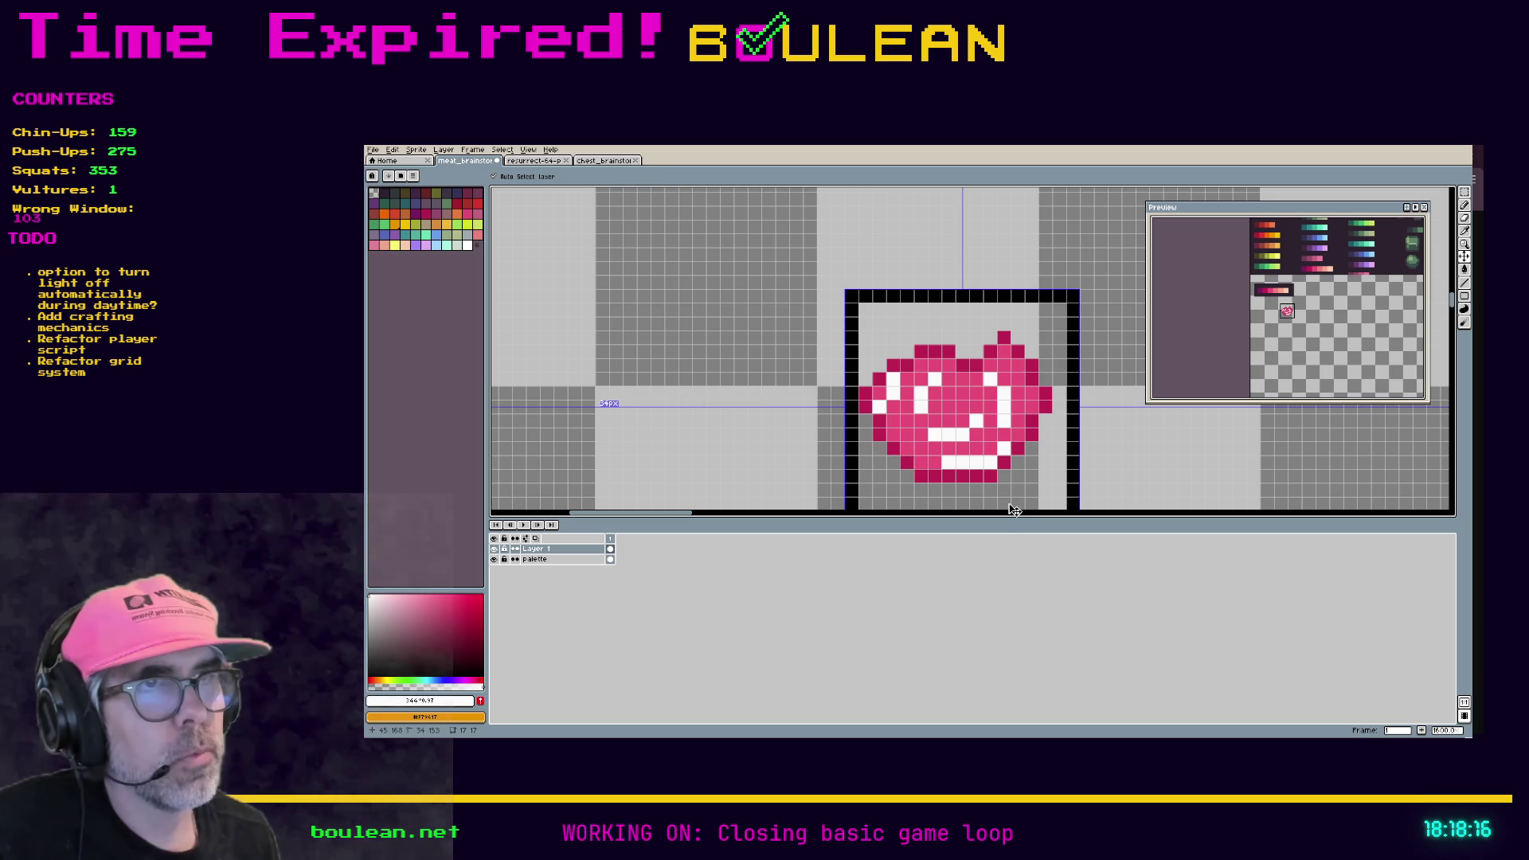
{"action": "key", "text": "b"}
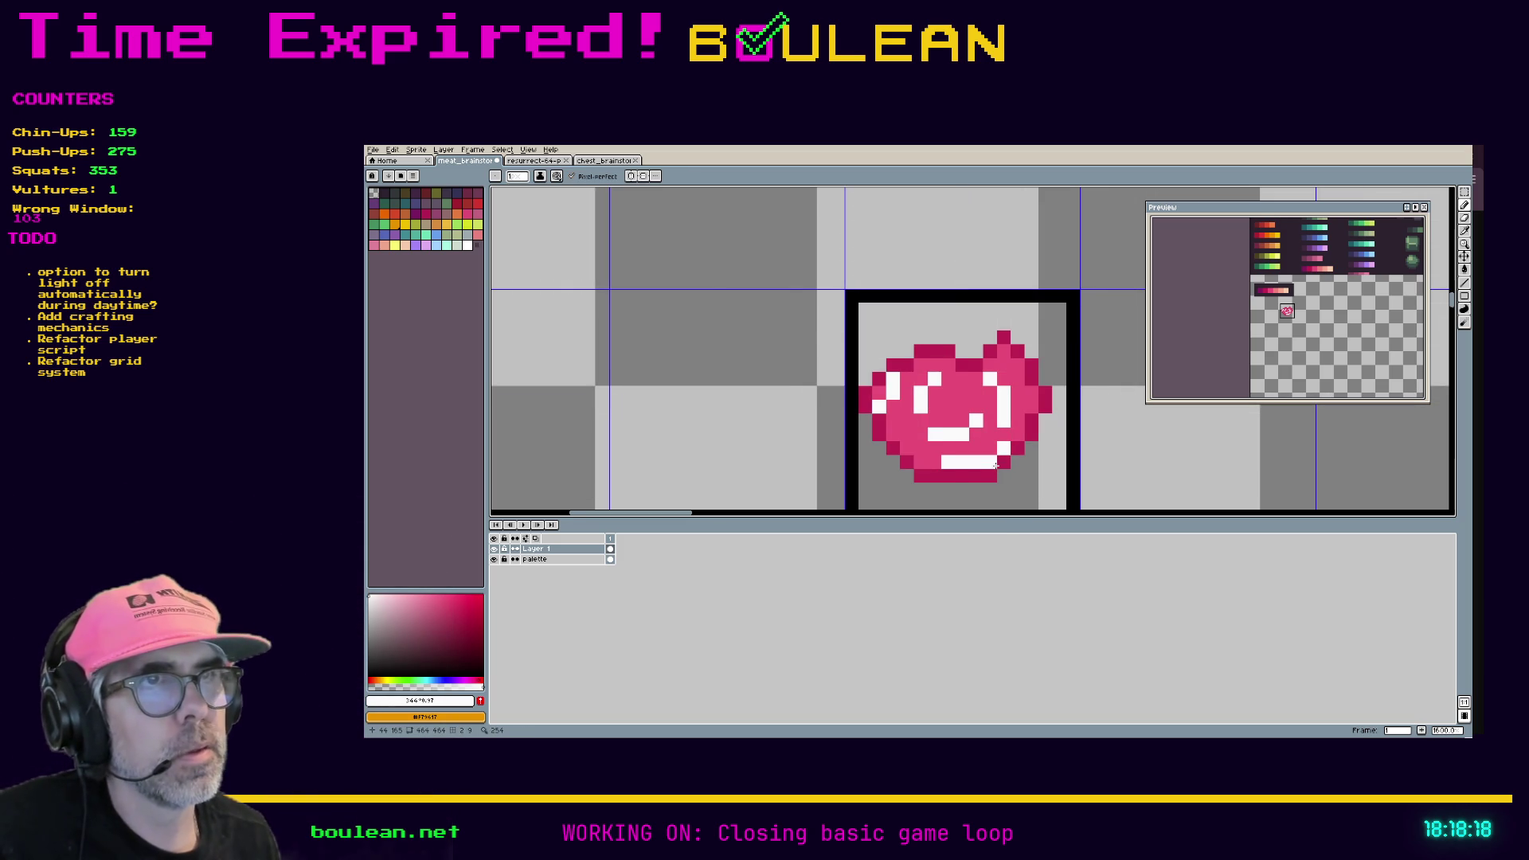
{"action": "scroll", "coordinate": [996, 466], "scroll_direction": "down", "scroll_amount": 3}
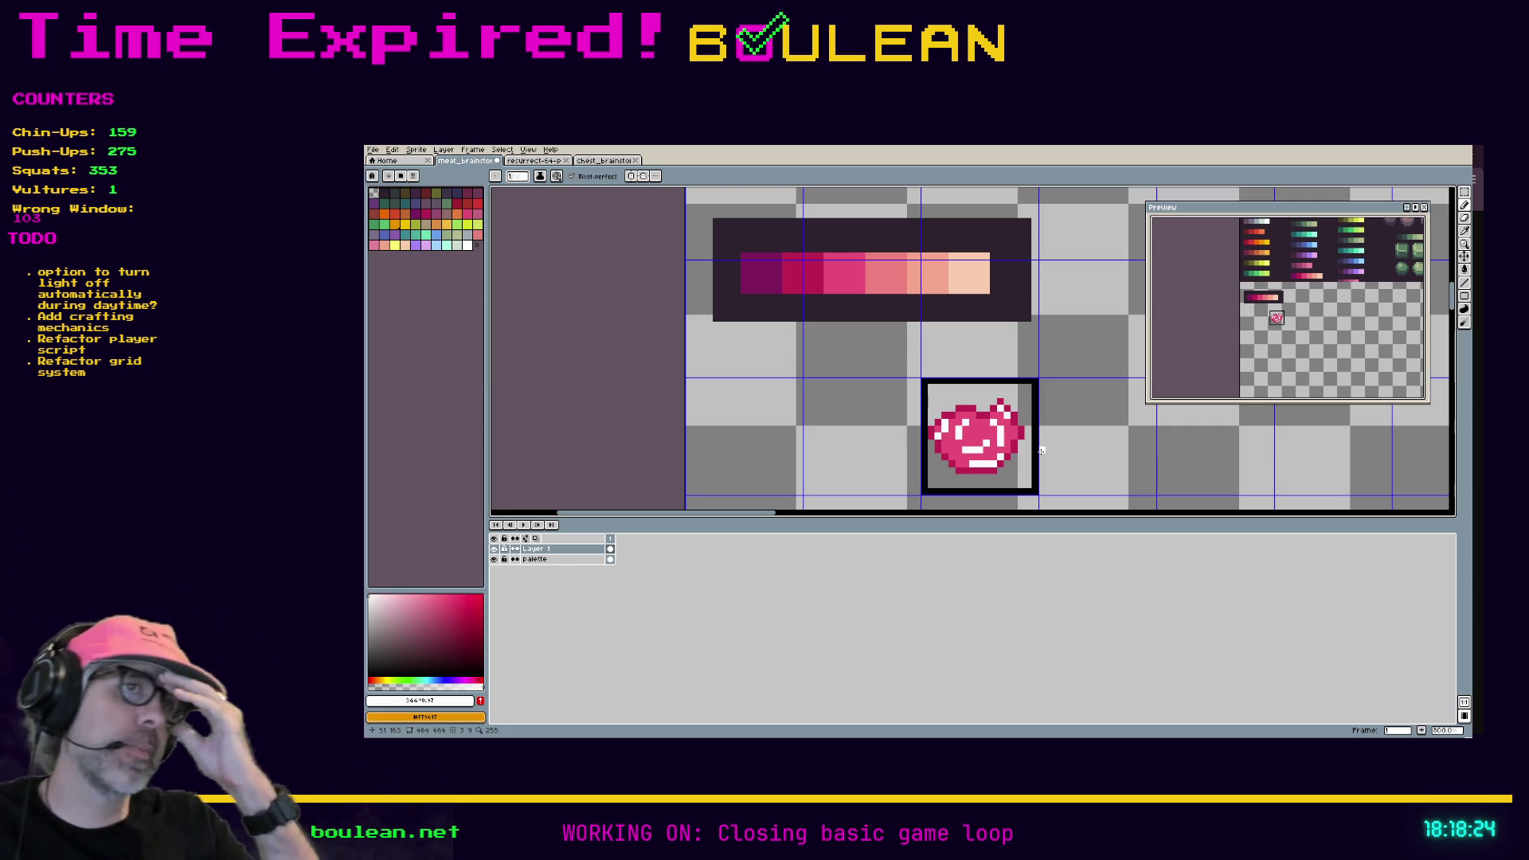
Step: Pan the canvas to show the pink swatch strip alongside the raw steak sprite
{"action": "key", "text": "space"}
{"action": "left_click_drag", "start_coordinate": [1100, 454], "coordinate": [909, 441]}
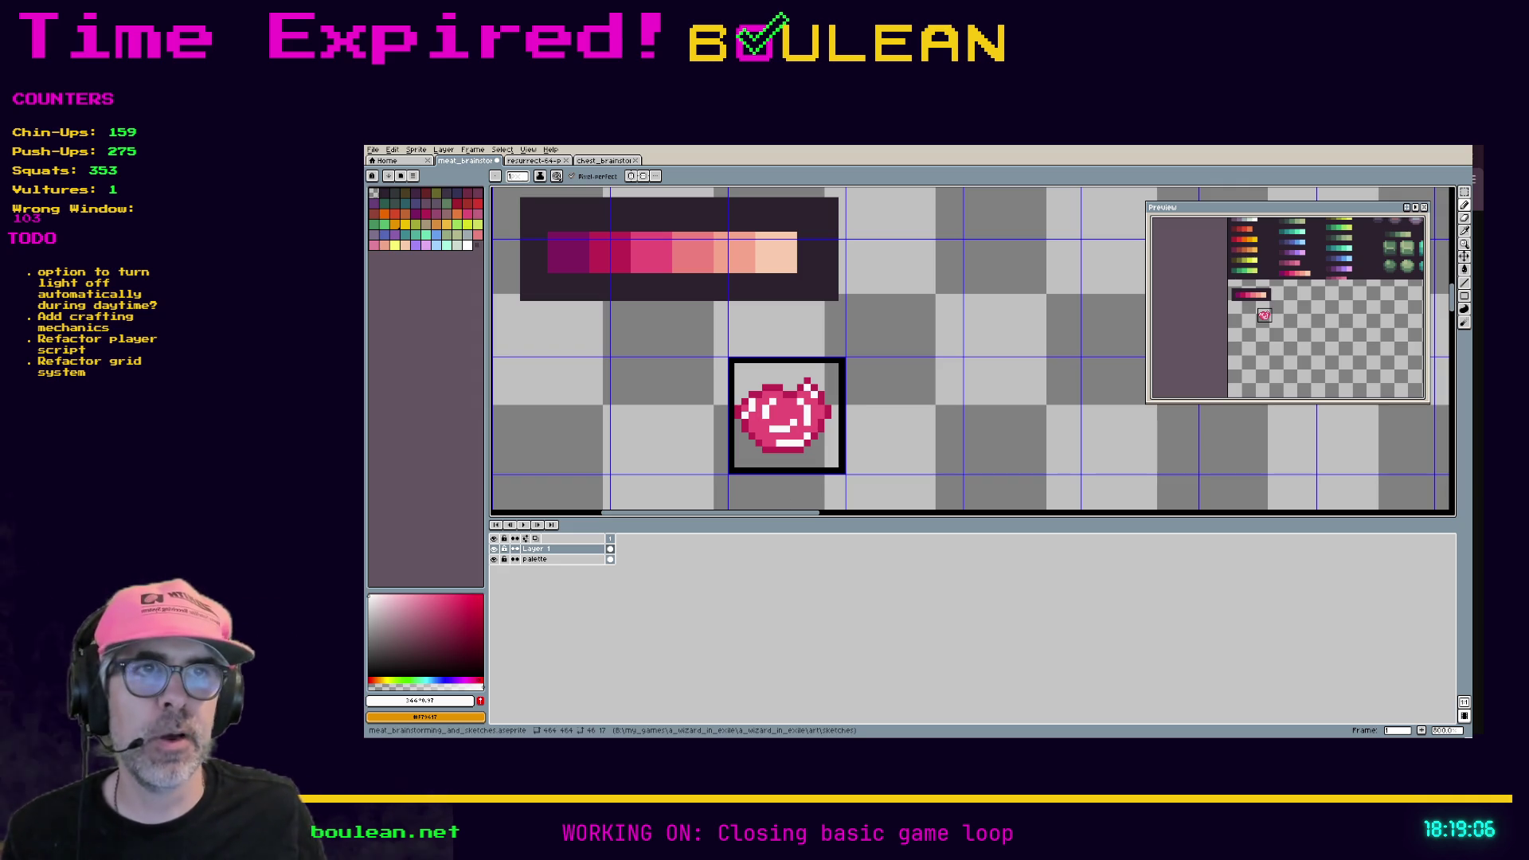
{"action": "mouse_move", "coordinate": [763, 514]}
{"action": "left_mouse_down"}
{"action": "mouse_move", "coordinate": [734, 514]}
{"action": "mouse_move", "coordinate": [757, 518]}
{"action": "left_mouse_up"}
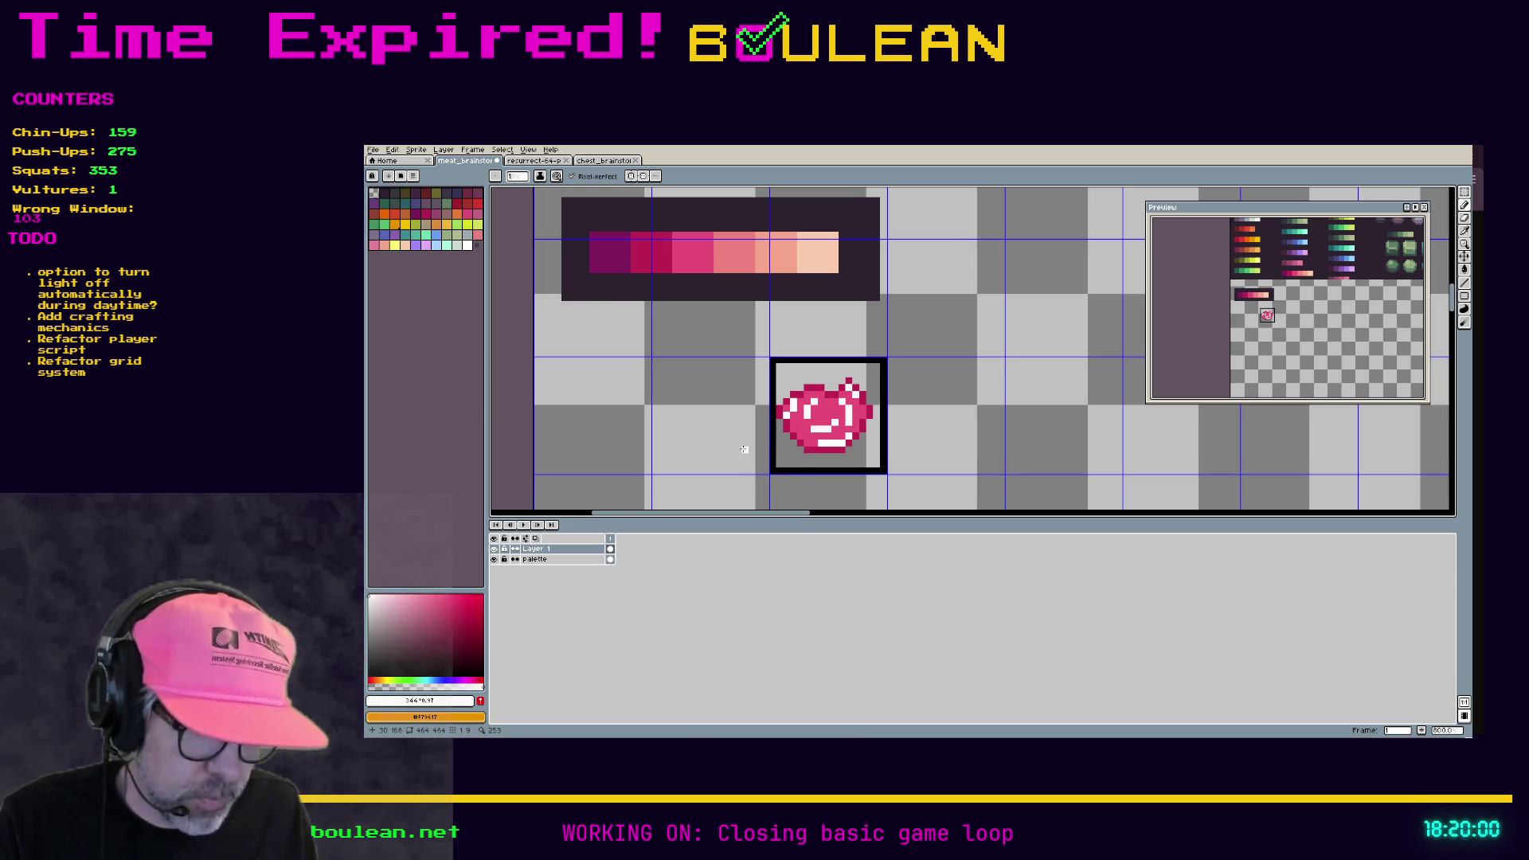
Step: Eyedrop black from the border and start the new frame's edges, undoing a stray vertical stroke
{"action": "key", "text": "i"}
{"action": "left_click", "coordinate": [795, 475], "text": "alt"}
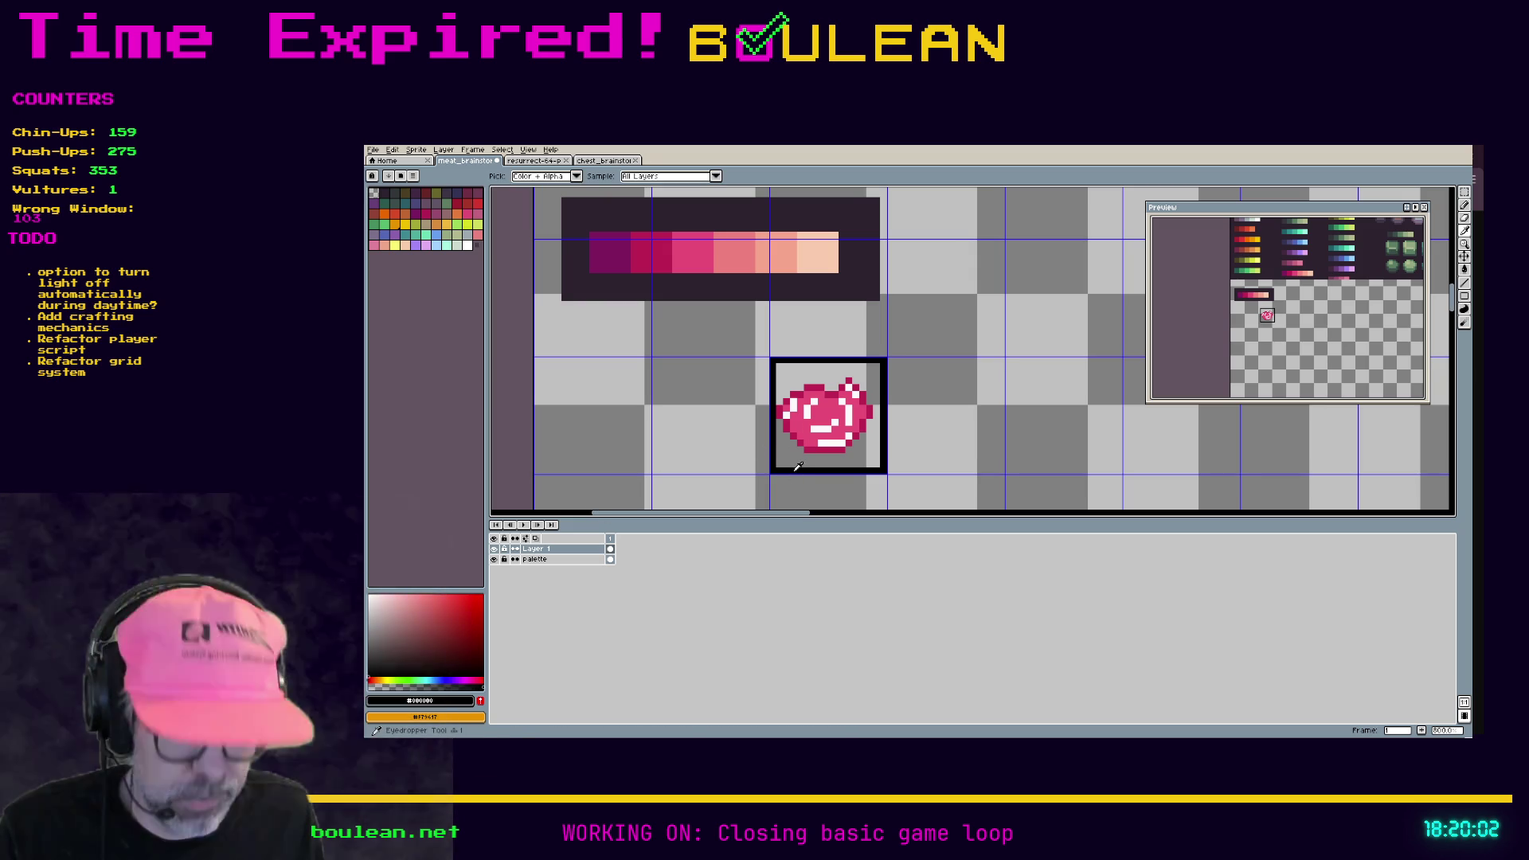
{"action": "left_click_drag", "start_coordinate": [1008, 471], "coordinate": [1014, 369]}
{"action": "key", "text": "ctrl+z"}
{"action": "mouse_move", "coordinate": [1007, 471]}
{"action": "left_mouse_down"}
{"action": "mouse_move", "coordinate": [1117, 470]}
{"action": "mouse_move", "coordinate": [1114, 362]}
{"action": "mouse_move", "coordinate": [1002, 360]}
{"action": "mouse_move", "coordinate": [1008, 469]}
{"action": "left_mouse_up"}
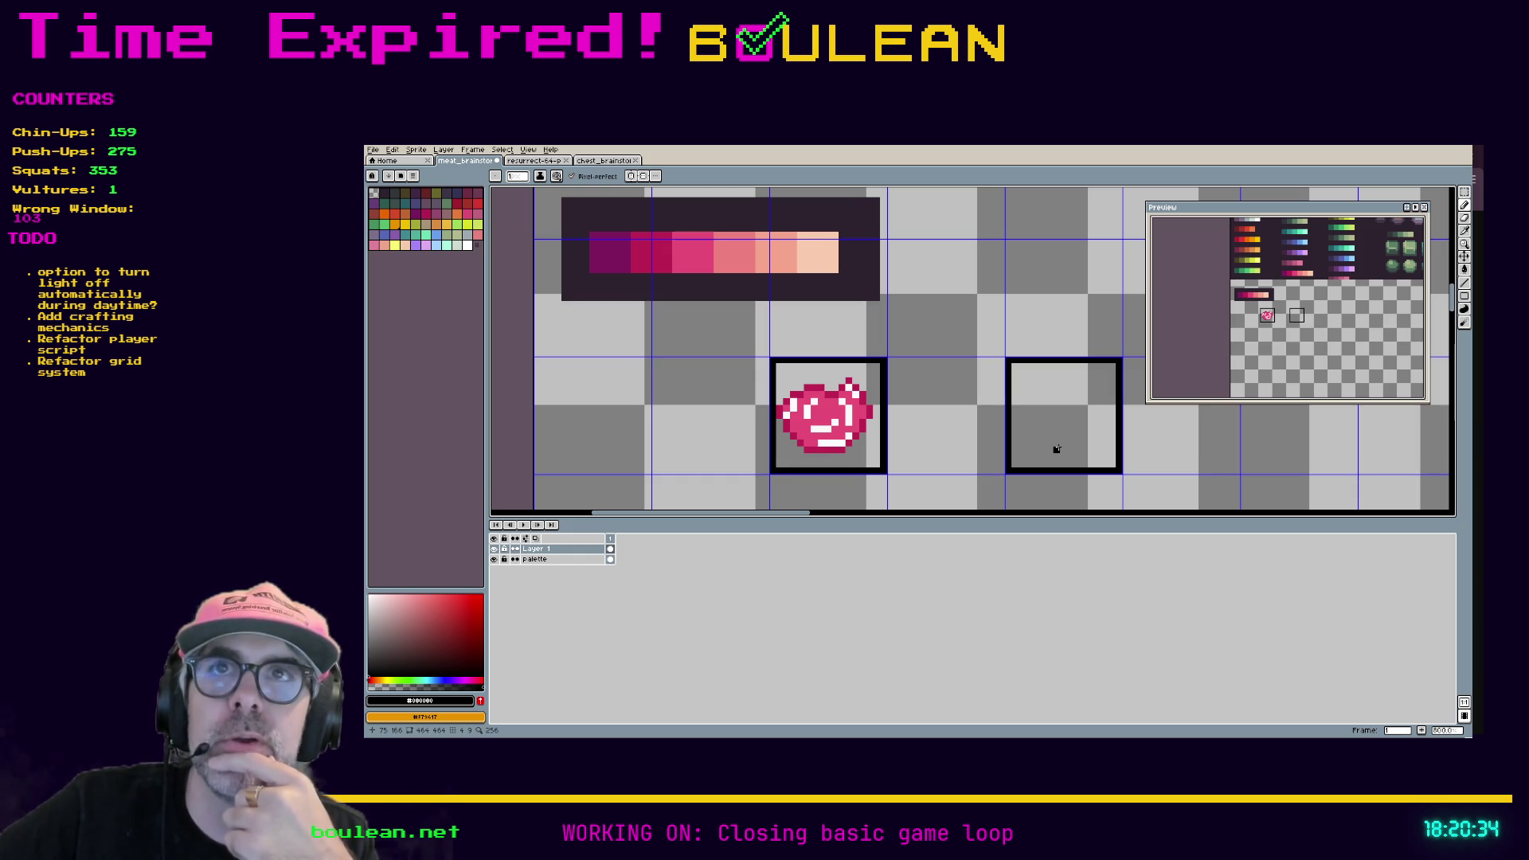
{"action": "scroll", "coordinate": [1057, 449], "scroll_direction": "up", "scroll_amount": 2}
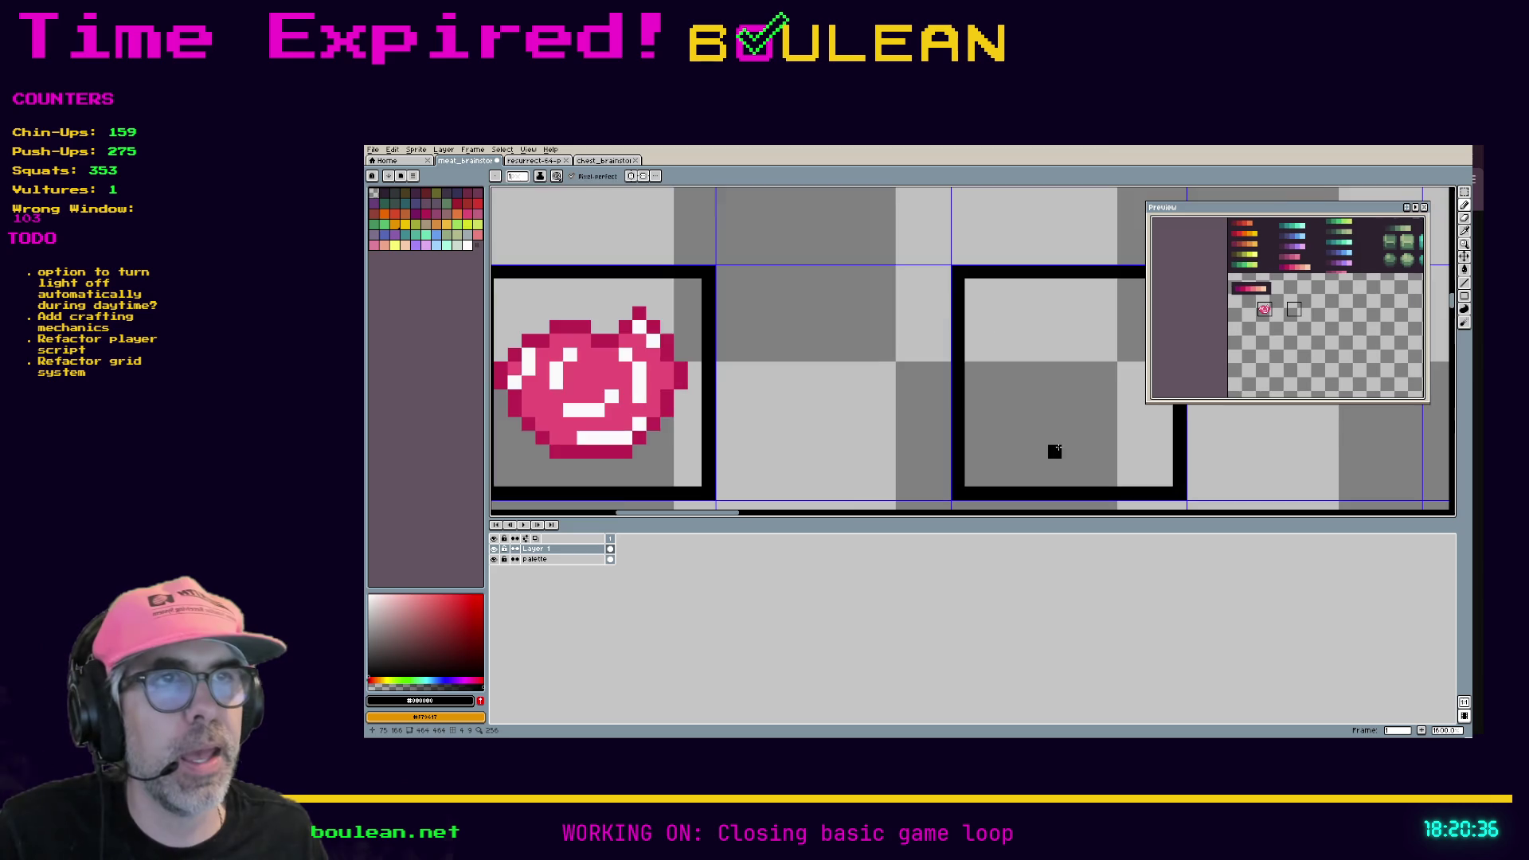
Step: Pan the view to show both frames, then switch to the Brave pixel-art food reference
{"action": "mouse_move", "coordinate": [1055, 416]}
{"action": "left_mouse_down"}
{"action": "mouse_move", "coordinate": [918, 409]}
{"action": "mouse_move", "coordinate": [973, 403]}
{"action": "left_mouse_up"}
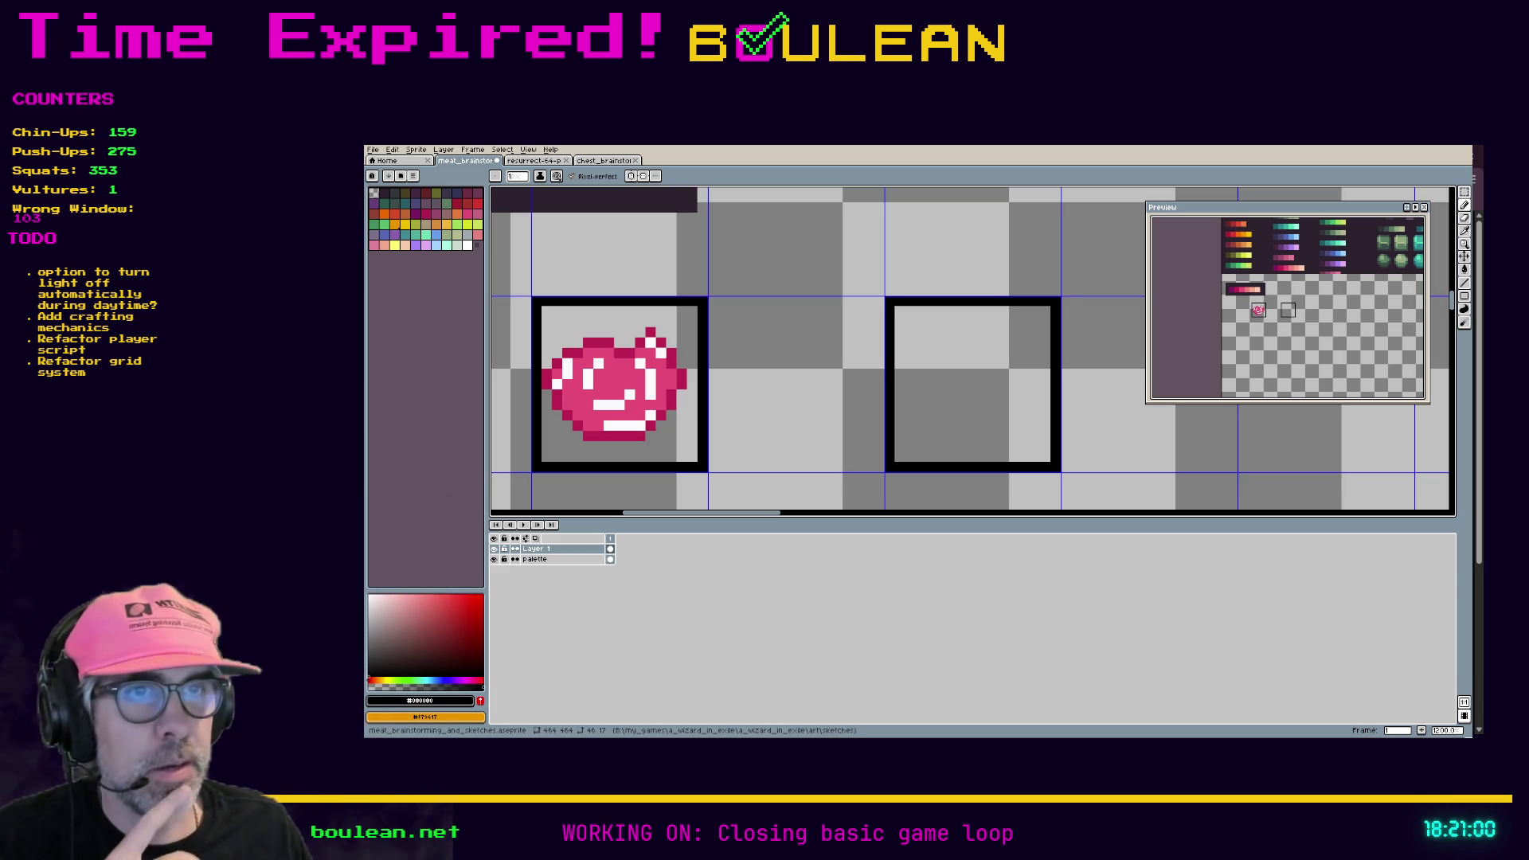
{"action": "key", "text": "alt+Tab"}
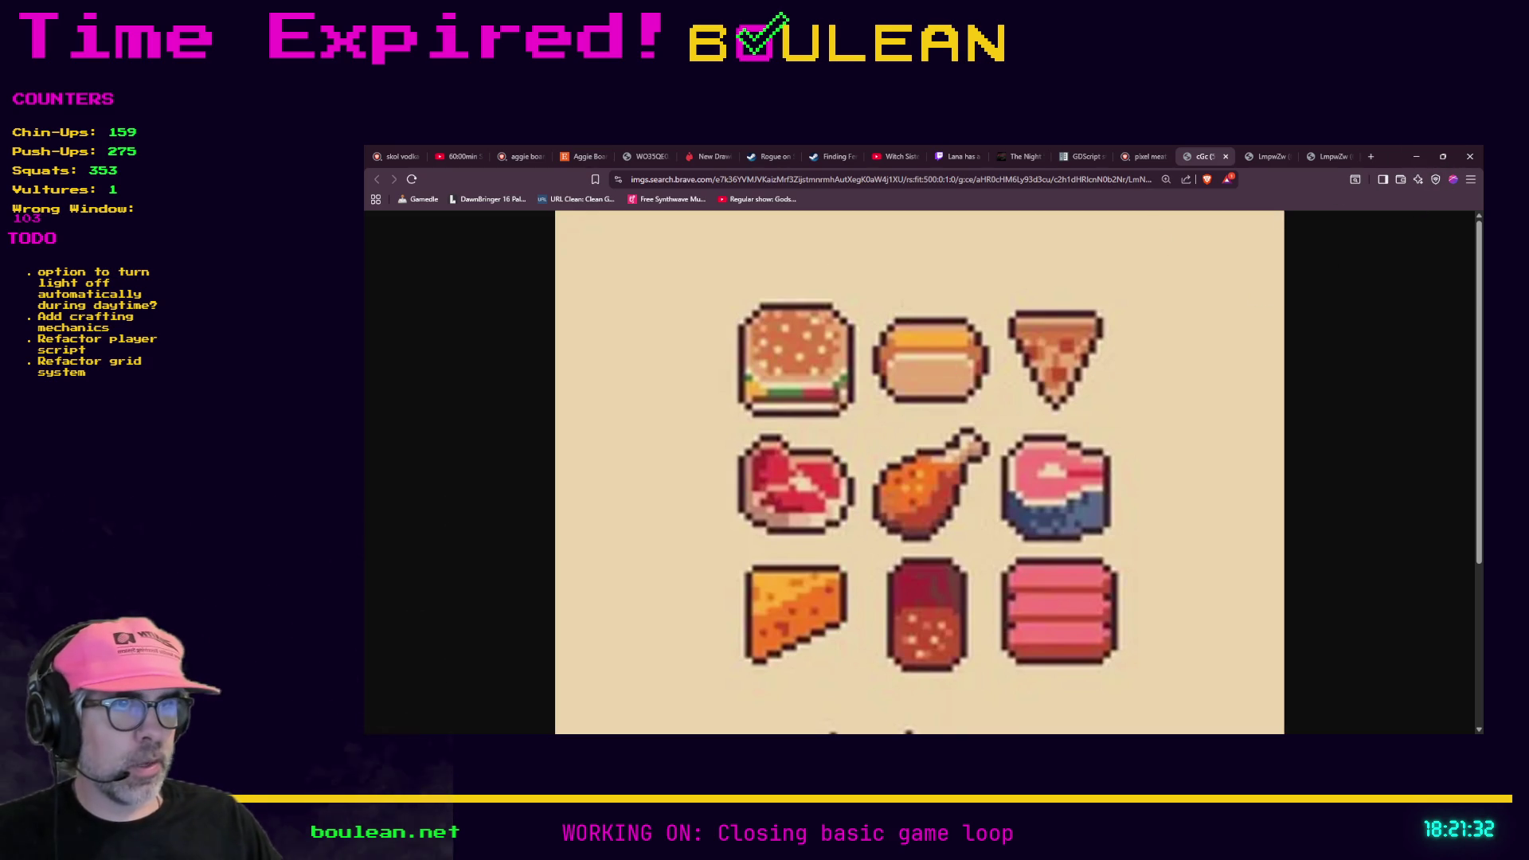
Step: Switch from Brave back to the Aseprite meat brainstorm sheet
{"action": "key", "text": "alt+Tab"}
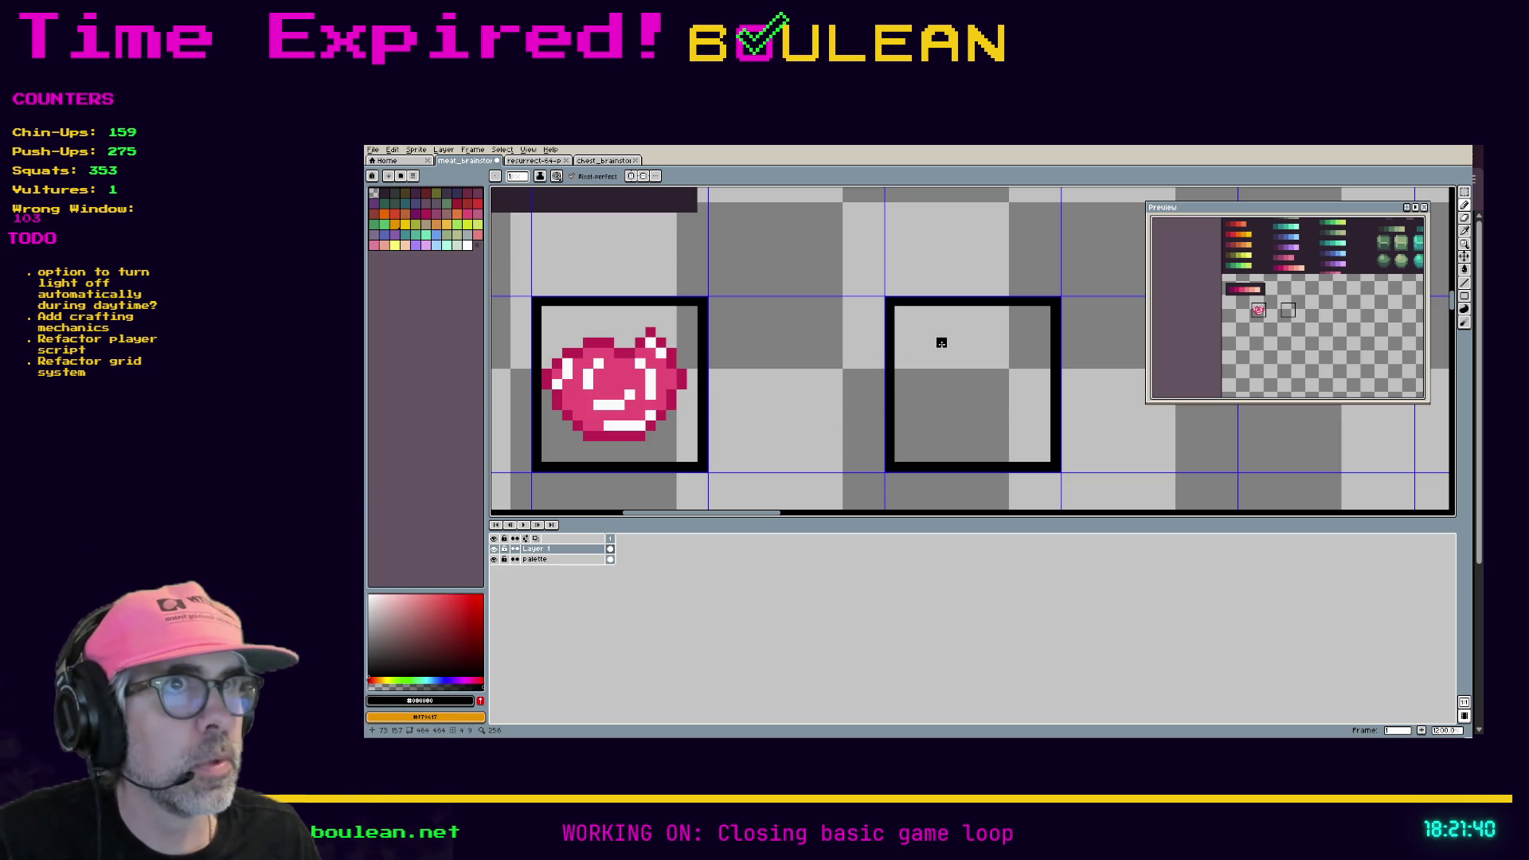
Step: Pencil a black steak-shaped outline in the right frame, redrawing the top edge and closing the right side
{"action": "left_click", "coordinate": [952, 352]}
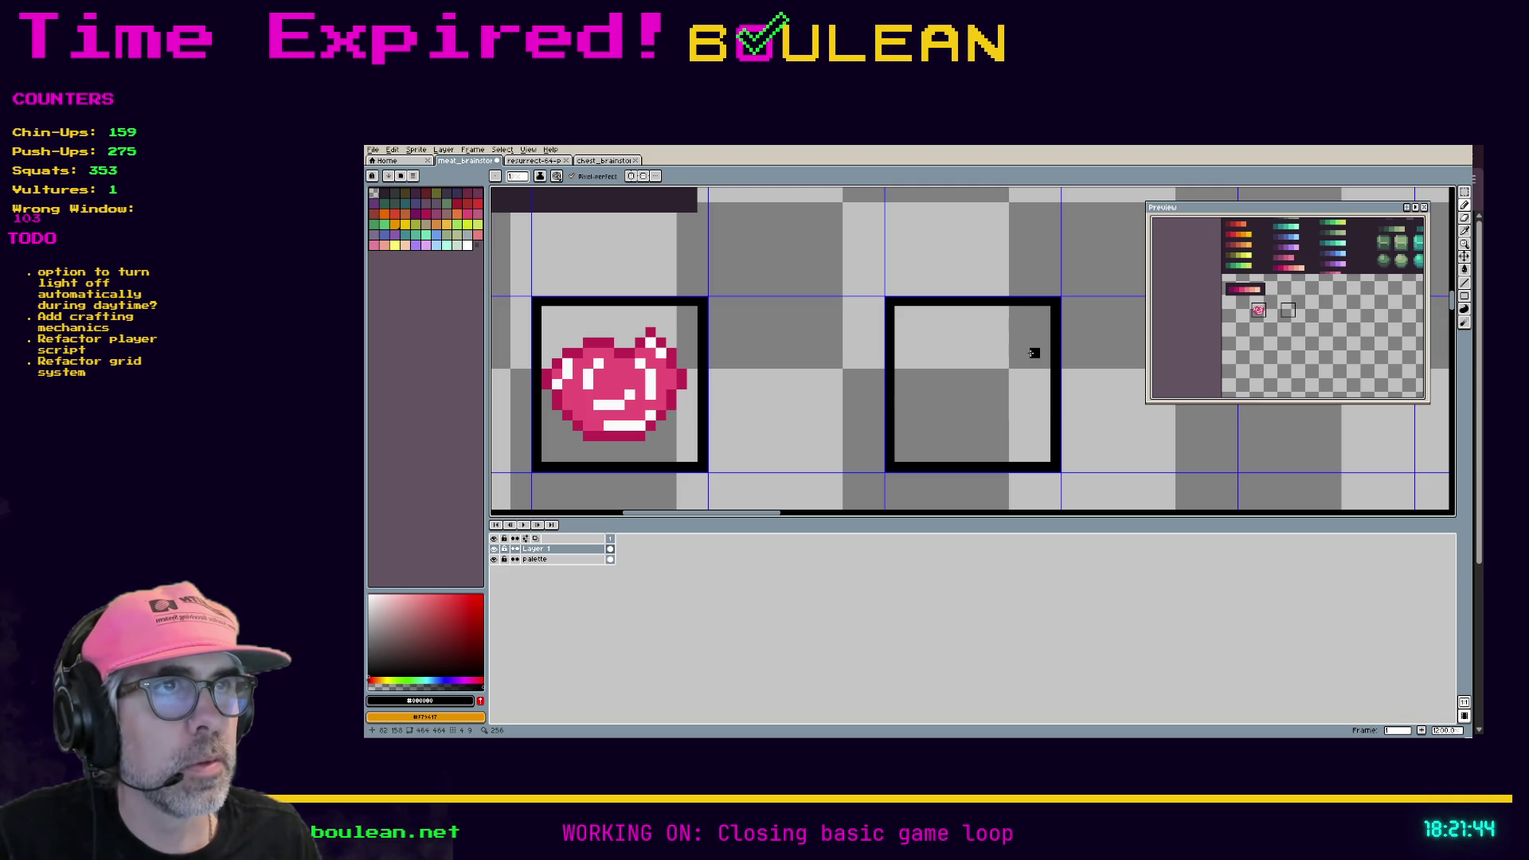
{"action": "mouse_move", "coordinate": [1034, 353]}
{"action": "left_mouse_down"}
{"action": "mouse_move", "coordinate": [1006, 336]}
{"action": "mouse_move", "coordinate": [929, 353]}
{"action": "left_mouse_up"}
{"action": "key", "text": "ctrl+z"}
{"action": "key", "text": "ctrl+z"}
{"action": "mouse_move", "coordinate": [984, 353]}
{"action": "left_mouse_down"}
{"action": "mouse_move", "coordinate": [925, 353]}
{"action": "mouse_move", "coordinate": [921, 405]}
{"action": "mouse_move", "coordinate": [942, 424]}
{"action": "mouse_move", "coordinate": [991, 423]}
{"action": "left_mouse_up"}
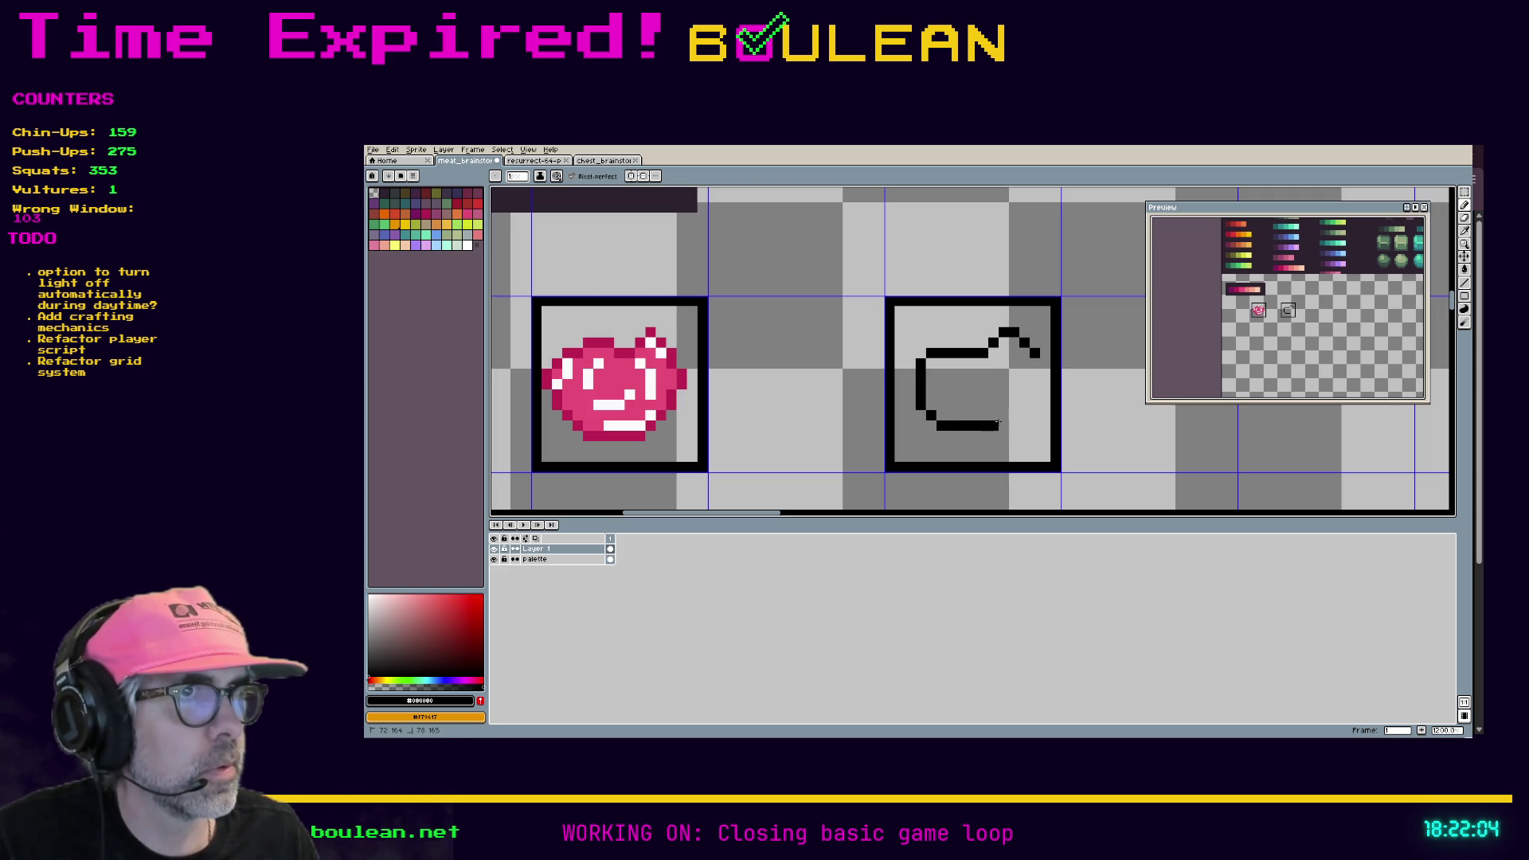
{"action": "left_click_drag", "start_coordinate": [1017, 415], "coordinate": [1035, 359]}
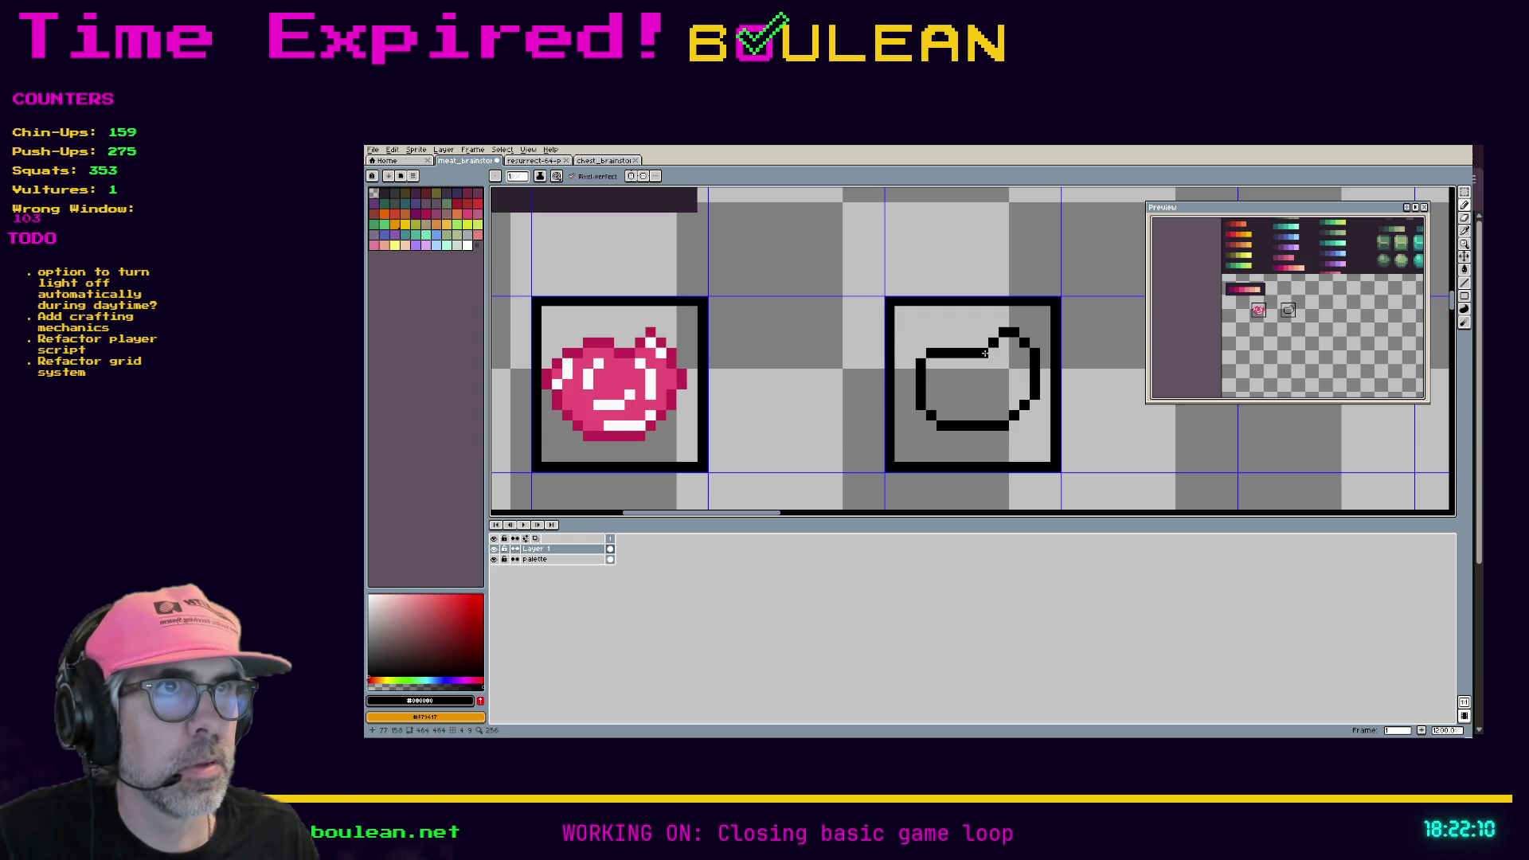
{"action": "key", "text": "e"}
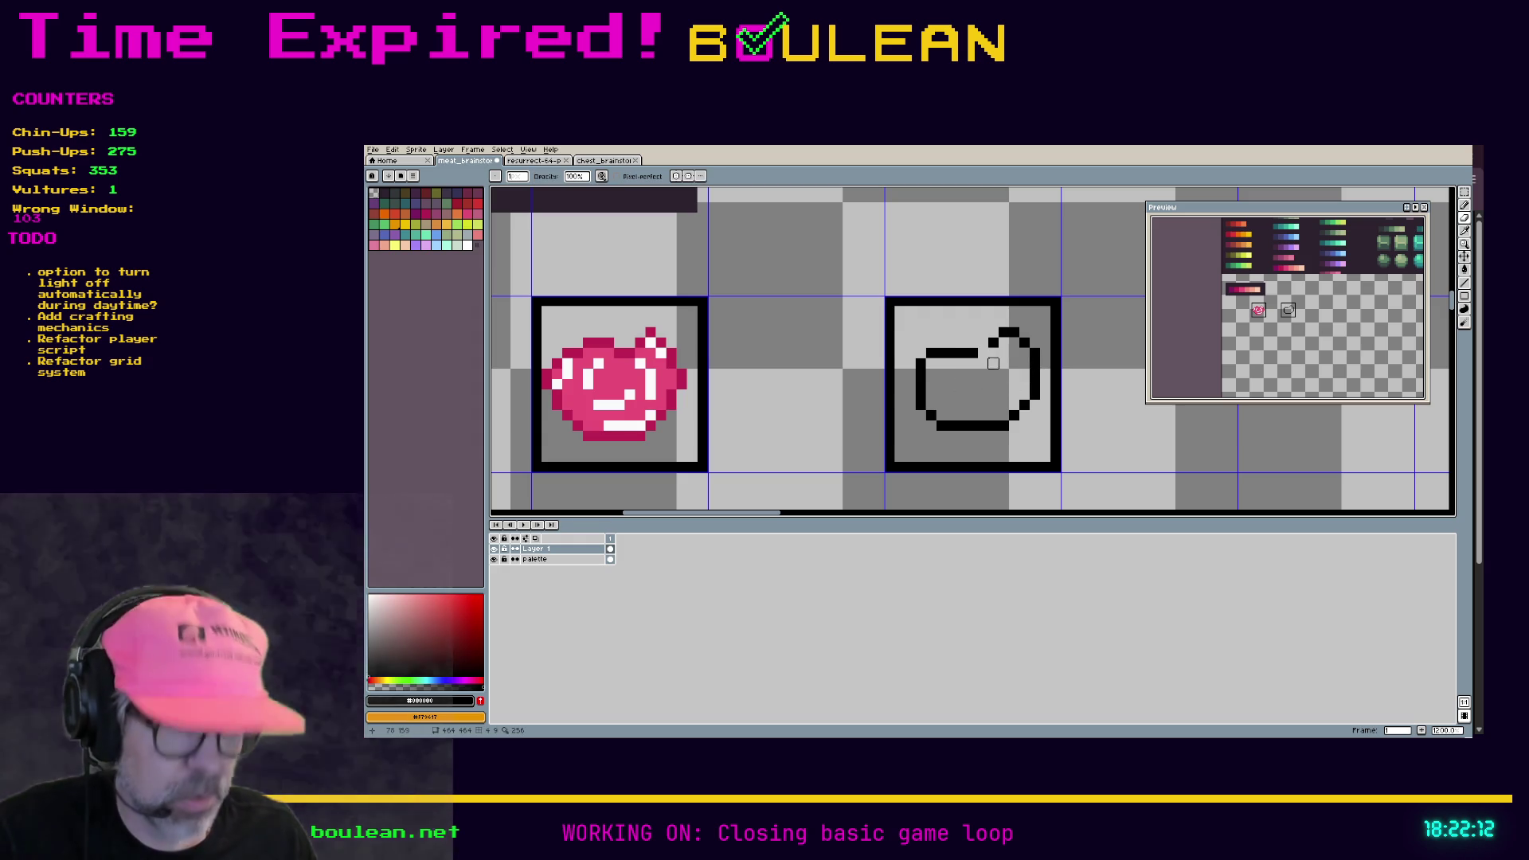
Step: Close the outline gap and bucket-fill the interior with the raw steak's pink
{"action": "key", "text": "b"}
{"action": "left_click", "coordinate": [982, 343]}
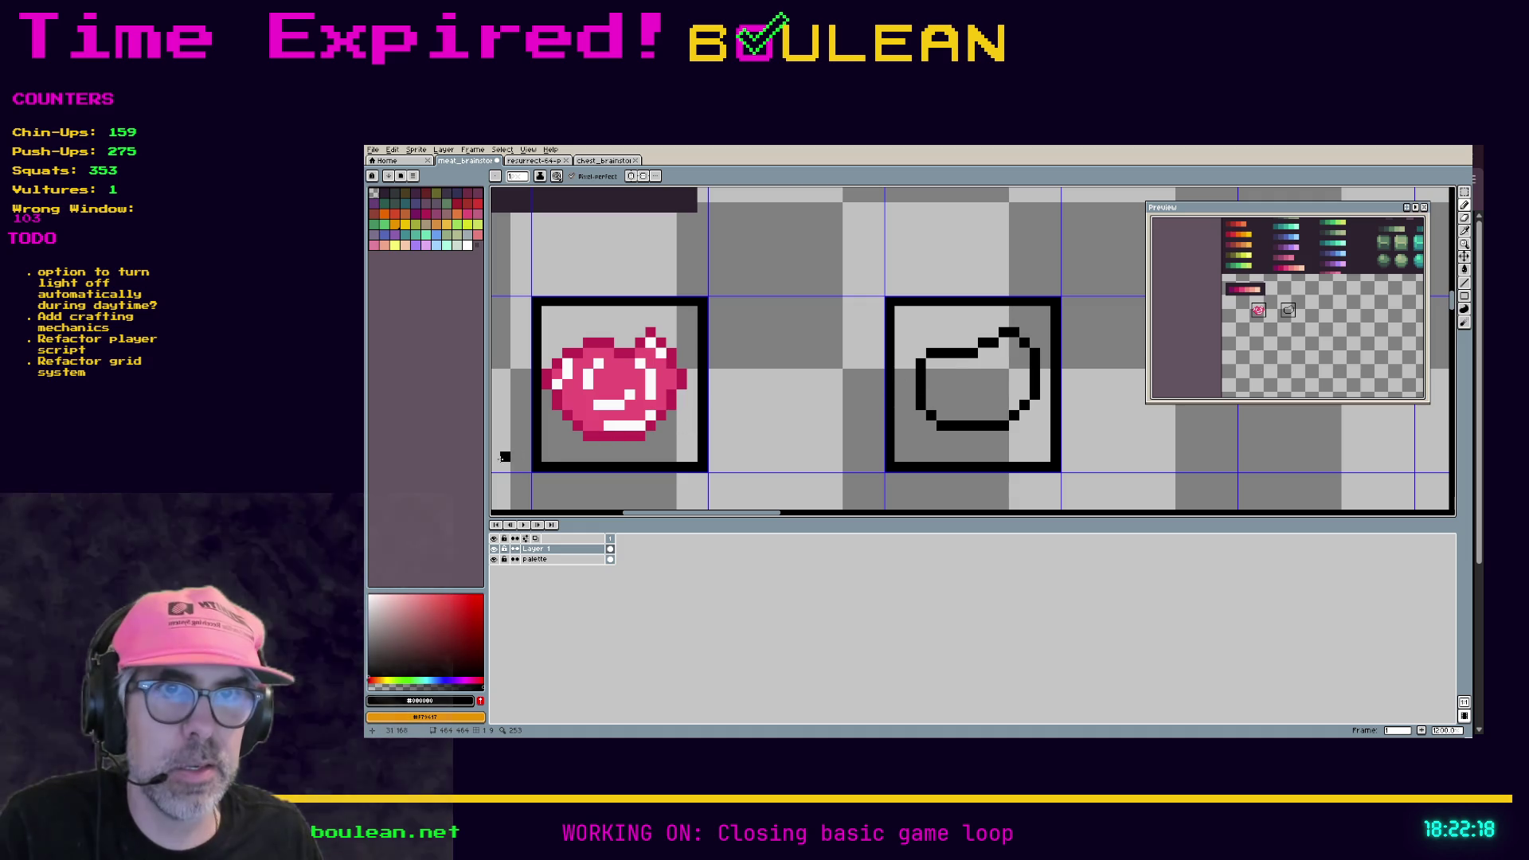
{"action": "key", "text": "i"}
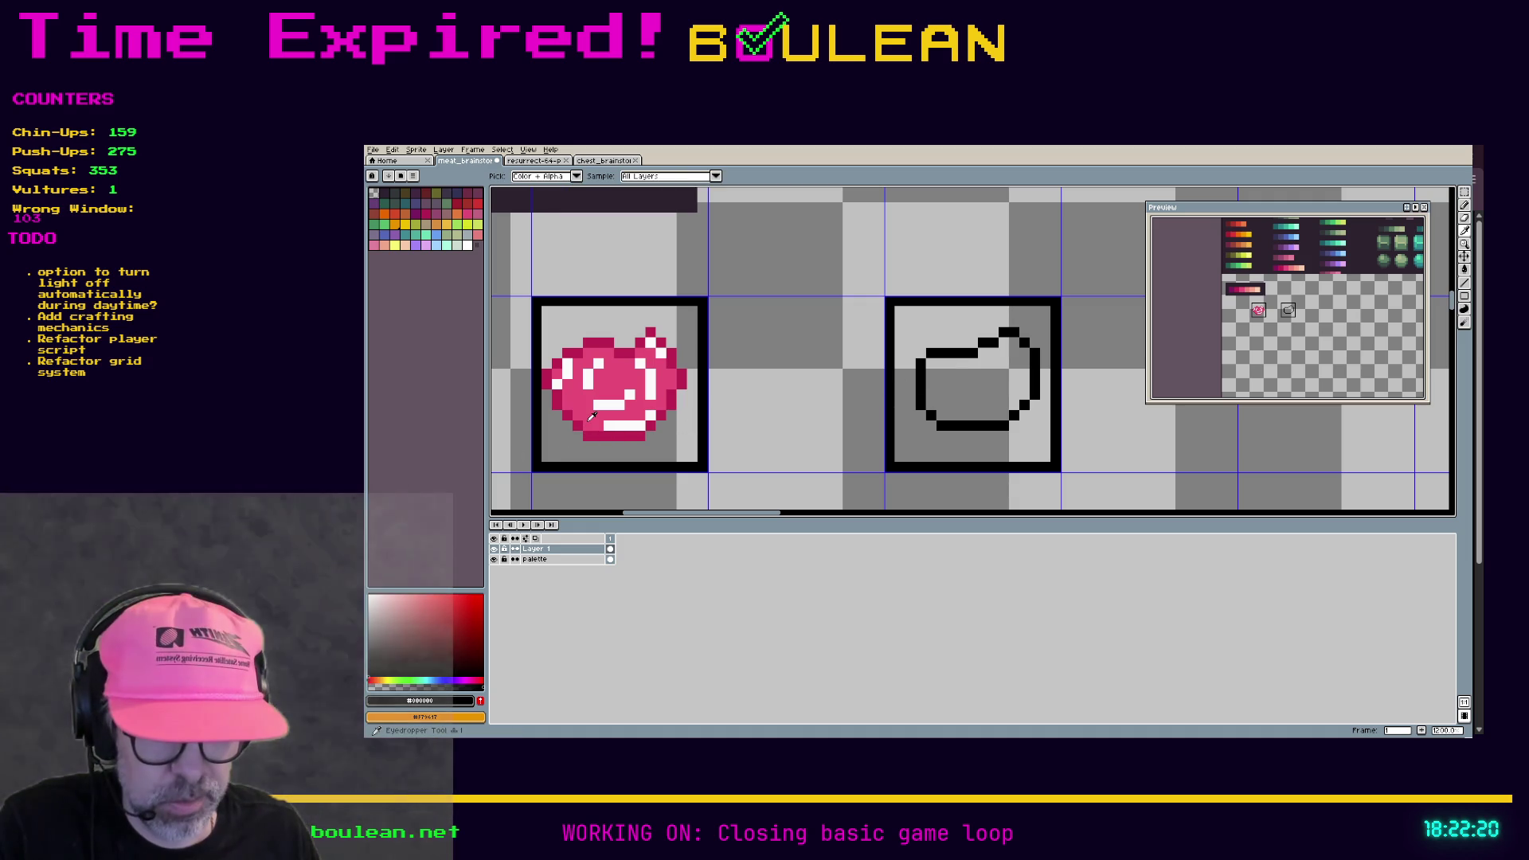
{"action": "left_click", "coordinate": [592, 416]}
{"action": "key", "text": "g"}
{"action": "left_click", "coordinate": [967, 395]}
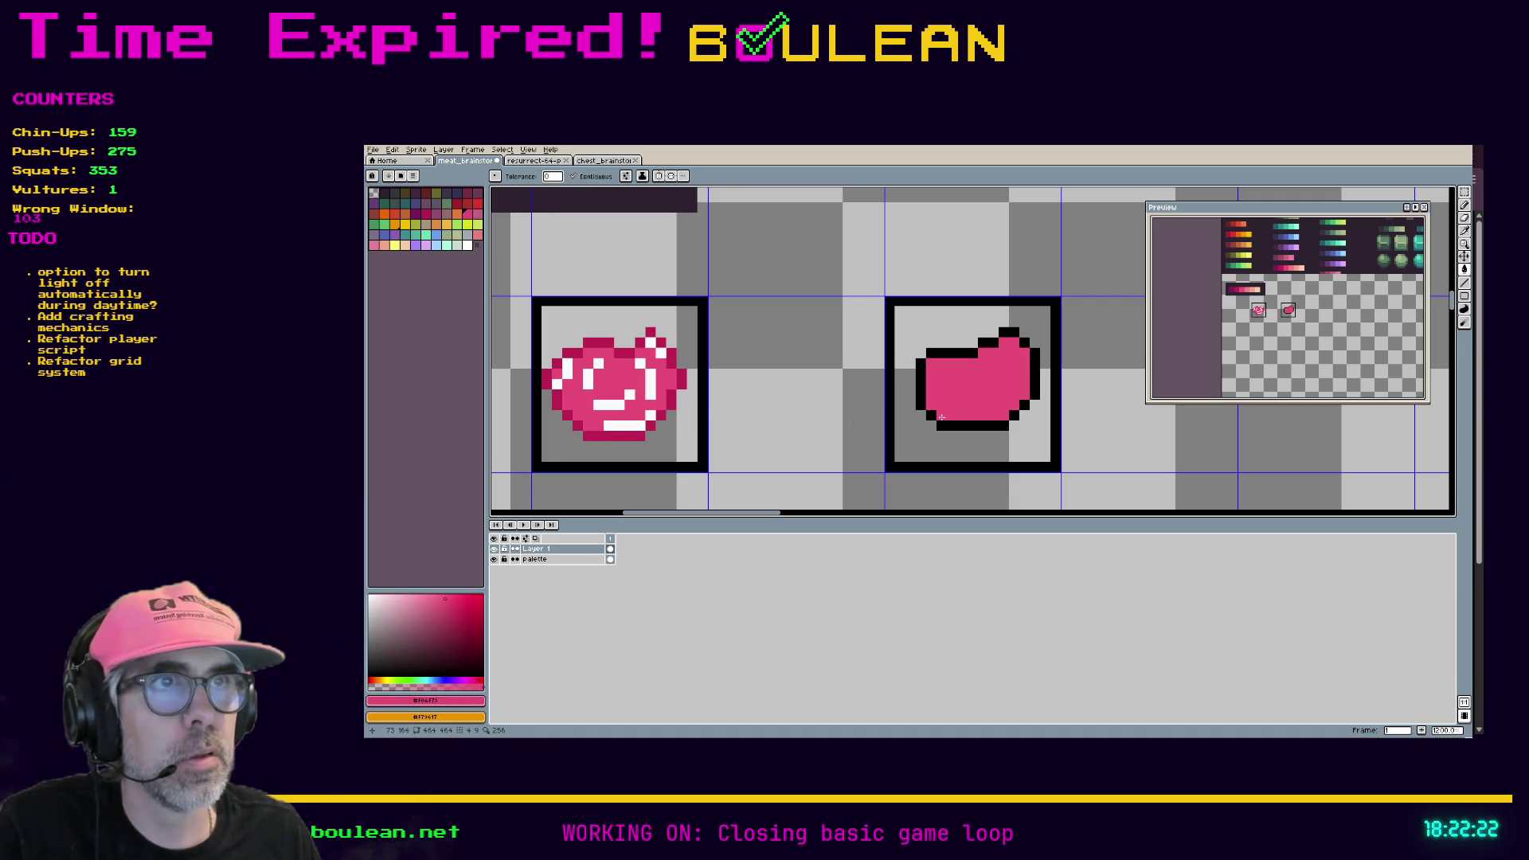
Step: Add black pixels to thicken the outline at the corners, top step and bottom edge
{"action": "key", "text": "i"}
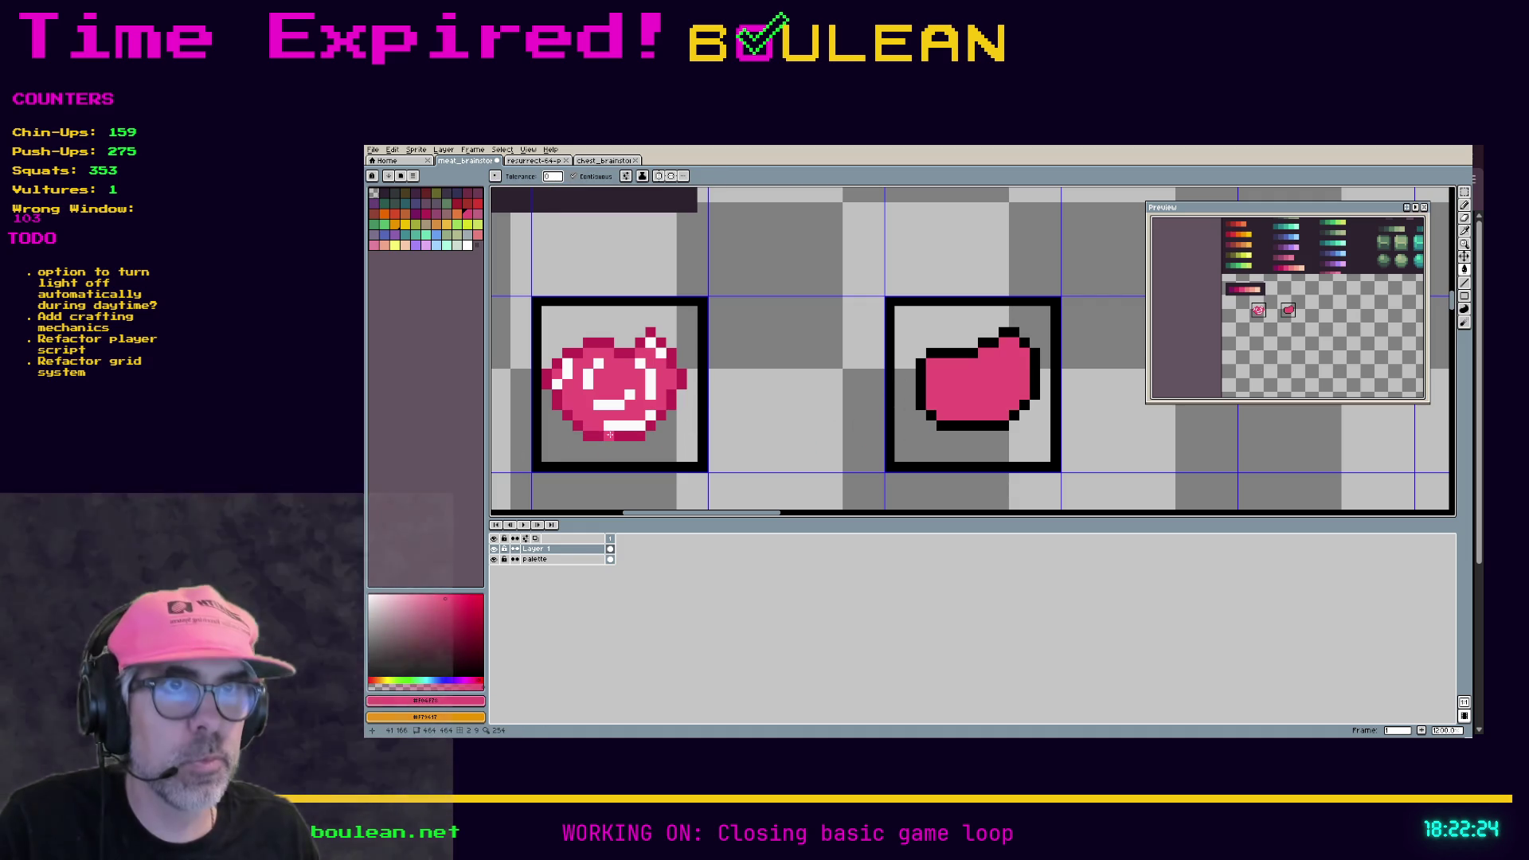
{"action": "left_click", "coordinate": [609, 433]}
{"action": "key", "text": "b"}
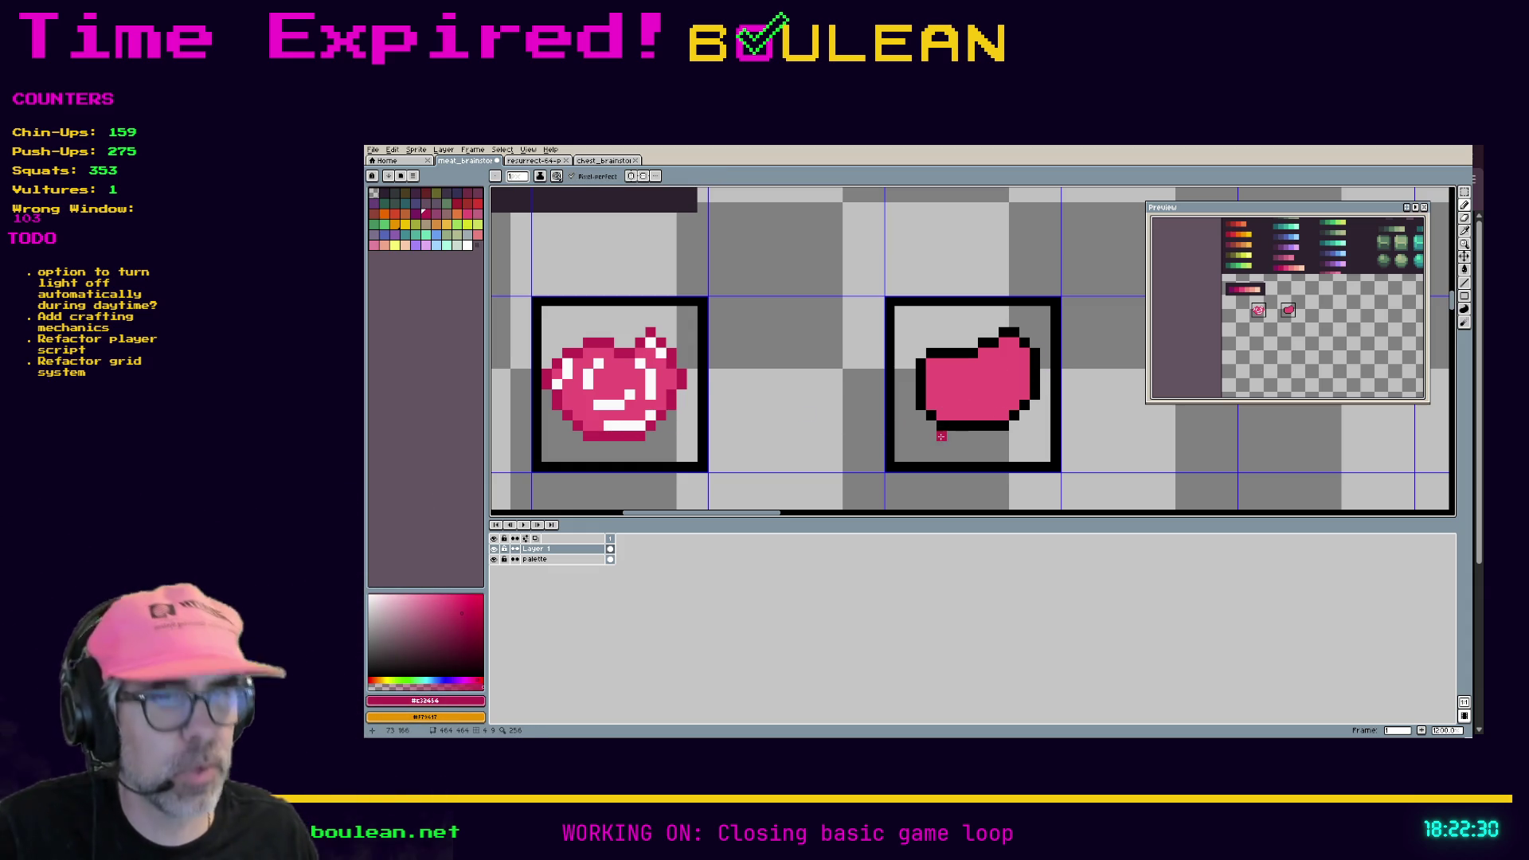
{"action": "left_click", "coordinate": [923, 420], "text": "alt"}
{"action": "left_click", "coordinate": [920, 414]}
{"action": "left_click", "coordinate": [921, 354]}
{"action": "left_click", "coordinate": [983, 348]}
{"action": "left_click", "coordinate": [972, 344]}
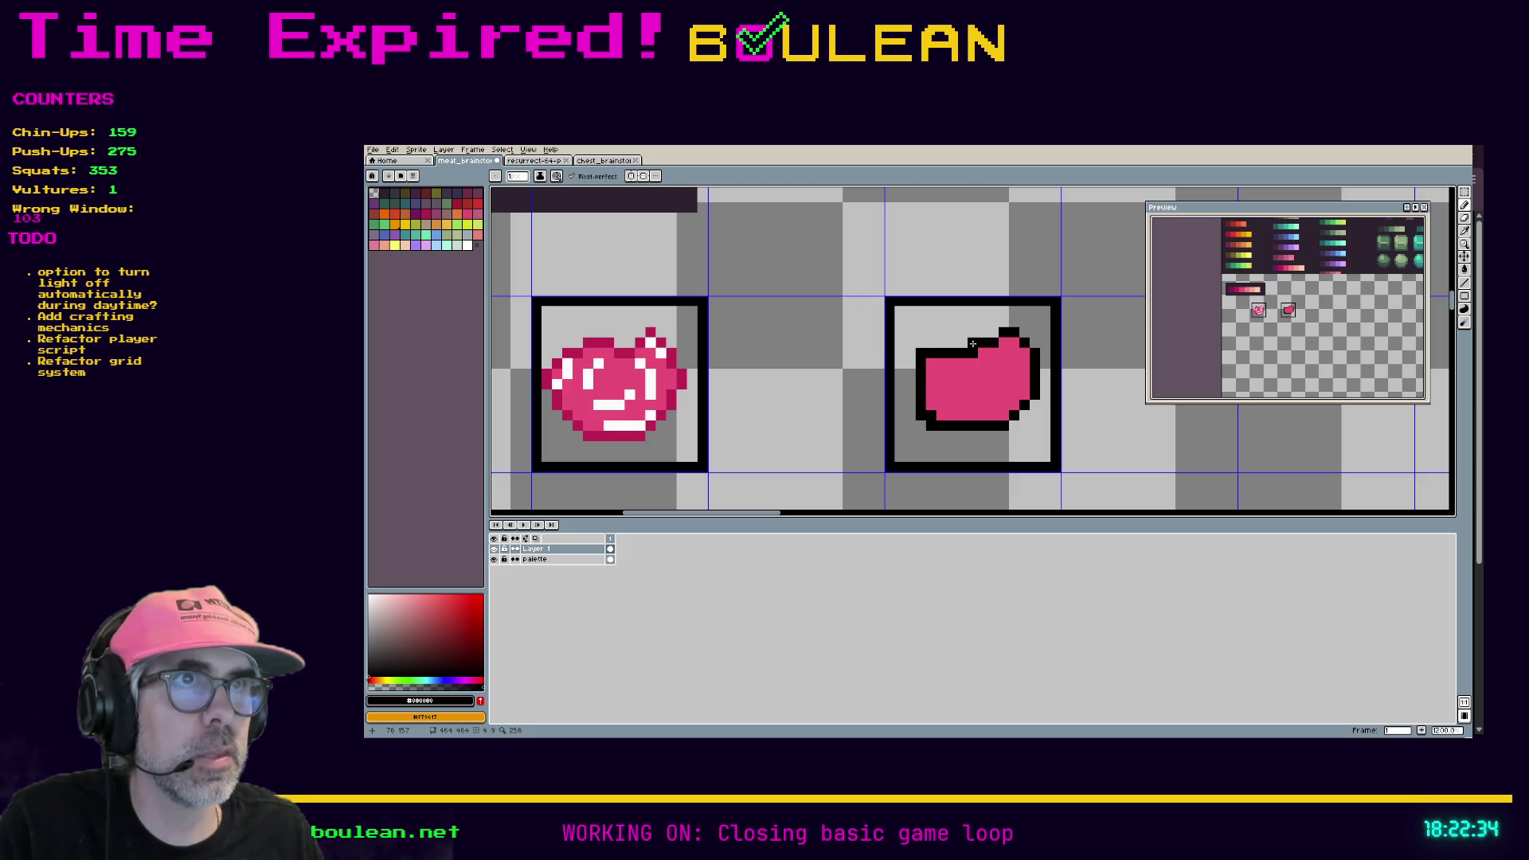
{"action": "left_click", "coordinate": [1027, 334]}
{"action": "left_click", "coordinate": [1035, 404]}
{"action": "left_click", "coordinate": [1028, 414]}
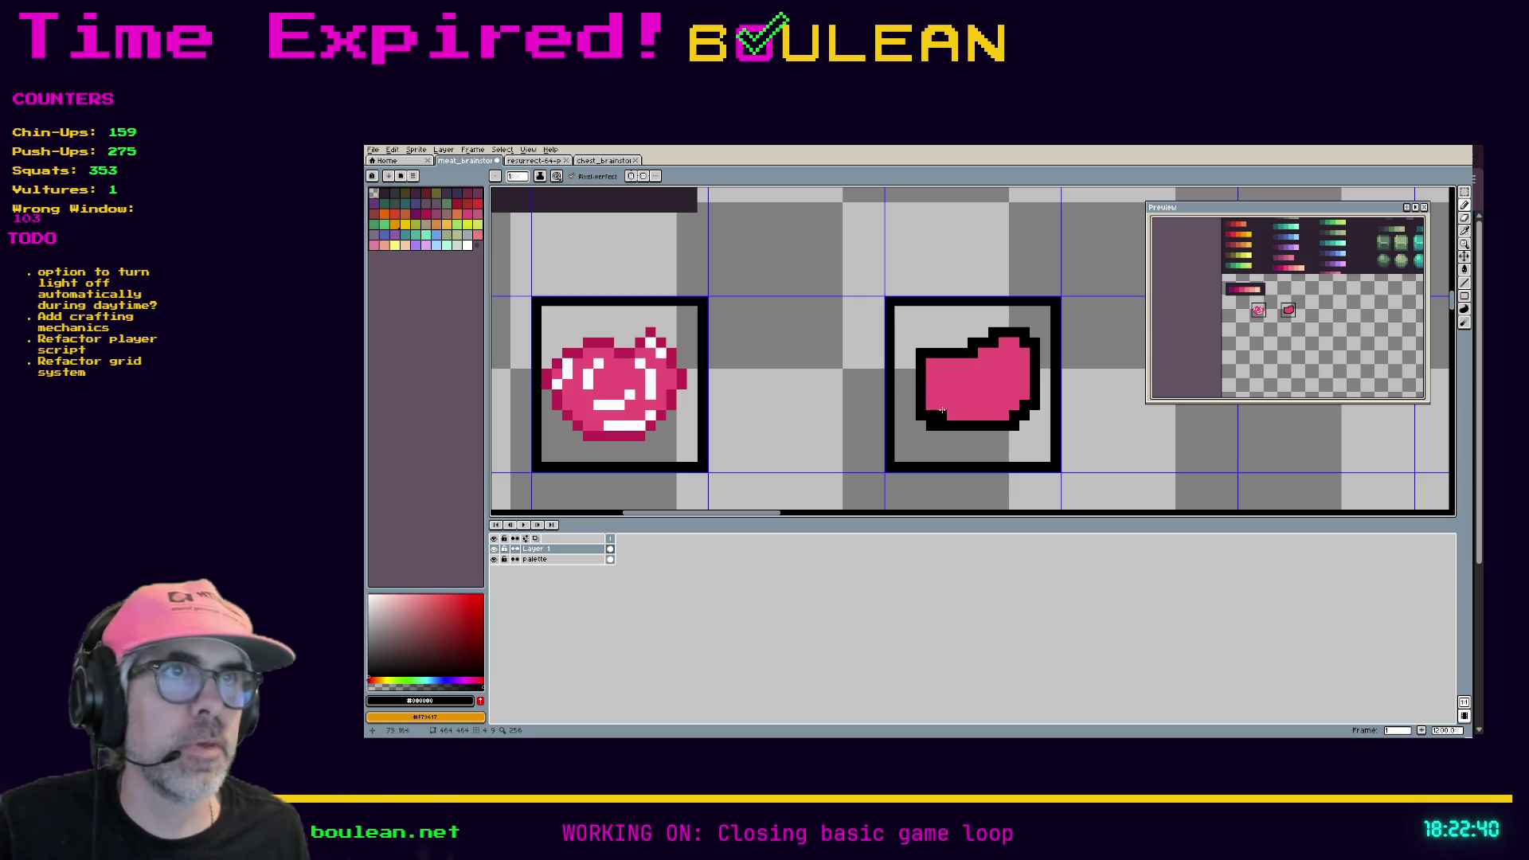
Step: Shade the new steak's bottom edge with the raw steak's darker pink #c32456
{"action": "key", "text": "e"}
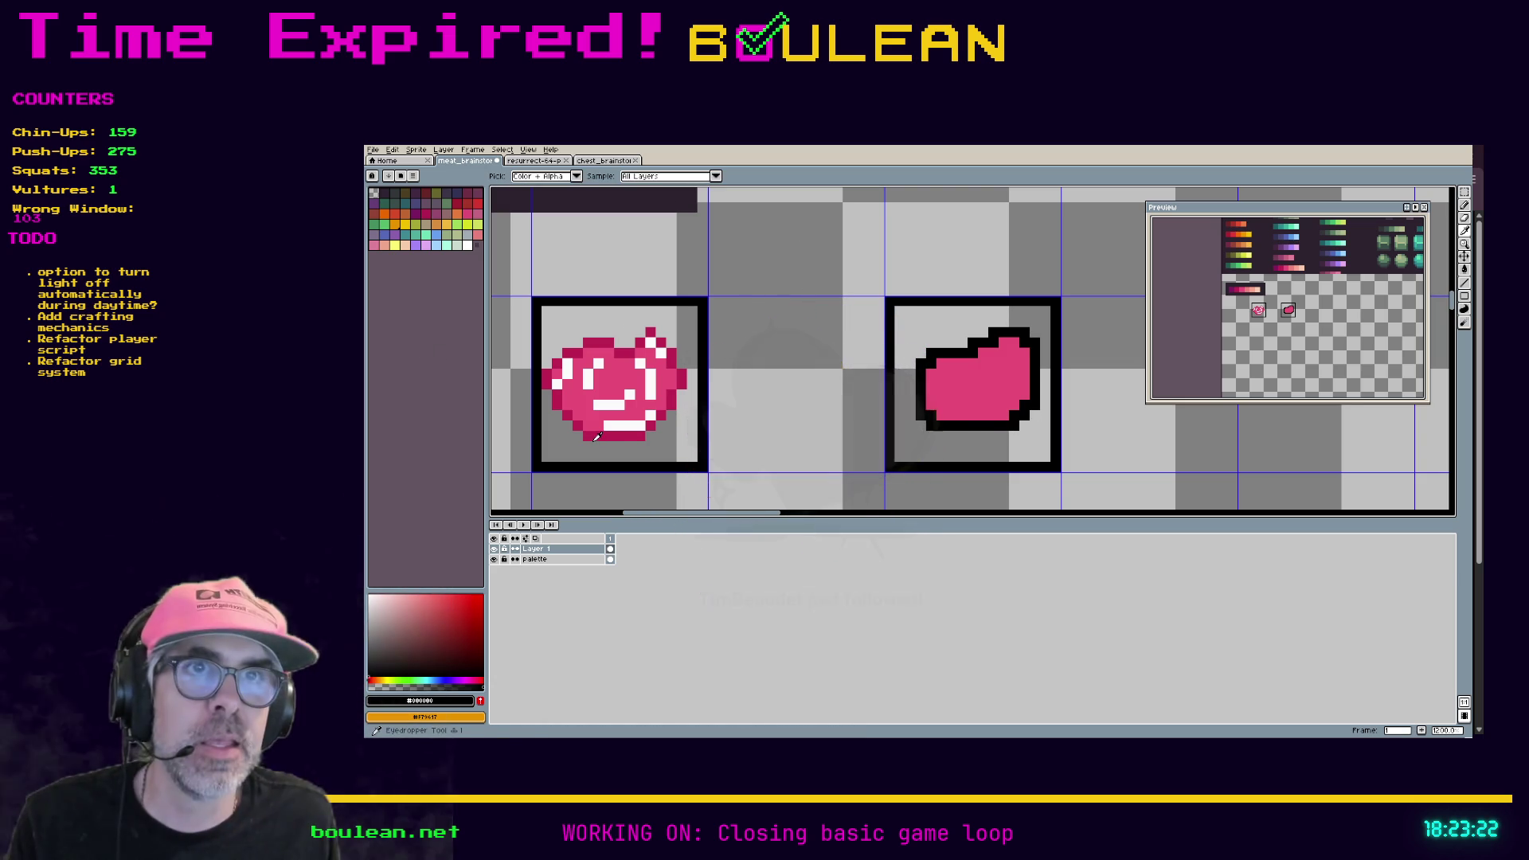
{"action": "left_click", "coordinate": [619, 436], "text": "alt"}
{"action": "key", "text": "b"}
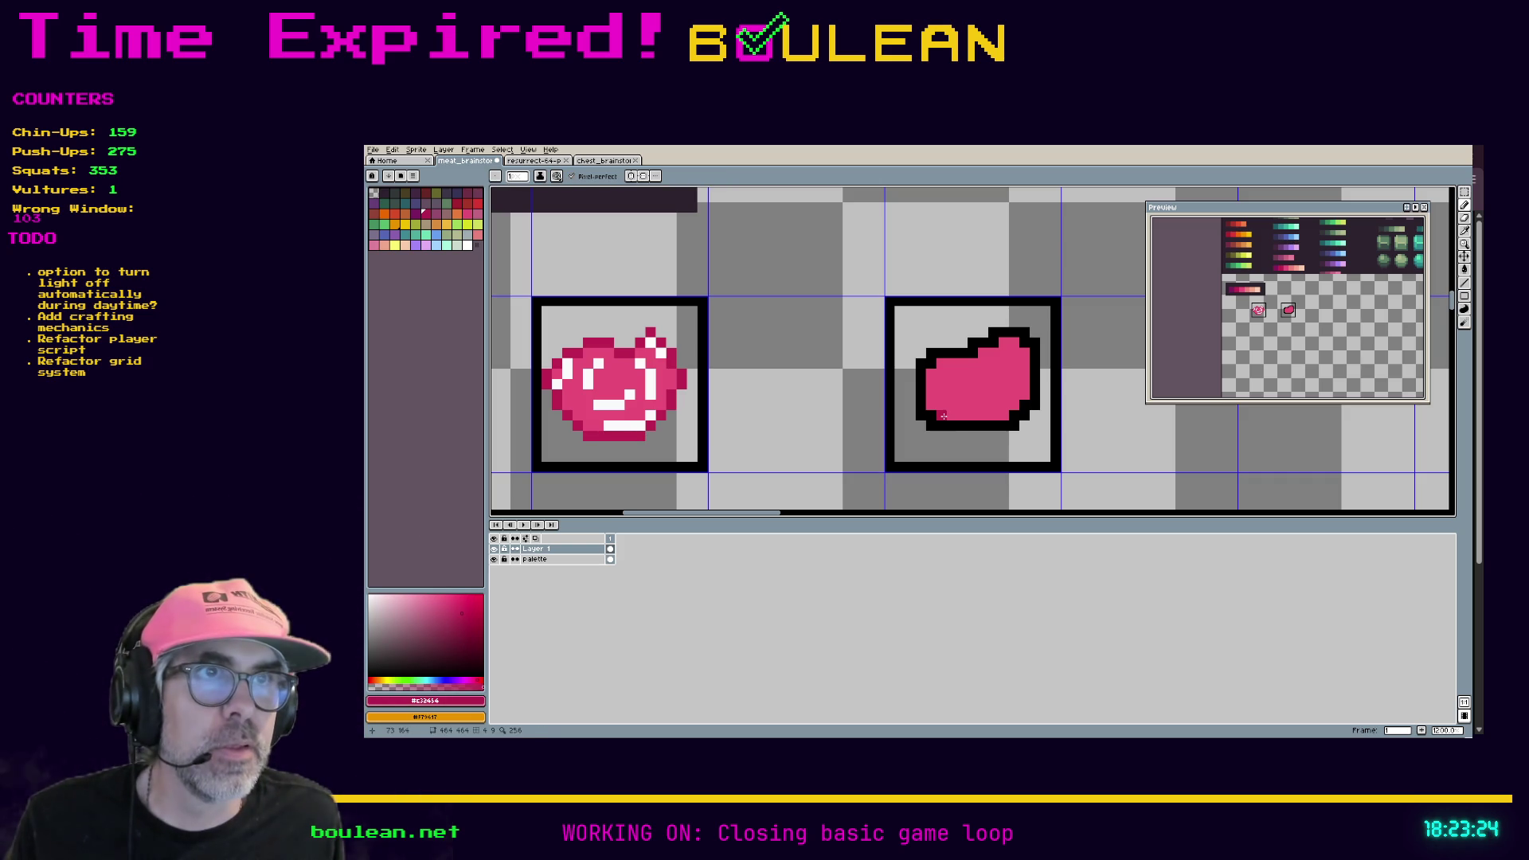
{"action": "mouse_move", "coordinate": [945, 415]}
{"action": "left_mouse_down"}
{"action": "mouse_move", "coordinate": [1004, 412]}
{"action": "mouse_move", "coordinate": [1023, 354]}
{"action": "mouse_move", "coordinate": [999, 344]}
{"action": "mouse_move", "coordinate": [939, 366]}
{"action": "mouse_move", "coordinate": [931, 408]}
{"action": "left_mouse_up"}
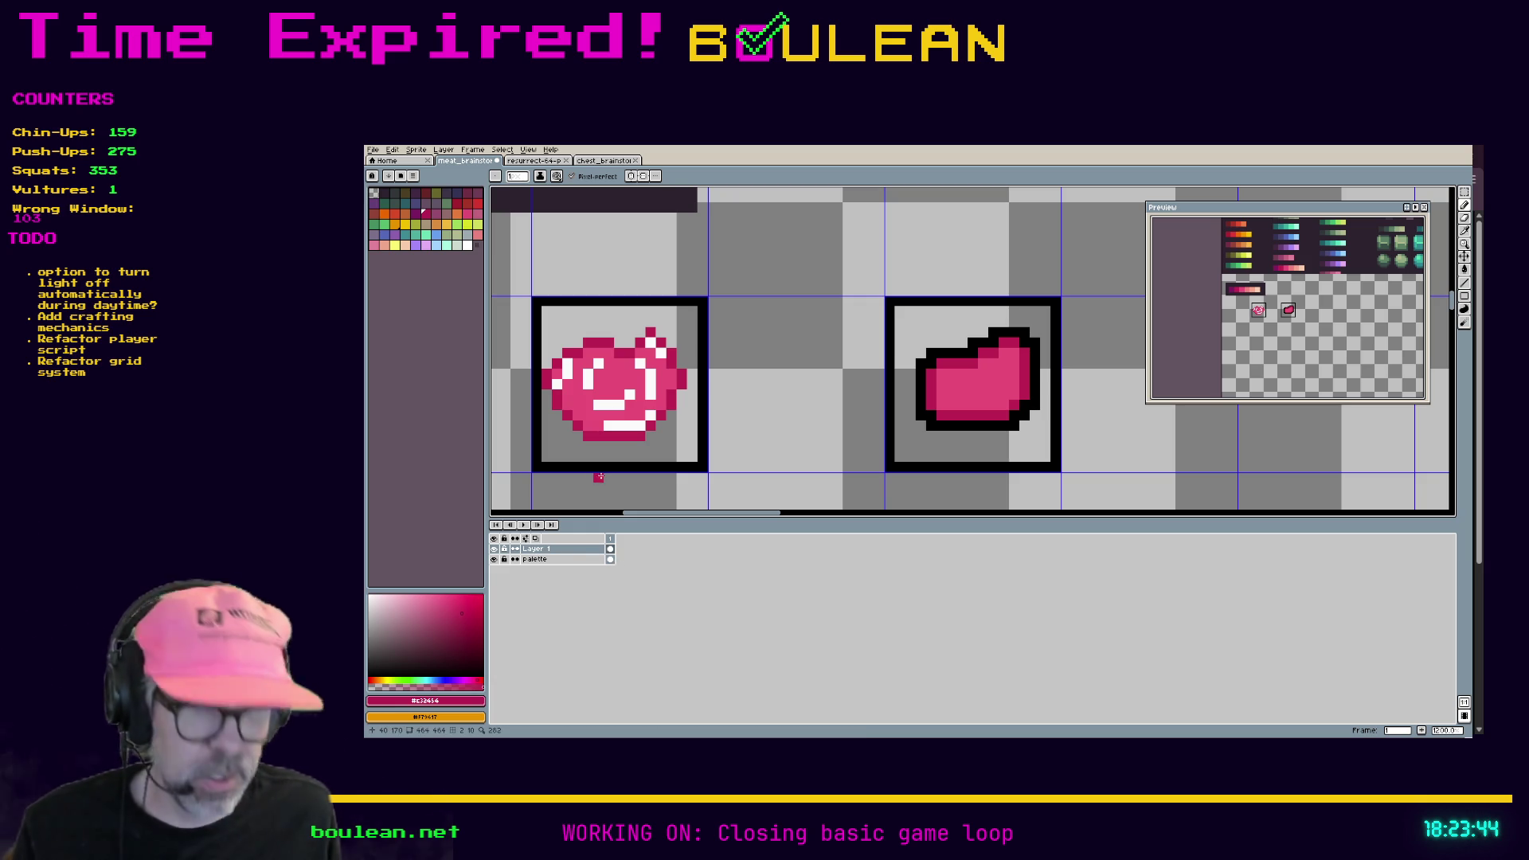
{"action": "left_click", "coordinate": [613, 426], "text": "alt"}
{"action": "key", "text": "g"}
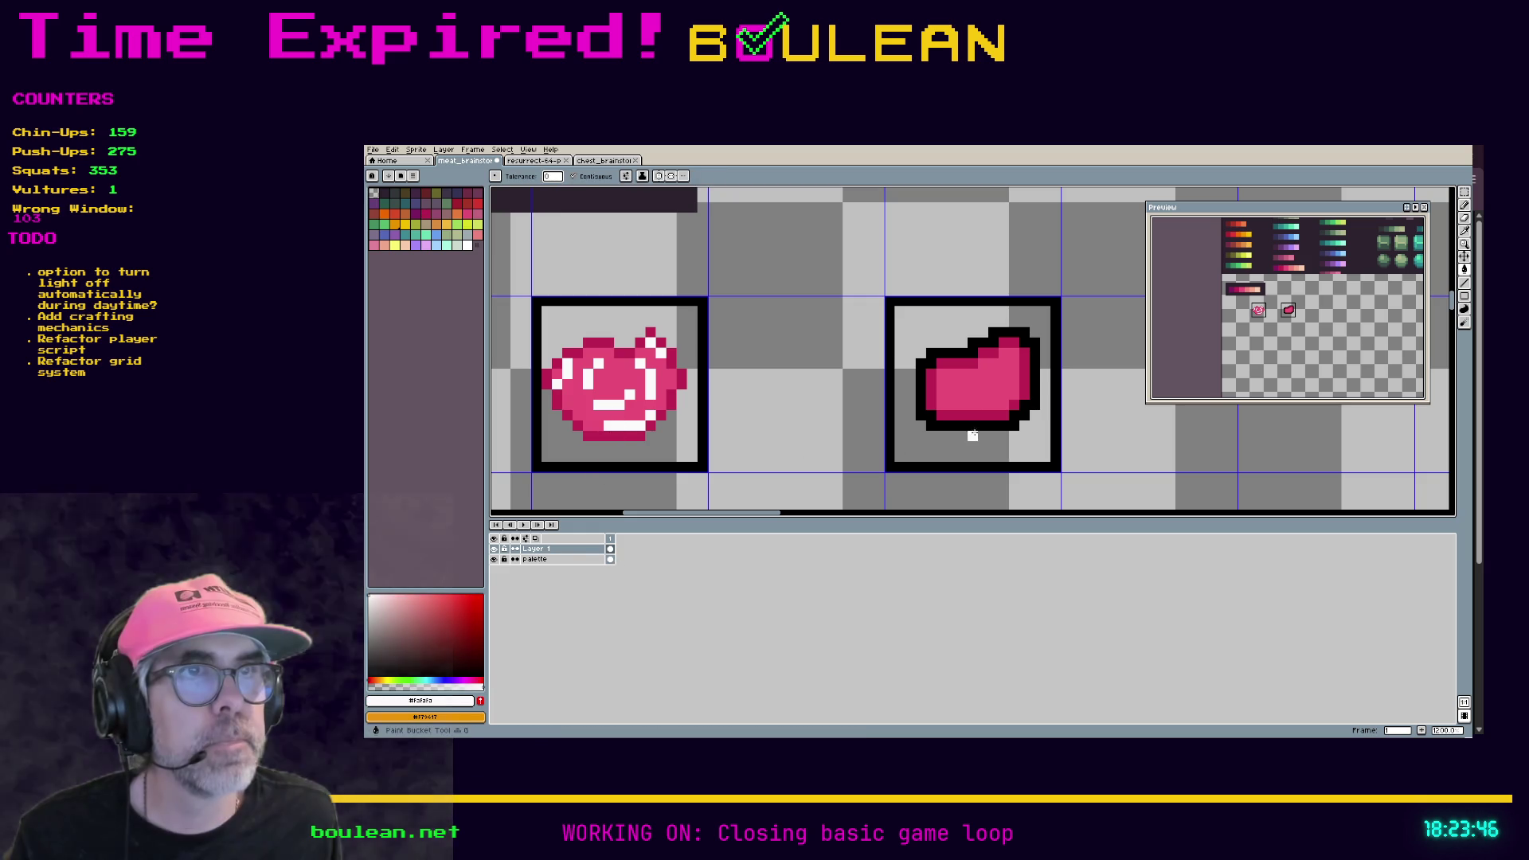
{"action": "left_click", "coordinate": [972, 415]}
{"action": "left_click", "coordinate": [931, 382]}
{"action": "left_click", "coordinate": [984, 353]}
{"action": "left_click", "coordinate": [992, 347]}
{"action": "left_click", "coordinate": [1015, 350]}
{"action": "left_click", "coordinate": [1023, 382]}
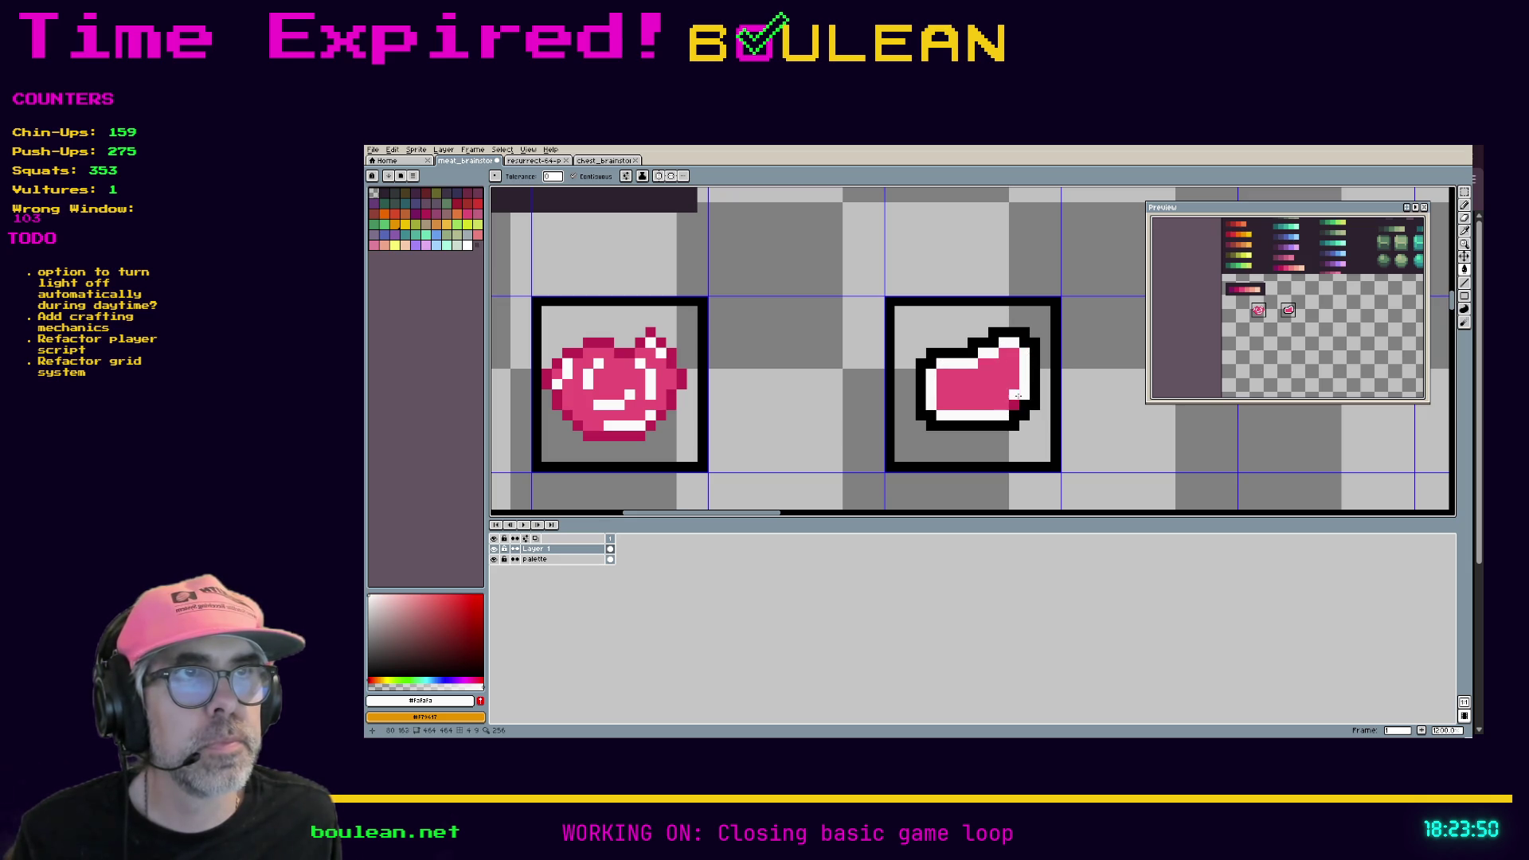
{"action": "left_click", "coordinate": [1015, 410]}
{"action": "key", "text": "ctrl+z"}
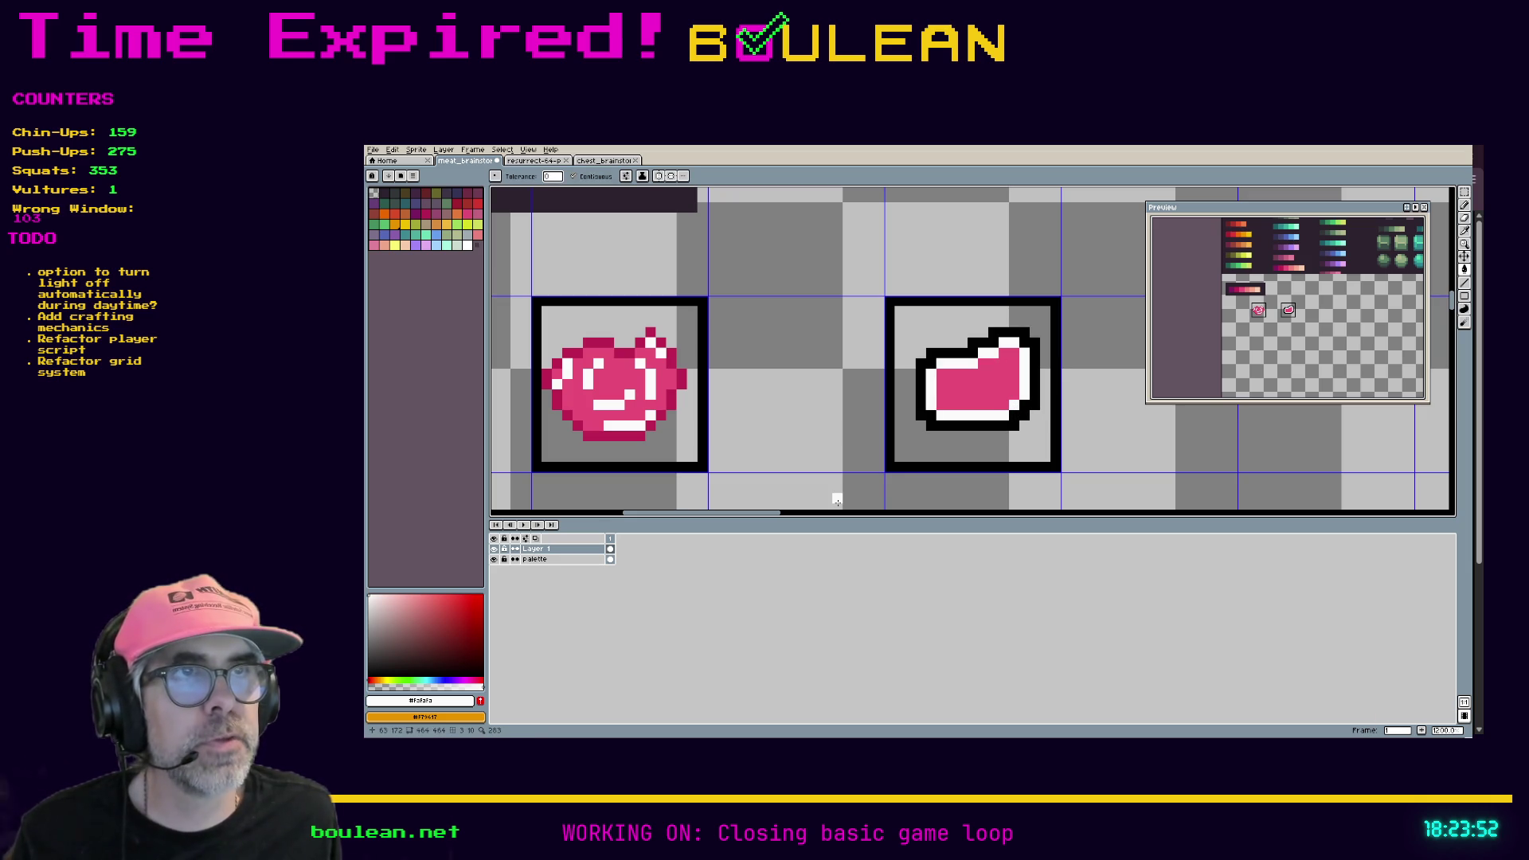
{"action": "left_click", "coordinate": [982, 395]}
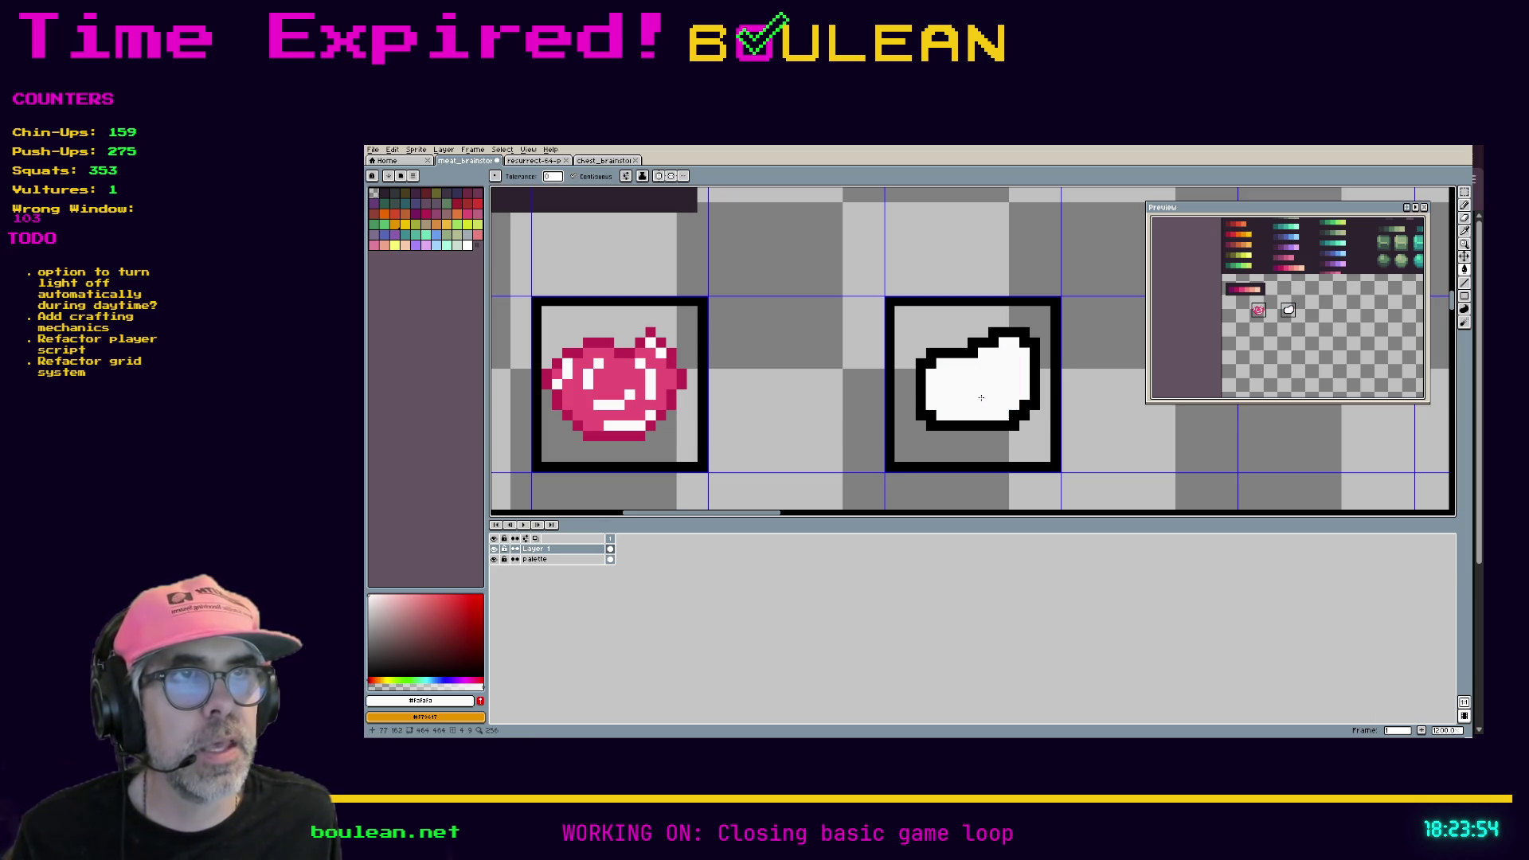
{"action": "key", "text": "ctrl+z"}
{"action": "key", "text": "b"}
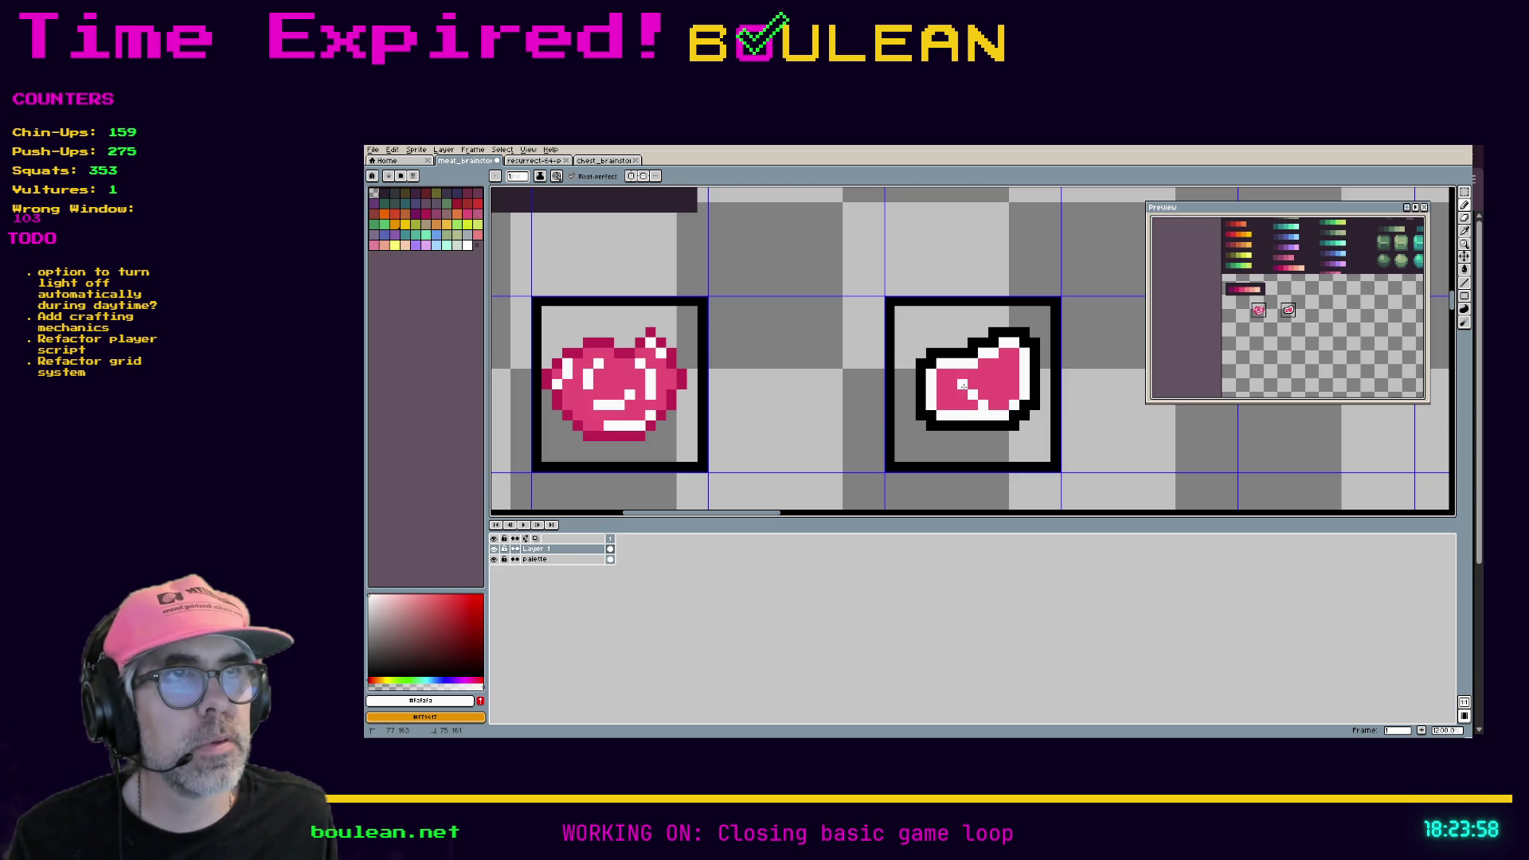
{"action": "left_click_drag", "start_coordinate": [966, 386], "coordinate": [986, 377]}
{"action": "left_click", "coordinate": [1001, 363]}
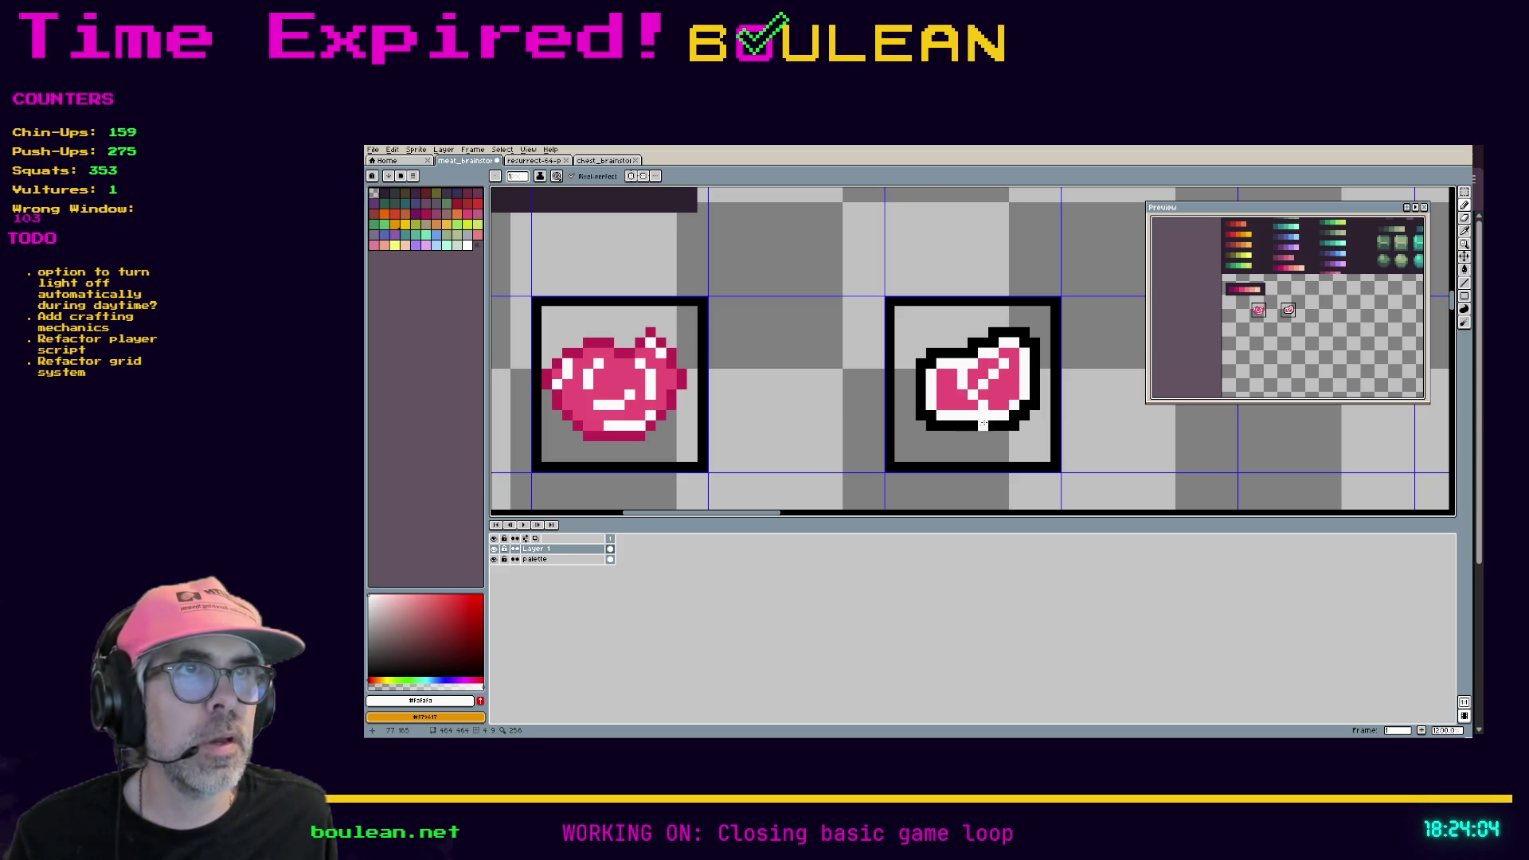
{"action": "key", "text": "ctrl+z"}
{"action": "key", "text": "ctrl+z"}
{"action": "key", "text": "ctrl+z"}
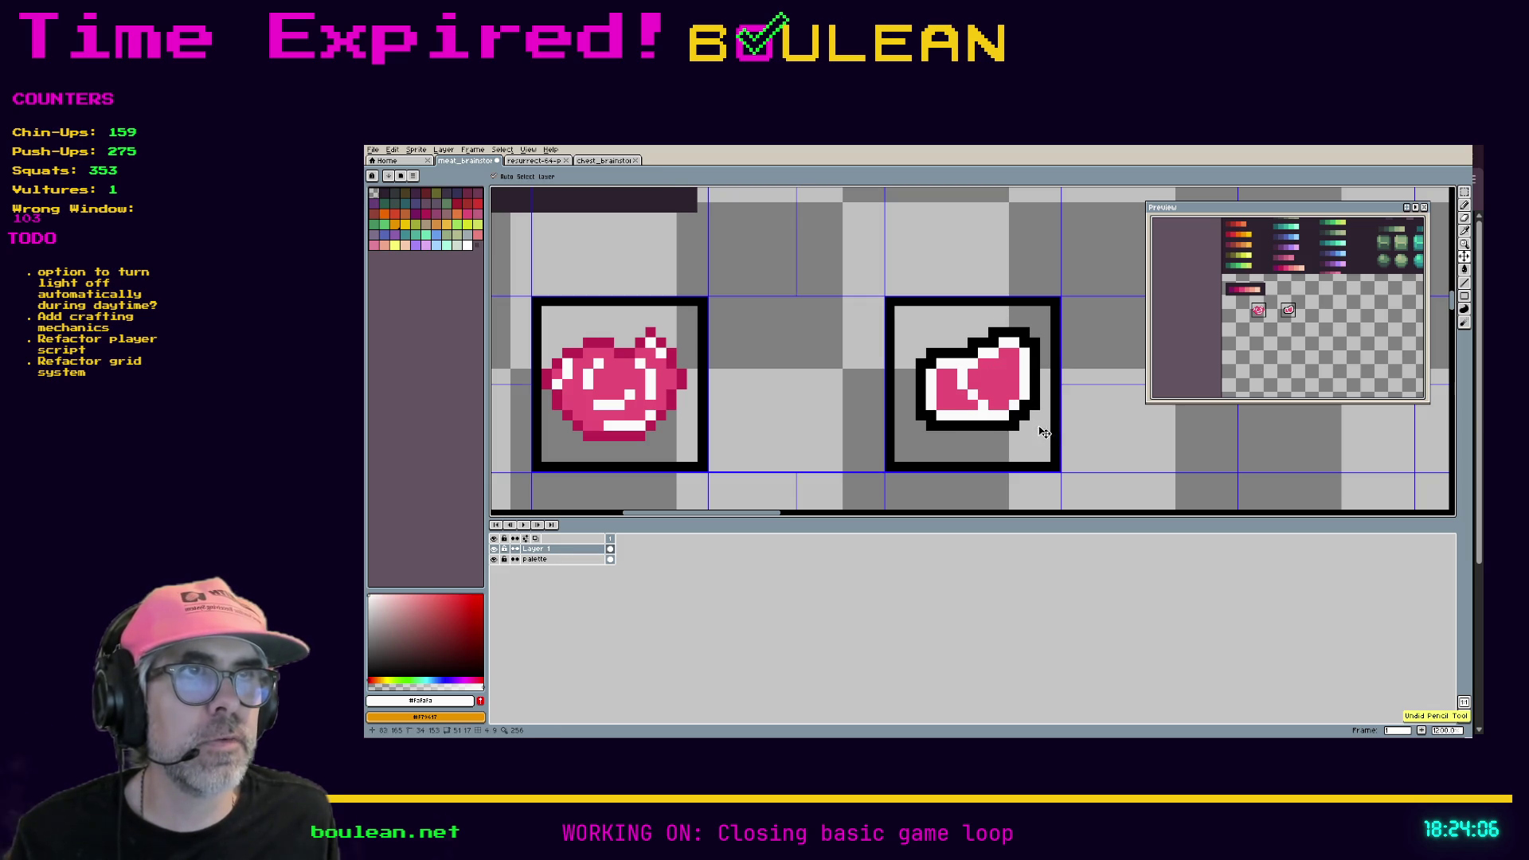
{"action": "key", "text": "ctrl+z"}
{"action": "key", "text": "ctrl+z"}
{"action": "key", "text": "ctrl+z"}
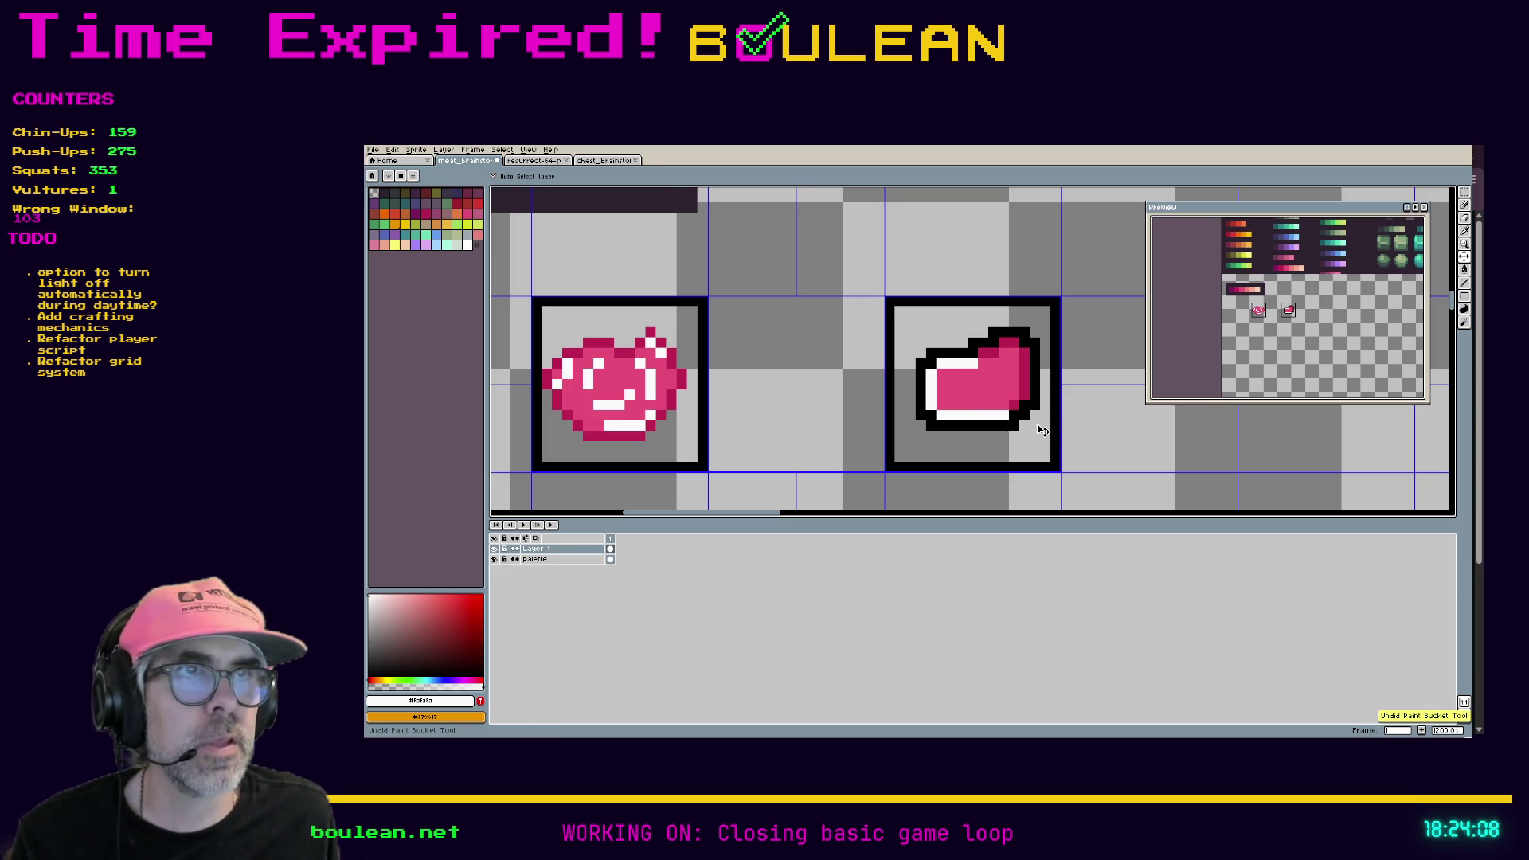
{"action": "key", "text": "ctrl+z"}
{"action": "key", "text": "ctrl+z"}
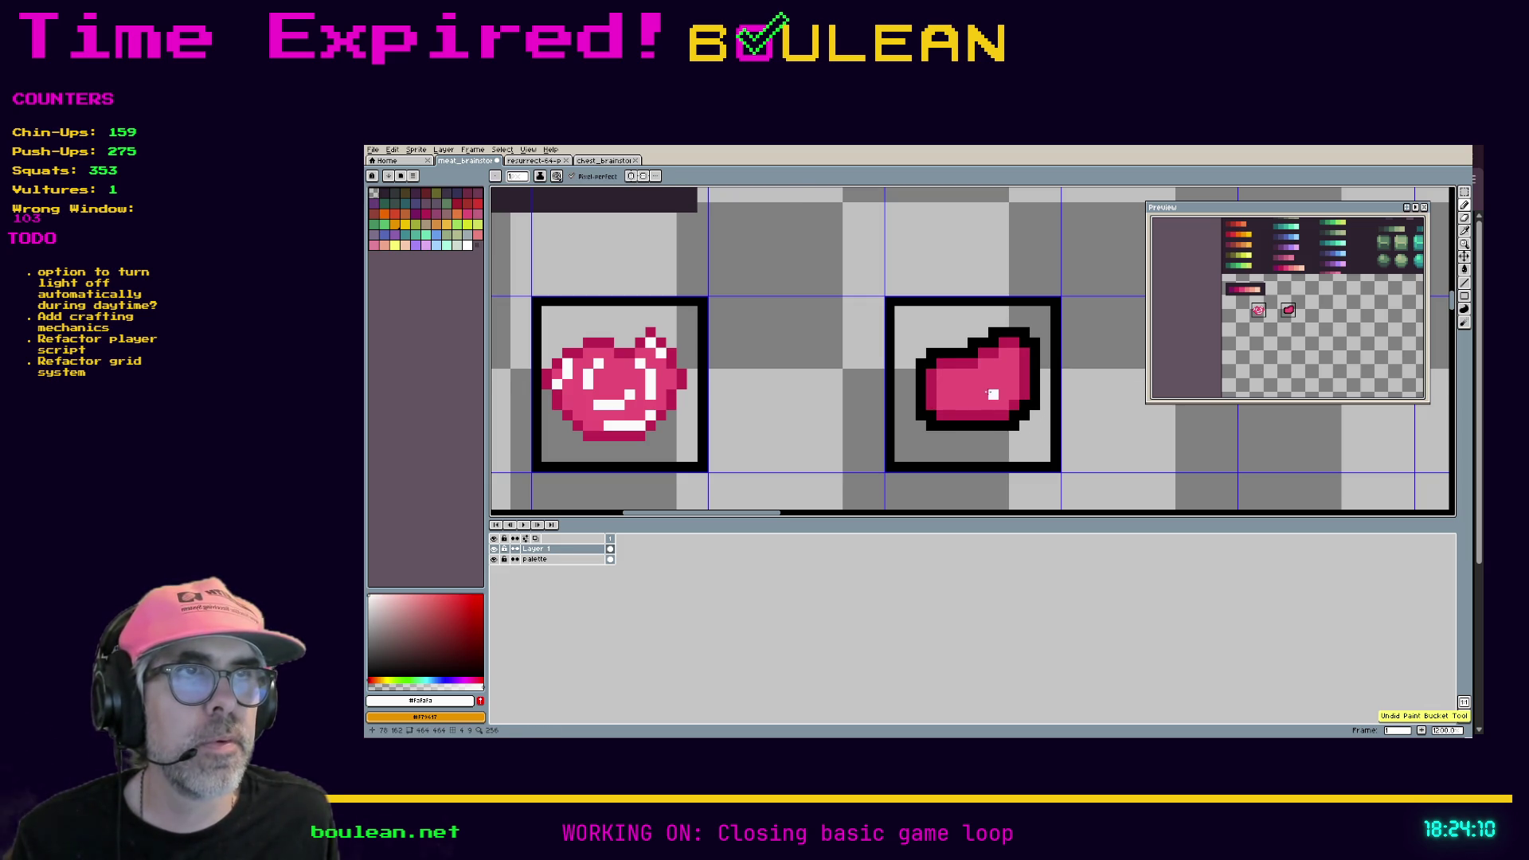
{"action": "left_click", "coordinate": [977, 408], "text": "alt"}
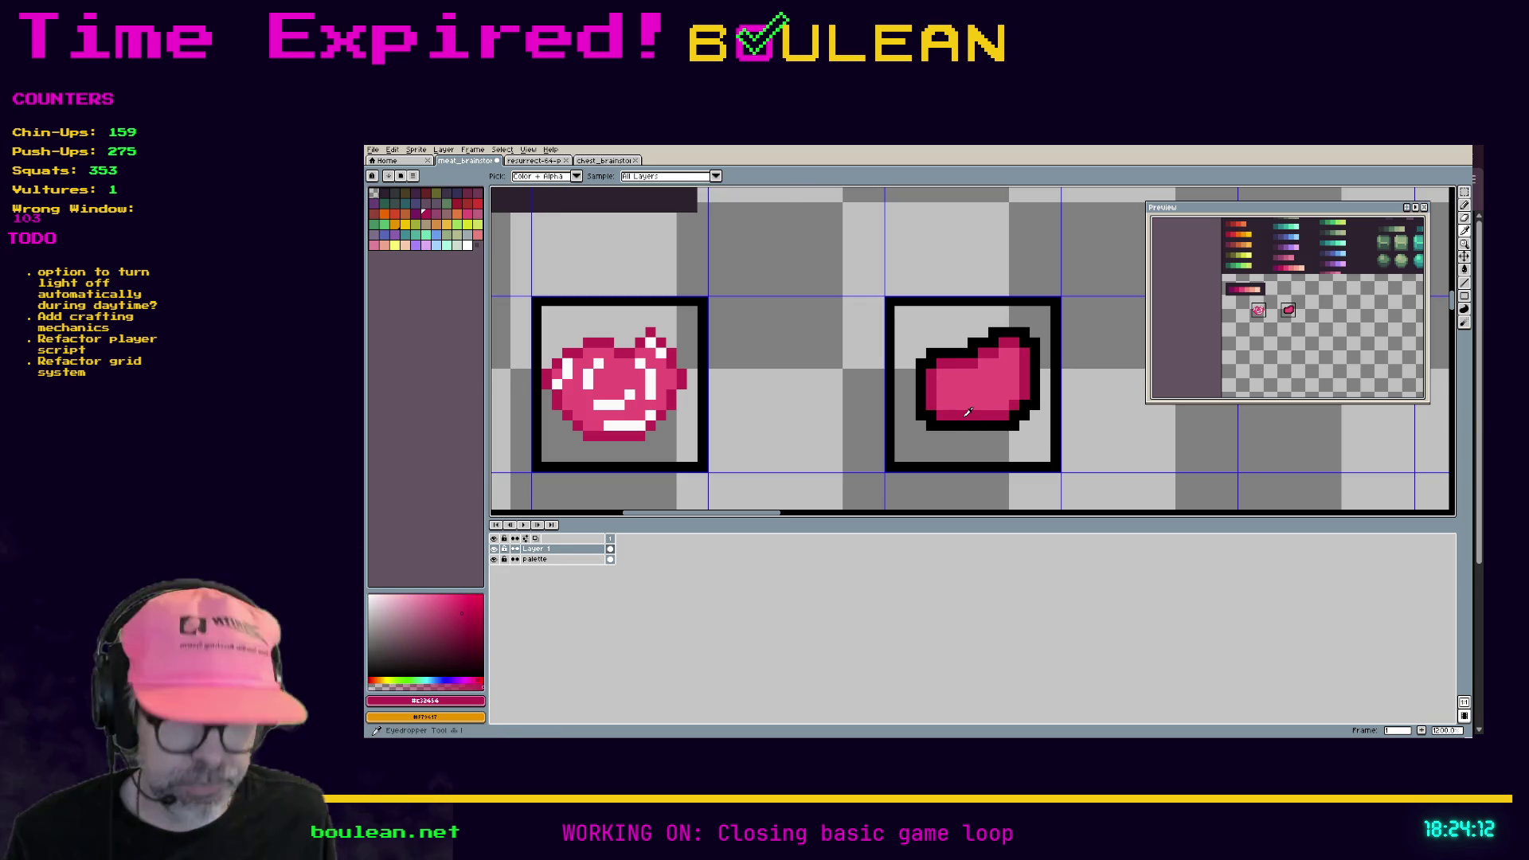
Step: Try darker-pink shading strokes inside the right steak, undo them all, and recentre the view
{"action": "mouse_move", "coordinate": [977, 397]}
{"action": "left_mouse_down"}
{"action": "mouse_move", "coordinate": [961, 386]}
{"action": "mouse_move", "coordinate": [954, 402]}
{"action": "mouse_move", "coordinate": [994, 364]}
{"action": "mouse_move", "coordinate": [952, 374]}
{"action": "left_mouse_up"}
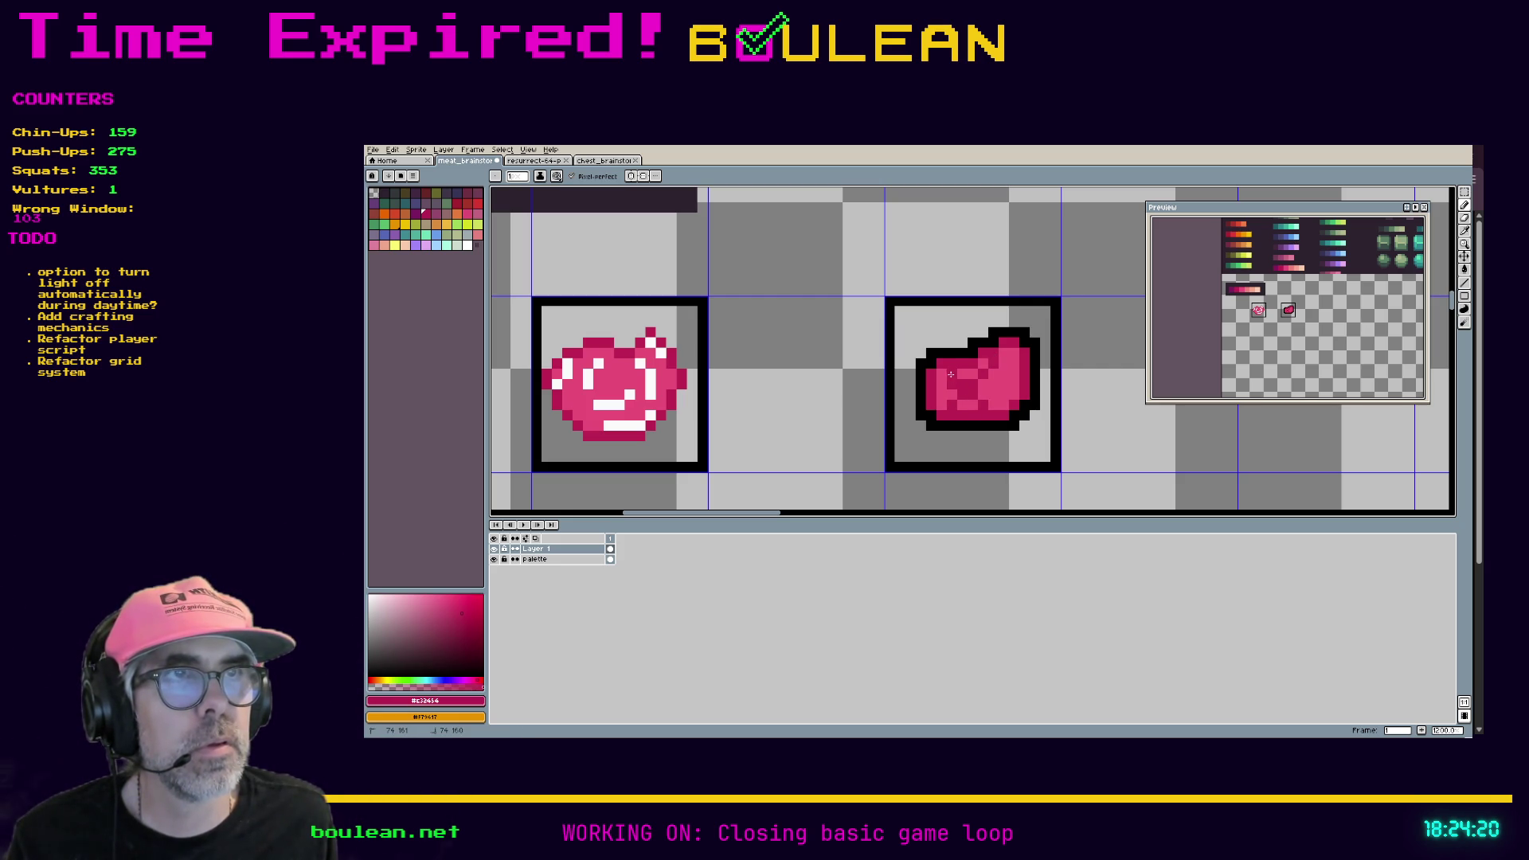
{"action": "key", "text": "ctrl+z"}
{"action": "key", "text": "ctrl+z"}
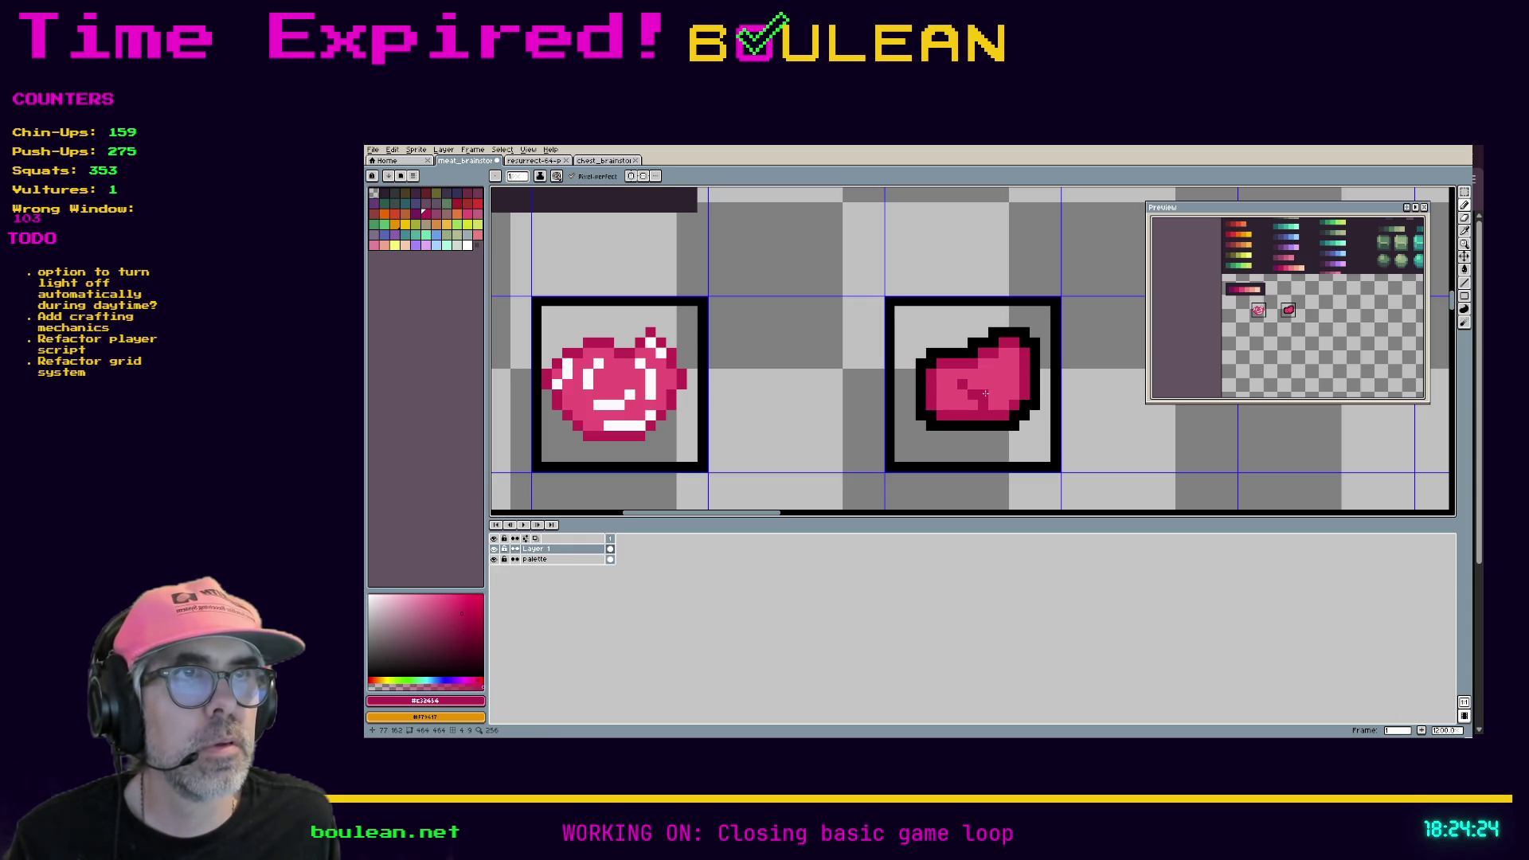
{"action": "left_click", "coordinate": [1001, 391]}
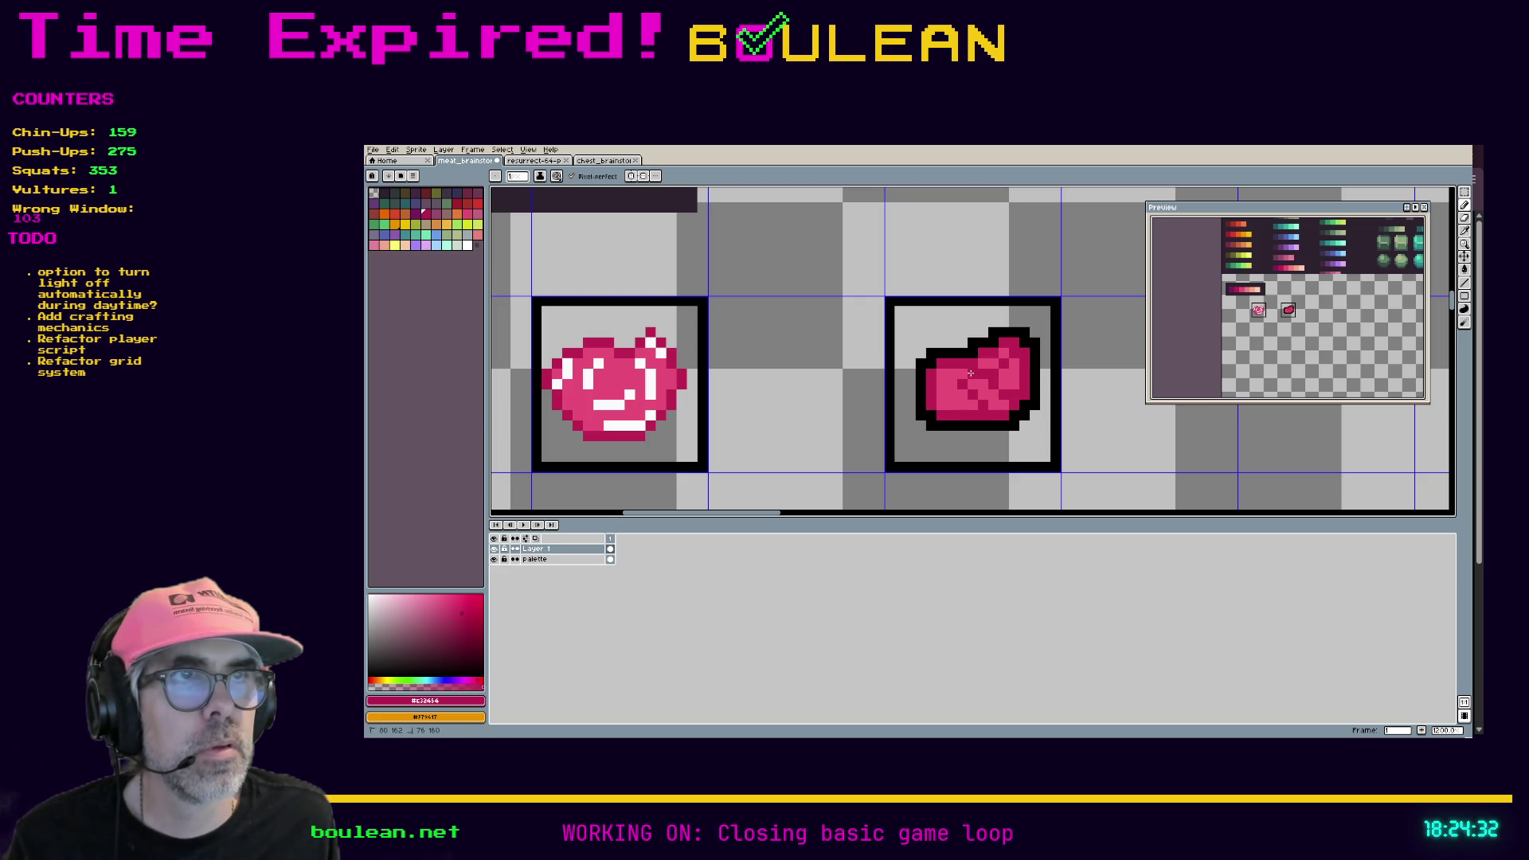
{"action": "key", "text": "ctrl+z"}
{"action": "key", "text": "ctrl+z"}
{"action": "key", "text": "ctrl+z"}
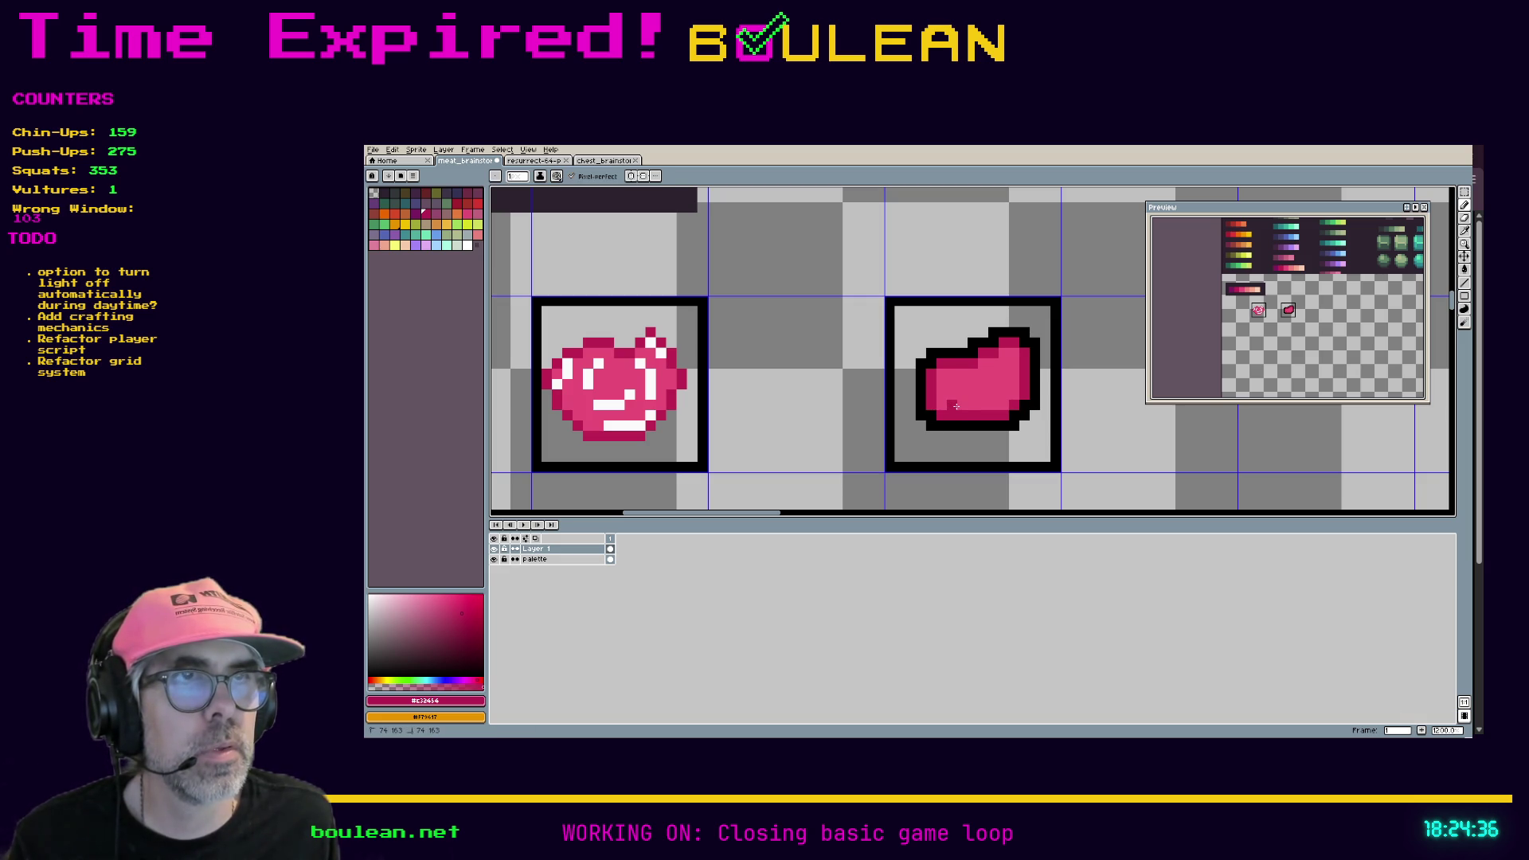
{"action": "left_click_drag", "start_coordinate": [979, 389], "coordinate": [992, 354]}
{"action": "mouse_move", "coordinate": [998, 410]}
{"action": "left_mouse_down"}
{"action": "mouse_move", "coordinate": [959, 374]}
{"action": "mouse_move", "coordinate": [935, 375]}
{"action": "left_mouse_up"}
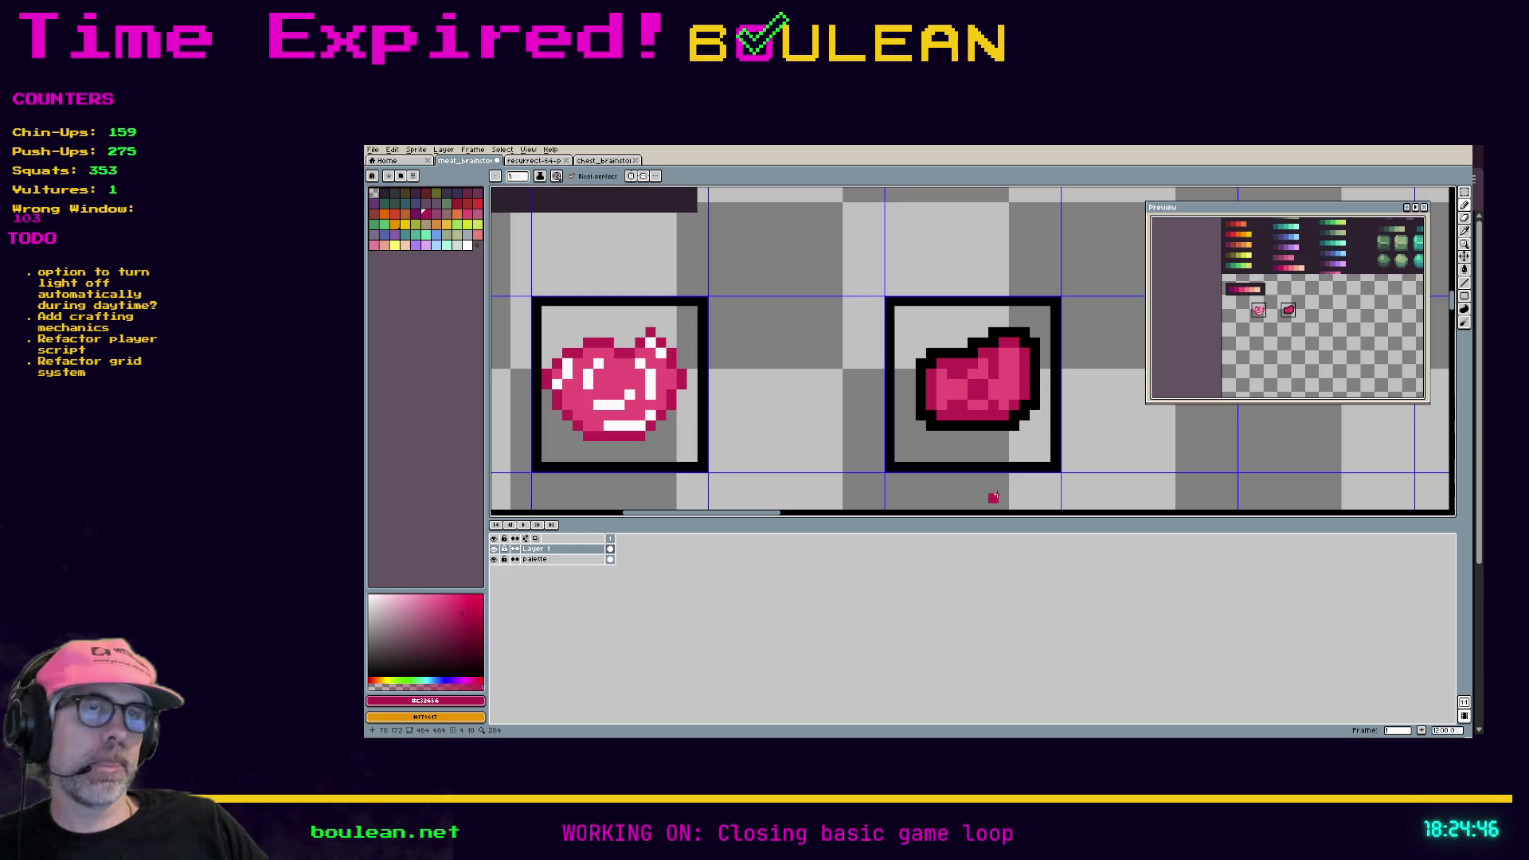
{"action": "key", "text": "ctrl+z"}
{"action": "key", "text": "ctrl+z"}
{"action": "key", "text": "ctrl+z"}
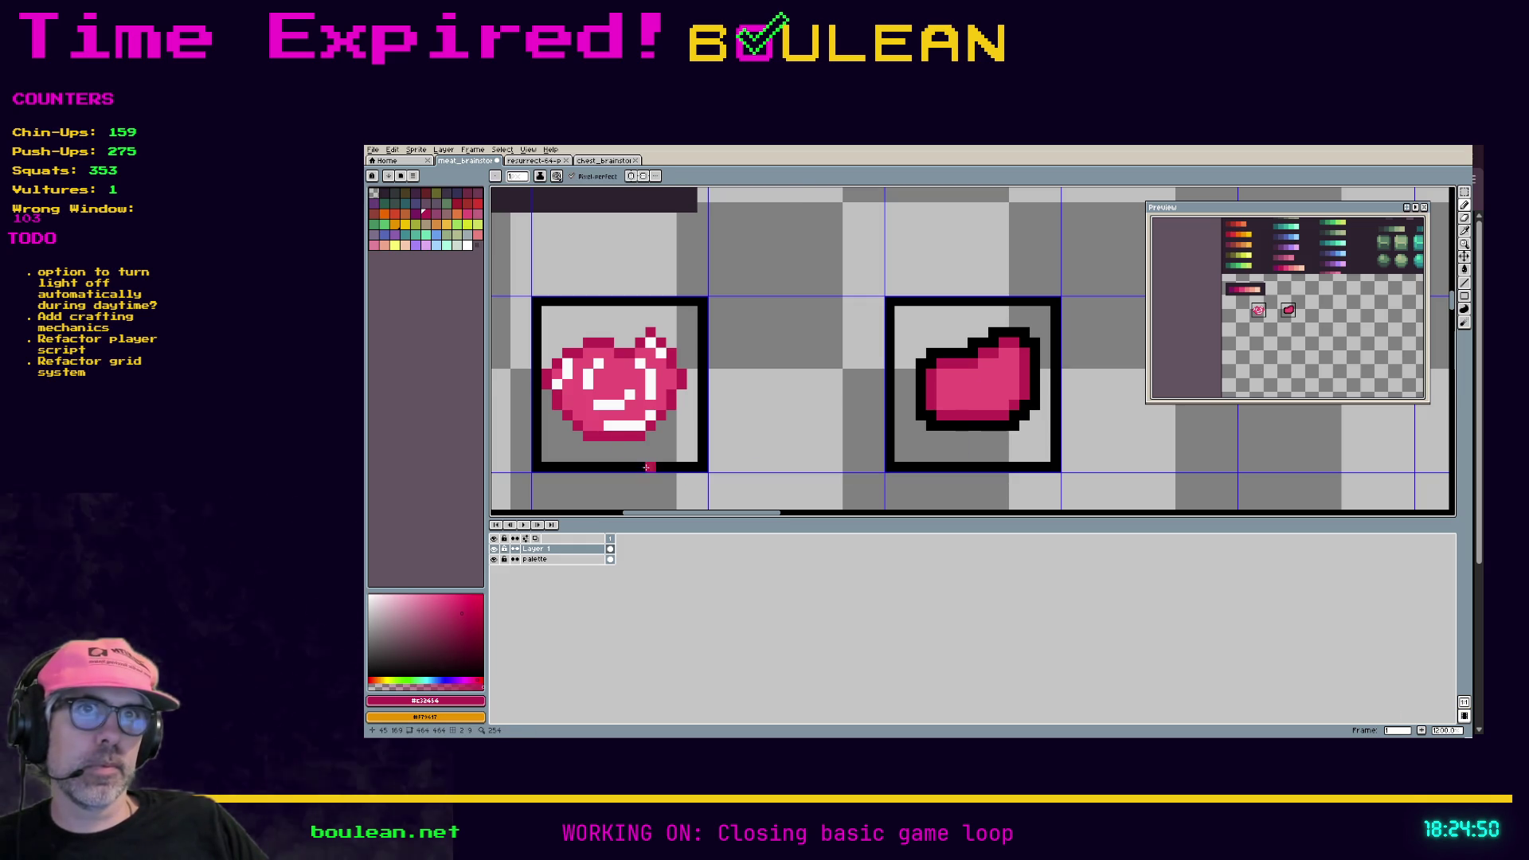
{"action": "mouse_move", "coordinate": [775, 255]}
{"action": "left_mouse_down"}
{"action": "mouse_move", "coordinate": [911, 428]}
{"action": "mouse_move", "coordinate": [697, 316]}
{"action": "mouse_move", "coordinate": [639, 255]}
{"action": "left_mouse_up"}
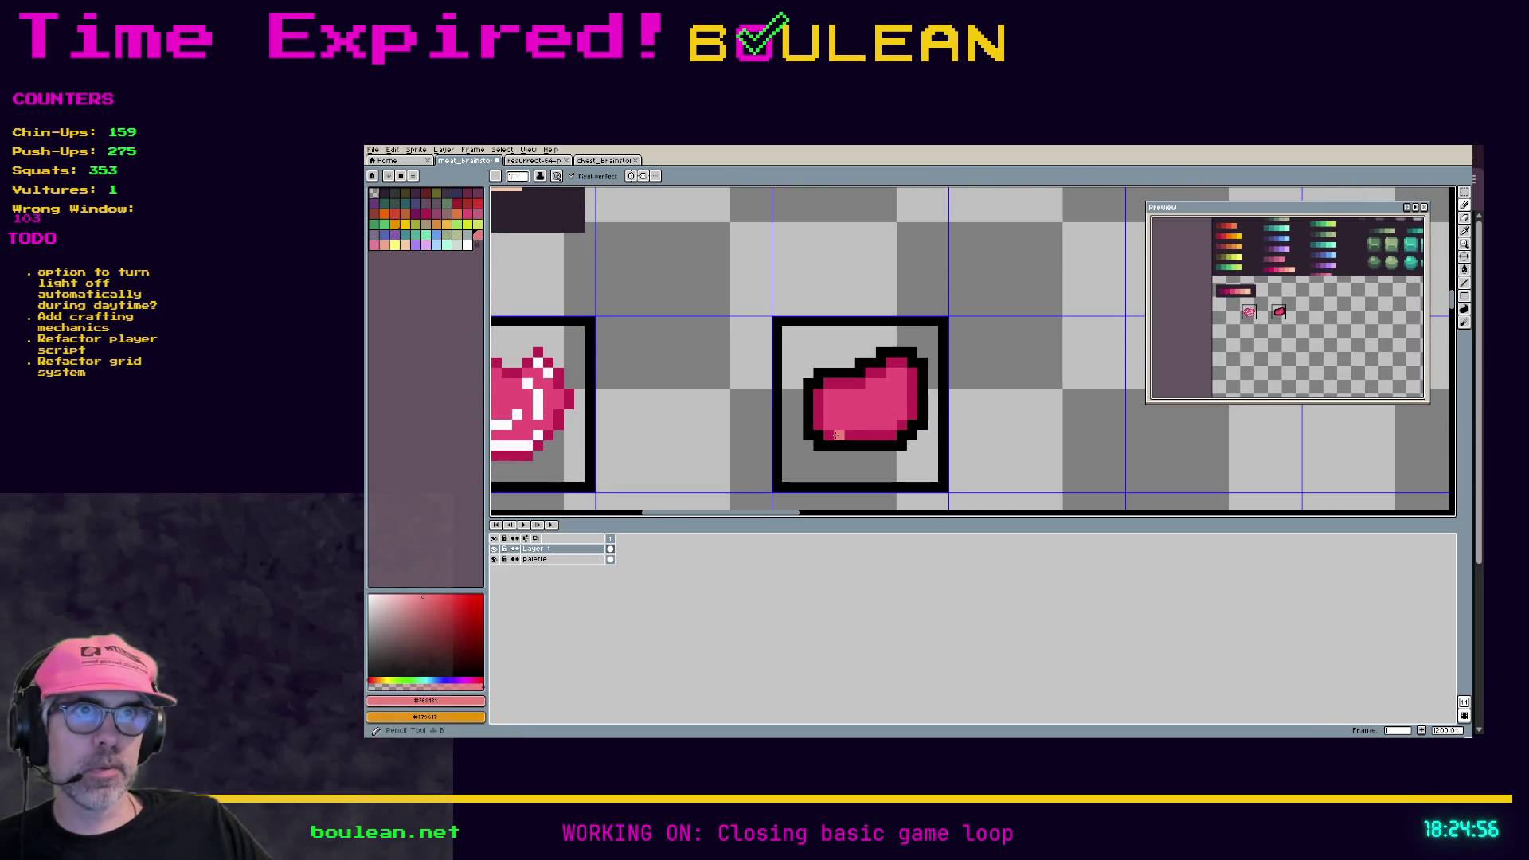
Step: Undo trial light-pink edge highlights and place white highlight pixels on the steak instead
{"action": "mouse_move", "coordinate": [836, 434]}
{"action": "left_mouse_down"}
{"action": "mouse_move", "coordinate": [814, 421]}
{"action": "mouse_move", "coordinate": [818, 399]}
{"action": "mouse_move", "coordinate": [897, 359]}
{"action": "mouse_move", "coordinate": [905, 428]}
{"action": "left_mouse_up"}
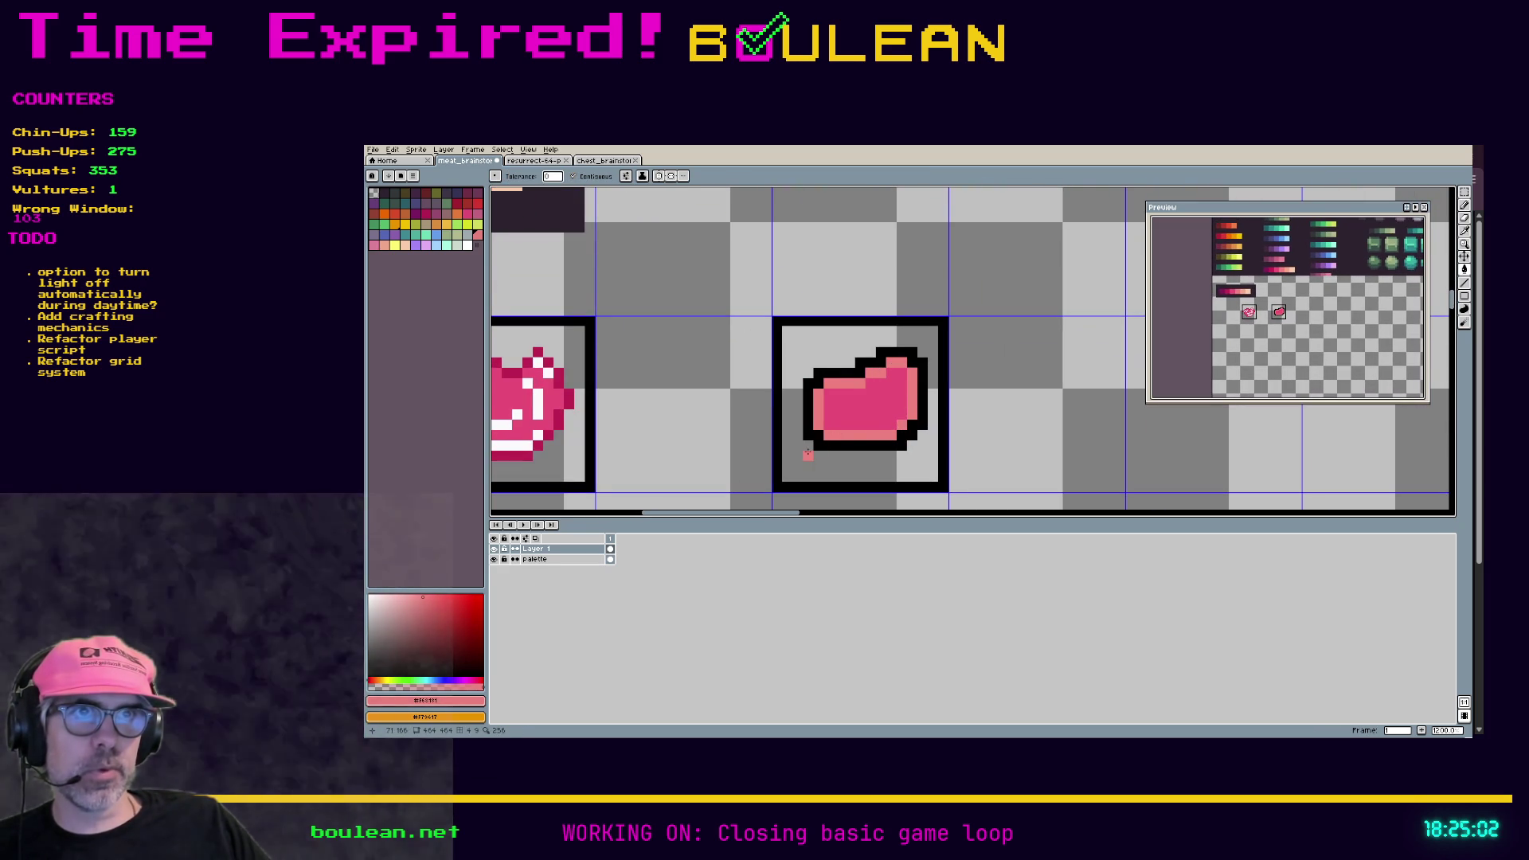
{"action": "key", "text": "ctrl+z"}
{"action": "key", "text": "ctrl+z"}
{"action": "key", "text": "ctrl+z"}
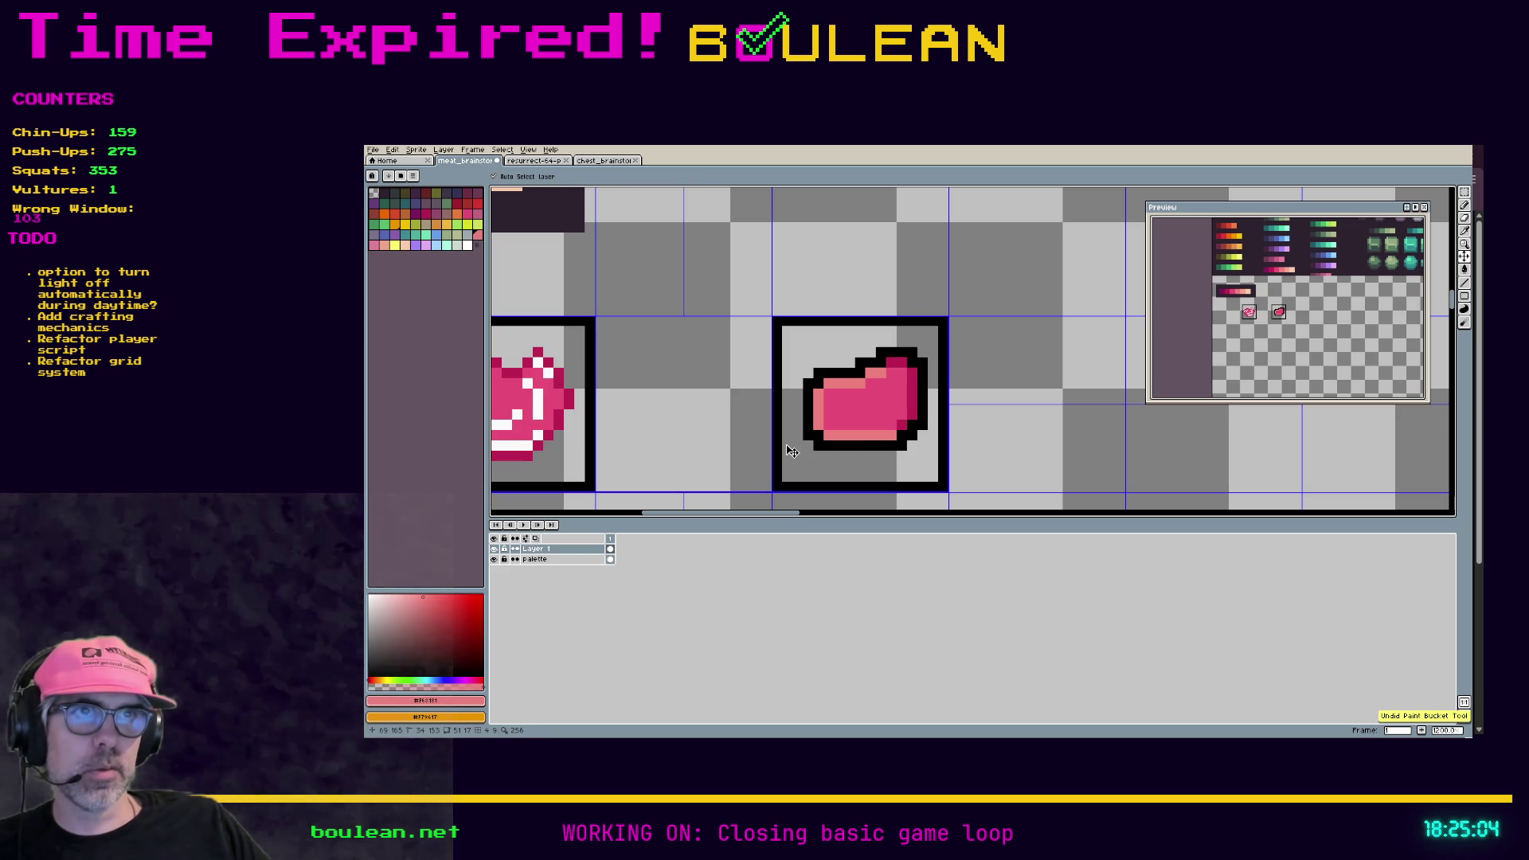
{"action": "key", "text": "ctrl+z"}
{"action": "key", "text": "ctrl+z"}
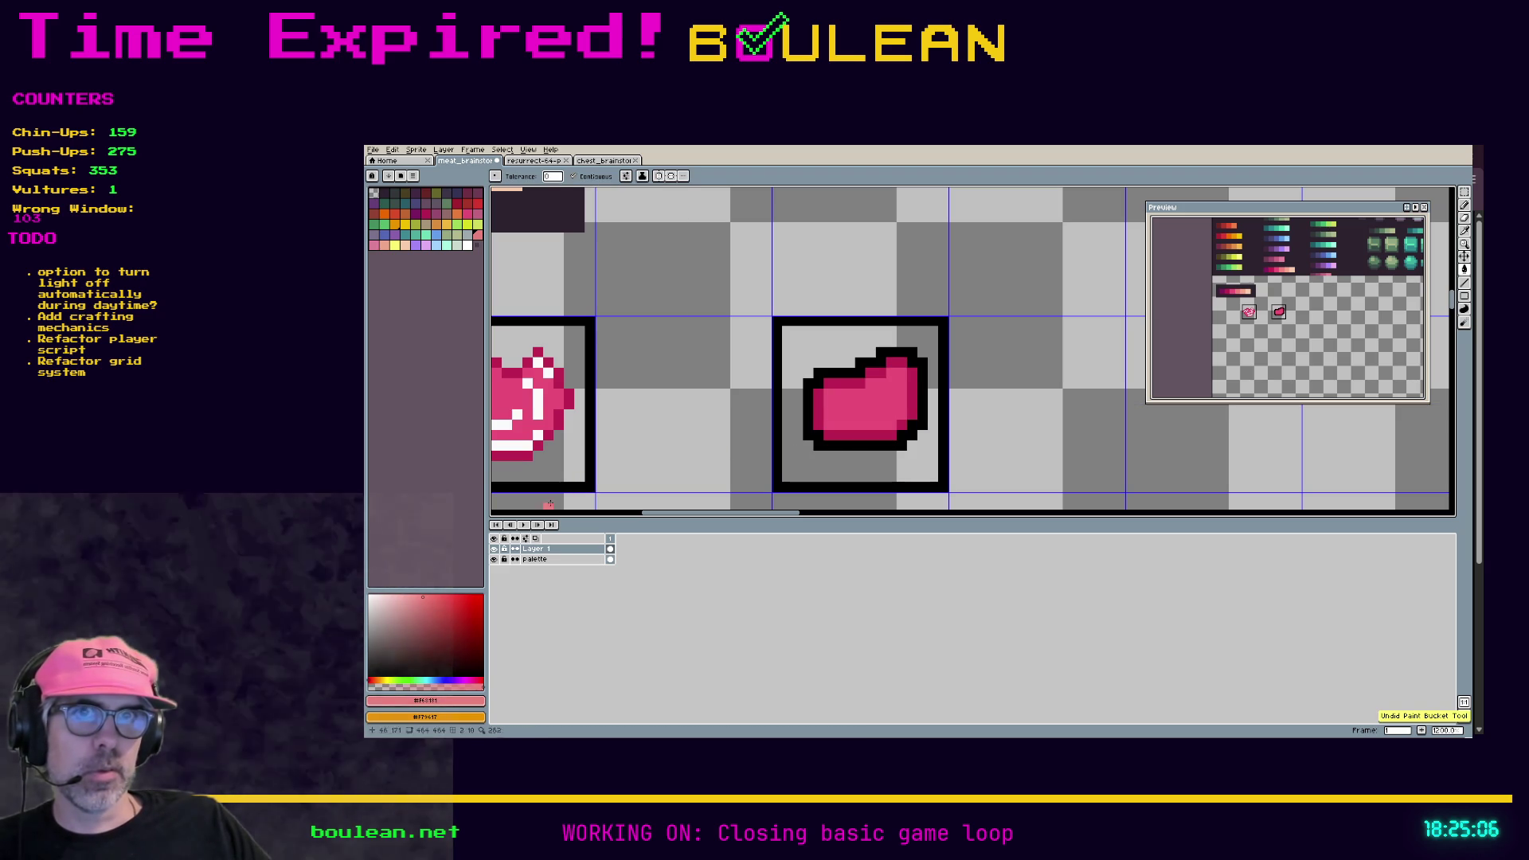
{"action": "left_click", "coordinate": [468, 244]}
{"action": "key", "text": "b"}
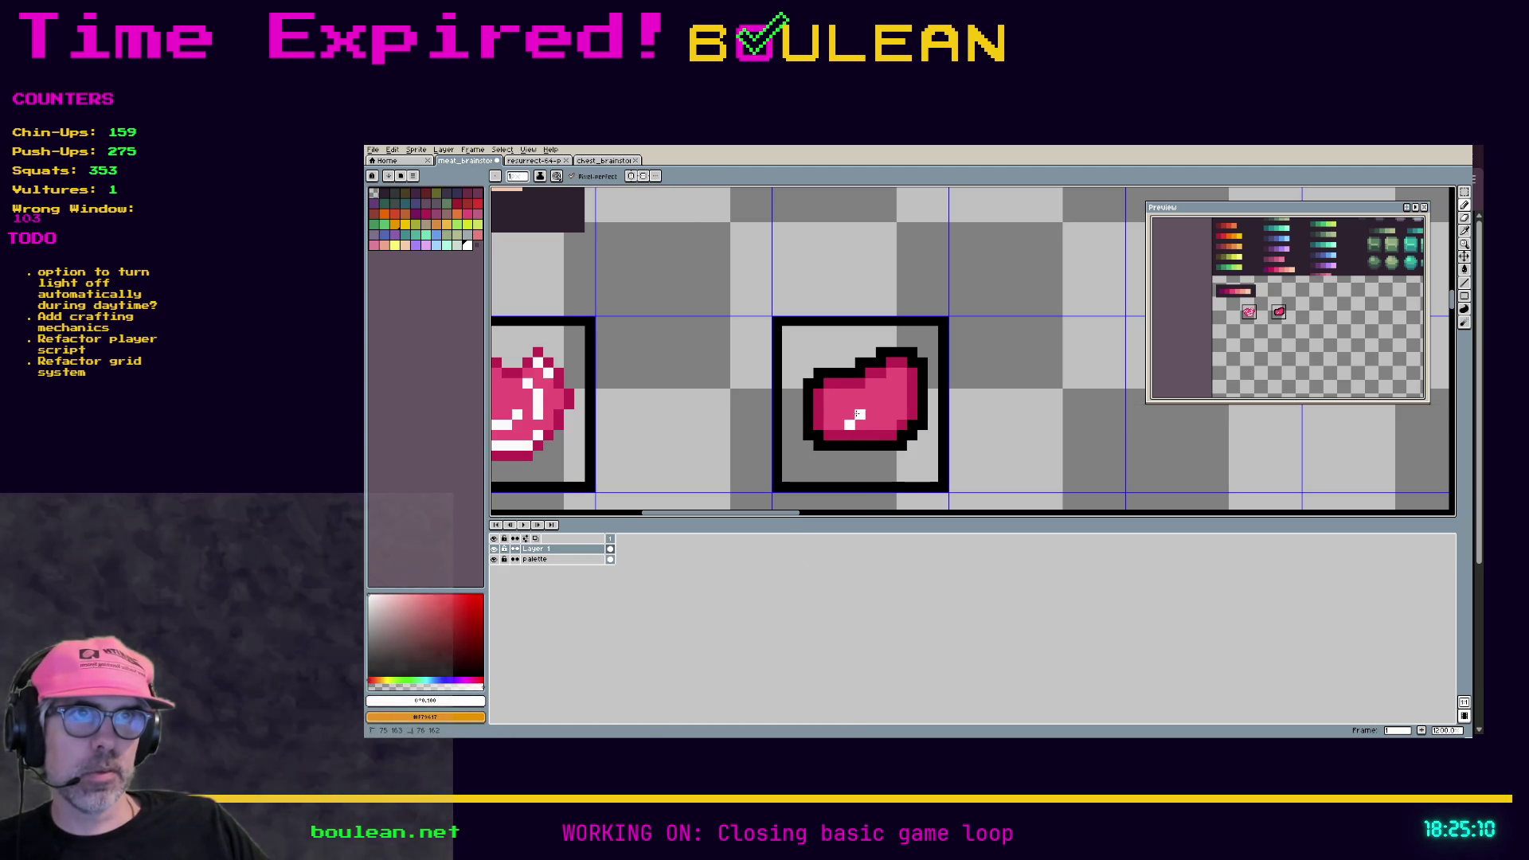
{"action": "left_click", "coordinate": [857, 410]}
{"action": "left_click", "coordinate": [829, 403]}
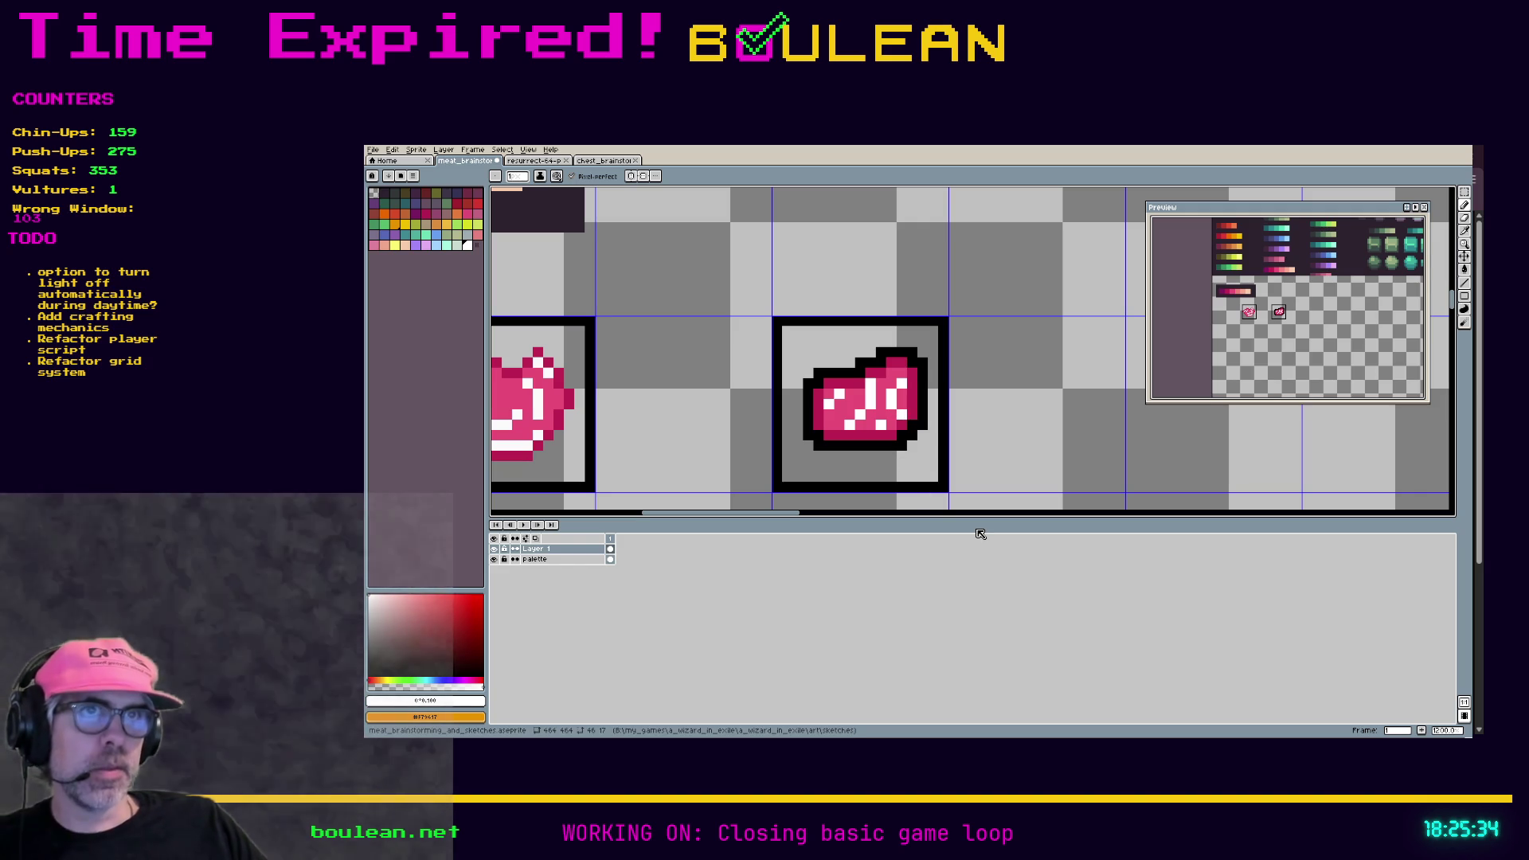
Step: Redraw the white X highlight pixels, testing and undoing a pink bucket fill over them
{"action": "key", "text": "ctrl+z"}
{"action": "key", "text": "ctrl+z"}
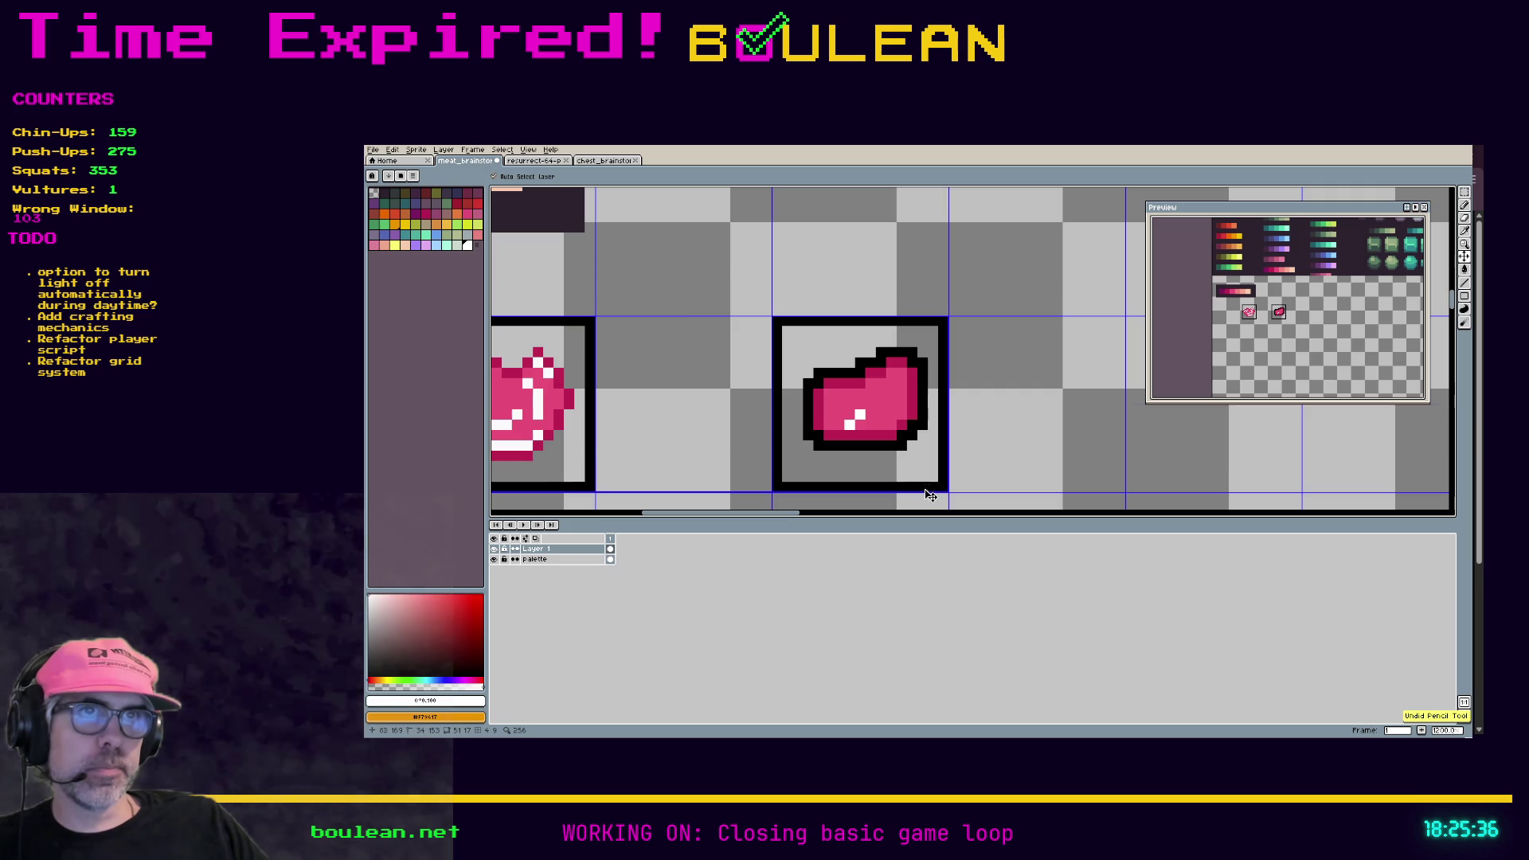
{"action": "key", "text": "ctrl+z"}
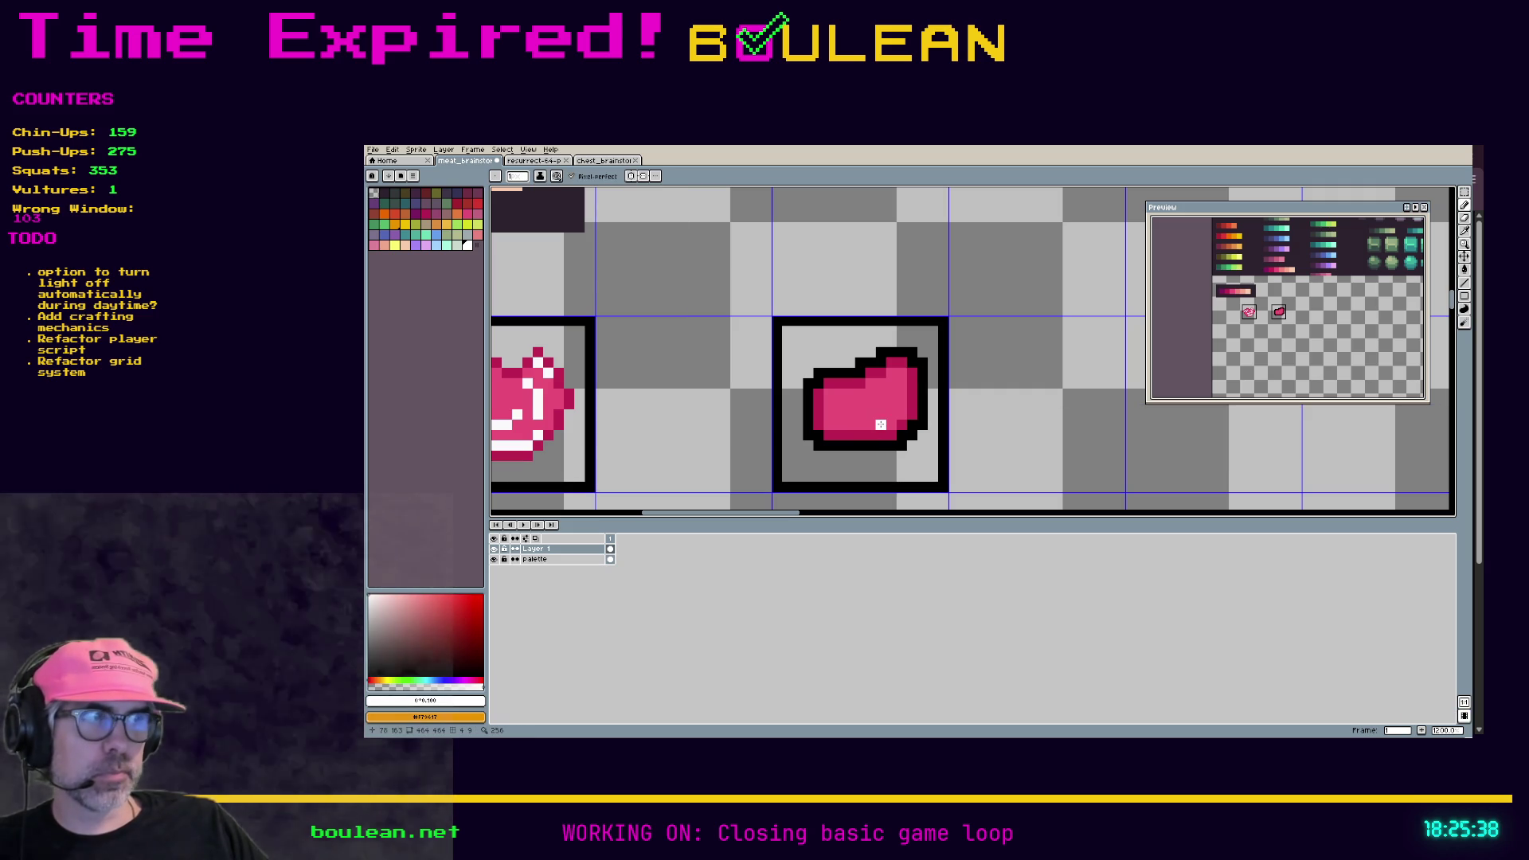
{"action": "left_click", "coordinate": [859, 413]}
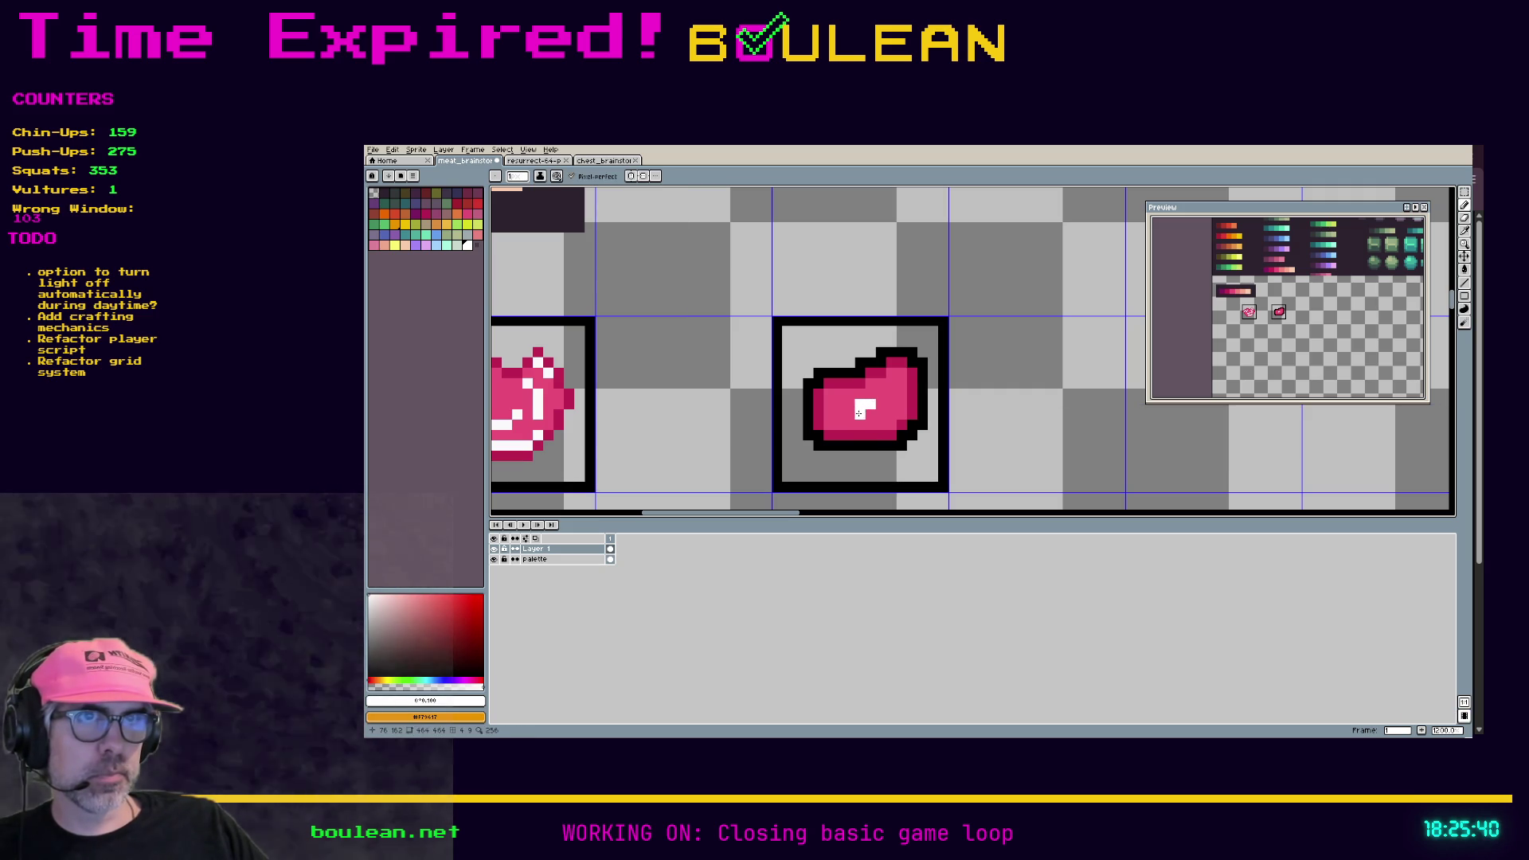
{"action": "left_click", "coordinate": [887, 388]}
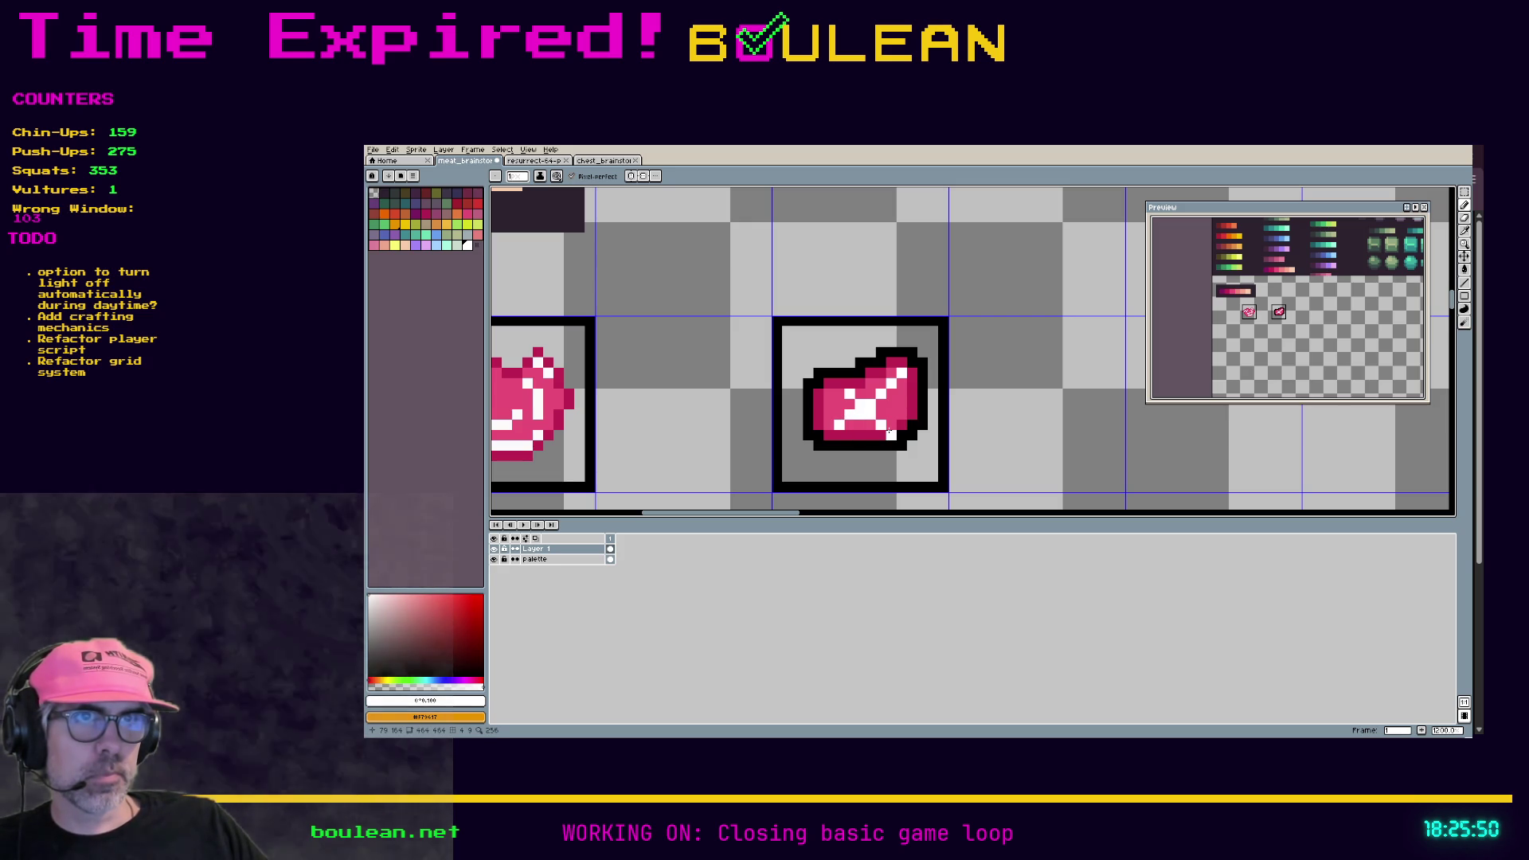
{"action": "left_click", "coordinate": [896, 405], "text": "alt"}
{"action": "key", "text": "g"}
{"action": "left_click", "coordinate": [861, 412]}
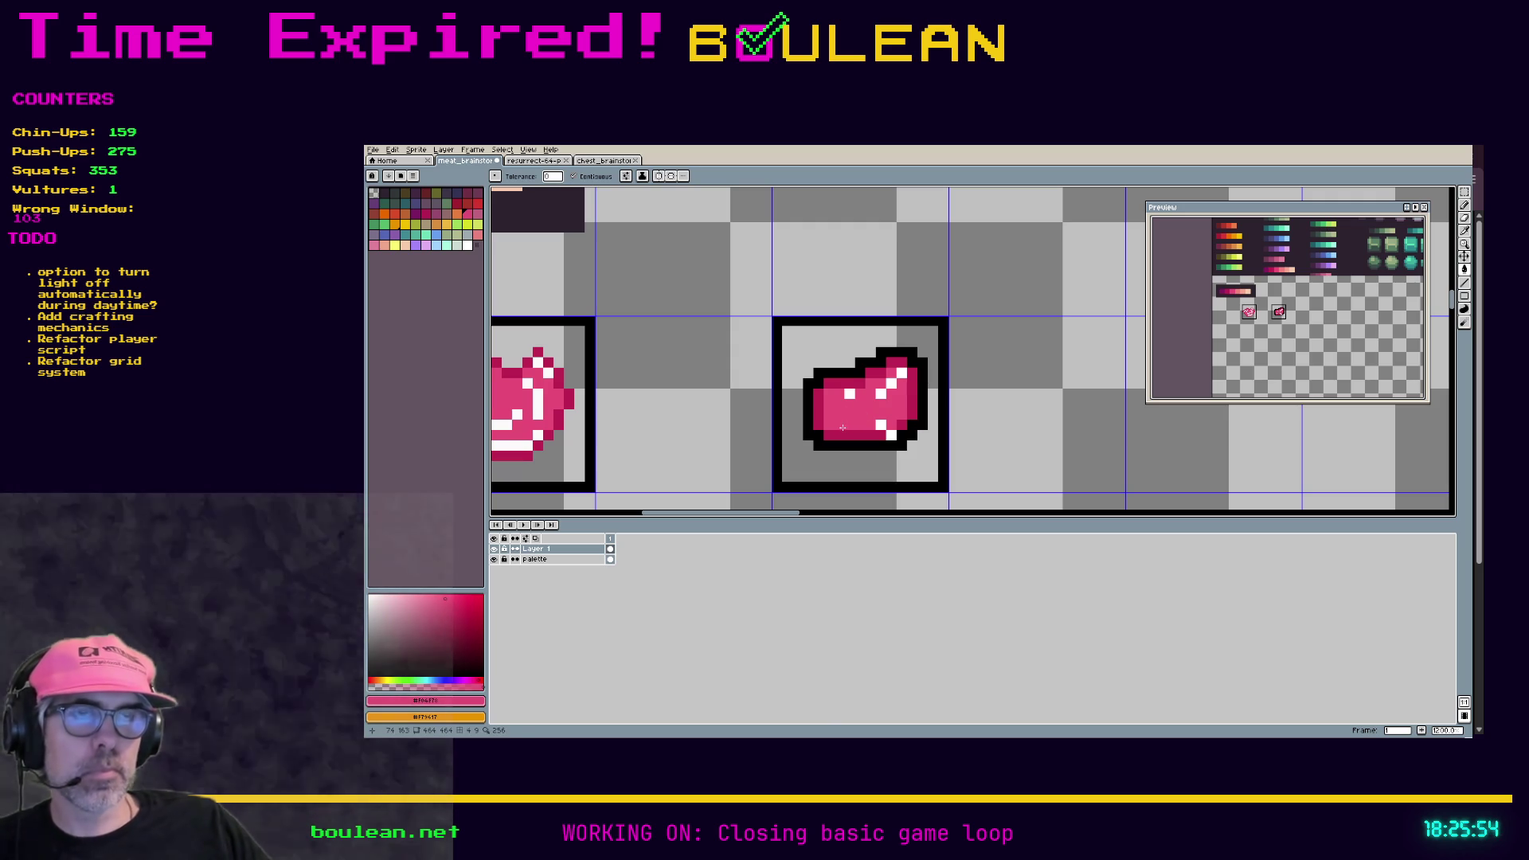
{"action": "key", "text": "ctrl+z"}
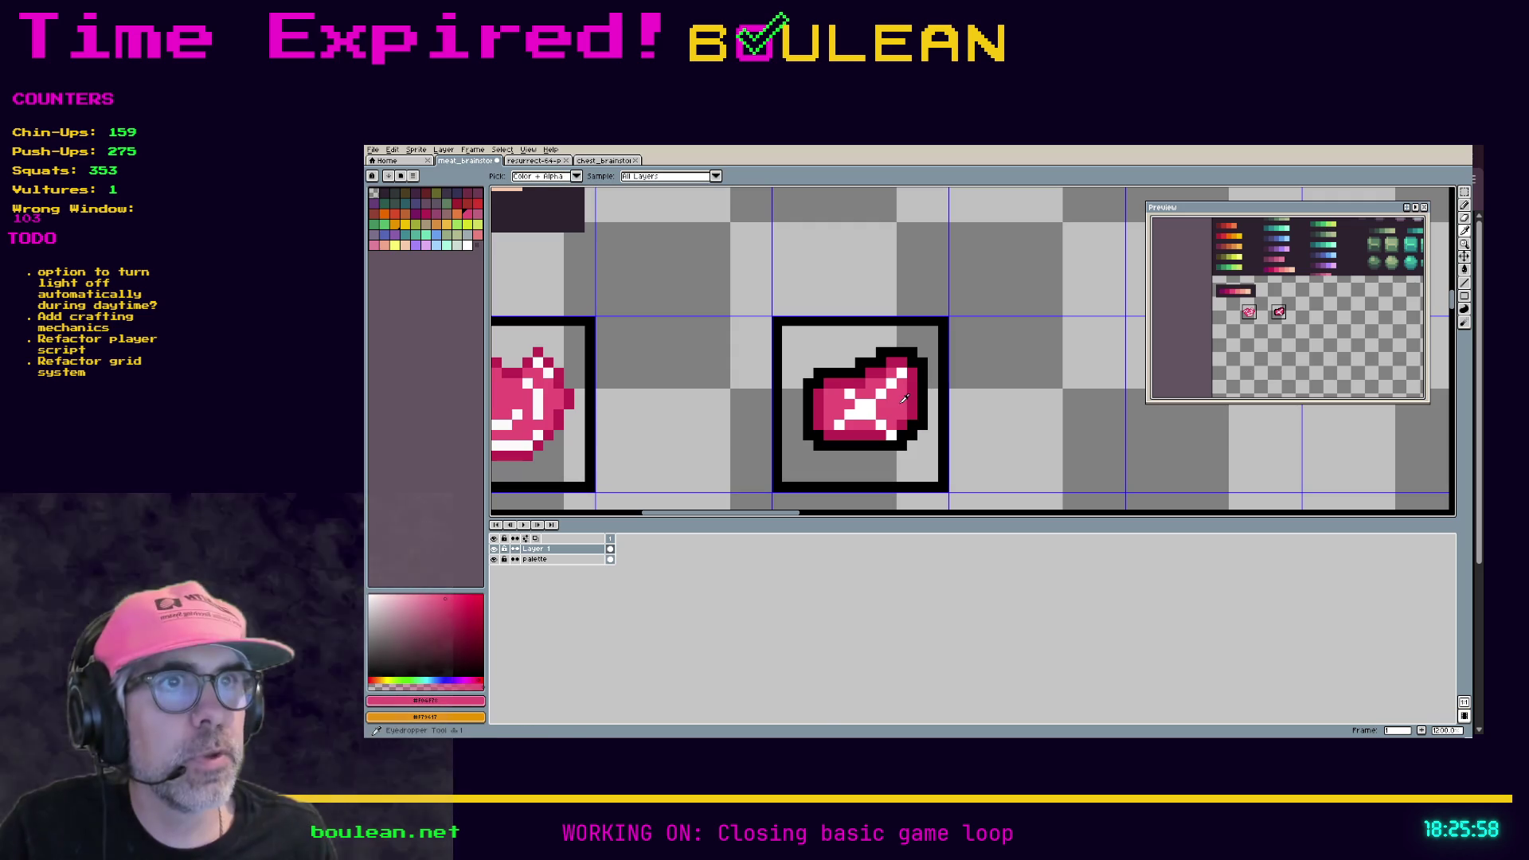
Step: Set the foreground colour's HSL lightness to 73 for a lighter pink
{"action": "left_click", "coordinate": [426, 700]}
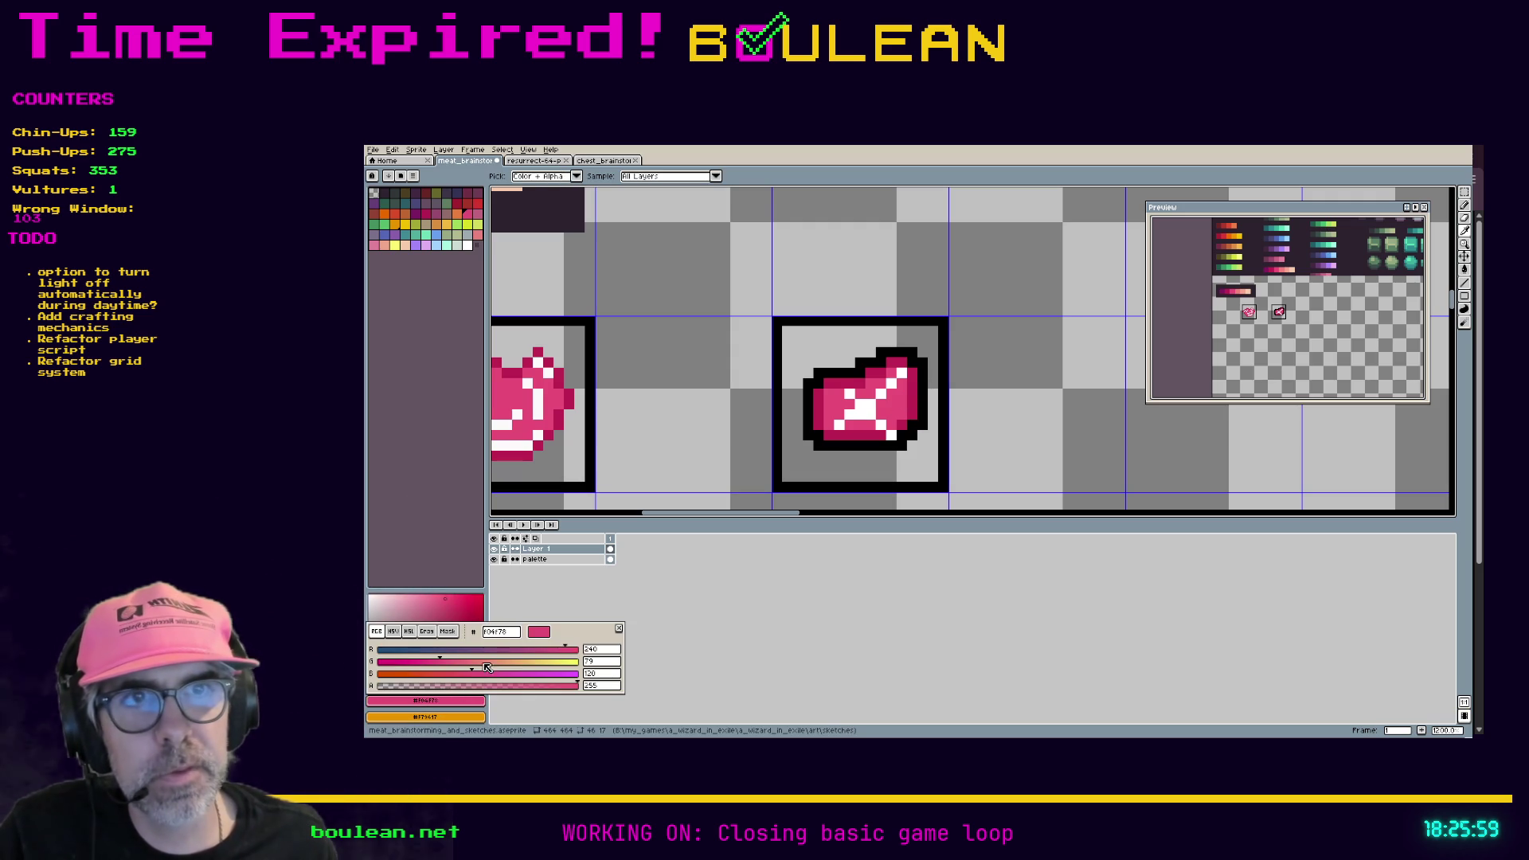
{"action": "left_click", "coordinate": [409, 631]}
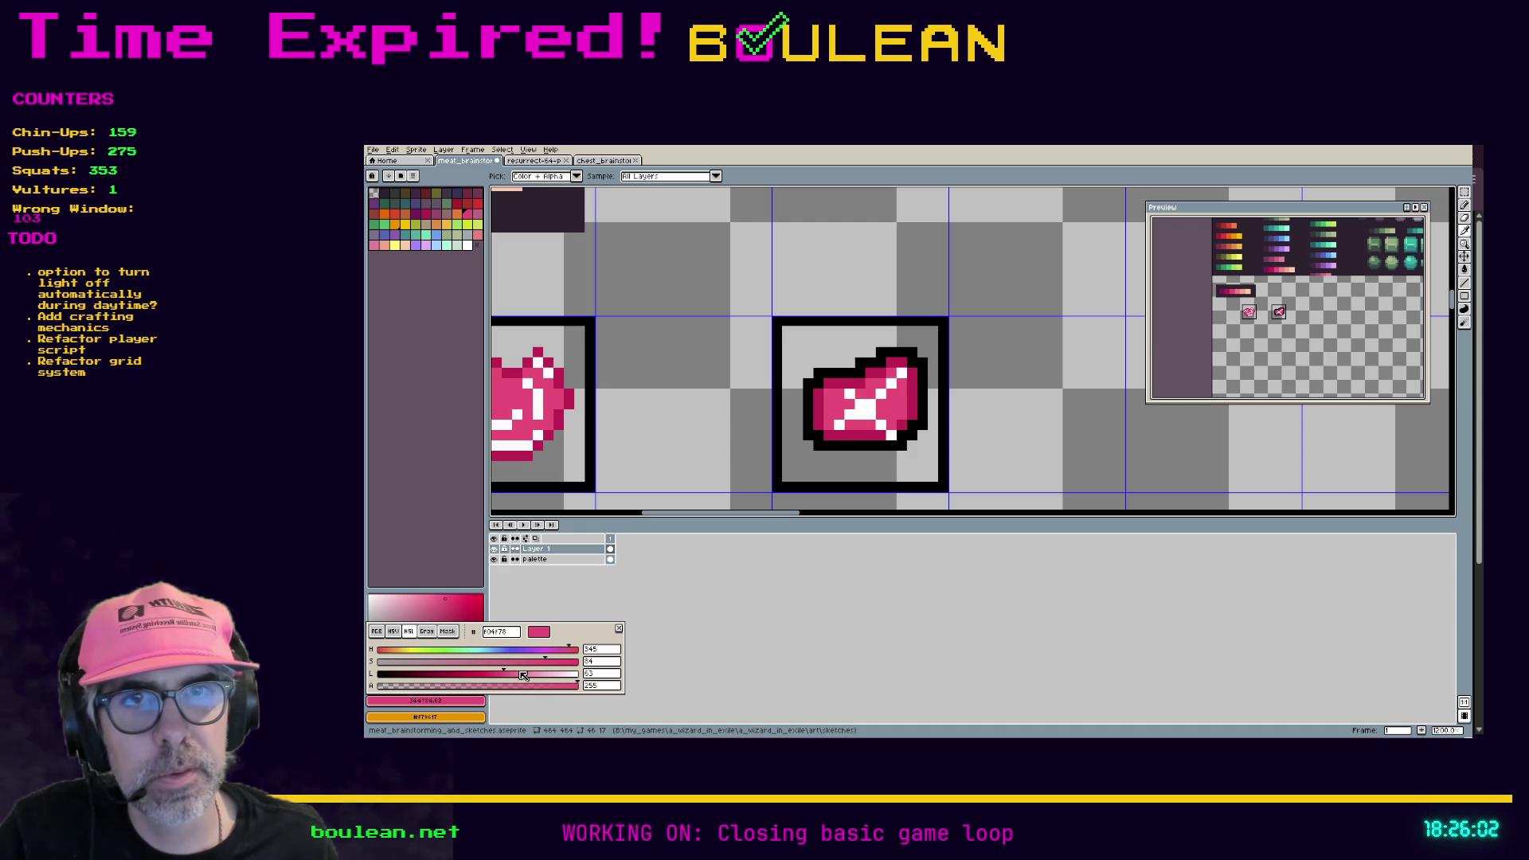
{"action": "double_click", "coordinate": [596, 673]}
{"action": "type", "text": "73"}
{"action": "key", "text": "Return"}
Step: Bucket-fill each white highlight pixel and two edge pixels with the lighter pink
{"action": "key", "text": "g"}
{"action": "left_click", "coordinate": [859, 406]}
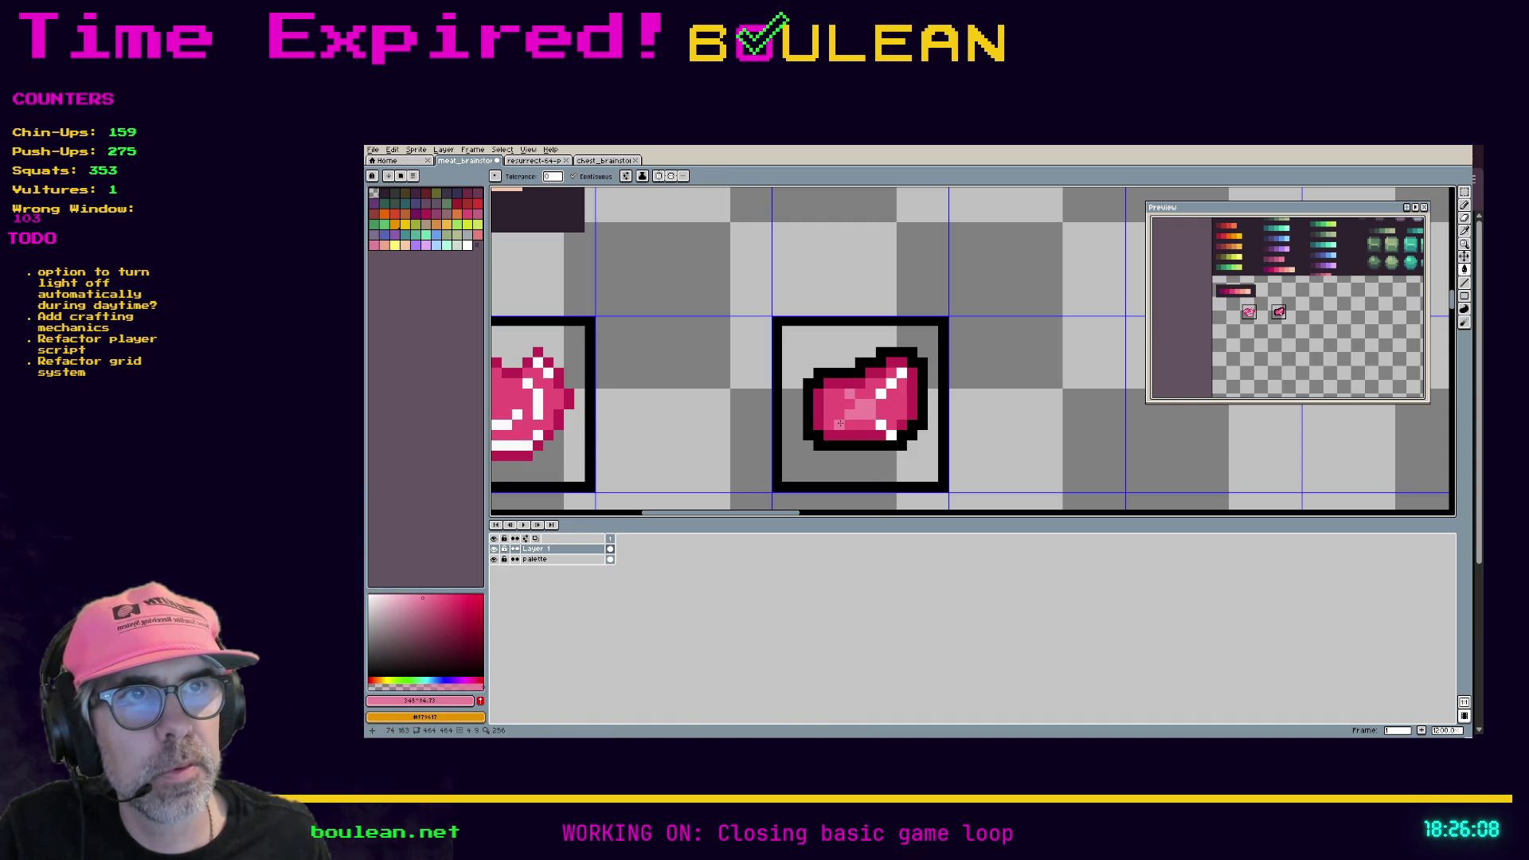
{"action": "left_click", "coordinate": [888, 433]}
{"action": "left_click", "coordinate": [884, 398]}
{"action": "left_click", "coordinate": [892, 384]}
{"action": "left_click", "coordinate": [901, 375]}
{"action": "left_click", "coordinate": [903, 444]}
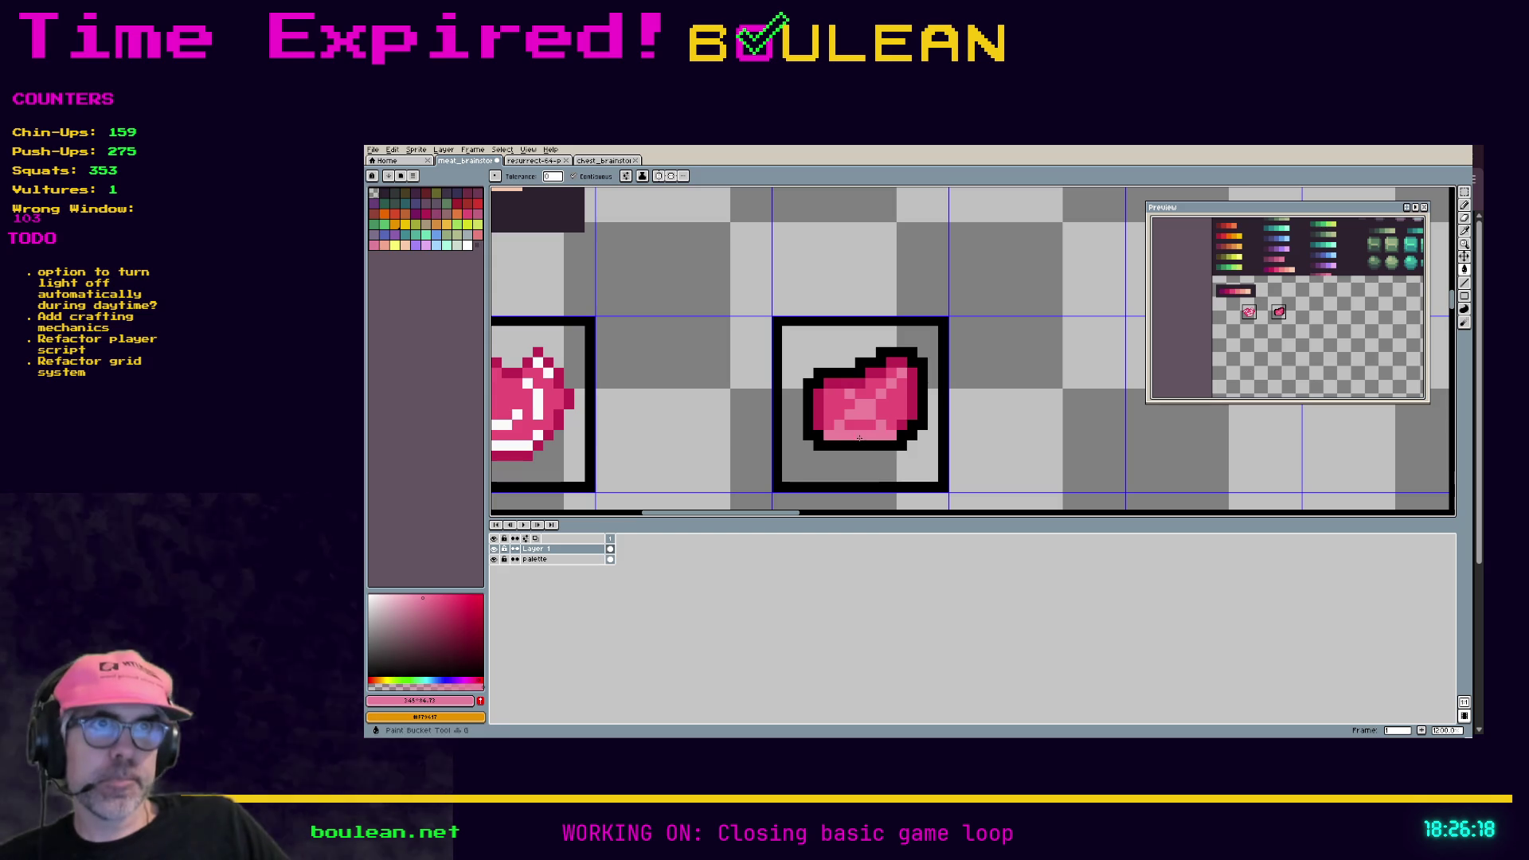
{"action": "left_click", "coordinate": [920, 404]}
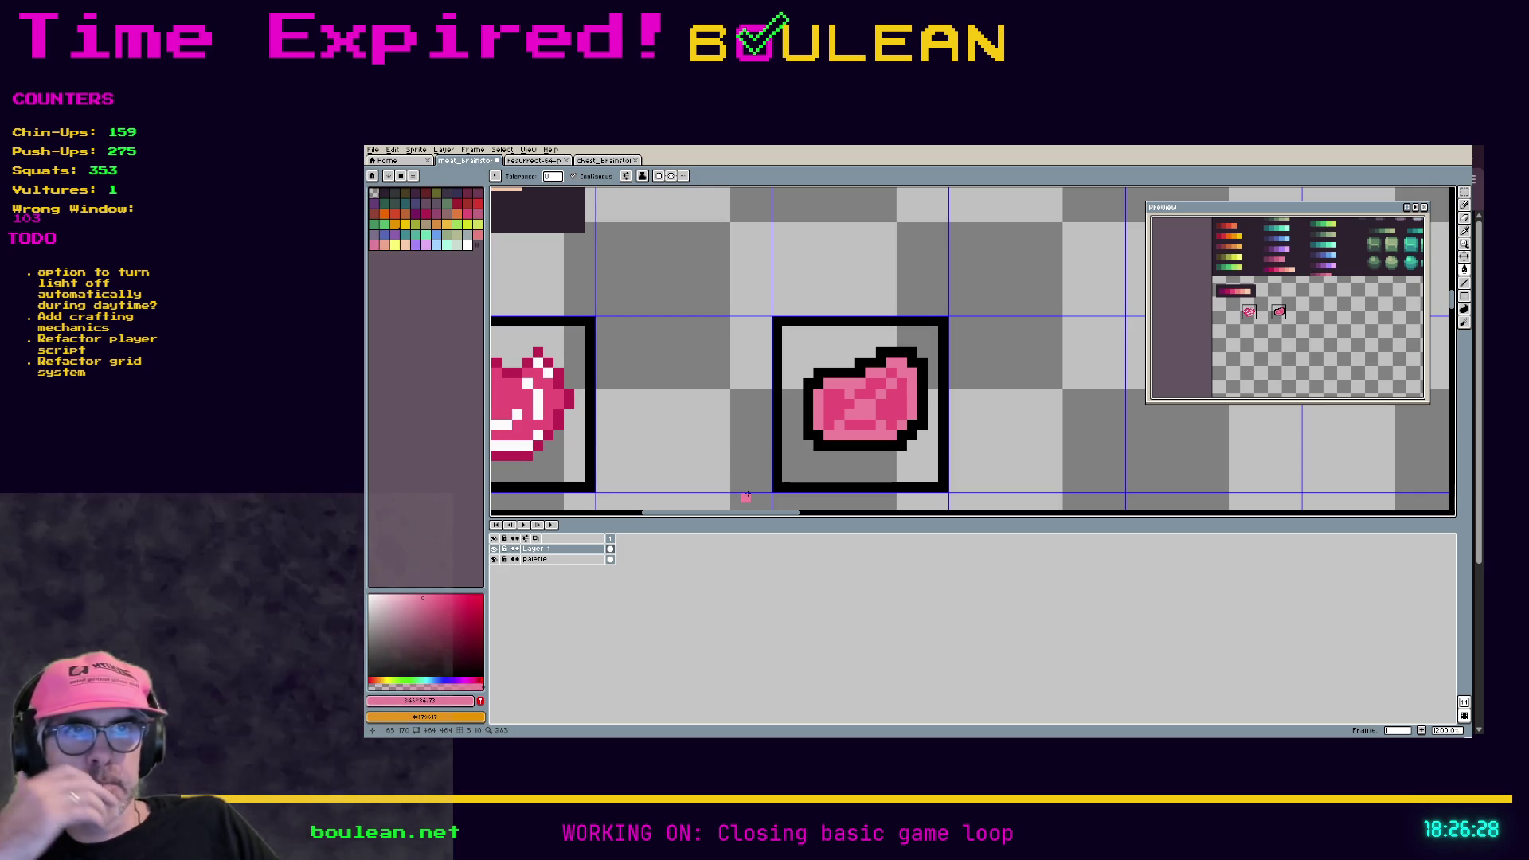
Step: Select the steak's lower half and move it down one pixel
{"action": "key", "text": "m"}
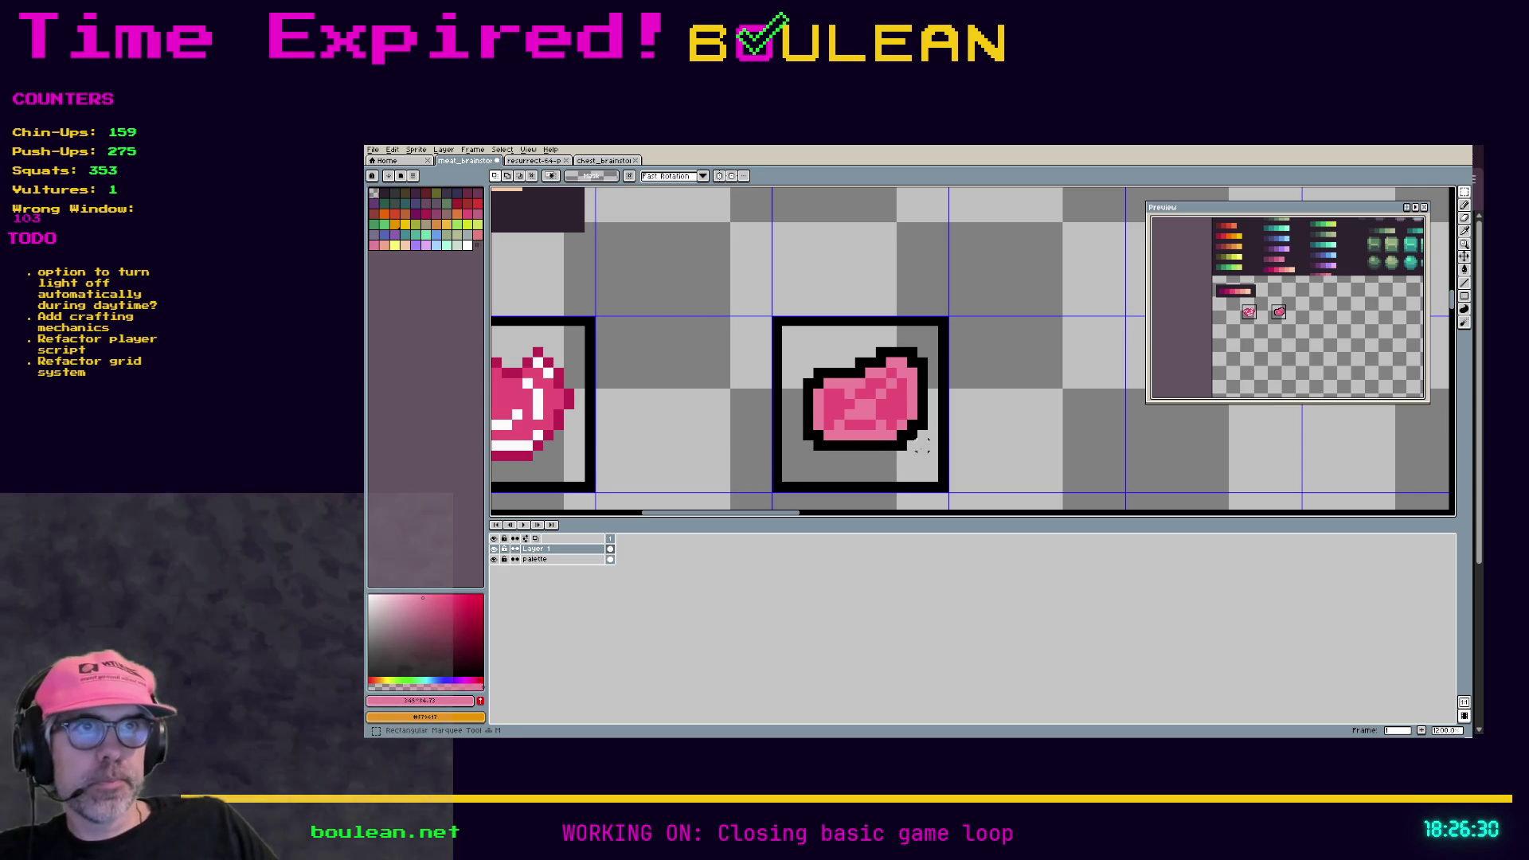
{"action": "mouse_move", "coordinate": [938, 462]}
{"action": "left_mouse_down"}
{"action": "mouse_move", "coordinate": [820, 392]}
{"action": "mouse_move", "coordinate": [791, 396]}
{"action": "mouse_move", "coordinate": [841, 430]}
{"action": "left_mouse_up"}
{"action": "left_click", "coordinate": [843, 420]}
{"action": "key", "text": "Return"}
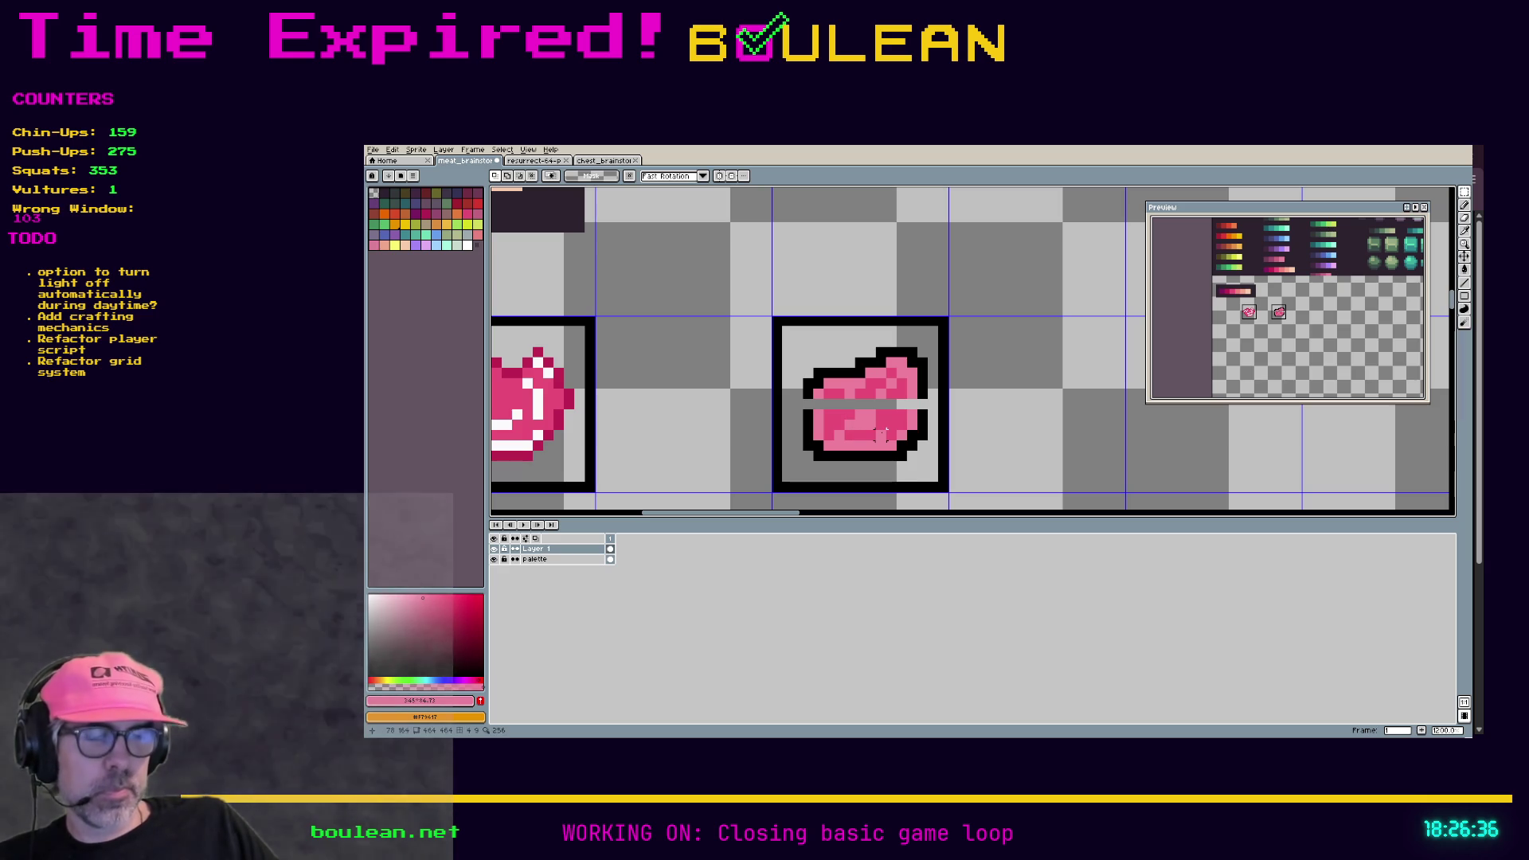
{"action": "key", "text": "i"}
{"action": "key", "text": "b"}
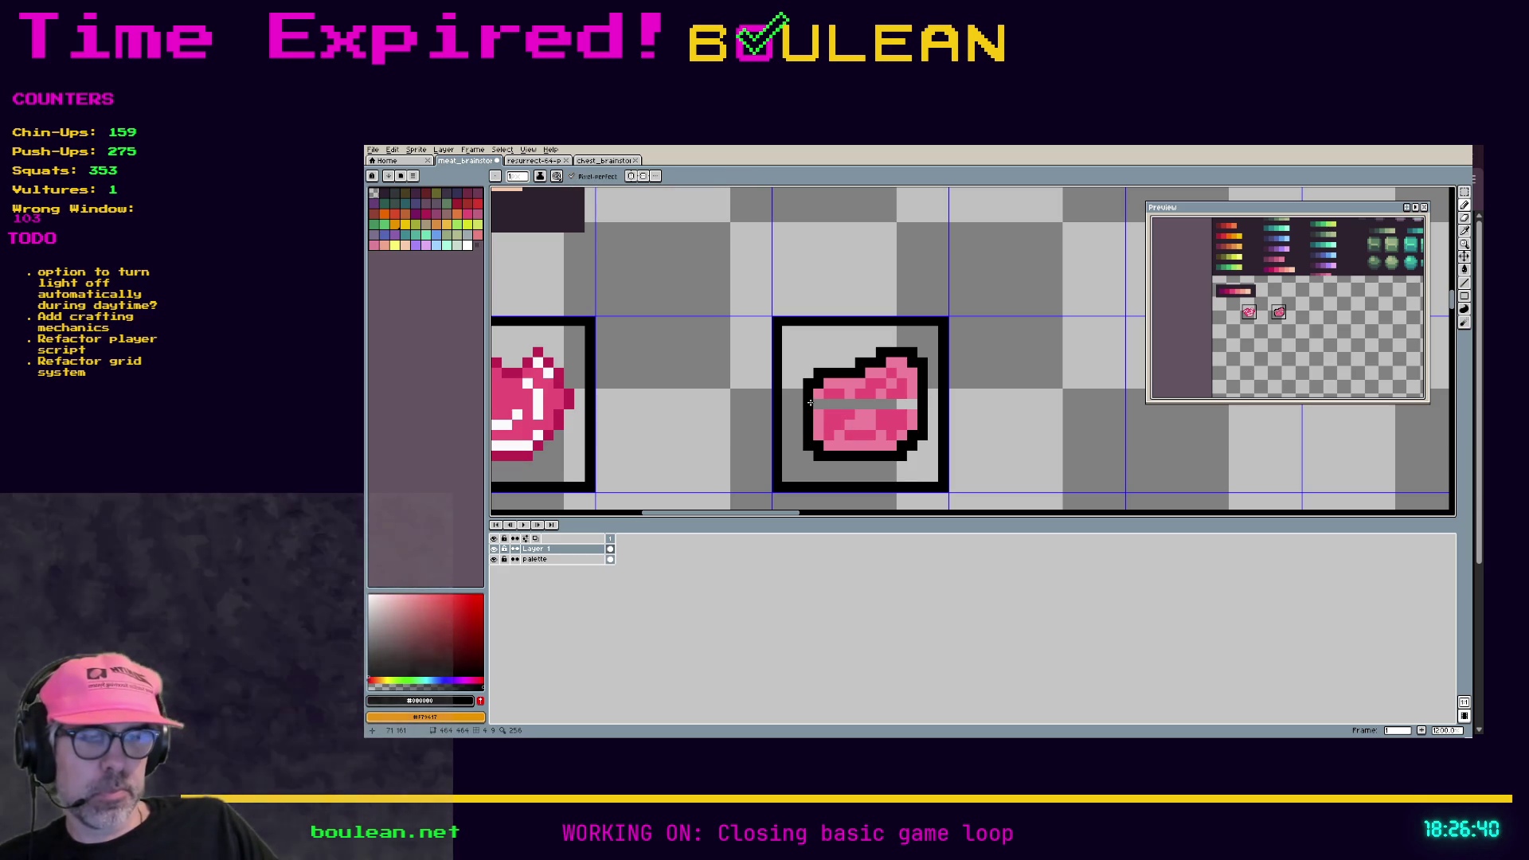
Step: Sample the steak's pink and paint over the grey gap stripe across its middle
{"action": "key", "text": "m"}
{"action": "left_click_drag", "start_coordinate": [829, 389], "coordinate": [841, 396]}
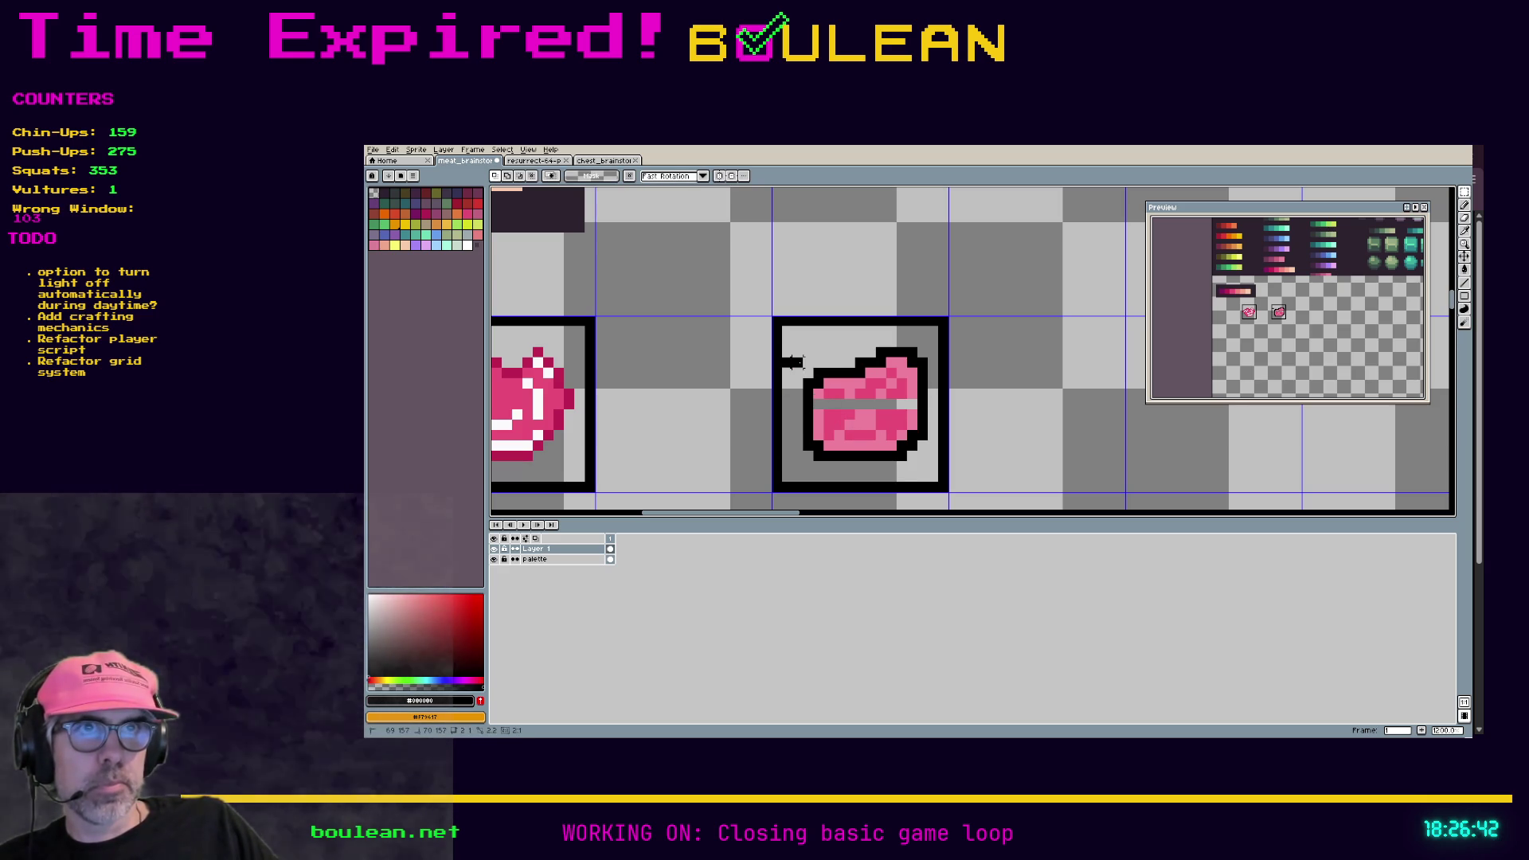
{"action": "key", "text": "m"}
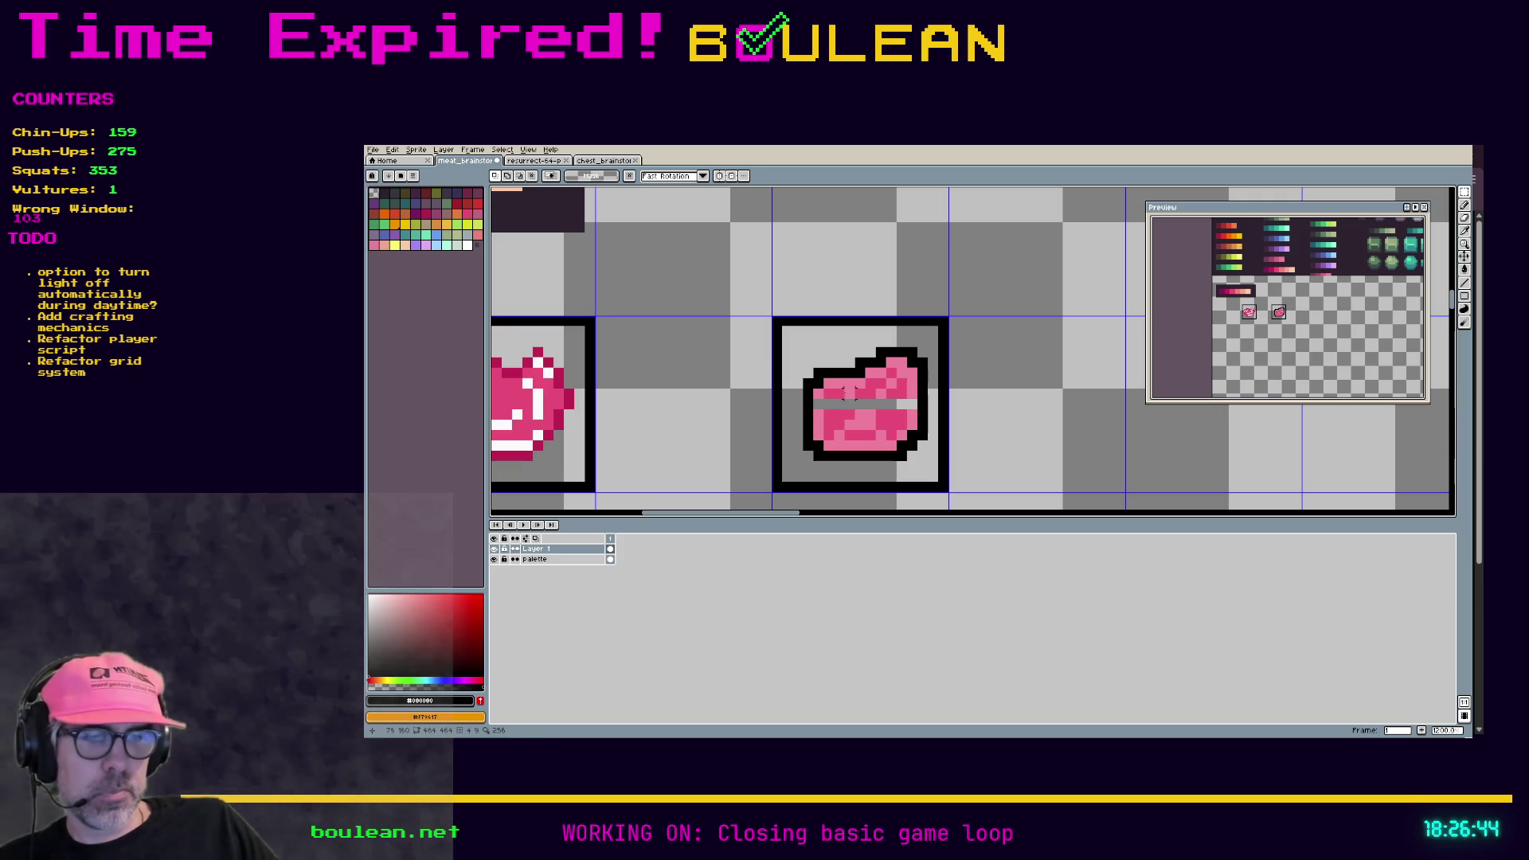
{"action": "key", "text": "i"}
{"action": "key", "text": "b"}
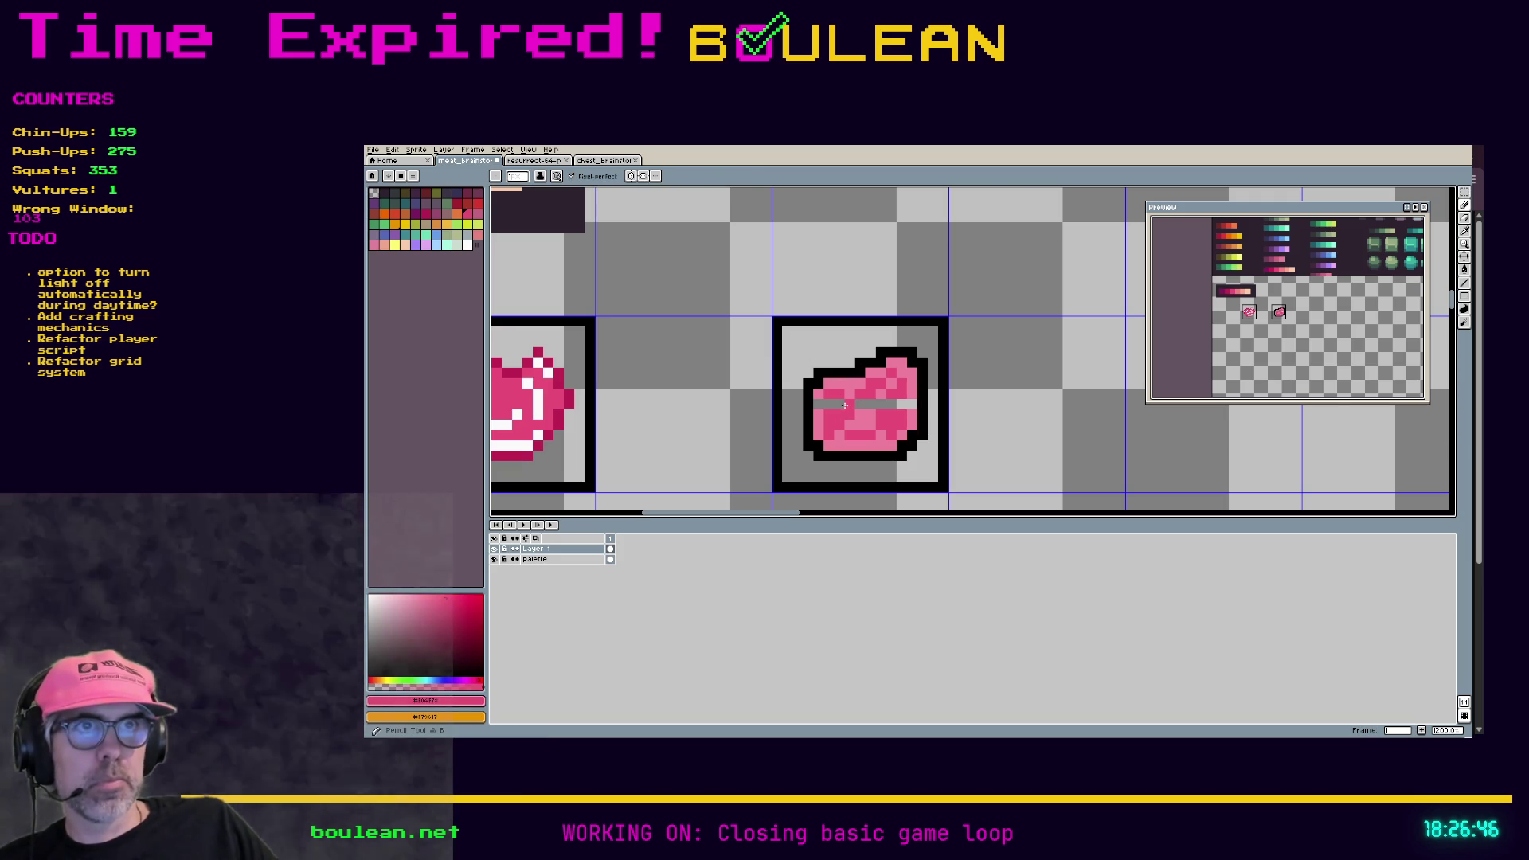
{"action": "left_click", "coordinate": [838, 404], "text": "alt"}
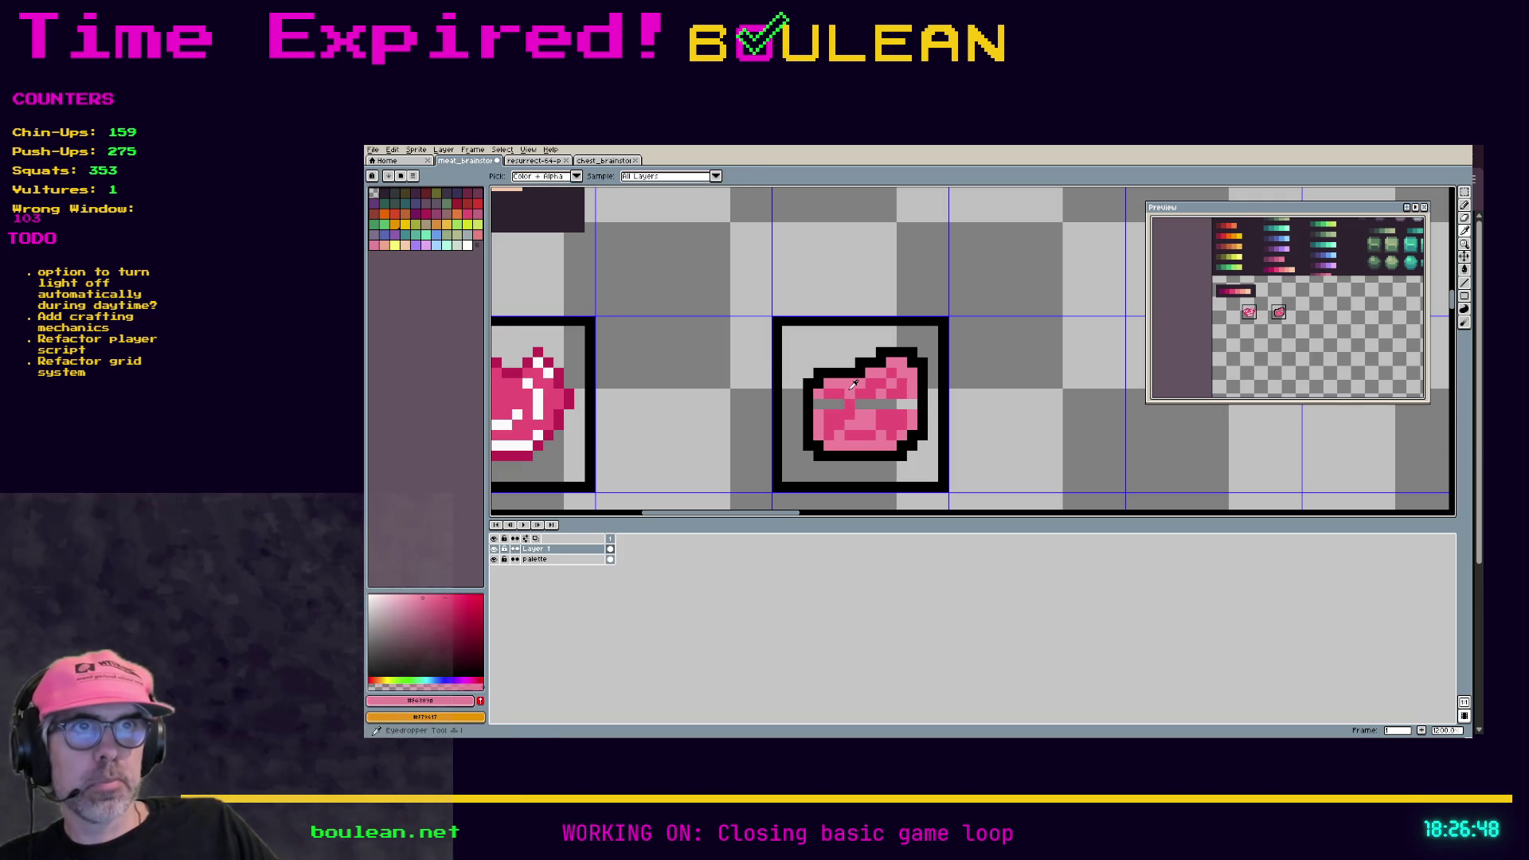
{"action": "left_click_drag", "start_coordinate": [858, 403], "coordinate": [899, 404]}
{"action": "left_click", "coordinate": [902, 408], "text": "alt"}
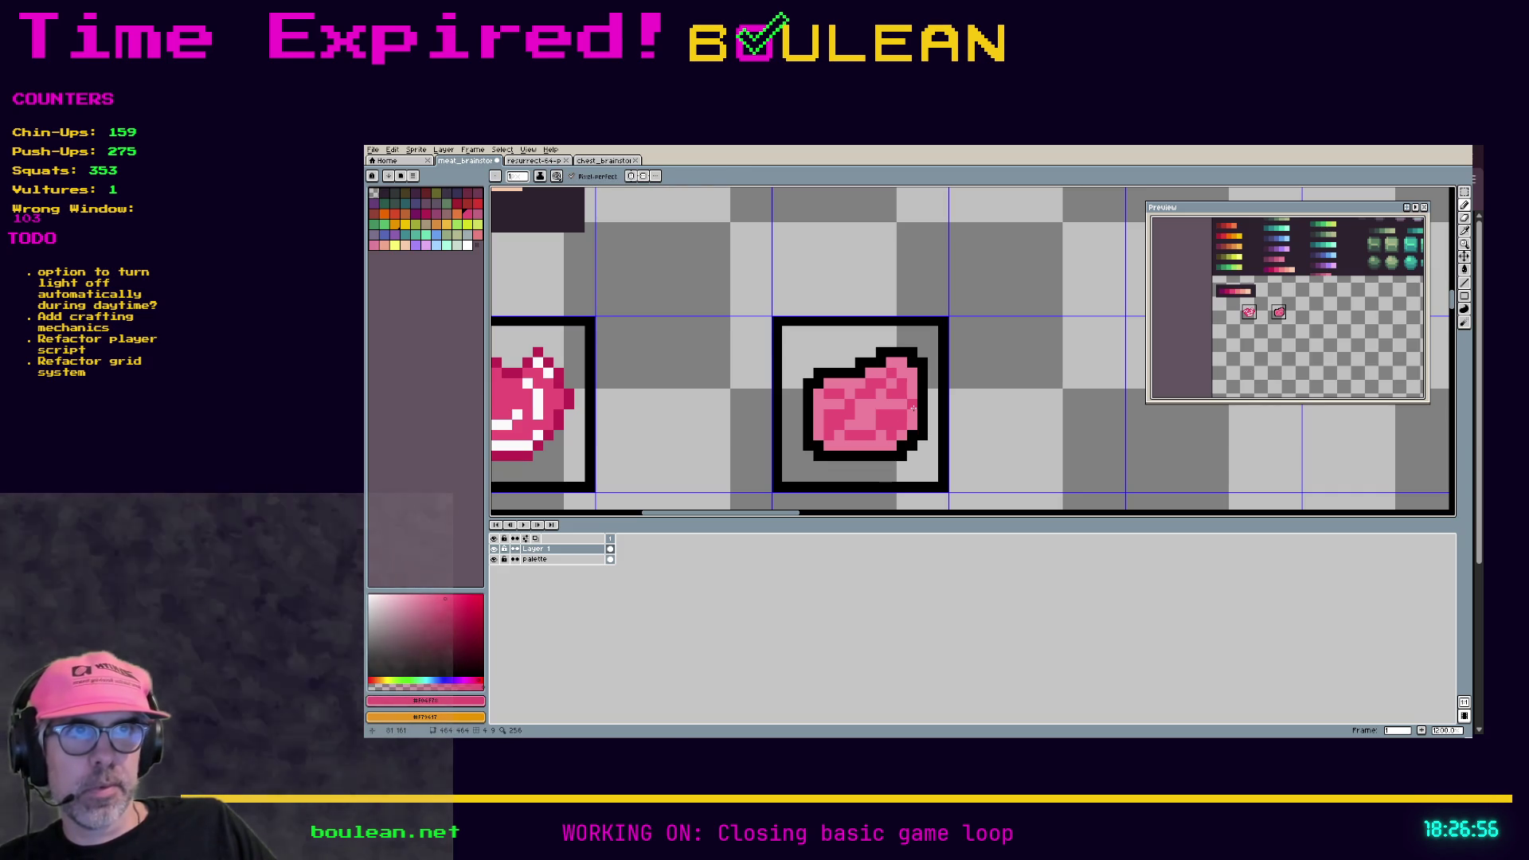
Step: Select the steak's upper-right pixels and shift them one pixel right
{"action": "scroll", "coordinate": [878, 476], "scroll_direction": "down", "scroll_amount": 2}
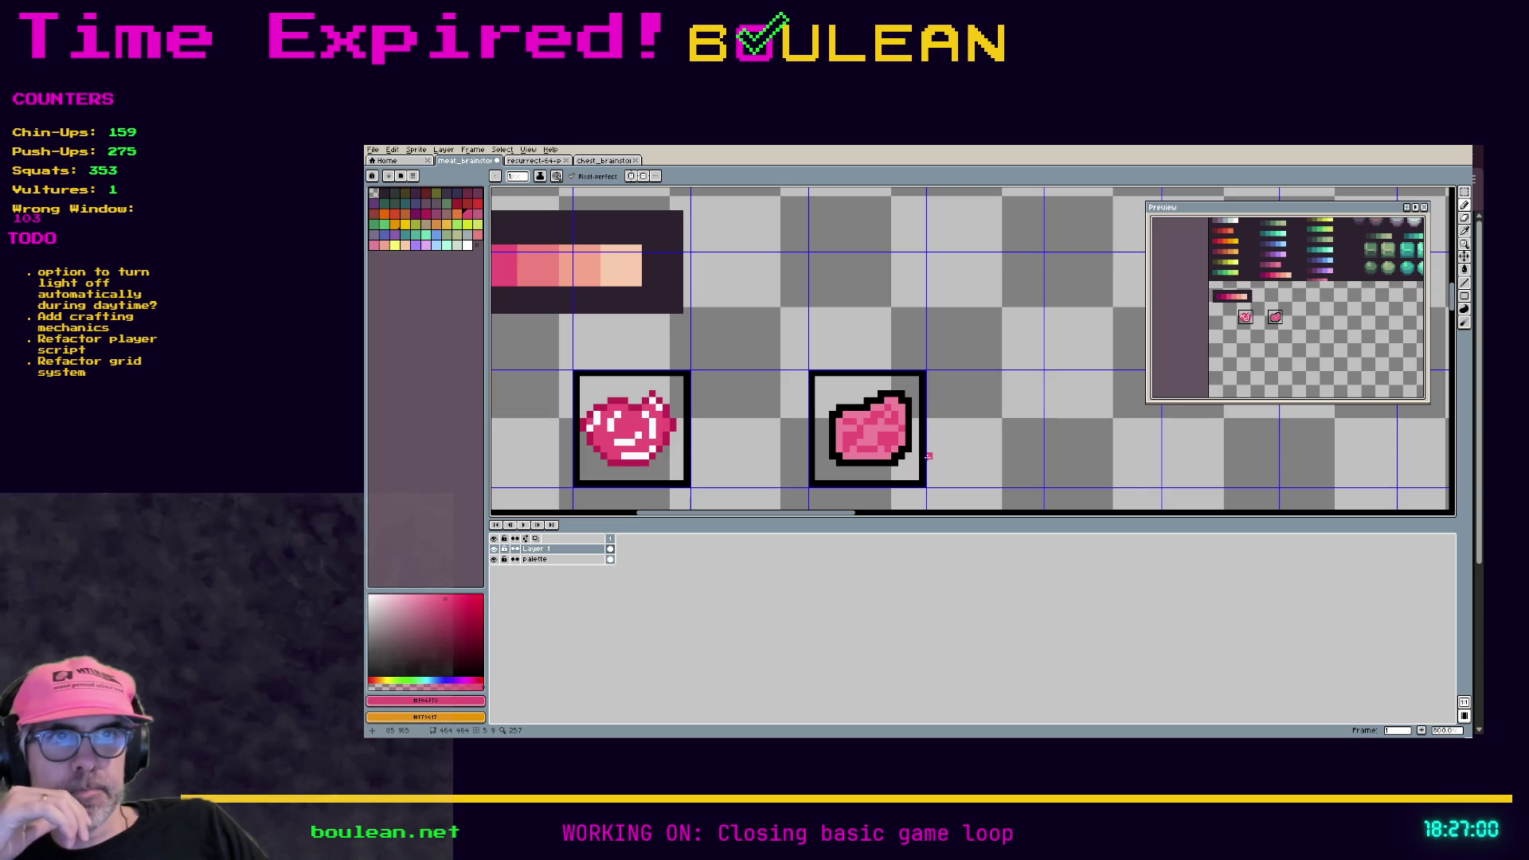
{"action": "scroll", "coordinate": [928, 455], "scroll_direction": "up", "scroll_amount": 2}
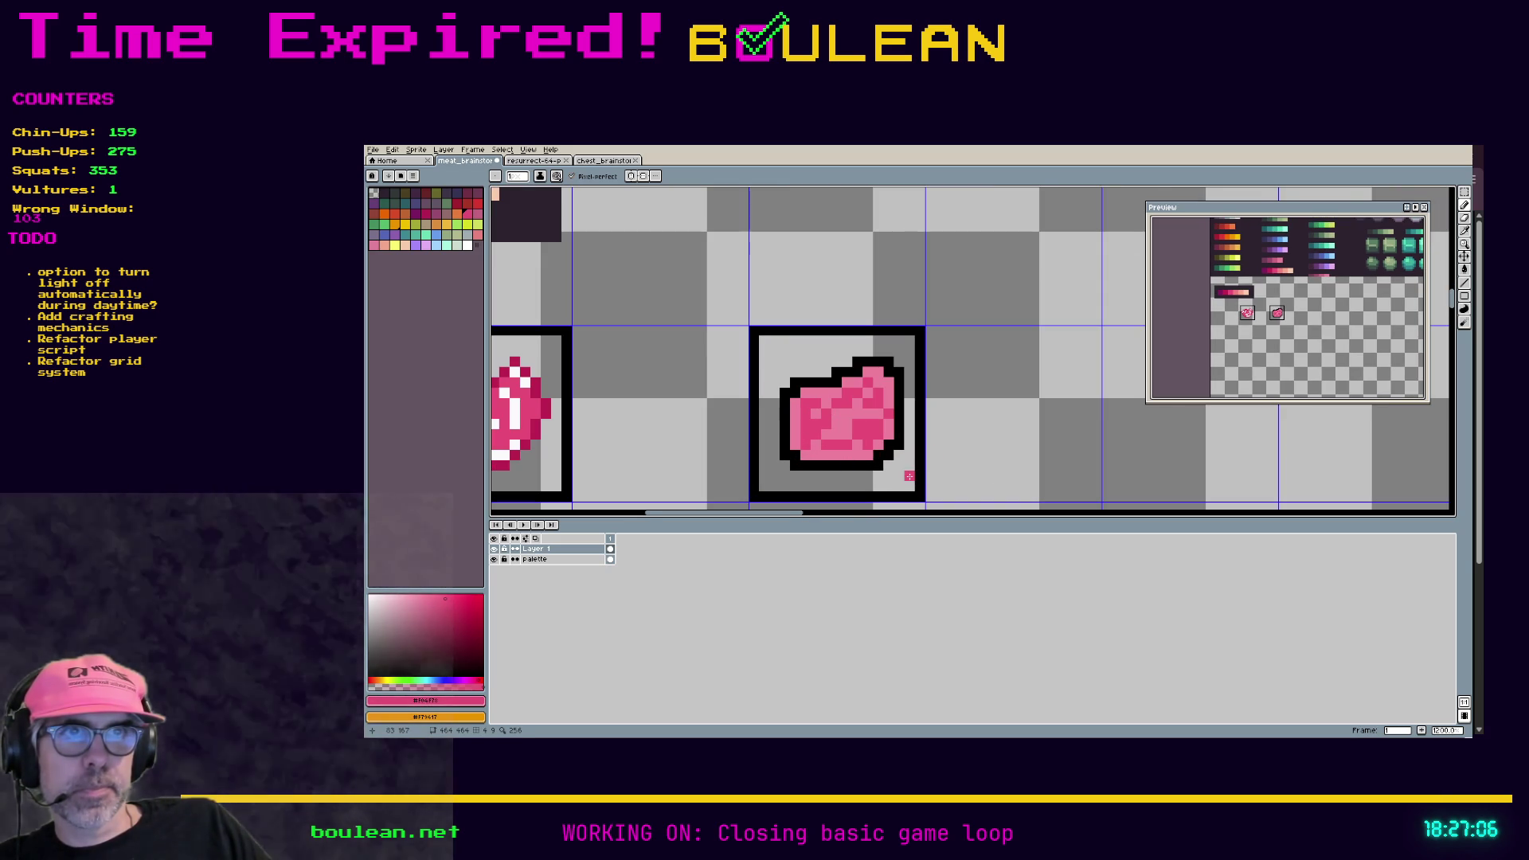
{"action": "scroll", "coordinate": [932, 475], "scroll_direction": "down", "scroll_amount": 1}
{"action": "scroll", "coordinate": [936, 475], "scroll_direction": "up", "scroll_amount": 1}
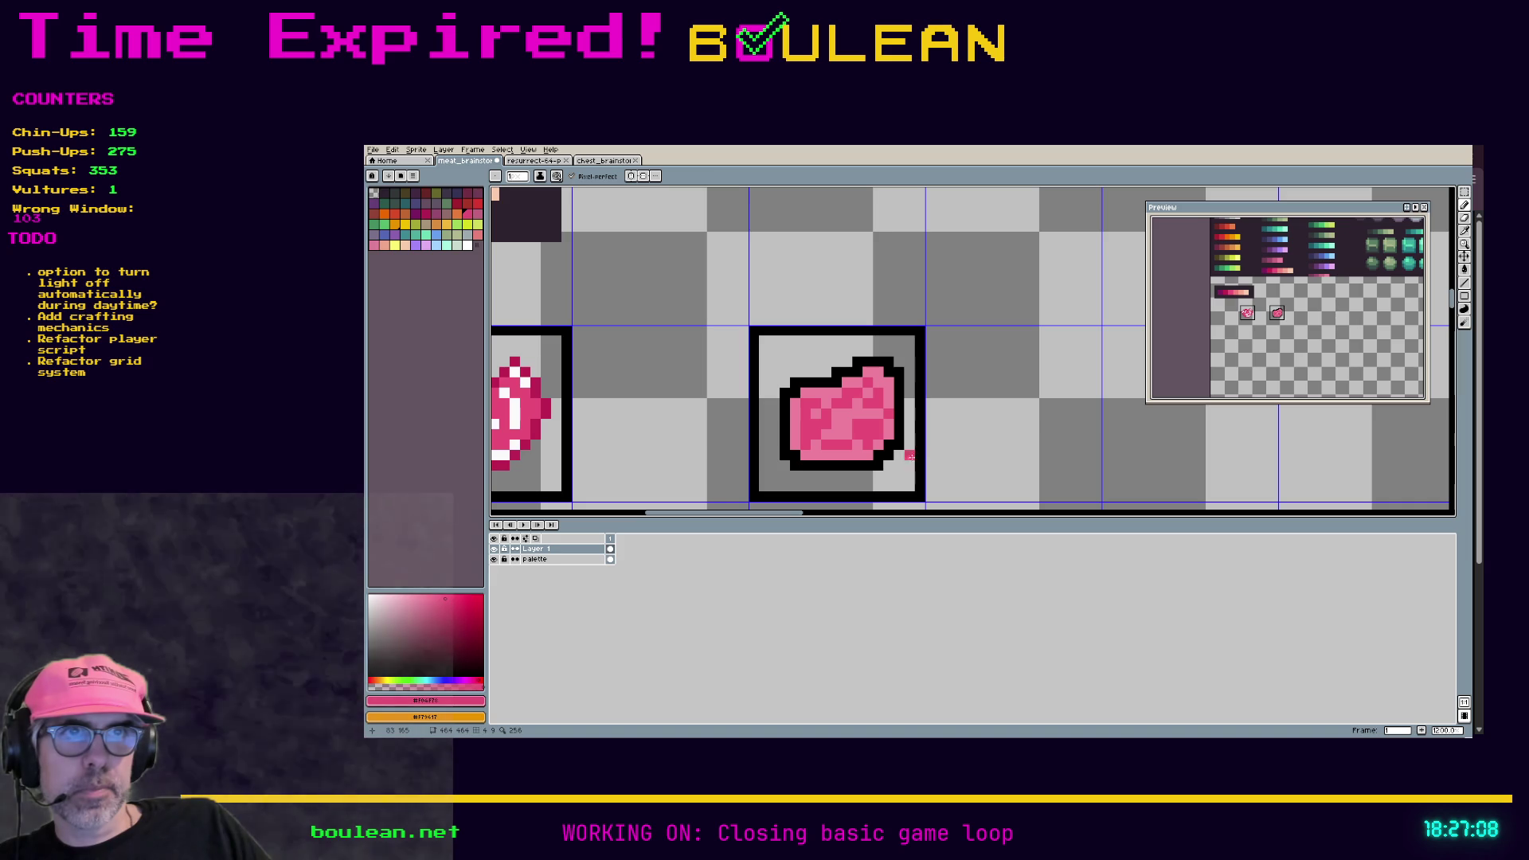
{"action": "key", "text": "i"}
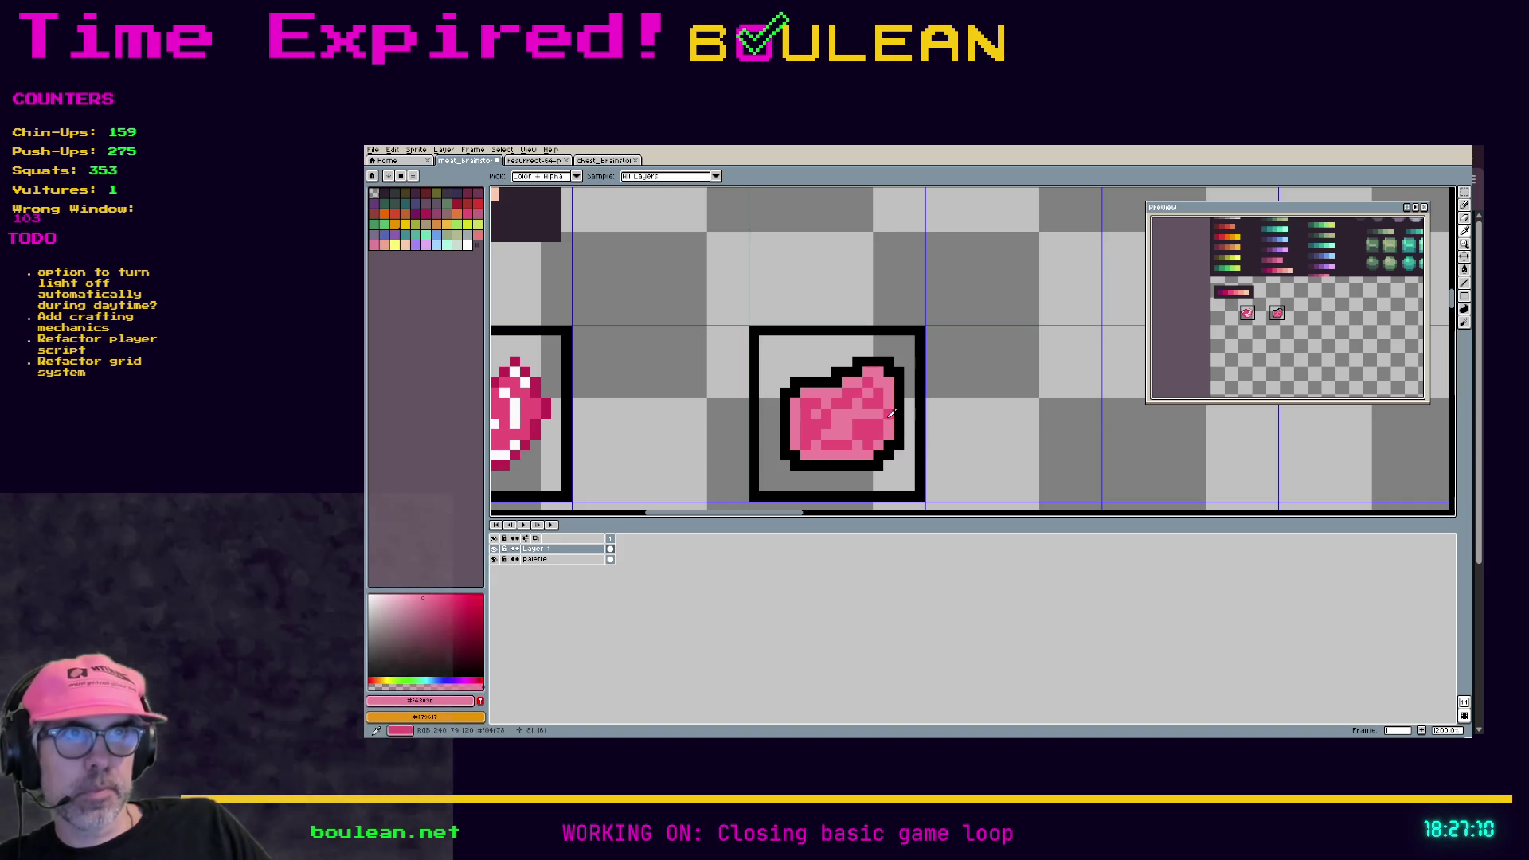
{"action": "key", "text": "b"}
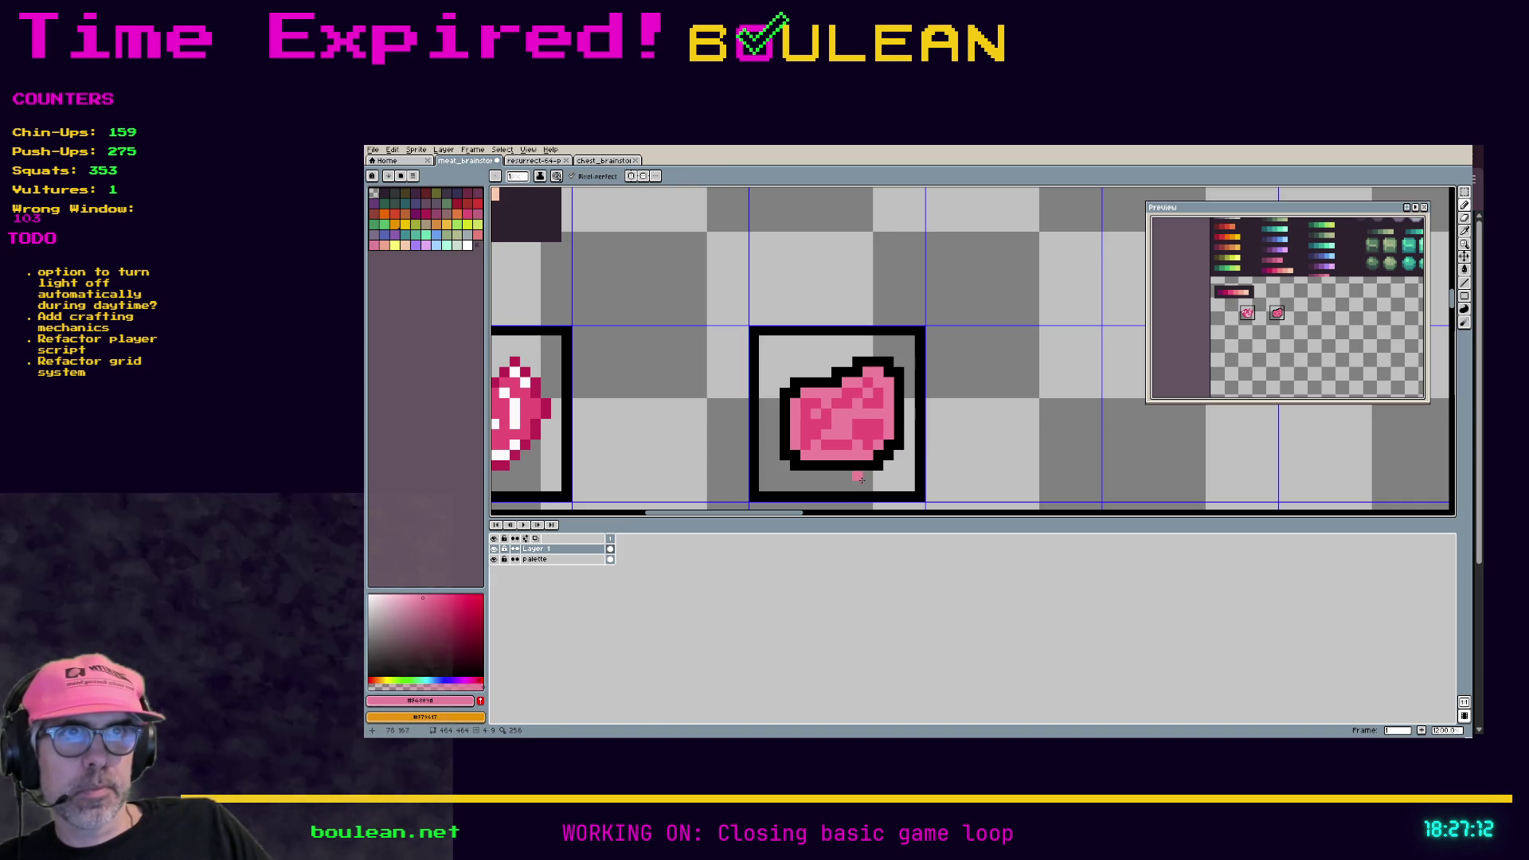
{"action": "key", "text": "m"}
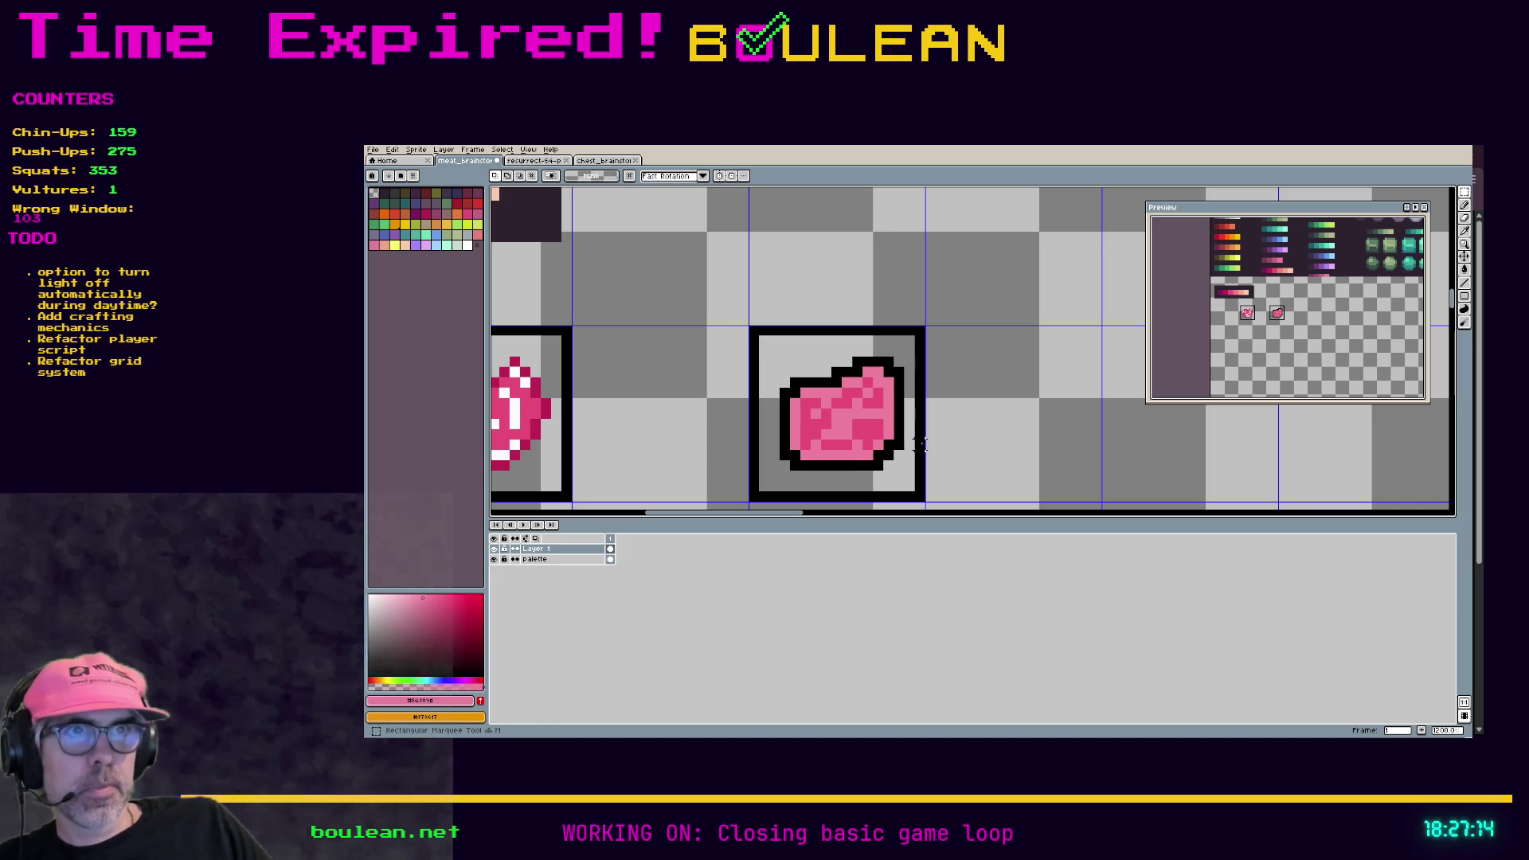
{"action": "left_click_drag", "start_coordinate": [916, 420], "coordinate": [881, 365]}
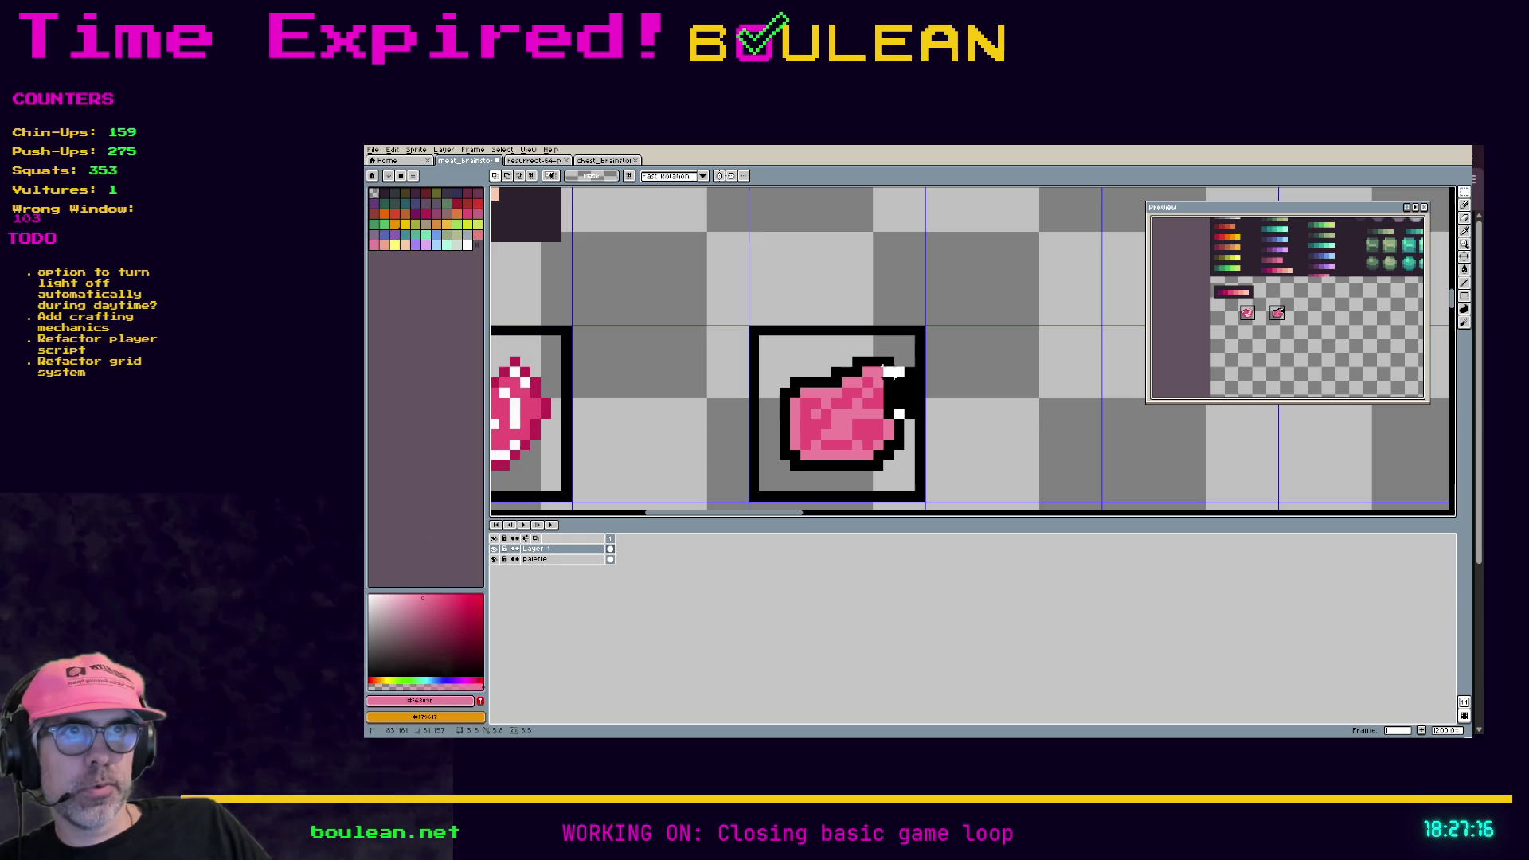
{"action": "left_click", "coordinate": [899, 392]}
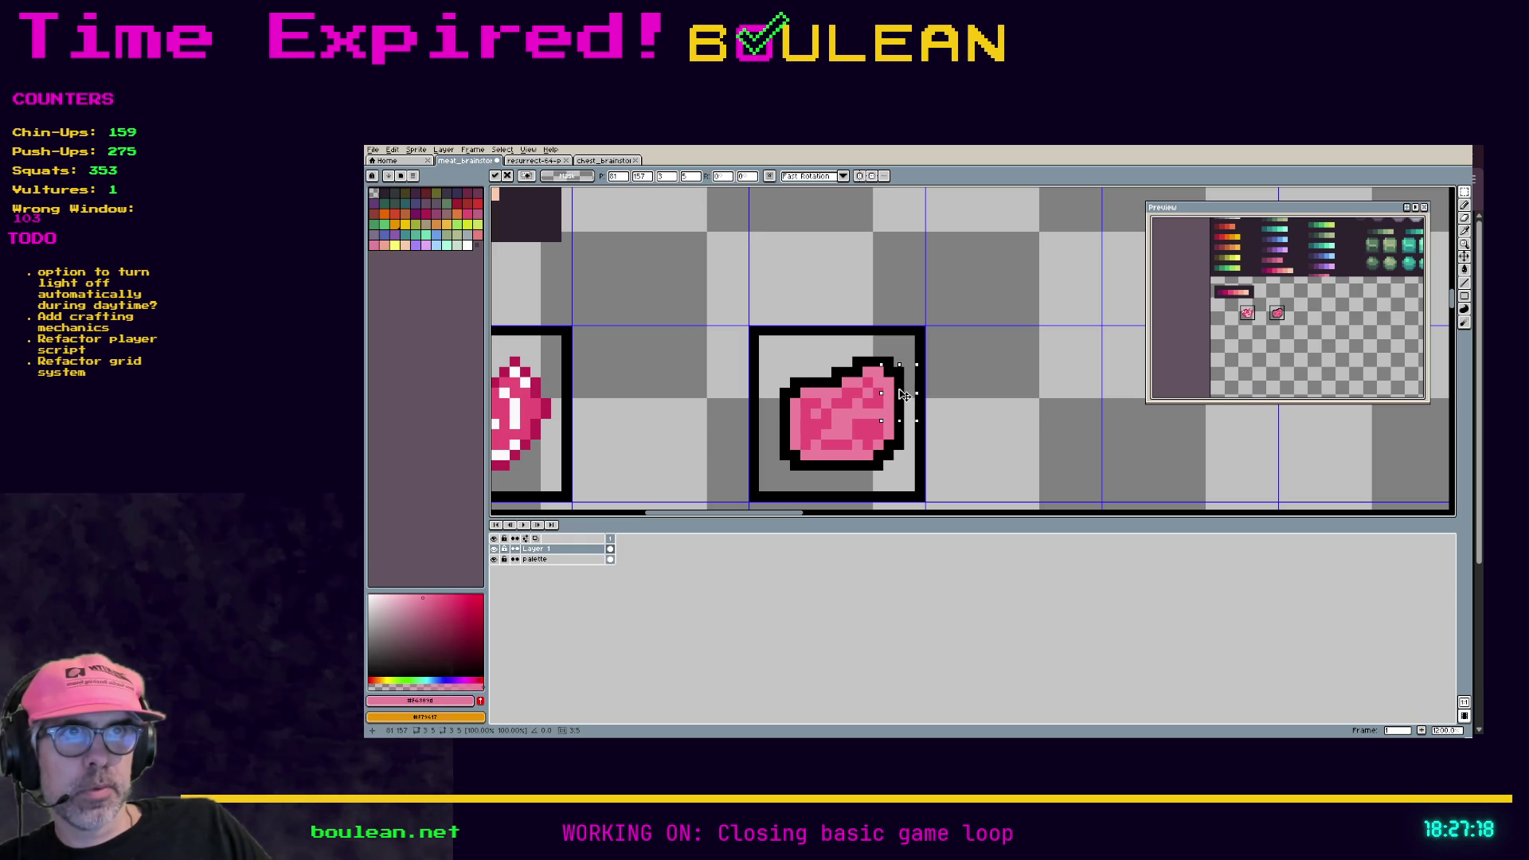
{"action": "key", "text": "Right"}
{"action": "key", "text": "Return"}
Step: Select and move the steak's lower-right pixels so the outline steps inward toward the bottom
{"action": "key", "text": "i"}
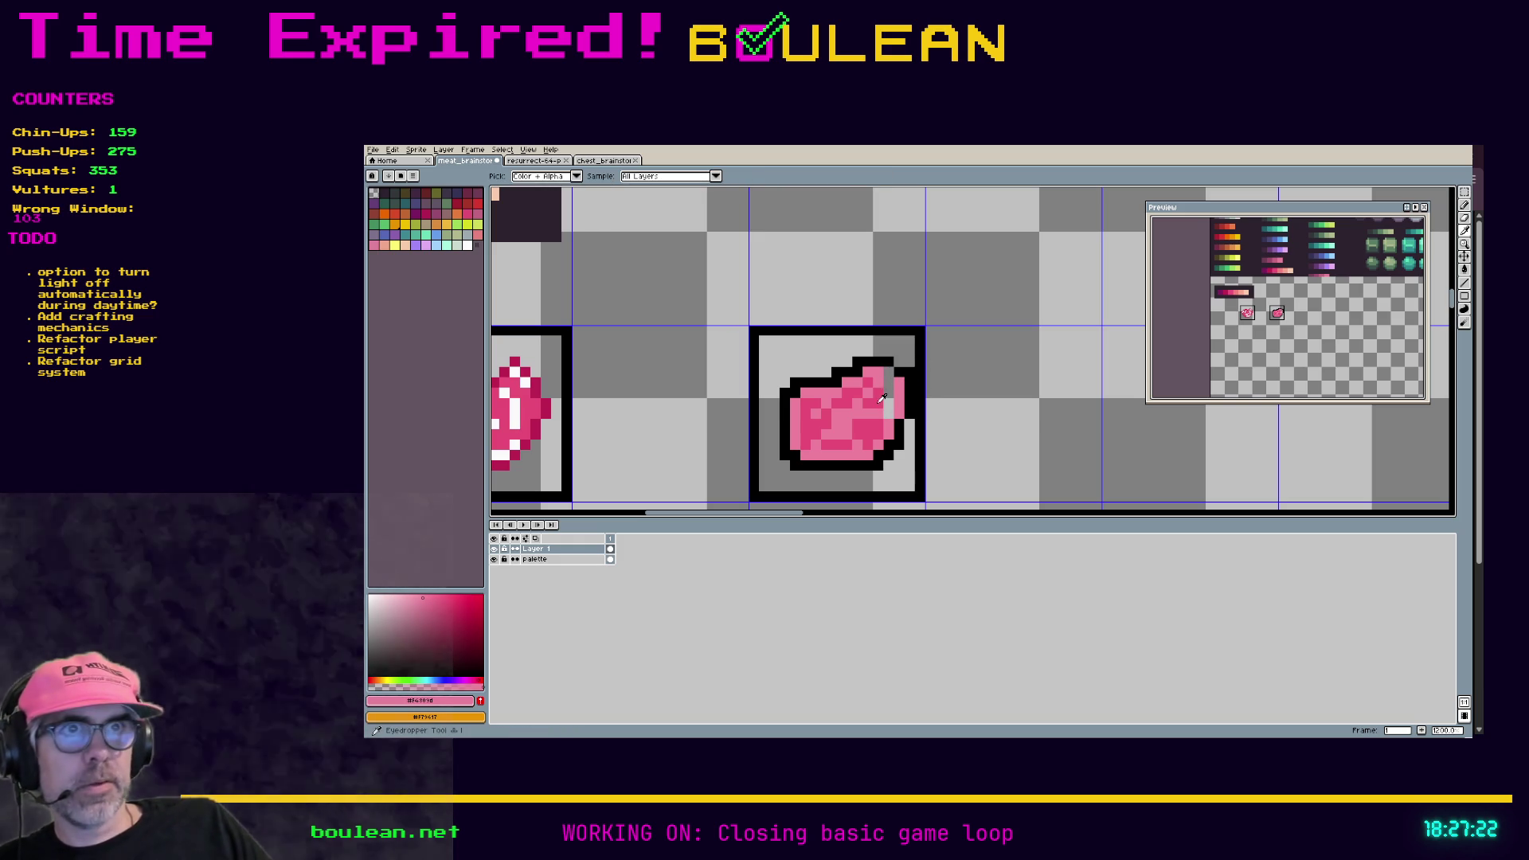
{"action": "left_click", "coordinate": [896, 396]}
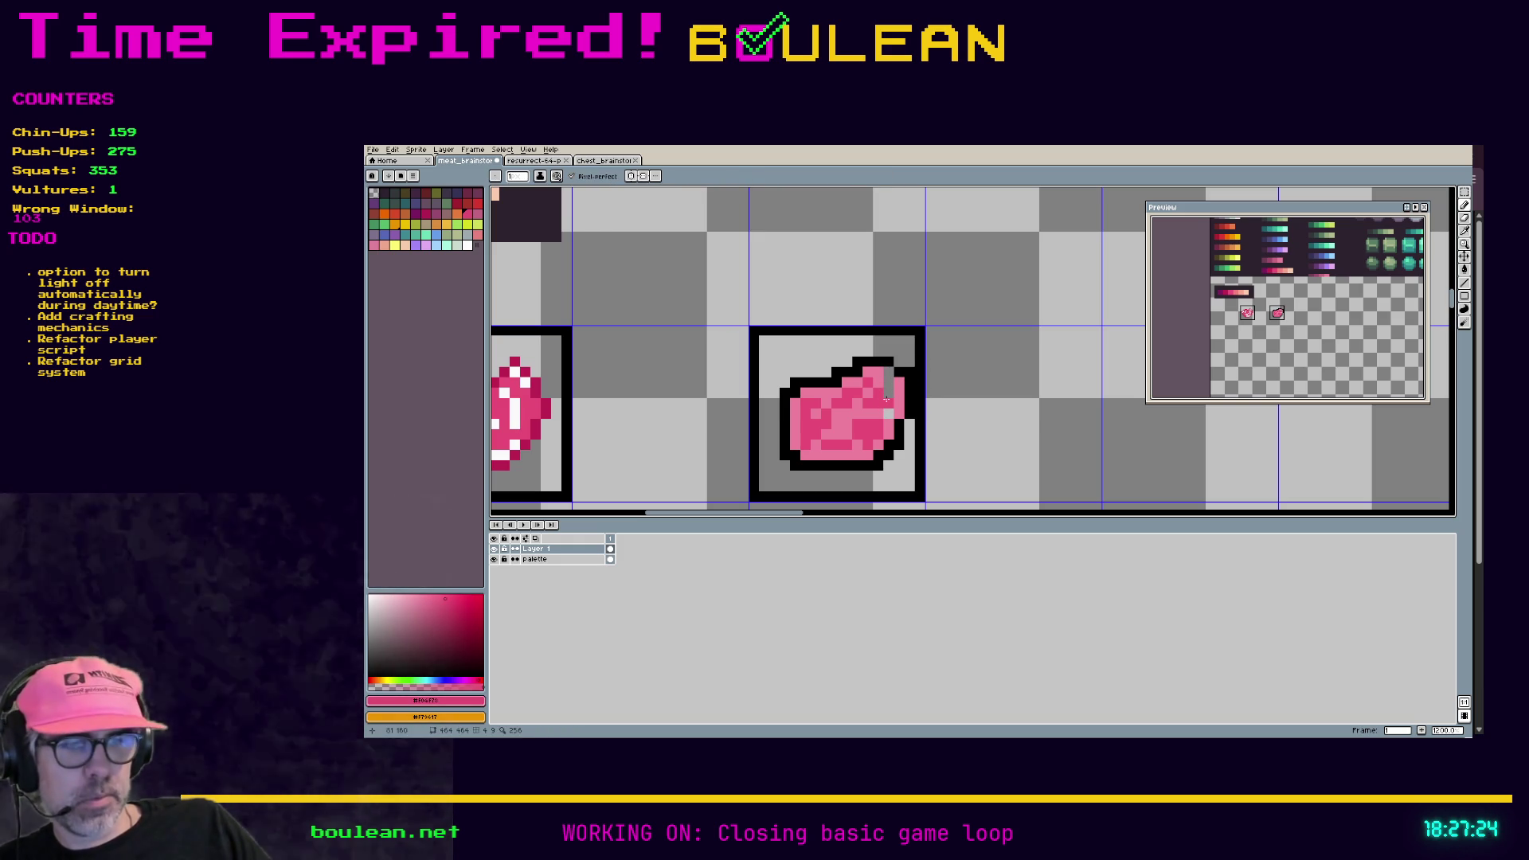
{"action": "key", "text": "b"}
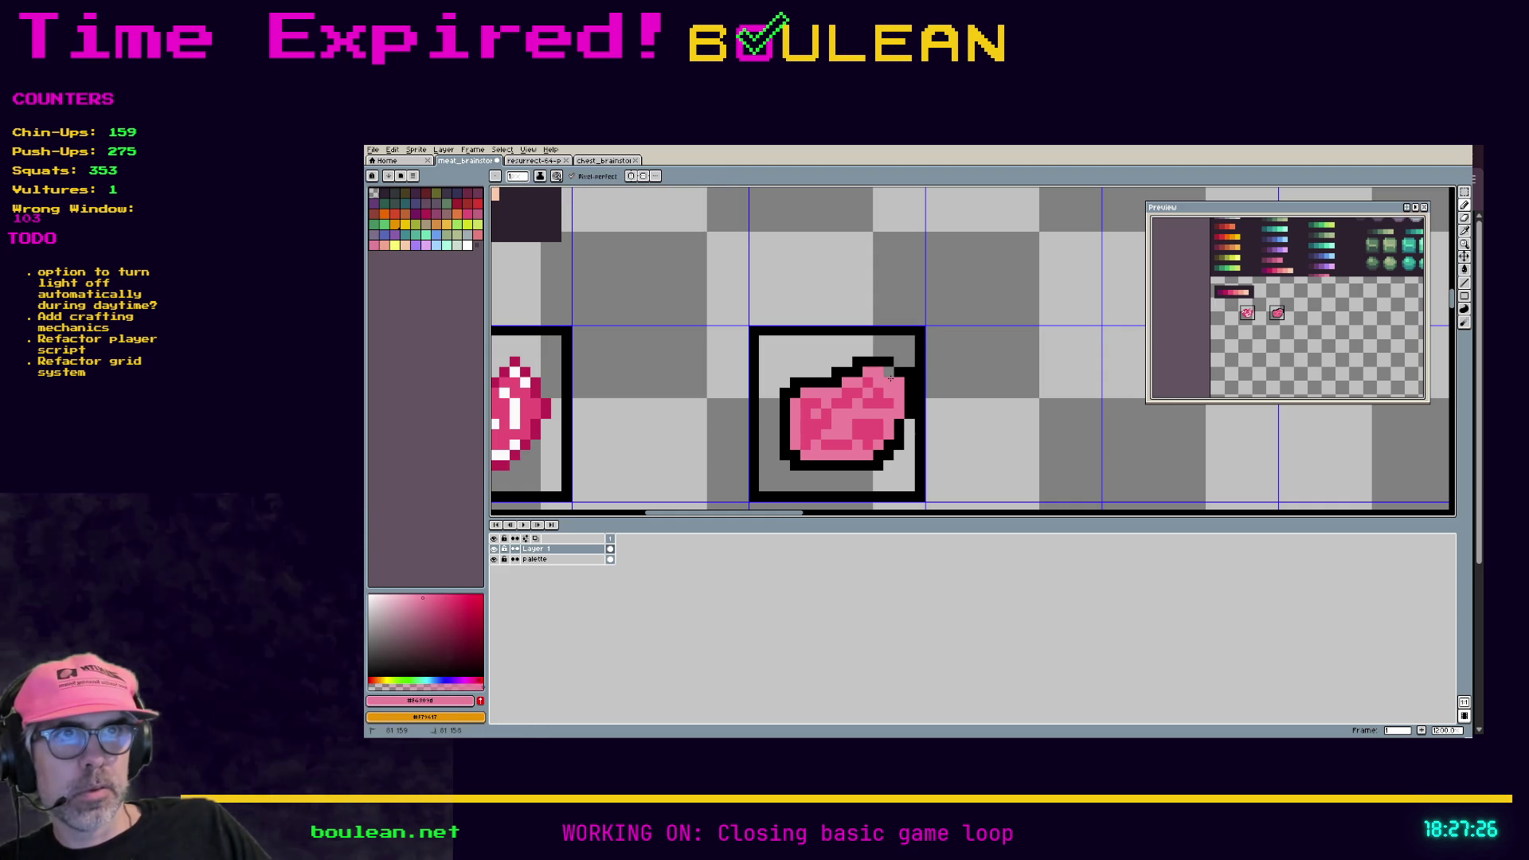
{"action": "left_click", "coordinate": [904, 362], "text": "alt"}
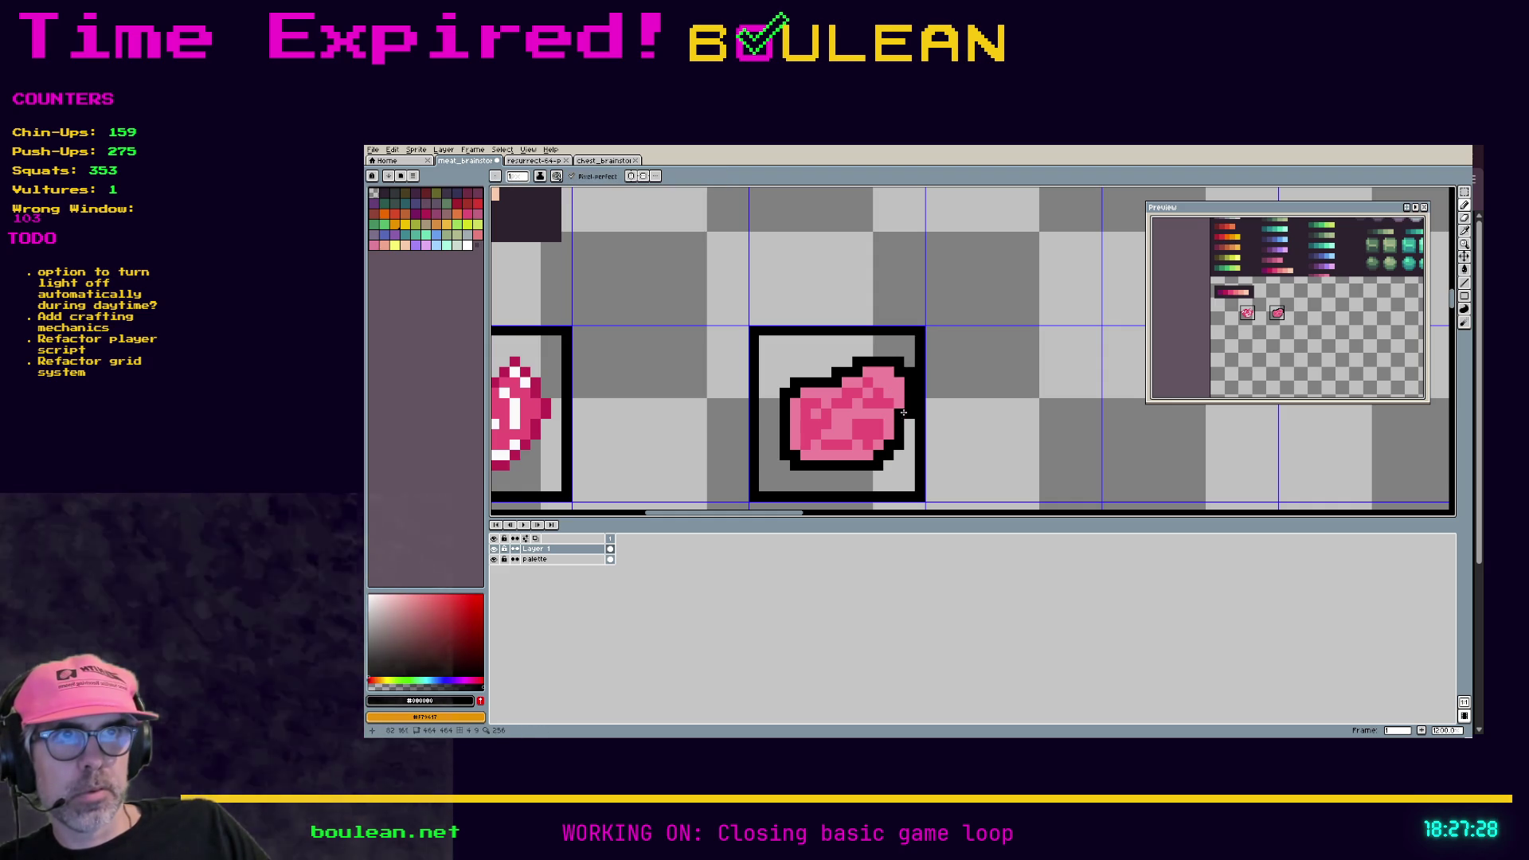
{"action": "key", "text": "m"}
{"action": "mouse_move", "coordinate": [914, 470]}
{"action": "left_mouse_down"}
{"action": "mouse_move", "coordinate": [872, 398]}
{"action": "mouse_move", "coordinate": [771, 345]}
{"action": "mouse_move", "coordinate": [874, 454]}
{"action": "left_mouse_up"}
{"action": "key", "text": "ctrl+d"}
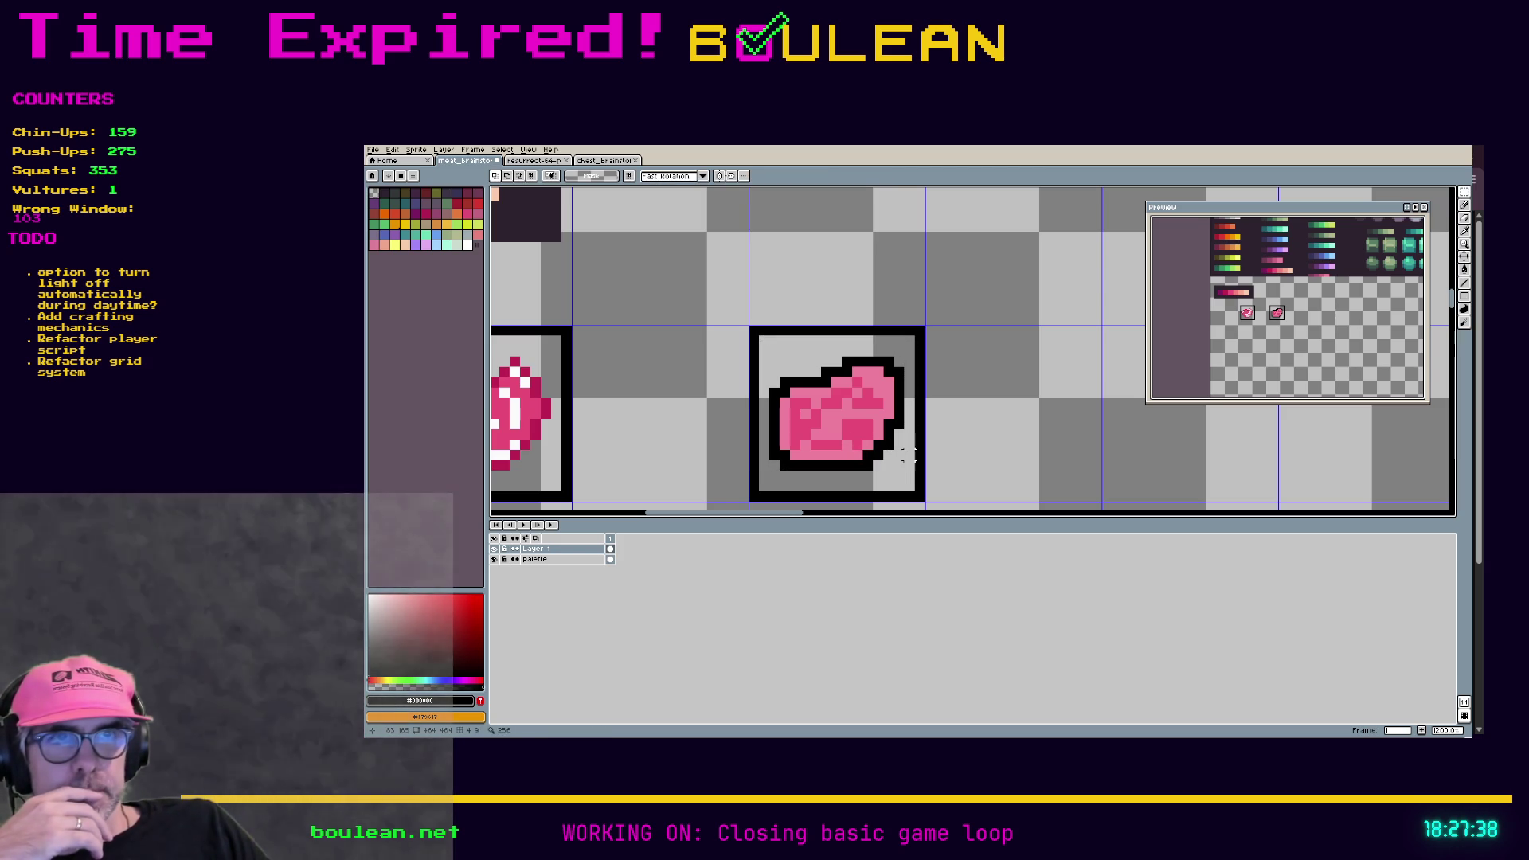
{"action": "mouse_move", "coordinate": [908, 456]}
{"action": "left_mouse_down"}
{"action": "mouse_move", "coordinate": [870, 374]}
{"action": "mouse_move", "coordinate": [895, 416]}
{"action": "left_mouse_up"}
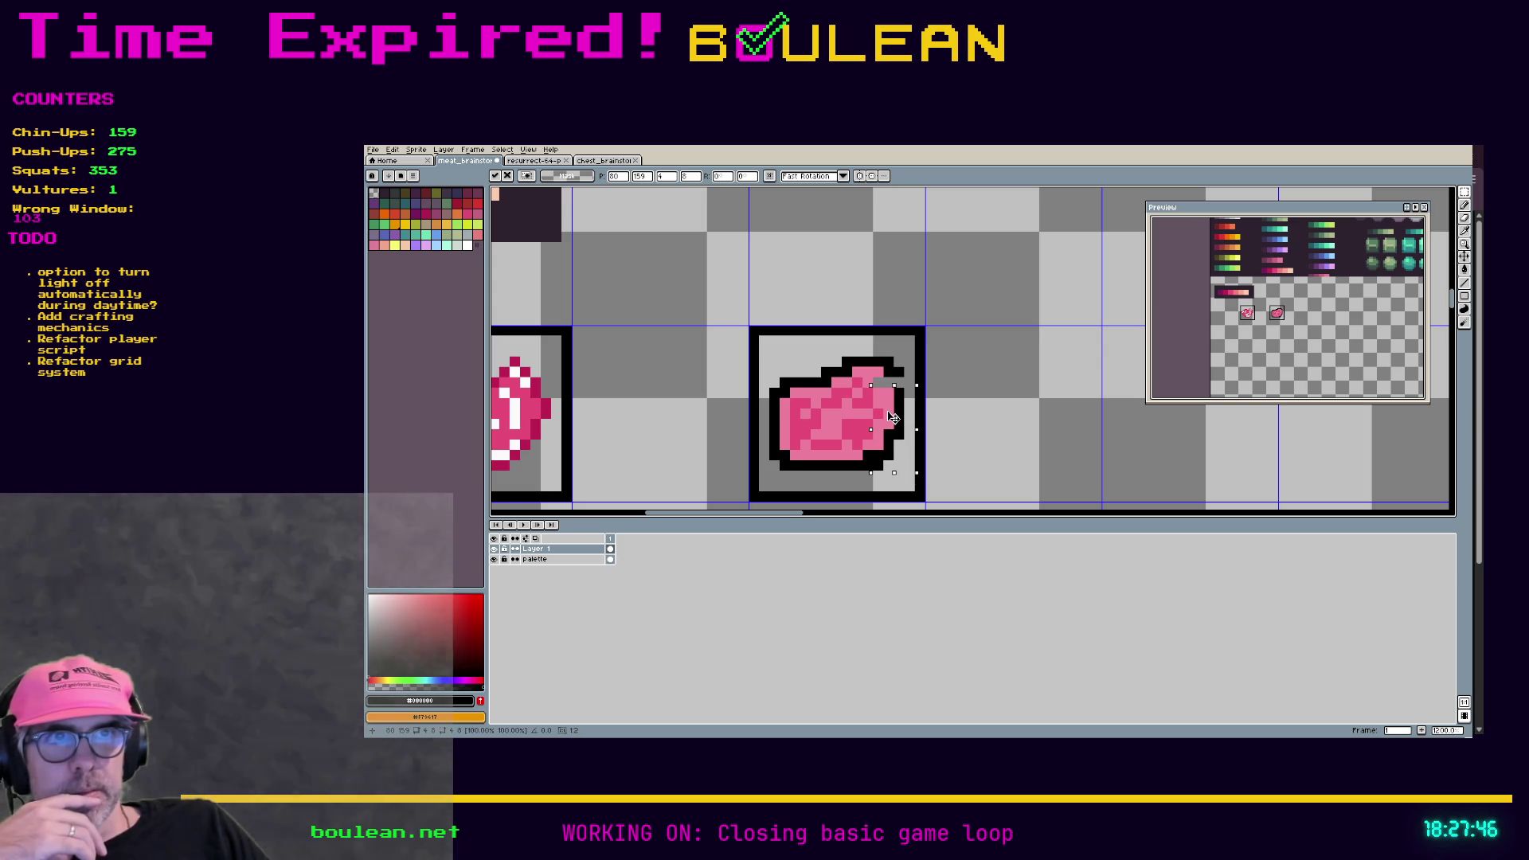
{"action": "key", "text": "Return"}
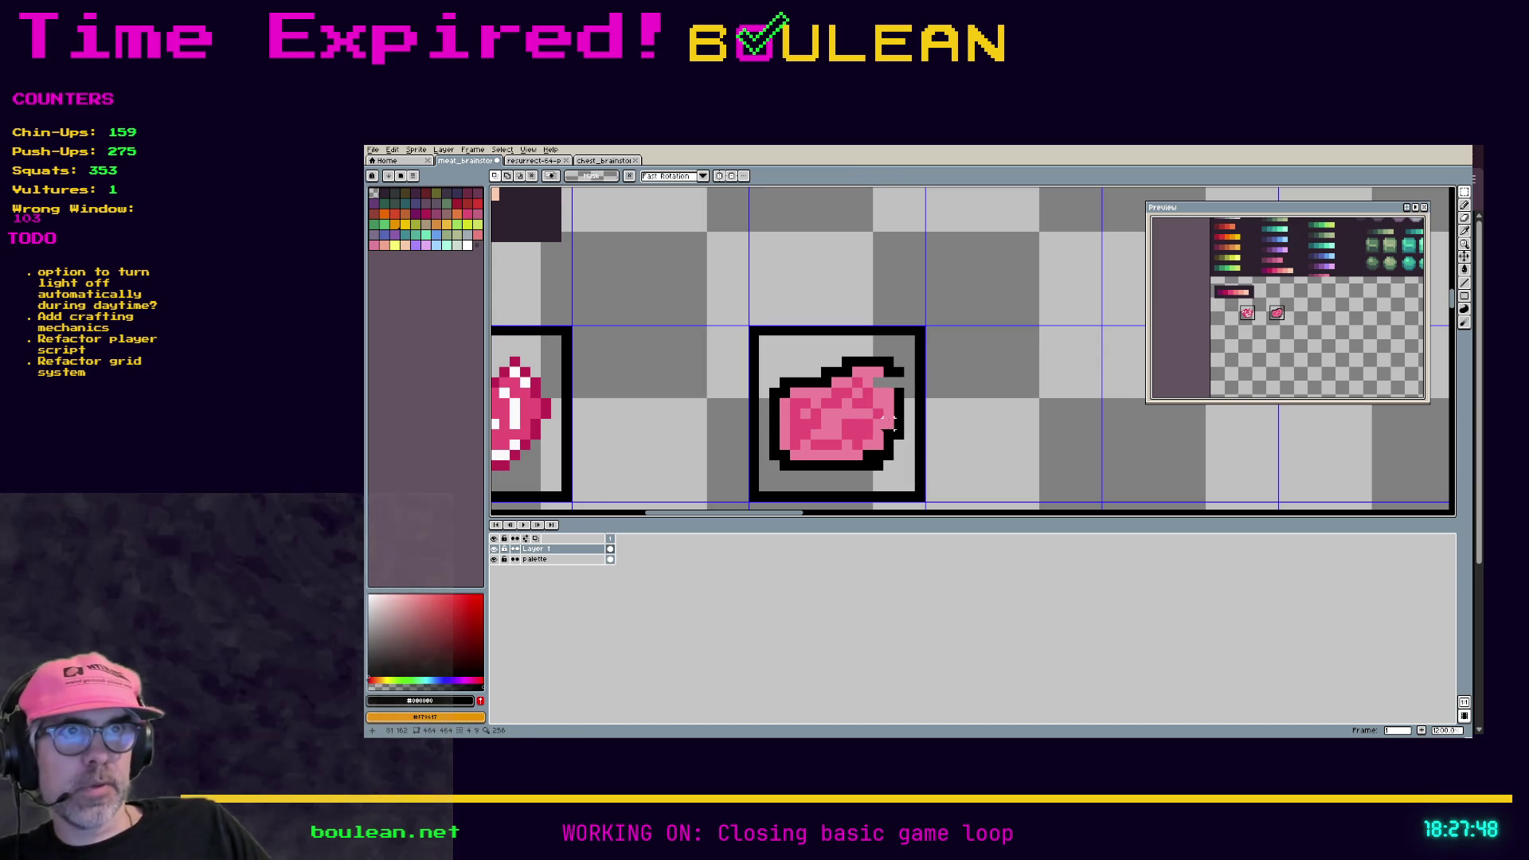
Step: Pick black and fill the gap in the raw steak's upper-right outline, undoing a stray stroke
{"action": "key", "text": "e"}
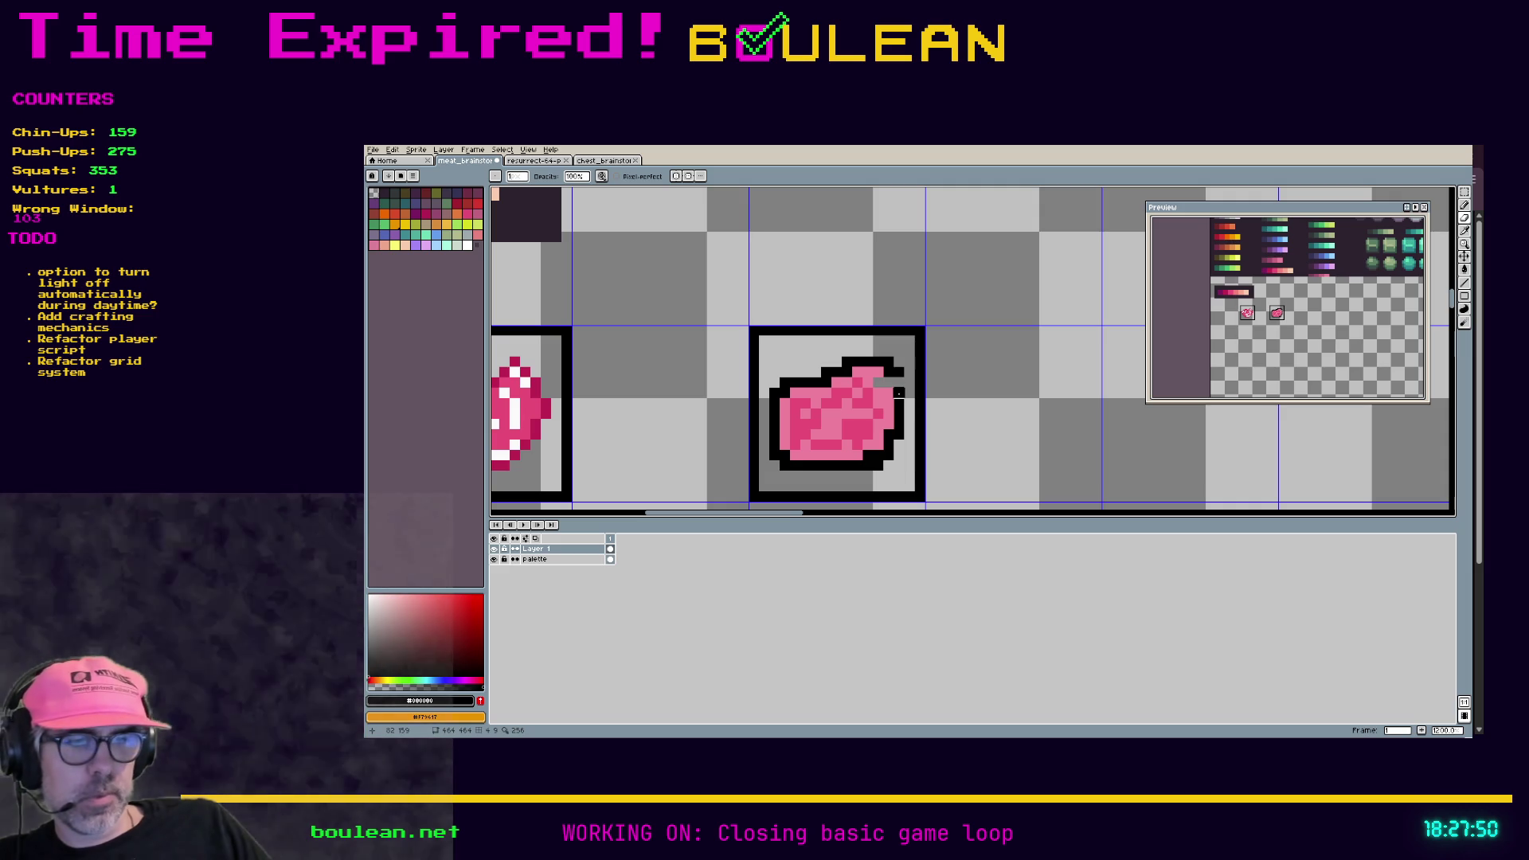
{"action": "left_click", "coordinate": [880, 386], "text": "alt"}
{"action": "key", "text": "b"}
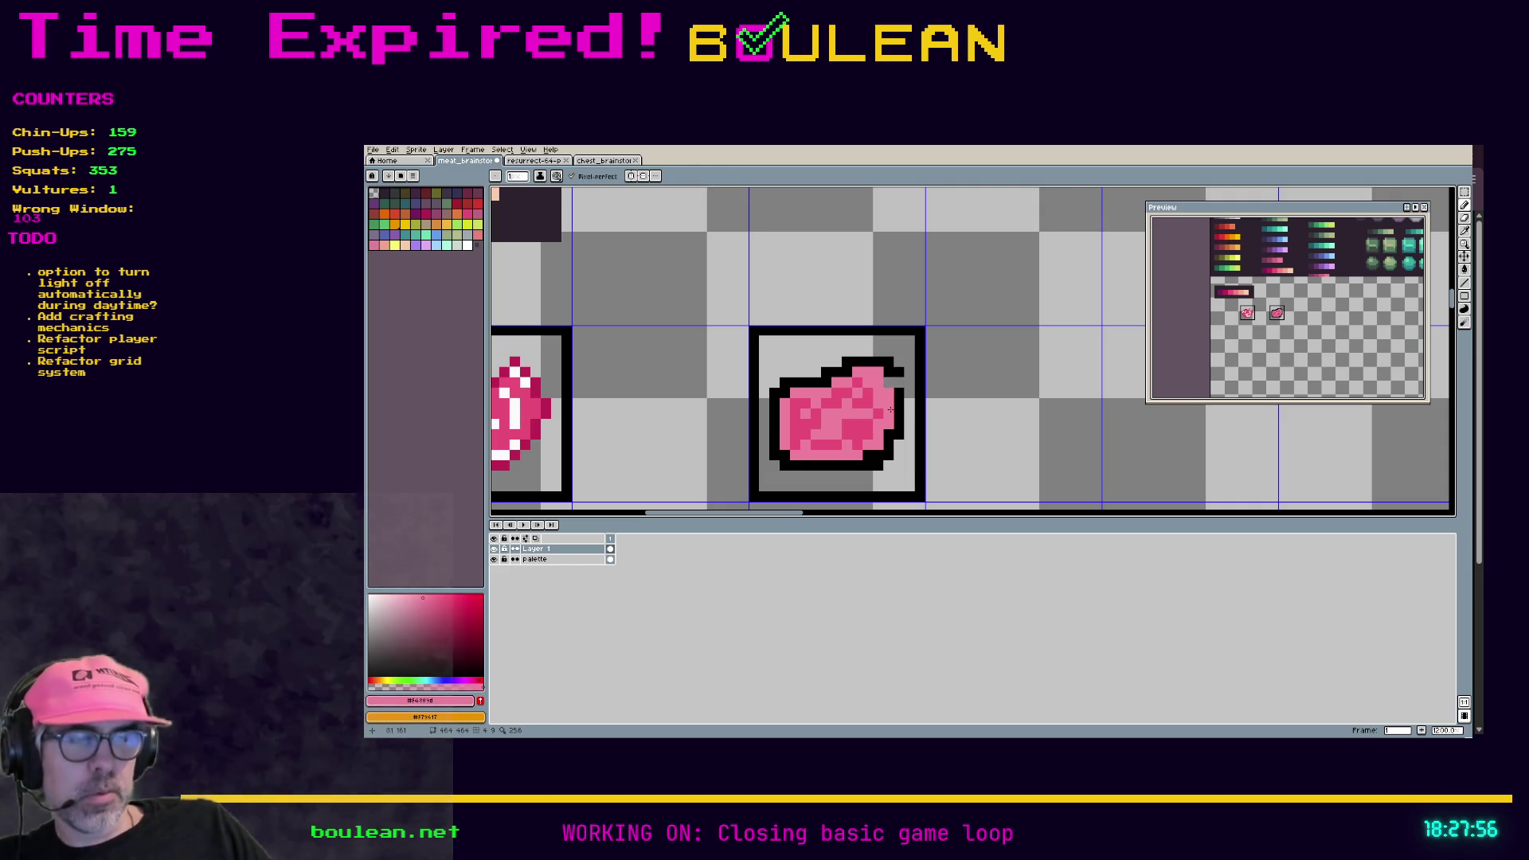
{"action": "left_click", "coordinate": [897, 381], "text": "alt"}
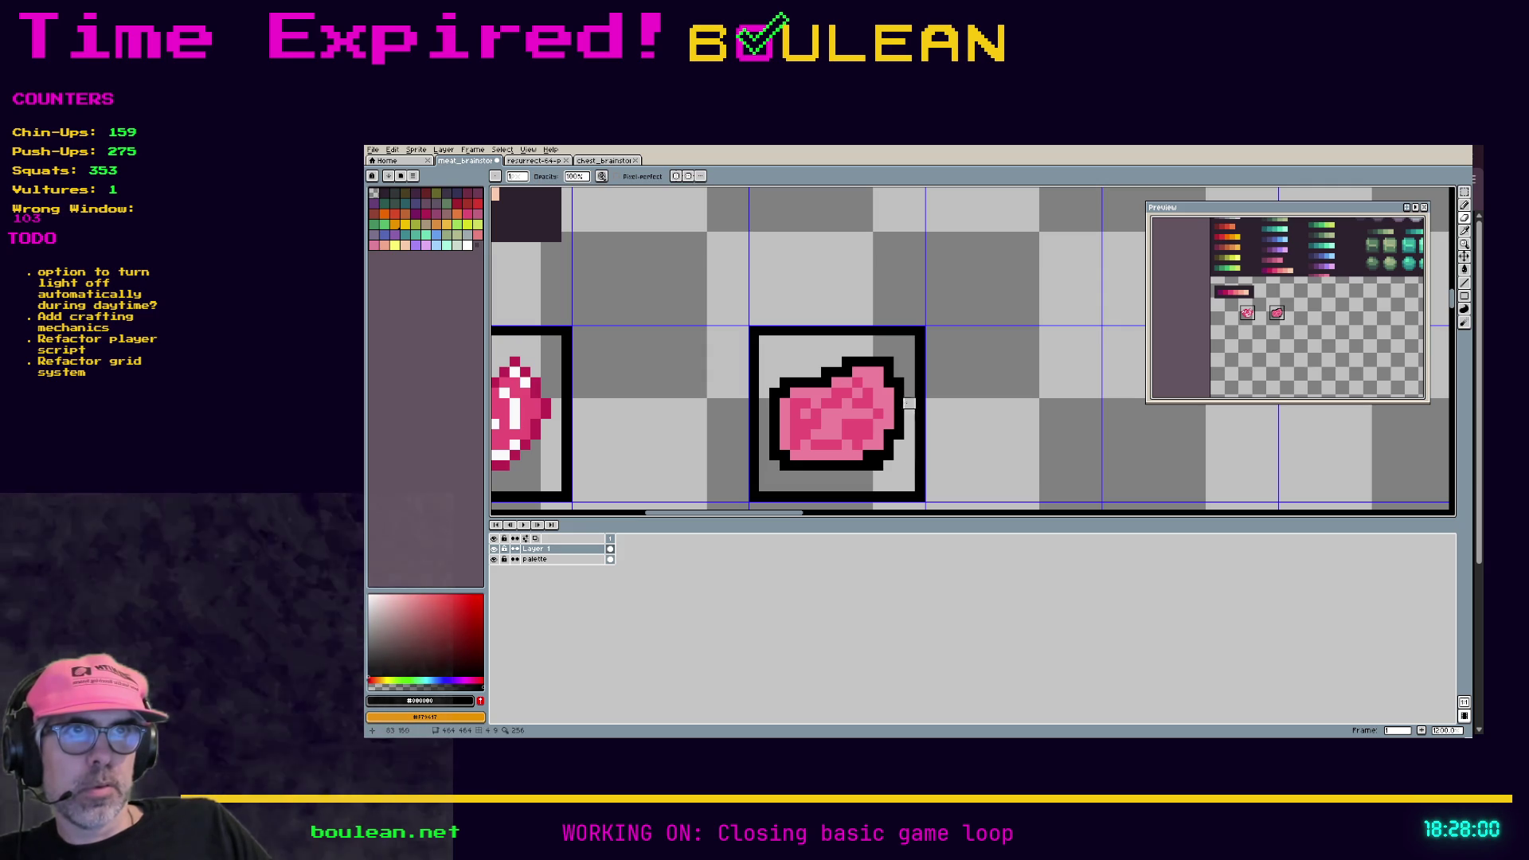
{"action": "key", "text": "ctrl+z"}
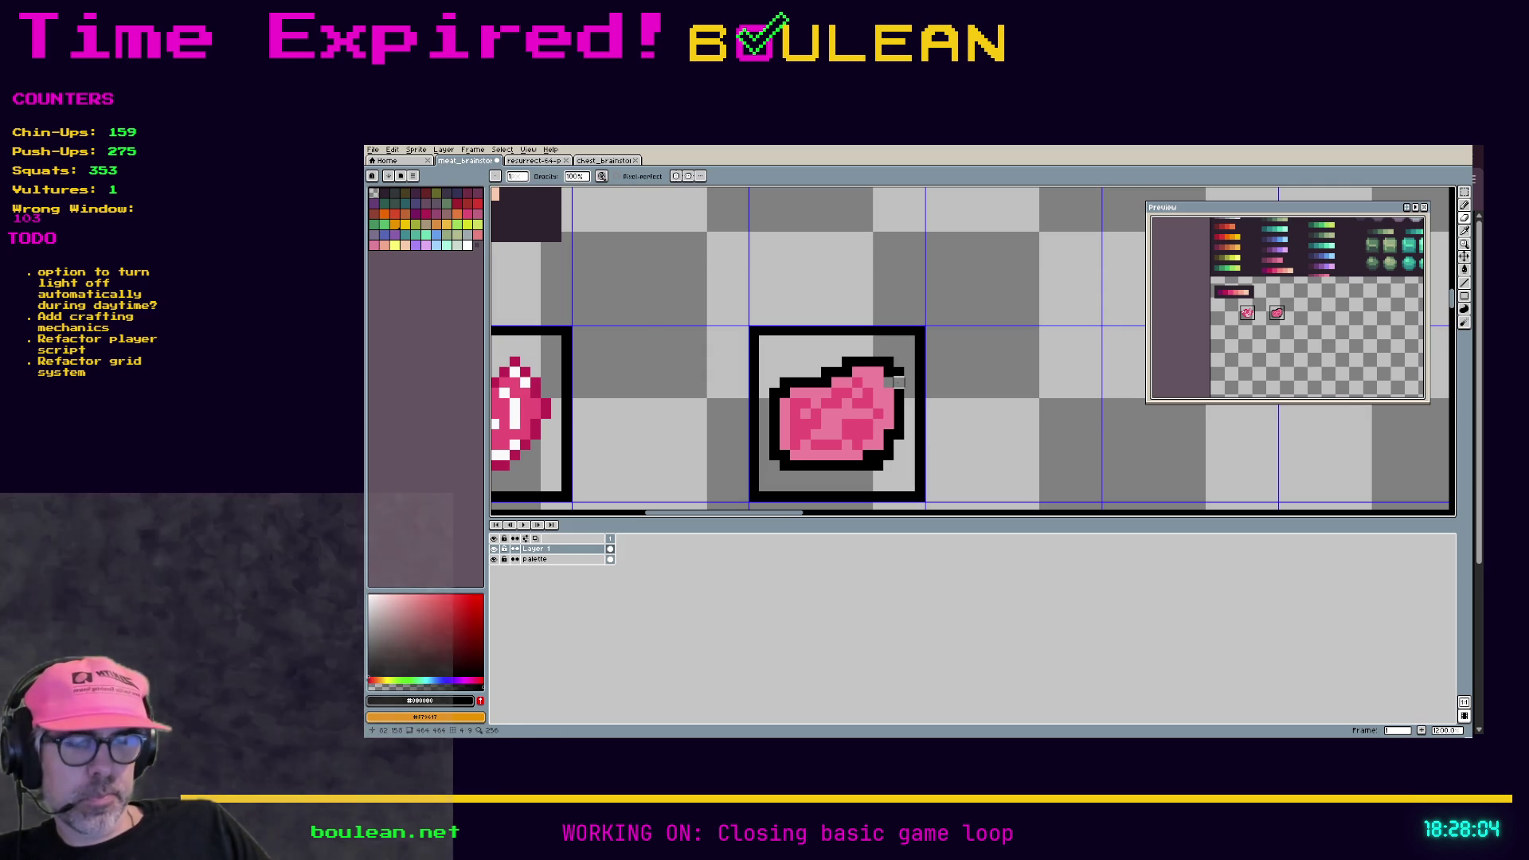
{"action": "left_click", "coordinate": [890, 384]}
Step: Resample the steak's pinks, ending on the lighter pink #f06f78
{"action": "left_click", "coordinate": [883, 398], "text": "alt"}
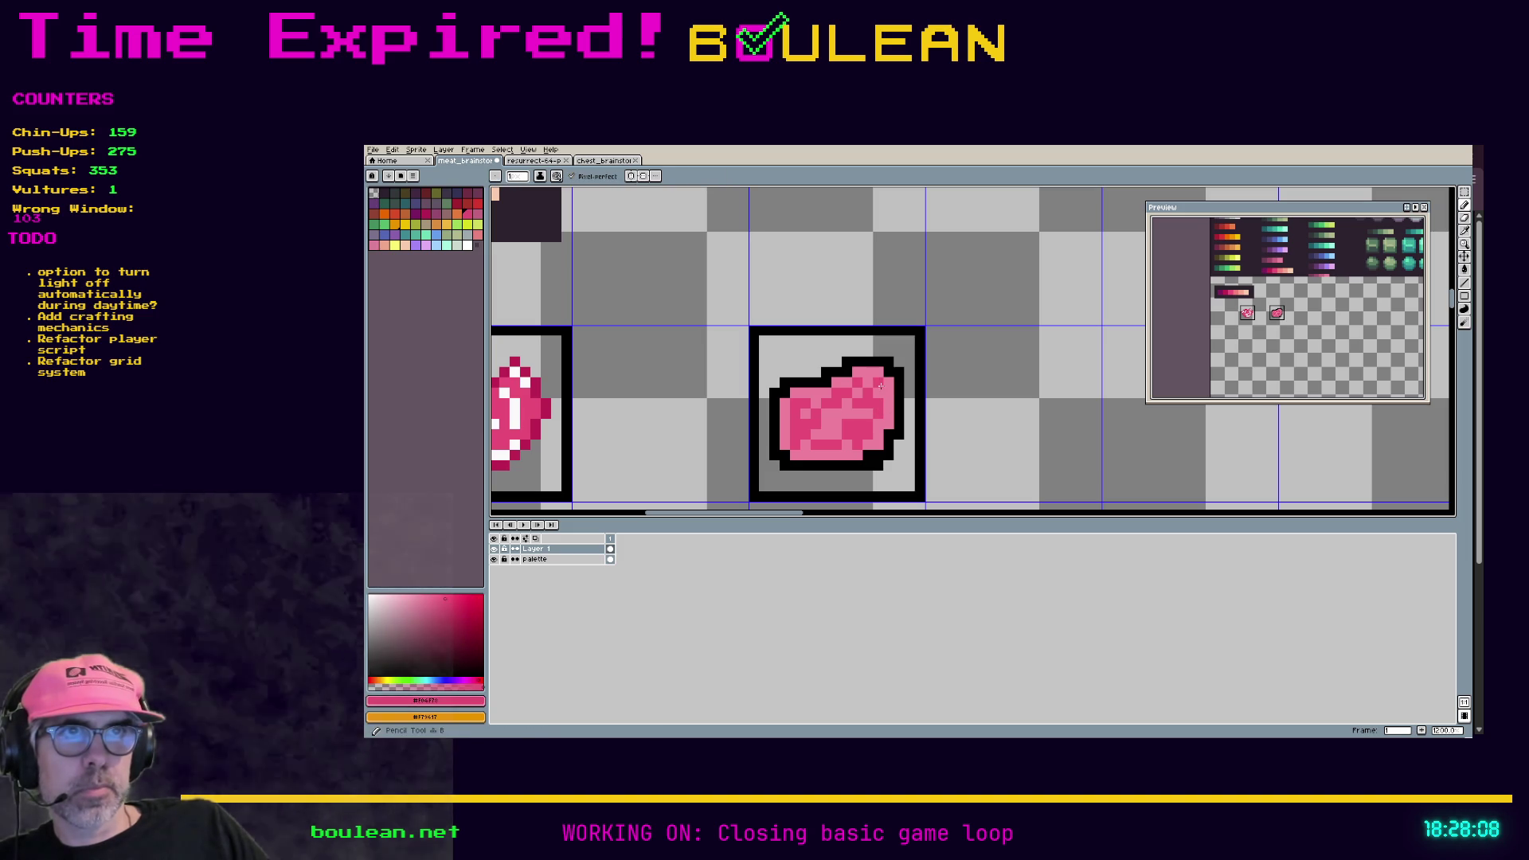
{"action": "left_click", "coordinate": [791, 424], "text": "alt"}
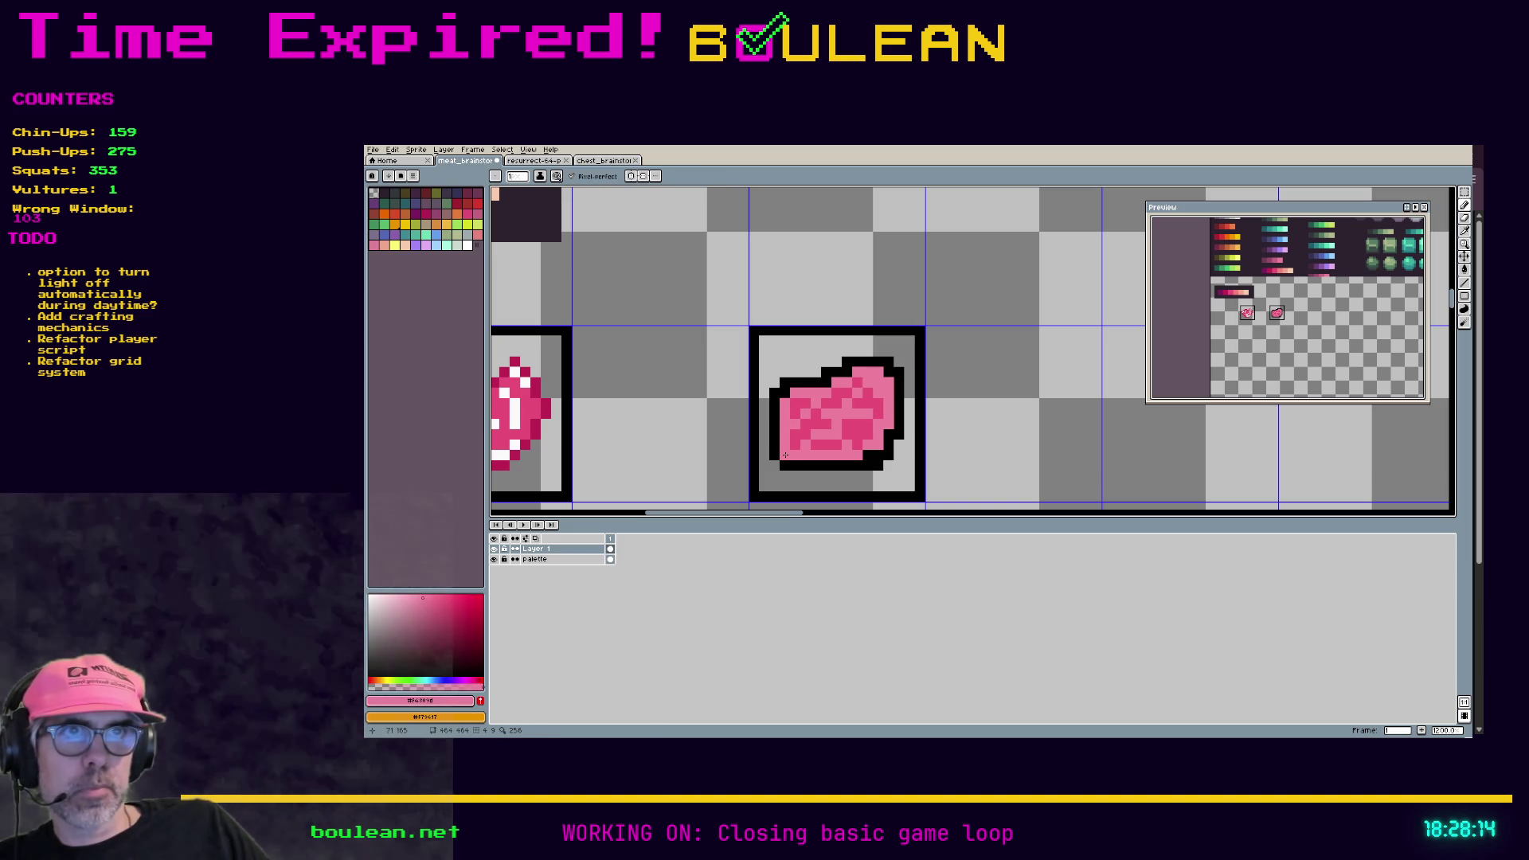
{"action": "left_click", "coordinate": [875, 396], "text": "alt"}
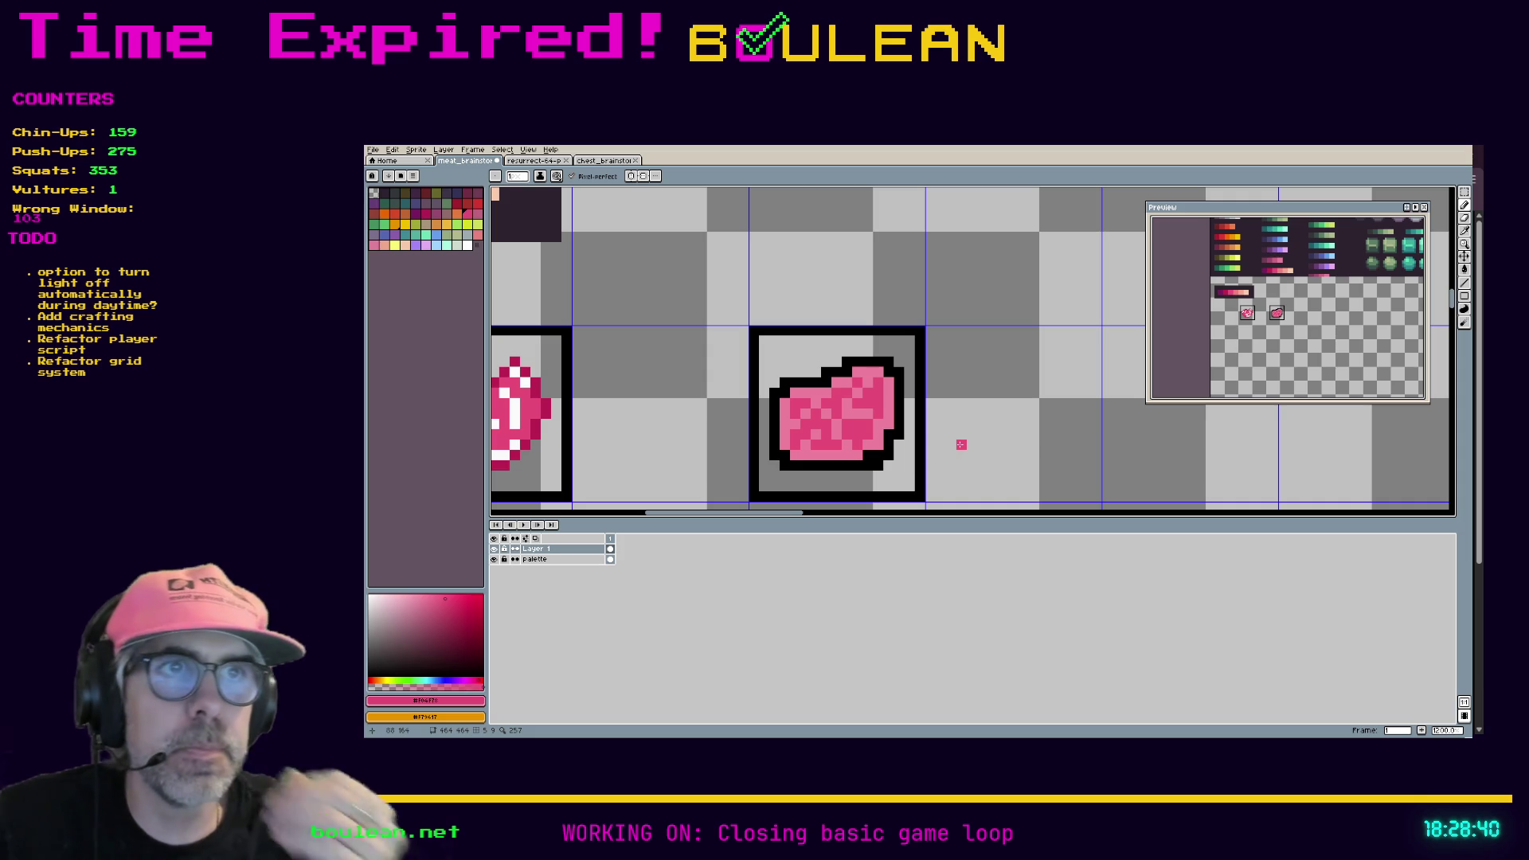
Step: Try bucket-filling the steak's light pink with white, including all matching pixels, then undo it
{"action": "scroll", "coordinate": [807, 454], "scroll_direction": "down", "scroll_amount": 1}
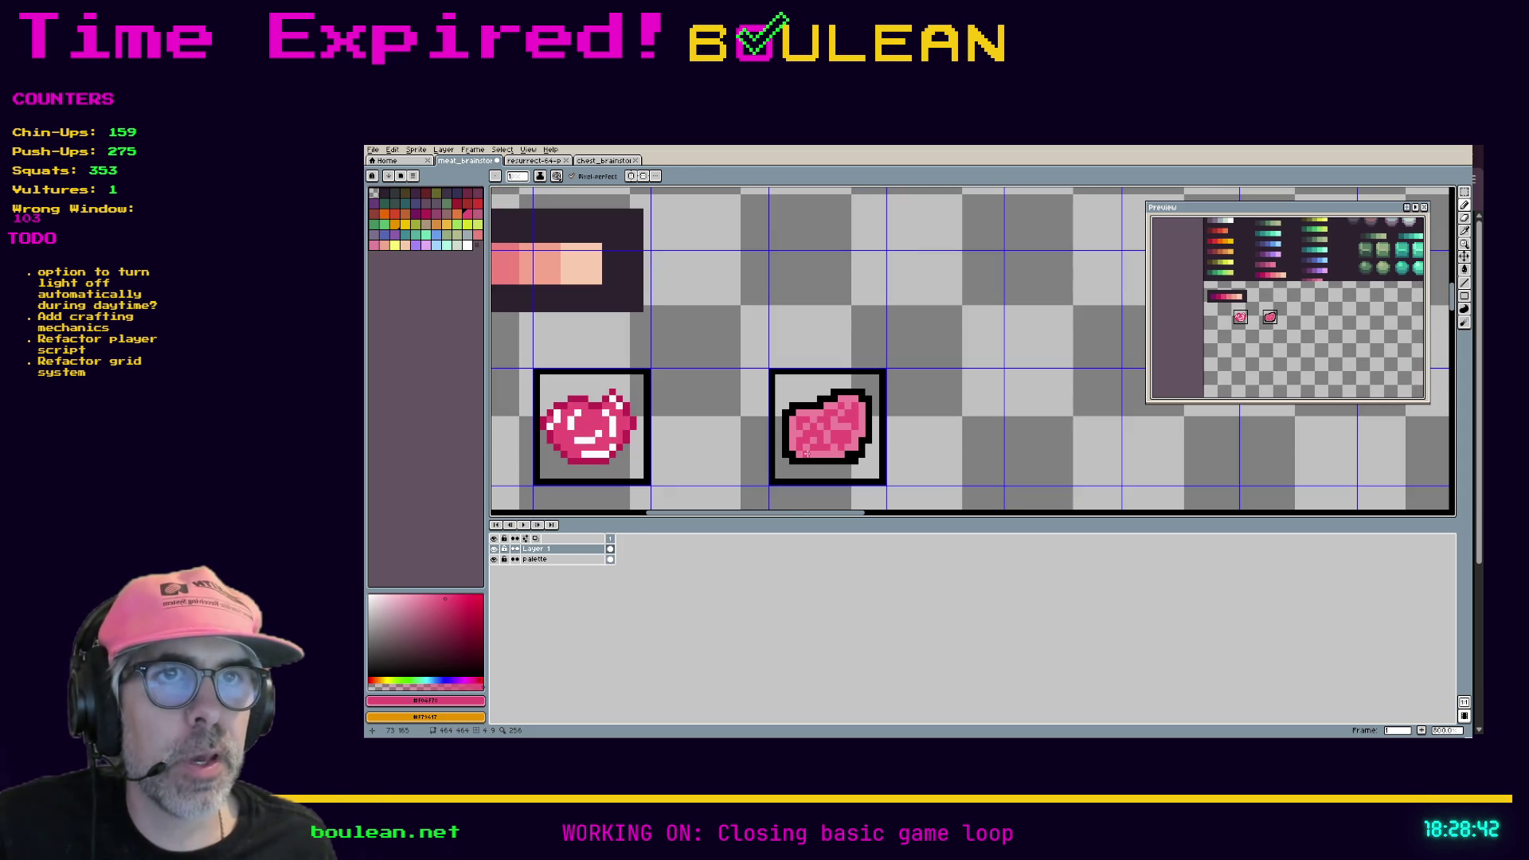
{"action": "left_click_drag", "start_coordinate": [851, 512], "coordinate": [843, 508]}
{"action": "scroll", "coordinate": [866, 456], "scroll_direction": "up", "scroll_amount": 1}
{"action": "scroll", "coordinate": [866, 457], "scroll_direction": "down", "scroll_amount": 1}
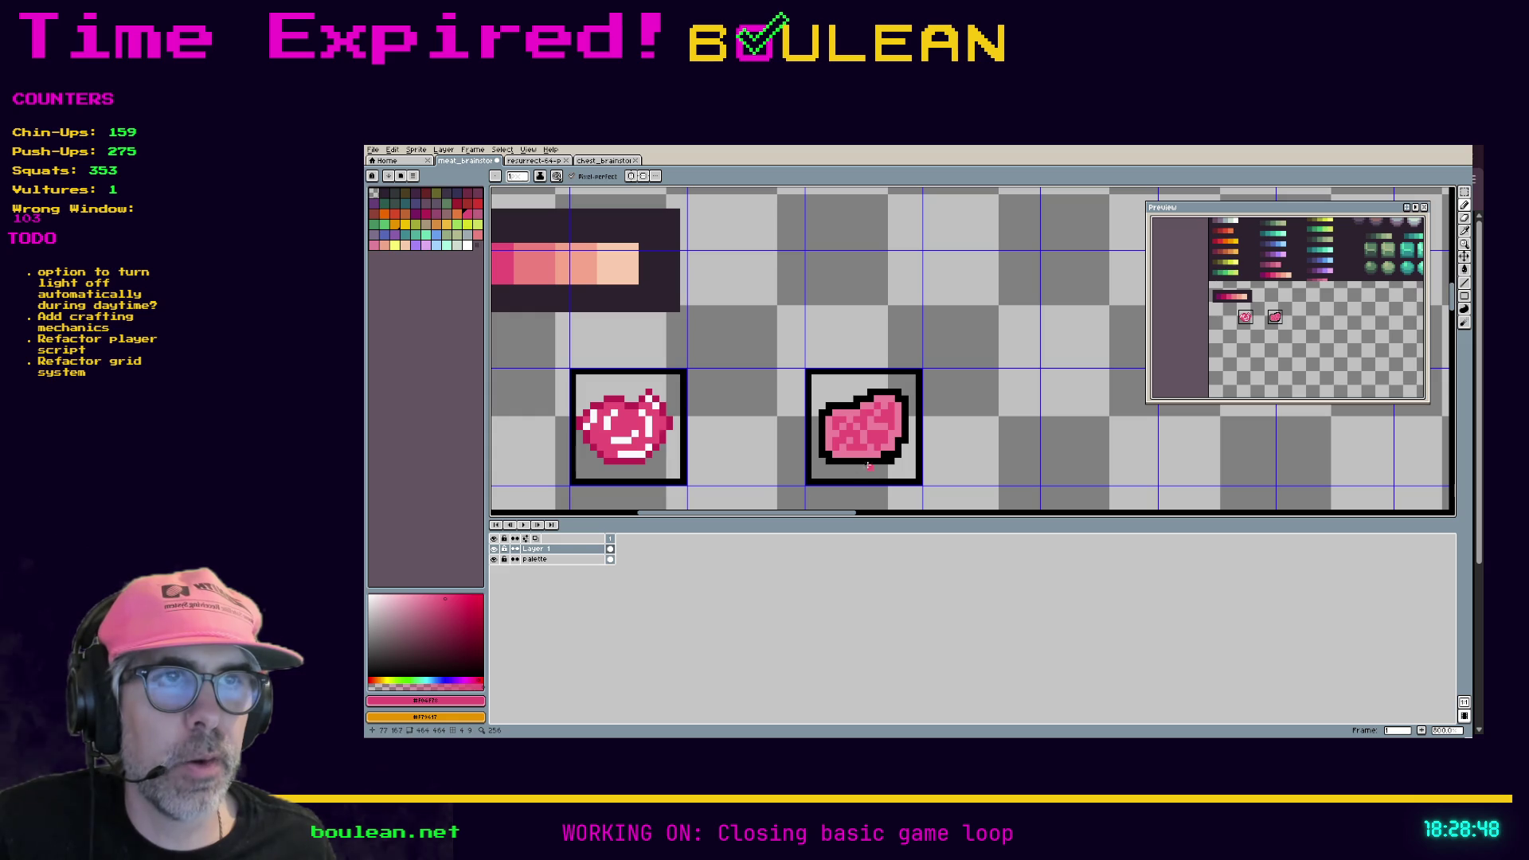
{"action": "scroll", "coordinate": [868, 453], "scroll_direction": "up", "scroll_amount": 1}
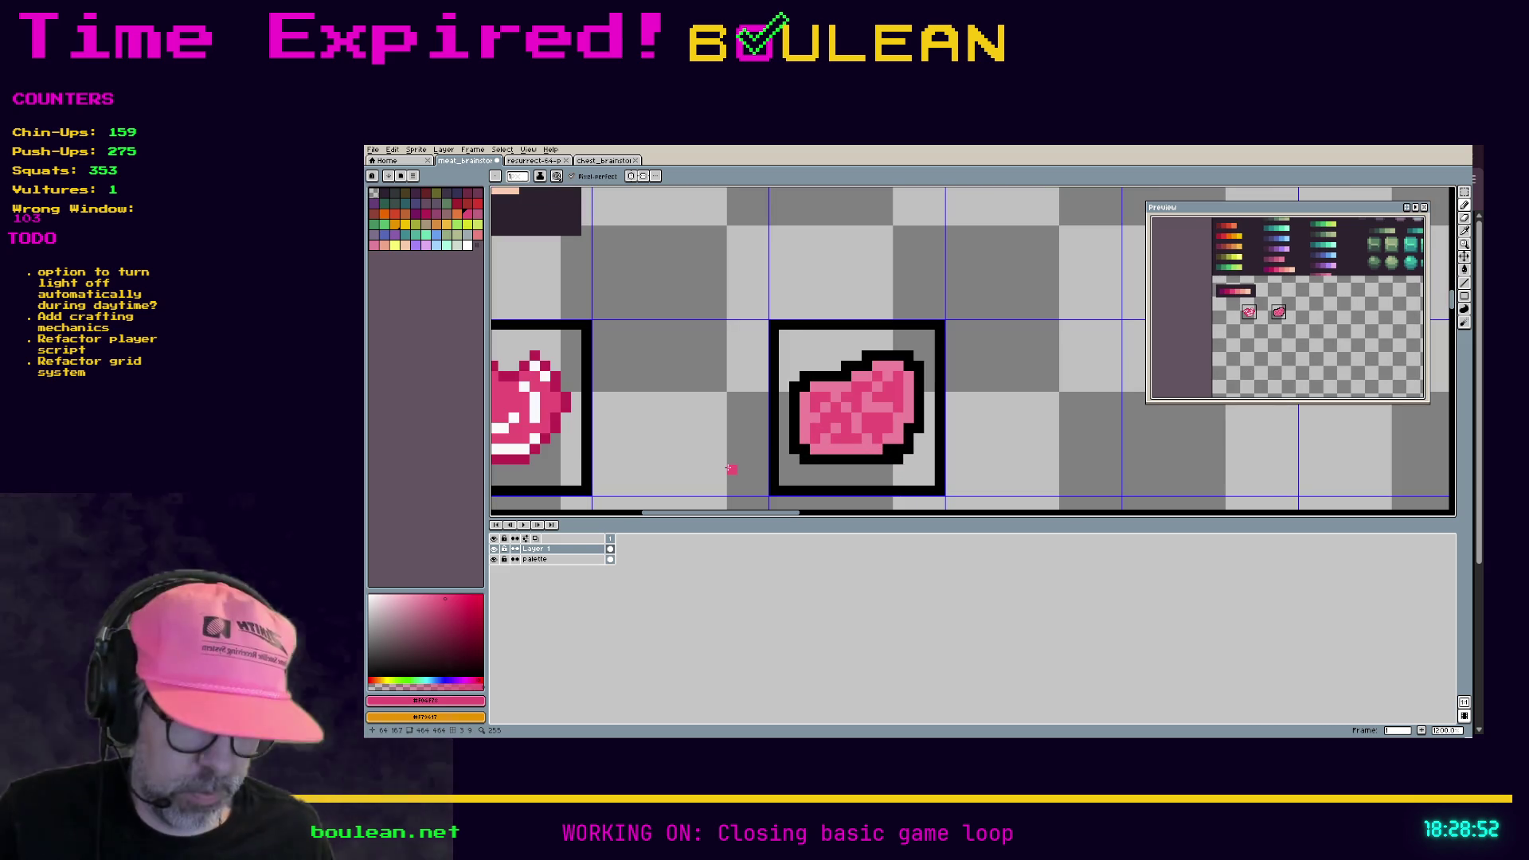
{"action": "key", "text": "g"}
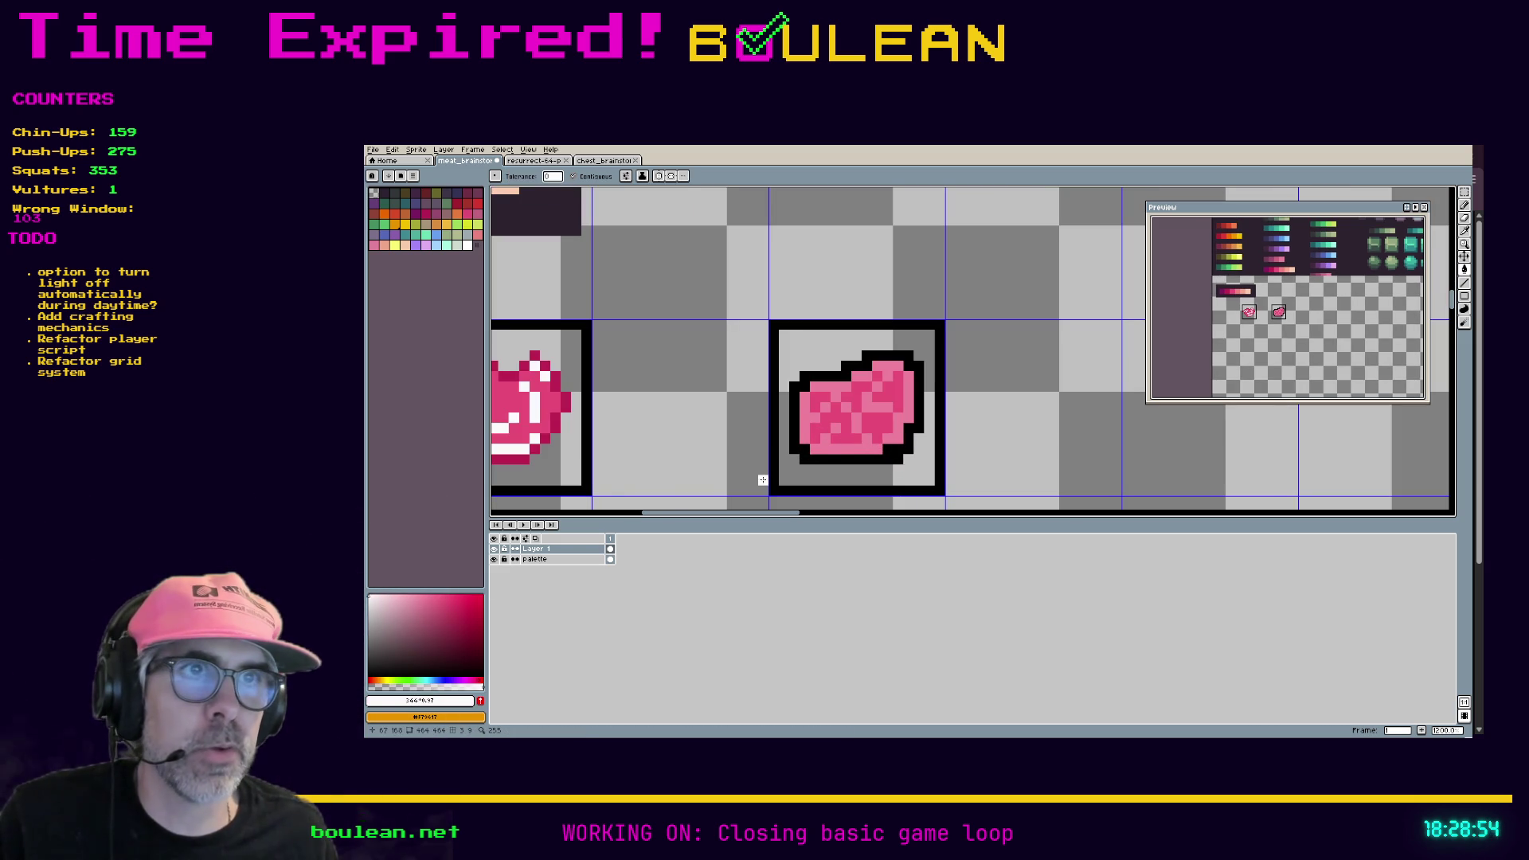
{"action": "left_click", "coordinate": [832, 447]}
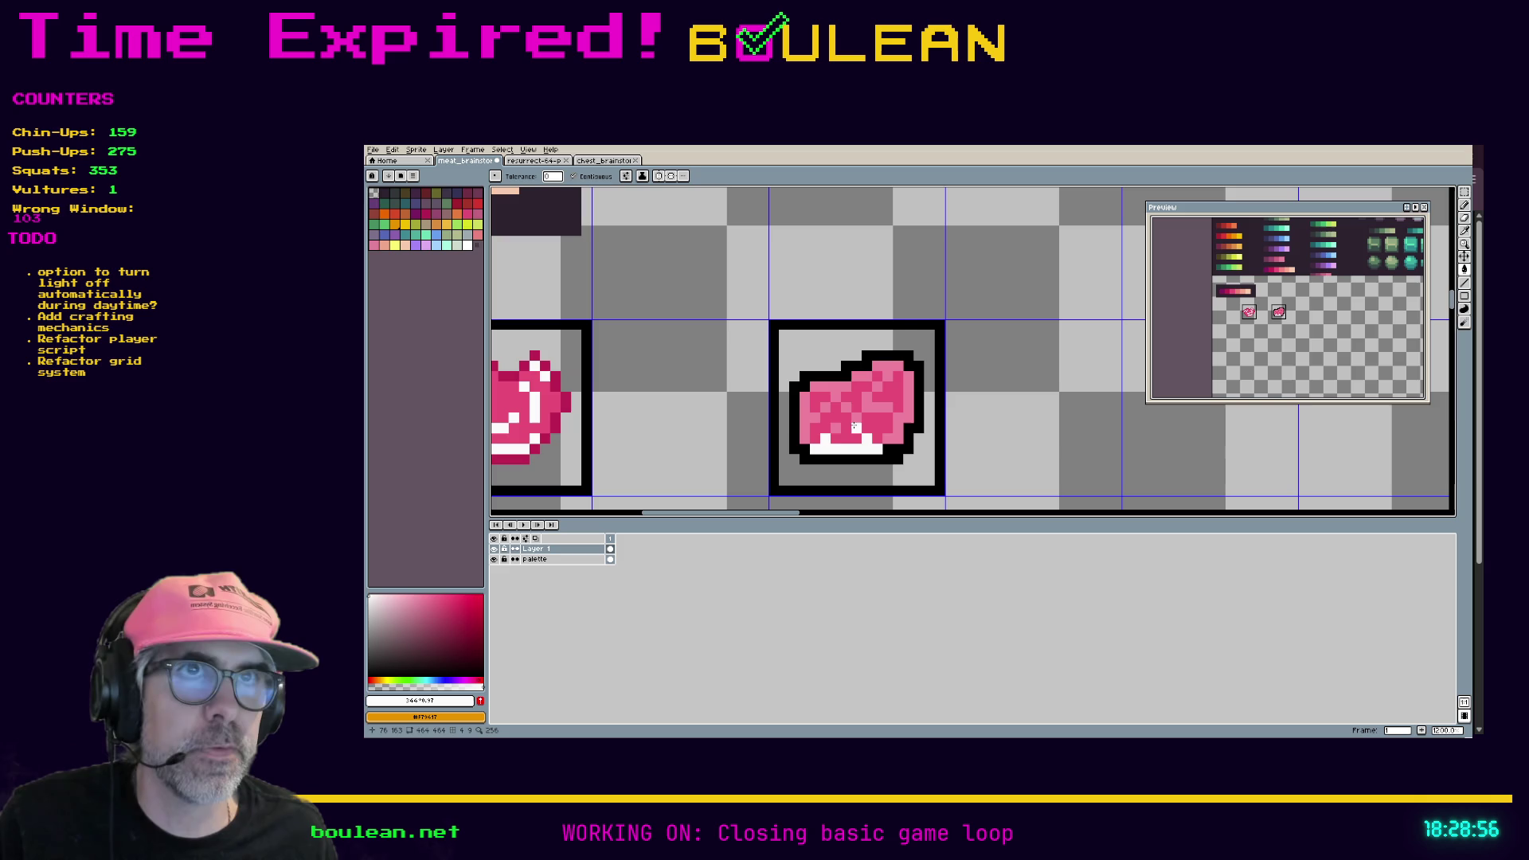
{"action": "key", "text": "ctrl+z"}
{"action": "left_click", "coordinate": [572, 176]}
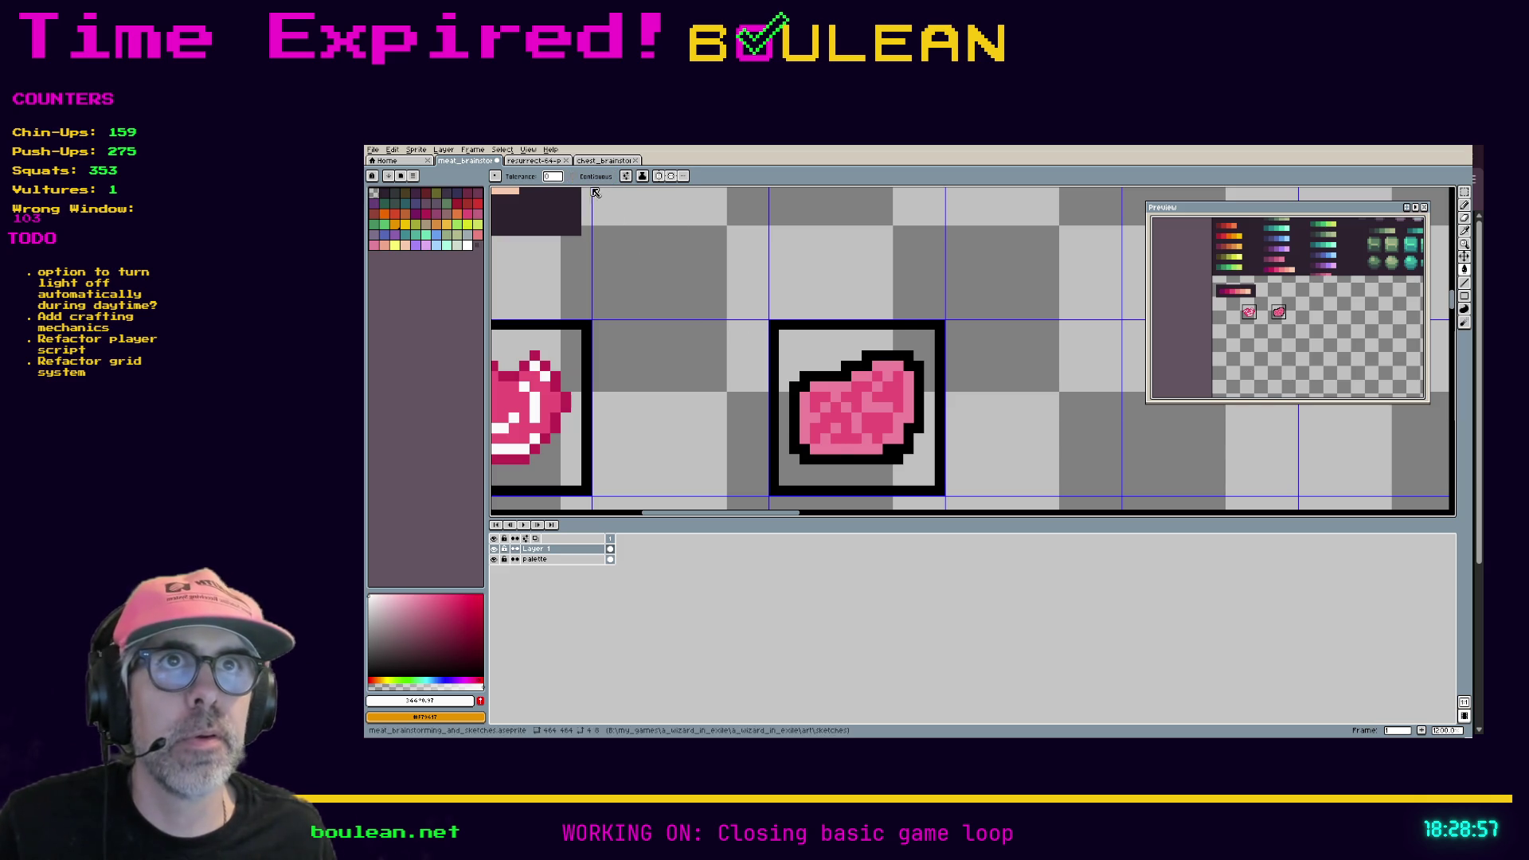
{"action": "left_click", "coordinate": [834, 447]}
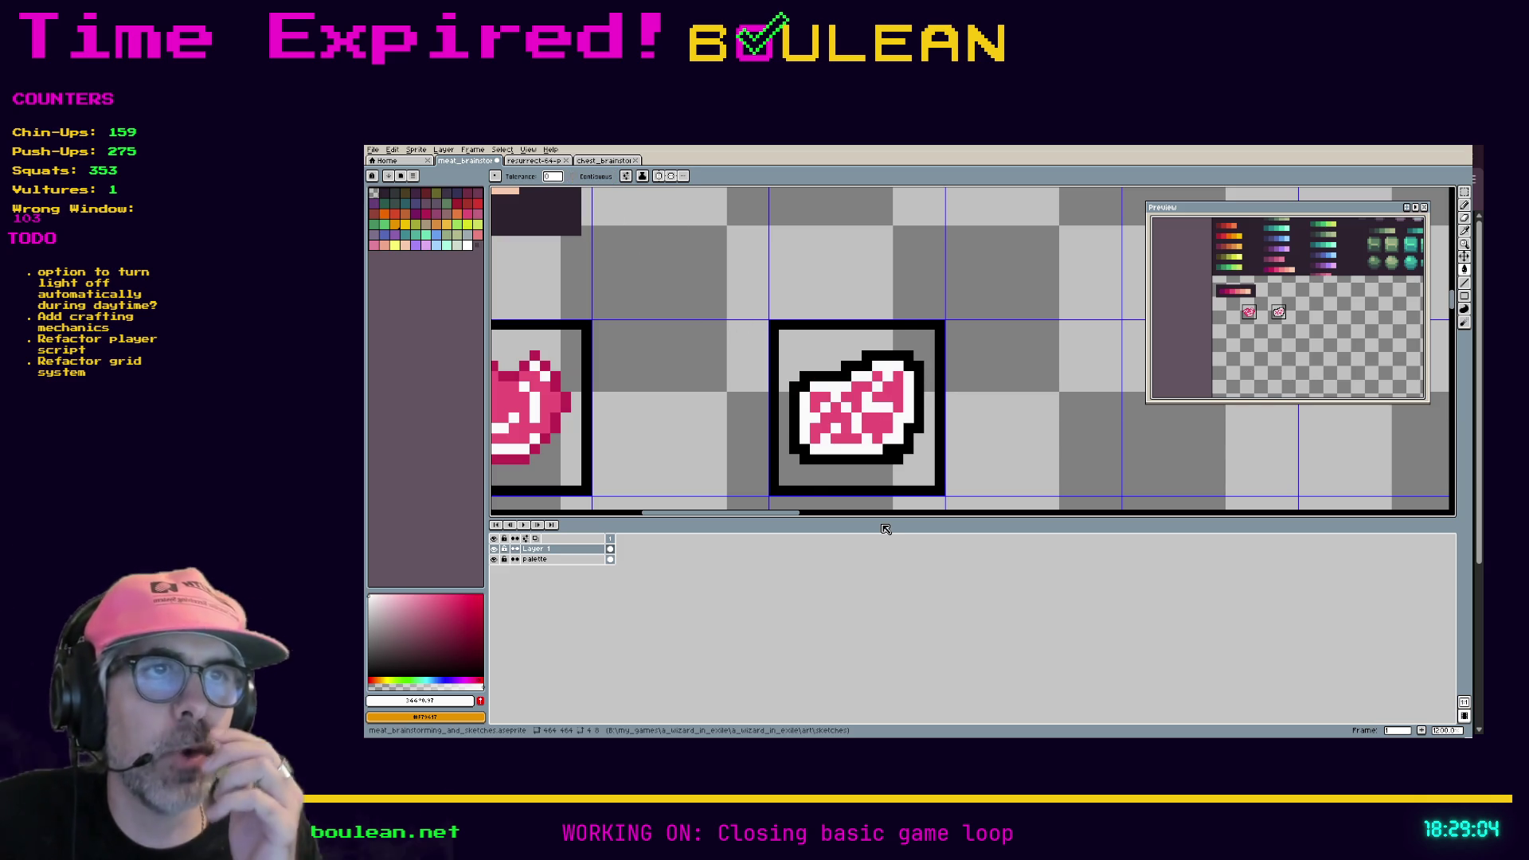
{"action": "key", "text": "ctrl+z"}
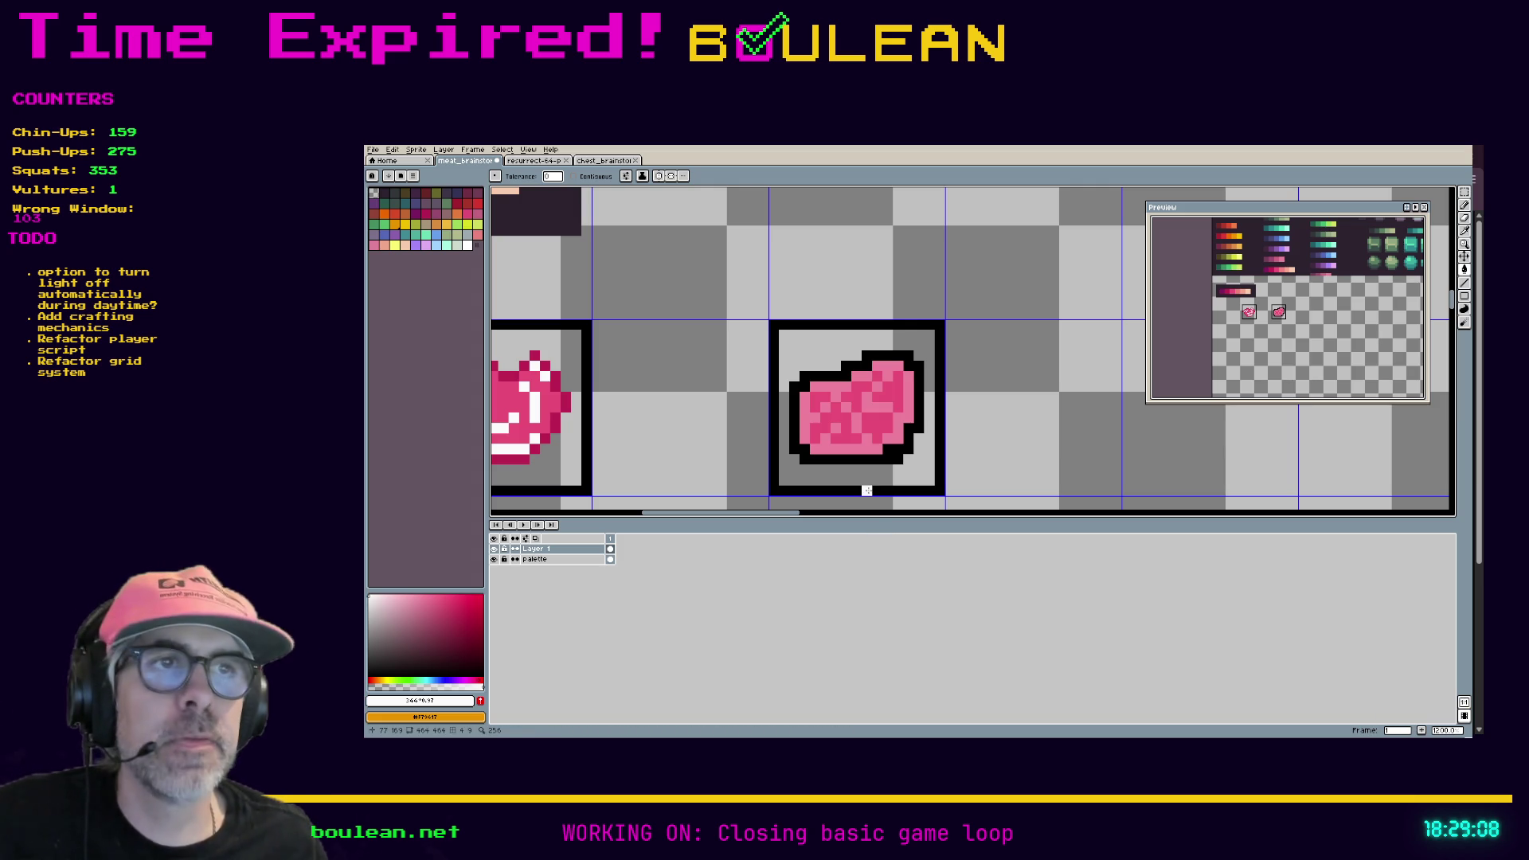
Step: Eyedrop the meat's pink #f4809d as the drawing colour
{"action": "scroll", "coordinate": [930, 449], "scroll_direction": "down", "scroll_amount": 1}
{"action": "scroll", "coordinate": [930, 448], "scroll_direction": "up", "scroll_amount": 1}
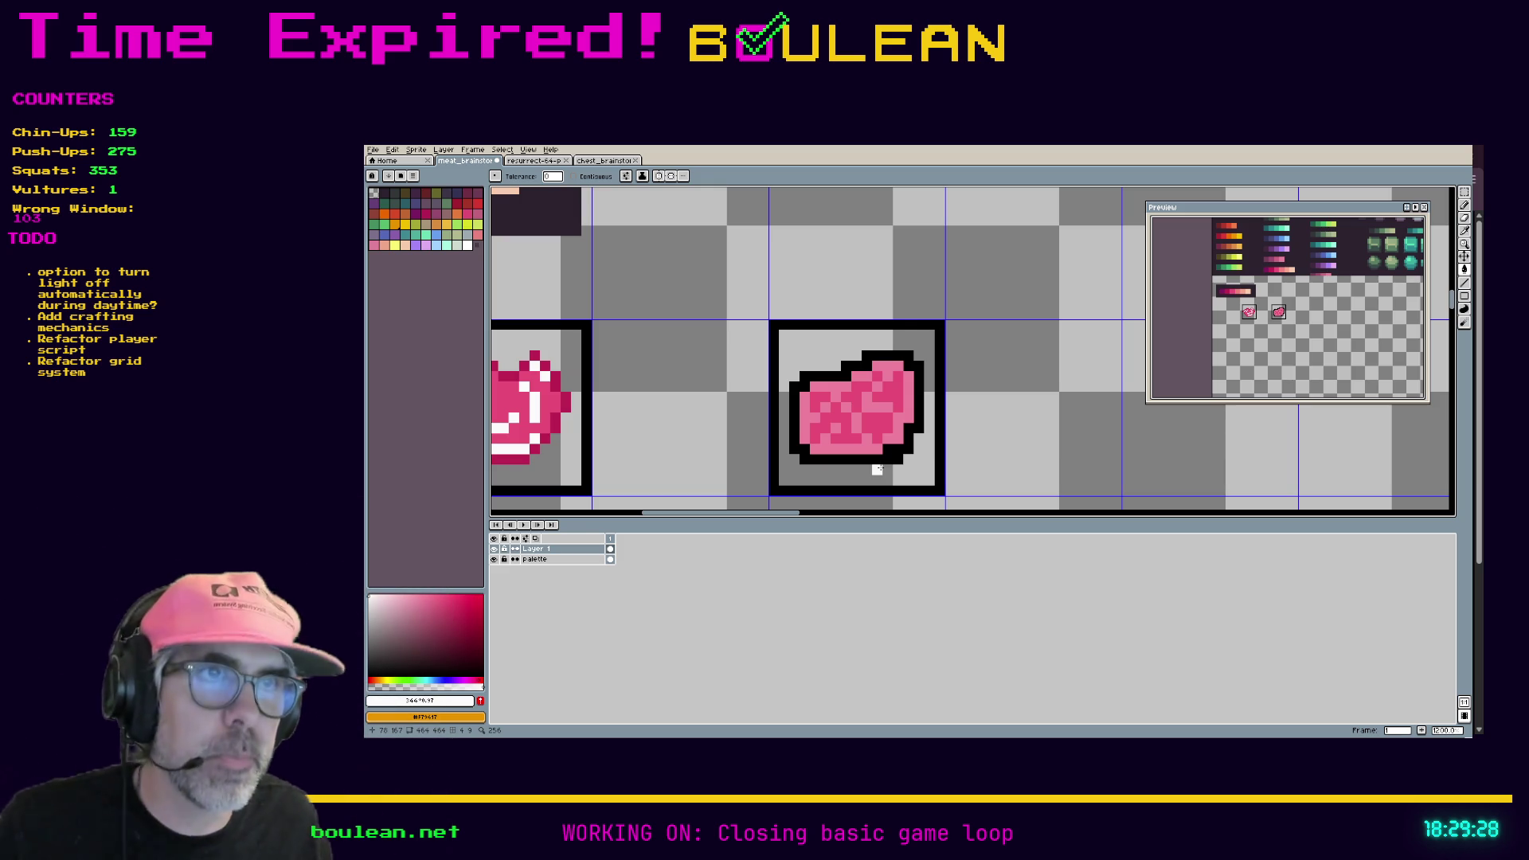
{"action": "key", "text": "b"}
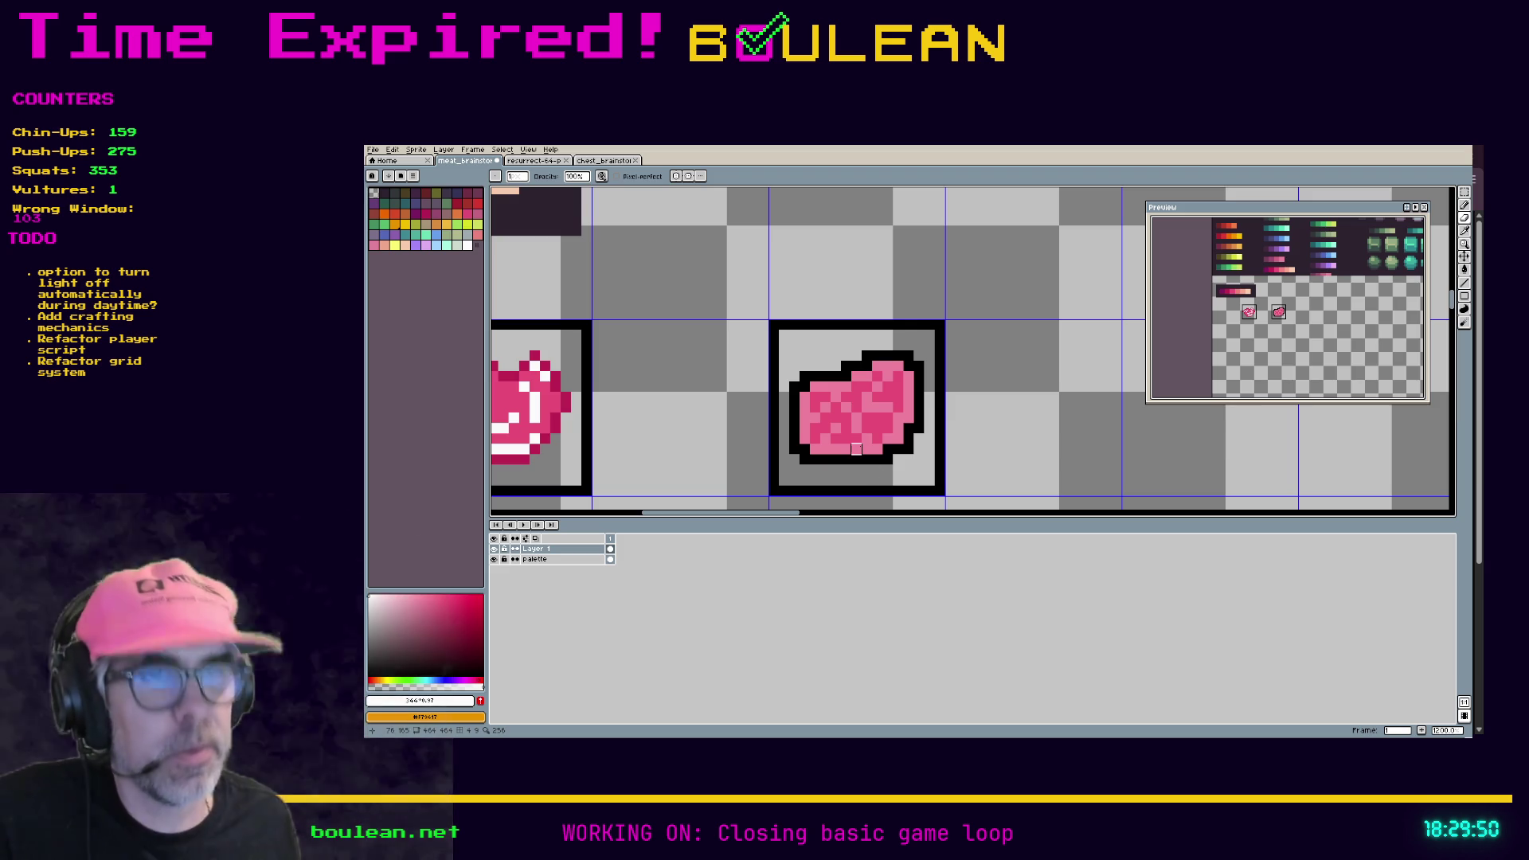
{"action": "key", "text": "i"}
{"action": "left_click", "coordinate": [853, 446]}
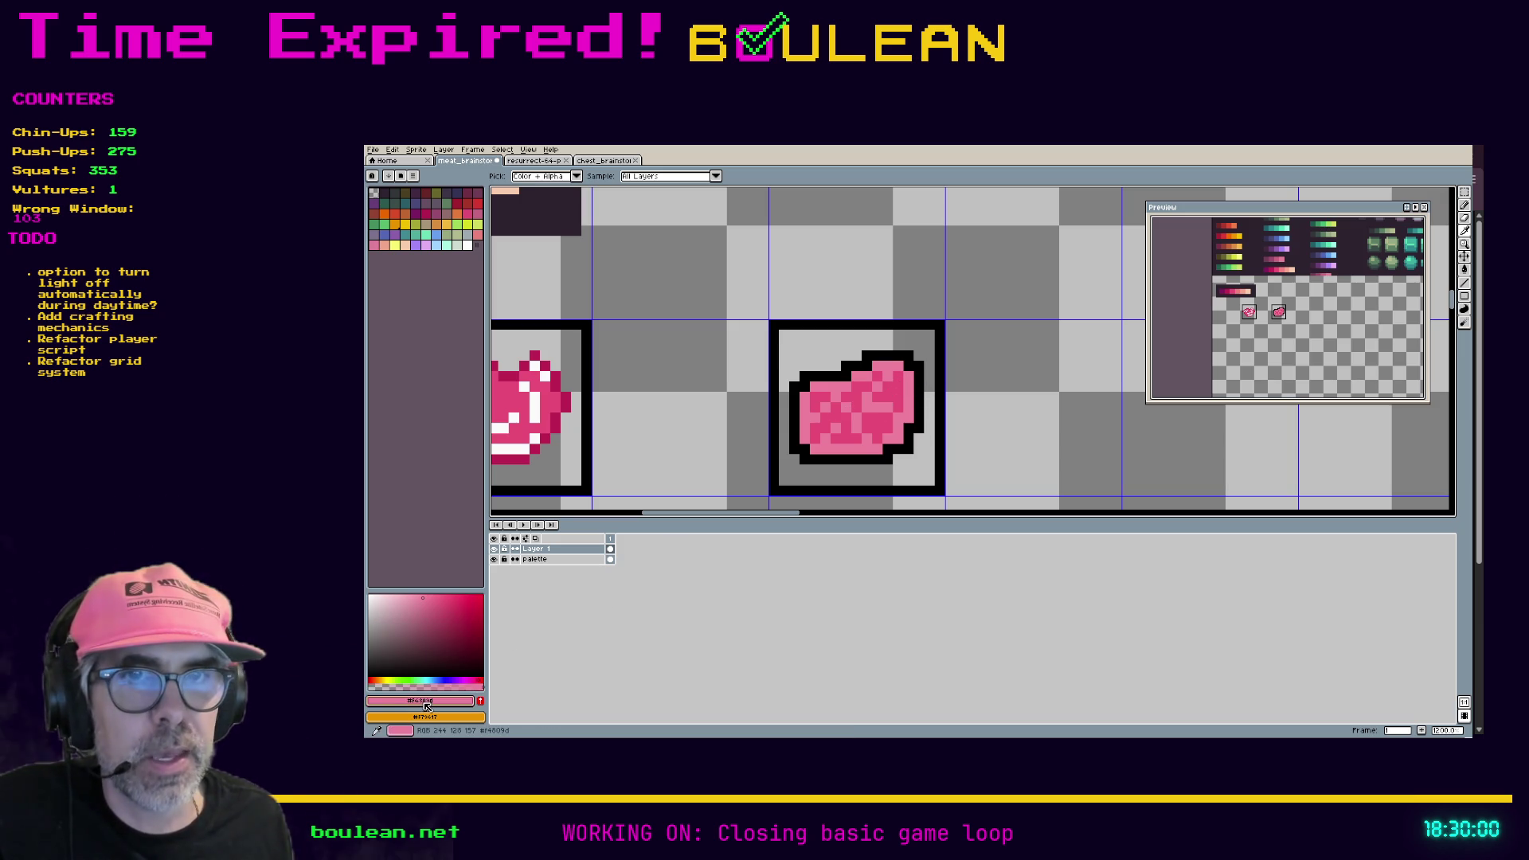
Step: Switch the drawing-colour editor to HSL and flood-fill the darker meat patches with the new pink
{"action": "left_click", "coordinate": [458, 701]}
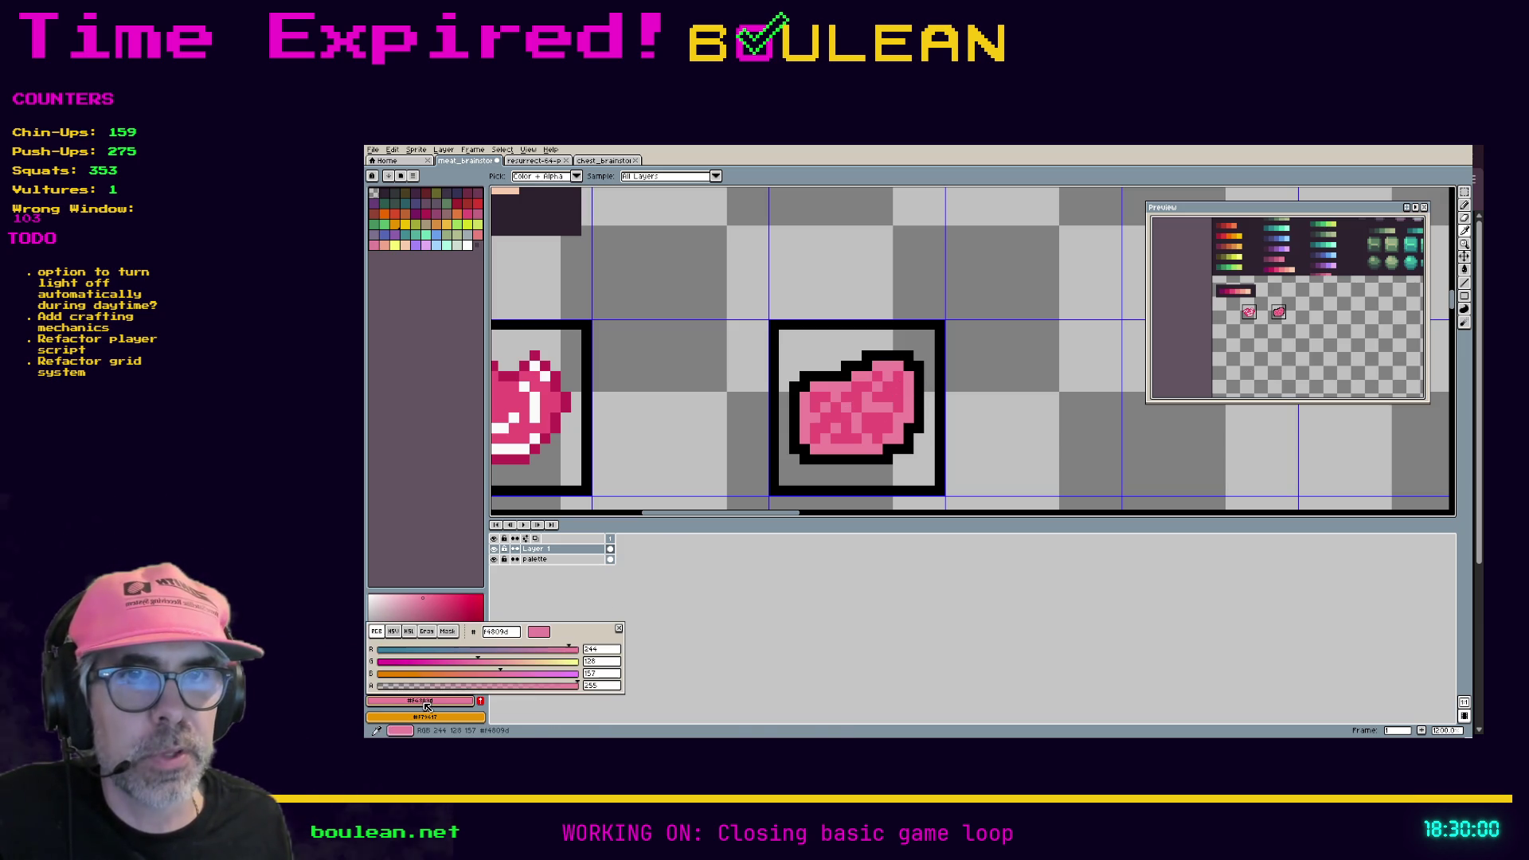
{"action": "left_click", "coordinate": [410, 633]}
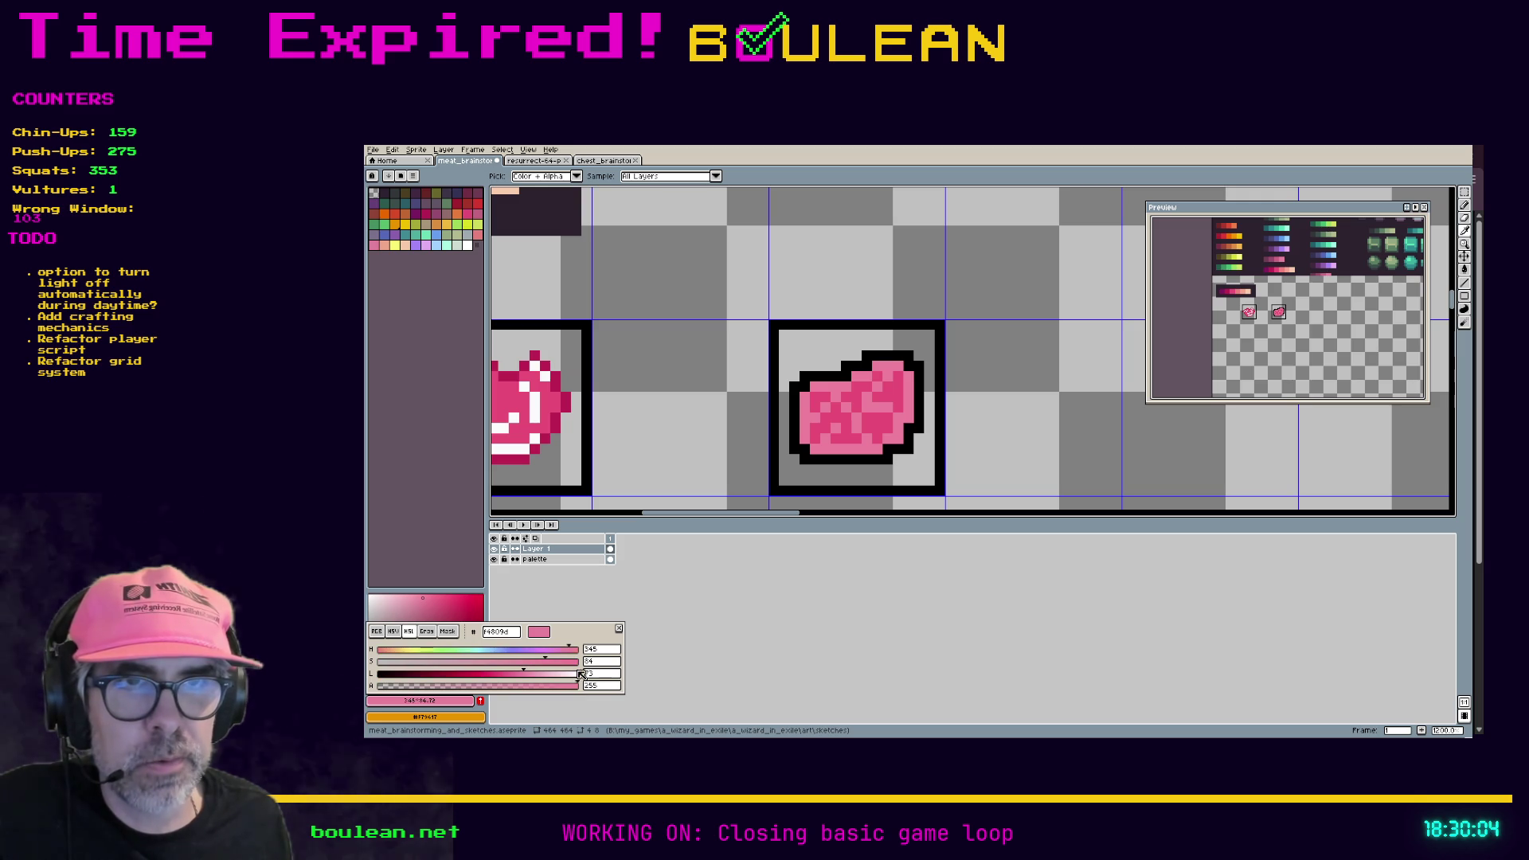
{"action": "left_click", "coordinate": [601, 676]}
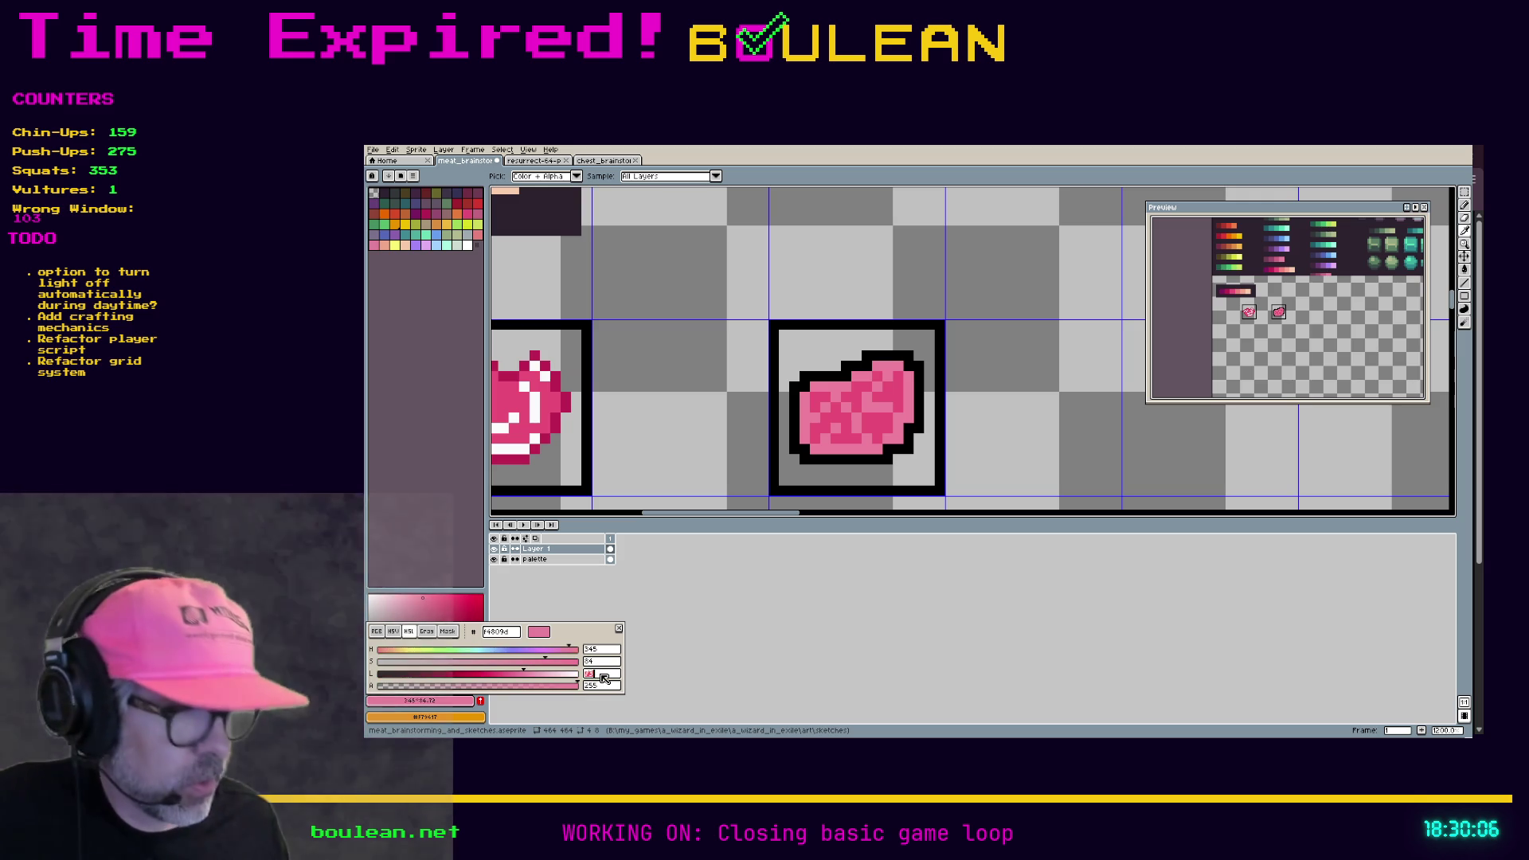
{"action": "key", "text": "Return"}
{"action": "key", "text": "g"}
{"action": "left_click", "coordinate": [838, 451]}
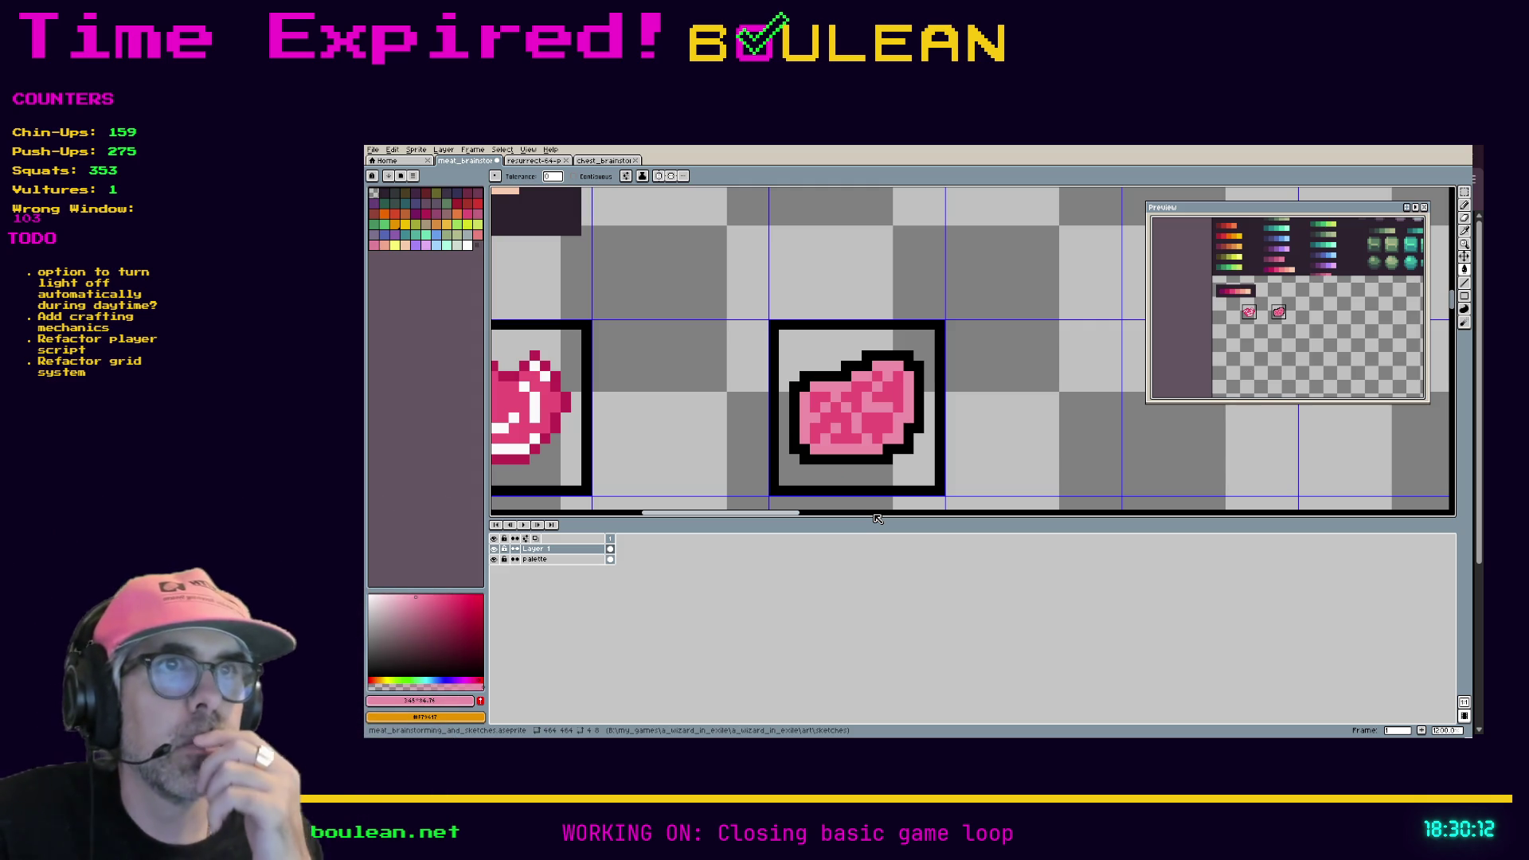
{"action": "key", "text": "ctrl+y"}
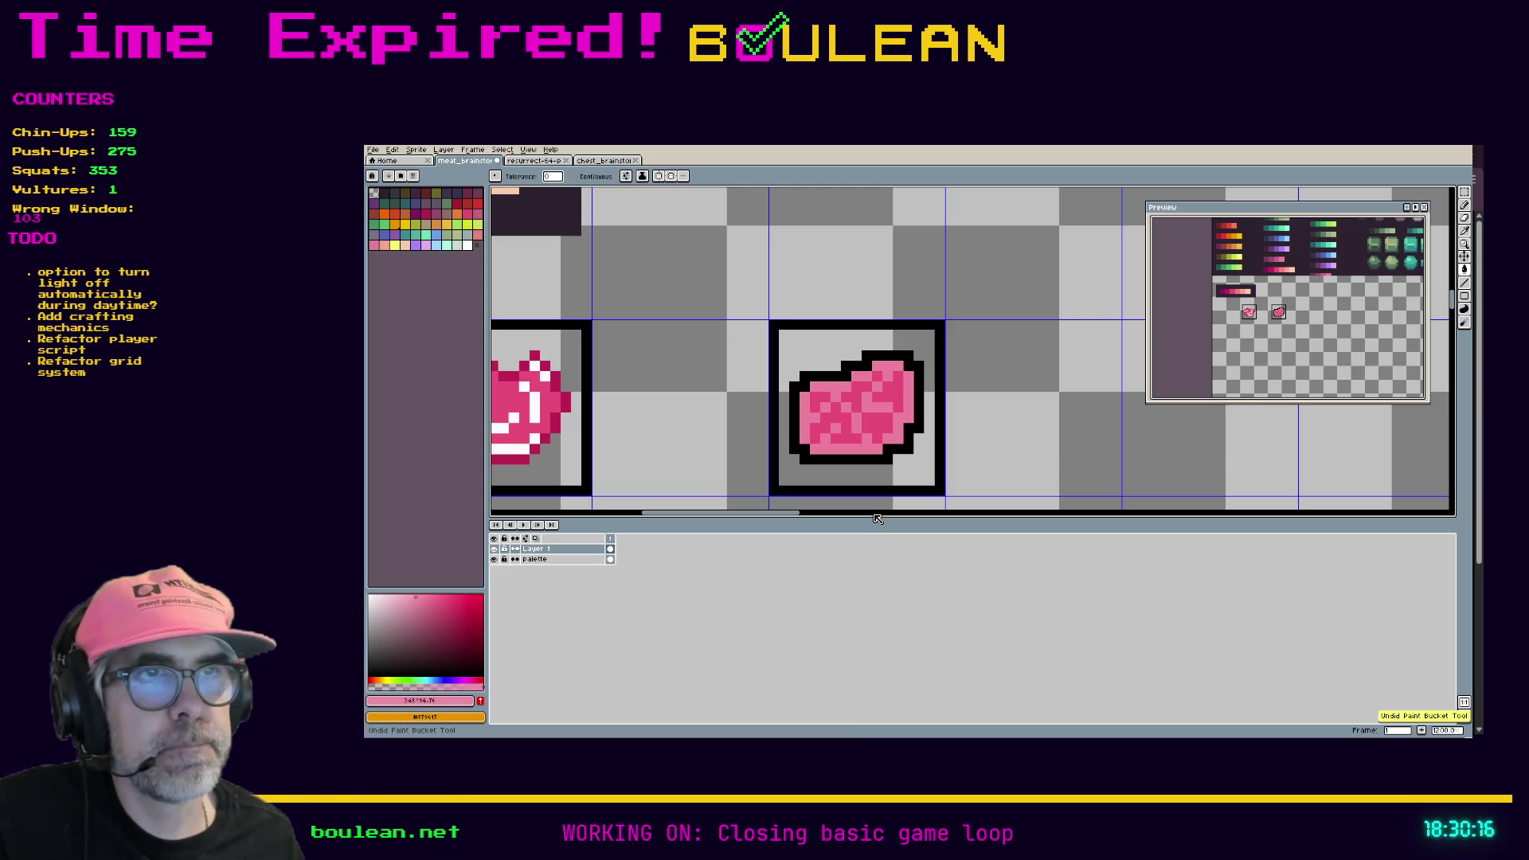
Step: Resample the meat's pink and view it as HSL in the colour editor
{"action": "key", "text": "v"}
{"action": "key", "text": "i"}
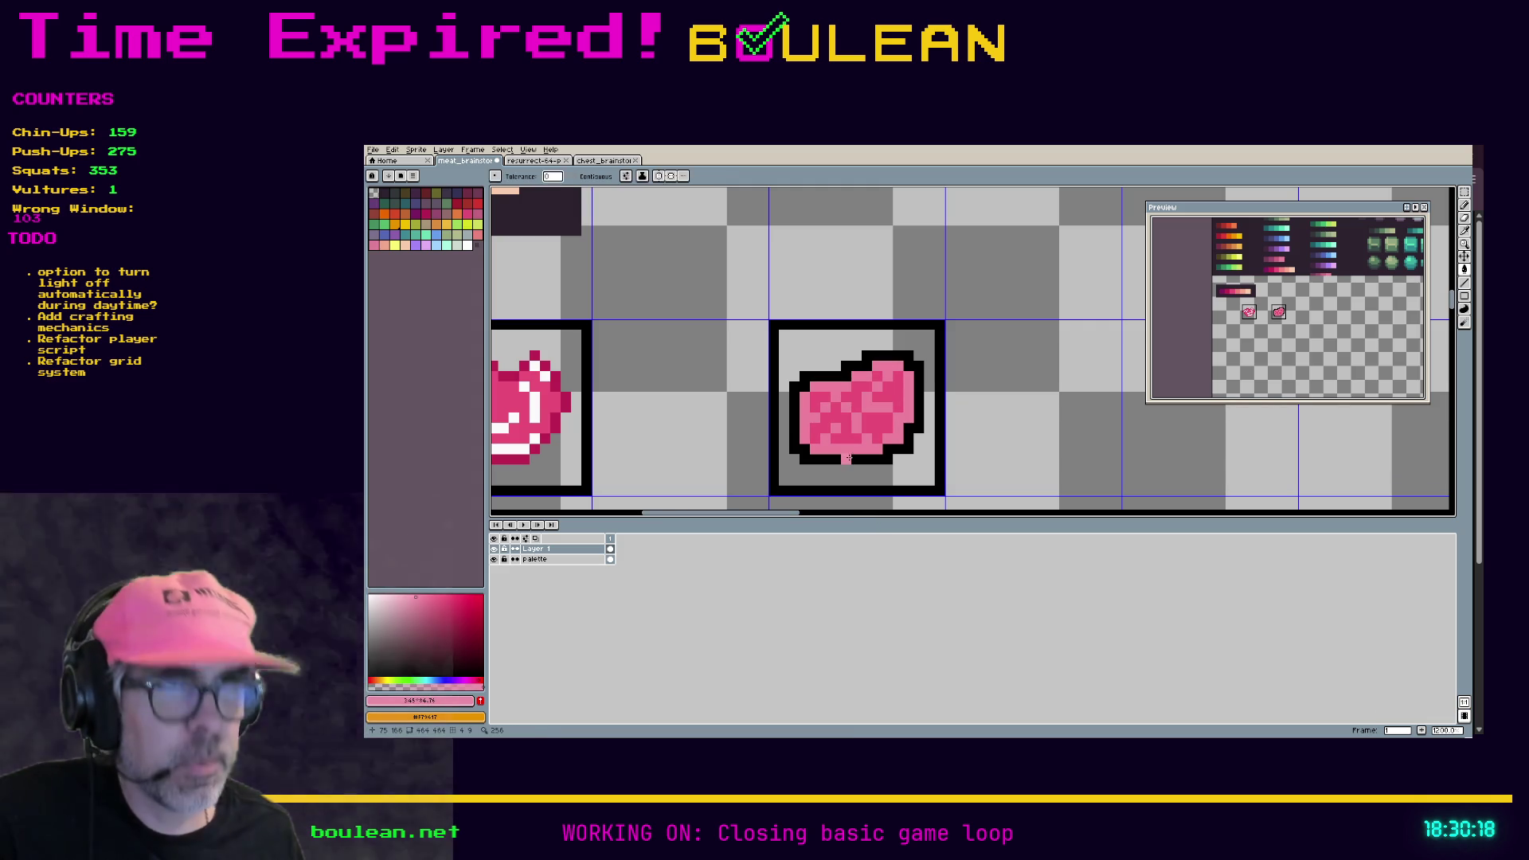
{"action": "left_click", "coordinate": [857, 442]}
{"action": "left_click", "coordinate": [463, 702]}
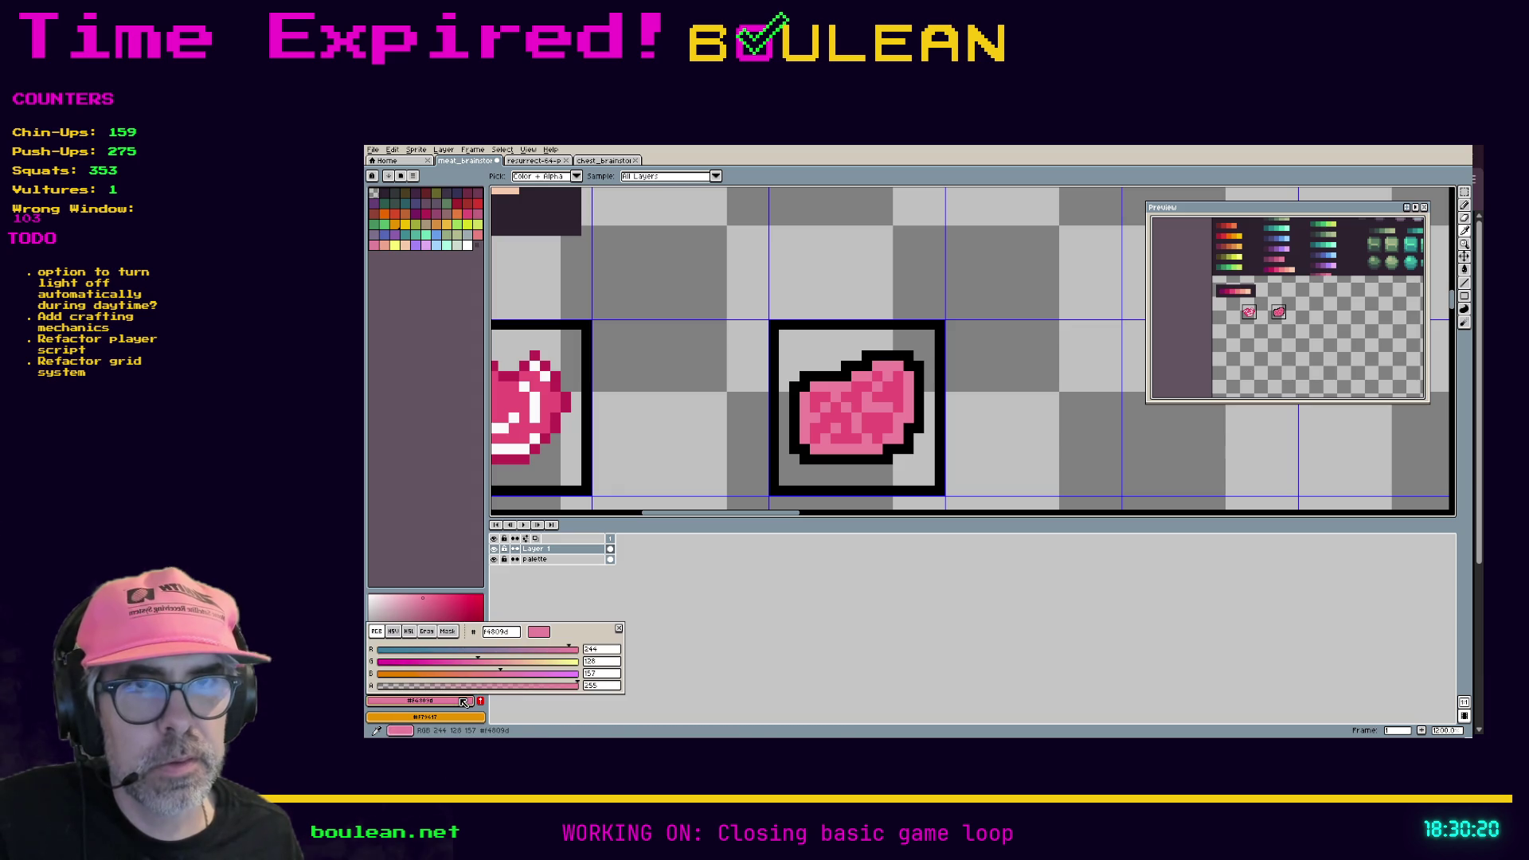
{"action": "left_click", "coordinate": [410, 633]}
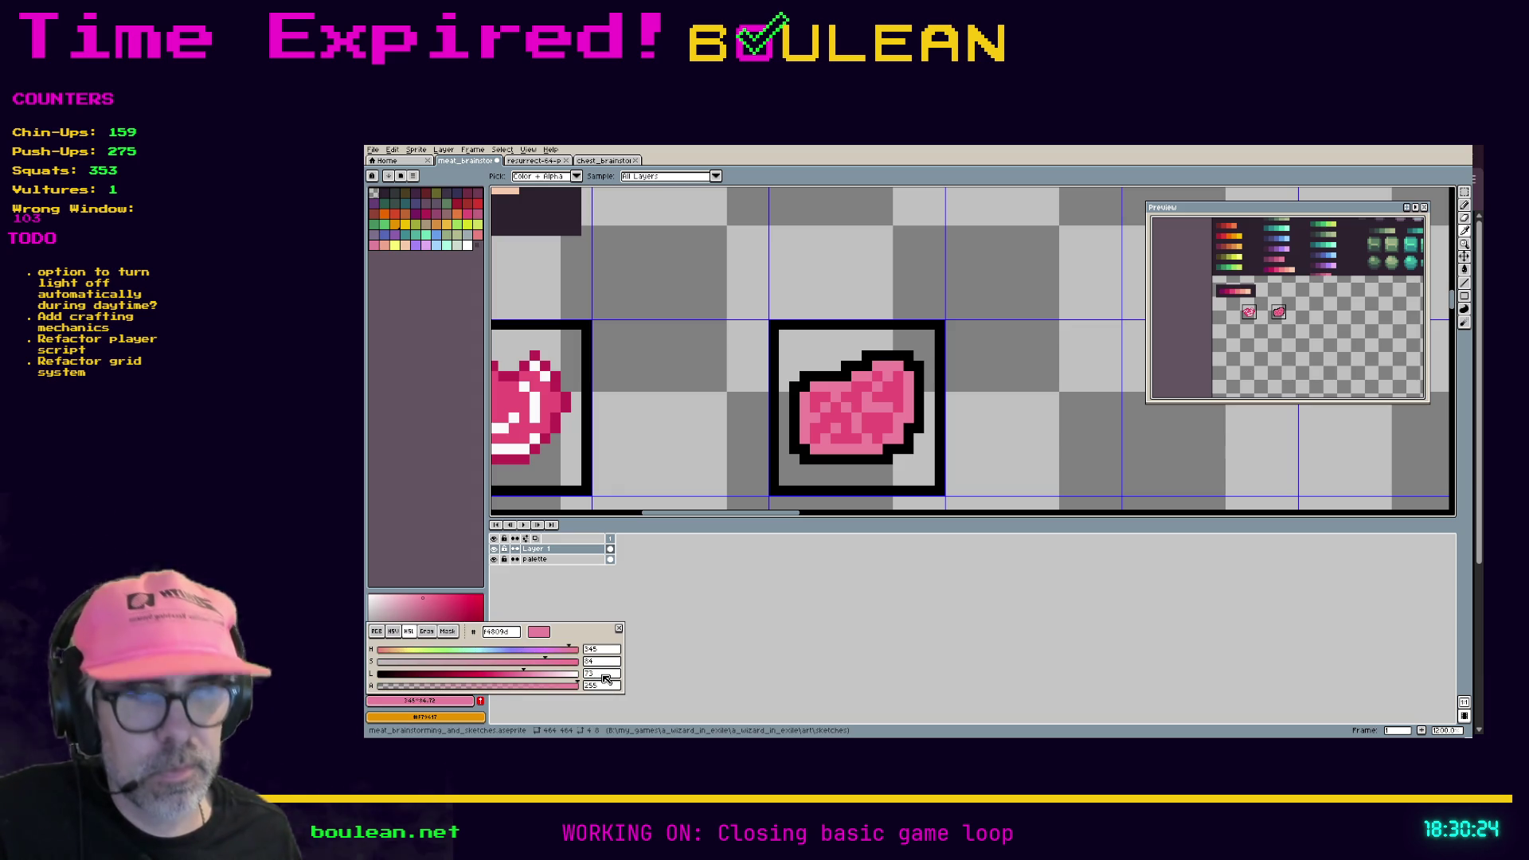
{"action": "key", "text": "Return"}
{"action": "key", "text": "g"}
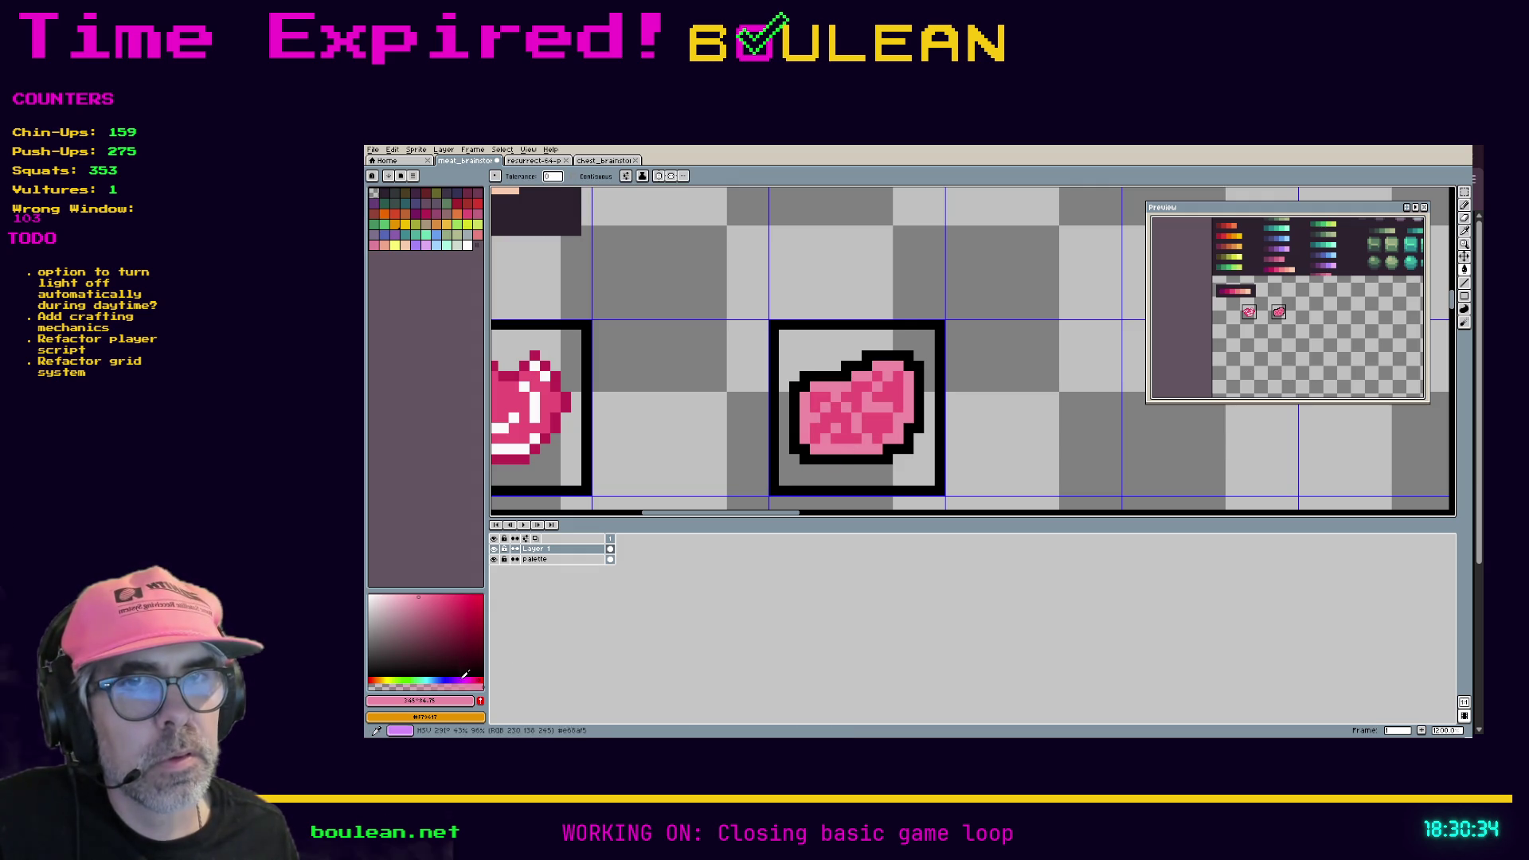
Step: Set the drawing colour's lightness to 85 and fill the meat patches with it
{"action": "left_click", "coordinate": [422, 701]}
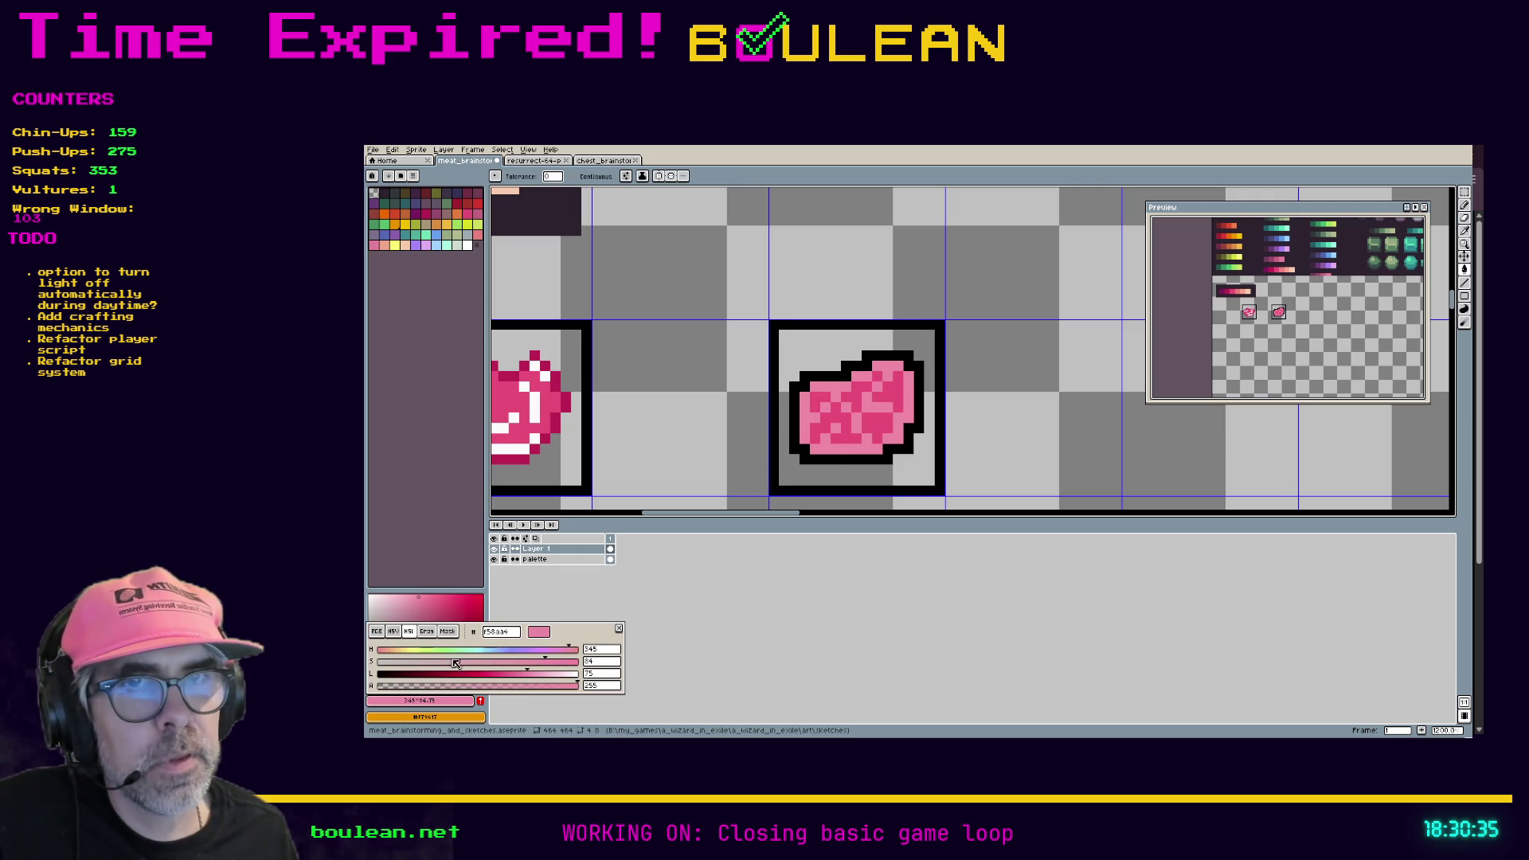
{"action": "left_click", "coordinate": [614, 677]}
{"action": "type", "text": "85"}
{"action": "key", "text": "Return"}
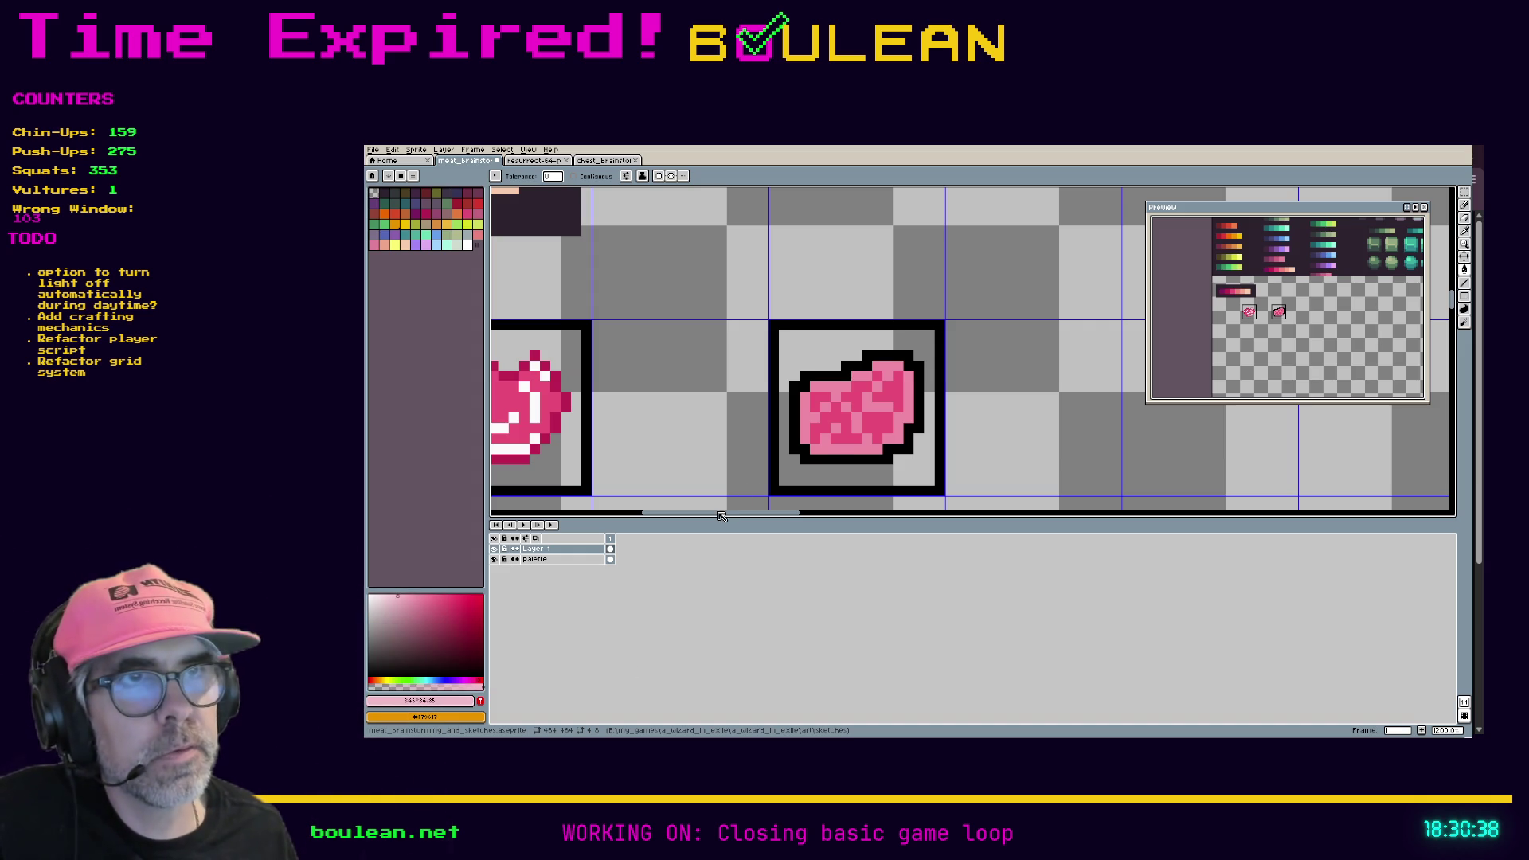
{"action": "left_click", "coordinate": [833, 448]}
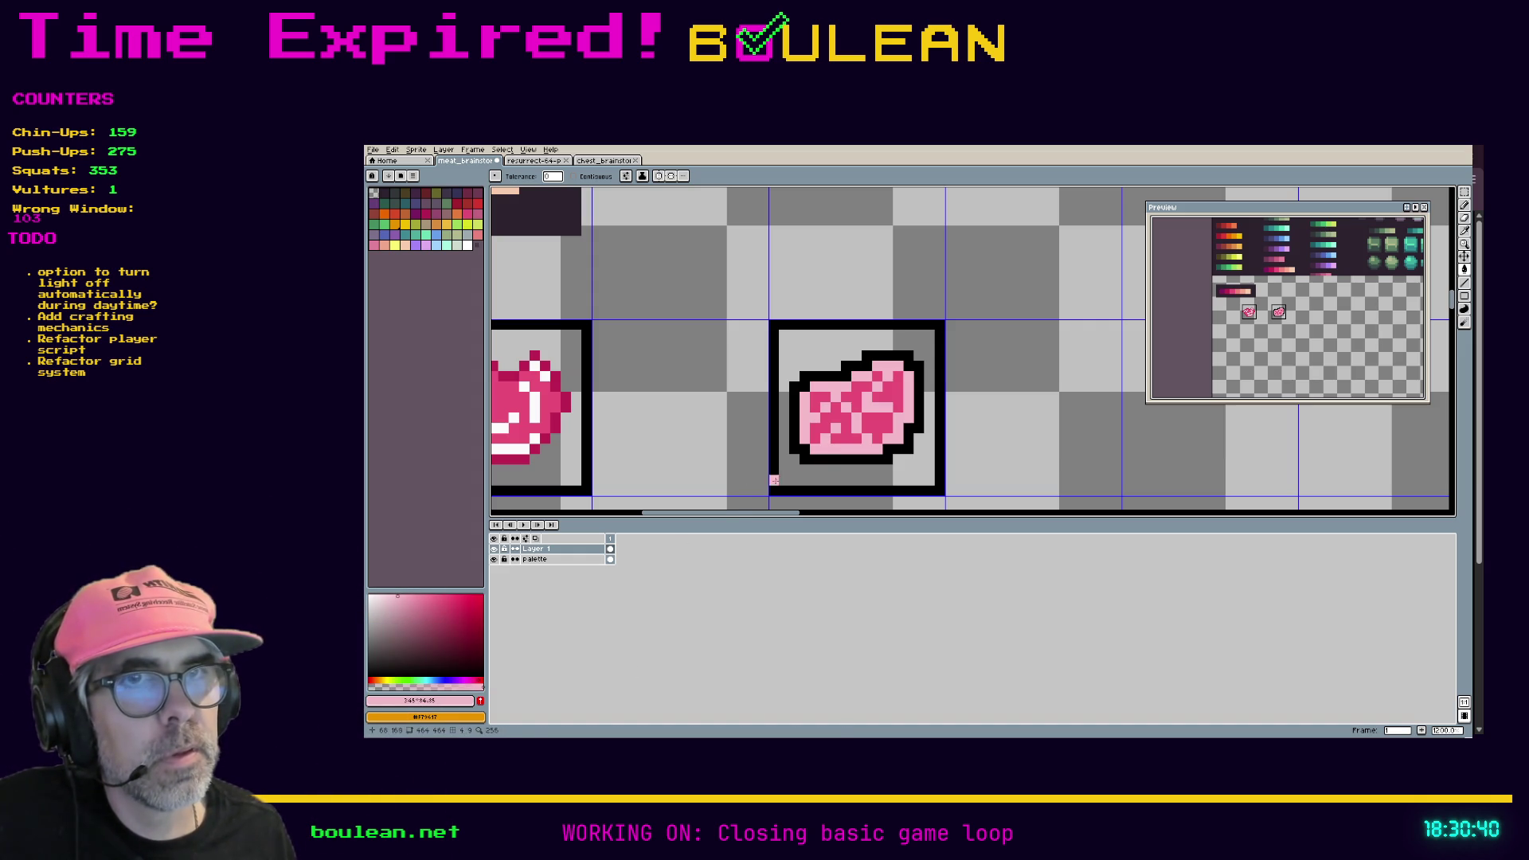
Step: Change the lightness to 77 and refill the light patches with this darker pink
{"action": "left_click", "coordinate": [459, 703]}
{"action": "left_click", "coordinate": [604, 676]}
{"action": "type", "text": "77"}
{"action": "key", "text": "Return"}
{"action": "left_click", "coordinate": [827, 448]}
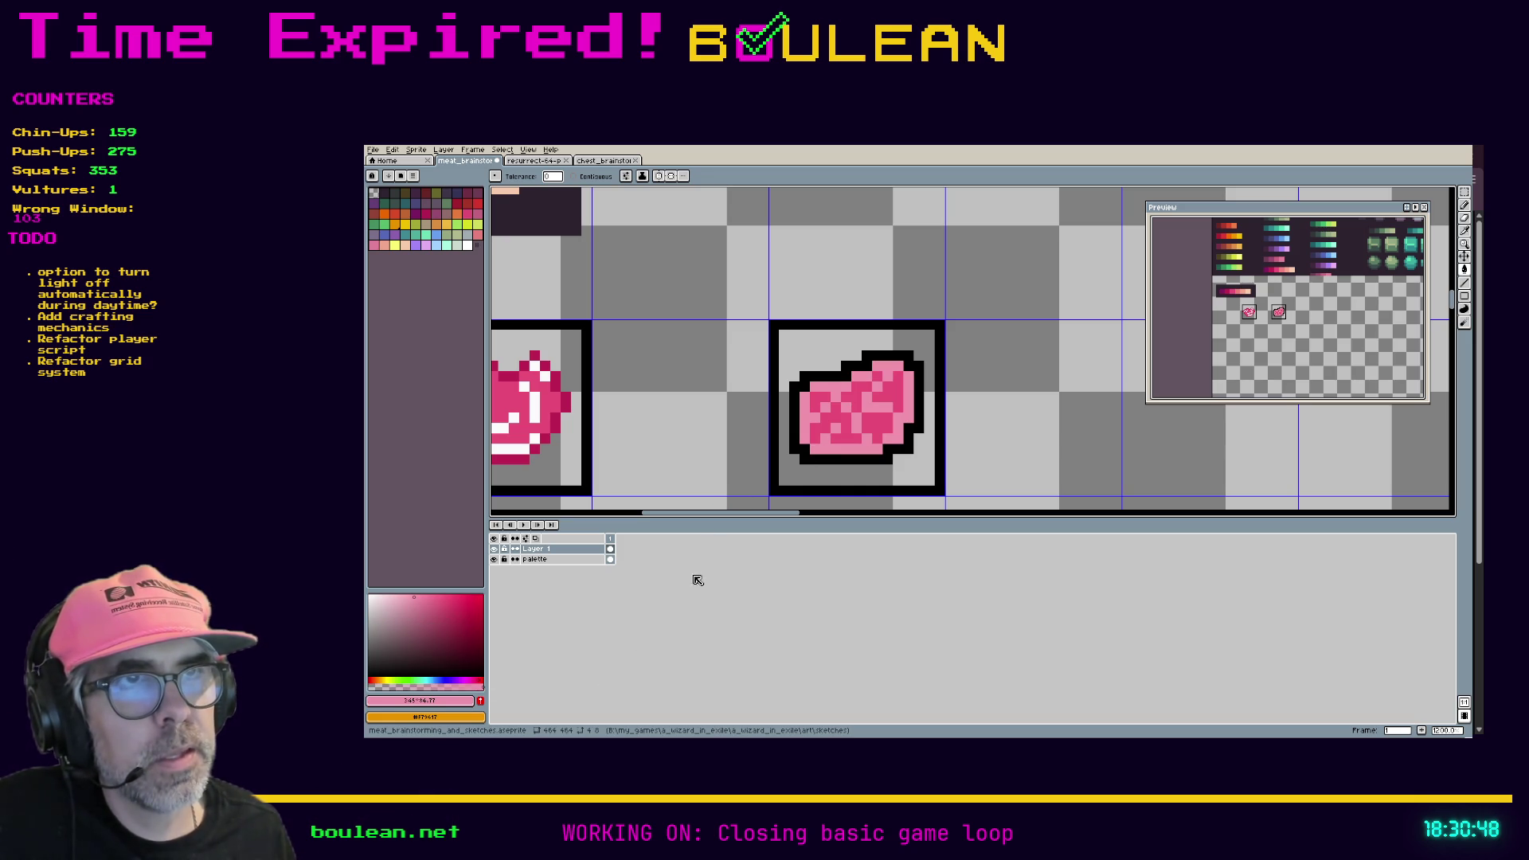
{"action": "scroll", "coordinate": [681, 490], "scroll_direction": "down", "scroll_amount": 1}
{"action": "scroll", "coordinate": [681, 491], "scroll_direction": "up", "scroll_amount": 1}
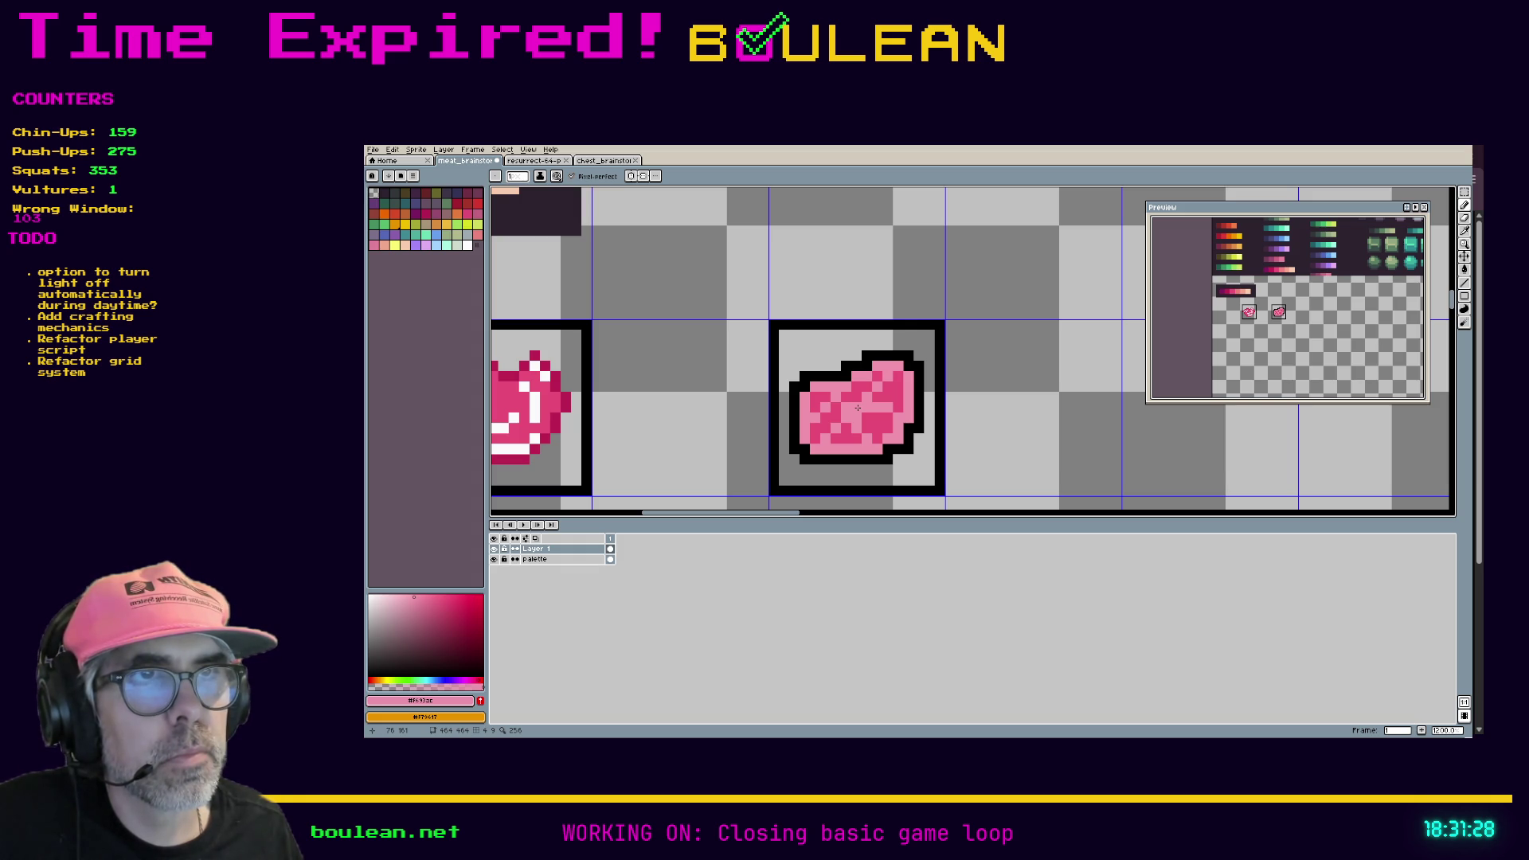
Step: Undo the stray pencil stroke and save the sheet as meat_brainstorming_and_sketches.aseprite
{"action": "key", "text": "v"}
{"action": "key", "text": "ctrl+z"}
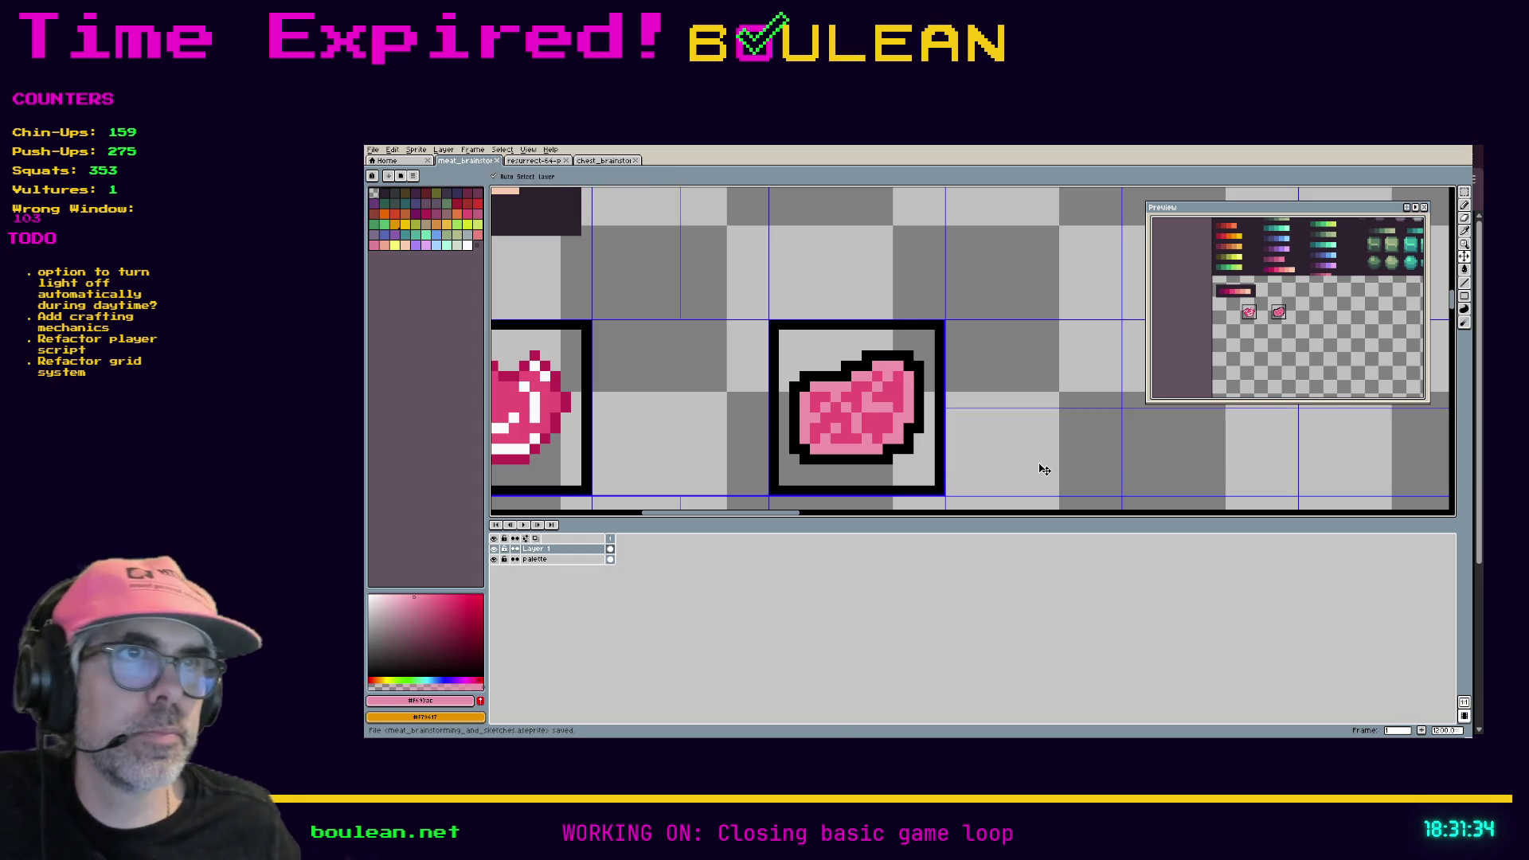
{"action": "left_click", "coordinate": [402, 176]}
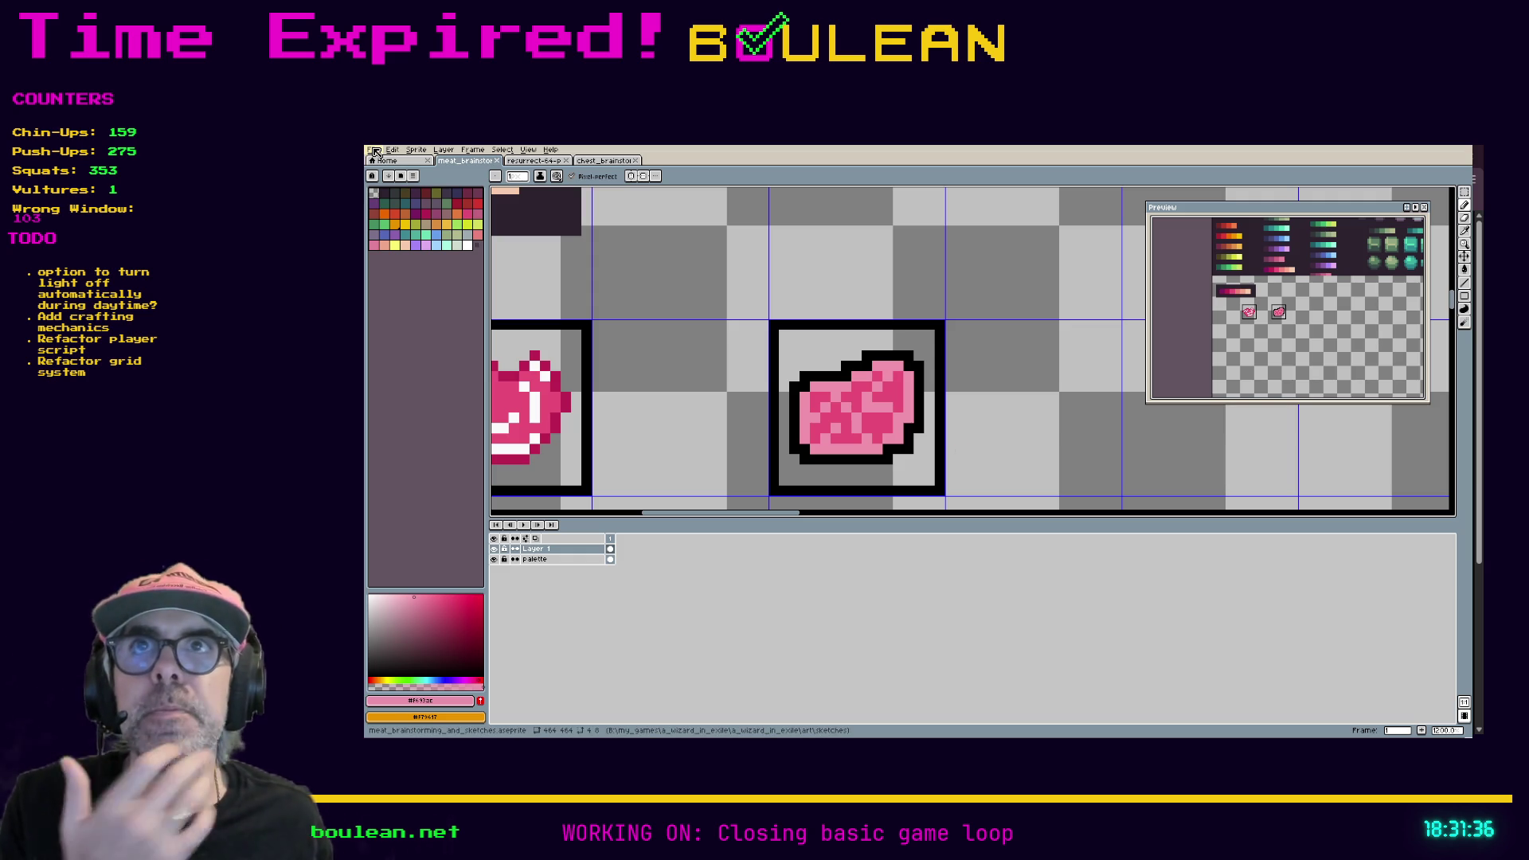
Step: Bring up the File > Export submenu, then dismiss it without choosing anything
{"action": "left_click", "coordinate": [375, 150]}
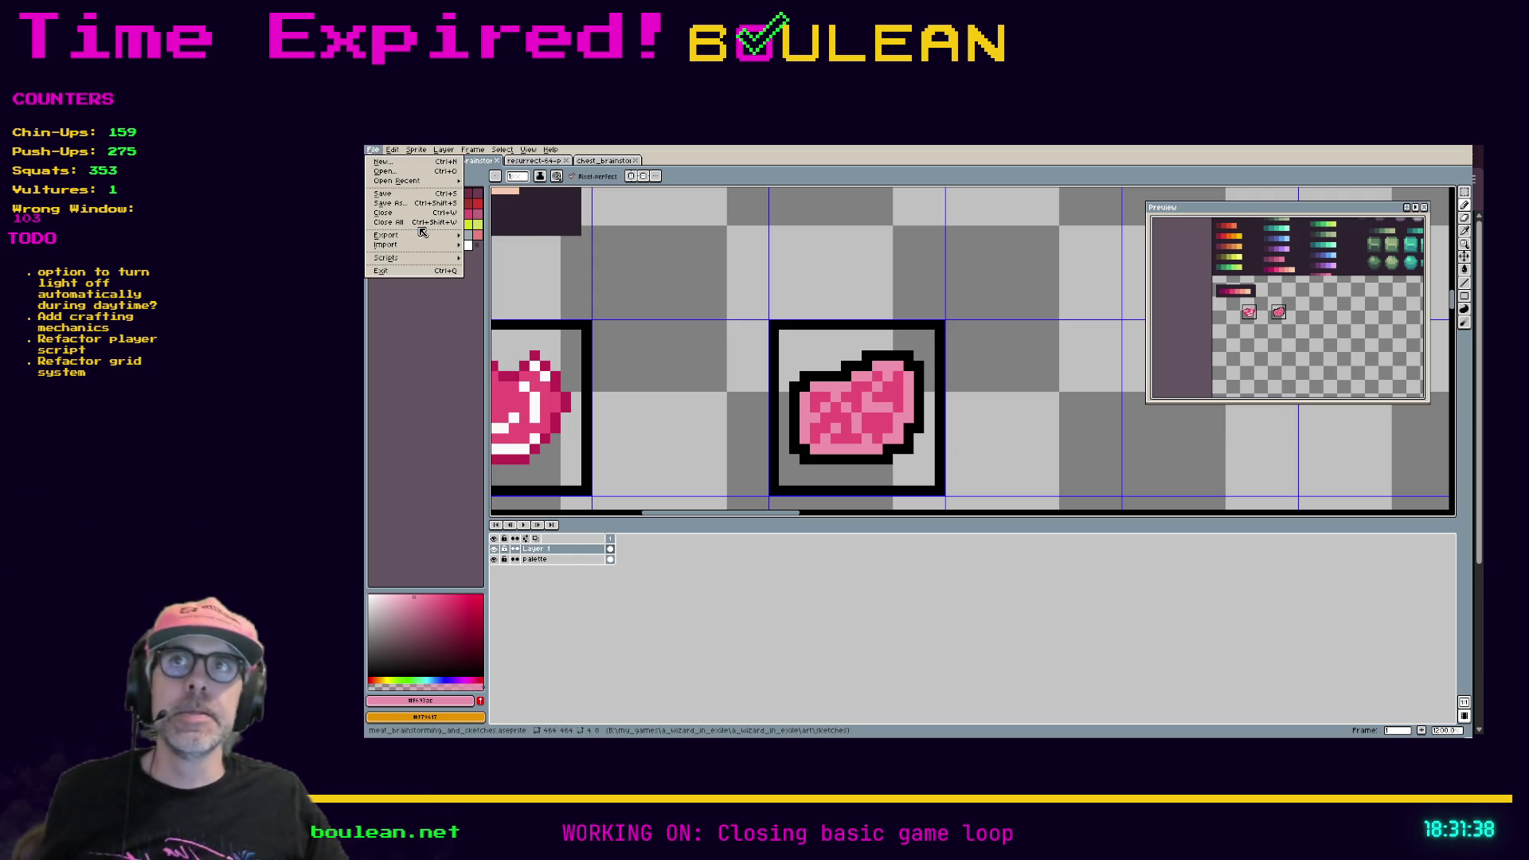
{"action": "mouse_move", "coordinate": [421, 236]}
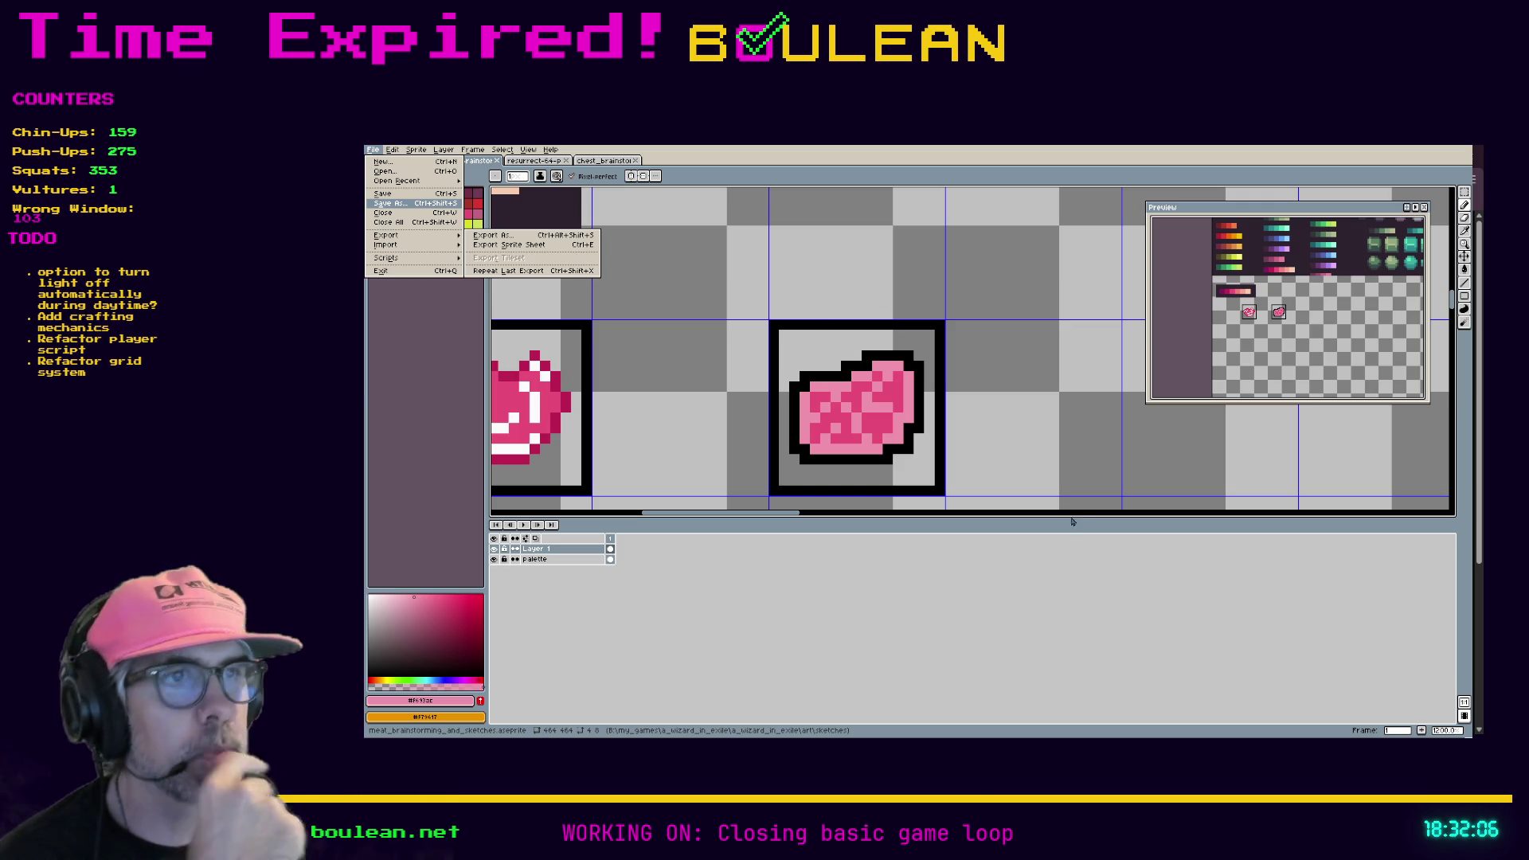
{"action": "left_click", "coordinate": [1105, 572]}
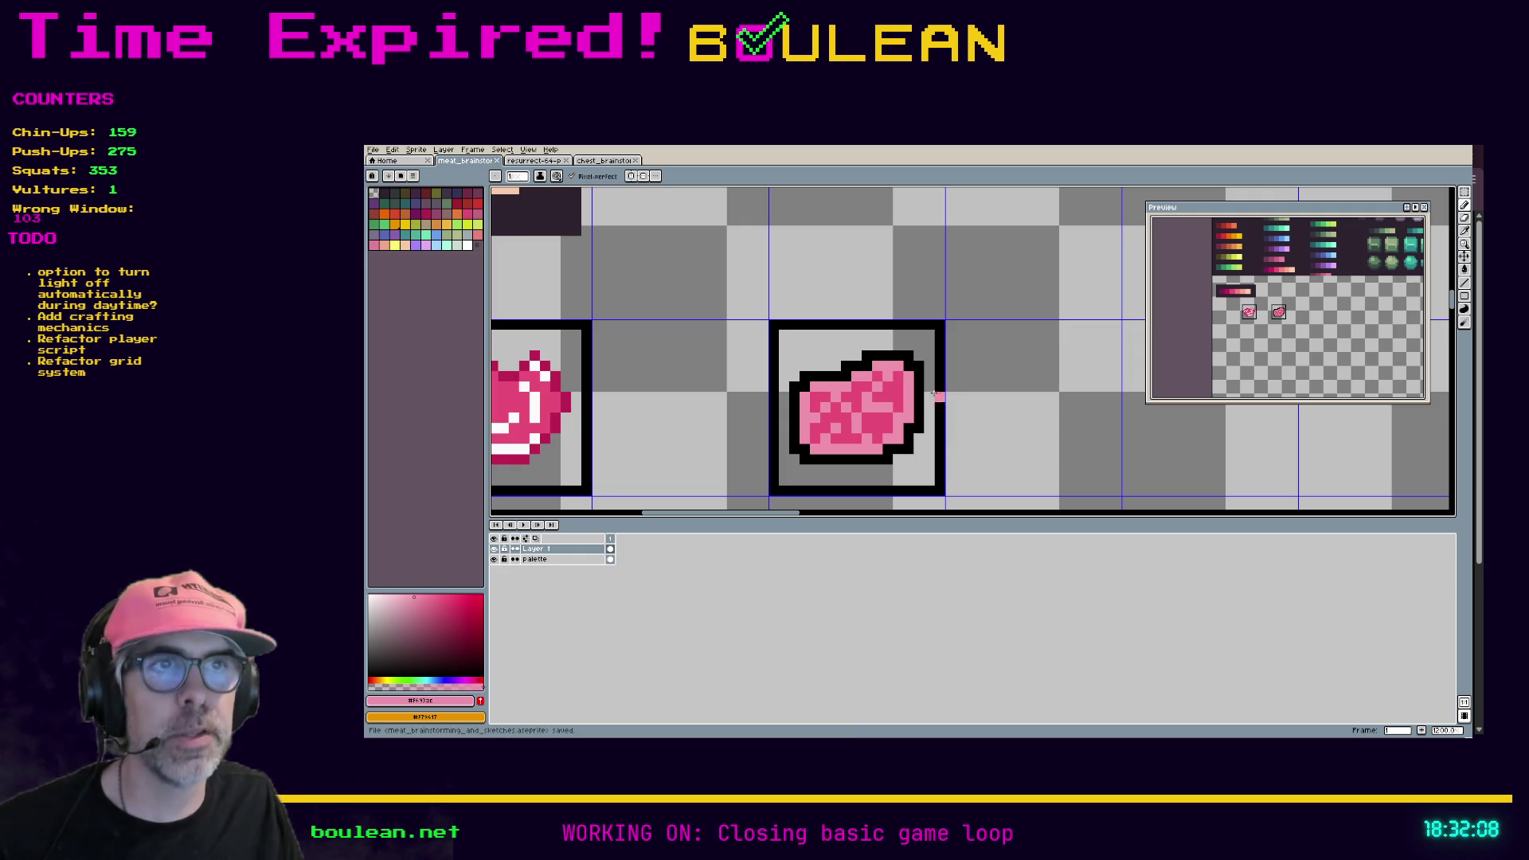
Step: Open Export As, inspect the output file path, cancel, and start saving a copy instead
{"action": "left_click", "coordinate": [373, 150]}
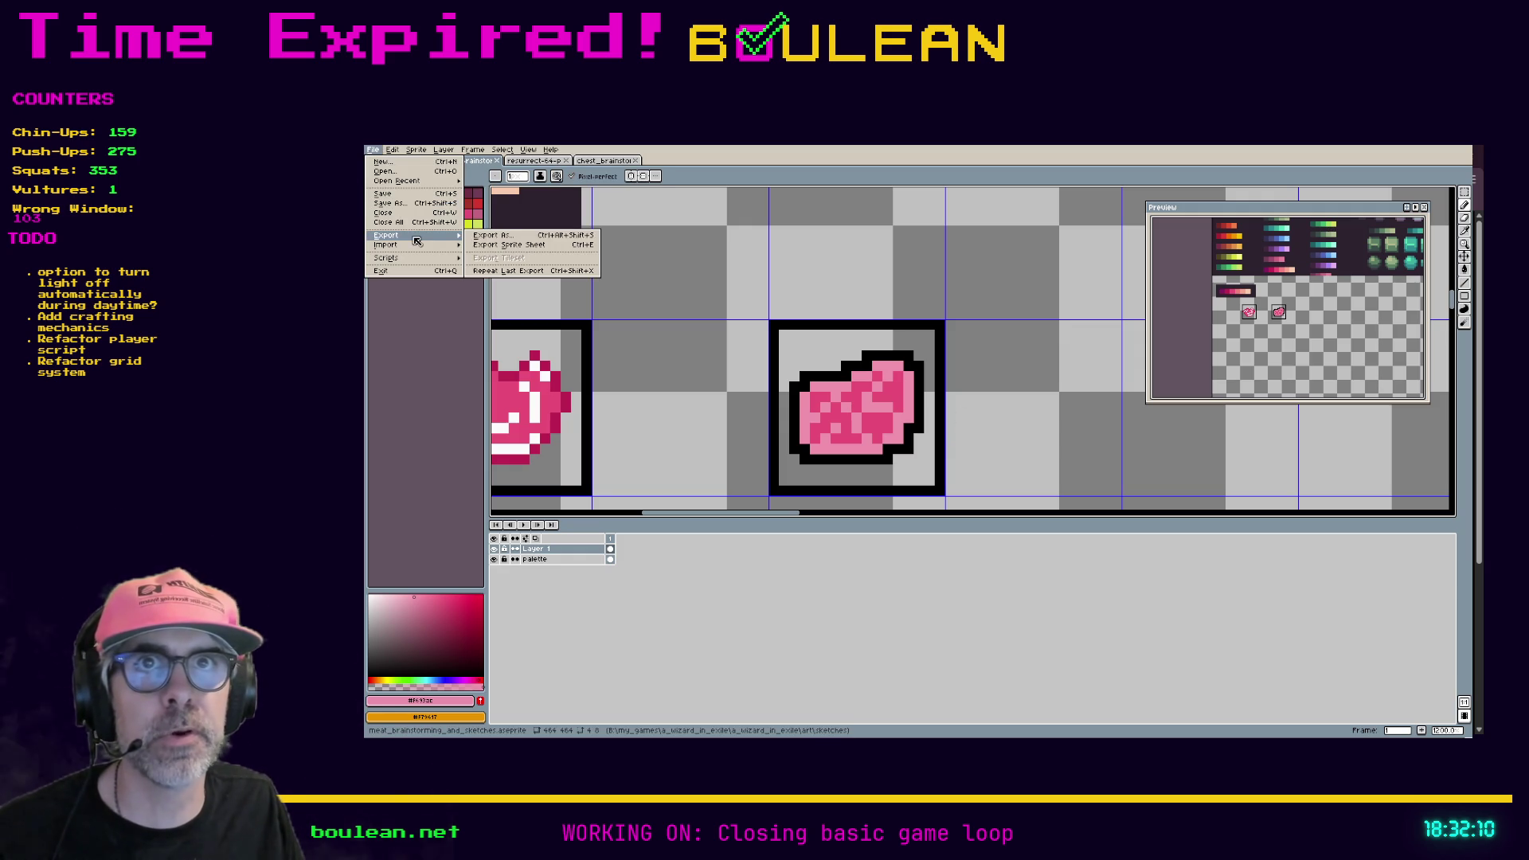
{"action": "left_click", "coordinate": [476, 238]}
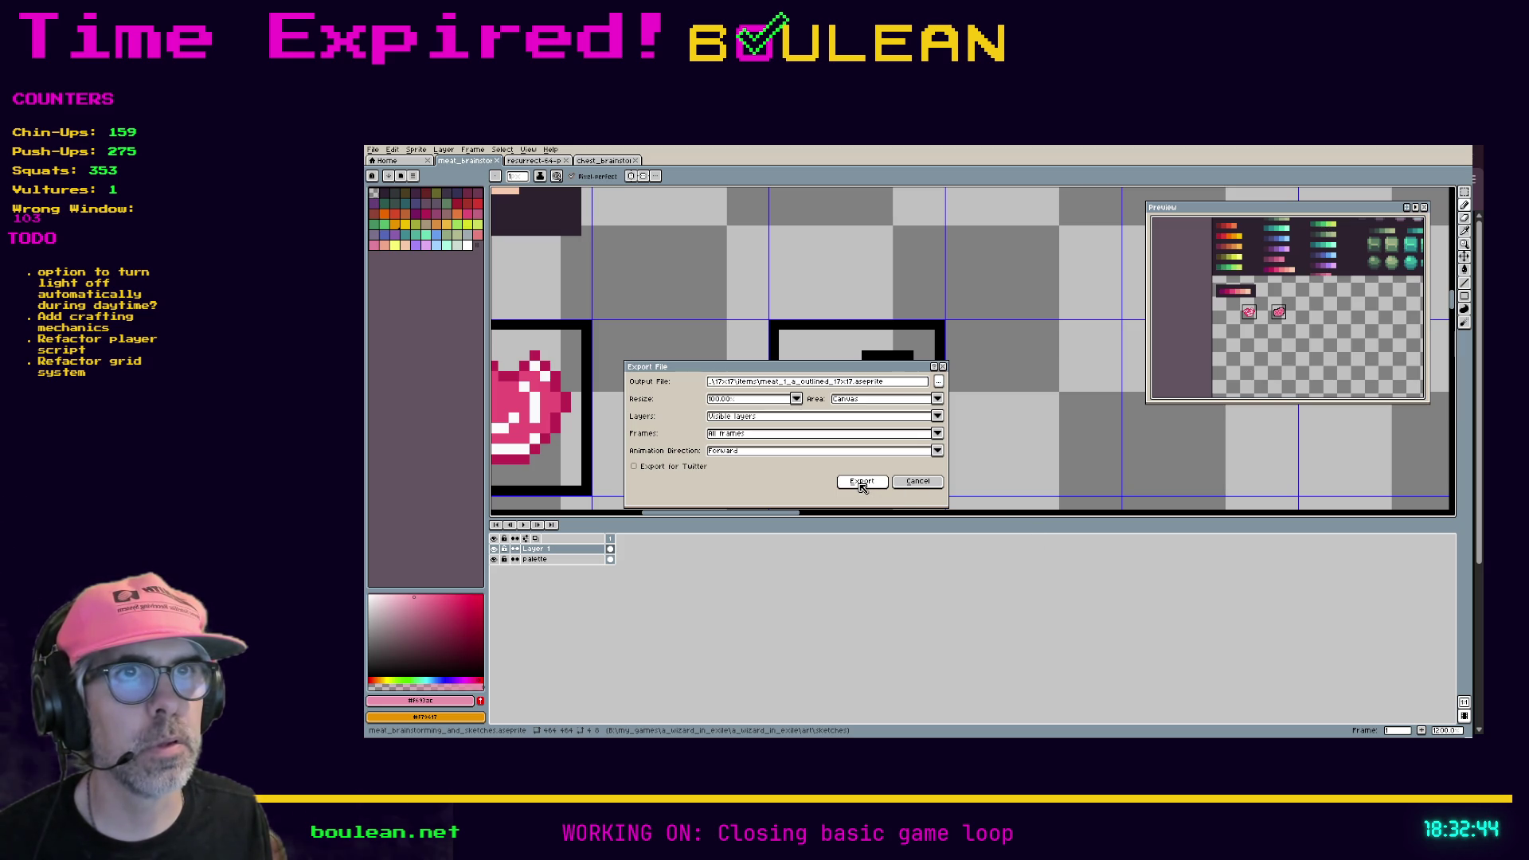
{"action": "left_click", "coordinate": [905, 387]}
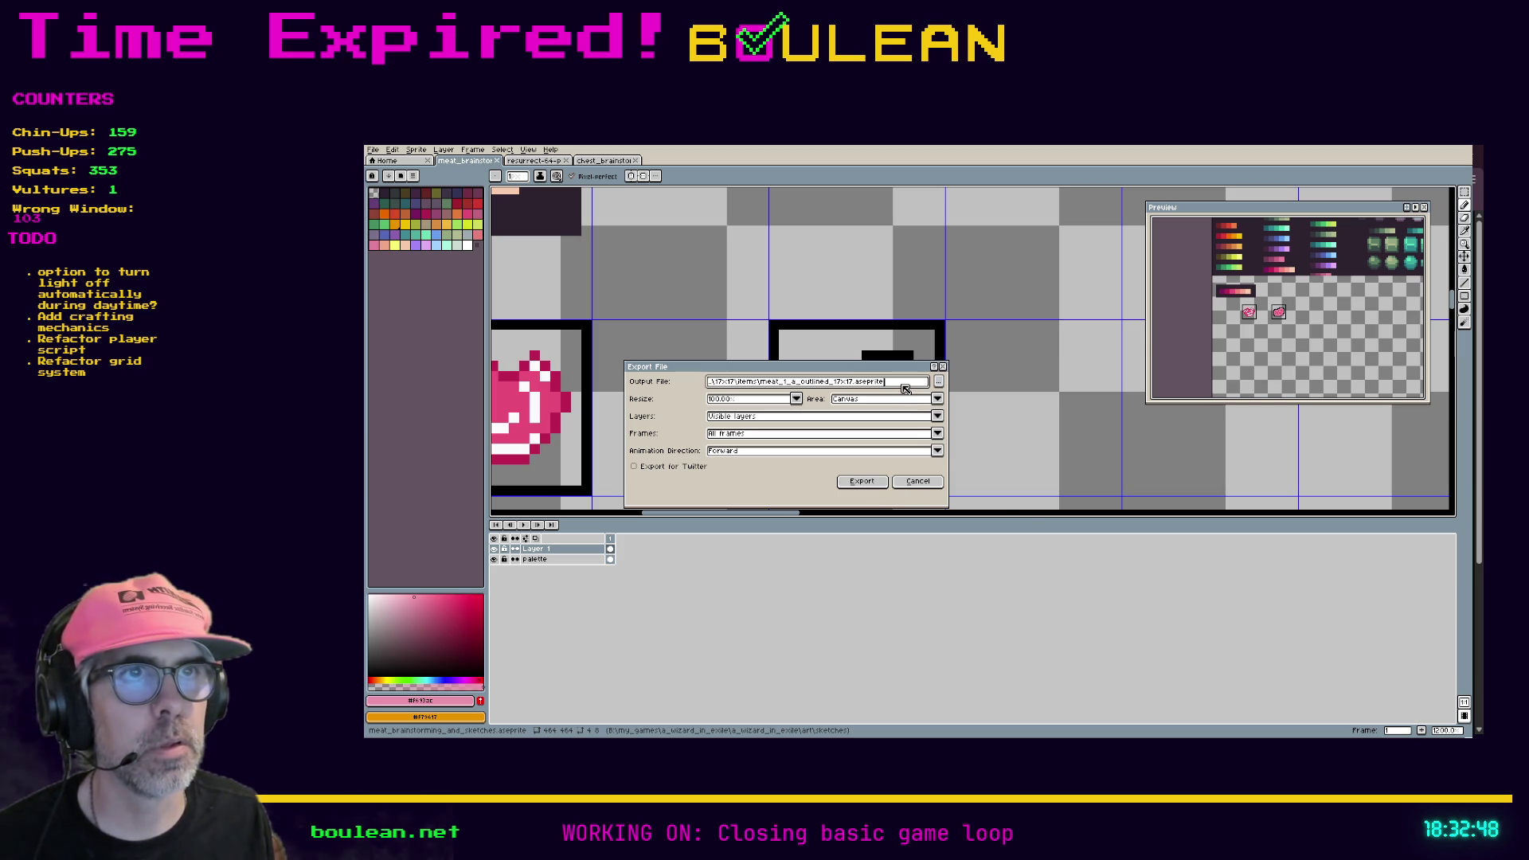
{"action": "double_click", "coordinate": [904, 388]}
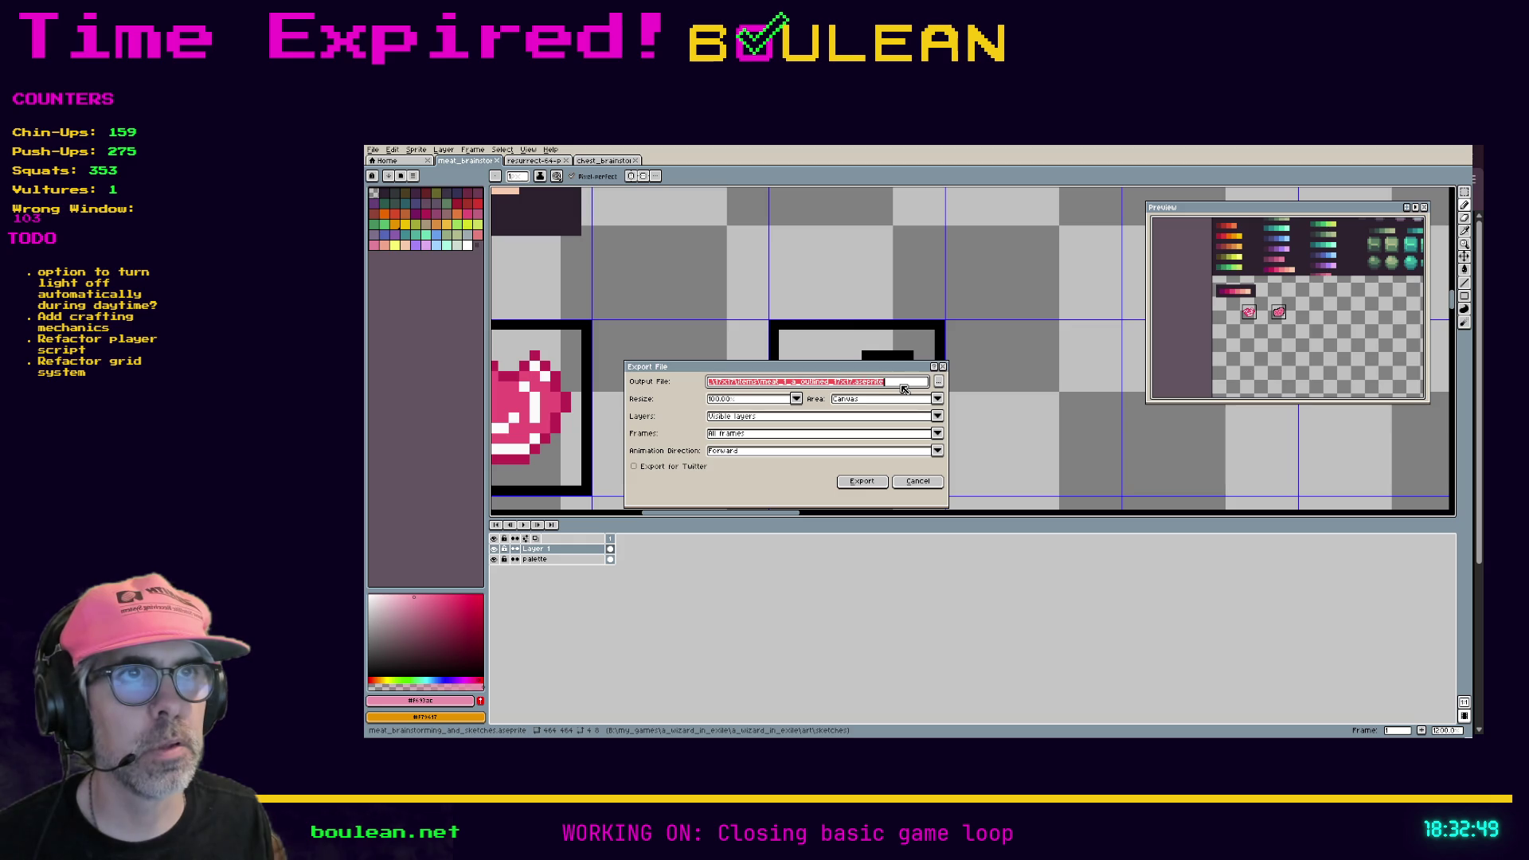
{"action": "left_click", "coordinate": [928, 481]}
{"action": "left_click", "coordinate": [373, 150]}
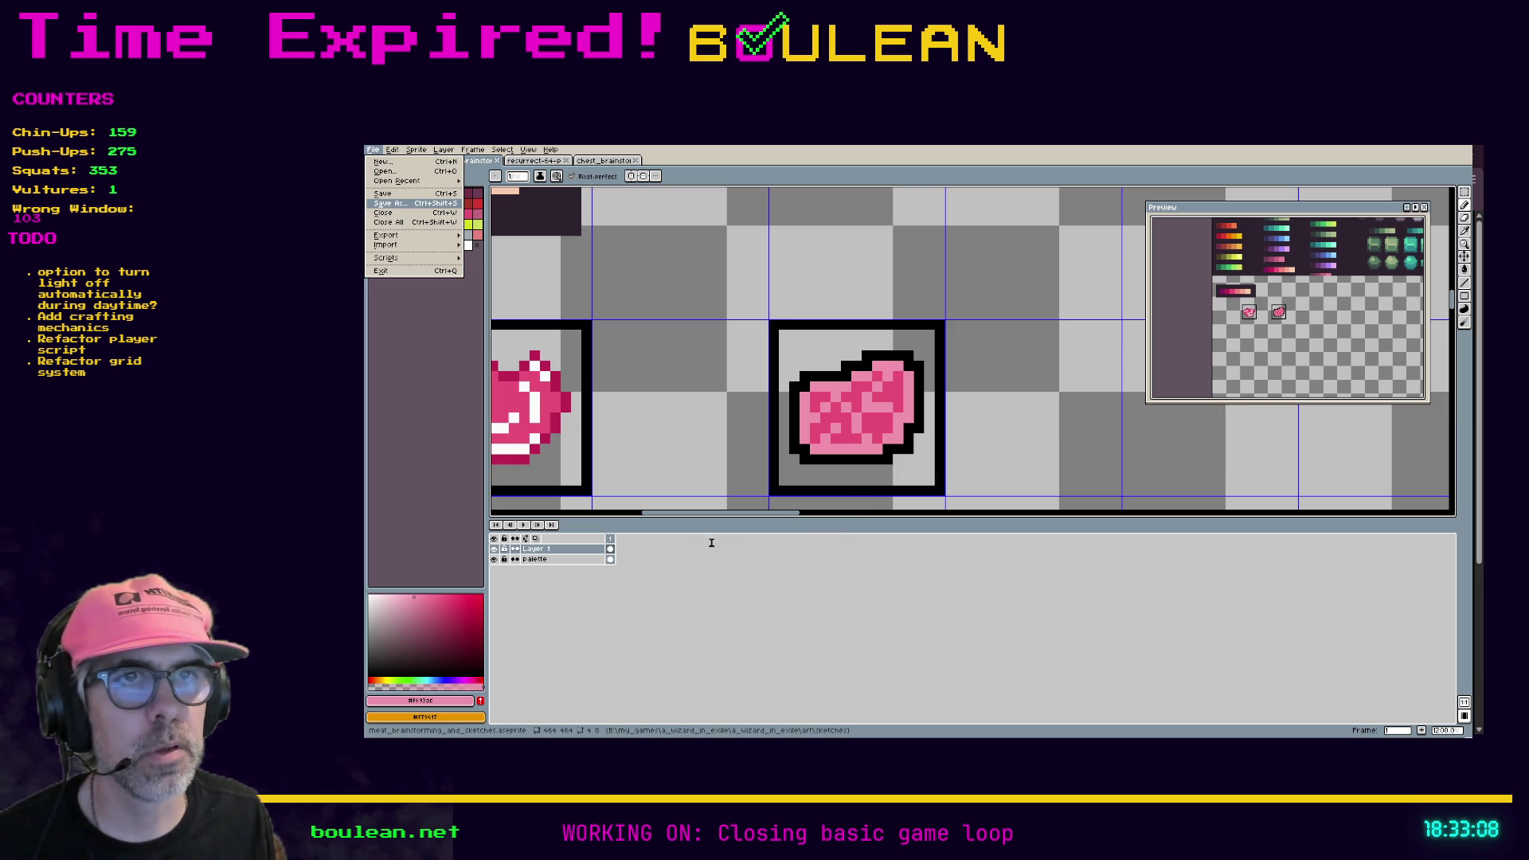
{"action": "key", "text": "Return"}
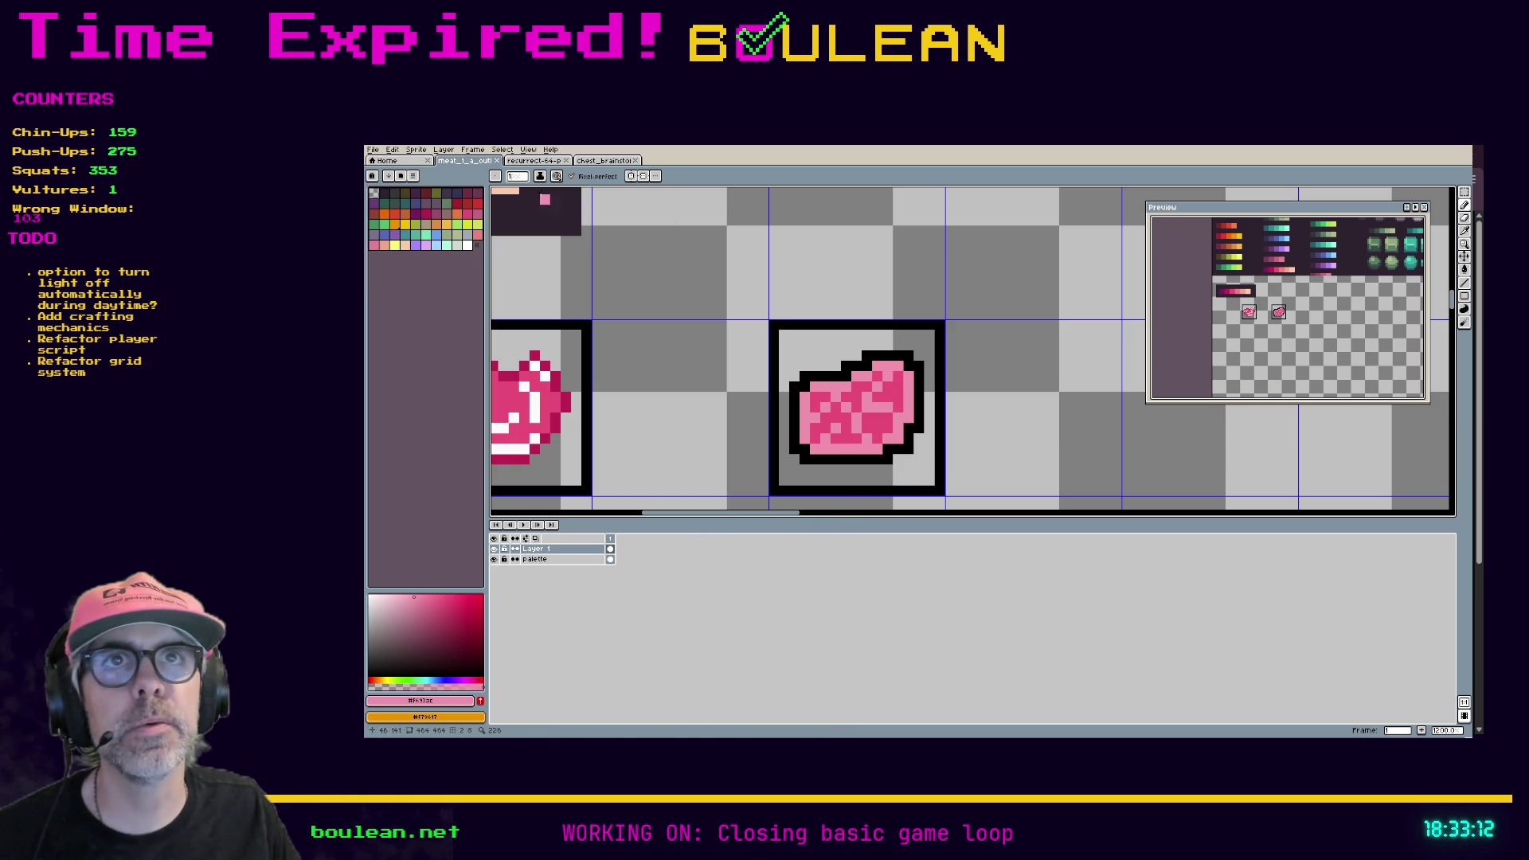
Step: Erase the black box frame and crop the sprite to a 17x17 selection around the meat
{"action": "key", "text": "e"}
{"action": "mouse_move", "coordinate": [940, 335]}
{"action": "left_mouse_down"}
{"action": "mouse_move", "coordinate": [772, 325]}
{"action": "mouse_move", "coordinate": [773, 483]}
{"action": "mouse_move", "coordinate": [940, 478]}
{"action": "mouse_move", "coordinate": [940, 325]}
{"action": "mouse_move", "coordinate": [835, 324]}
{"action": "left_mouse_up"}
{"action": "key", "text": "m"}
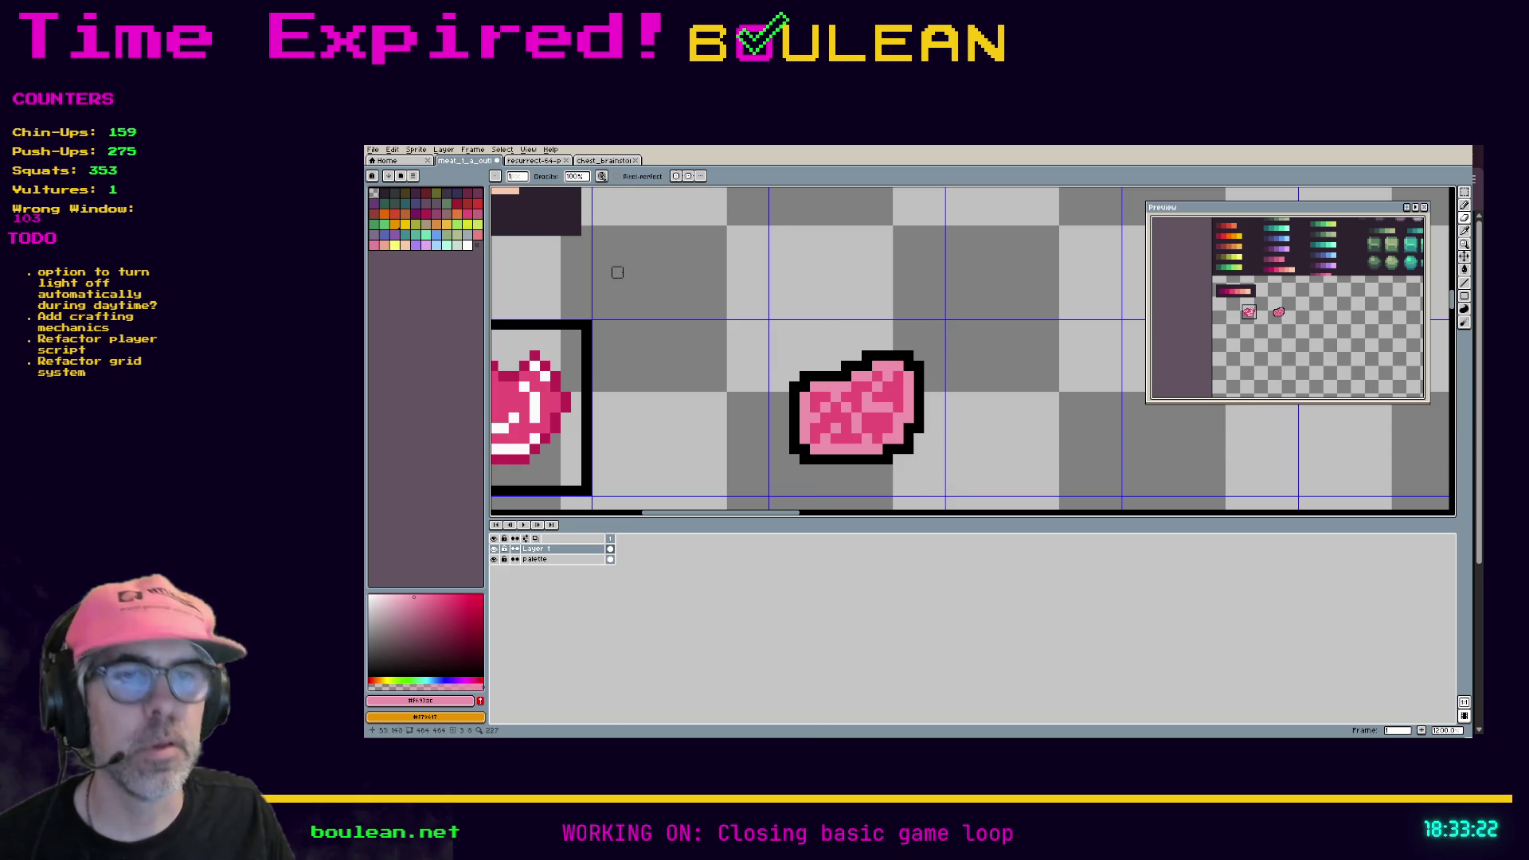
{"action": "left_click_drag", "start_coordinate": [945, 495], "coordinate": [767, 317]}
{"action": "left_click", "coordinate": [422, 152]}
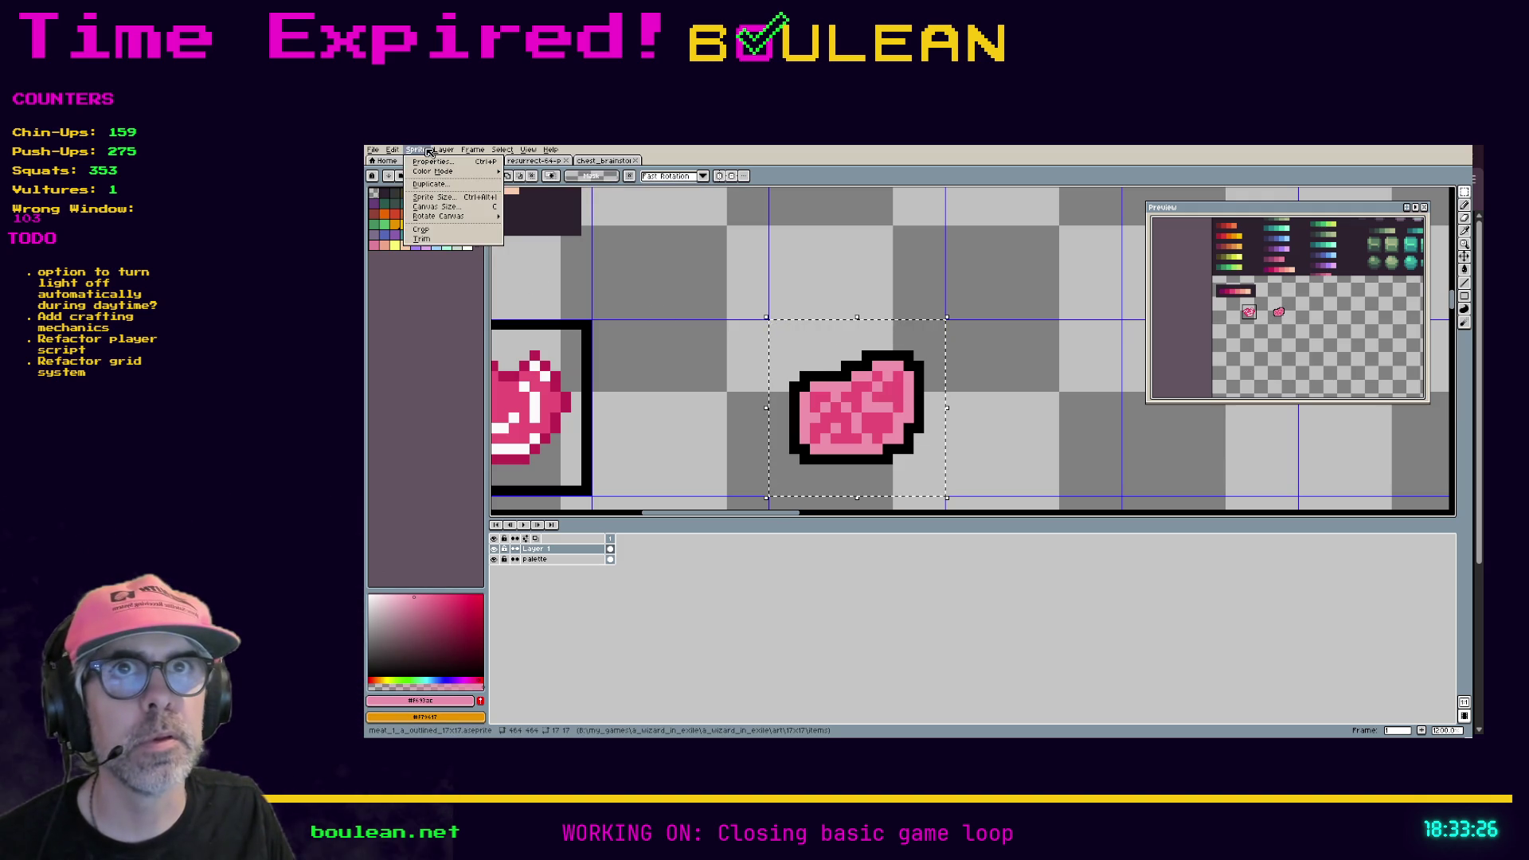
{"action": "left_click", "coordinate": [434, 233]}
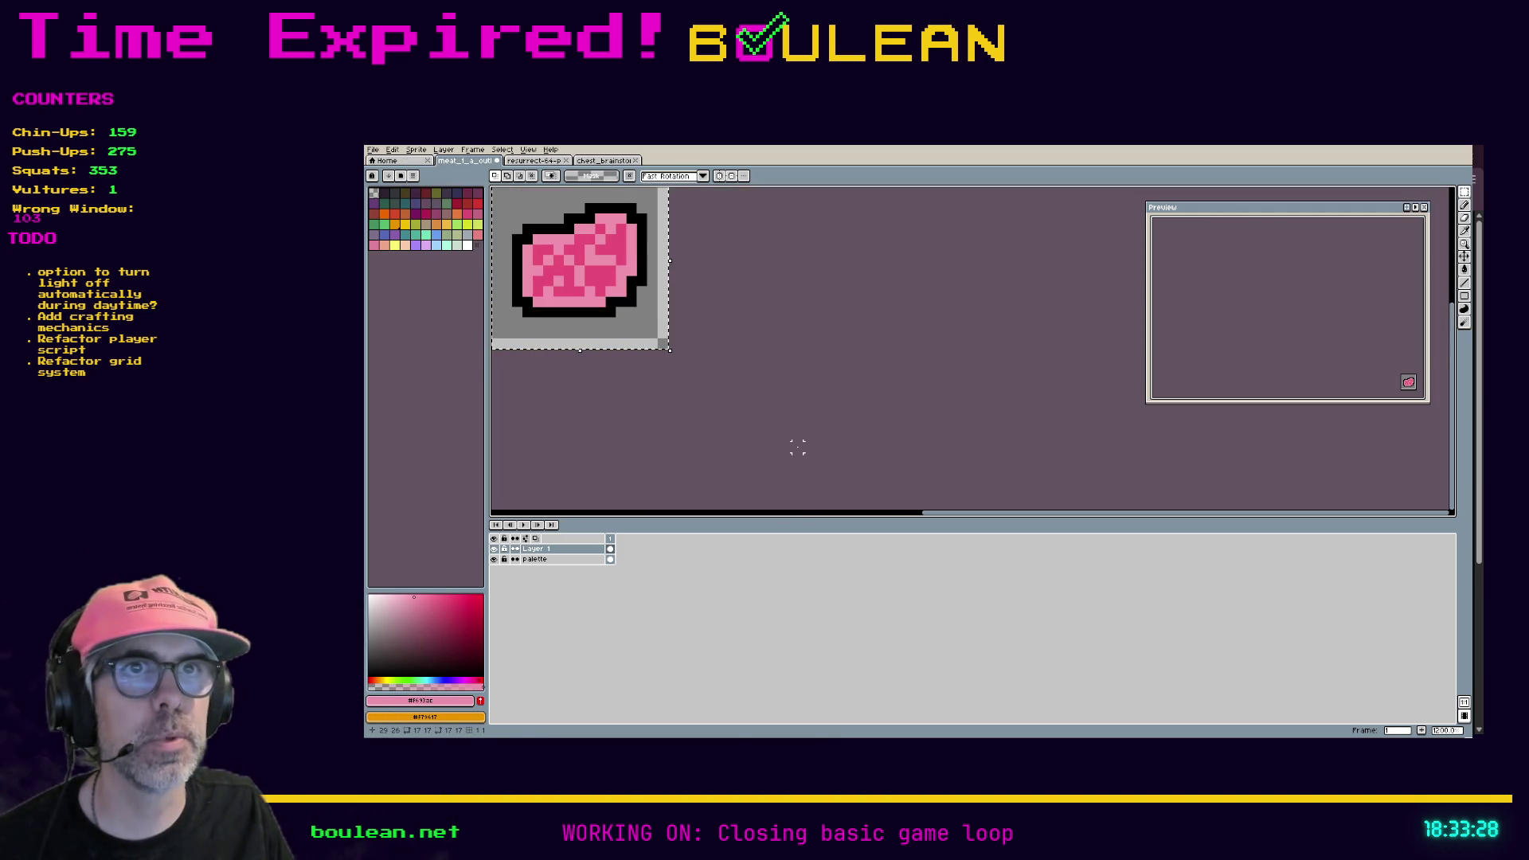
{"action": "left_click_drag", "start_coordinate": [948, 513], "coordinate": [848, 516]}
Step: Deselect, save the cropped meat_1_a_outlined_17x17 sprite, and close it
{"action": "key", "text": "ctrl+d"}
{"action": "key", "text": "ctrl+s"}
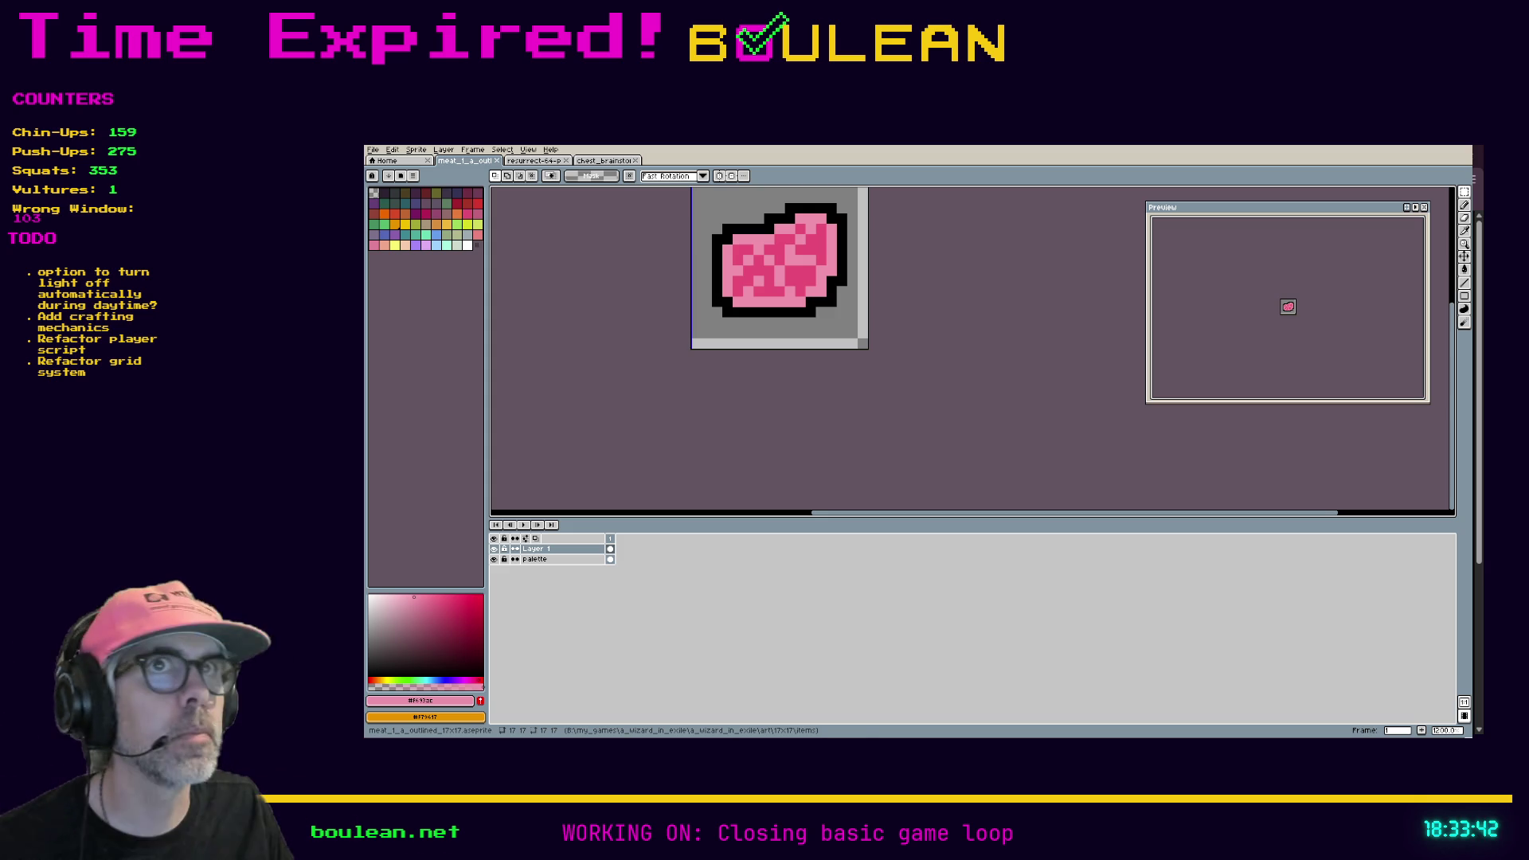
{"action": "key", "text": "ctrl+w"}
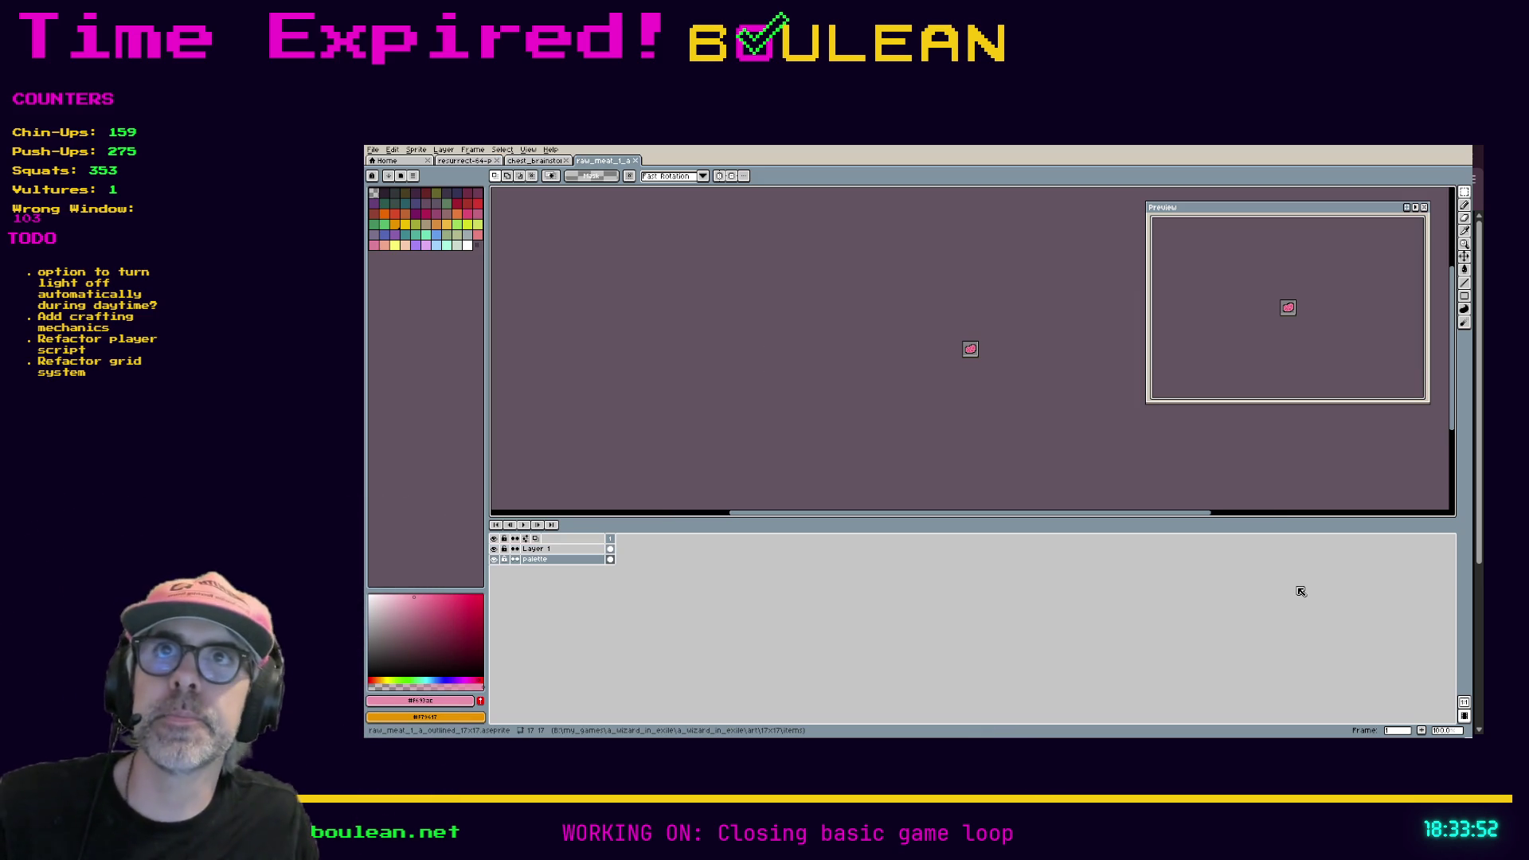
Step: Zoom the raw_meat sprite to 800%, centre it, and open the File menu to Save As
{"action": "scroll", "coordinate": [912, 391], "scroll_direction": "up", "scroll_amount": 5}
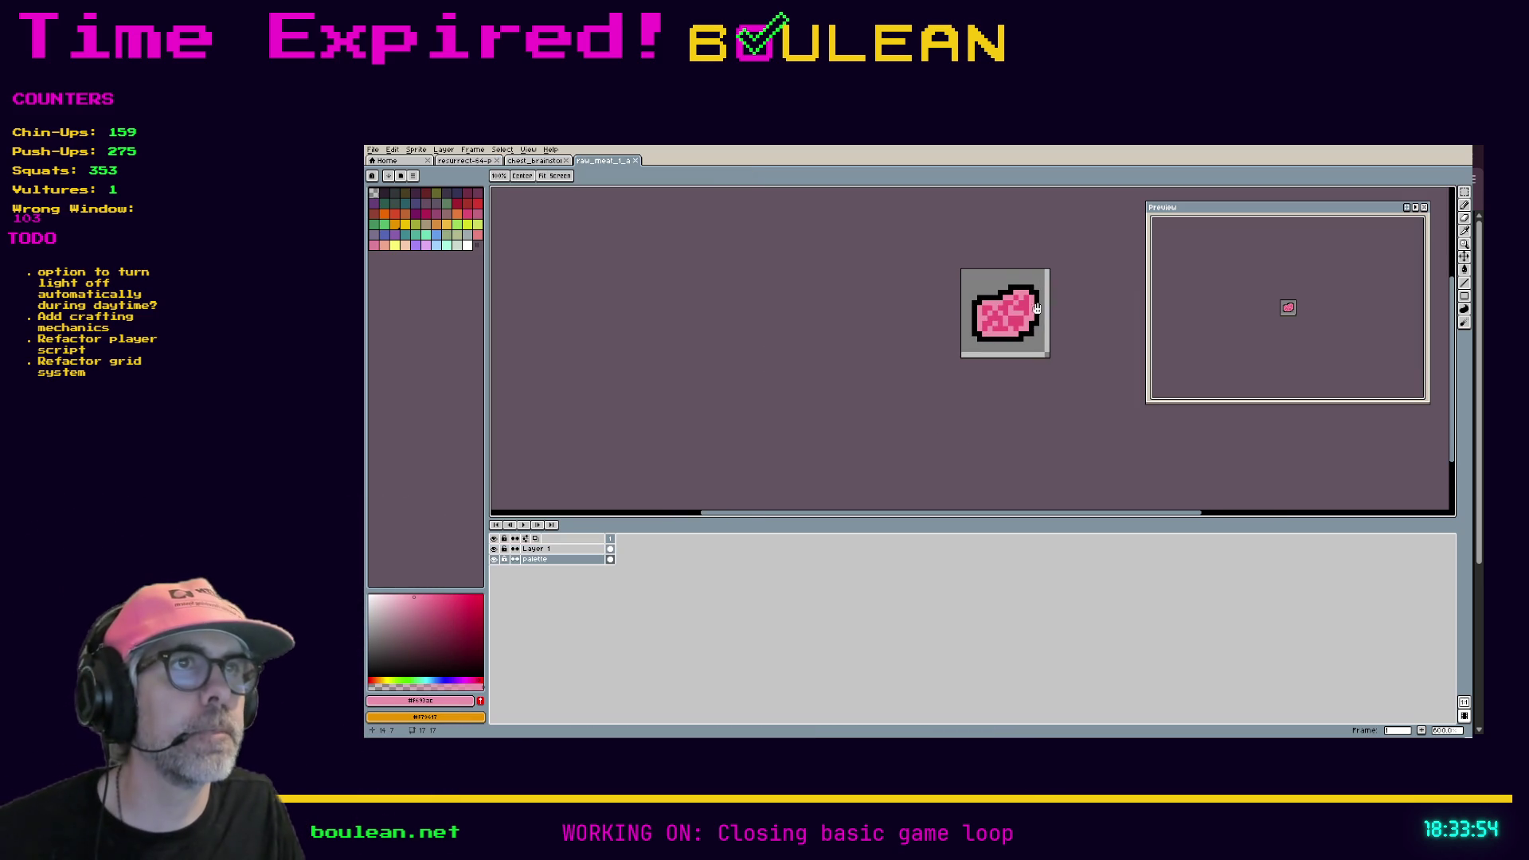
{"action": "left_click_drag", "start_coordinate": [1053, 317], "coordinate": [973, 391]}
{"action": "scroll", "coordinate": [936, 396], "scroll_direction": "up", "scroll_amount": 1}
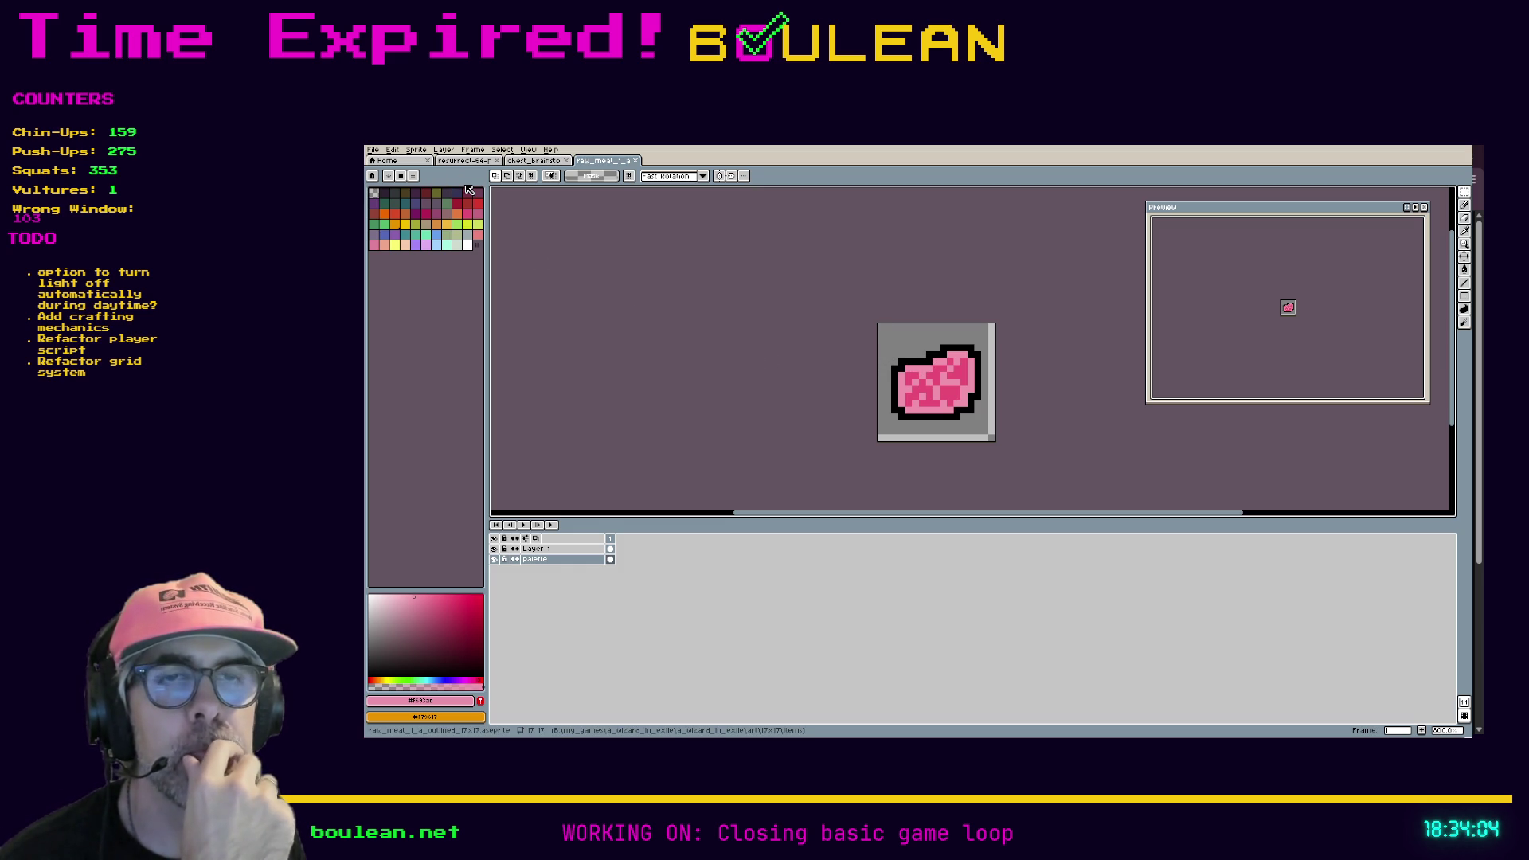
{"action": "left_click", "coordinate": [371, 152]}
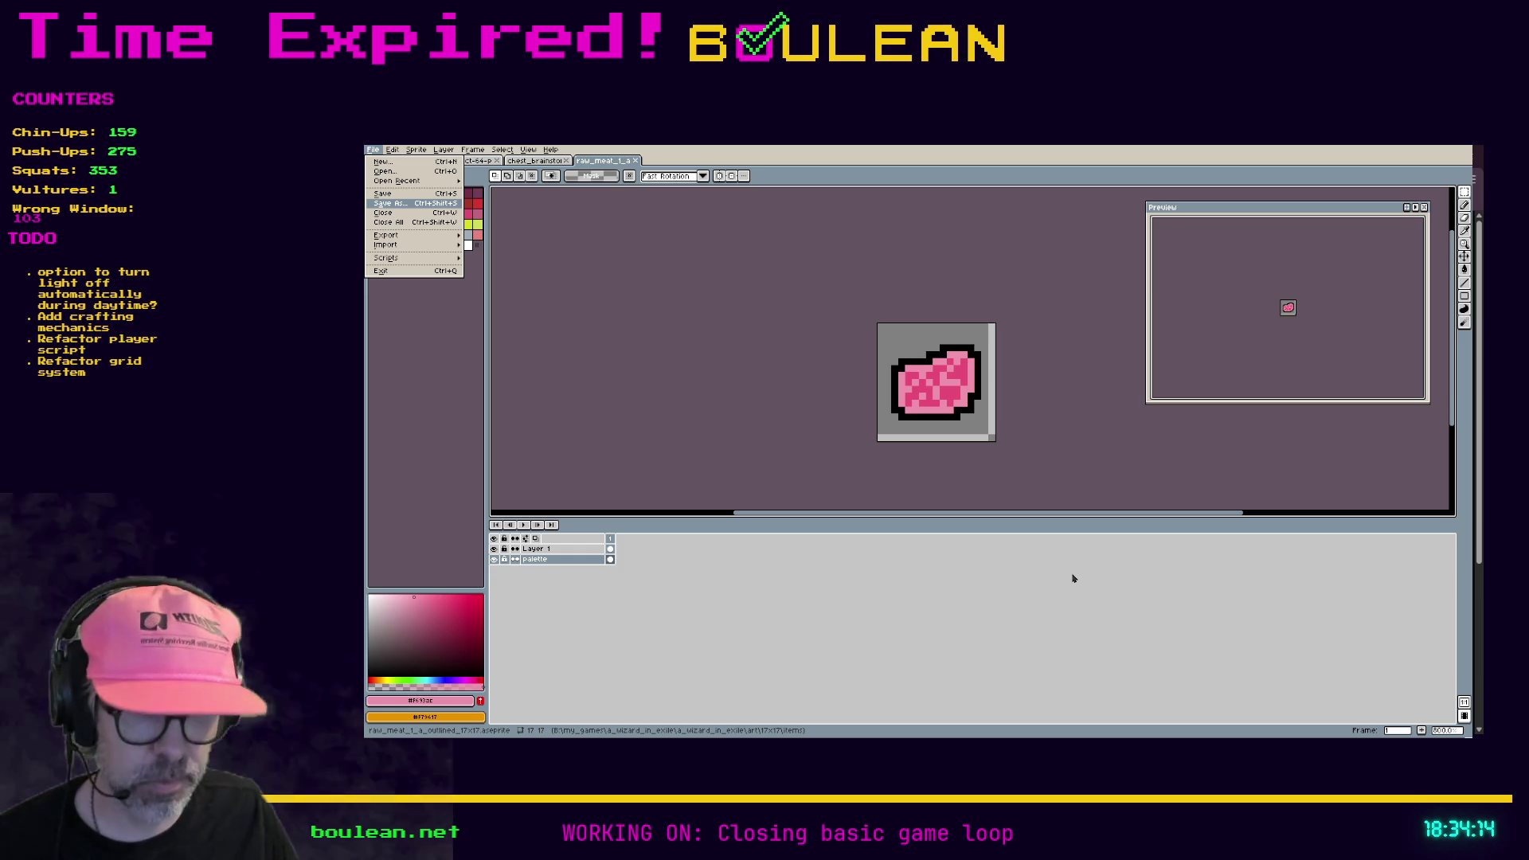
Step: Save the copy as cooked_meat_1_a_outlined and reopen raw_meat from Open Recent
{"action": "key", "text": "Return"}
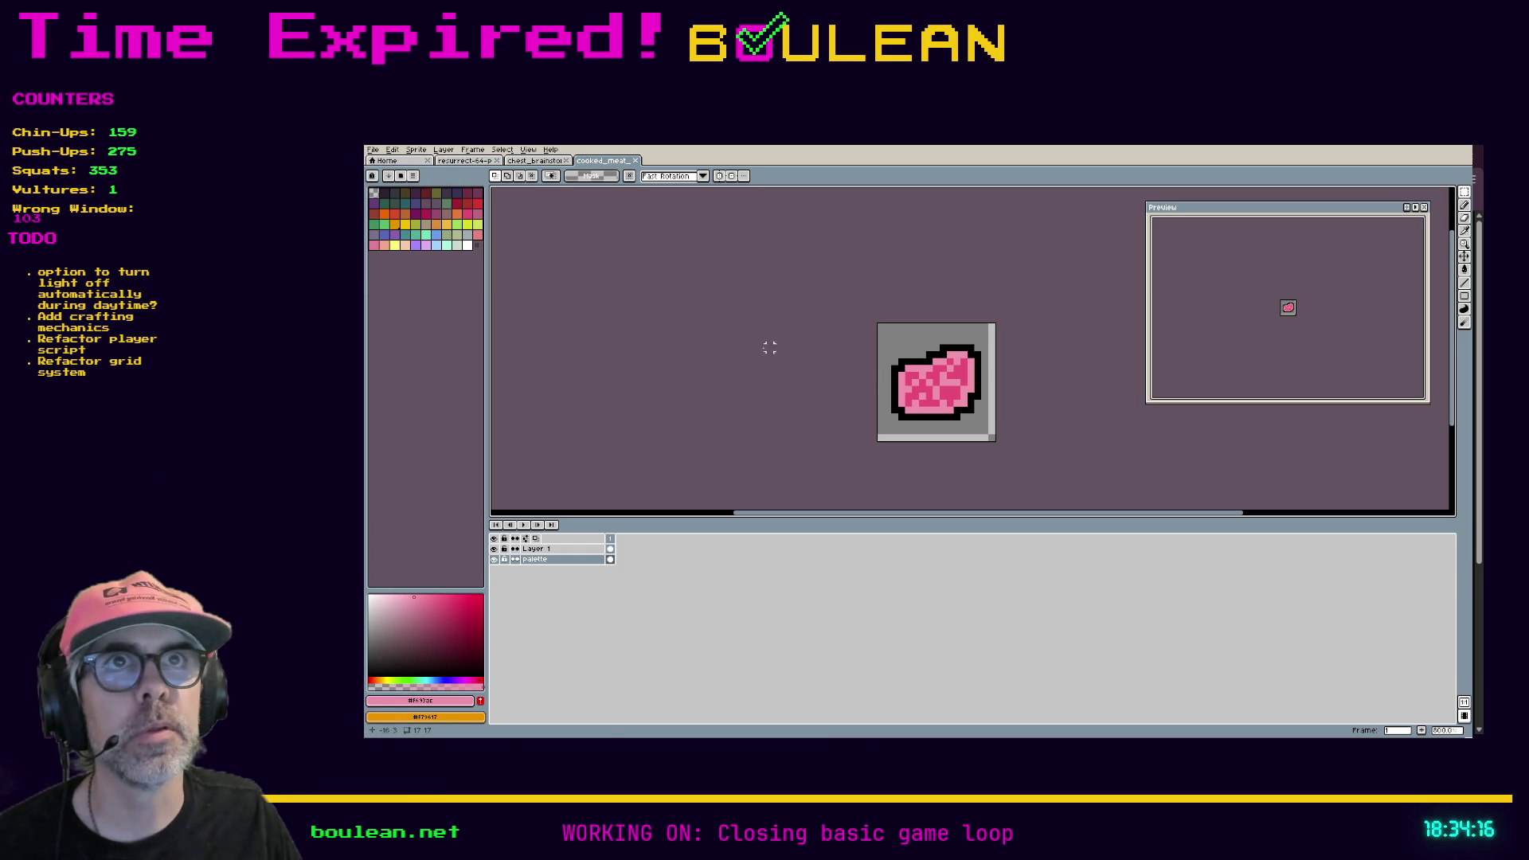
{"action": "left_click", "coordinate": [373, 150]}
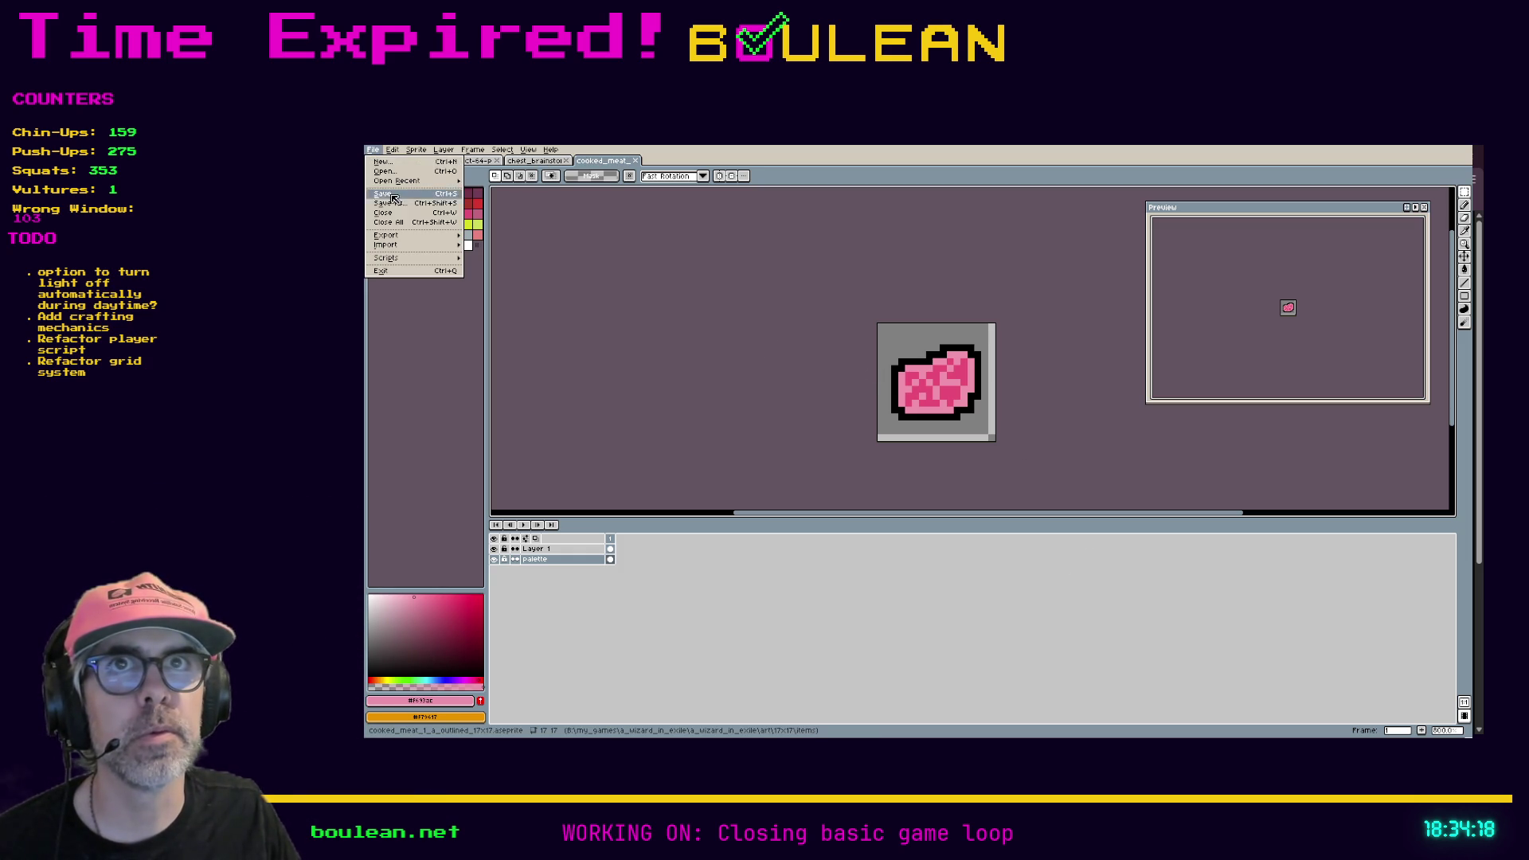
{"action": "mouse_move", "coordinate": [410, 184]}
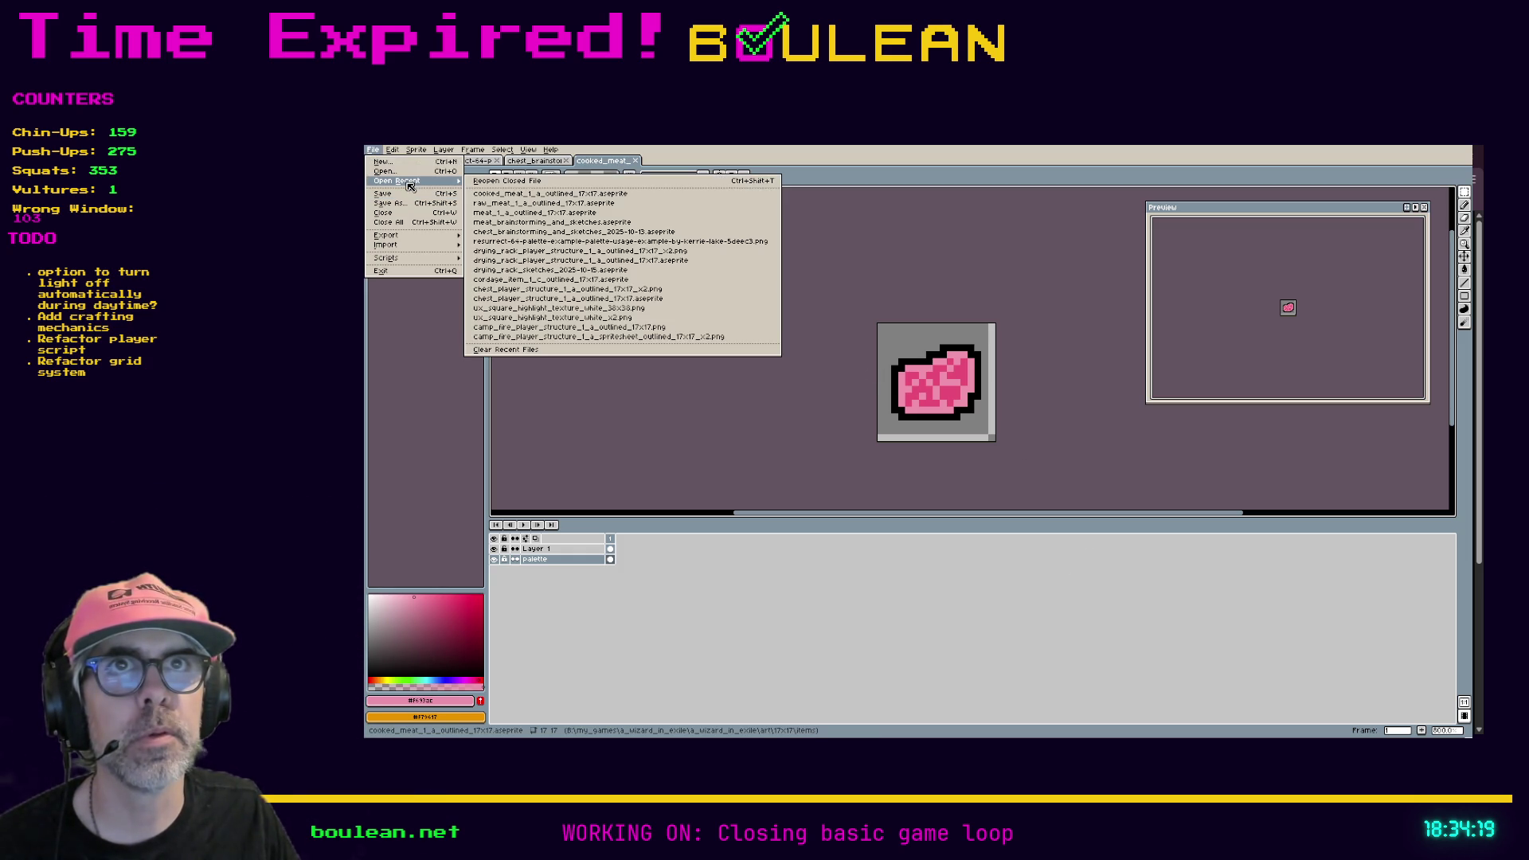
{"action": "left_click", "coordinate": [510, 203]}
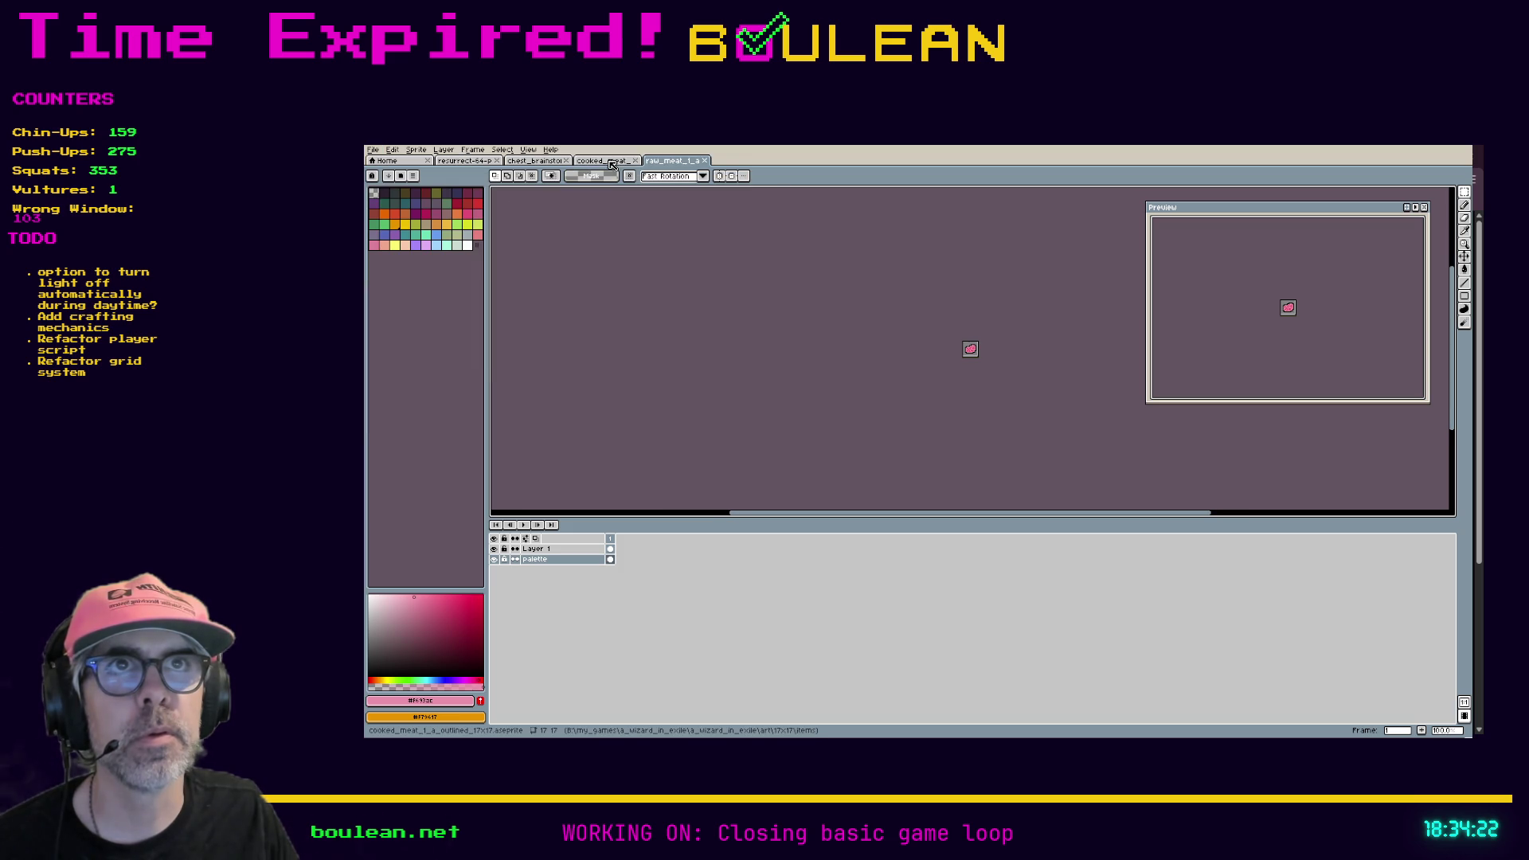
Step: Cycle through the open tabs and close the chest brainstorming sheet
{"action": "key", "text": "ctrl+shift+Tab"}
{"action": "scroll", "coordinate": [846, 276], "scroll_direction": "up", "scroll_amount": 2}
{"action": "key", "text": "ctrl+shift+Tab"}
{"action": "key", "text": "ctrl+shift+Tab"}
{"action": "scroll", "coordinate": [1009, 390], "scroll_direction": "up", "scroll_amount": 1}
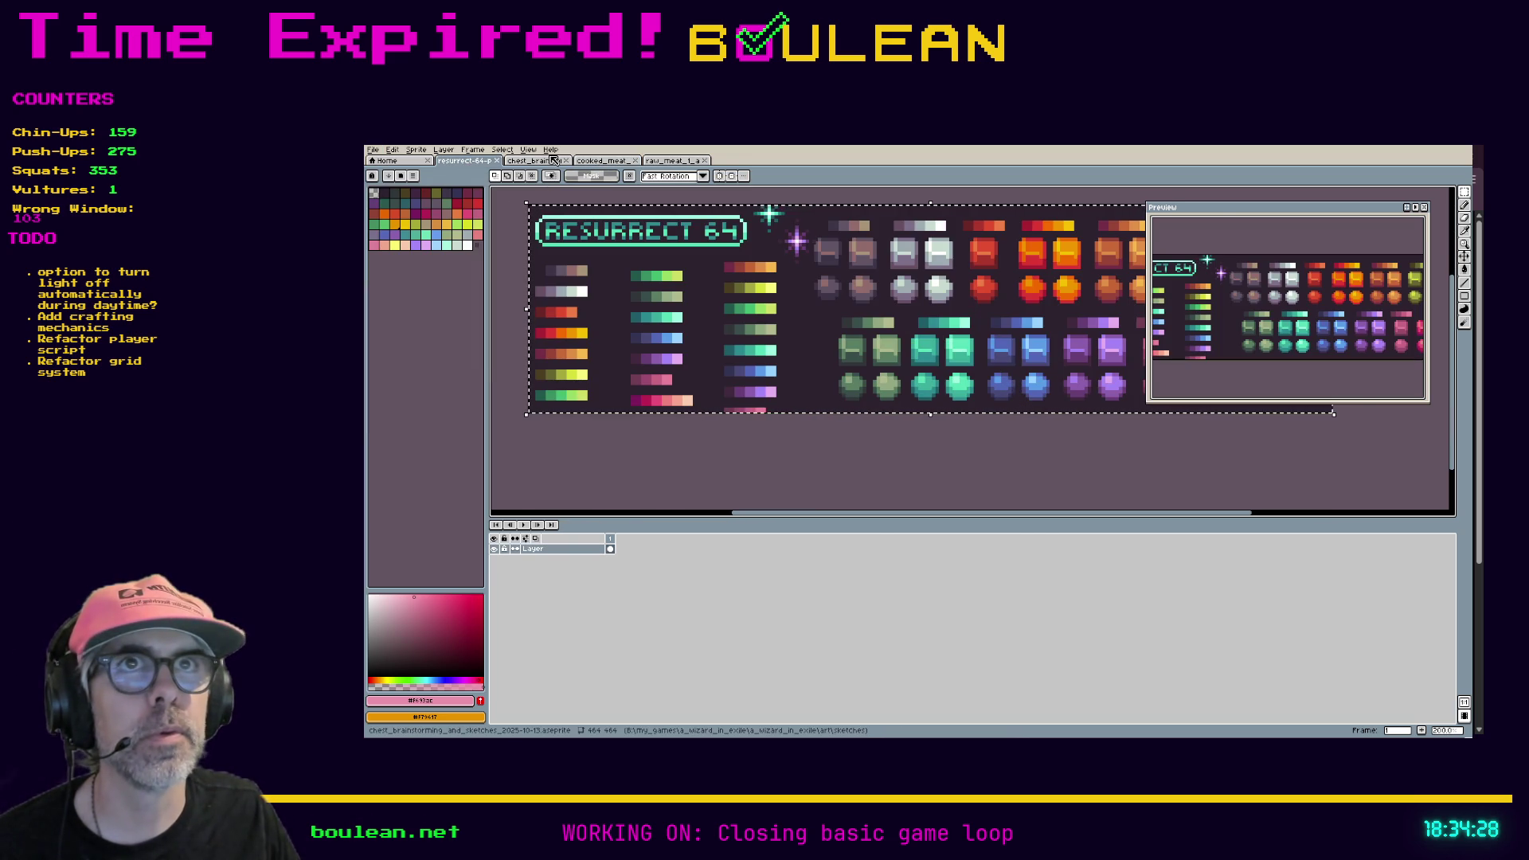
{"action": "key", "text": "ctrl+Tab"}
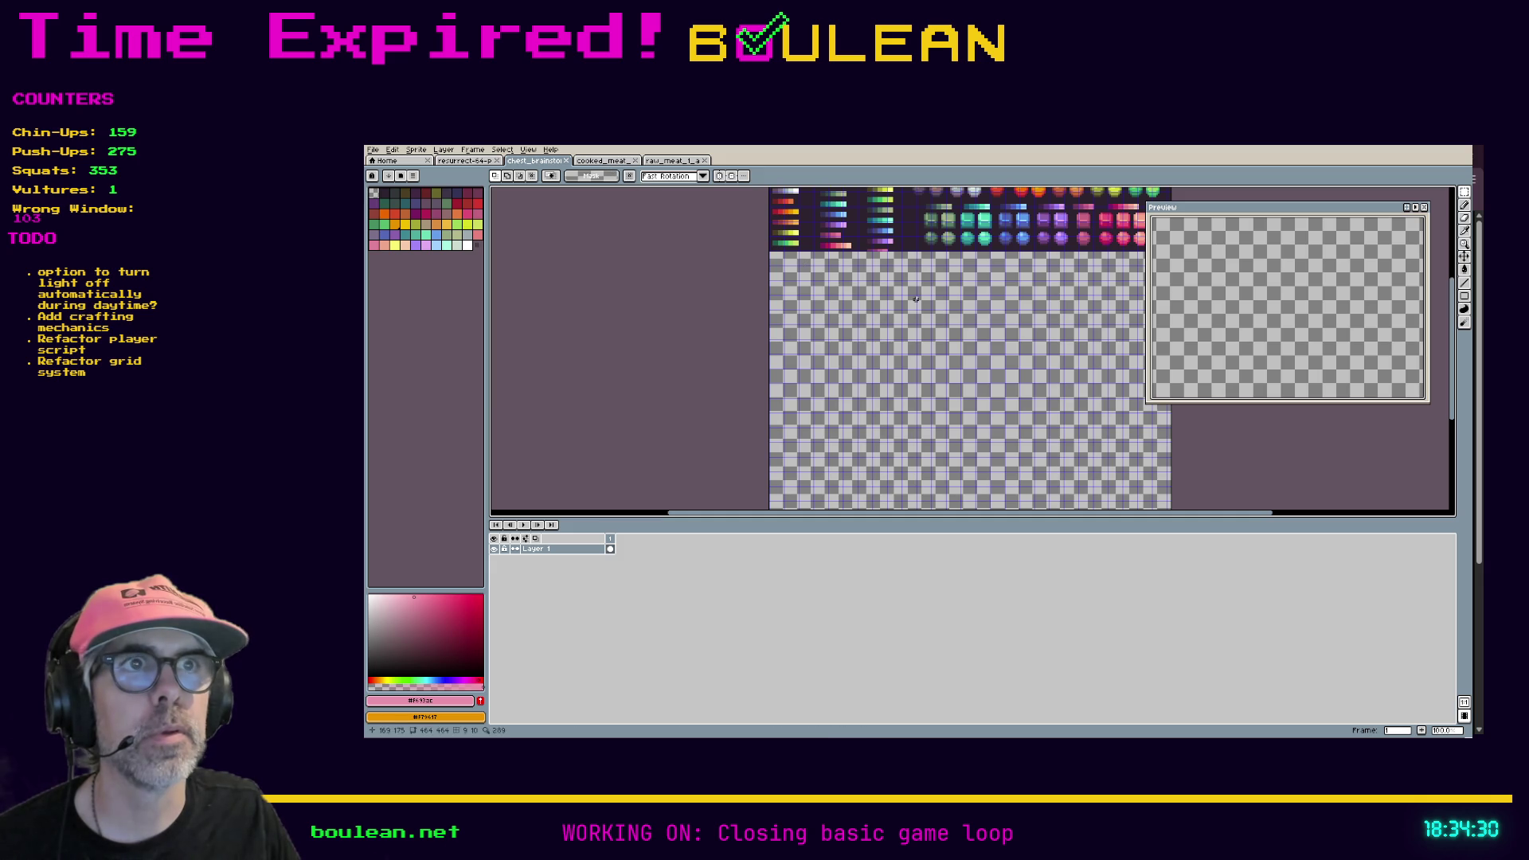
{"action": "left_click", "coordinate": [569, 161]}
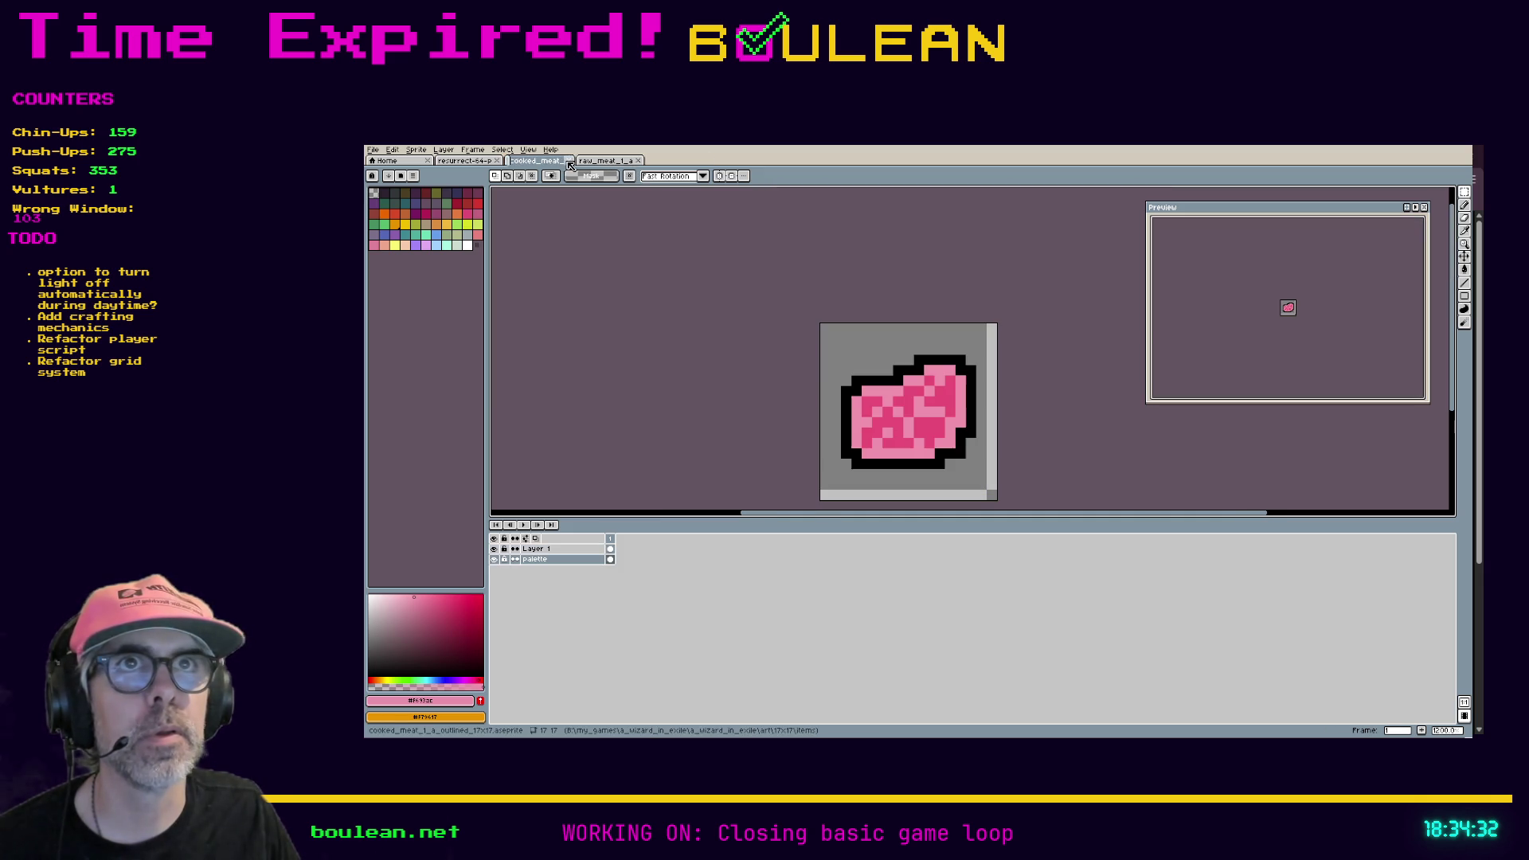
Step: Reopen the meat brainstorming sheet from File > Open Recent
{"action": "left_click", "coordinate": [374, 151]}
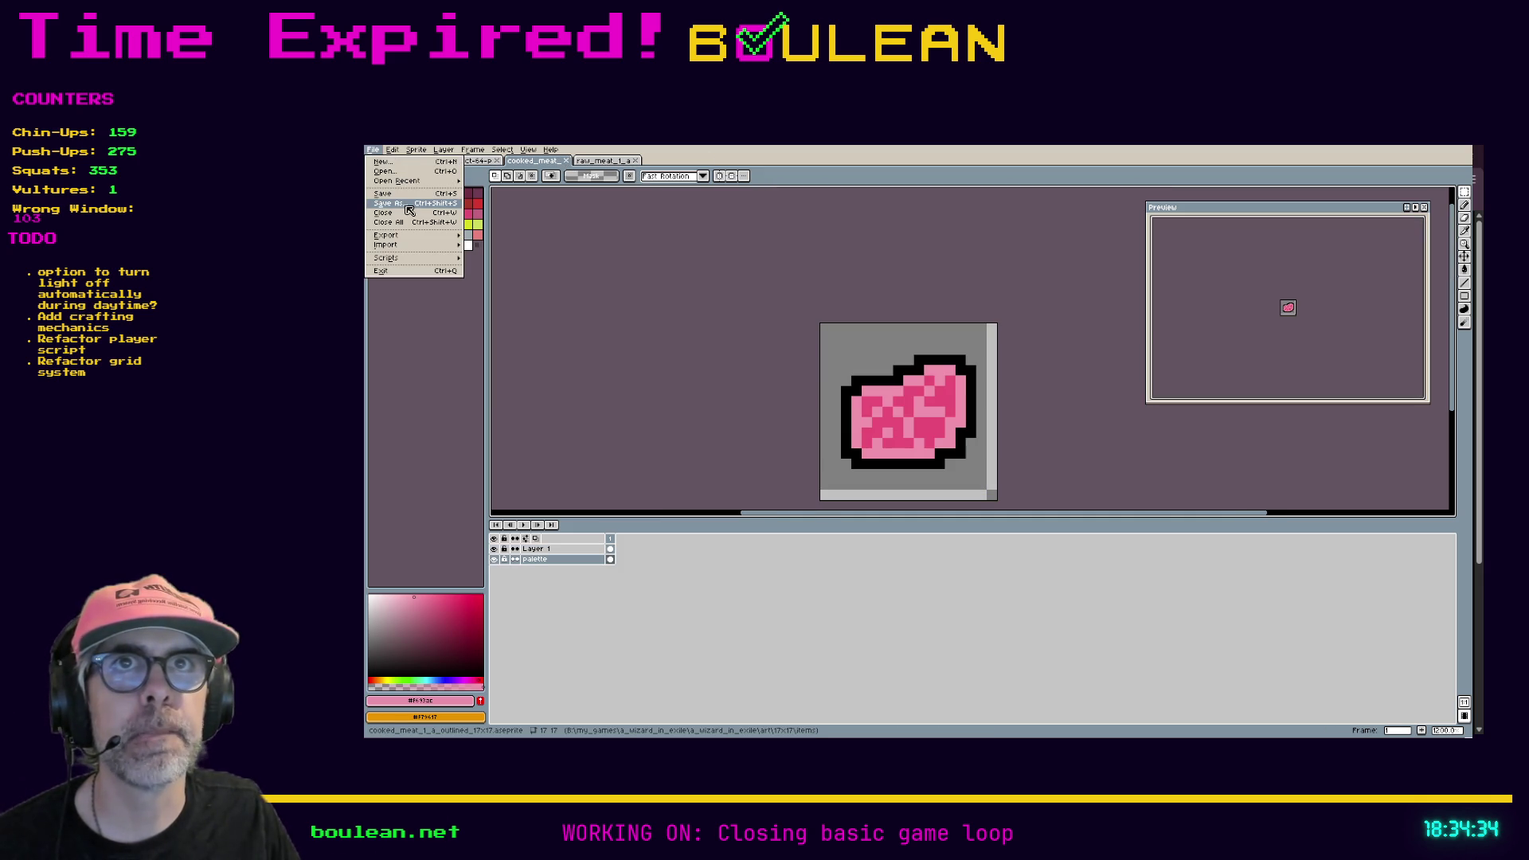
{"action": "mouse_move", "coordinate": [429, 182]}
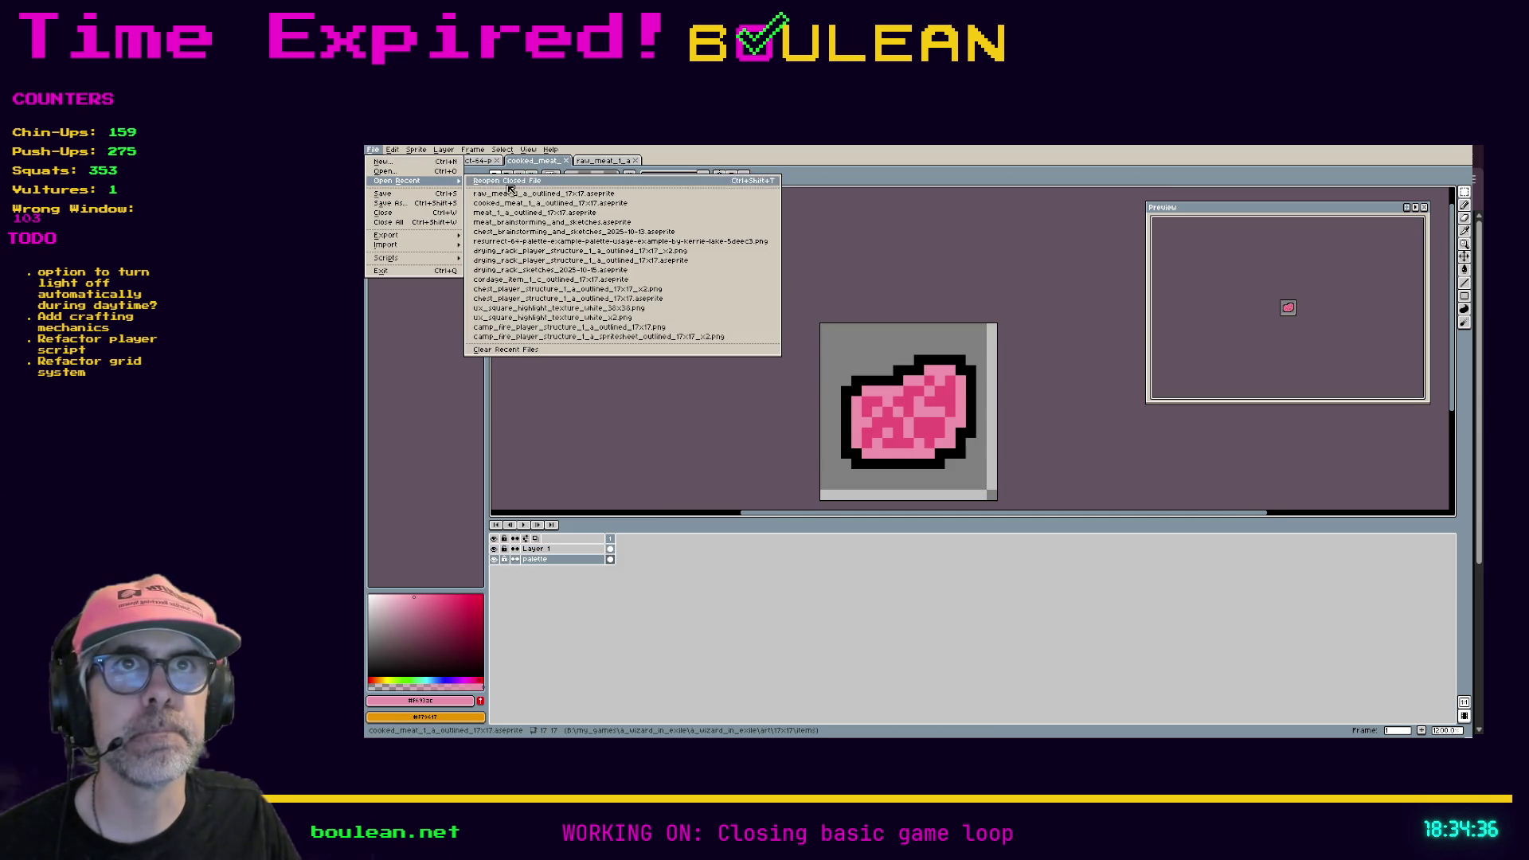
{"action": "left_click", "coordinate": [604, 222]}
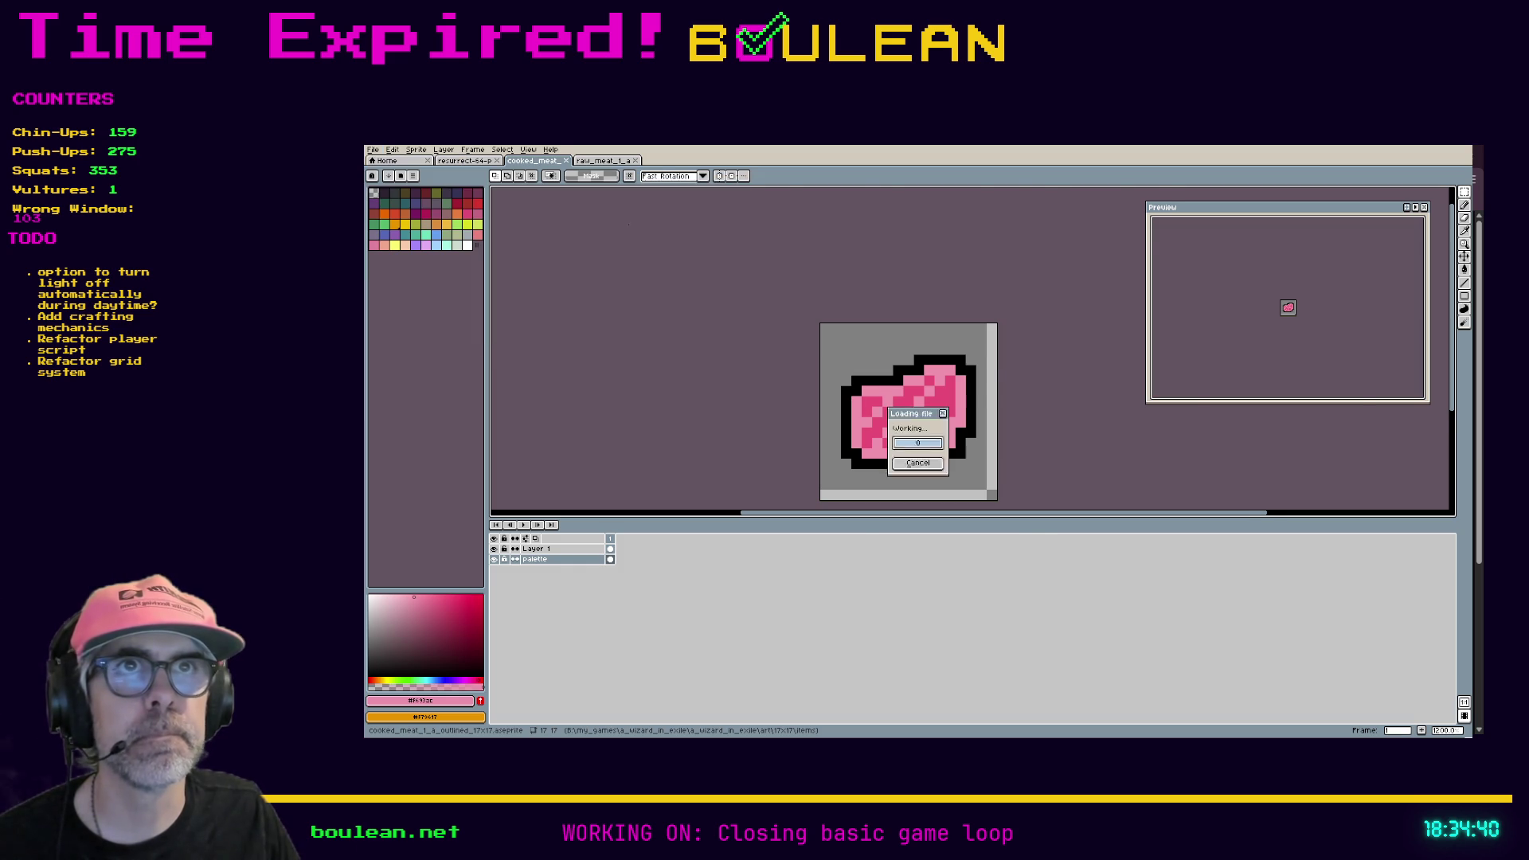
{"action": "scroll", "coordinate": [823, 289], "scroll_direction": "up", "scroll_amount": 4}
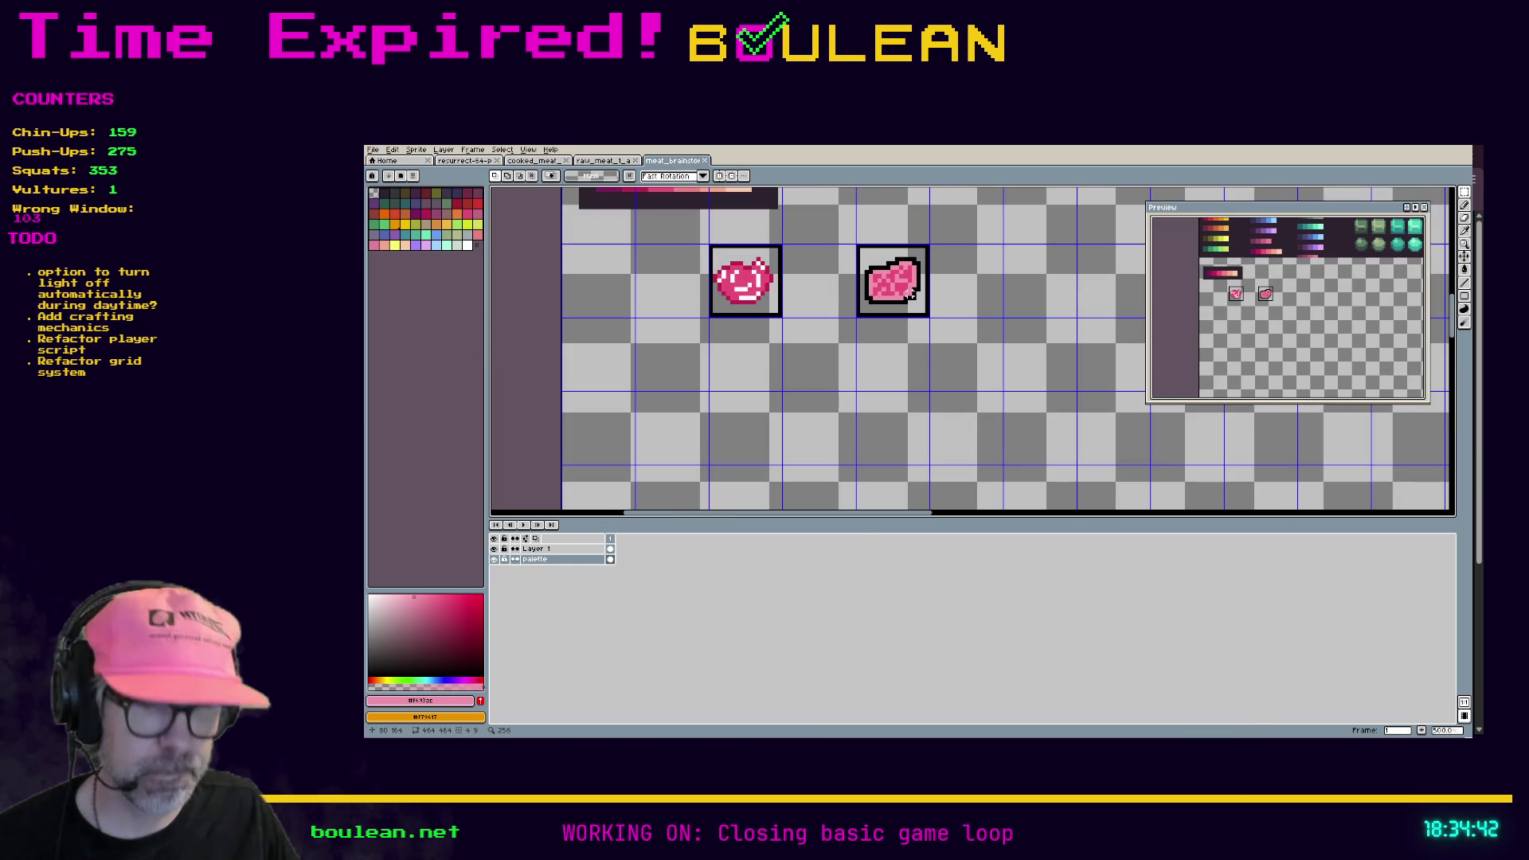
Step: Duplicate the marbled pink steak on Layer 1 and place the copy one cell to its right
{"action": "mouse_move", "coordinate": [983, 350]}
{"action": "left_mouse_down"}
{"action": "mouse_move", "coordinate": [857, 262]}
{"action": "mouse_move", "coordinate": [819, 212]}
{"action": "mouse_move", "coordinate": [856, 244]}
{"action": "mouse_move", "coordinate": [1020, 285]}
{"action": "left_mouse_up"}
{"action": "key", "text": "ctrl+d"}
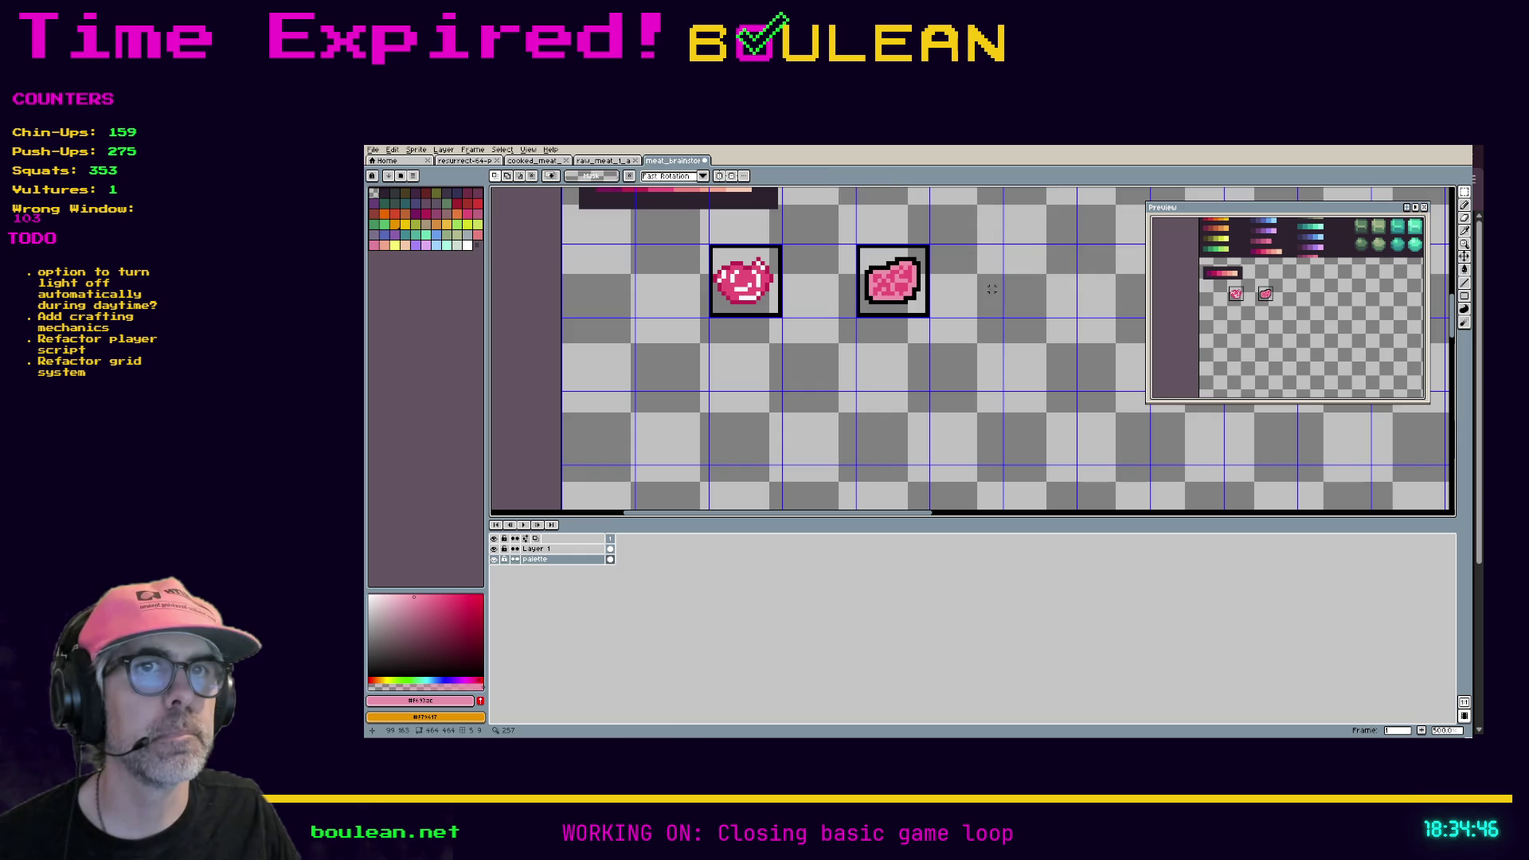
{"action": "left_click", "coordinate": [538, 549]}
{"action": "mouse_move", "coordinate": [971, 349]}
{"action": "left_mouse_down"}
{"action": "mouse_move", "coordinate": [820, 208]}
{"action": "mouse_move", "coordinate": [870, 253]}
{"action": "mouse_move", "coordinate": [1032, 271]}
{"action": "left_mouse_up"}
{"action": "key", "text": "Return"}
{"action": "left_click_drag", "start_coordinate": [1114, 389], "coordinate": [902, 474]}
{"action": "key", "text": "ctrl+d"}
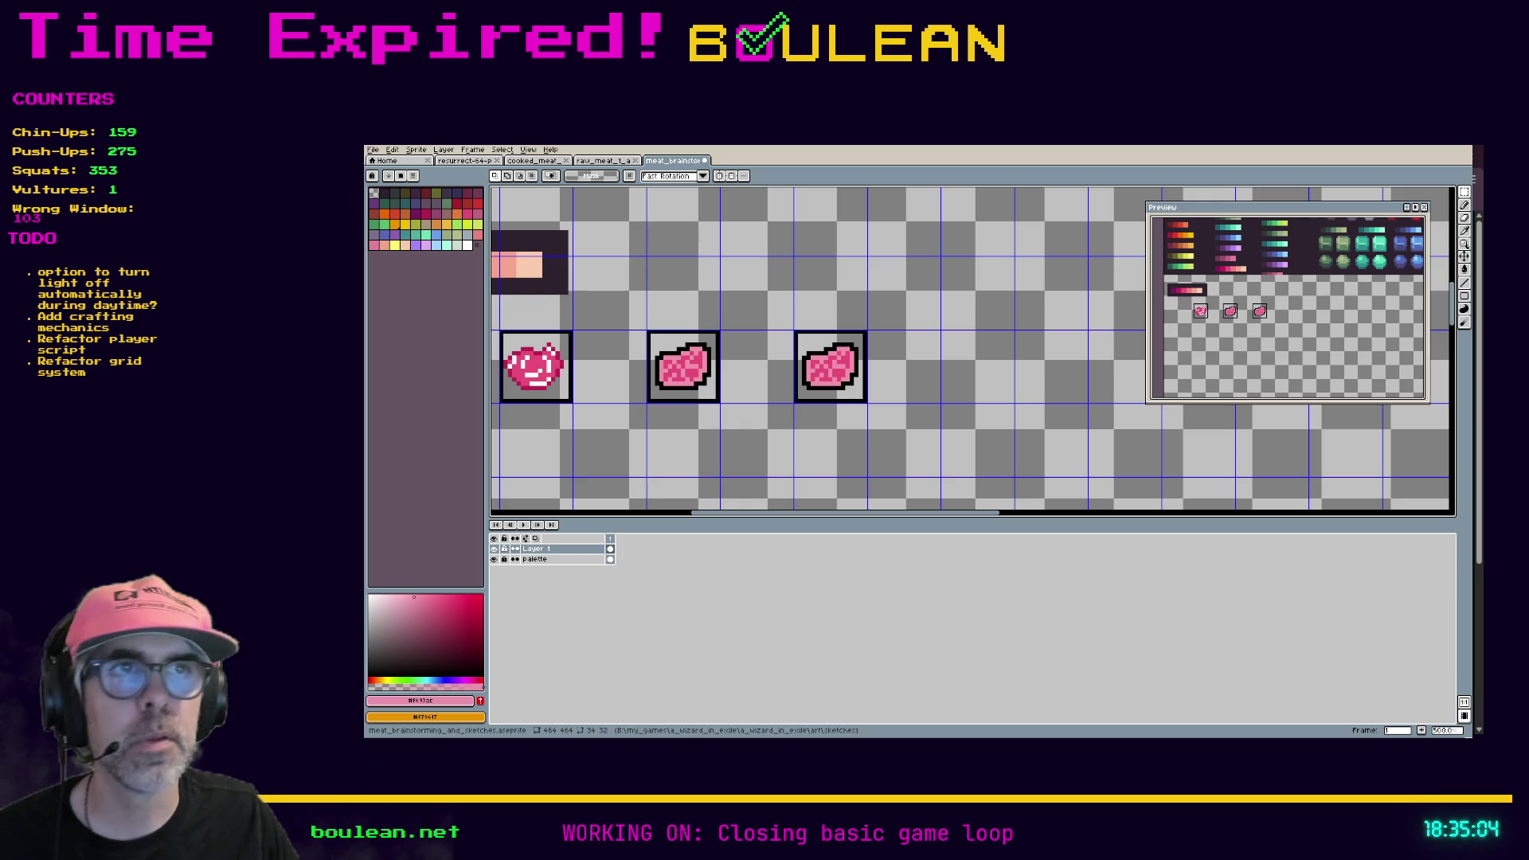
{"action": "scroll", "coordinate": [818, 360], "scroll_direction": "up", "scroll_amount": 2}
{"action": "scroll", "coordinate": [781, 357], "scroll_direction": "down", "scroll_amount": 4}
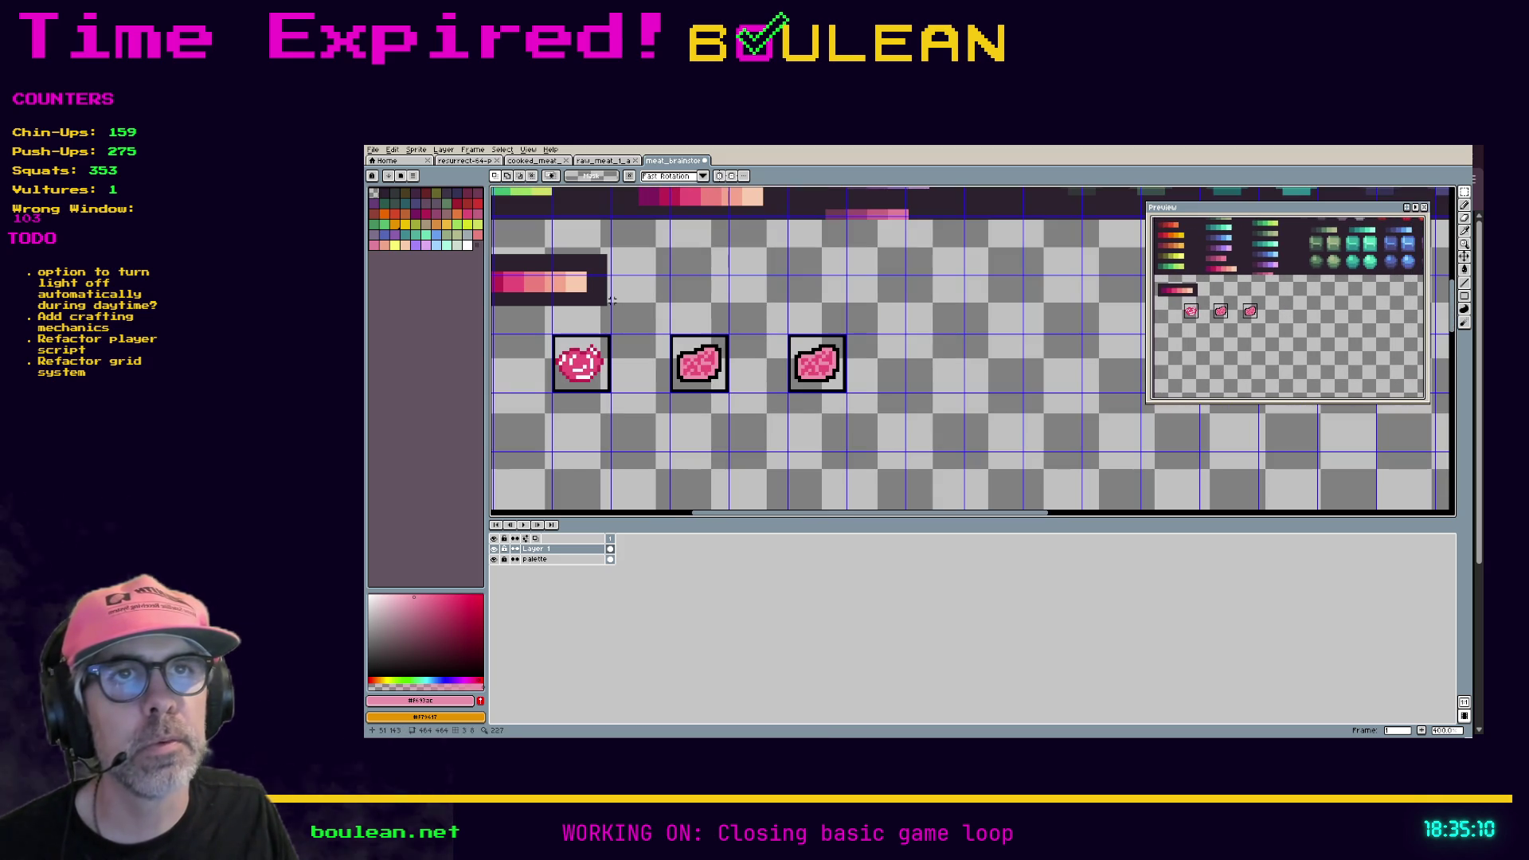
Step: Pan across the Resurrect 64 gem swatches, marquee the pink gem column, and return to the steaks
{"action": "left_click", "coordinate": [647, 297]}
{"action": "left_click_drag", "start_coordinate": [650, 303], "coordinate": [886, 374]}
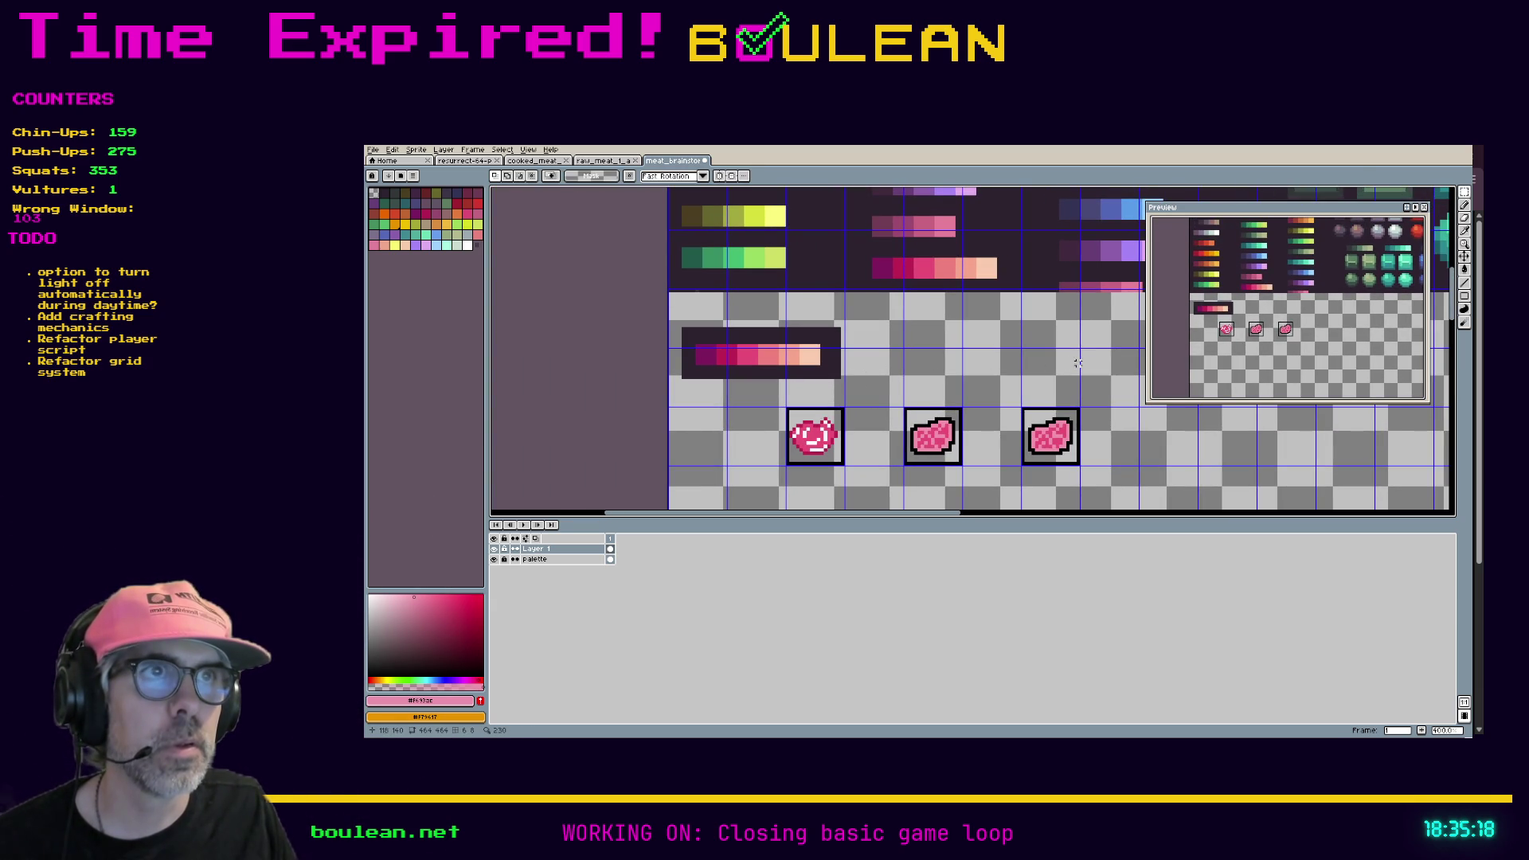
{"action": "left_click_drag", "start_coordinate": [1088, 350], "coordinate": [944, 458]}
{"action": "left_click_drag", "start_coordinate": [1002, 351], "coordinate": [920, 442]}
{"action": "left_click_drag", "start_coordinate": [877, 316], "coordinate": [887, 384]}
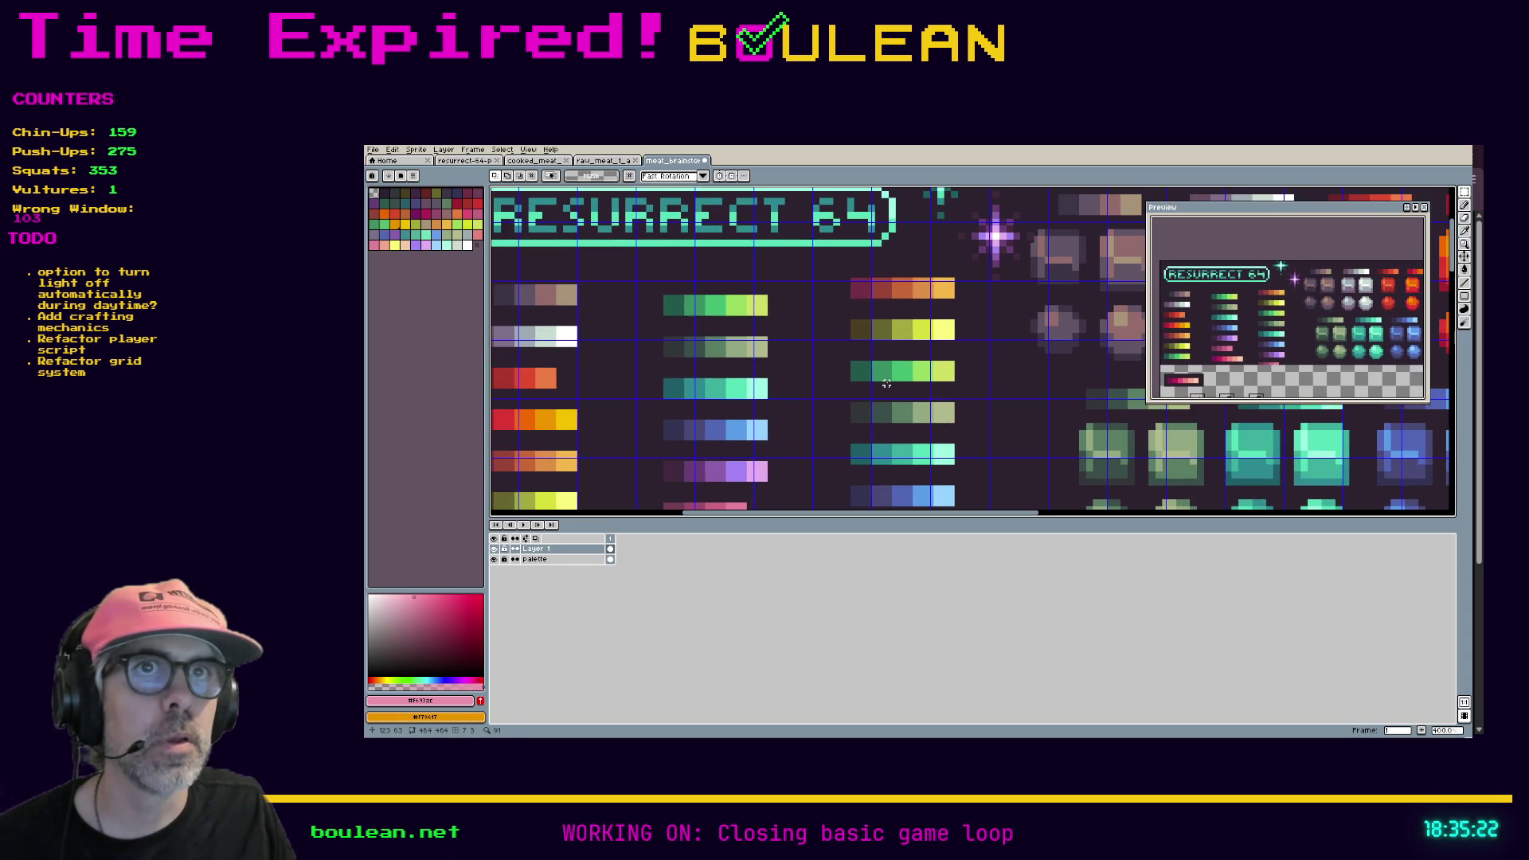
{"action": "scroll", "coordinate": [887, 383], "scroll_direction": "down", "scroll_amount": 1}
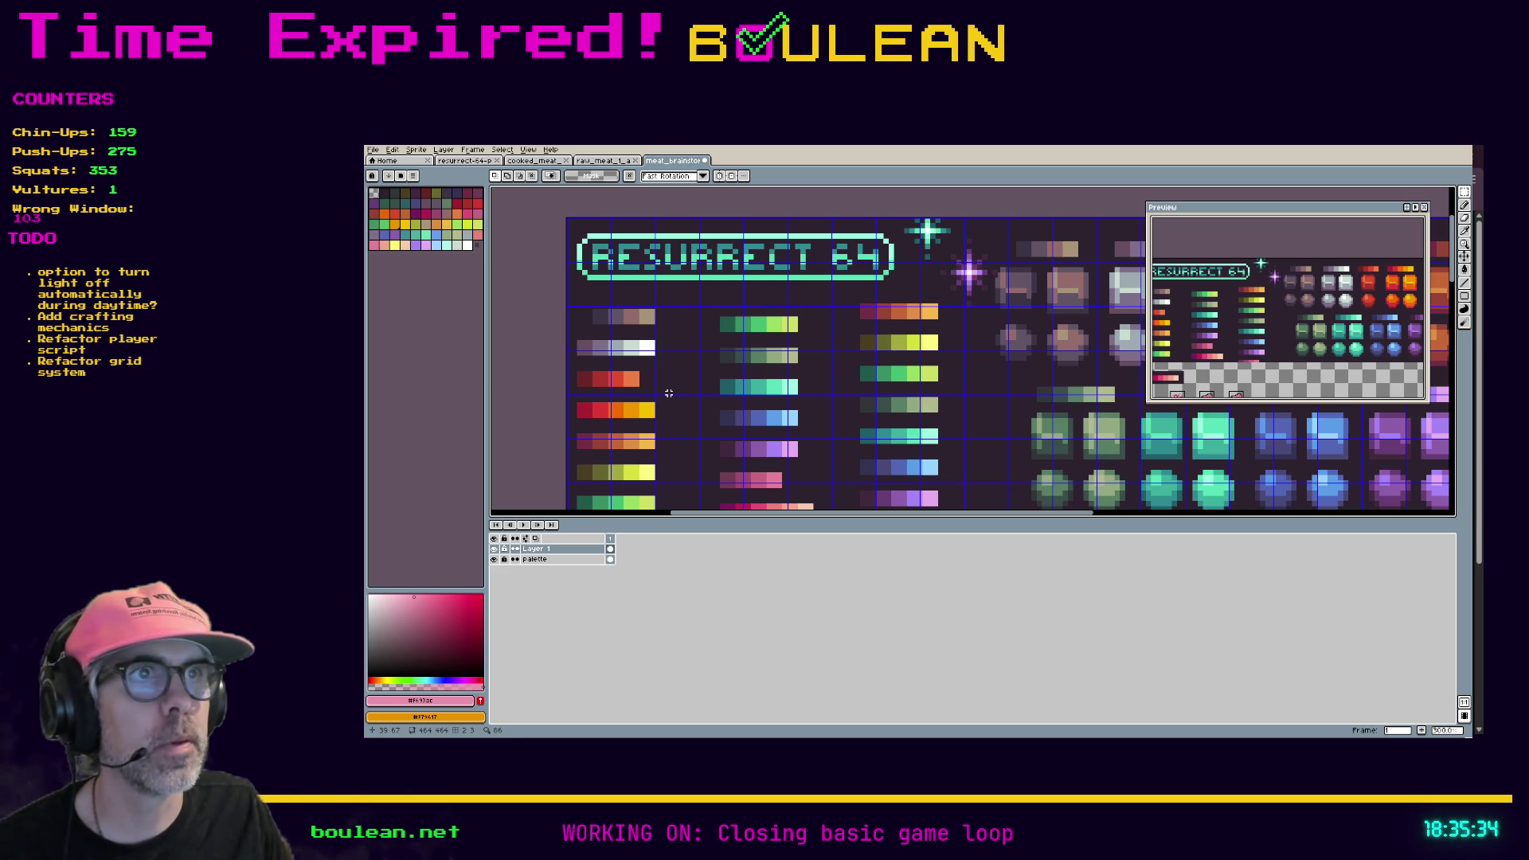
{"action": "left_click_drag", "start_coordinate": [983, 385], "coordinate": [670, 374]}
{"action": "left_click_drag", "start_coordinate": [900, 365], "coordinate": [663, 348]}
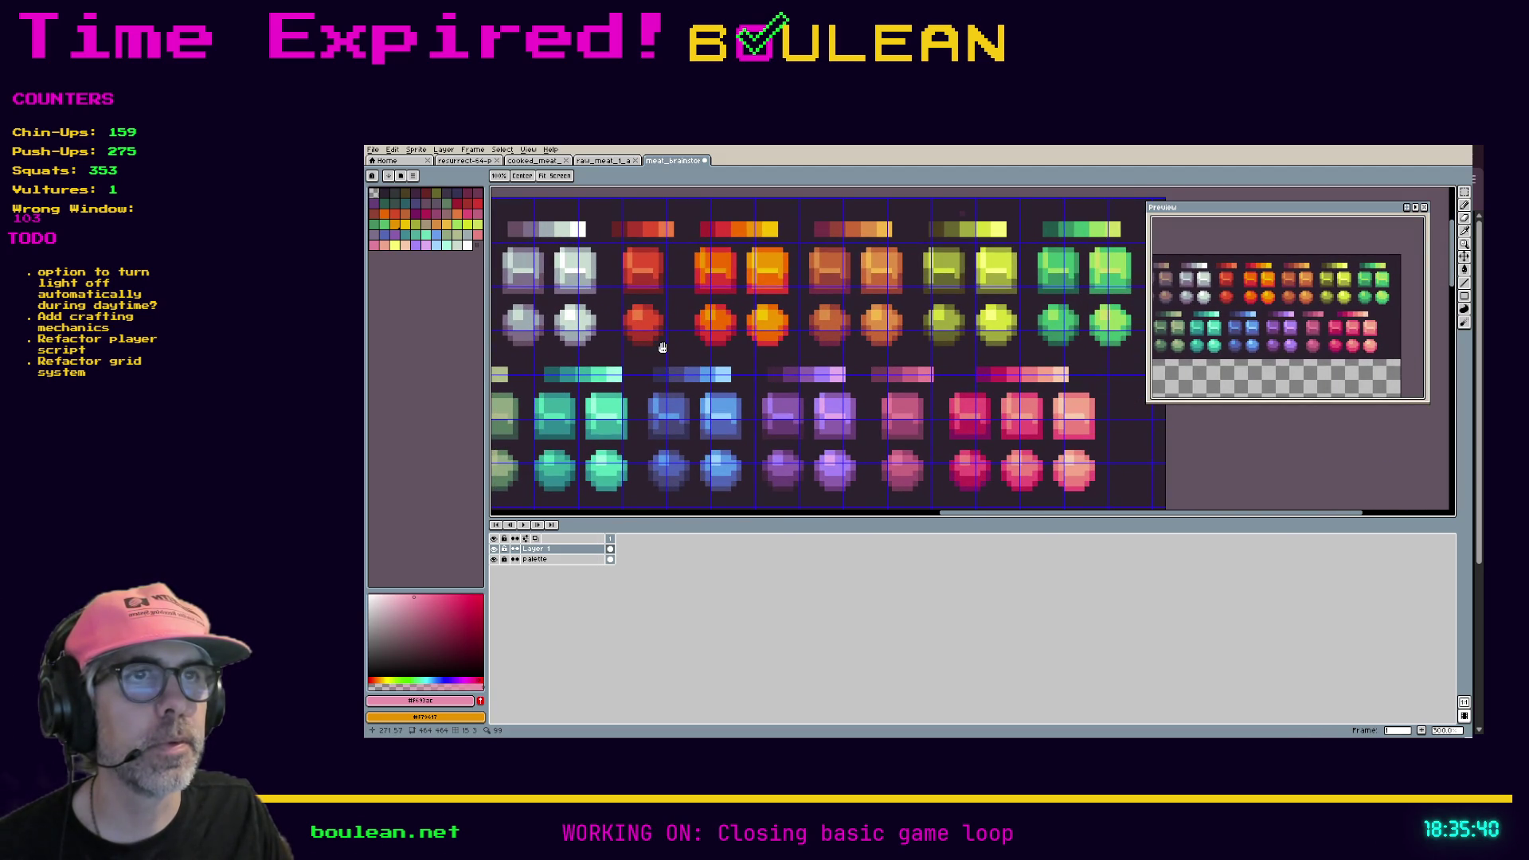
{"action": "mouse_move", "coordinate": [663, 348]}
{"action": "left_mouse_down"}
{"action": "mouse_move", "coordinate": [679, 325]}
{"action": "mouse_move", "coordinate": [796, 351]}
{"action": "mouse_move", "coordinate": [720, 310]}
{"action": "left_mouse_up"}
{"action": "left_click_drag", "start_coordinate": [1010, 471], "coordinate": [918, 323]}
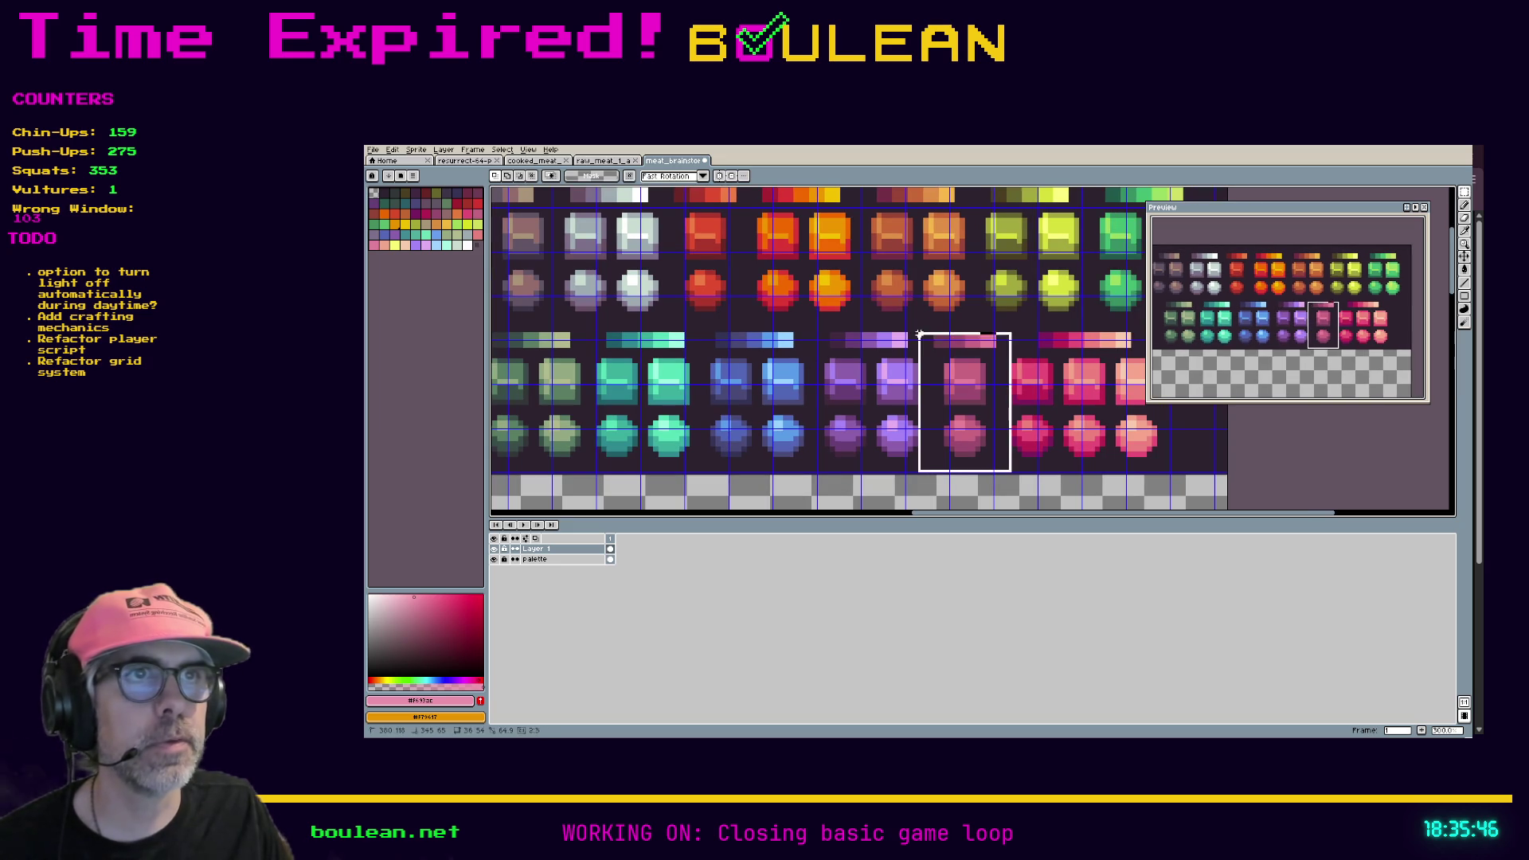
{"action": "mouse_move", "coordinate": [776, 448]}
{"action": "left_mouse_down"}
{"action": "mouse_move", "coordinate": [852, 342]}
{"action": "mouse_move", "coordinate": [819, 319]}
{"action": "left_mouse_up"}
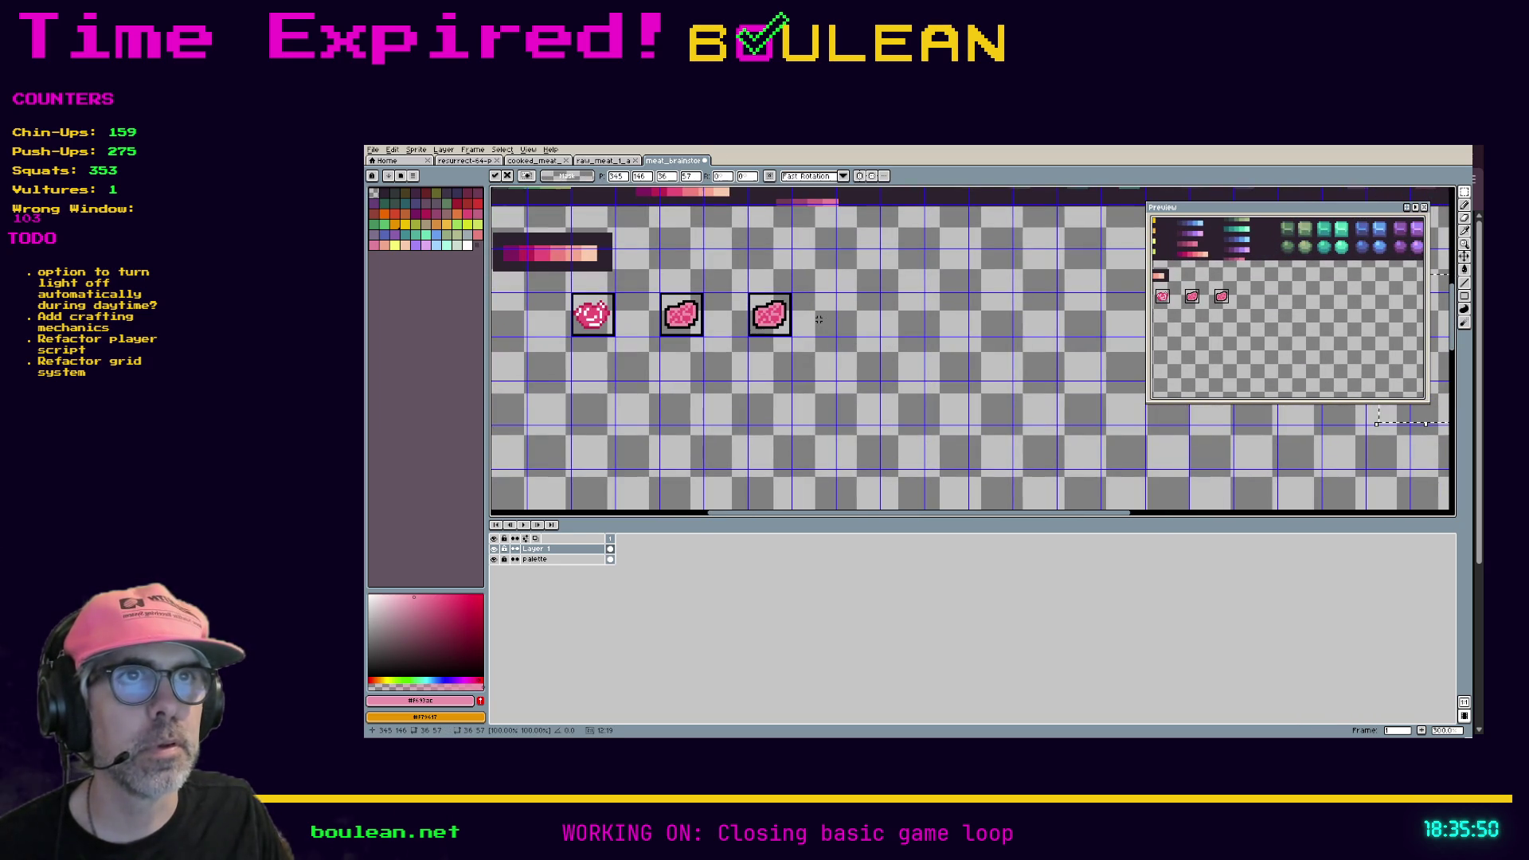
Step: Marquee-select the pink gem column, undoing a stray move of the steak sprites
{"action": "scroll", "coordinate": [892, 283], "scroll_direction": "down", "scroll_amount": 2}
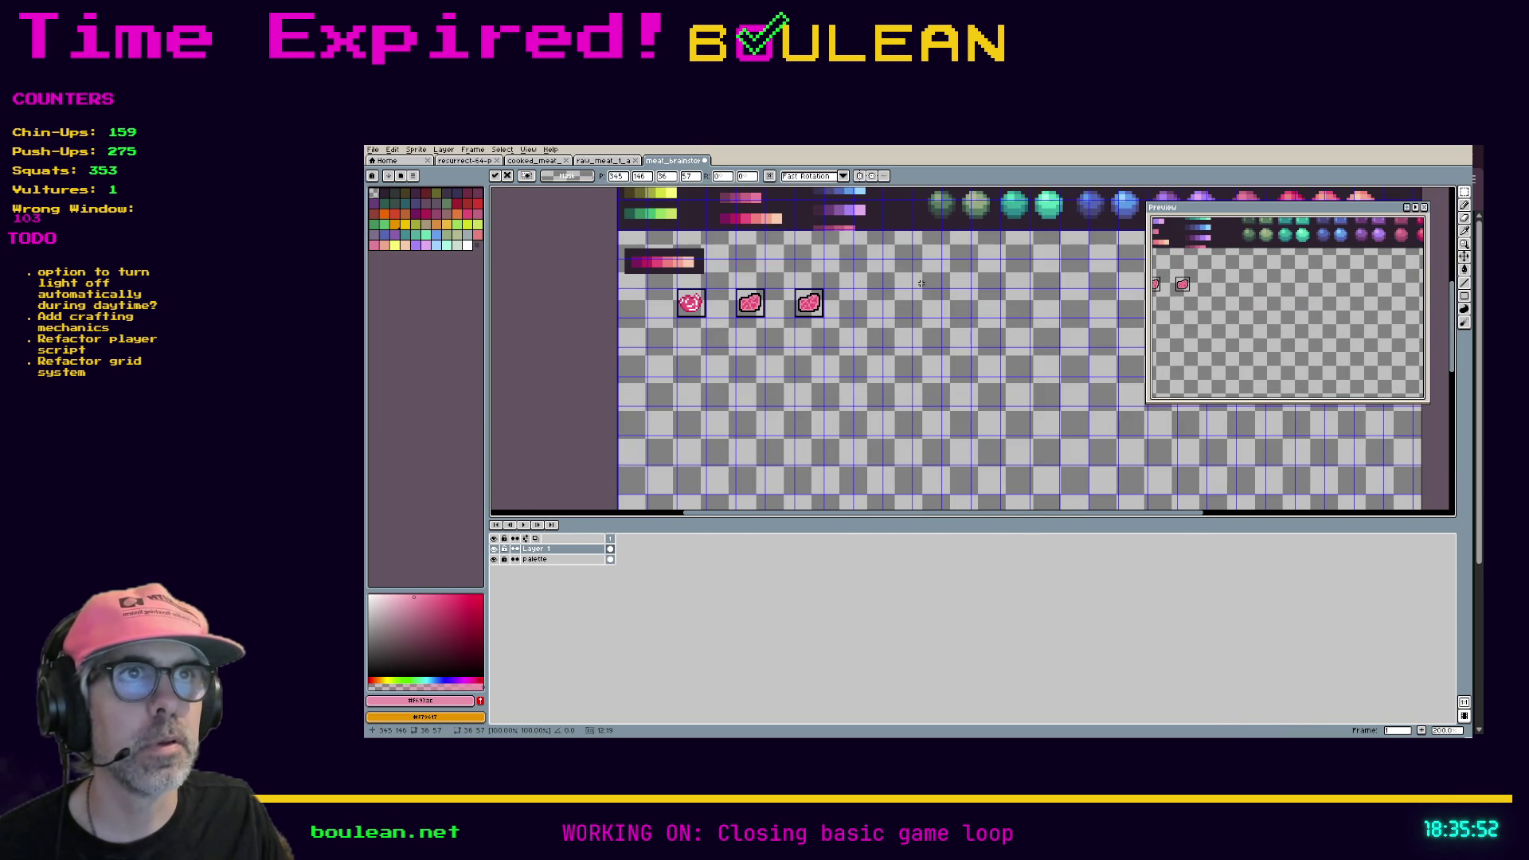
{"action": "mouse_move", "coordinate": [921, 283]}
{"action": "left_mouse_down"}
{"action": "mouse_move", "coordinate": [821, 386]}
{"action": "mouse_move", "coordinate": [970, 302]}
{"action": "mouse_move", "coordinate": [1035, 296]}
{"action": "left_mouse_up"}
{"action": "key", "text": "ctrl+z"}
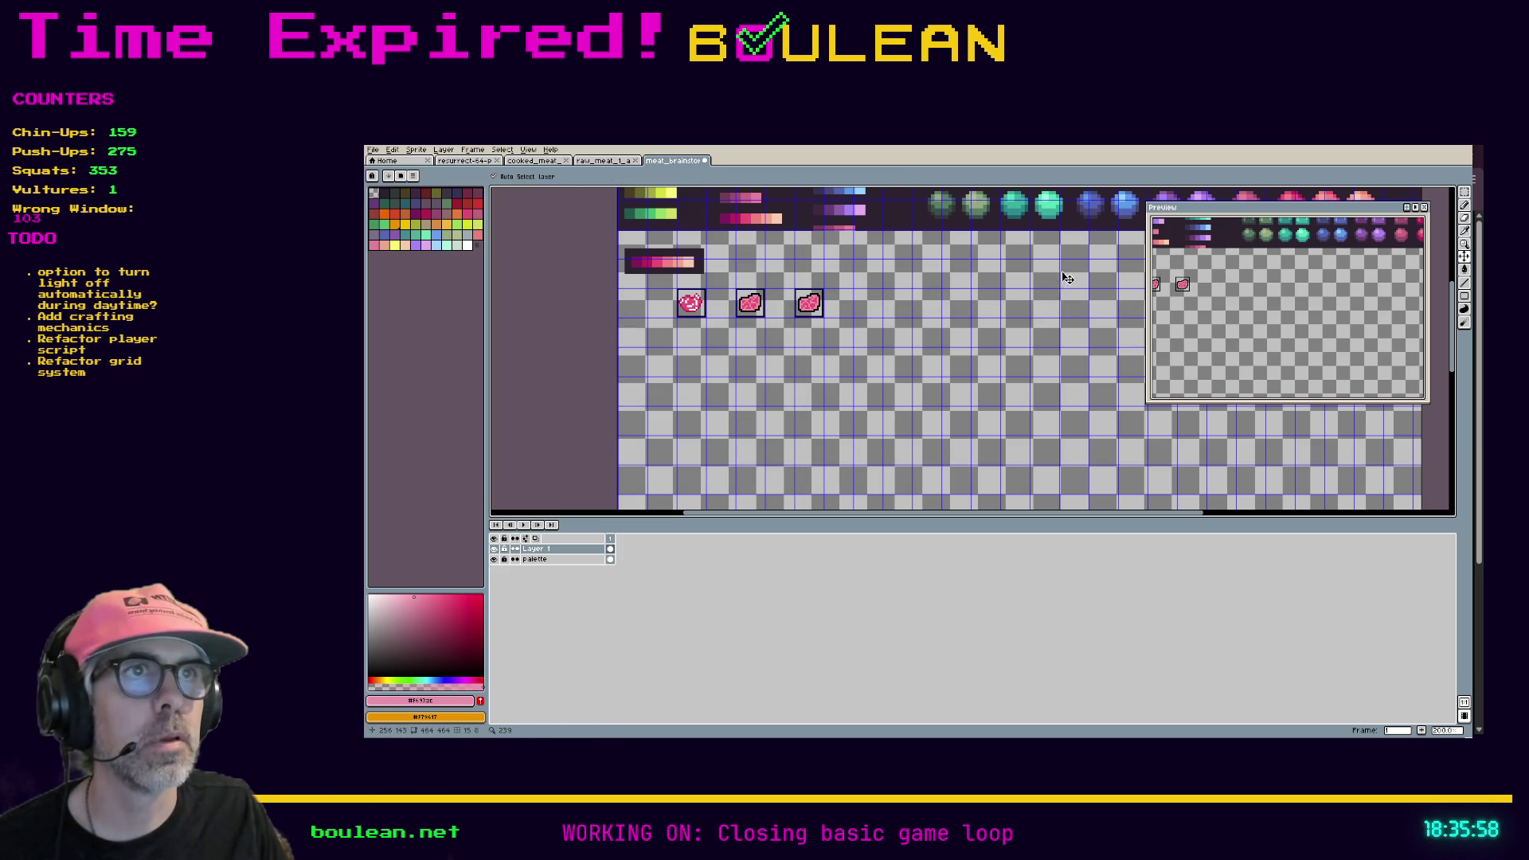
{"action": "left_click_drag", "start_coordinate": [1065, 279], "coordinate": [840, 406]}
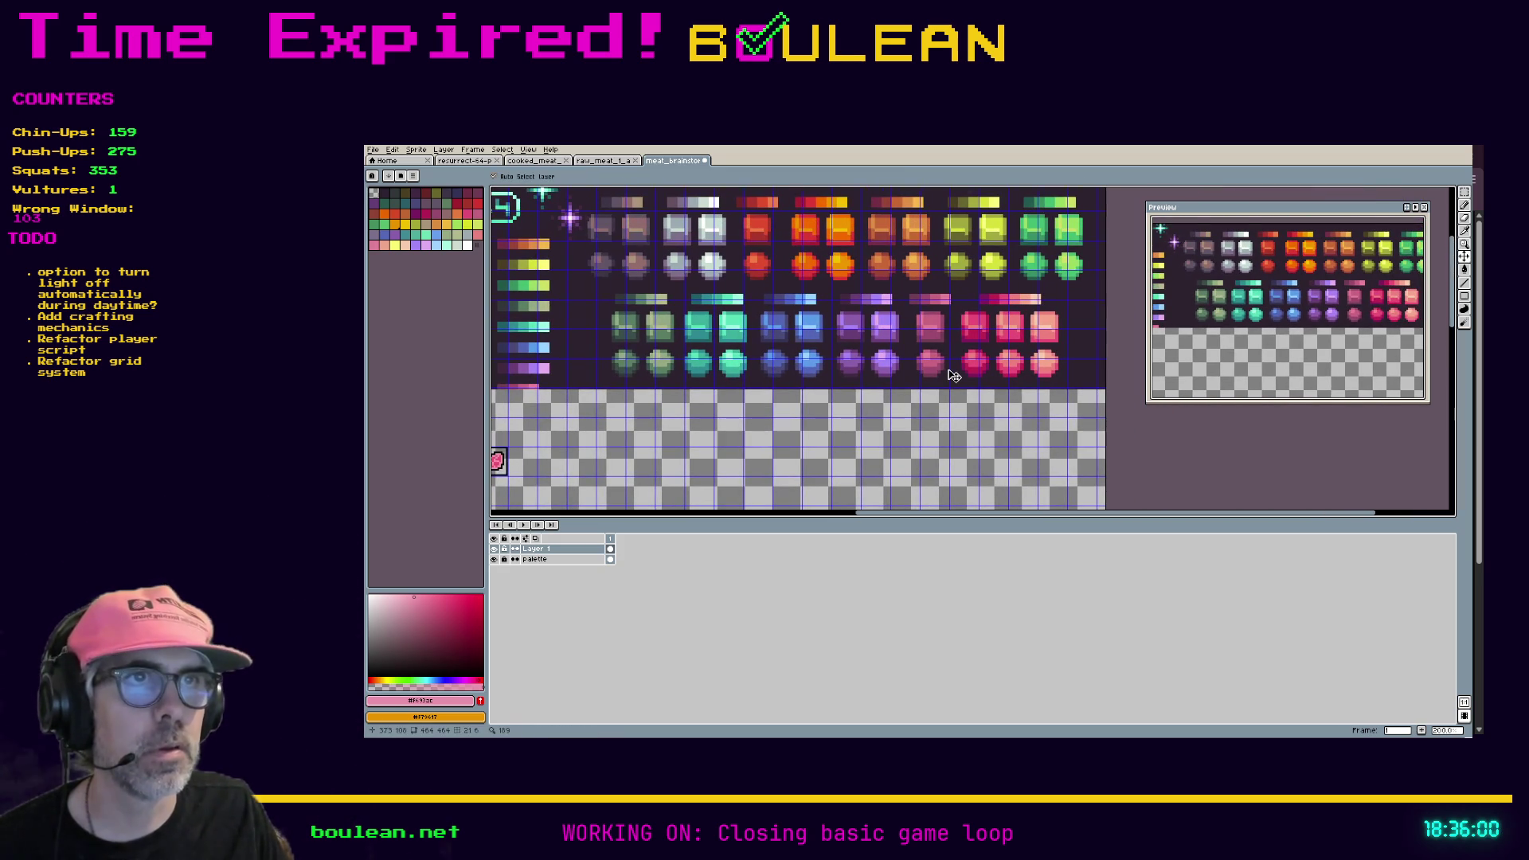
{"action": "key", "text": "m"}
{"action": "left_click_drag", "start_coordinate": [954, 384], "coordinate": [906, 284]}
{"action": "left_click", "coordinate": [930, 338]}
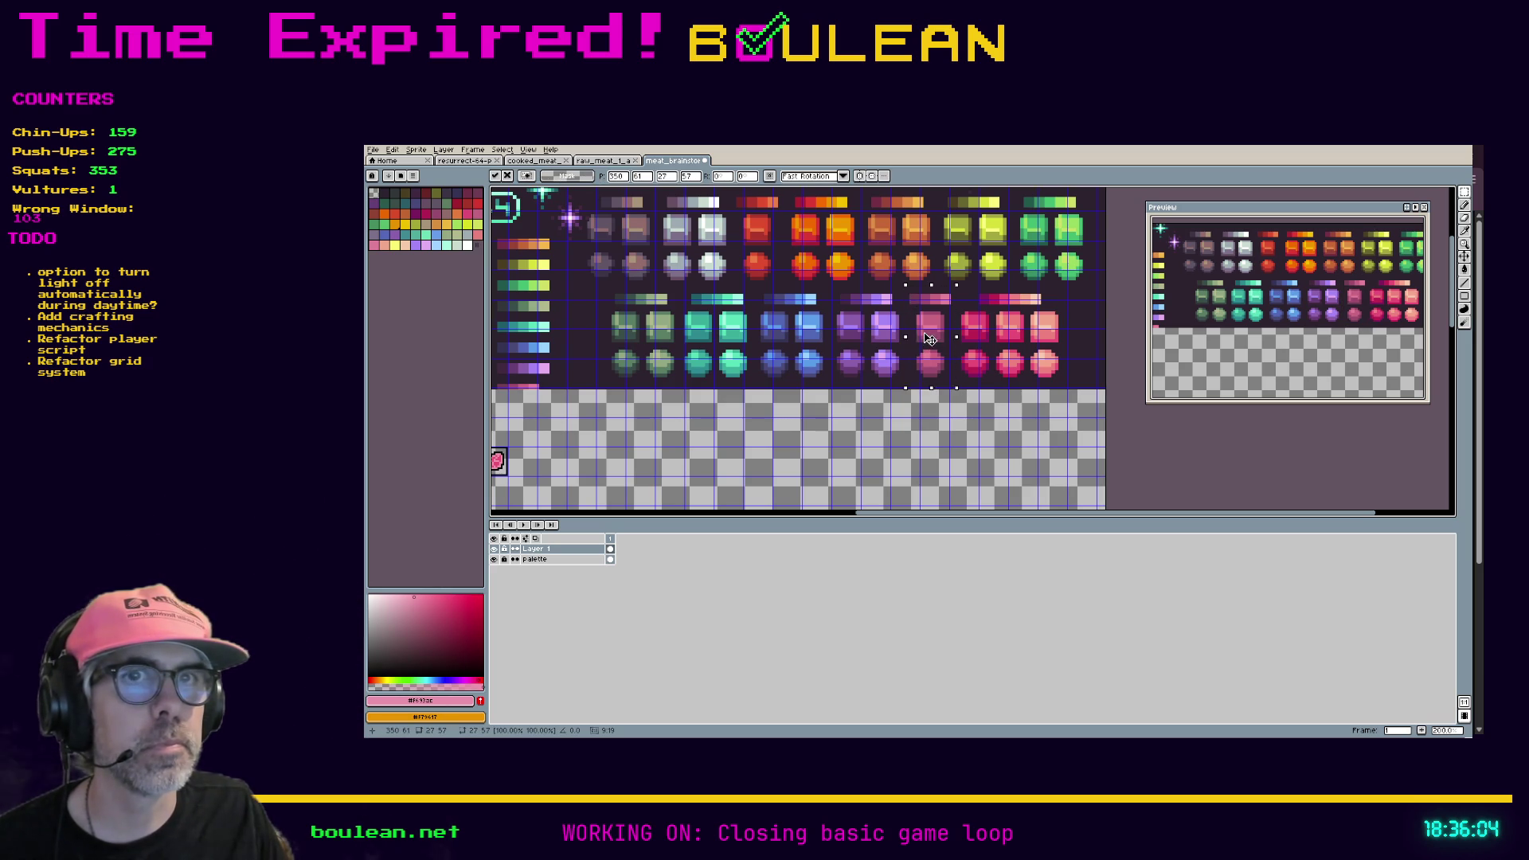
{"action": "key", "text": "Escape"}
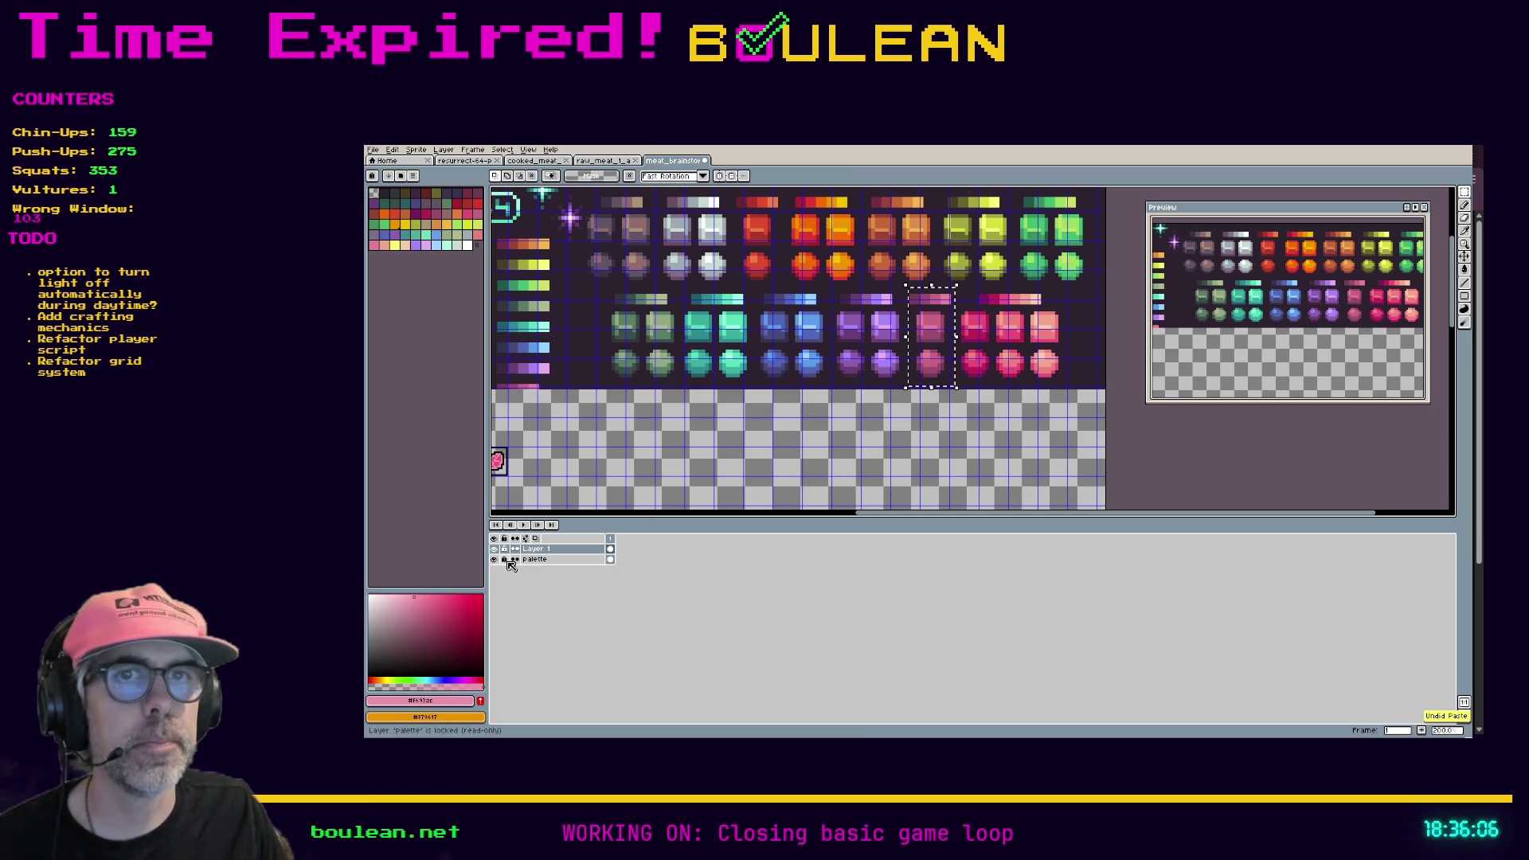
Step: Copy the pink gem column from the unlocked palette layer onto a new layer beside the steaks
{"action": "left_click", "coordinate": [504, 560]}
{"action": "left_click", "coordinate": [533, 561]}
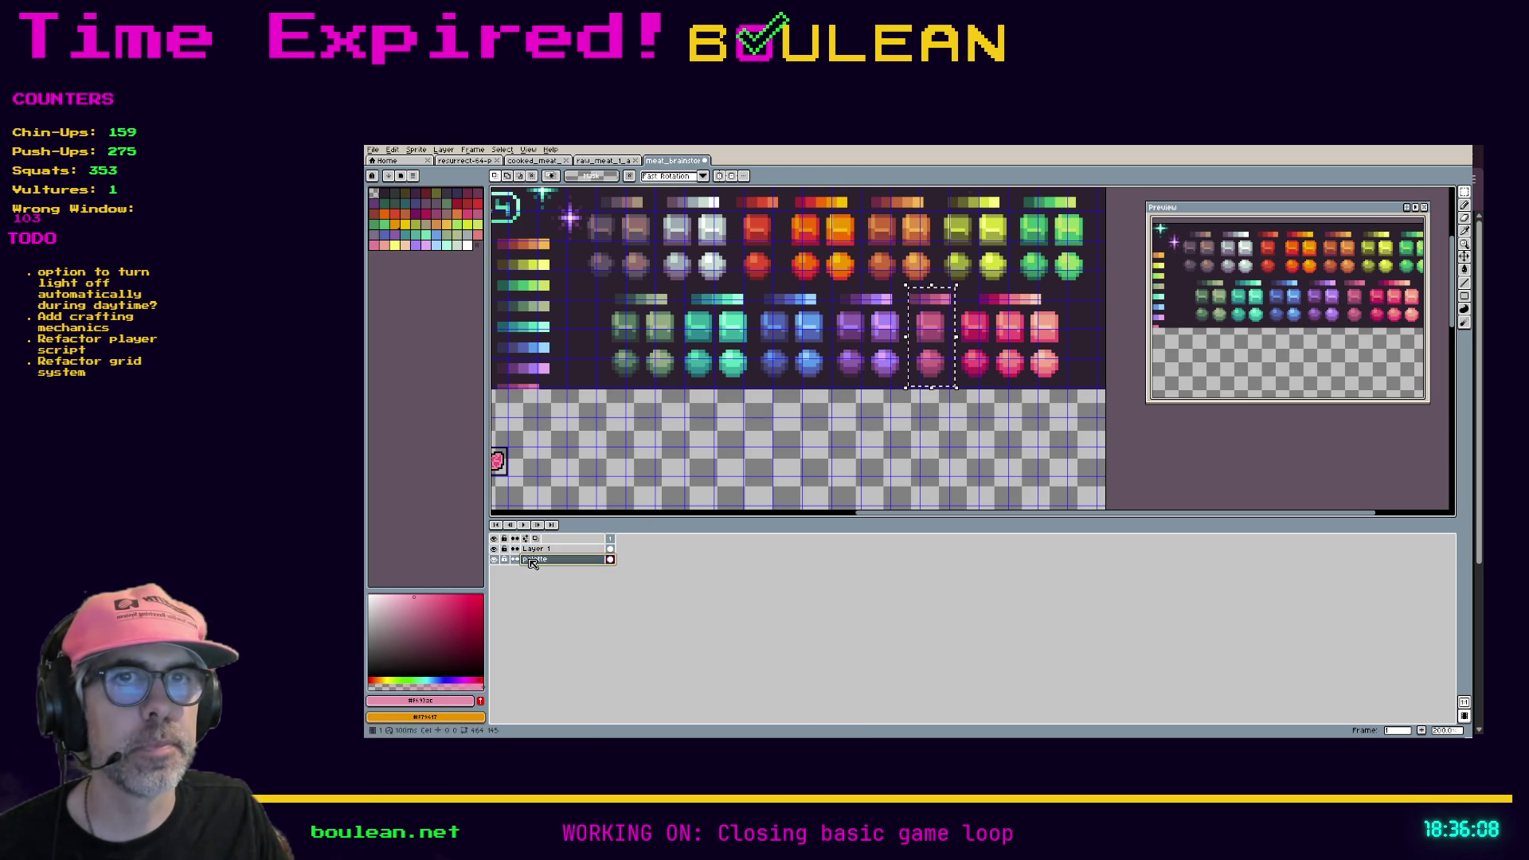
{"action": "key", "text": "ctrl+j"}
{"action": "mouse_move", "coordinate": [948, 355]}
{"action": "left_mouse_down"}
{"action": "mouse_move", "coordinate": [667, 483]}
{"action": "mouse_move", "coordinate": [595, 484]}
{"action": "left_mouse_up"}
{"action": "scroll", "coordinate": [624, 475], "scroll_direction": "left", "scroll_amount": 5}
{"action": "scroll", "coordinate": [842, 417], "scroll_direction": "up", "scroll_amount": 4}
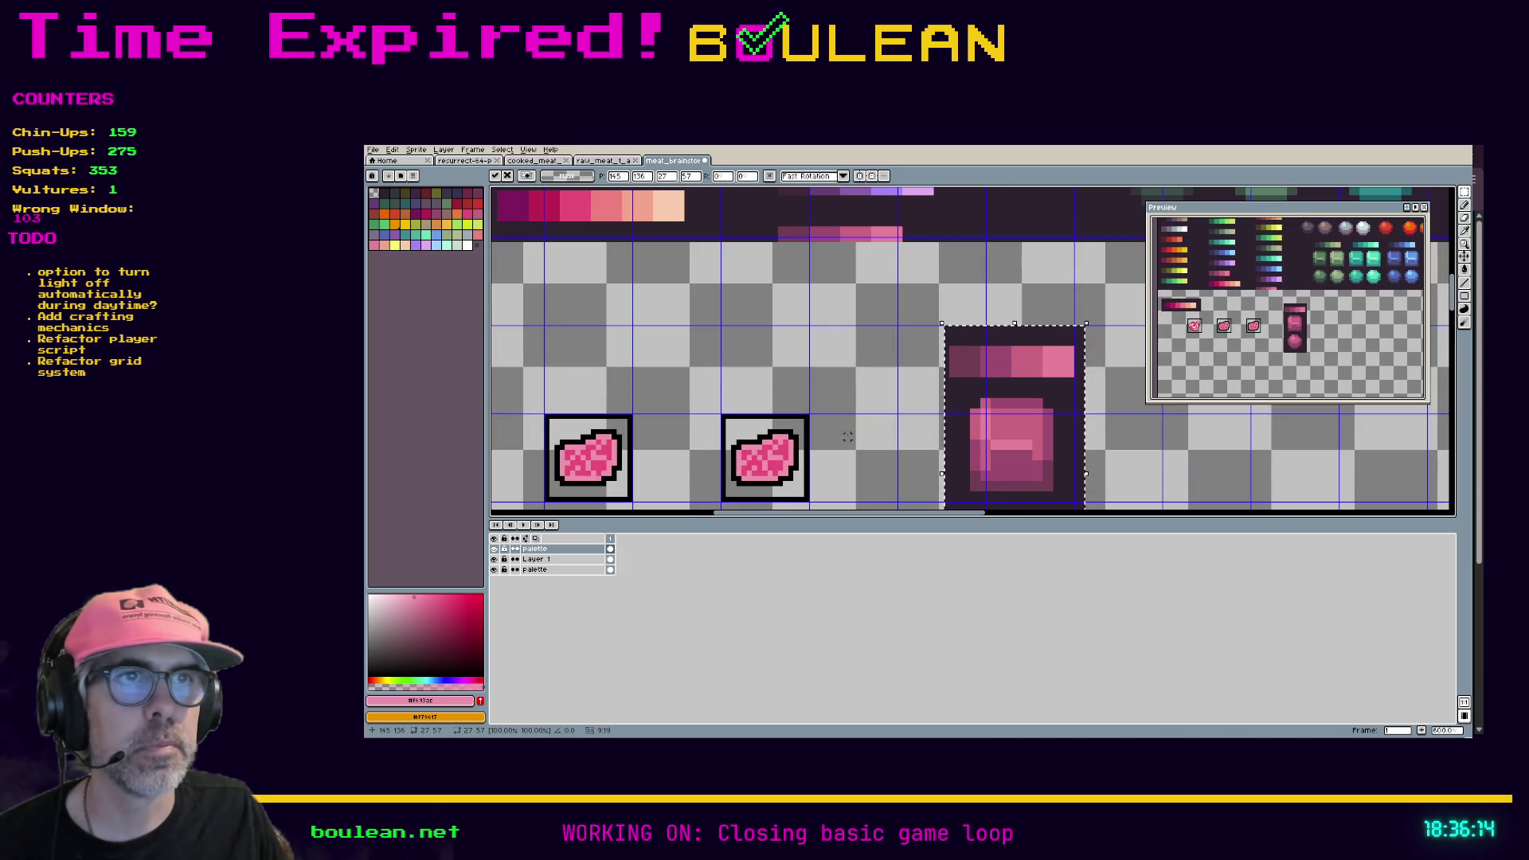
{"action": "scroll", "coordinate": [901, 466], "scroll_direction": "left", "scroll_amount": 2}
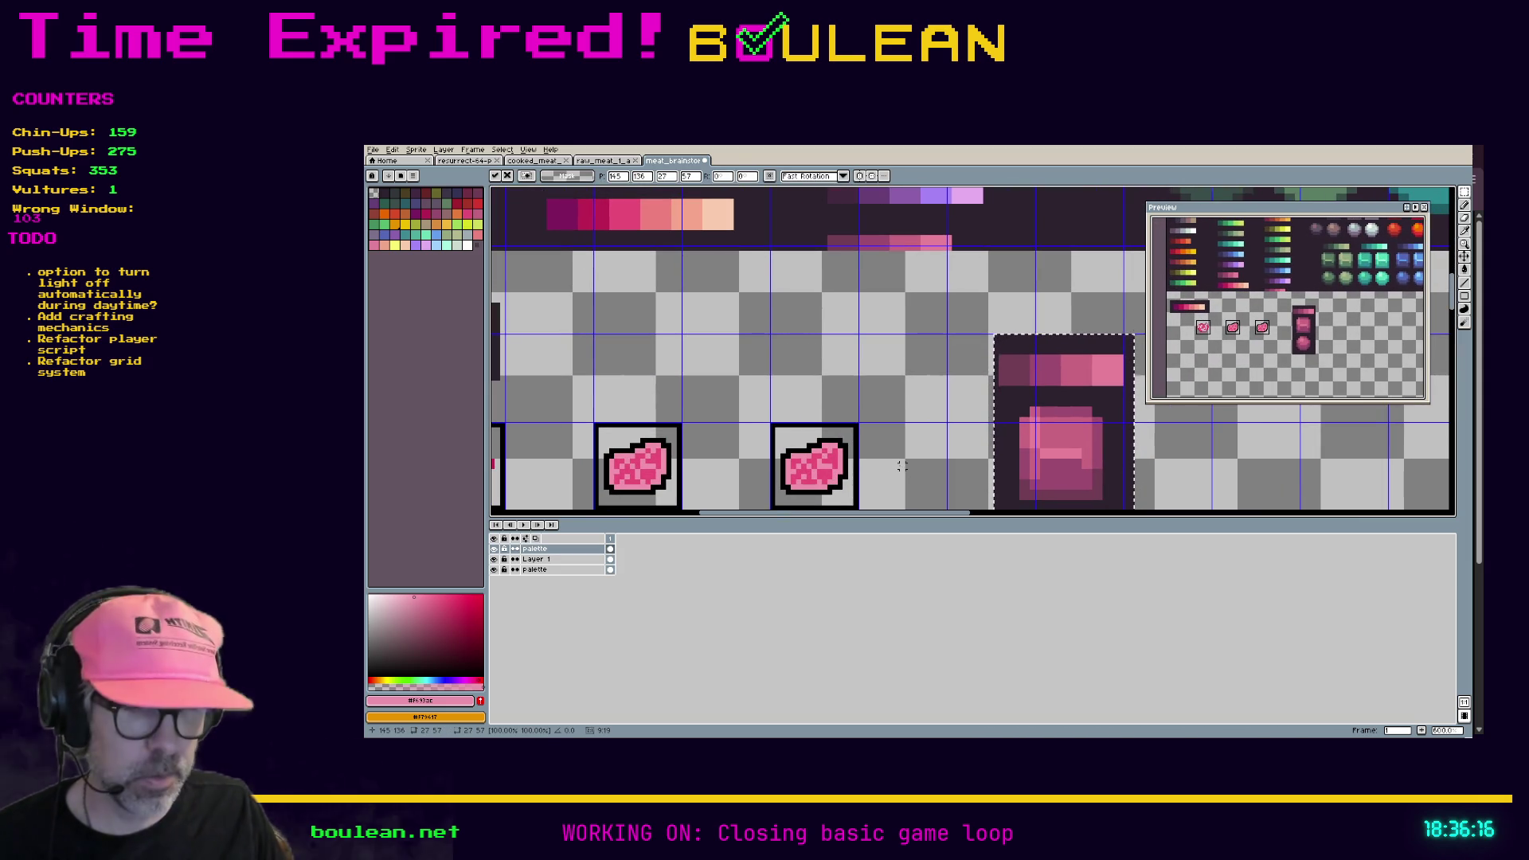
Step: Sample the salmon shade from the colour strip and switch to the Paint Bucket
{"action": "key", "text": "i"}
{"action": "left_click", "coordinate": [675, 215]}
{"action": "key", "text": "g"}
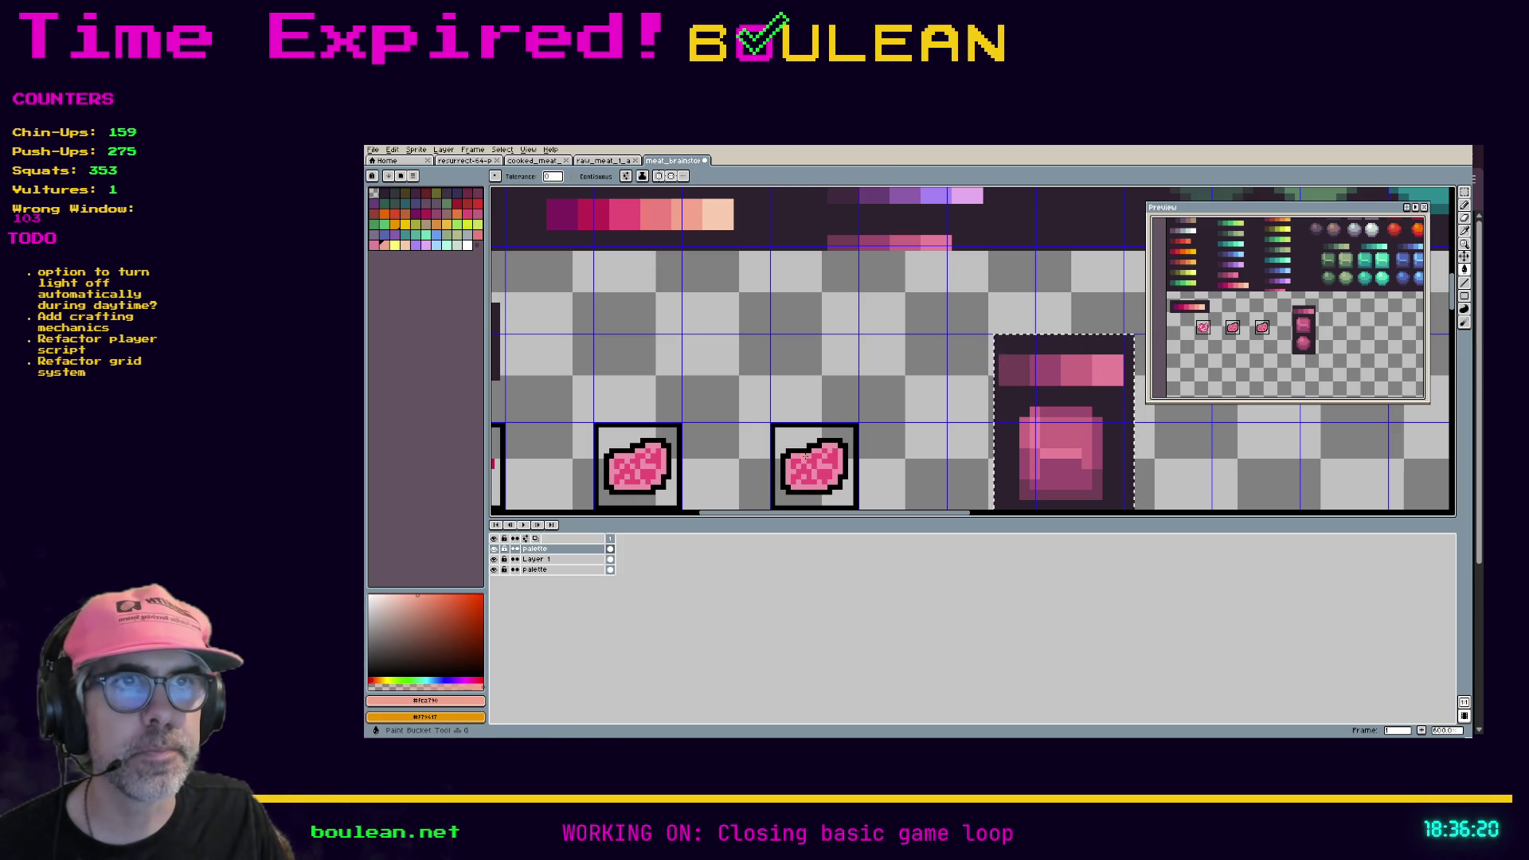
Step: Make Layer 1 the active layer and hide the palette layer
{"action": "scroll", "coordinate": [788, 466], "scroll_direction": "up", "scroll_amount": 1}
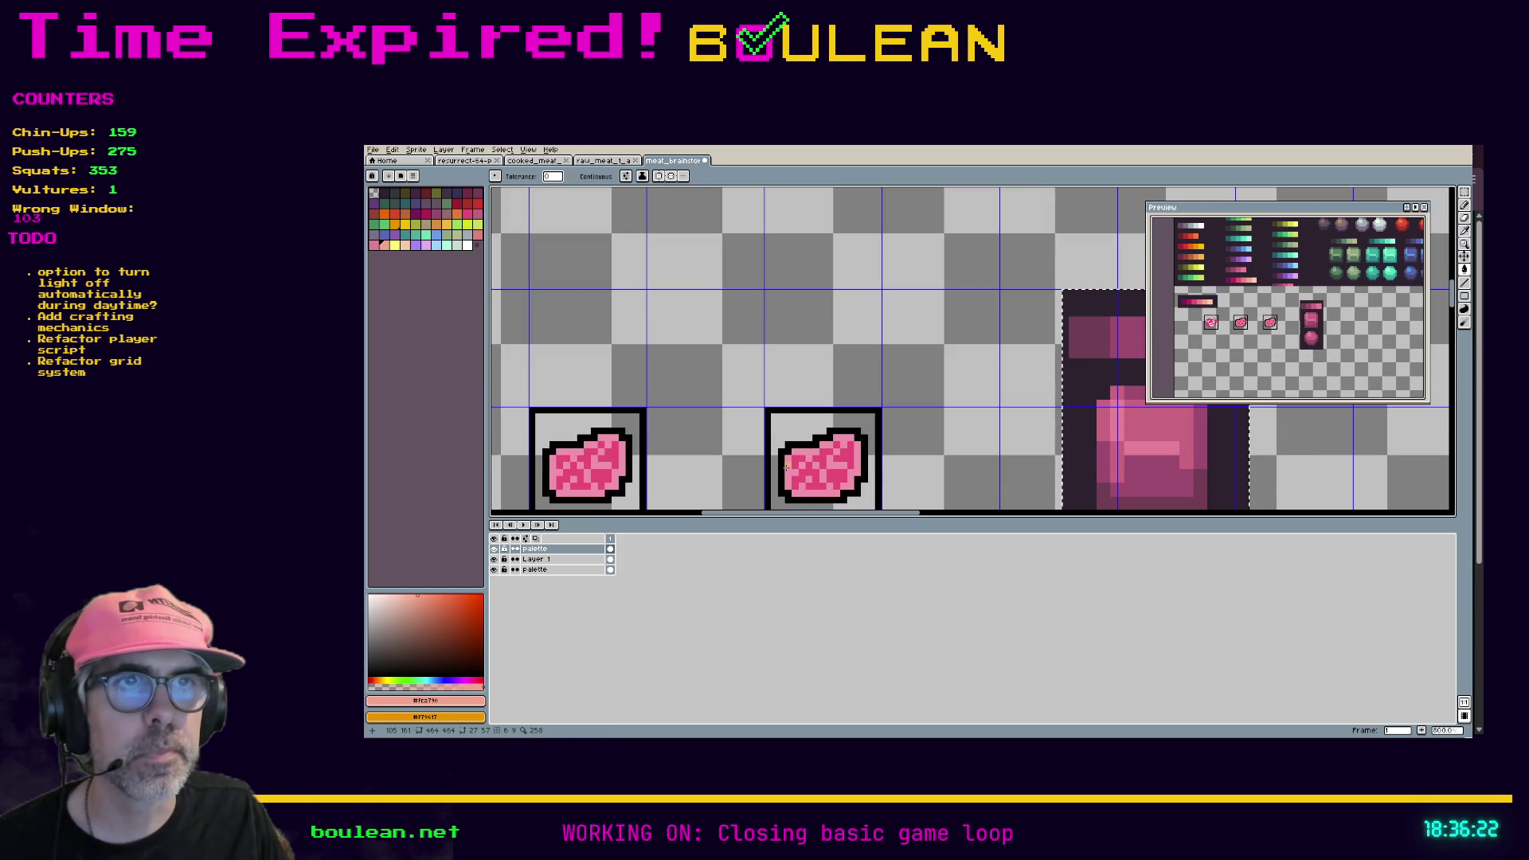
{"action": "left_click_drag", "start_coordinate": [786, 467], "coordinate": [817, 398]}
{"action": "scroll", "coordinate": [816, 399], "scroll_direction": "up", "scroll_amount": 3}
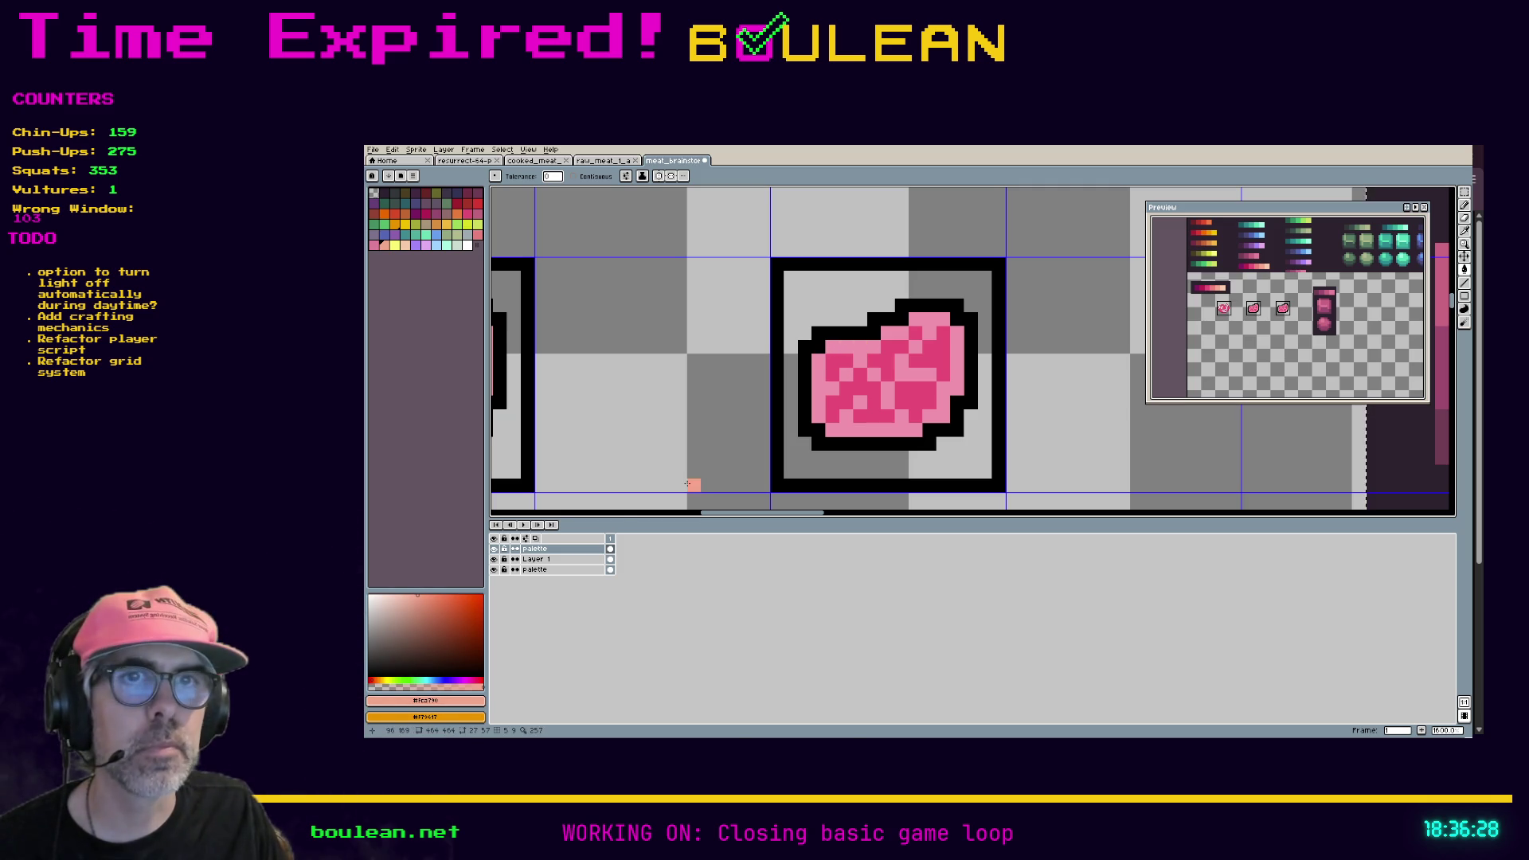
{"action": "left_click", "coordinate": [557, 559]}
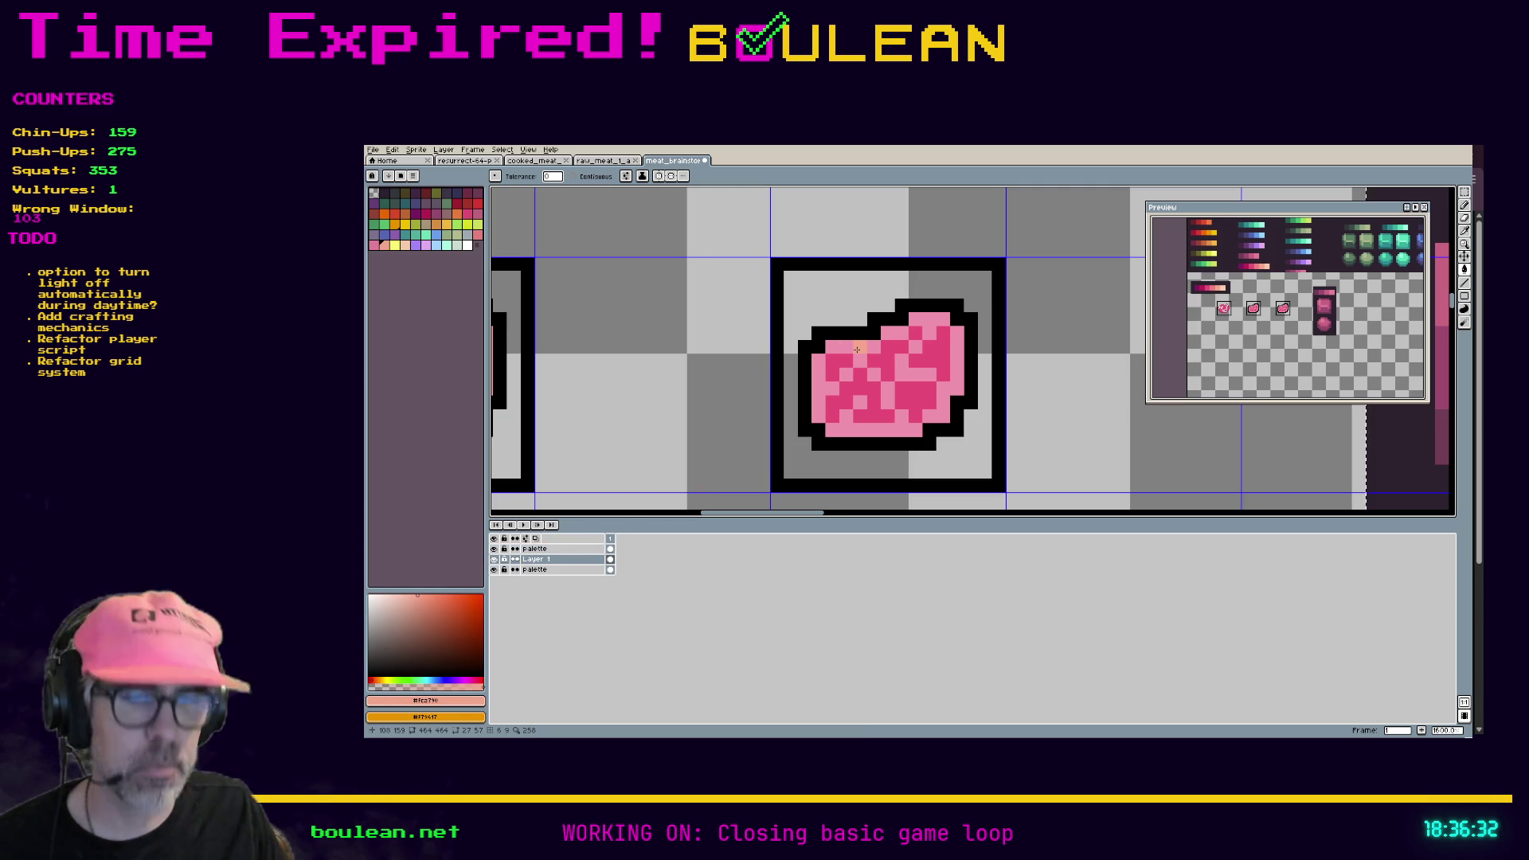
{"action": "left_click", "coordinate": [494, 549]}
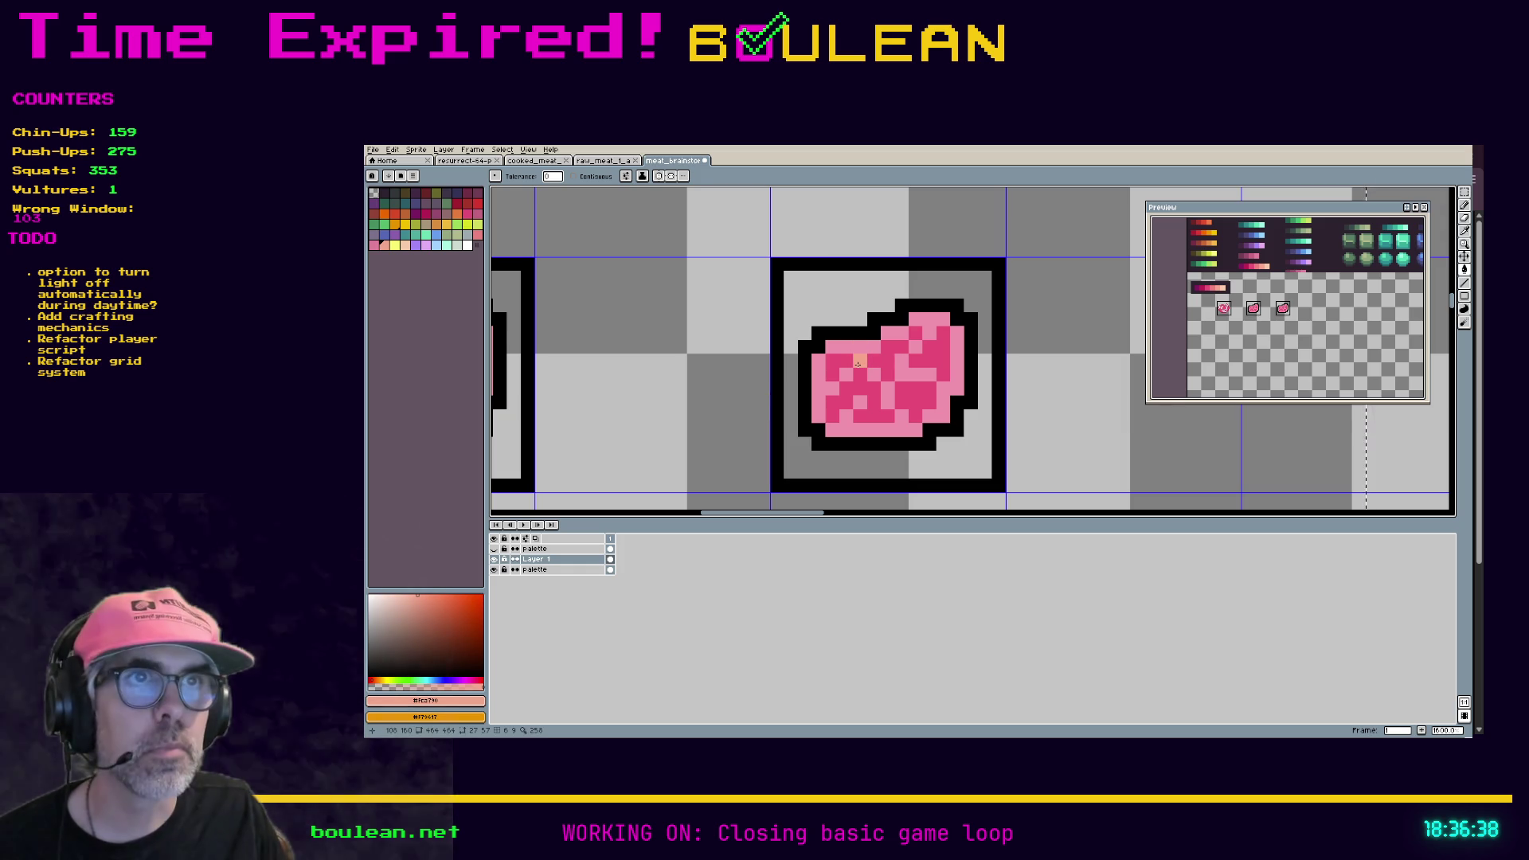
Step: Switch between the Pencil, rectangular marquee and Magic Wand tools while zooming over the steaks
{"action": "key", "text": "b"}
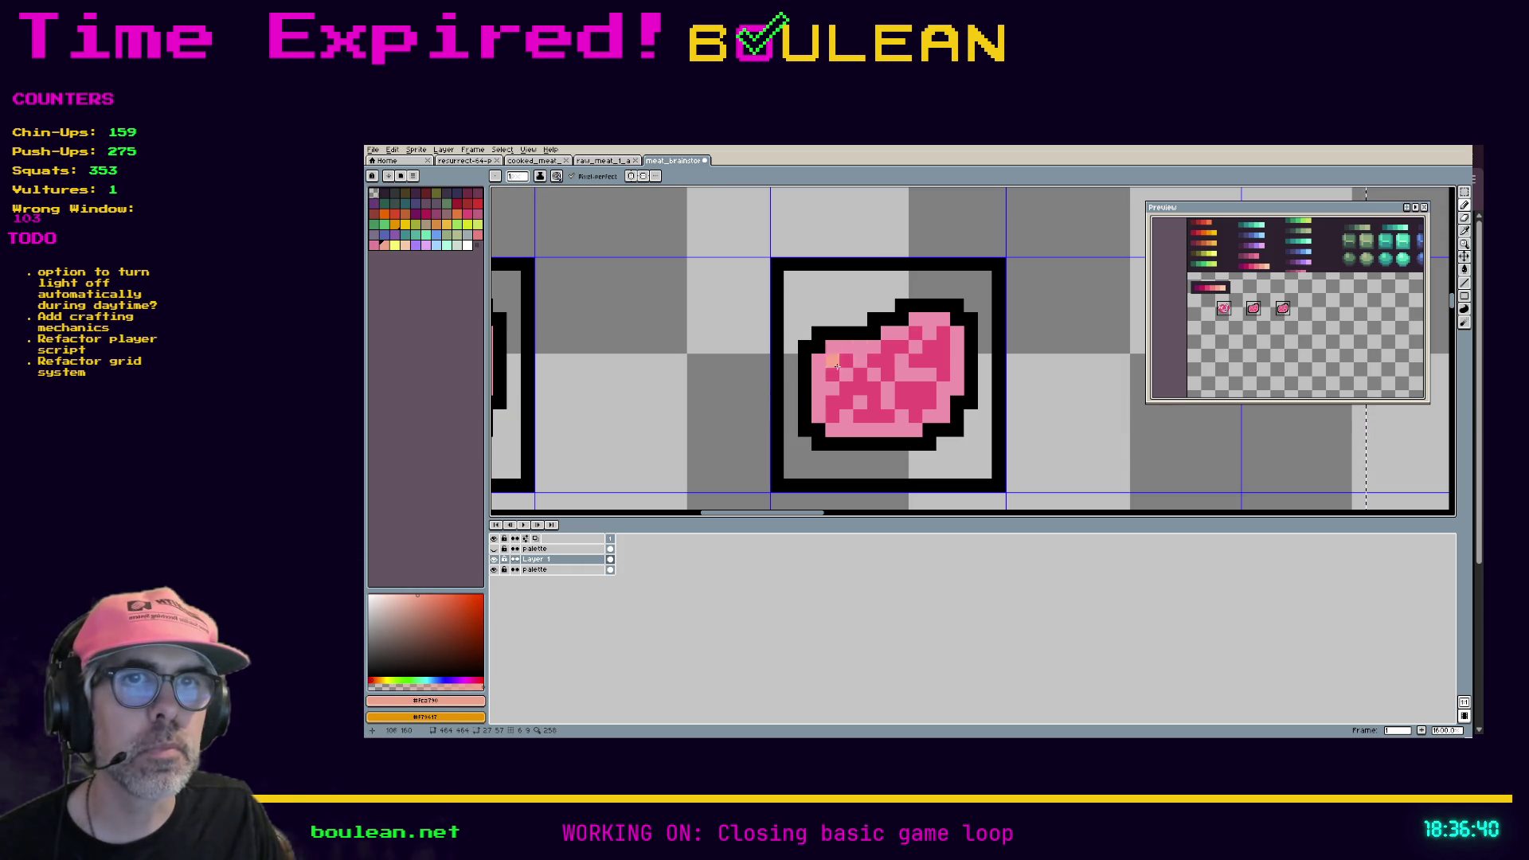
{"action": "scroll", "coordinate": [746, 396], "scroll_direction": "down", "scroll_amount": 2}
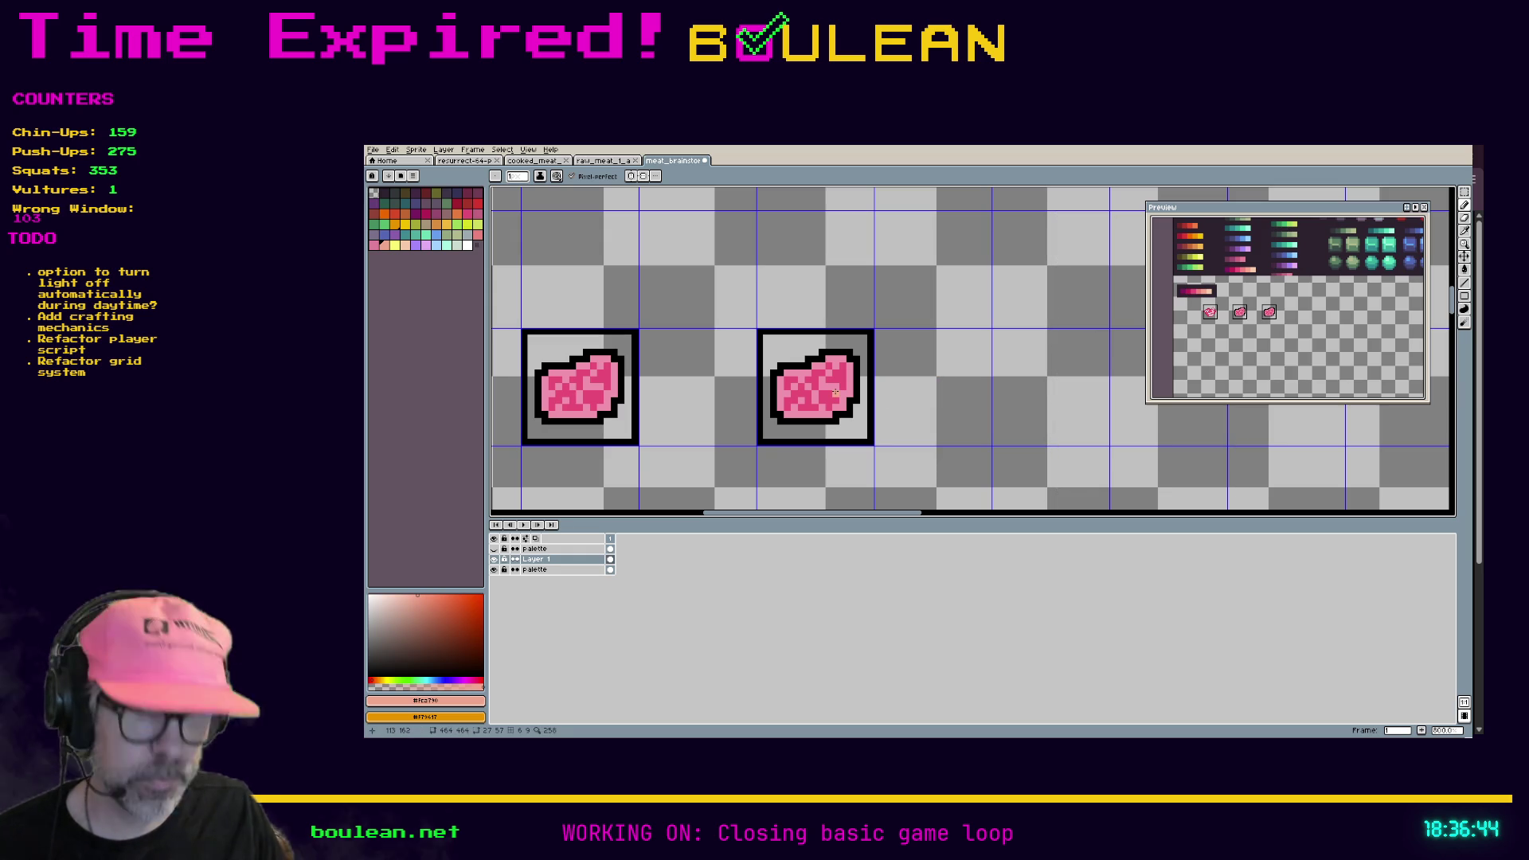
{"action": "key", "text": "m"}
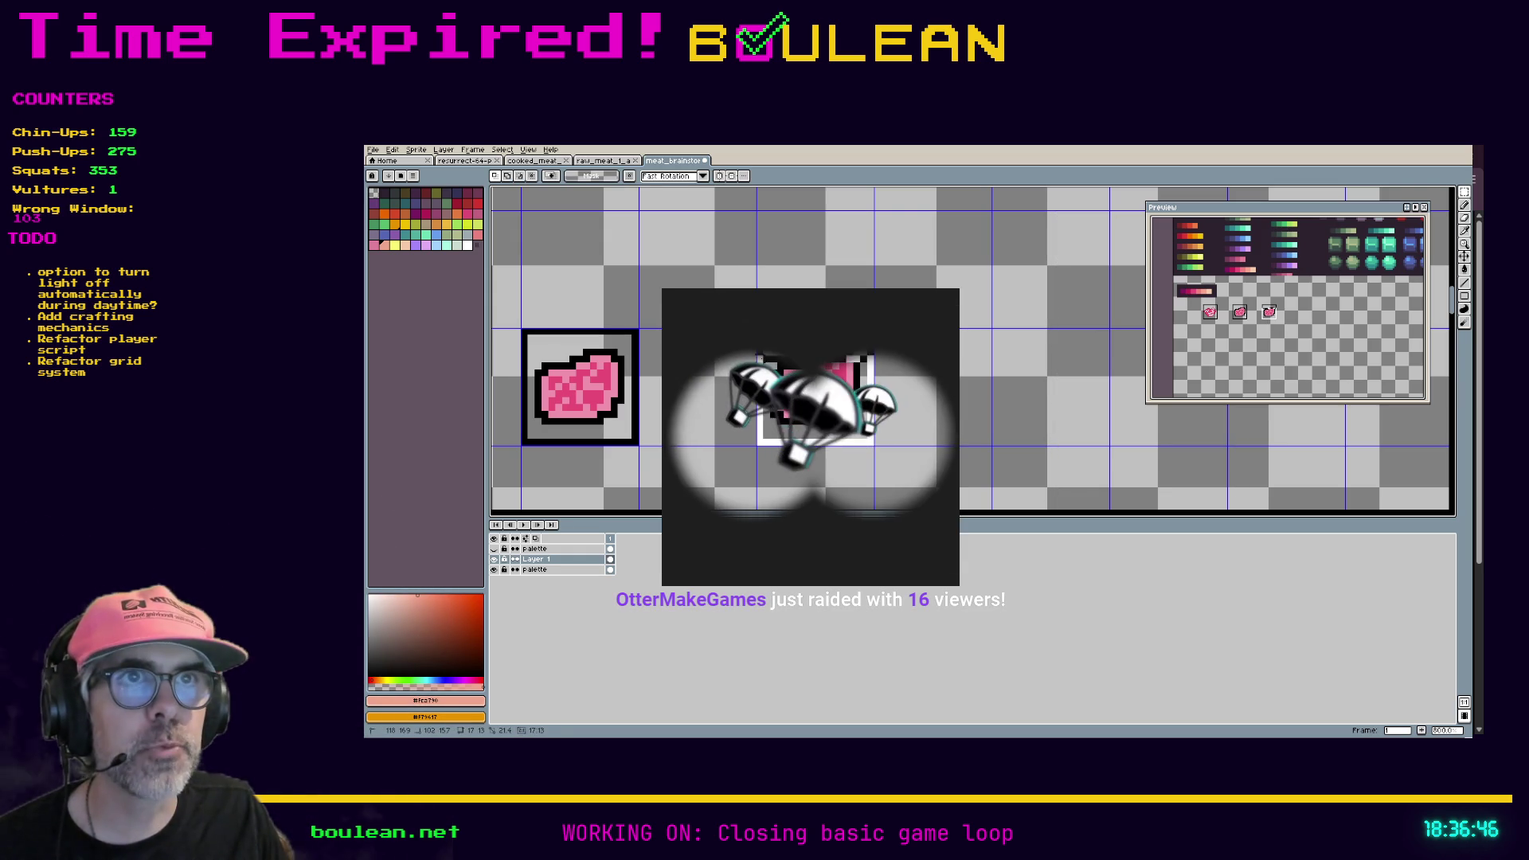
{"action": "scroll", "coordinate": [796, 390], "scroll_direction": "up", "scroll_amount": 4}
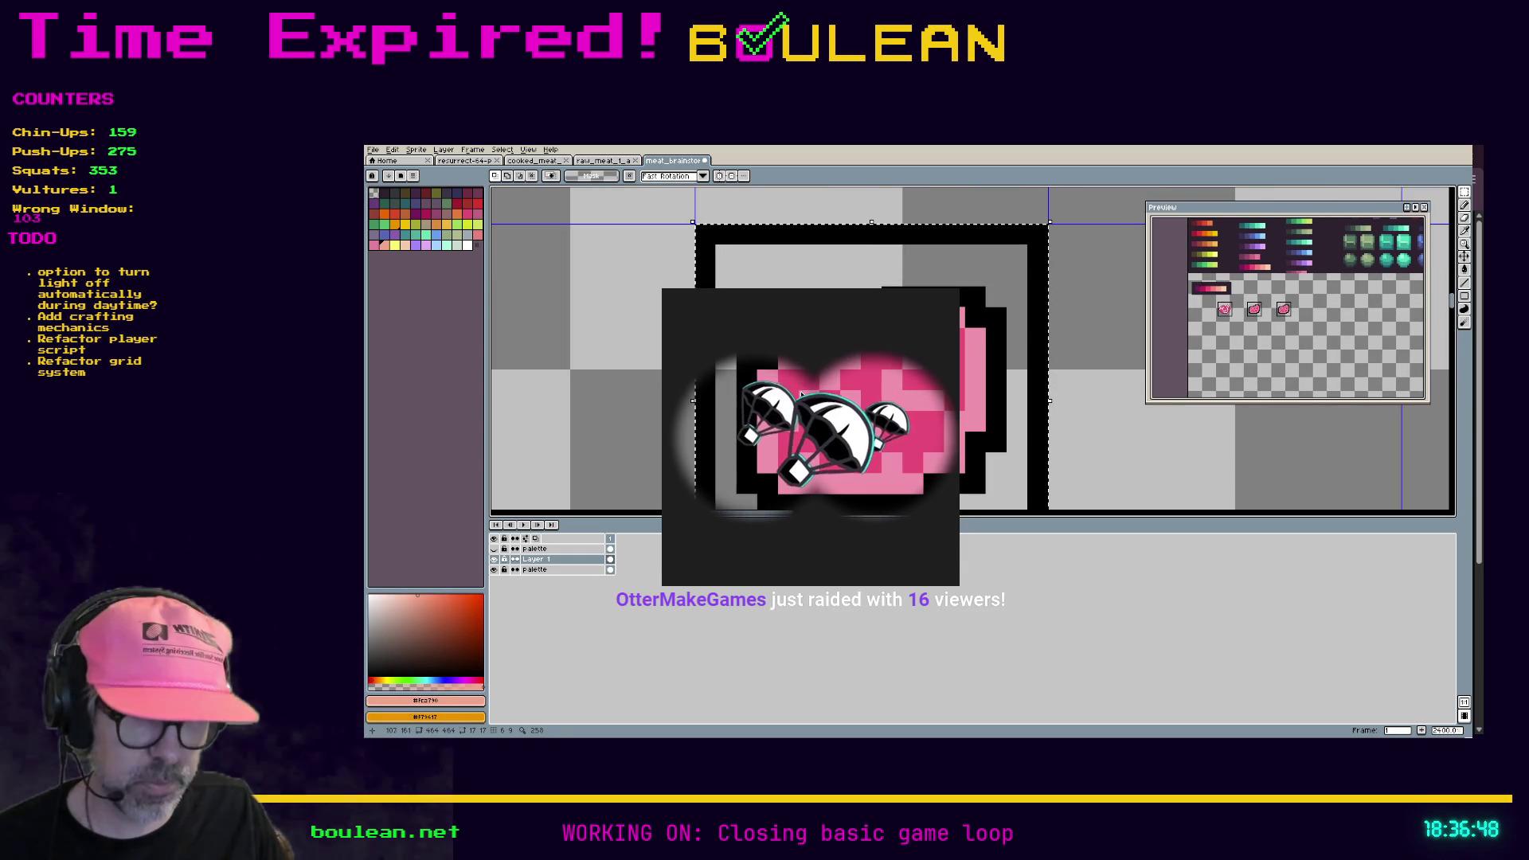
{"action": "key", "text": "w"}
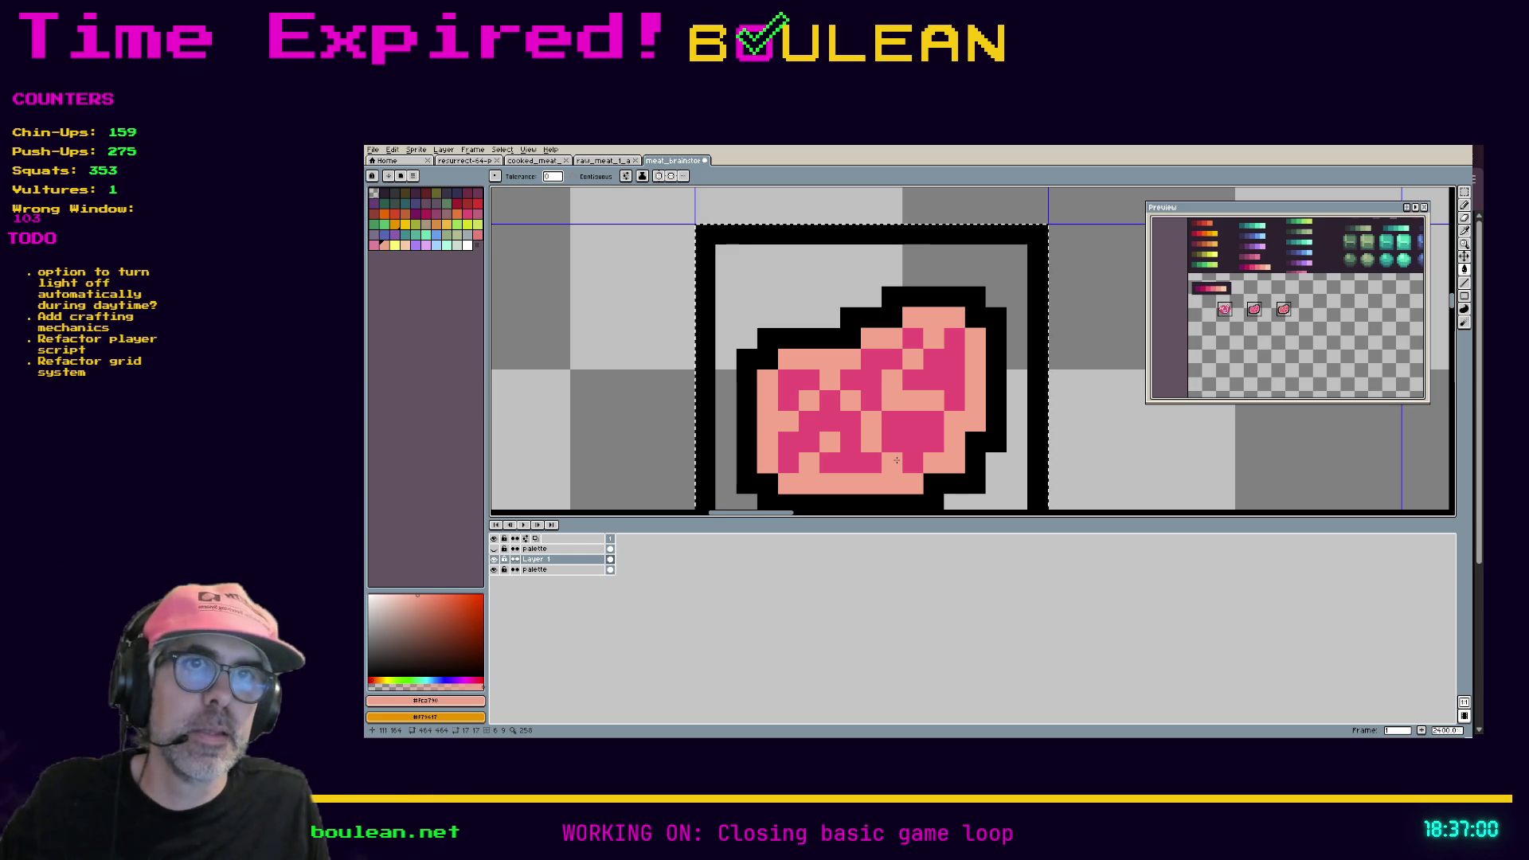
{"action": "scroll", "coordinate": [897, 451], "scroll_direction": "down", "scroll_amount": 3}
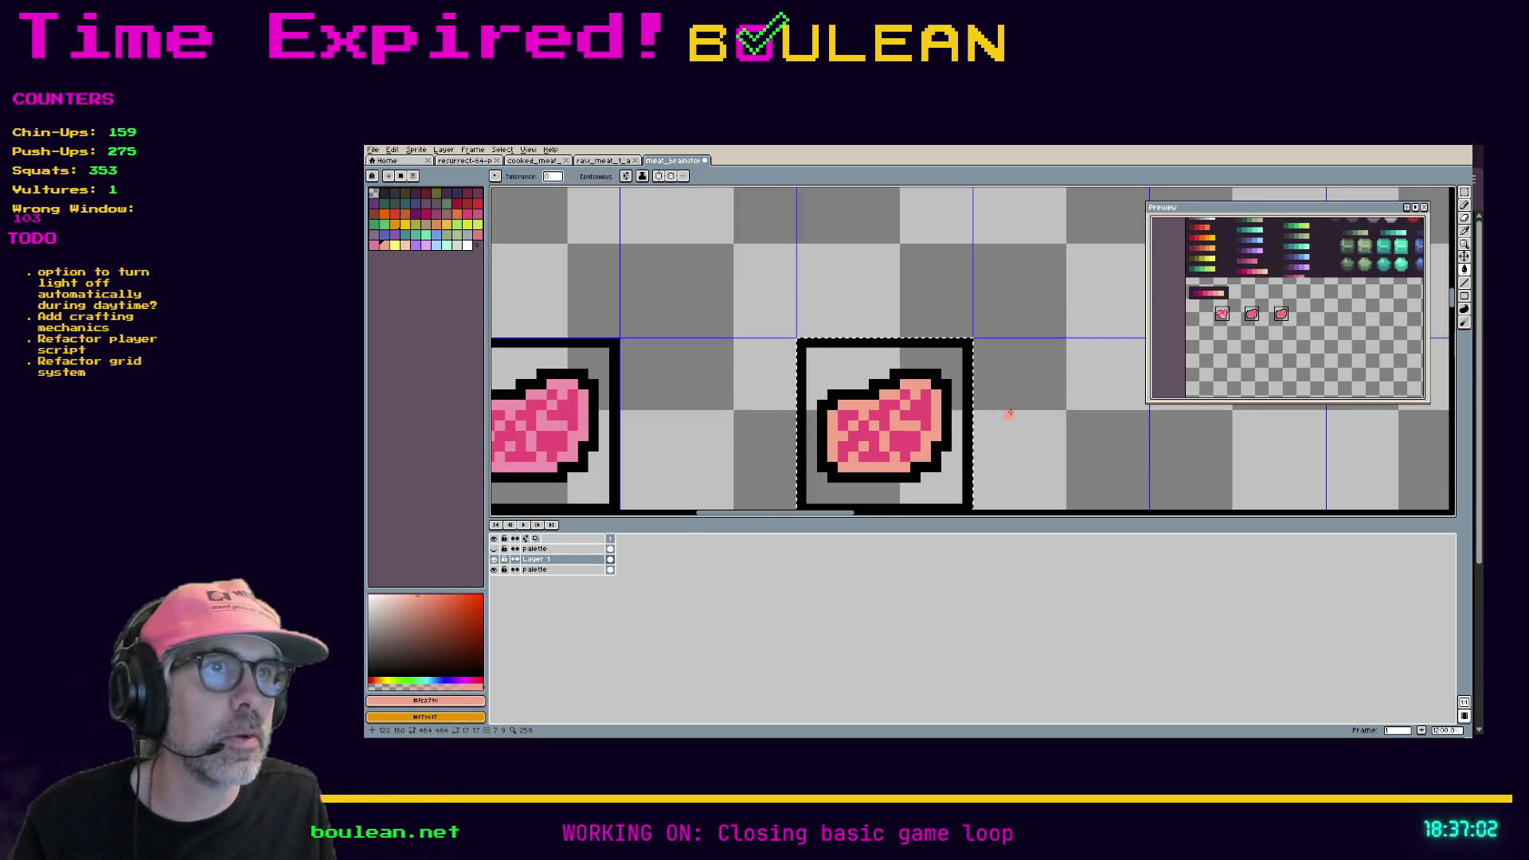
{"action": "scroll", "coordinate": [1071, 358], "scroll_direction": "down", "scroll_amount": 3}
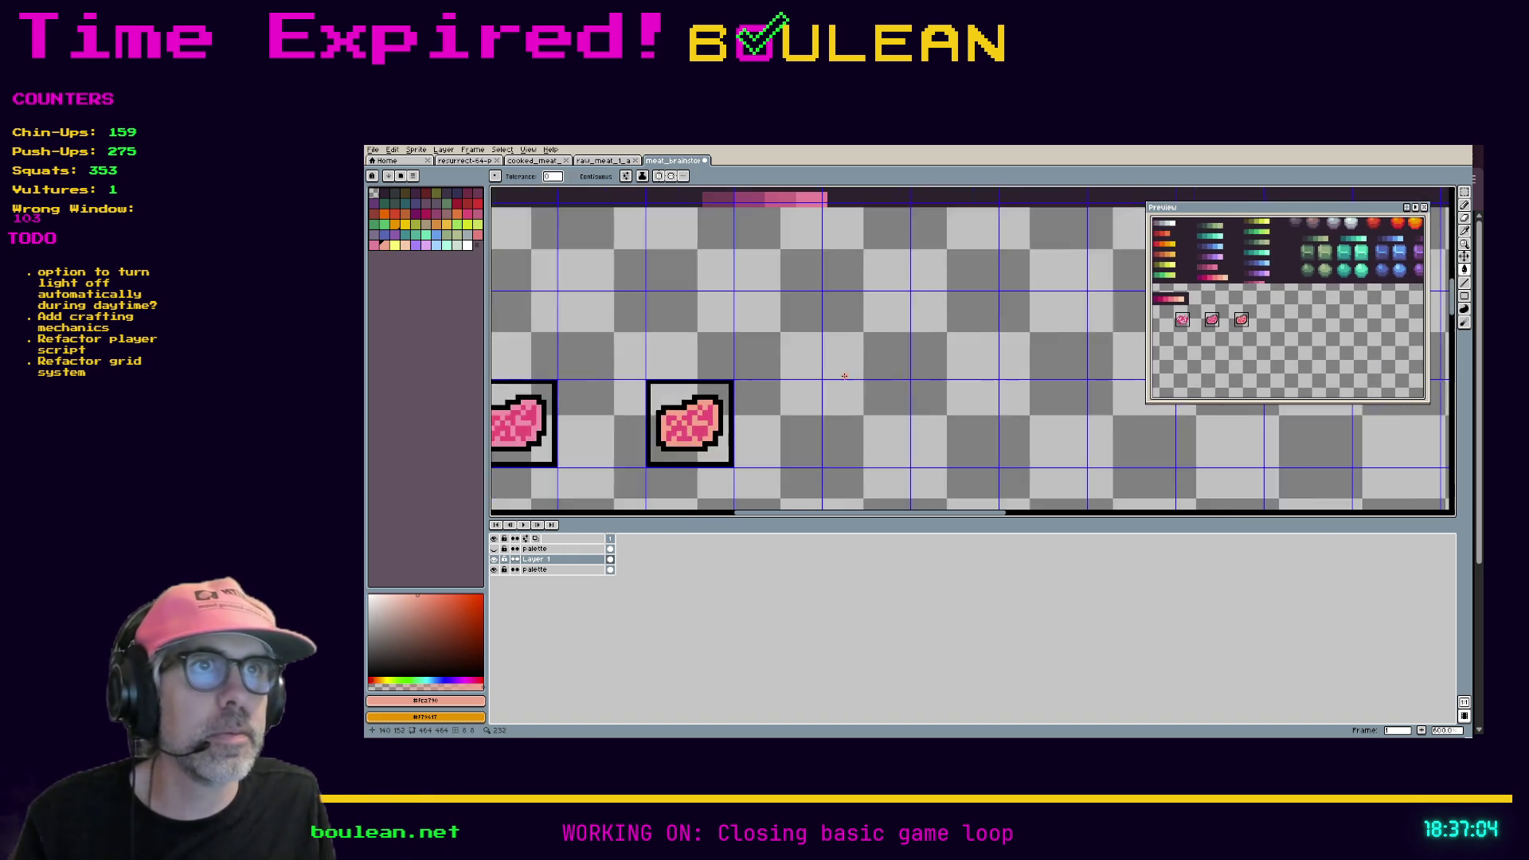
{"action": "scroll", "coordinate": [850, 358], "scroll_direction": "down", "scroll_amount": 2}
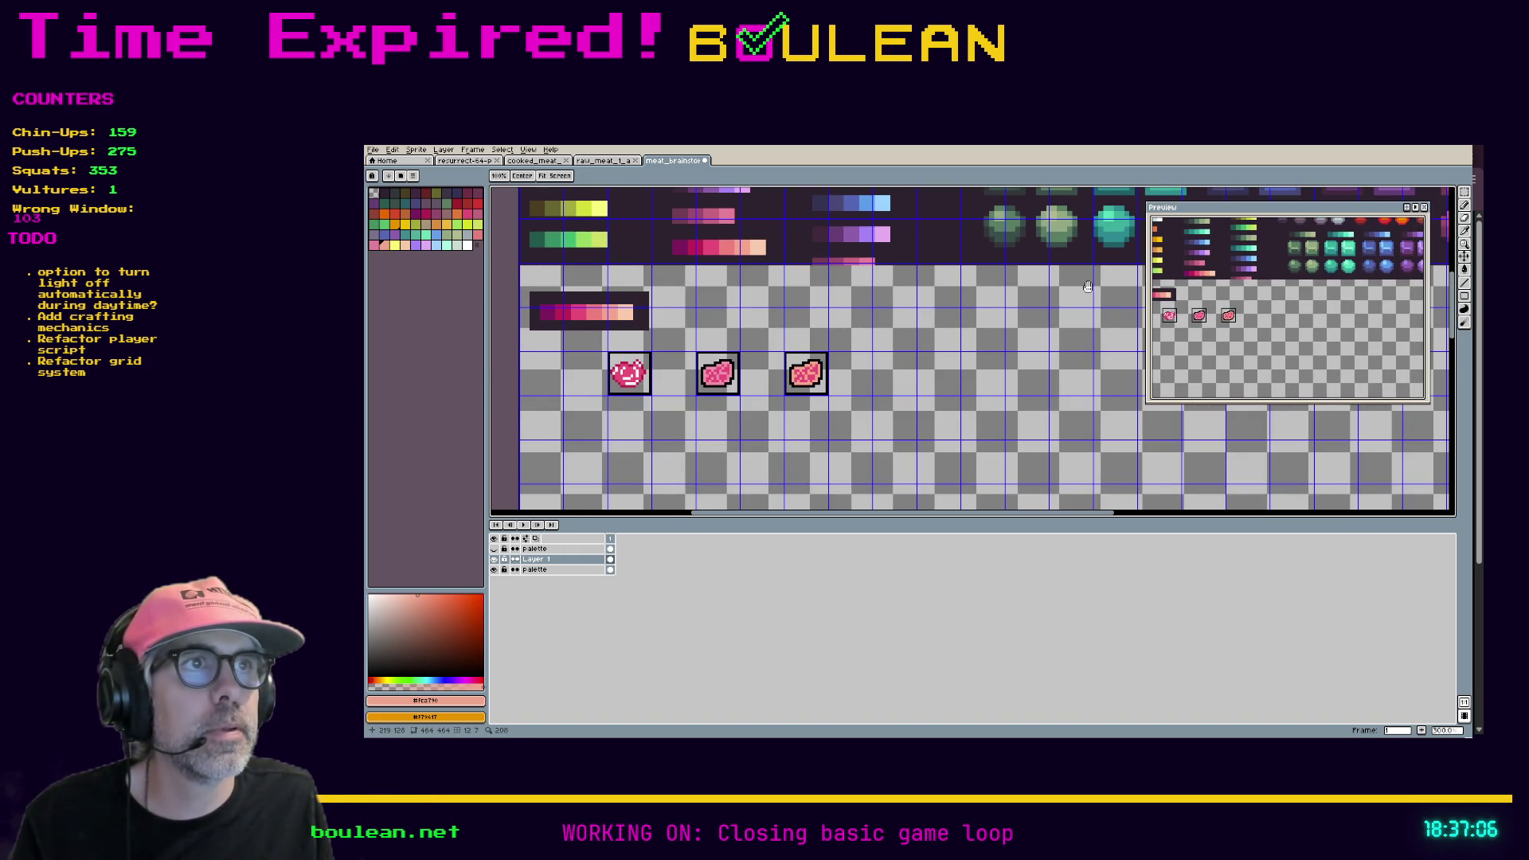
Step: Marquee-select the pink swatch column and undo the accidental paste
{"action": "left_click_drag", "start_coordinate": [789, 351], "coordinate": [769, 435]}
{"action": "scroll", "coordinate": [820, 451], "scroll_direction": "right", "scroll_amount": 3}
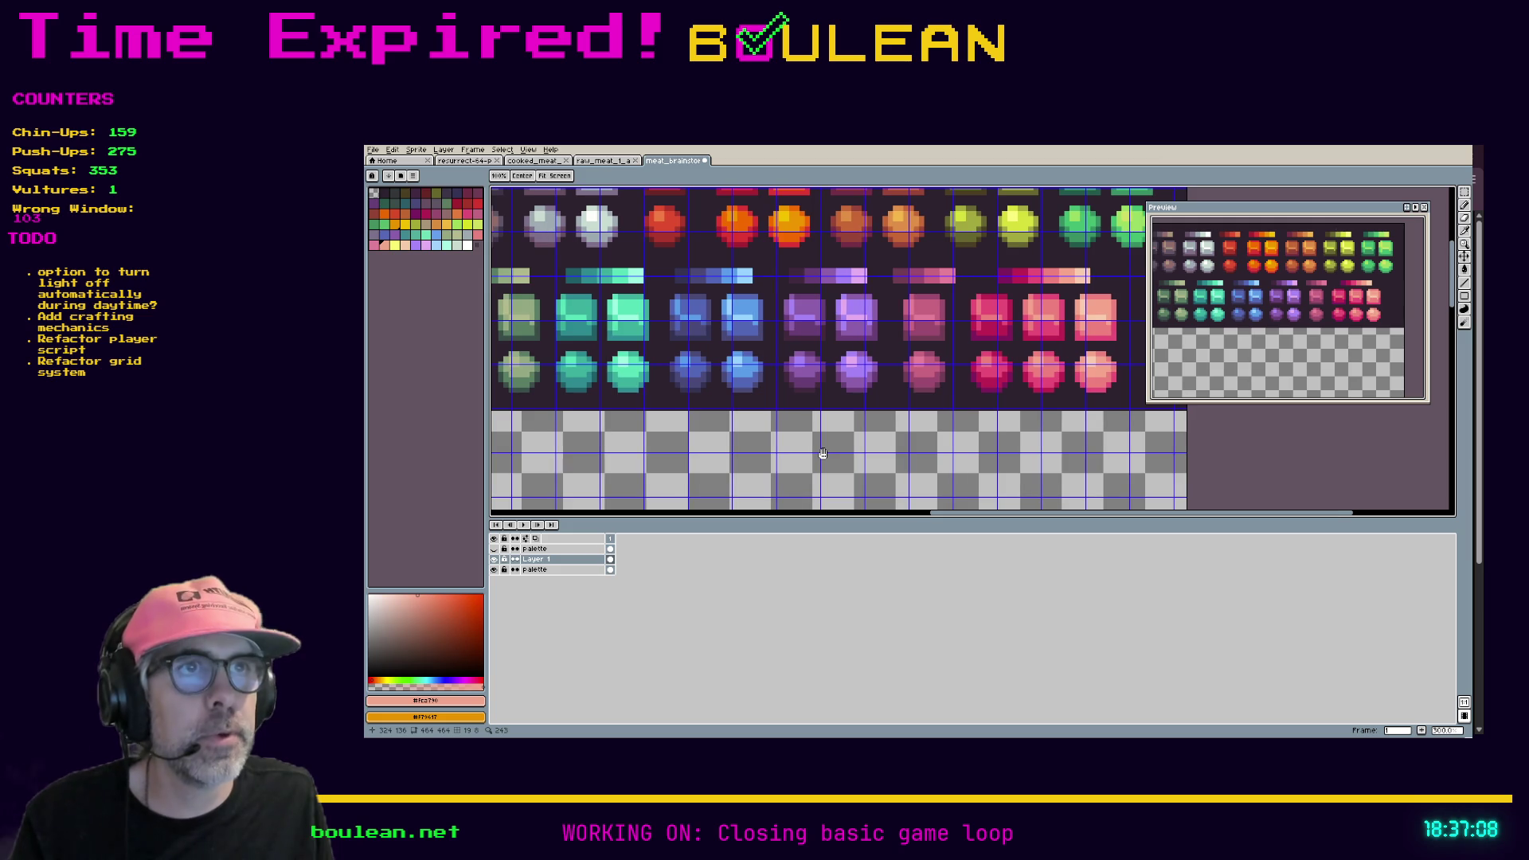
{"action": "key", "text": "m"}
{"action": "left_click_drag", "start_coordinate": [960, 402], "coordinate": [882, 262]}
{"action": "left_click", "coordinate": [880, 336]}
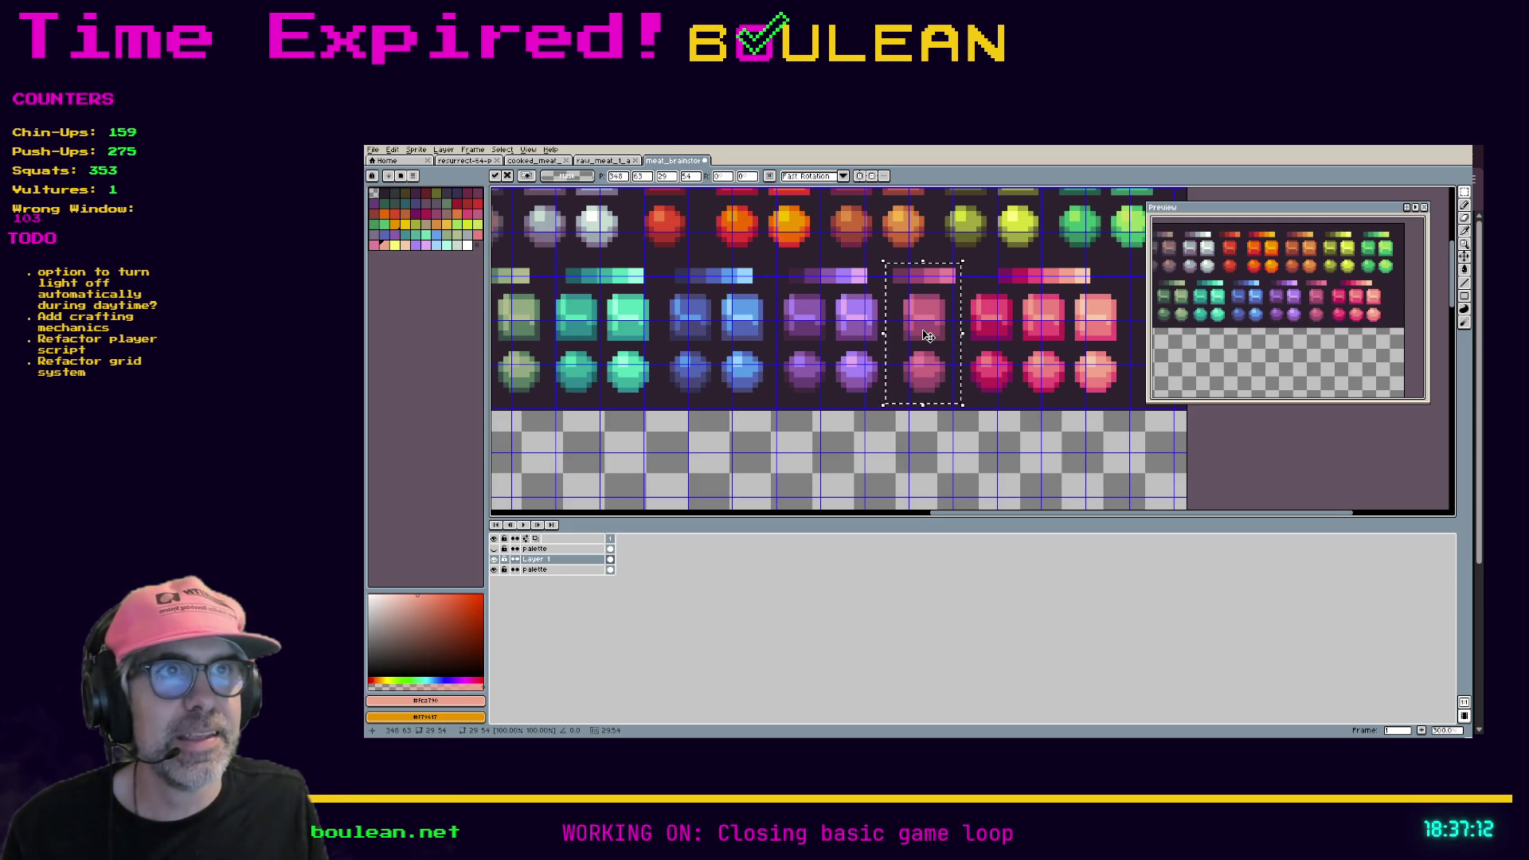
{"action": "key", "text": "ctrl+z"}
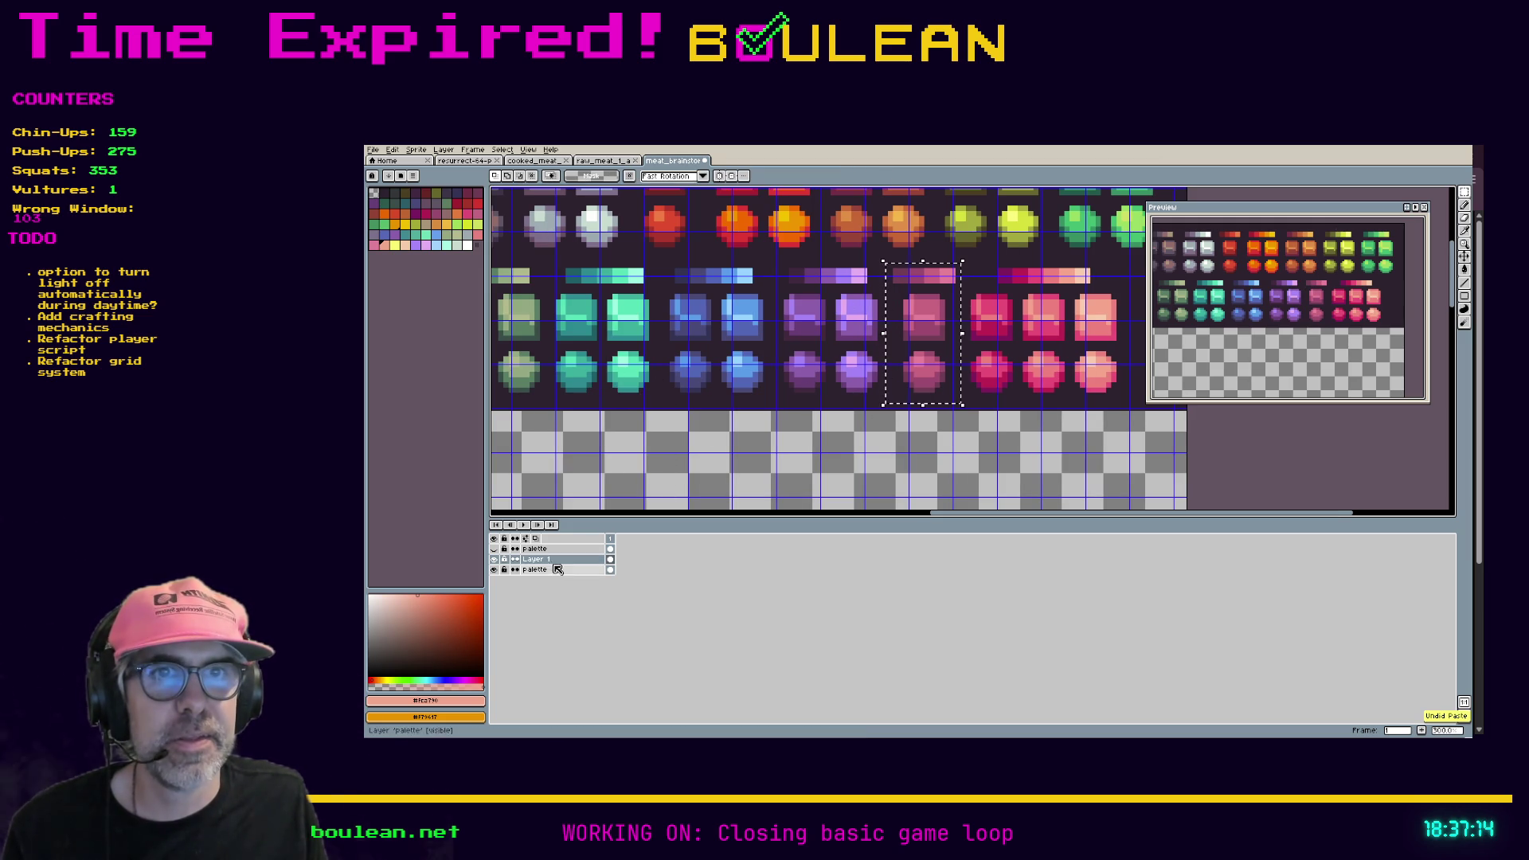
Step: Show the palette layer again and bring the steak sprites back into view
{"action": "left_click", "coordinate": [494, 549]}
{"action": "mouse_move", "coordinate": [542, 506]}
{"action": "left_mouse_down"}
{"action": "mouse_move", "coordinate": [824, 385]}
{"action": "mouse_move", "coordinate": [919, 367]}
{"action": "left_mouse_up"}
{"action": "scroll", "coordinate": [680, 409], "scroll_direction": "up", "scroll_amount": 9}
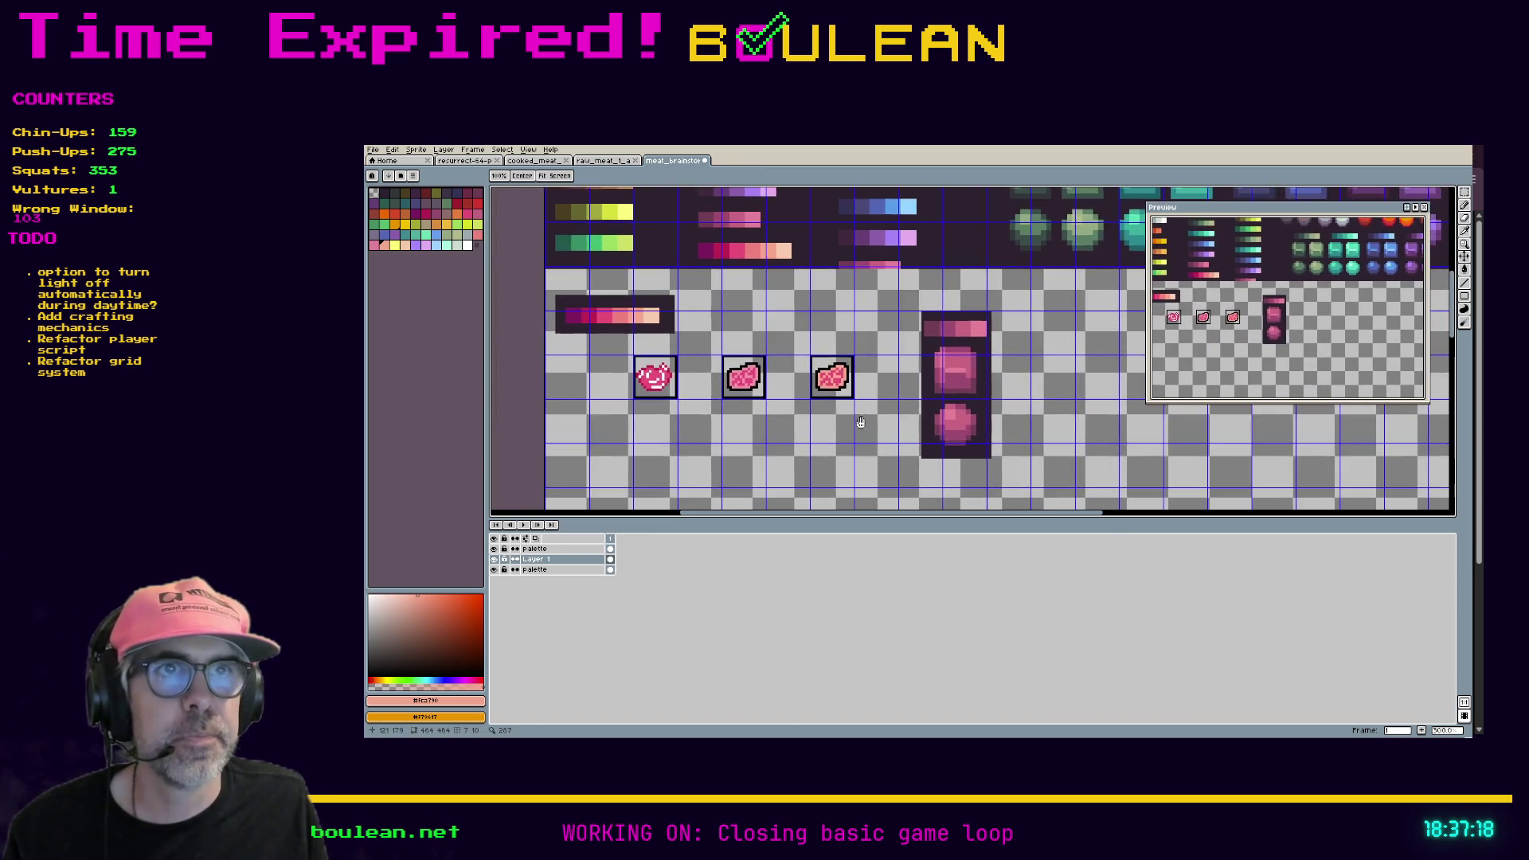
{"action": "scroll", "coordinate": [718, 433], "scroll_direction": "down", "scroll_amount": 3}
Step: Sample the deep pink #c32456, test-fill a pink shade on the steak, then undo it
{"action": "left_click_drag", "start_coordinate": [678, 347], "coordinate": [846, 454]}
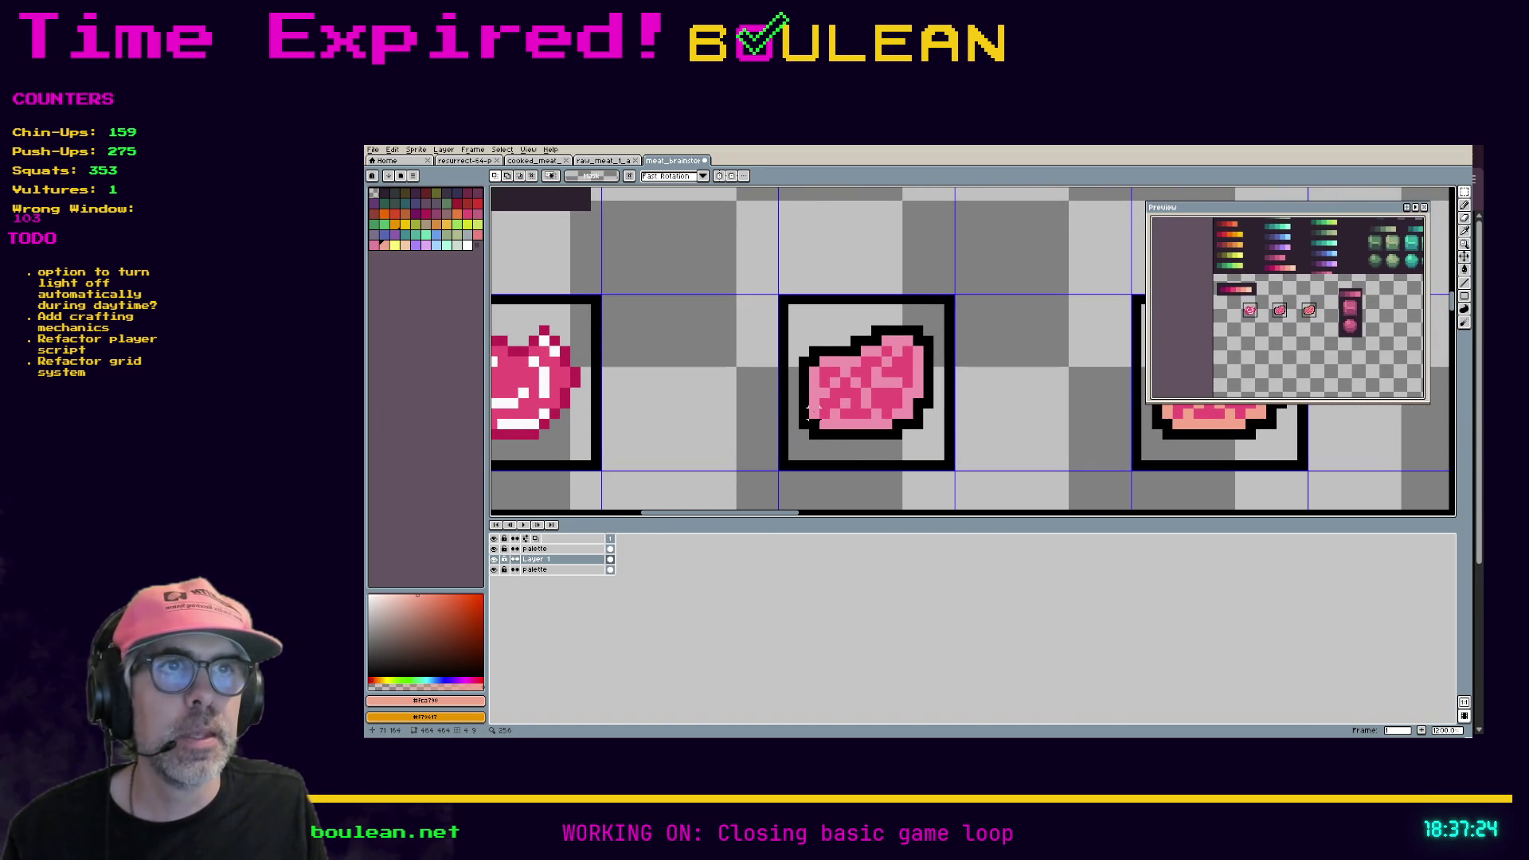
{"action": "mouse_move", "coordinate": [1048, 393]}
{"action": "left_mouse_down"}
{"action": "mouse_move", "coordinate": [972, 411]}
{"action": "mouse_move", "coordinate": [1021, 399]}
{"action": "left_mouse_up"}
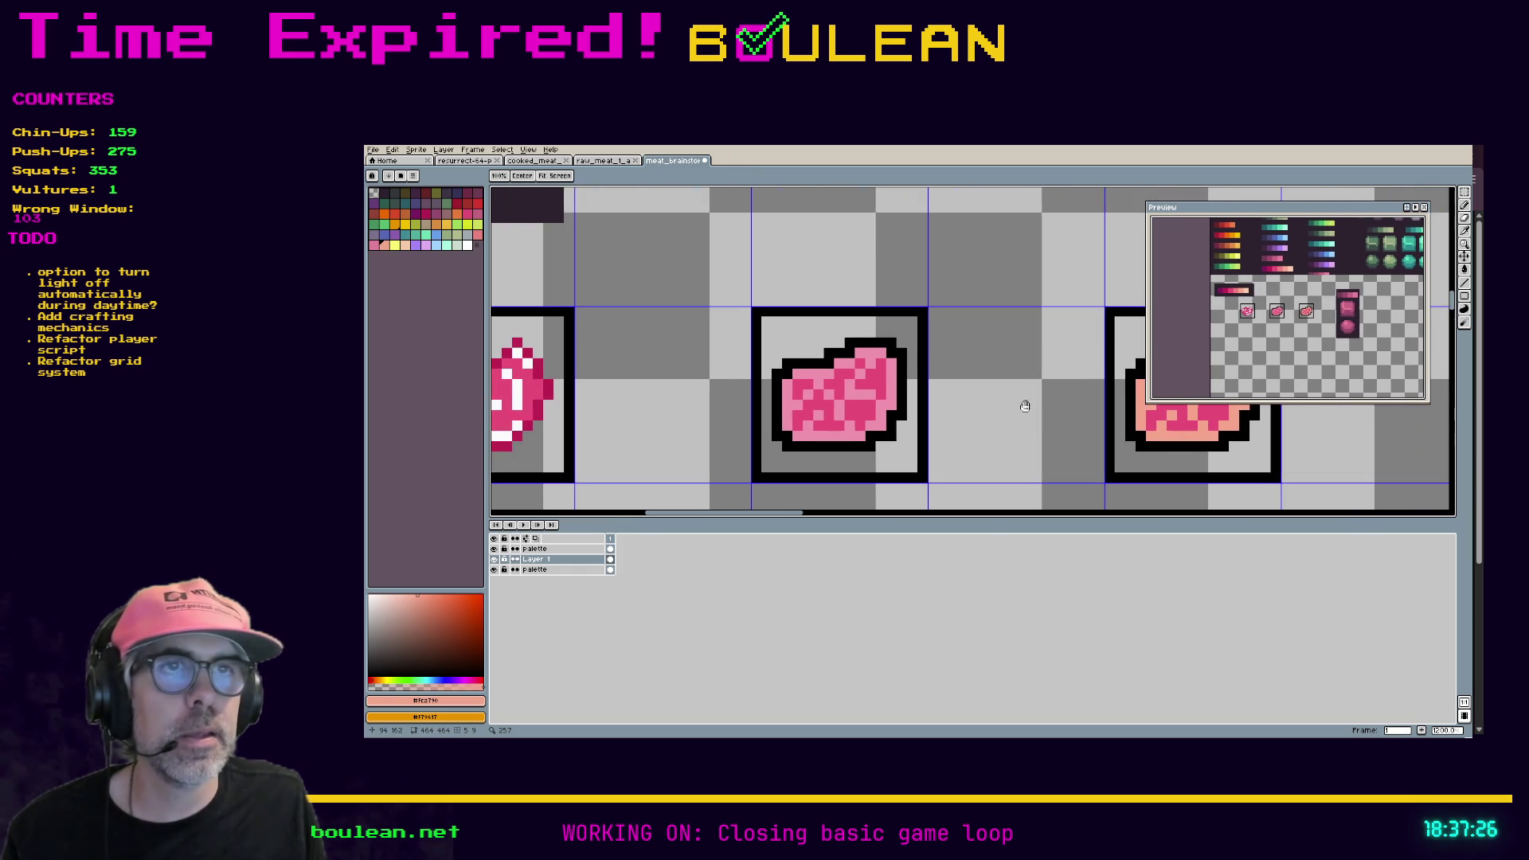
{"action": "left_click_drag", "start_coordinate": [659, 409], "coordinate": [744, 410]}
{"action": "left_click_drag", "start_coordinate": [651, 335], "coordinate": [749, 363]}
{"action": "scroll", "coordinate": [749, 363], "scroll_direction": "down", "scroll_amount": 3}
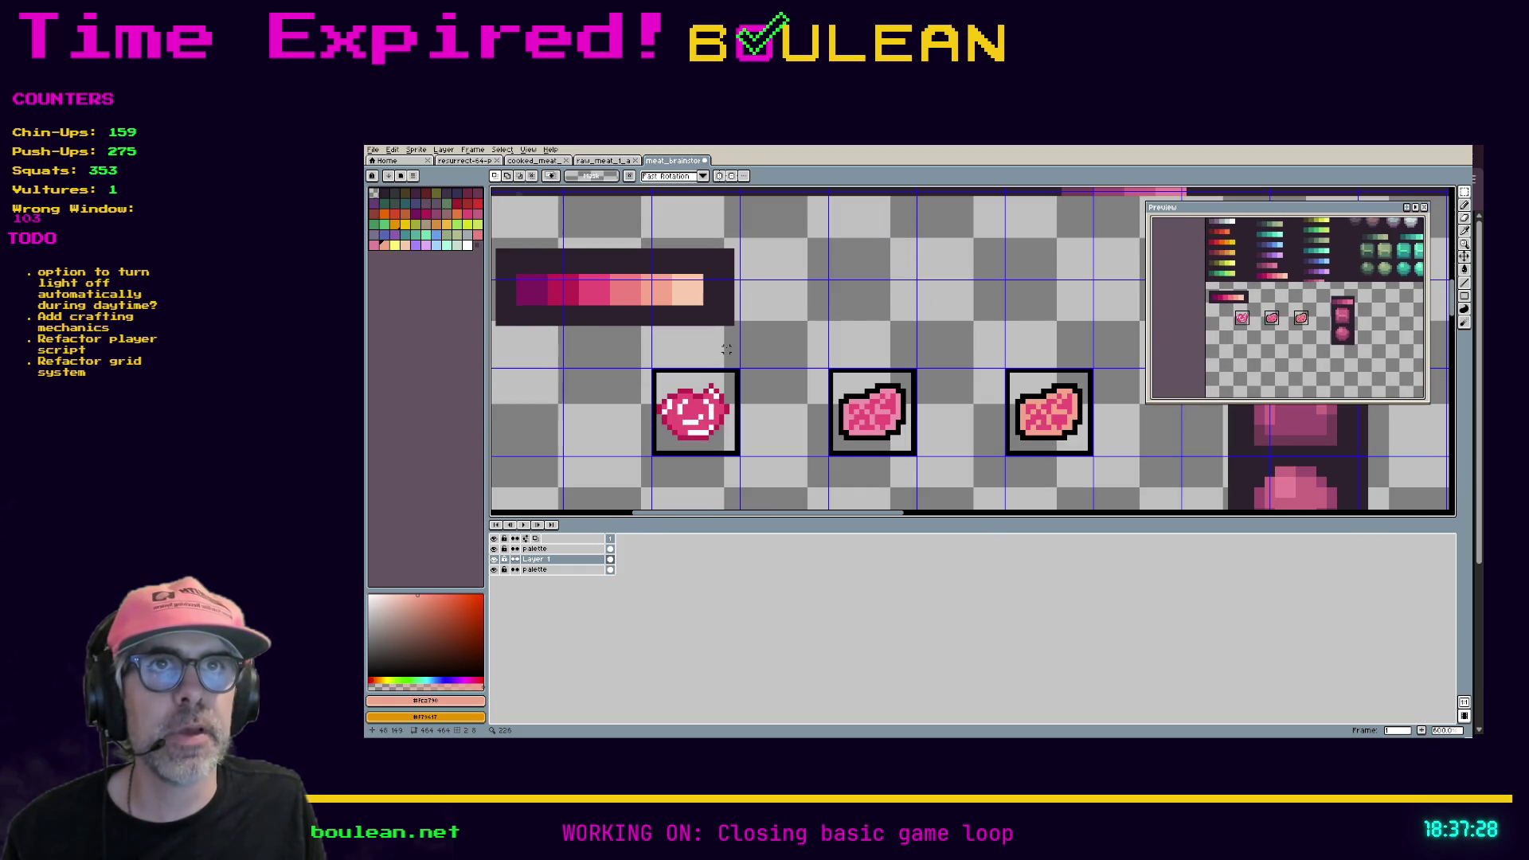
{"action": "key", "text": "i"}
{"action": "left_click", "coordinate": [856, 410]}
{"action": "scroll", "coordinate": [809, 435], "scroll_direction": "up", "scroll_amount": 3}
{"action": "key", "text": "g"}
{"action": "left_click", "coordinate": [921, 411]}
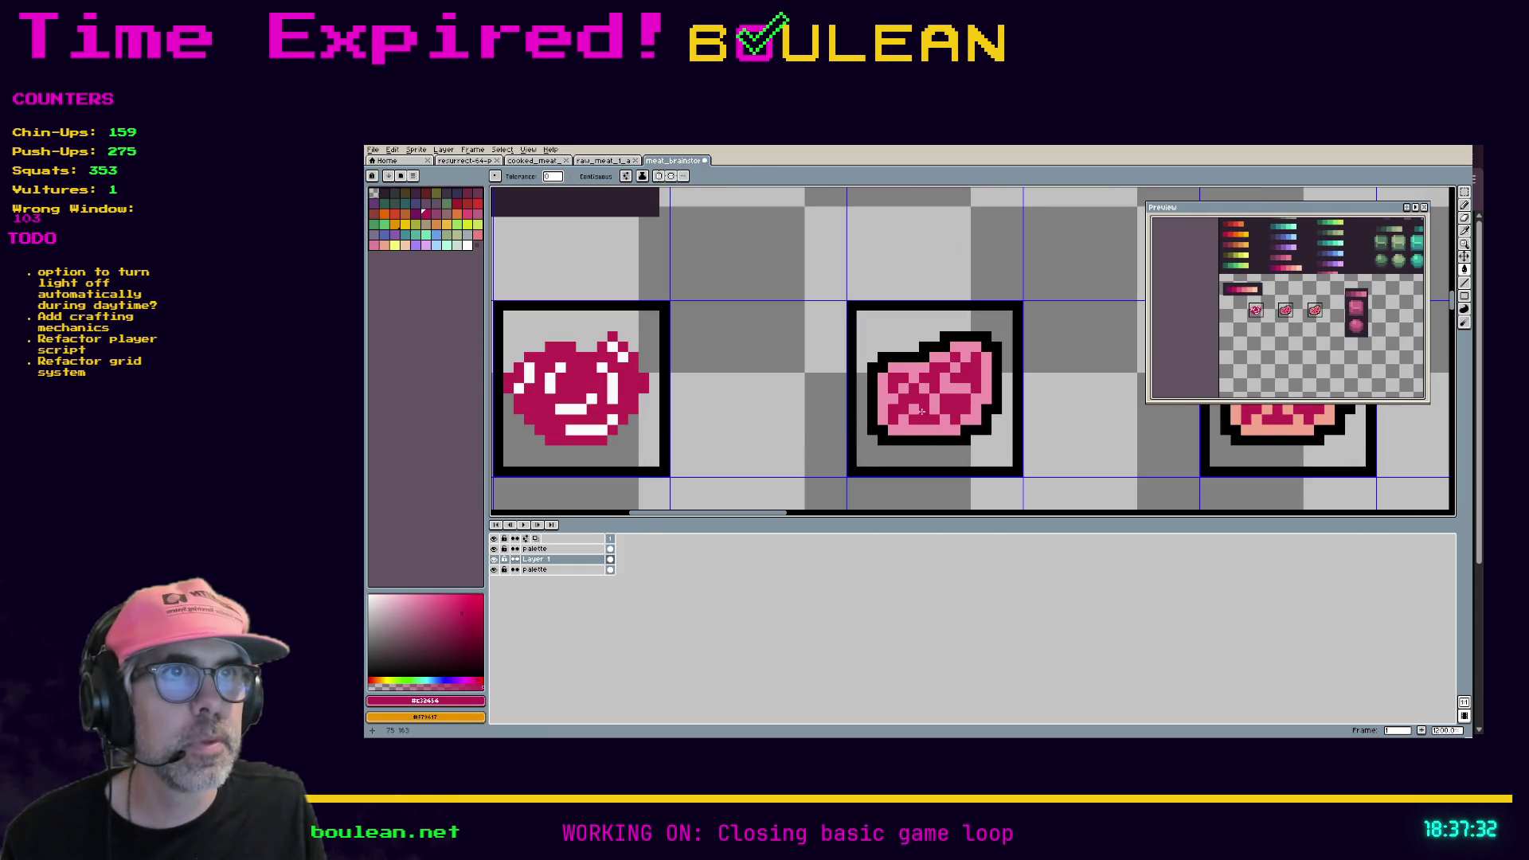
{"action": "scroll", "coordinate": [925, 441], "scroll_direction": "down", "scroll_amount": 1}
{"action": "key", "text": "ctrl+z"}
Step: Sample dusty pink #cf657f, then dark maroon #753c54, and fill the steak pattern maroon
{"action": "left_click_drag", "start_coordinate": [1042, 420], "coordinate": [820, 416]}
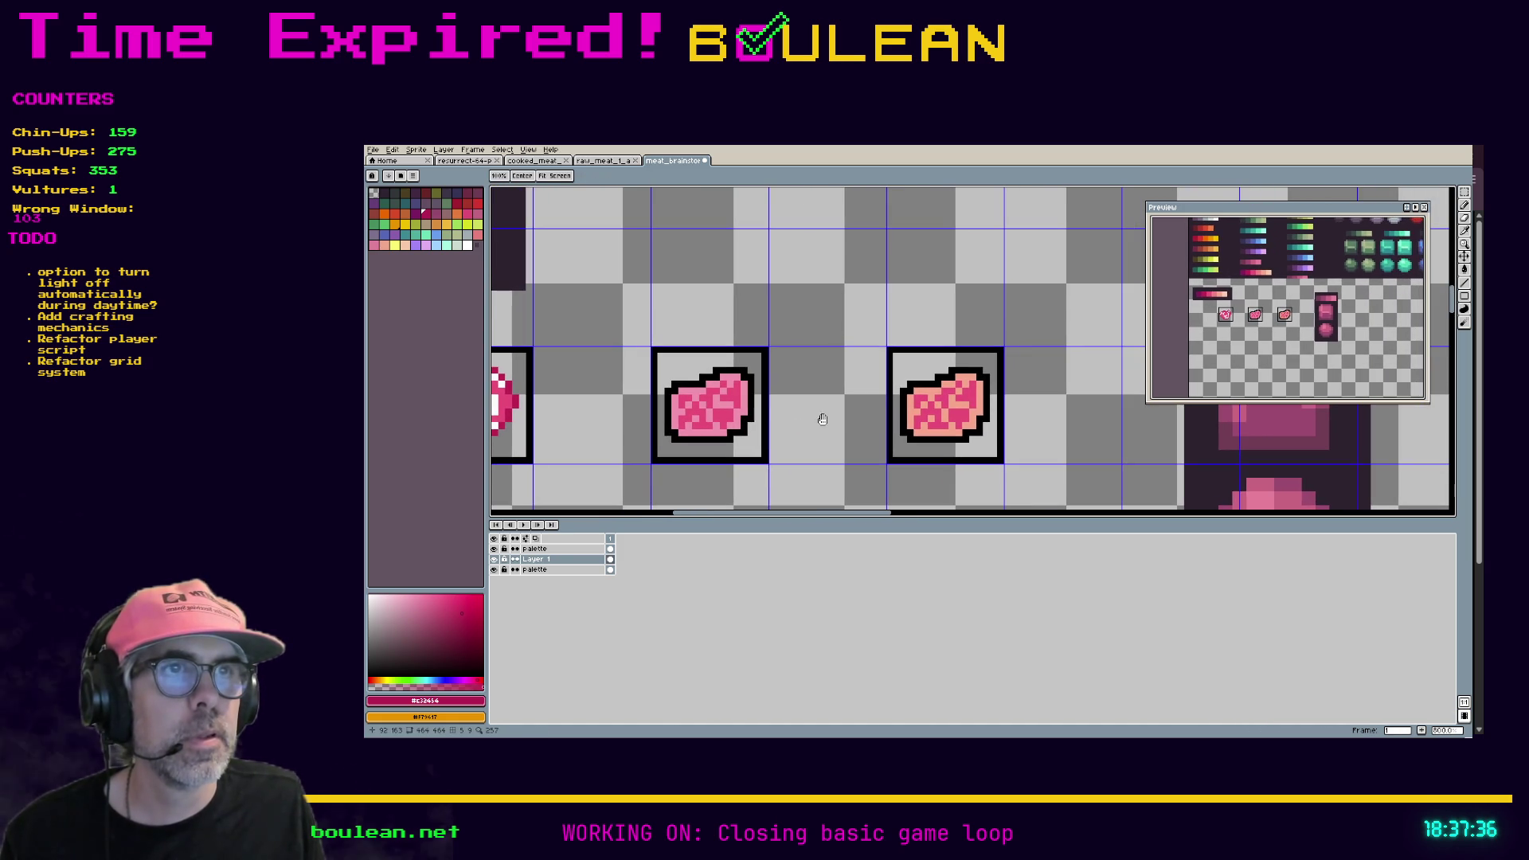
{"action": "scroll", "coordinate": [812, 397], "scroll_direction": "down", "scroll_amount": 1}
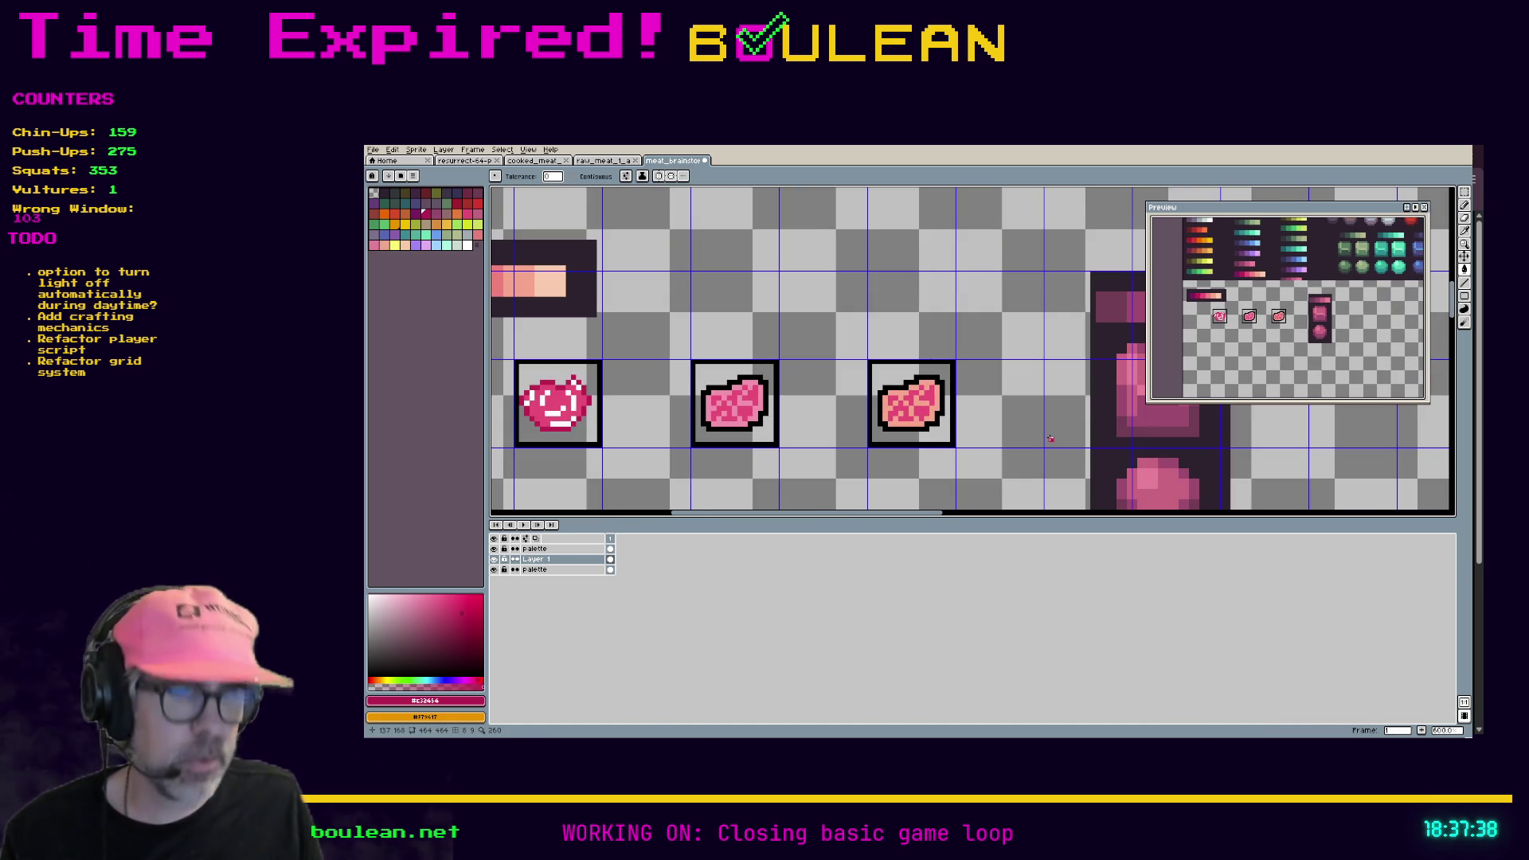
{"action": "key", "text": "i"}
{"action": "left_click", "coordinate": [983, 427]}
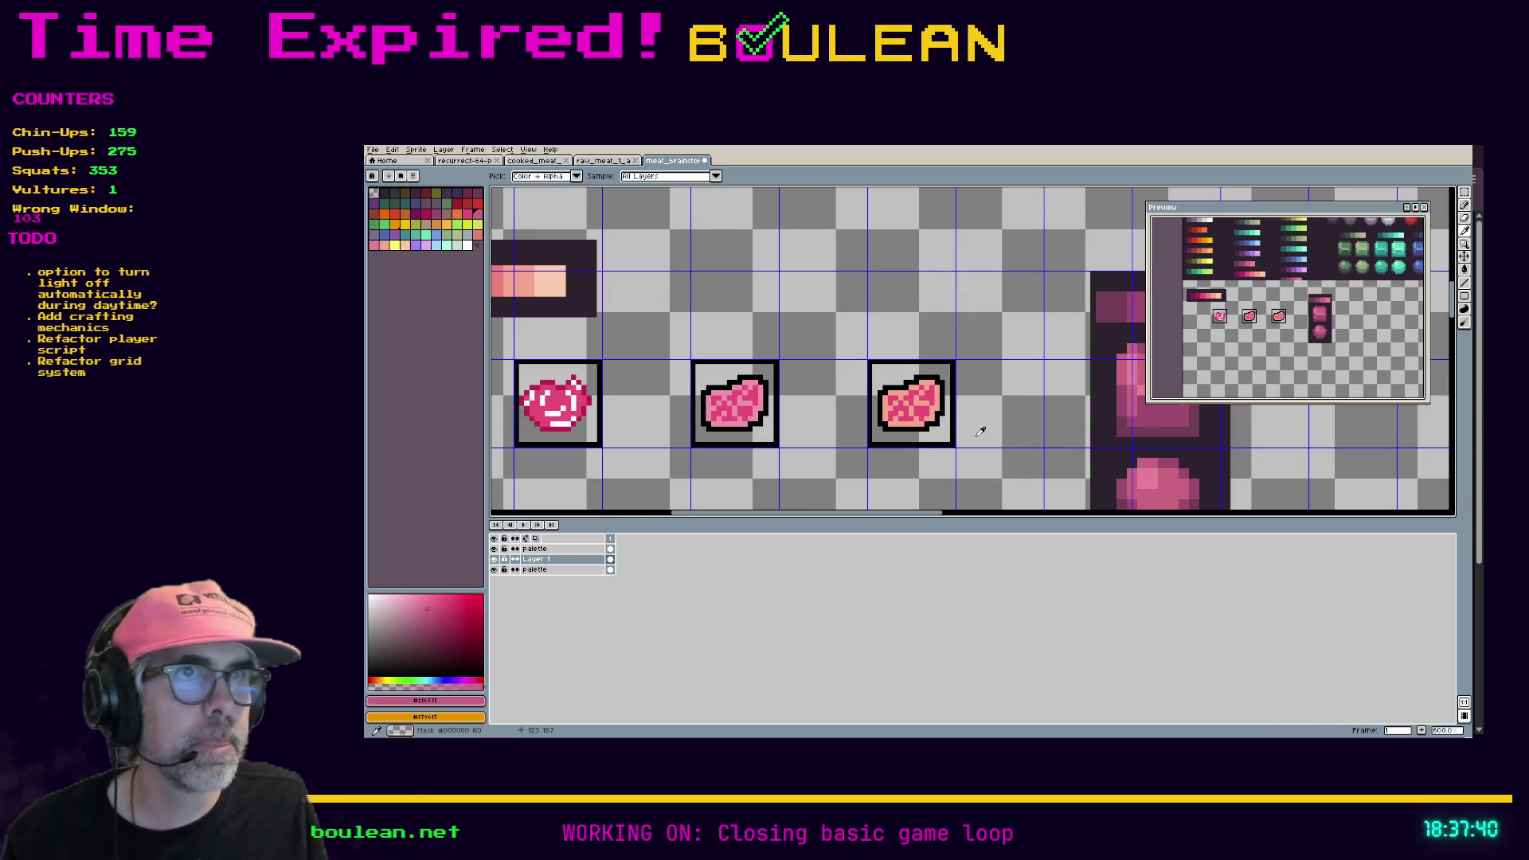
{"action": "scroll", "coordinate": [983, 426], "scroll_direction": "up", "scroll_amount": 2}
{"action": "key", "text": "g"}
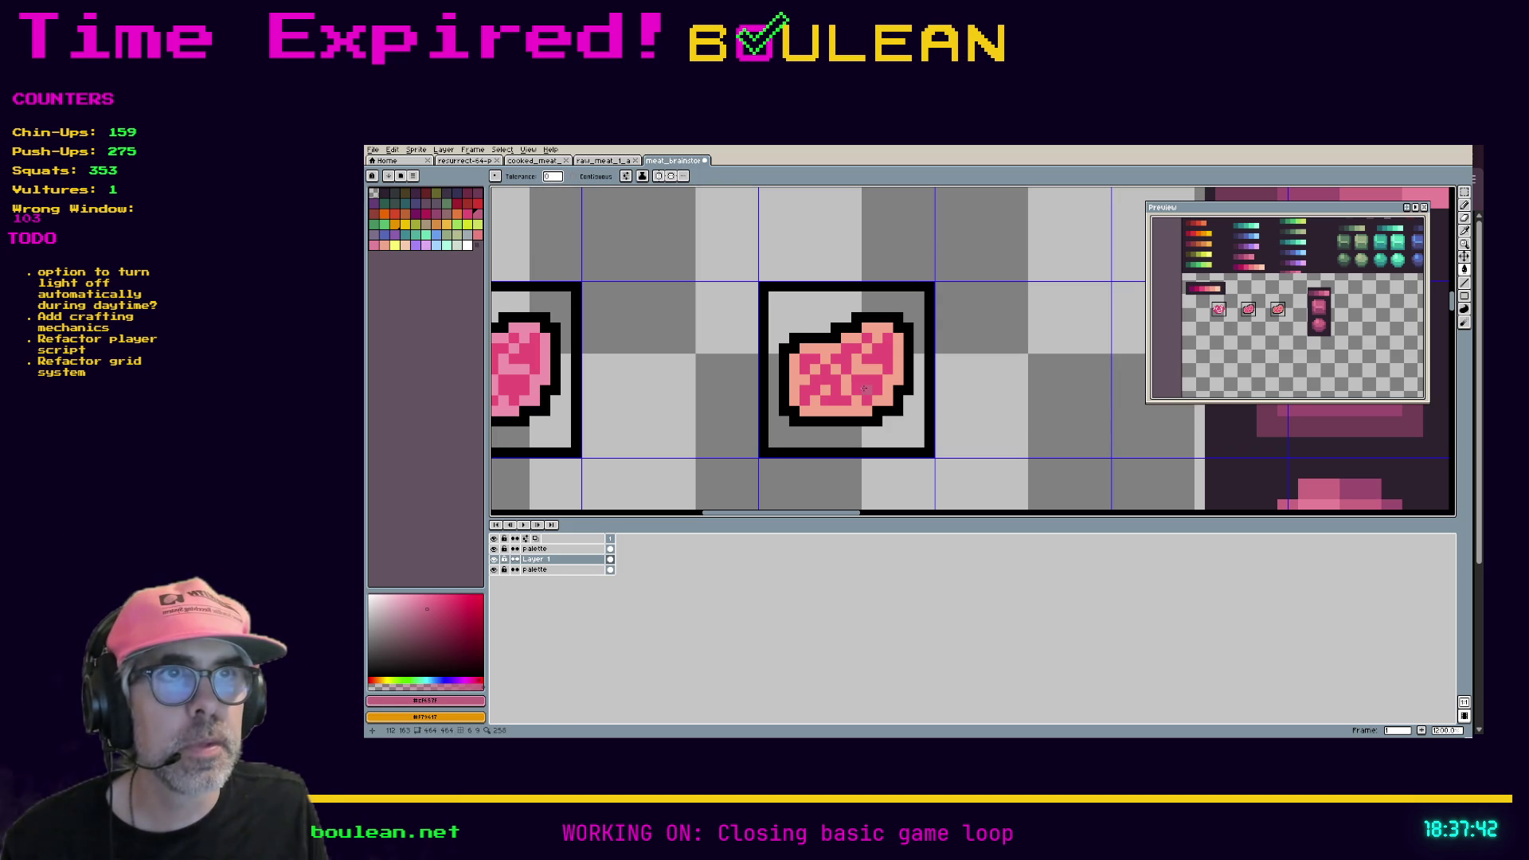
{"action": "scroll", "coordinate": [961, 432], "scroll_direction": "down", "scroll_amount": 2}
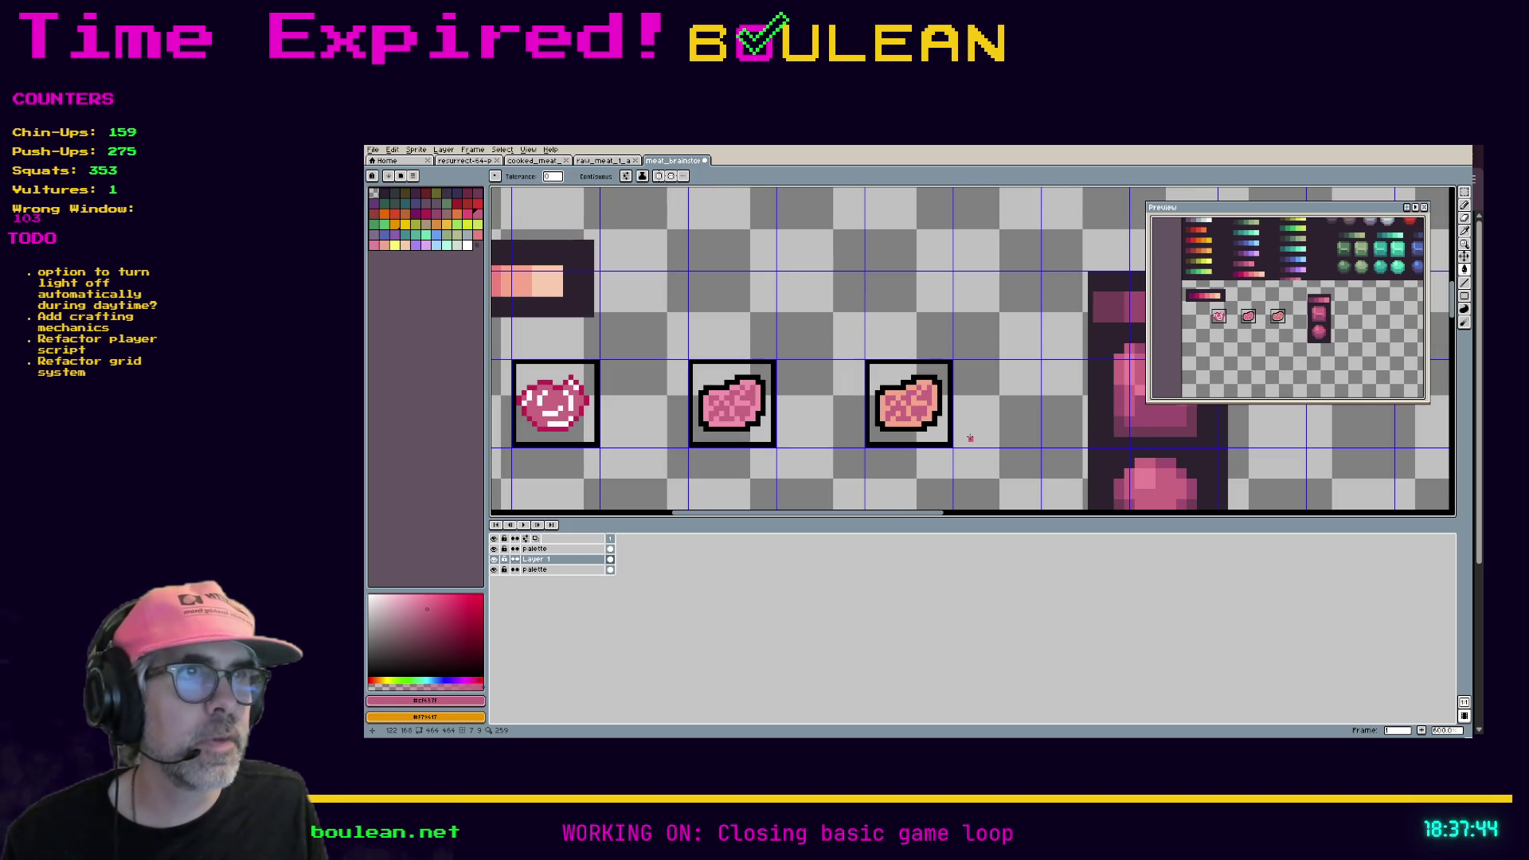
{"action": "key", "text": "i"}
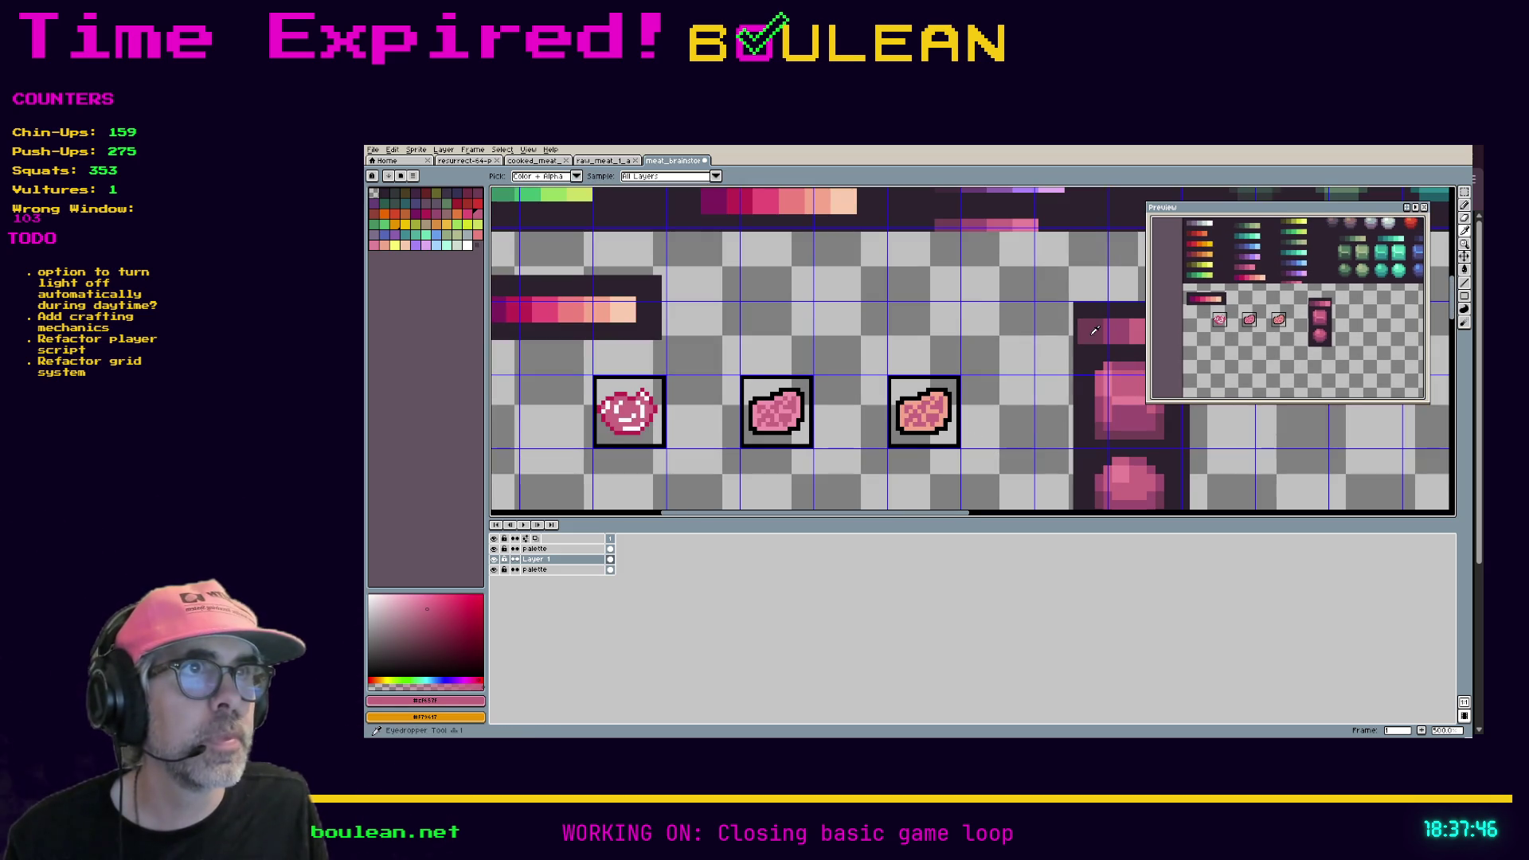
{"action": "left_click", "coordinate": [959, 404]}
{"action": "scroll", "coordinate": [960, 403], "scroll_direction": "up", "scroll_amount": 2}
{"action": "key", "text": "g"}
{"action": "left_click", "coordinate": [916, 398]}
Step: Try filling the steaks' pink with mauve #a24b6f in contiguous mode, then undo it
{"action": "scroll", "coordinate": [1055, 370], "scroll_direction": "down", "scroll_amount": 3}
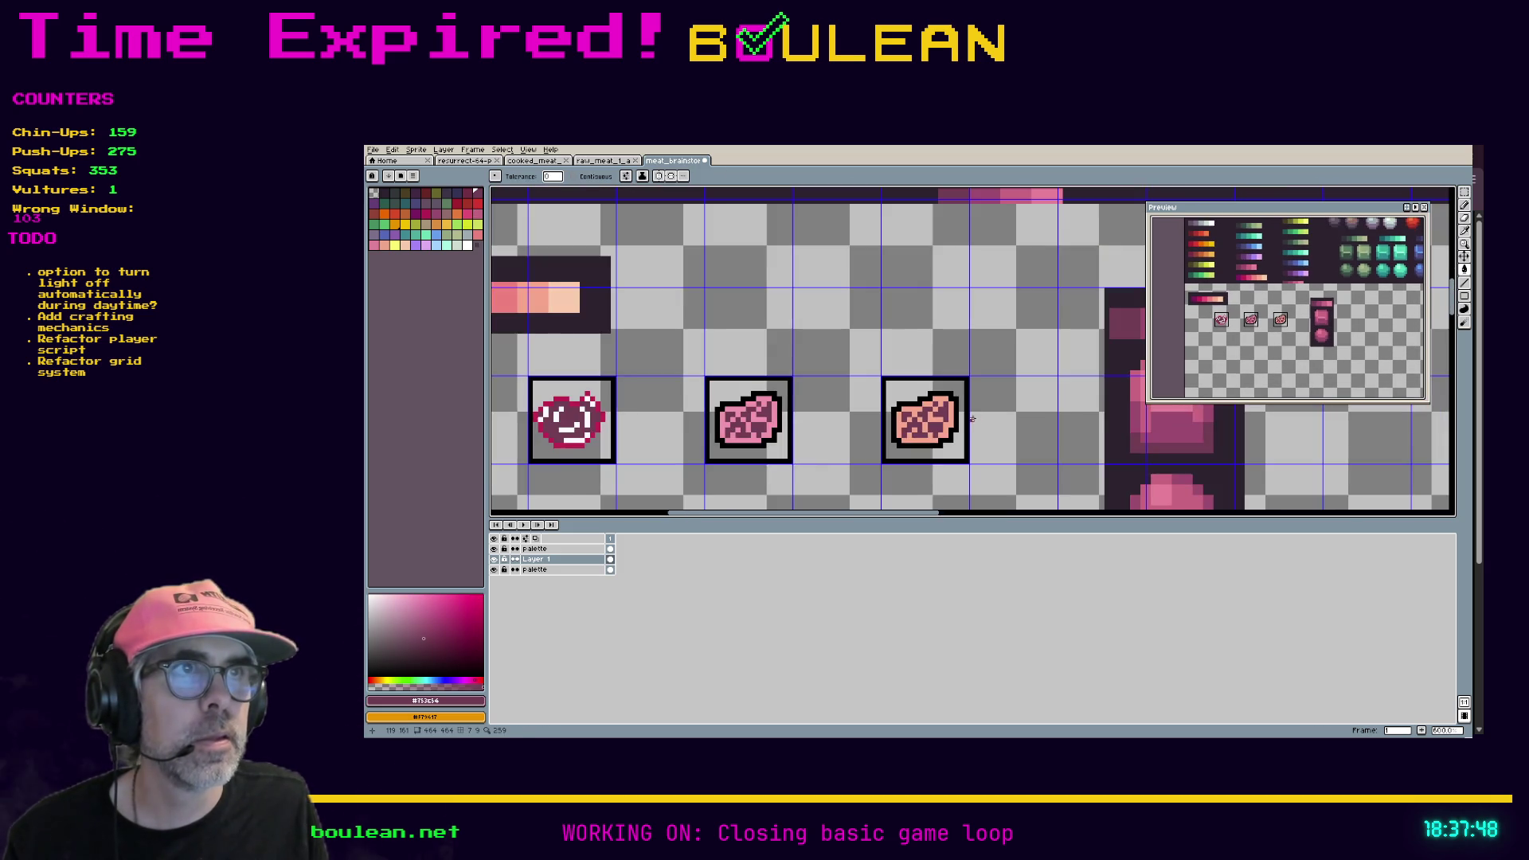
{"action": "left_click", "coordinate": [985, 398], "text": "alt"}
{"action": "left_click", "coordinate": [993, 400]}
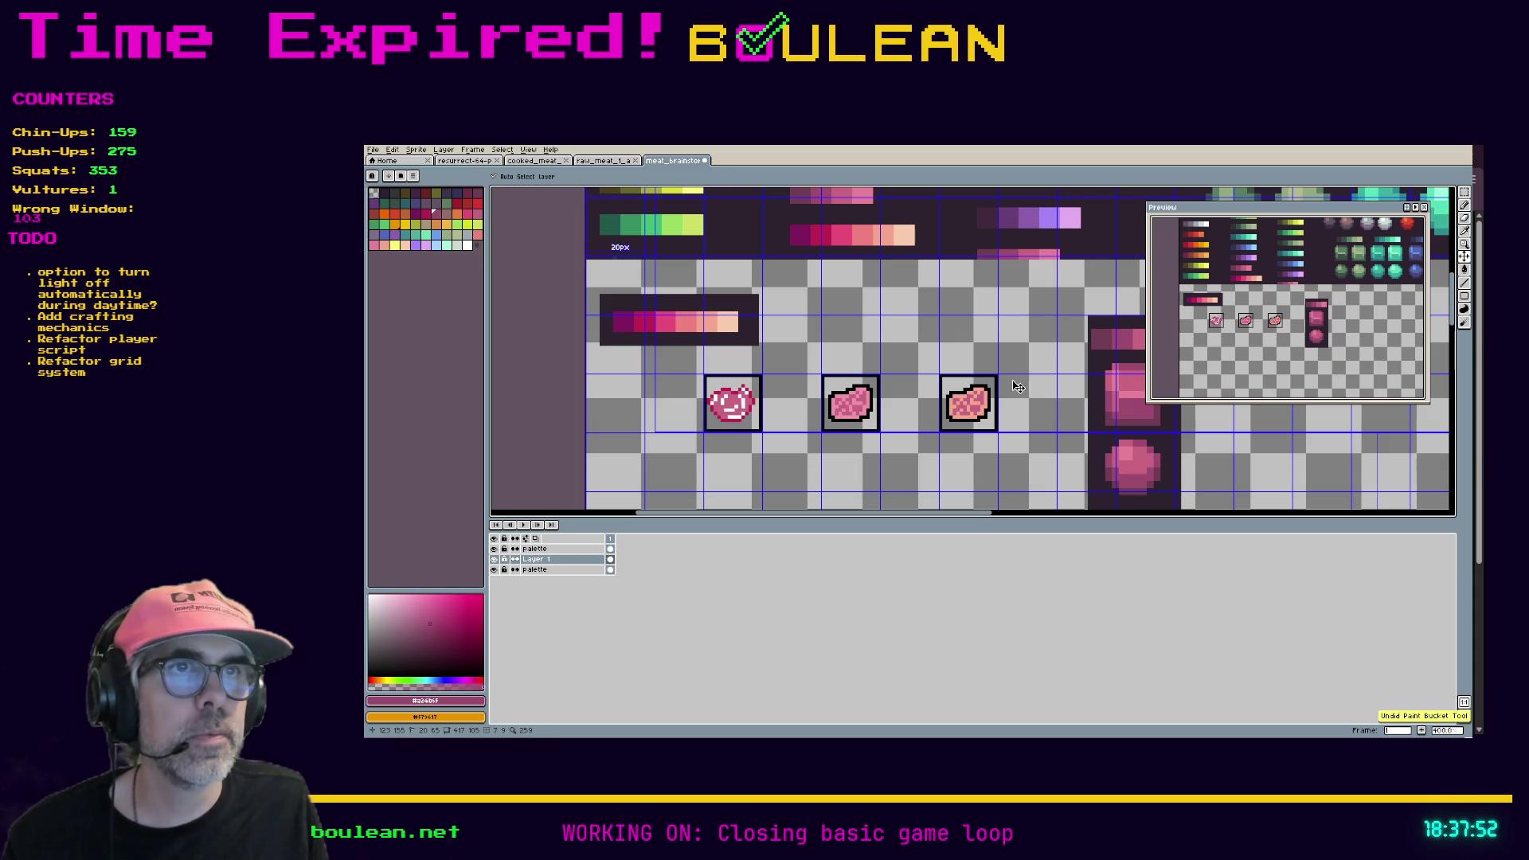
{"action": "left_click", "coordinate": [602, 181]}
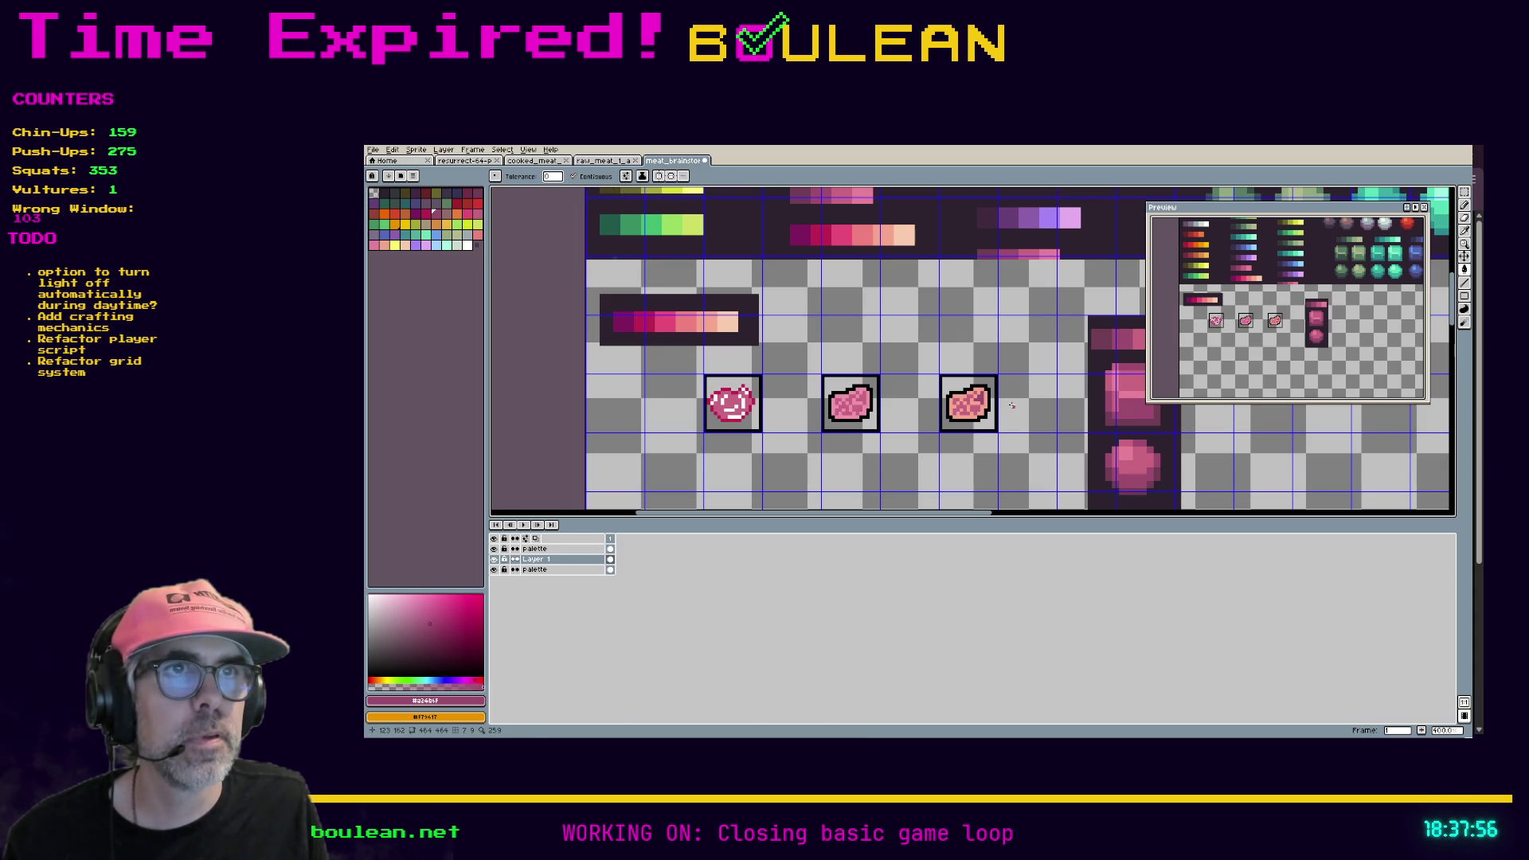
{"action": "key", "text": "ctrl+z"}
{"action": "scroll", "coordinate": [1018, 398], "scroll_direction": "up", "scroll_amount": 3}
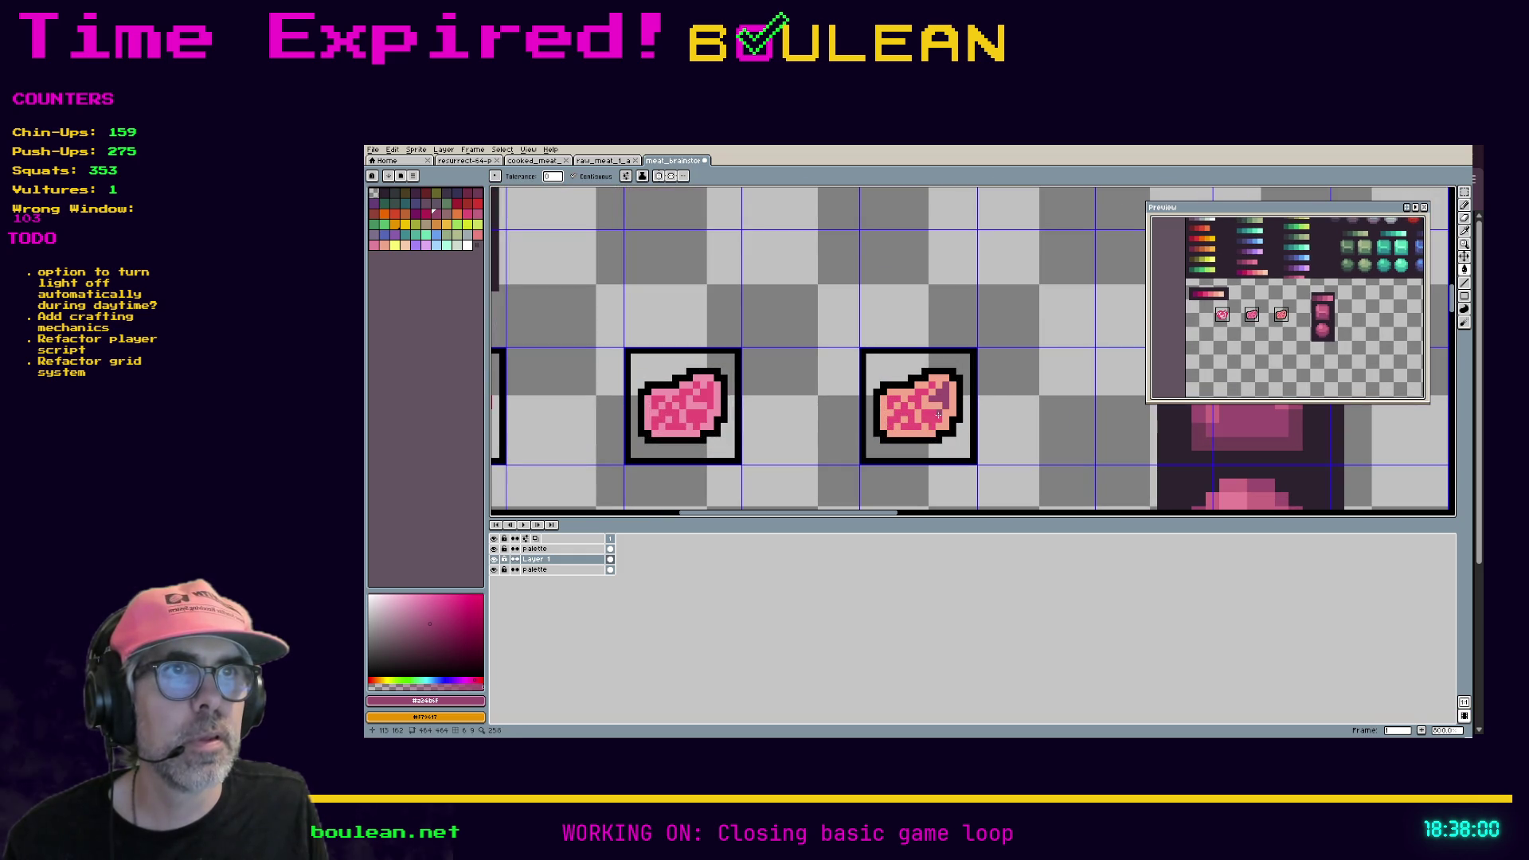
Step: Darken the middle steak's lower-left patch and sample the third steak's dark maroon
{"action": "left_click", "coordinate": [897, 418]}
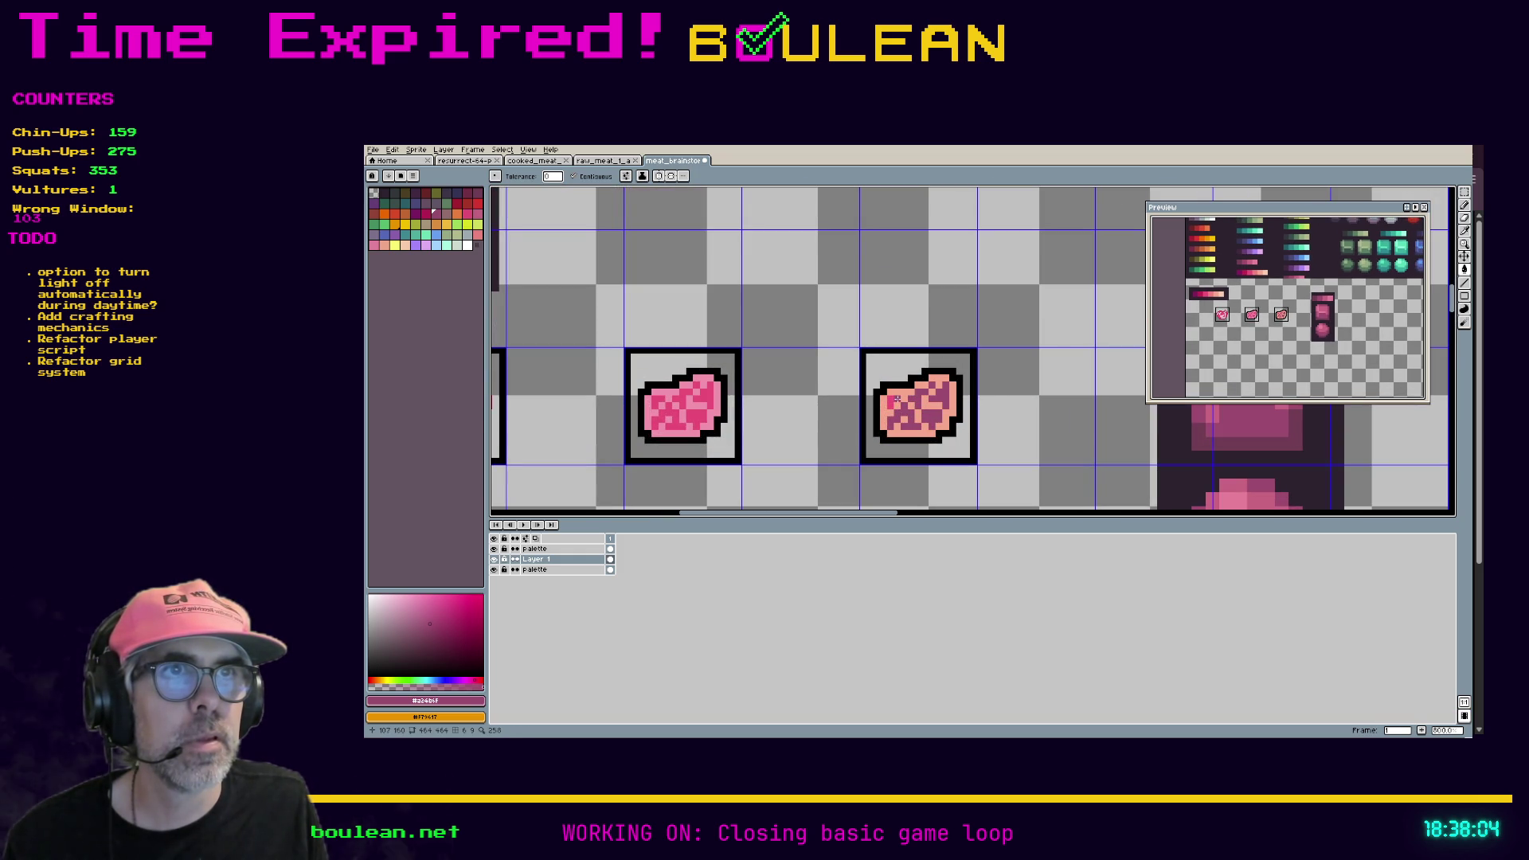
{"action": "scroll", "coordinate": [1014, 387], "scroll_direction": "down", "scroll_amount": 2}
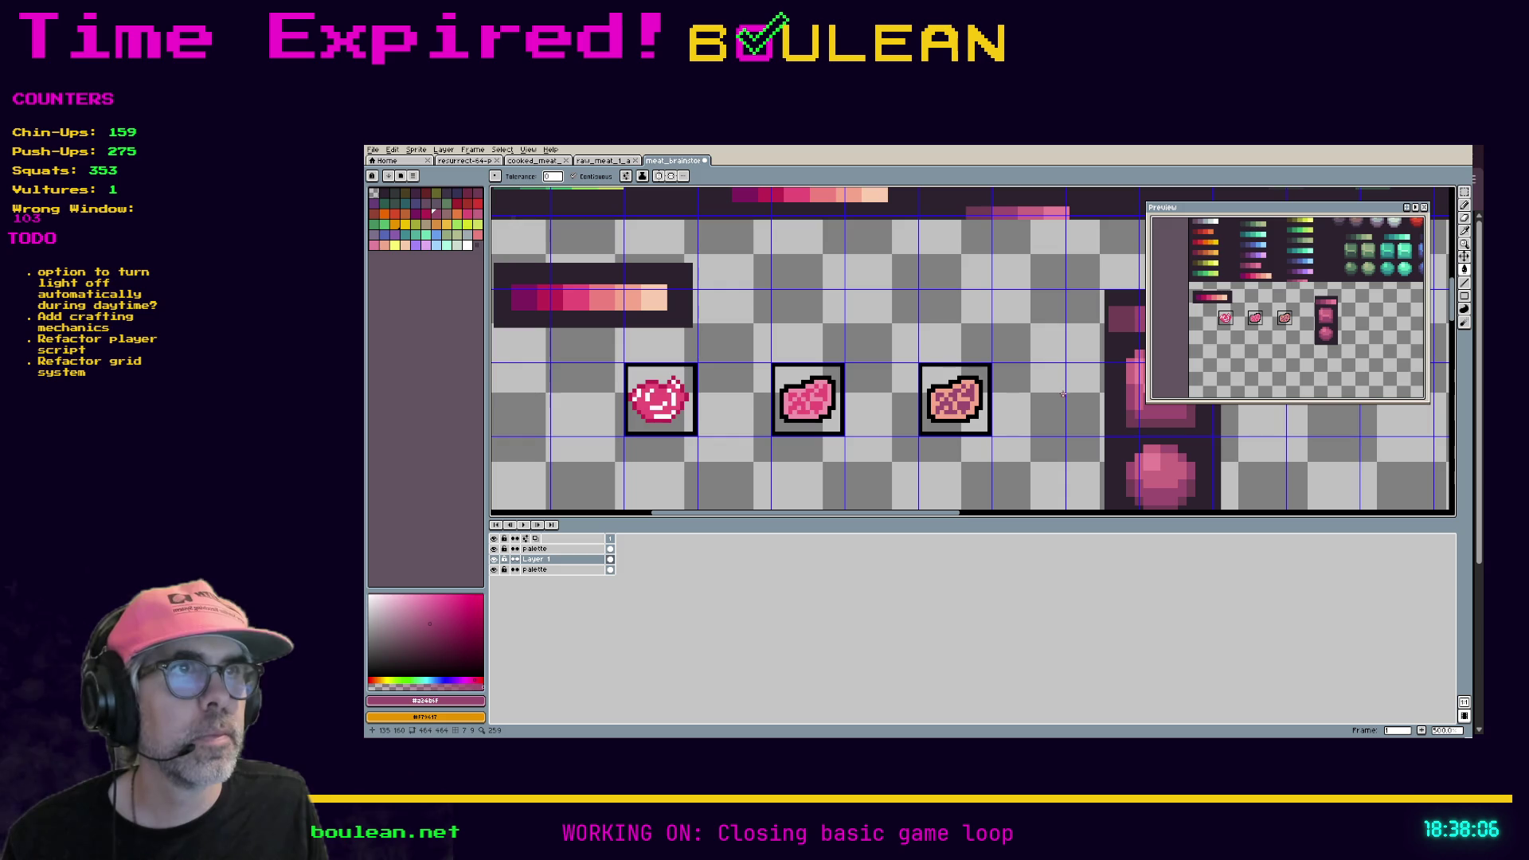
{"action": "key", "text": "i"}
{"action": "left_click", "coordinate": [966, 389]}
{"action": "scroll", "coordinate": [967, 374], "scroll_direction": "up", "scroll_amount": 2}
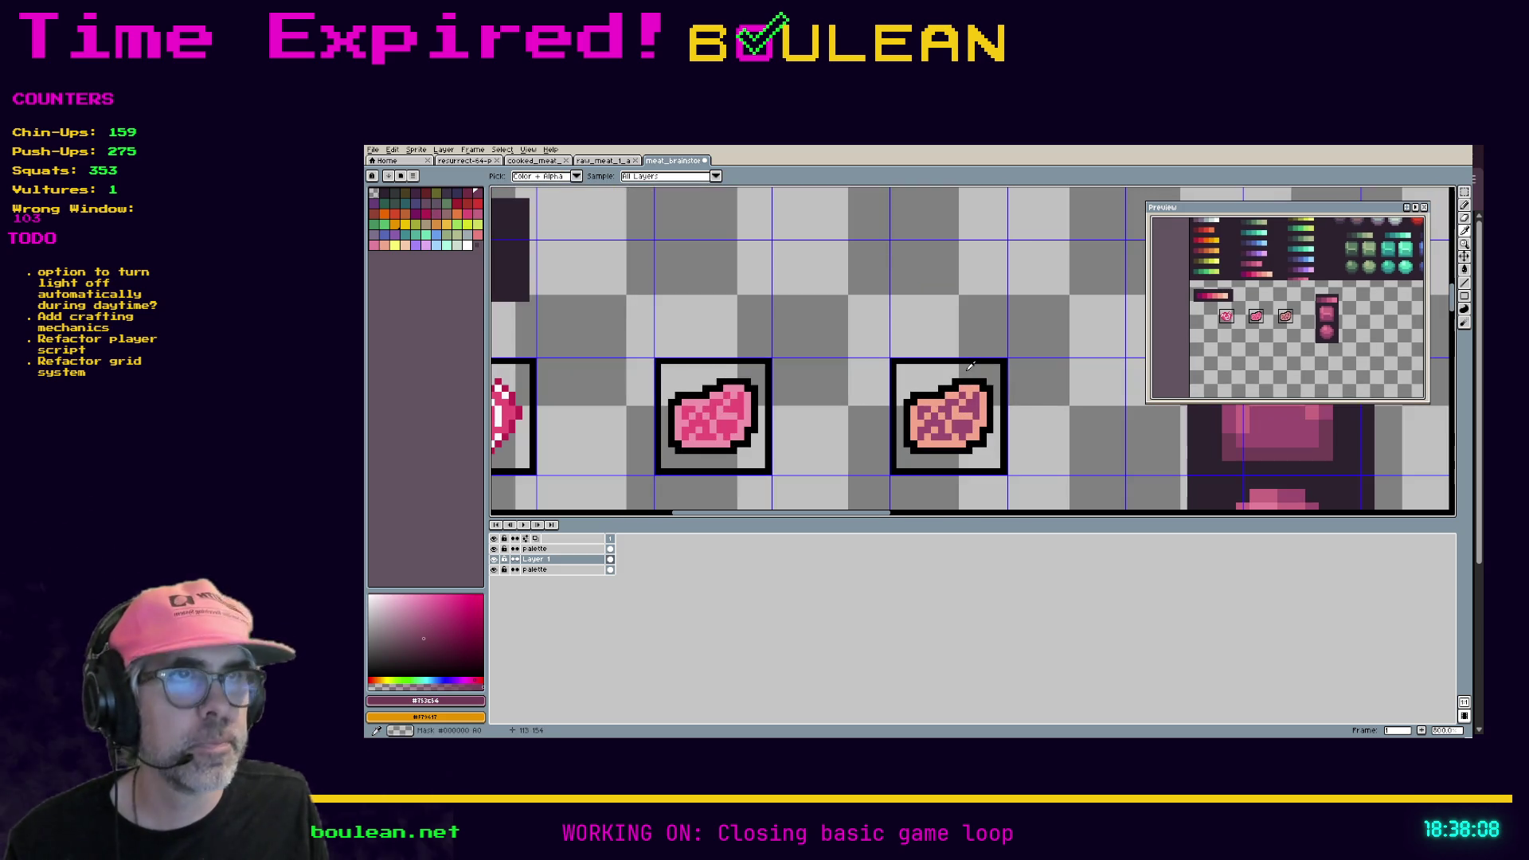
{"action": "key", "text": "g"}
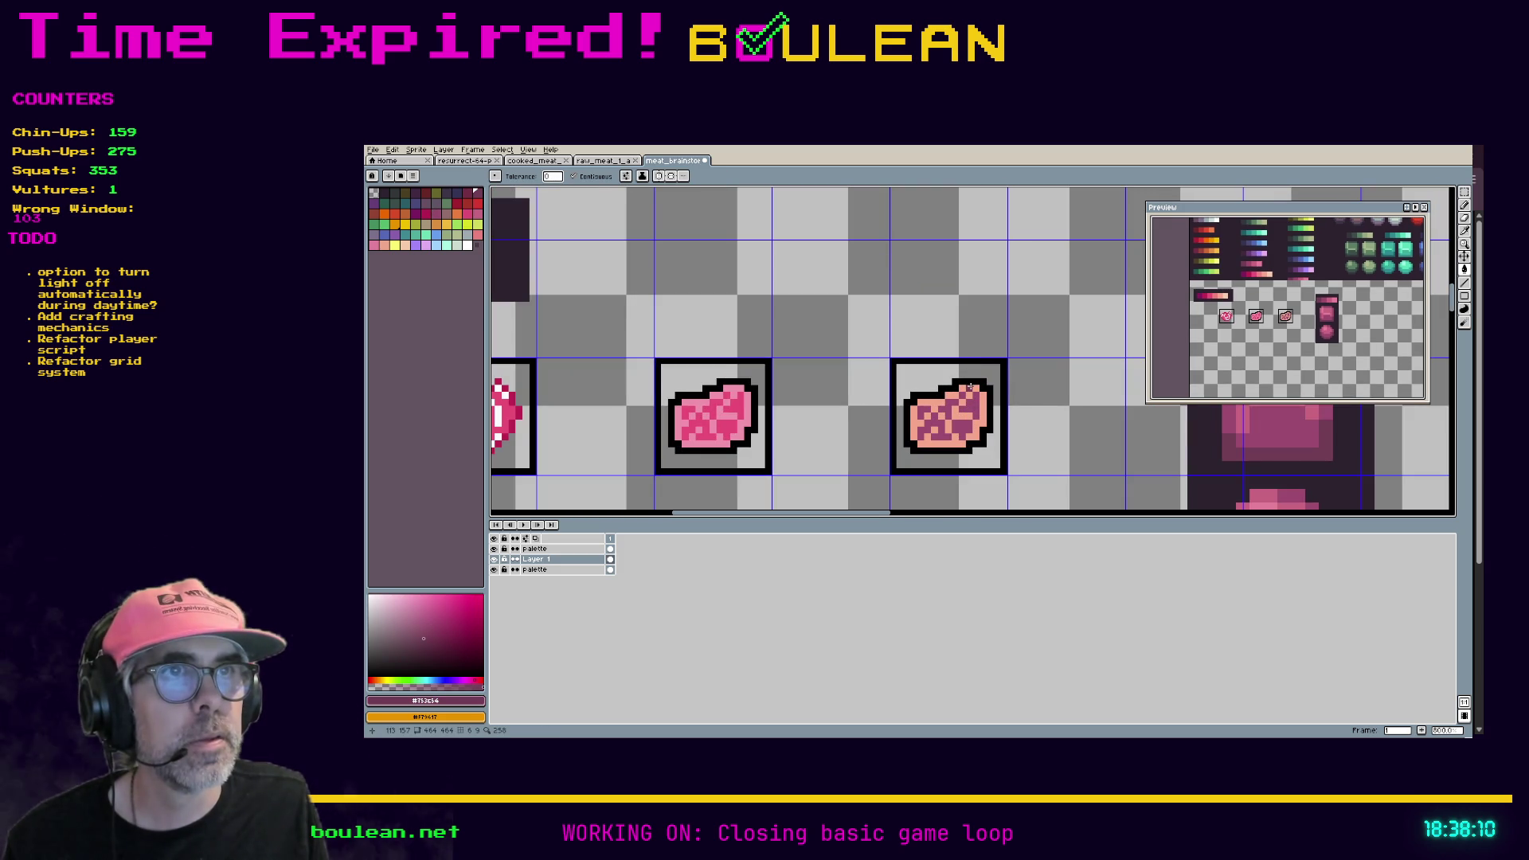
Step: Fill the third steak's right side, lower-left, upper-left and small peach patches dark maroon
{"action": "left_click", "coordinate": [972, 418]}
{"action": "left_click", "coordinate": [947, 437]}
{"action": "left_click", "coordinate": [956, 415]}
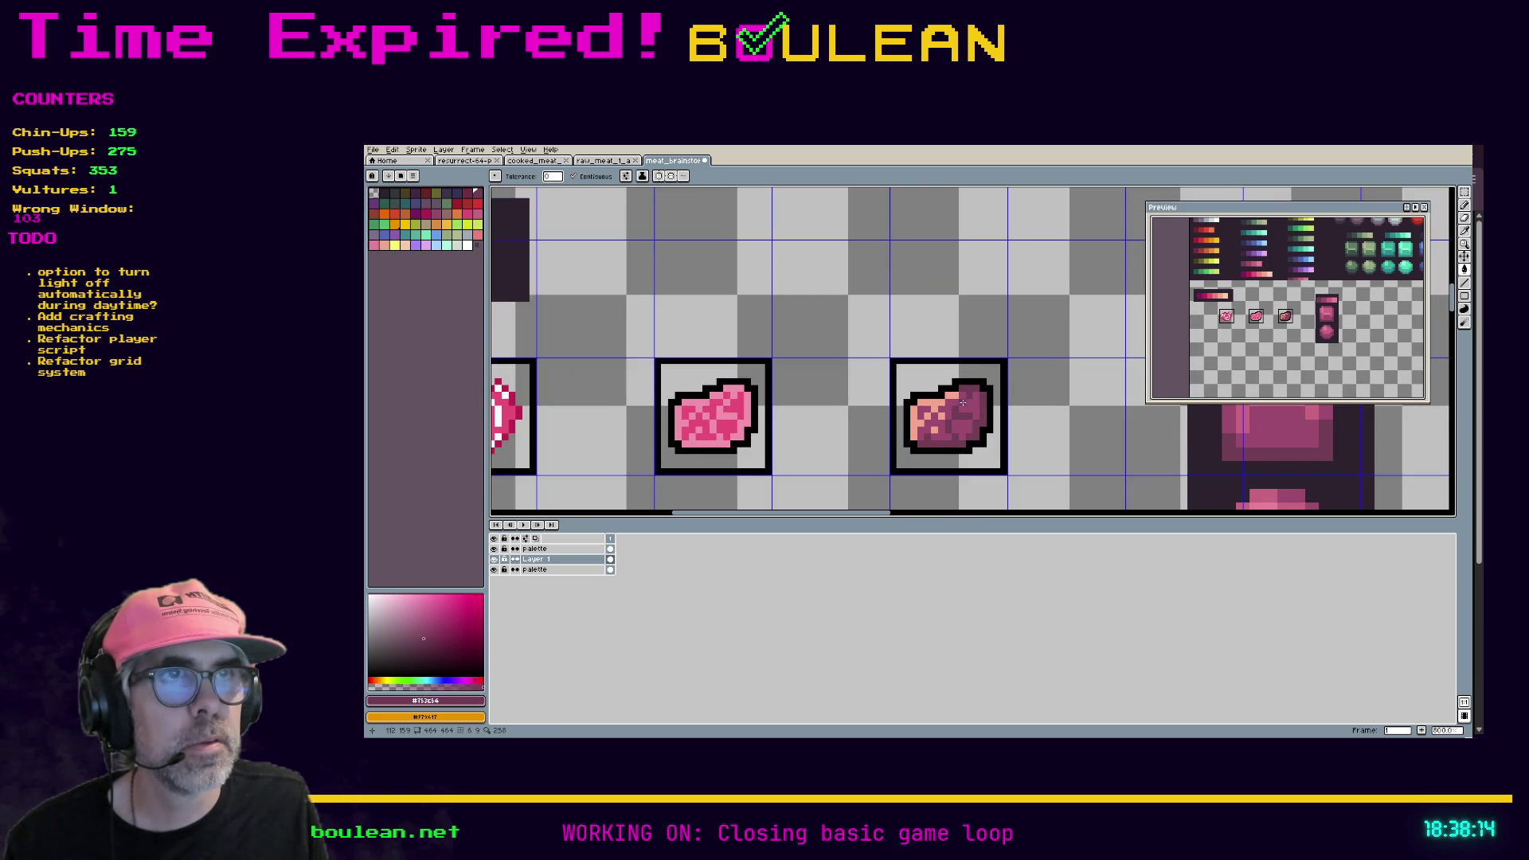
{"action": "left_click", "coordinate": [933, 408]}
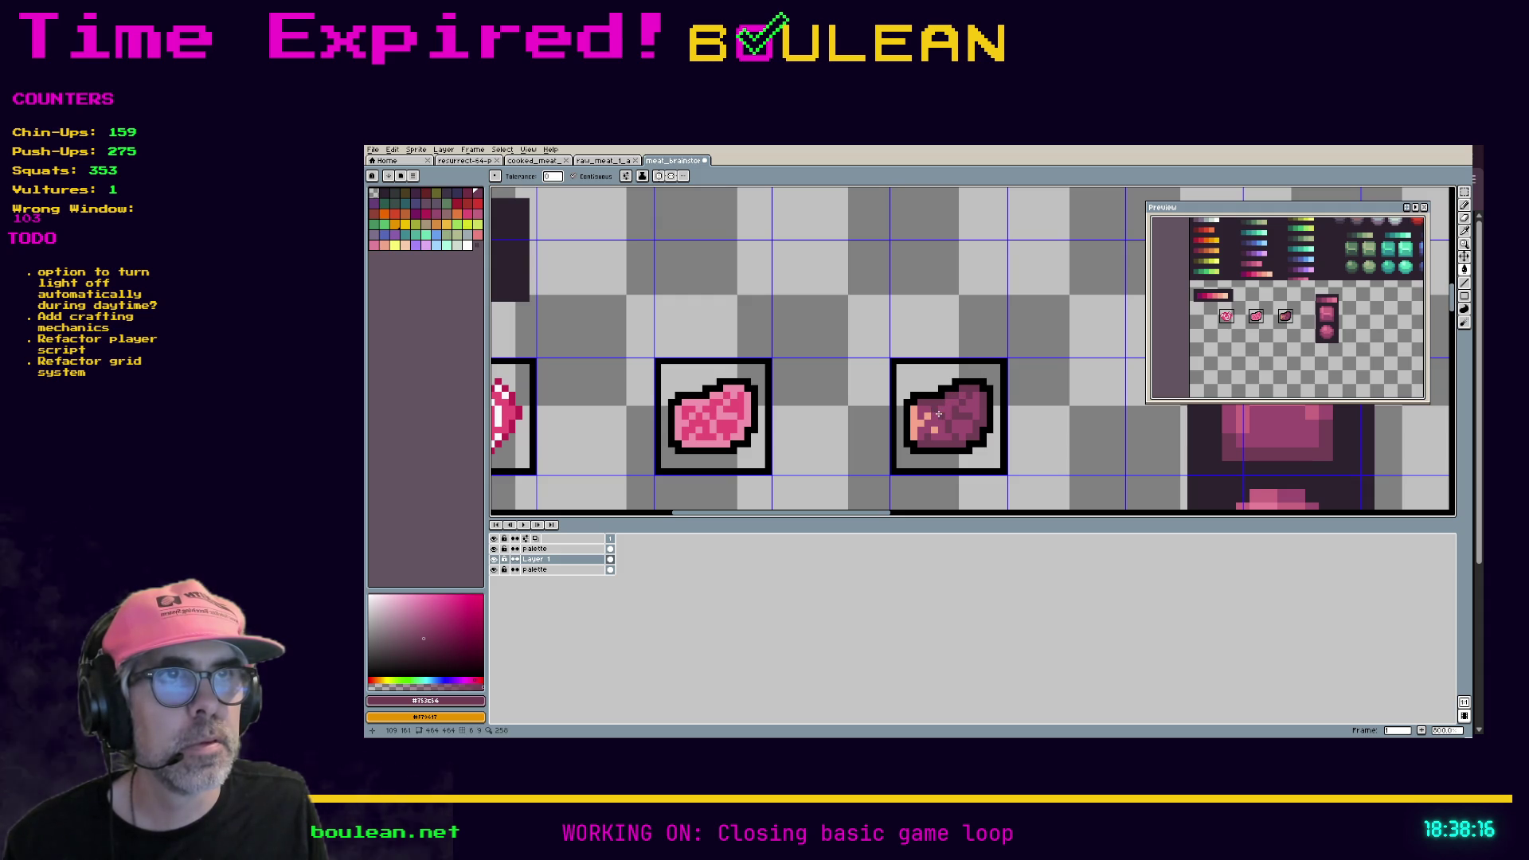
{"action": "left_click", "coordinate": [935, 429]}
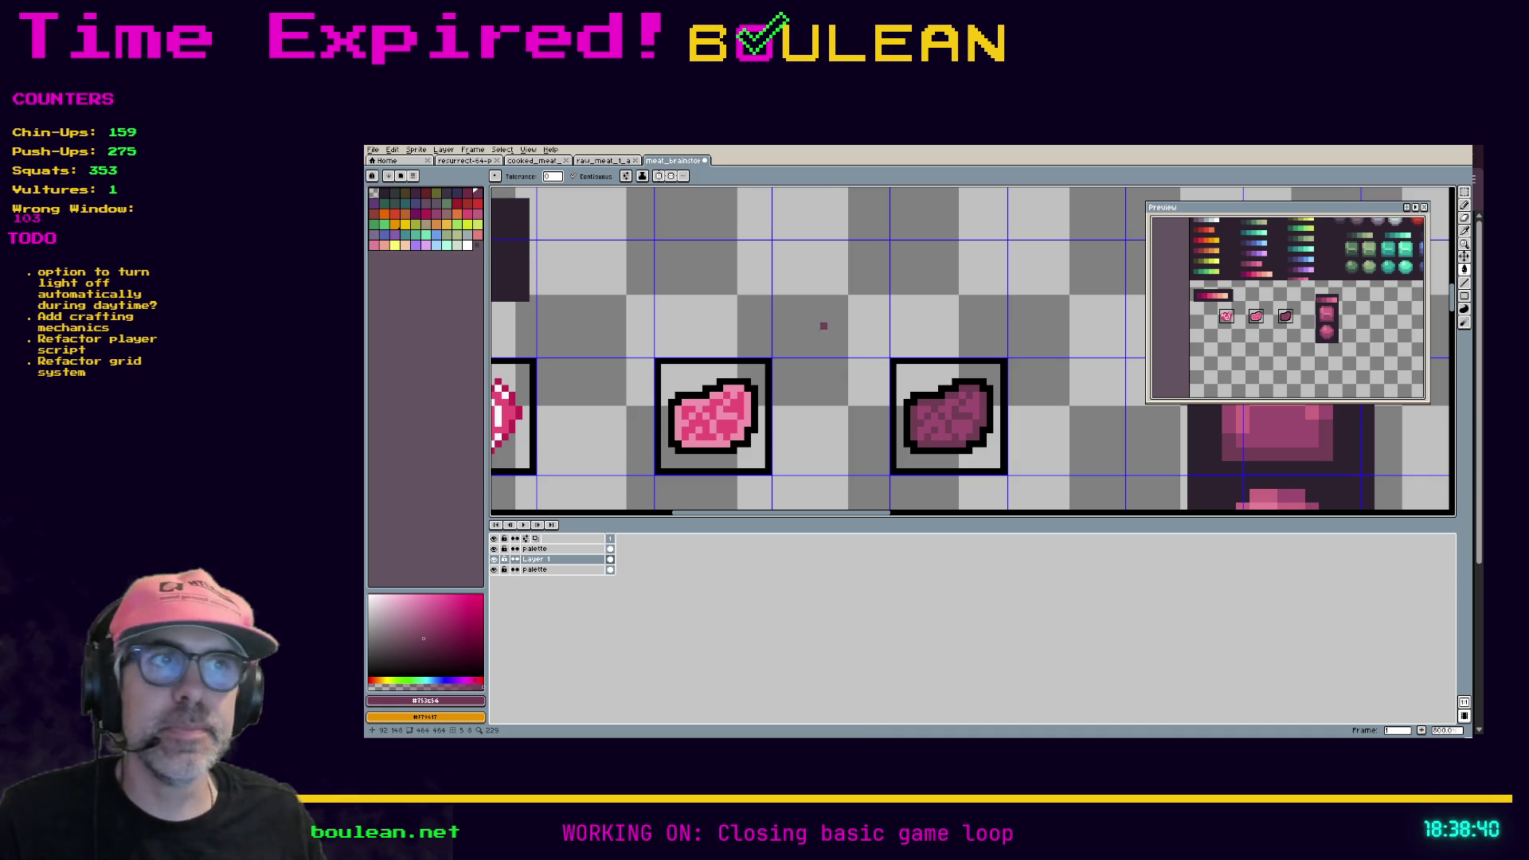
{"action": "scroll", "coordinate": [874, 360], "scroll_direction": "up", "scroll_amount": 2}
{"action": "scroll", "coordinate": [873, 360], "scroll_direction": "down", "scroll_amount": 2}
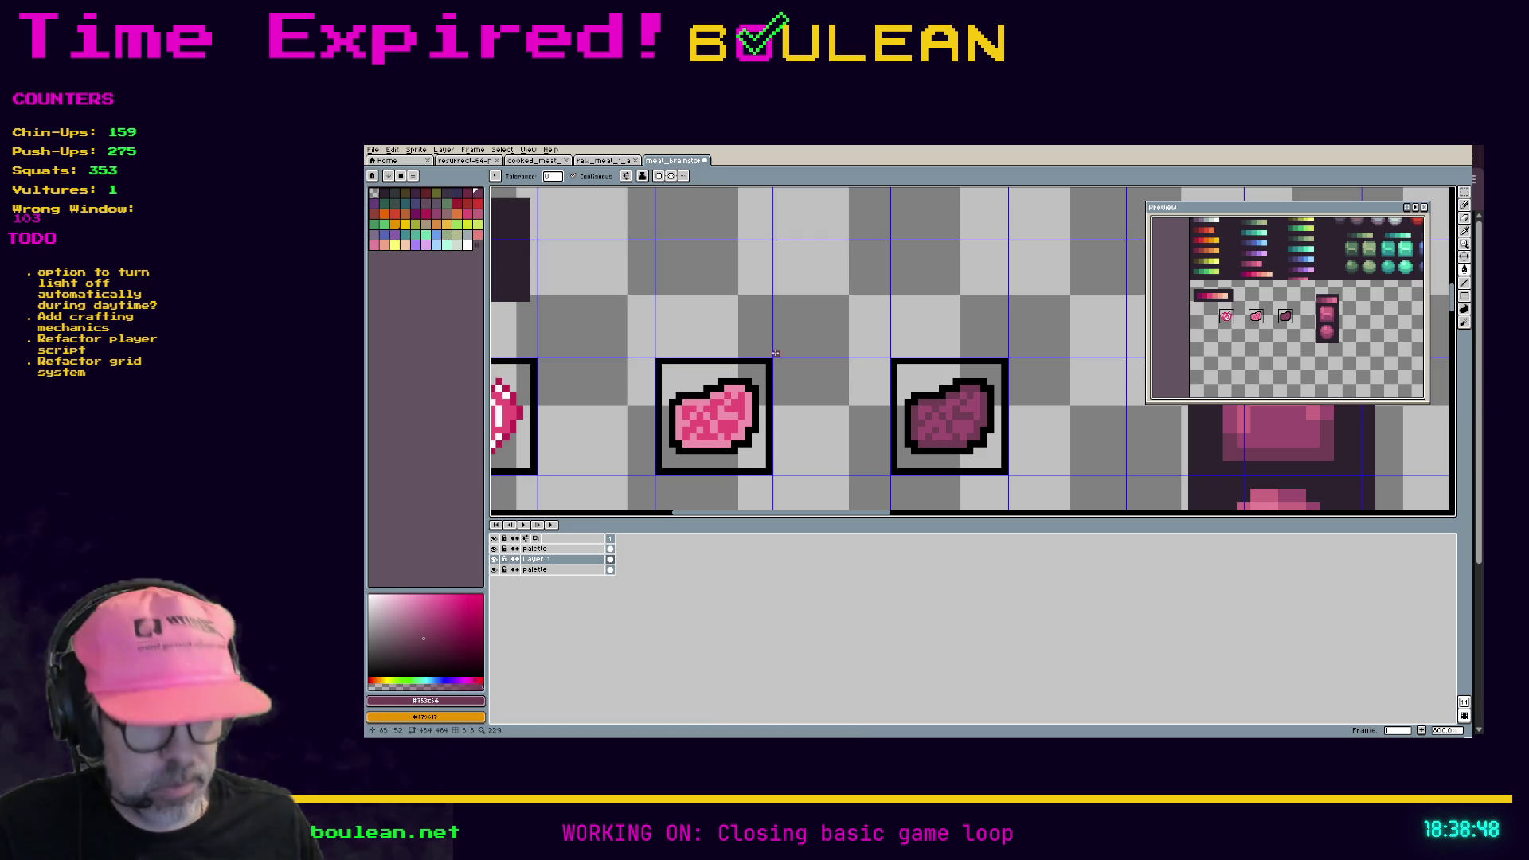
Step: Test bright pink fills on four patches of the dark steak, then undo them
{"action": "left_click", "coordinate": [465, 213]}
{"action": "key", "text": "g"}
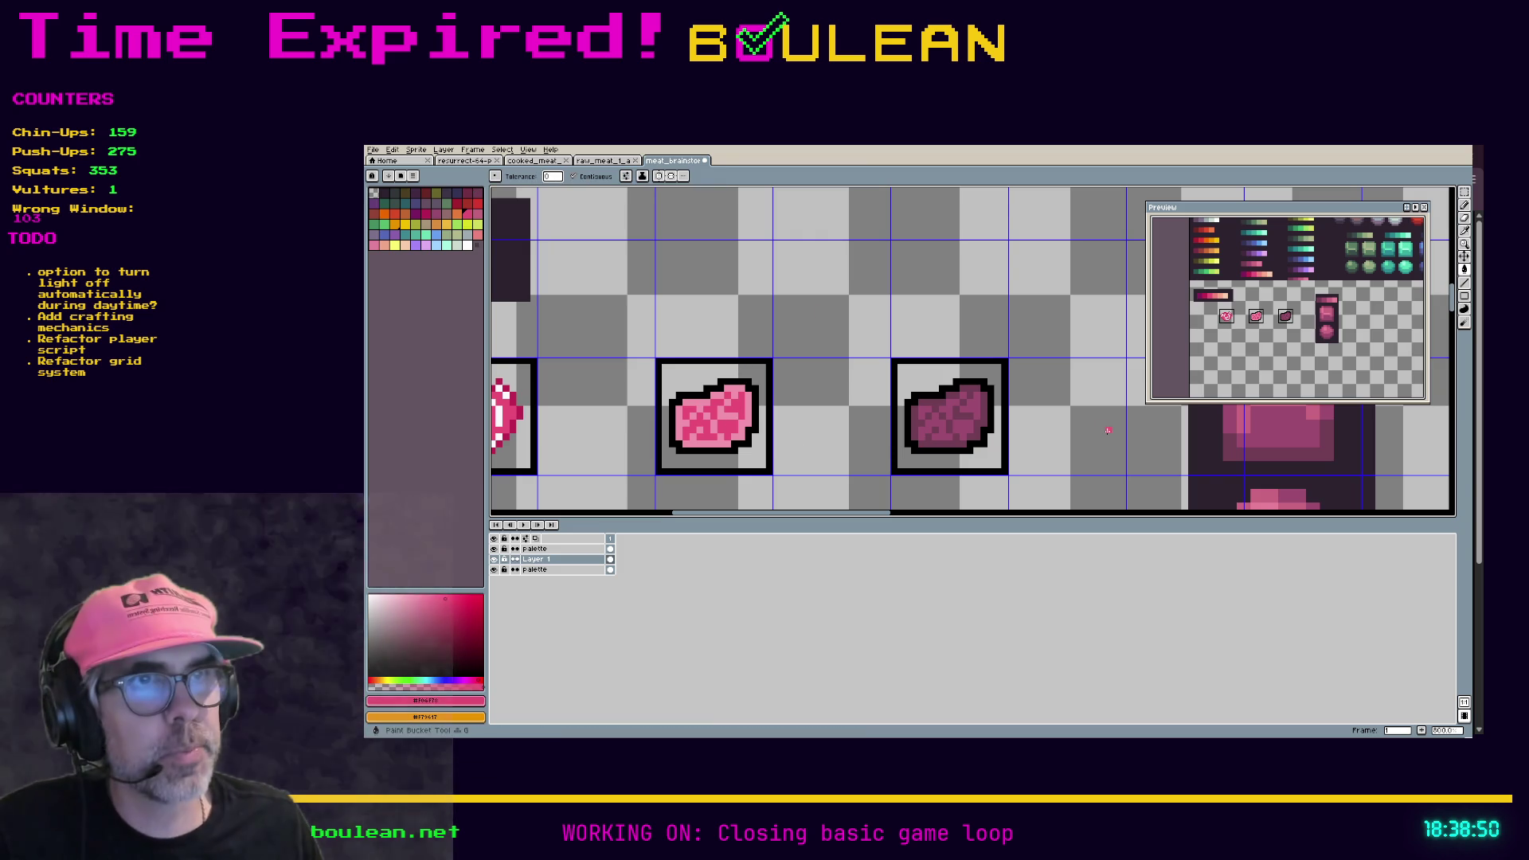
{"action": "scroll", "coordinate": [865, 428], "scroll_direction": "down", "scroll_amount": 1}
{"action": "scroll", "coordinate": [654, 407], "scroll_direction": "down", "scroll_amount": 1}
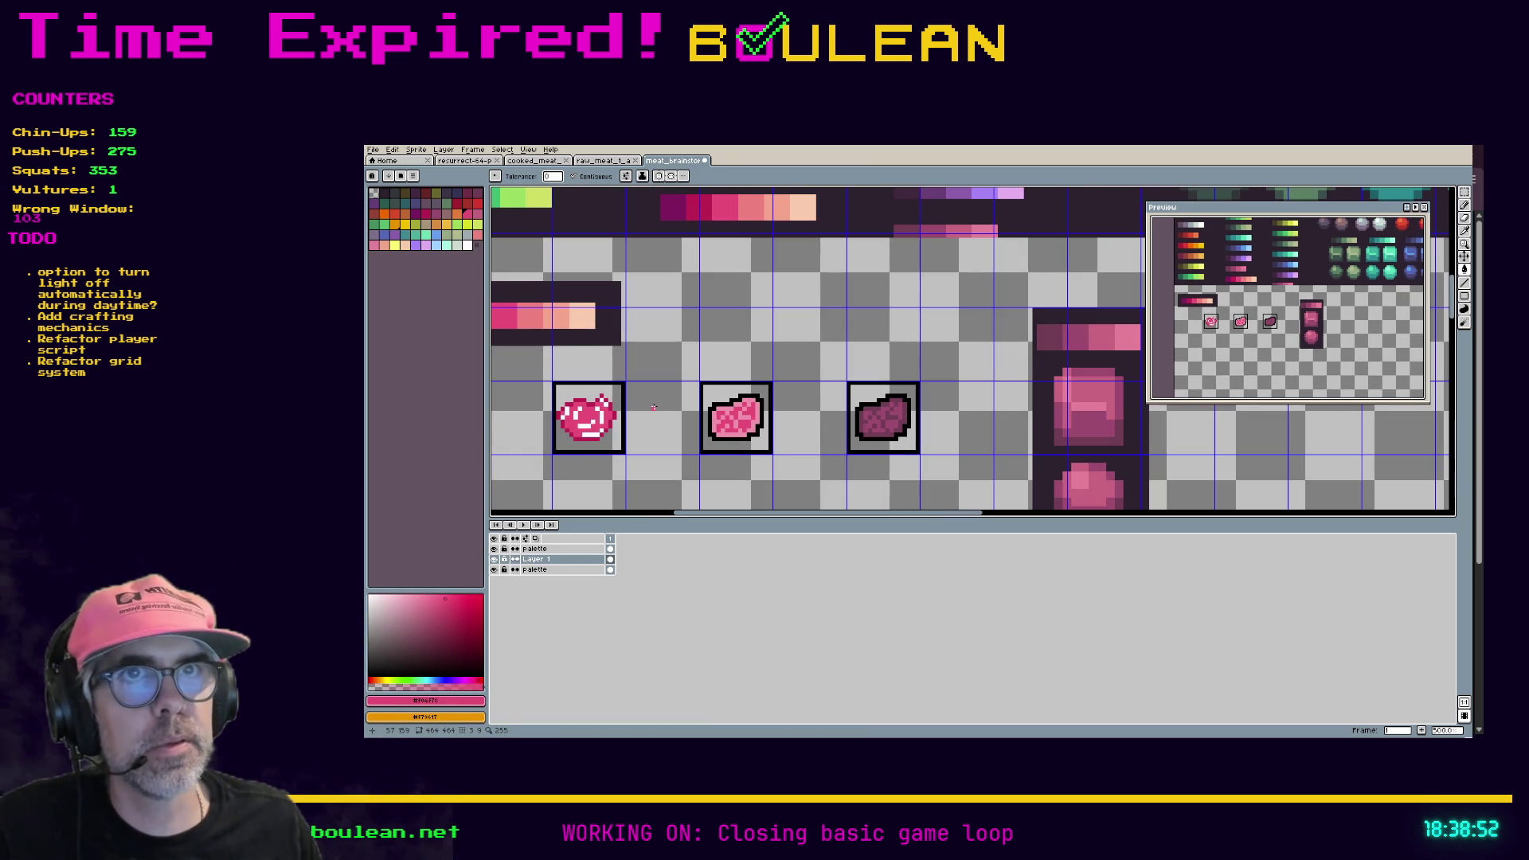
{"action": "scroll", "coordinate": [858, 437], "scroll_direction": "up", "scroll_amount": 4}
{"action": "left_click", "coordinate": [927, 411]}
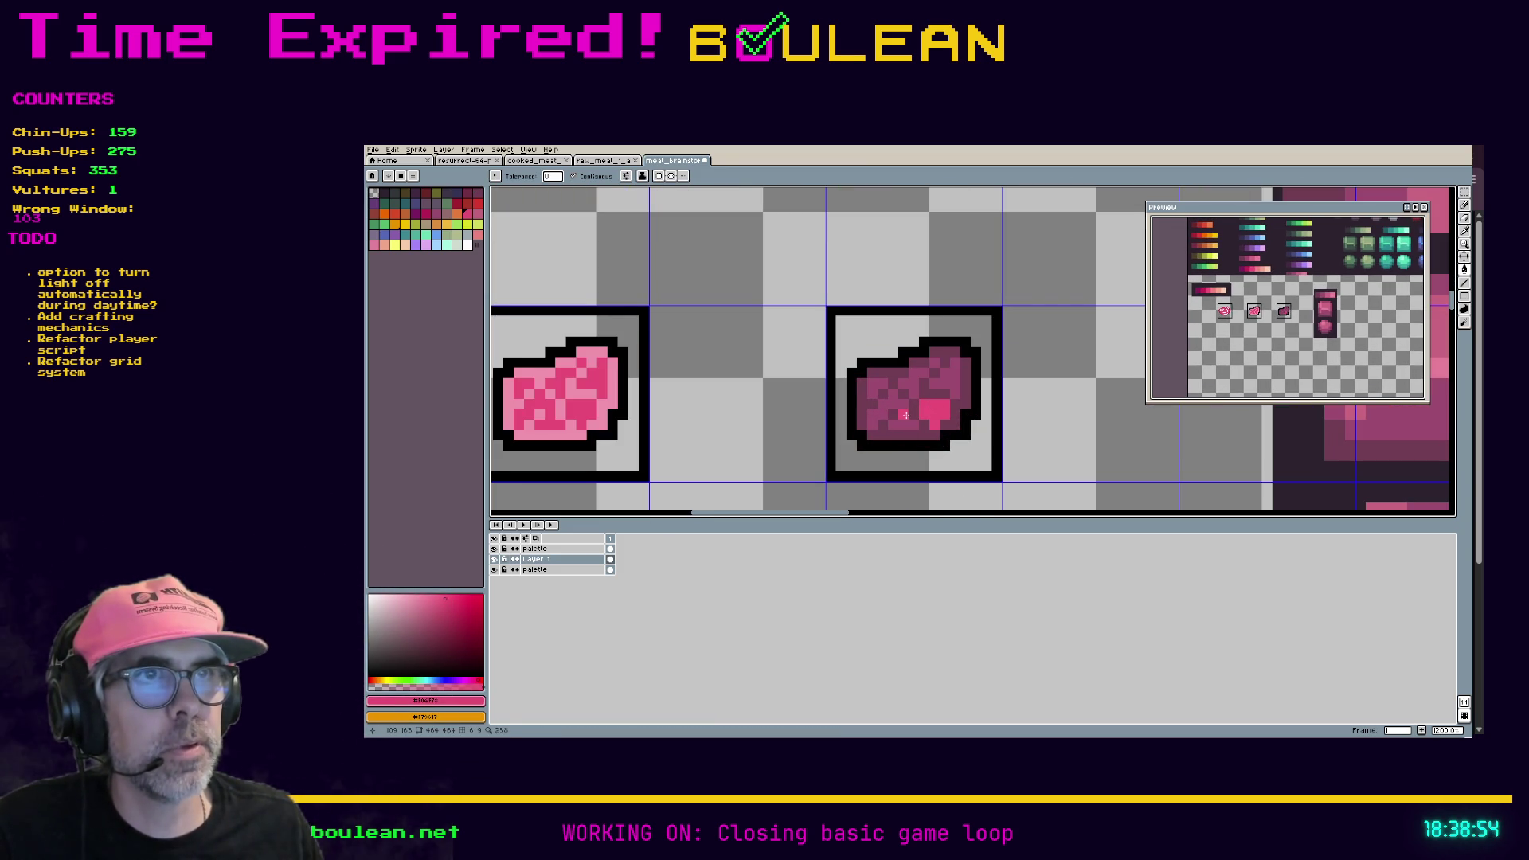
{"action": "left_click", "coordinate": [914, 382]}
{"action": "left_click", "coordinate": [947, 383]}
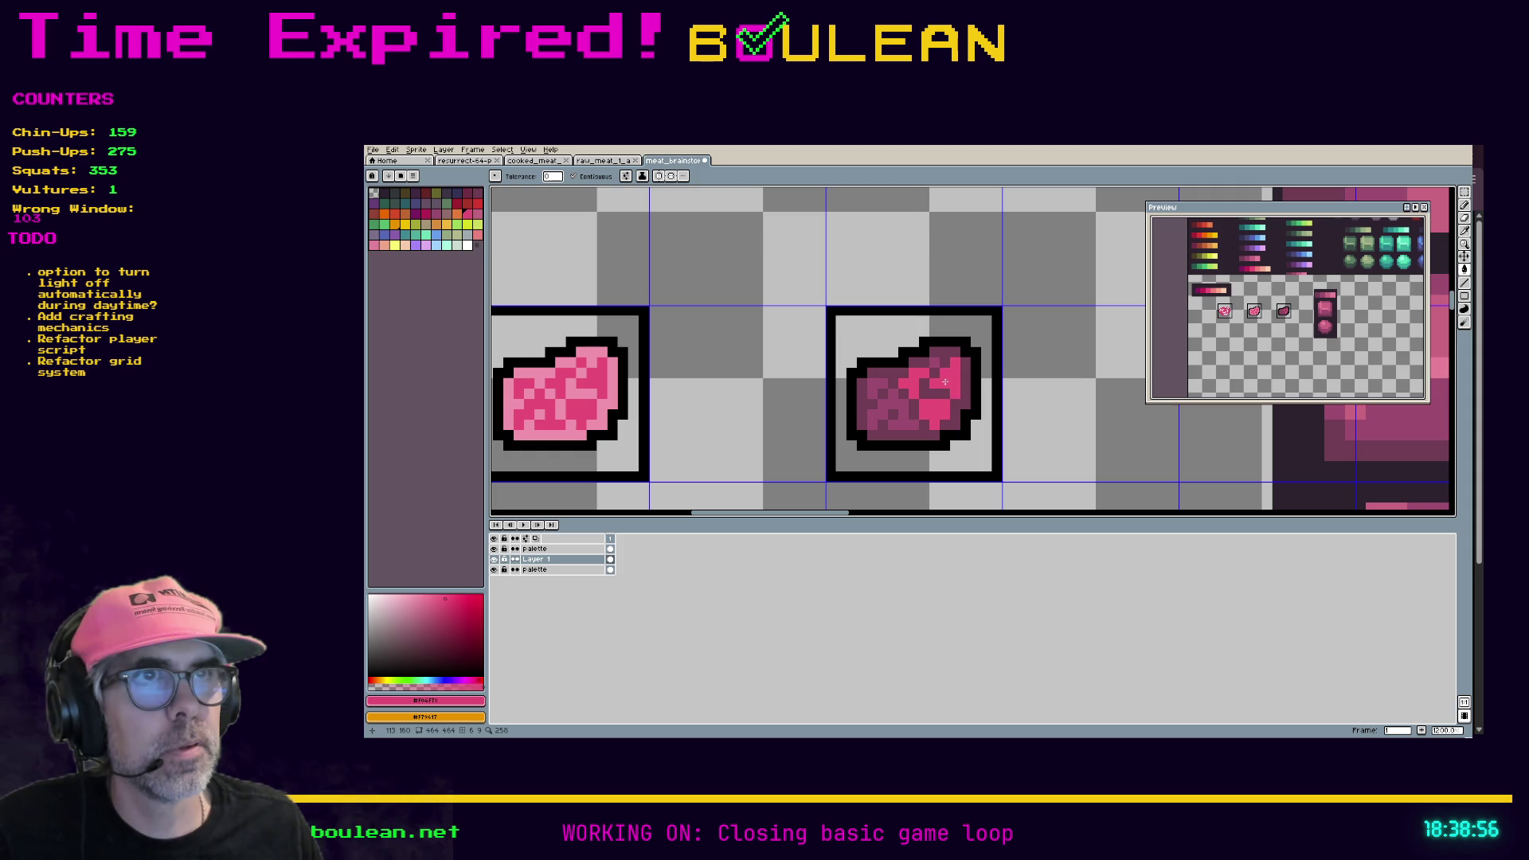
{"action": "left_click", "coordinate": [901, 412]}
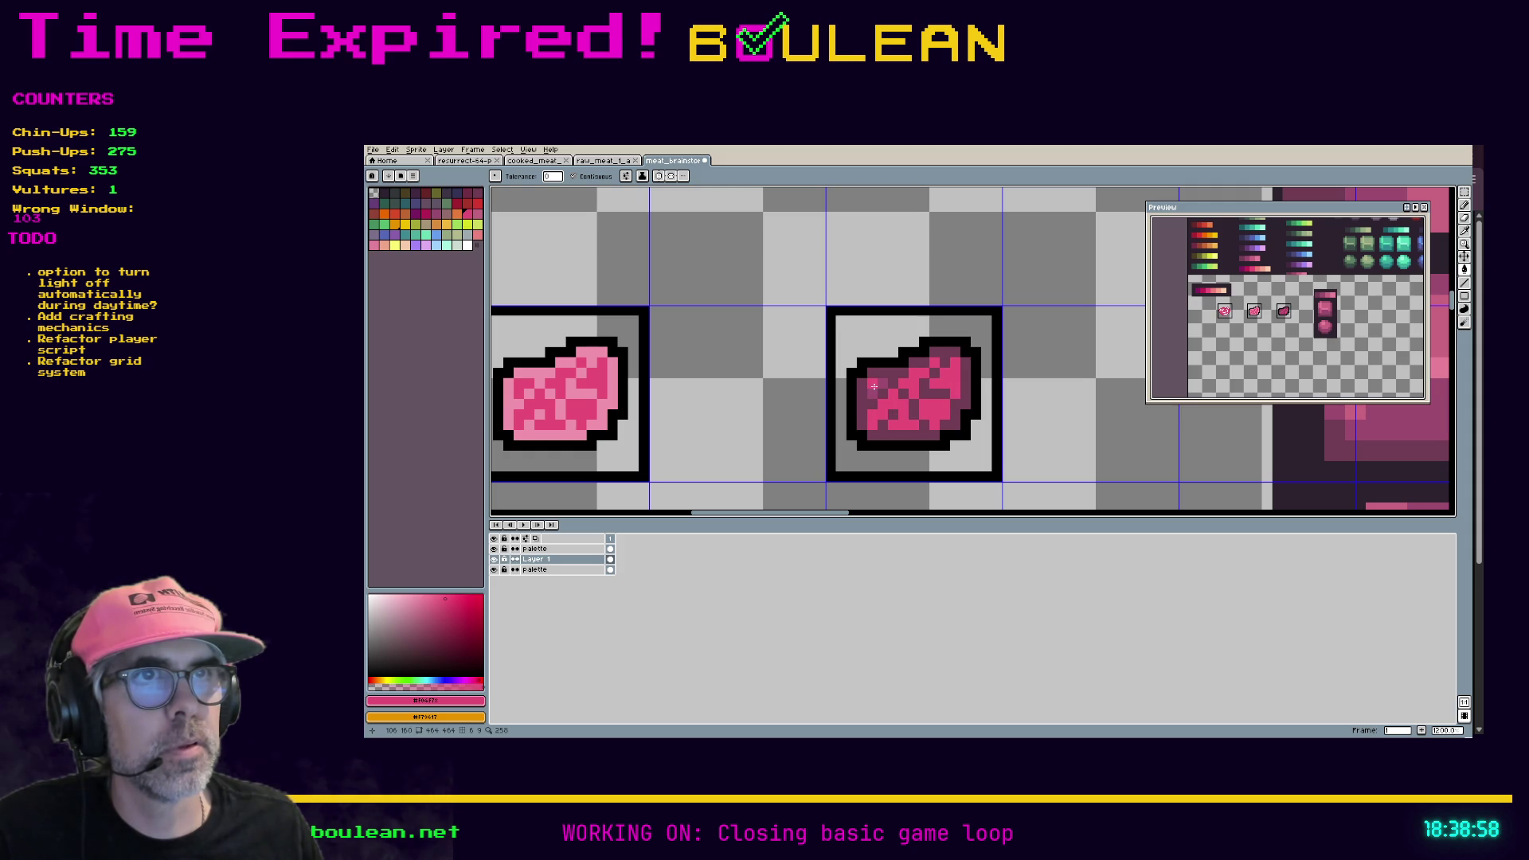
{"action": "scroll", "coordinate": [737, 424], "scroll_direction": "down", "scroll_amount": 3}
{"action": "key", "text": "ctrl+z"}
{"action": "key", "text": "ctrl+z"}
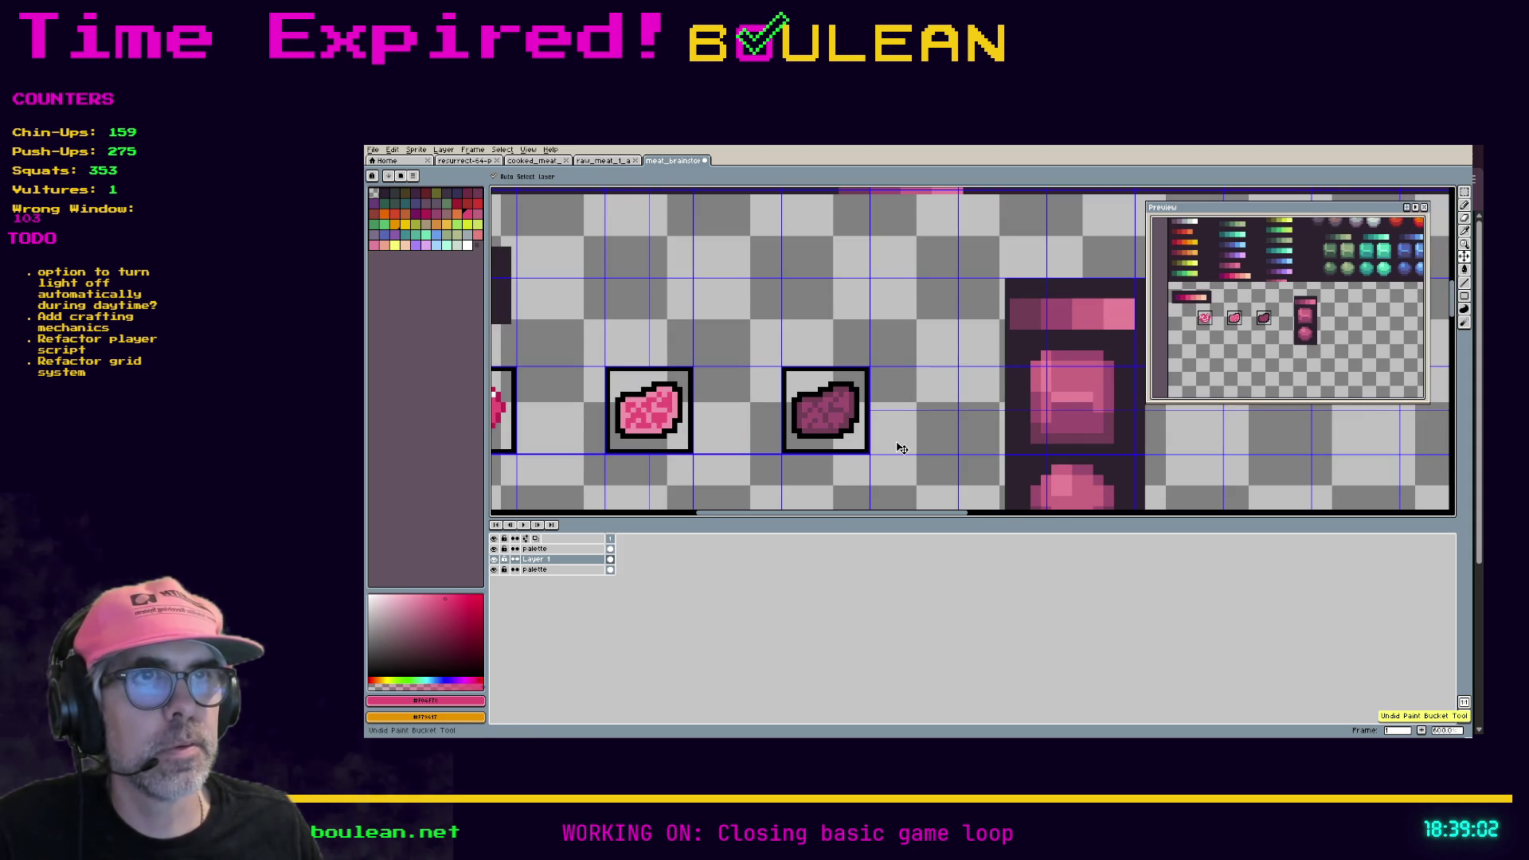
{"action": "scroll", "coordinate": [721, 356], "scroll_direction": "down", "scroll_amount": 3}
Step: Zoom over the palette sheet and steaks, then switch to the Brave pixel-art food reference
{"action": "scroll", "coordinate": [662, 337], "scroll_direction": "down", "scroll_amount": 1}
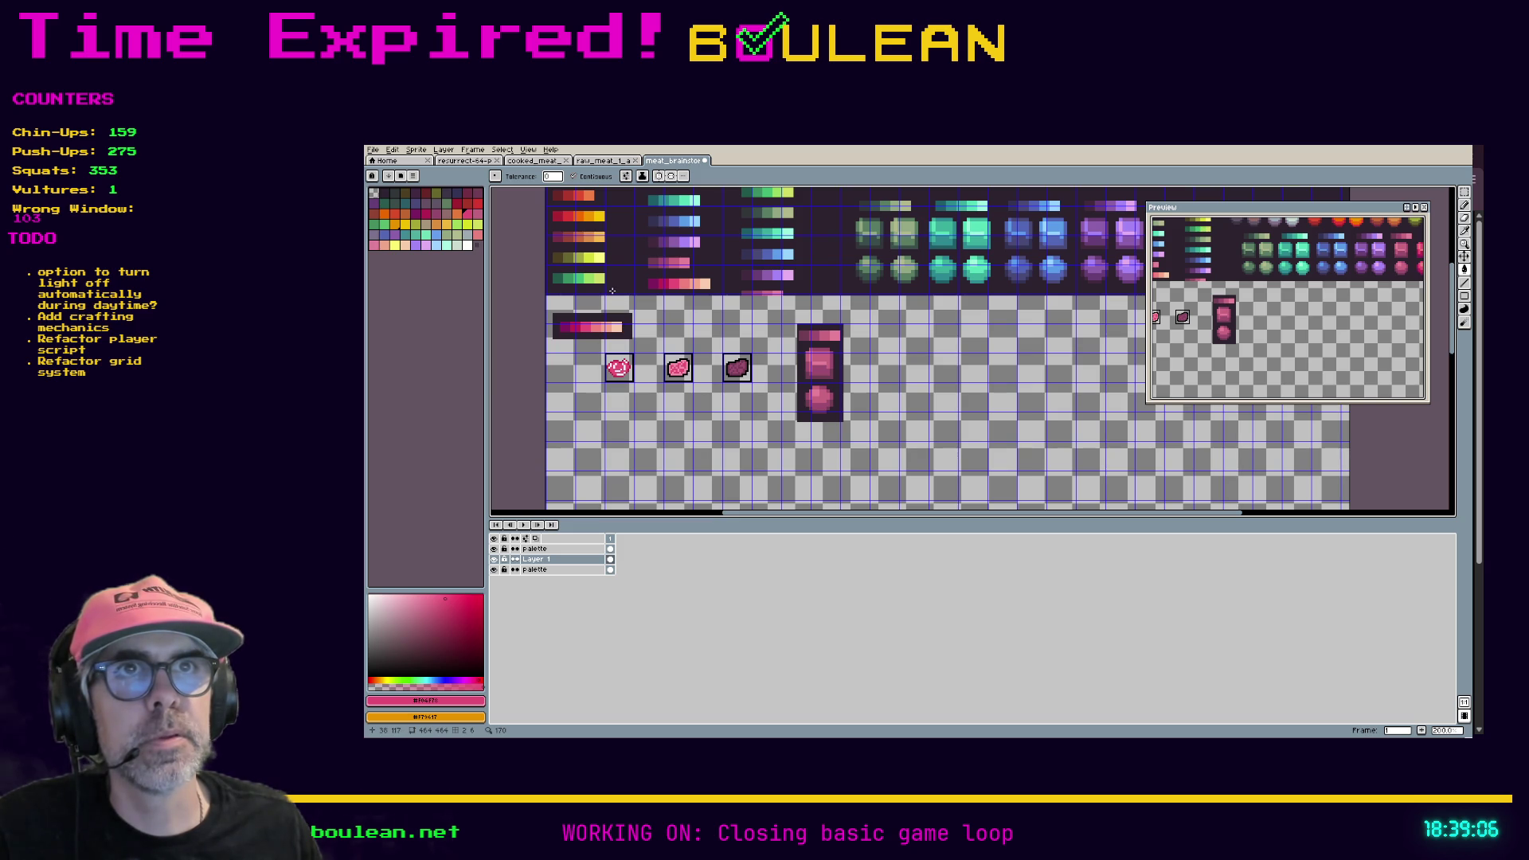
{"action": "scroll", "coordinate": [796, 364], "scroll_direction": "up", "scroll_amount": 3}
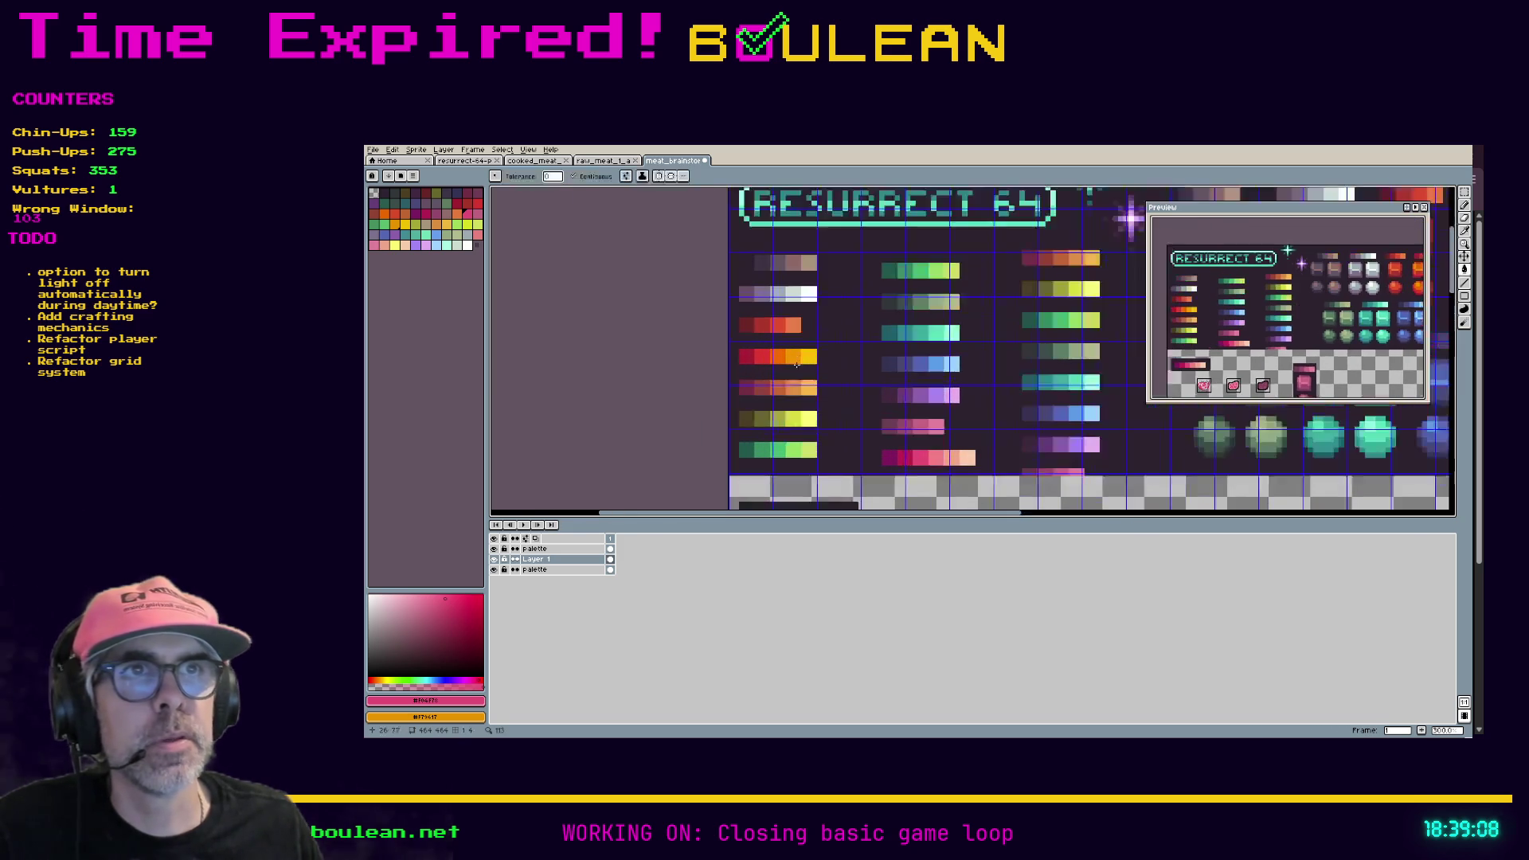
{"action": "scroll", "coordinate": [797, 364], "scroll_direction": "up", "scroll_amount": 1}
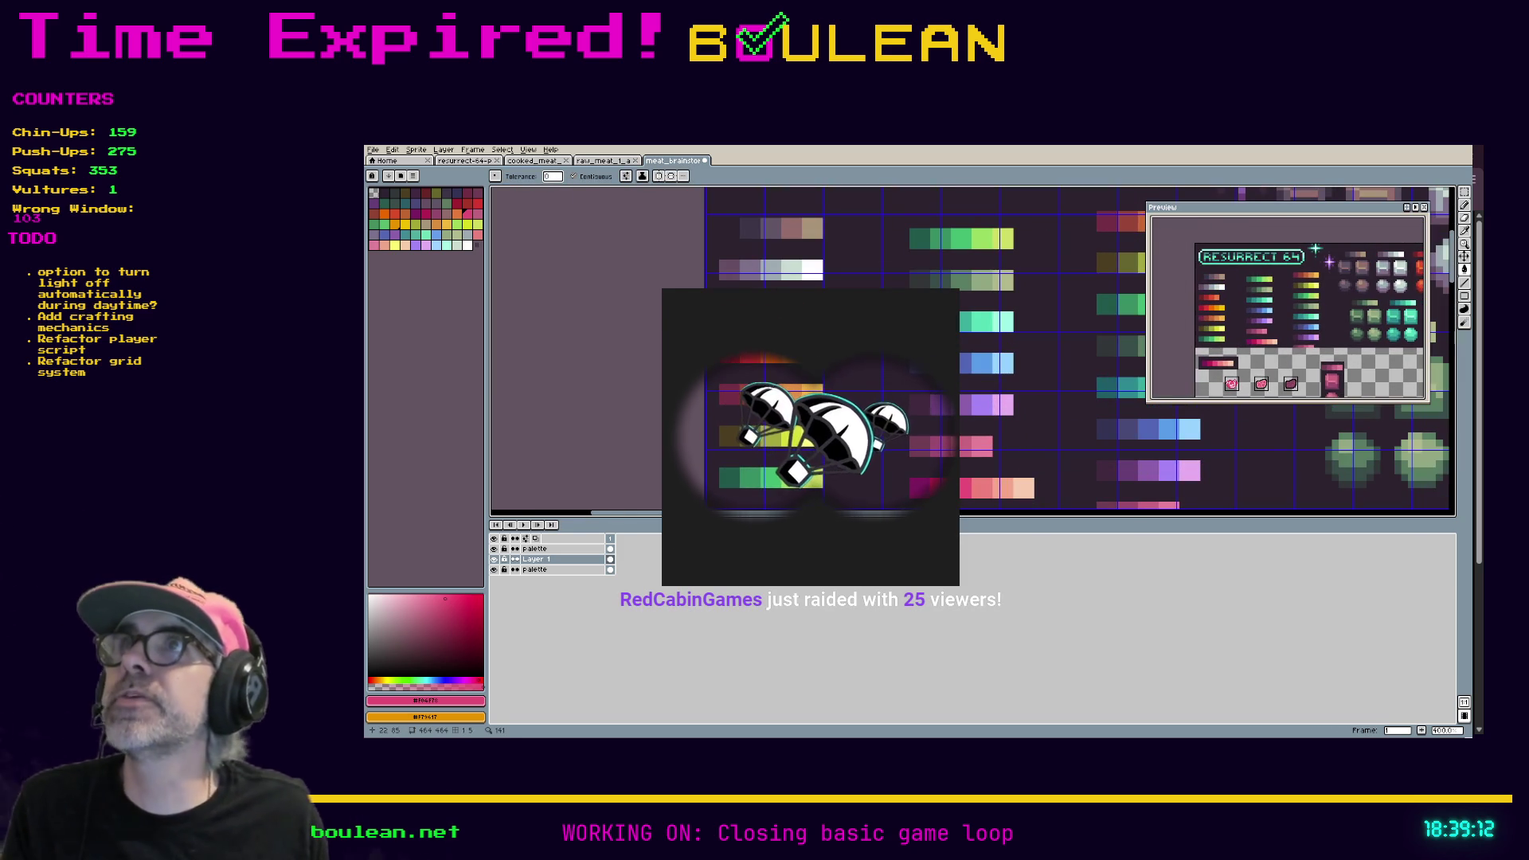
{"action": "left_click_drag", "start_coordinate": [909, 387], "coordinate": [967, 319]}
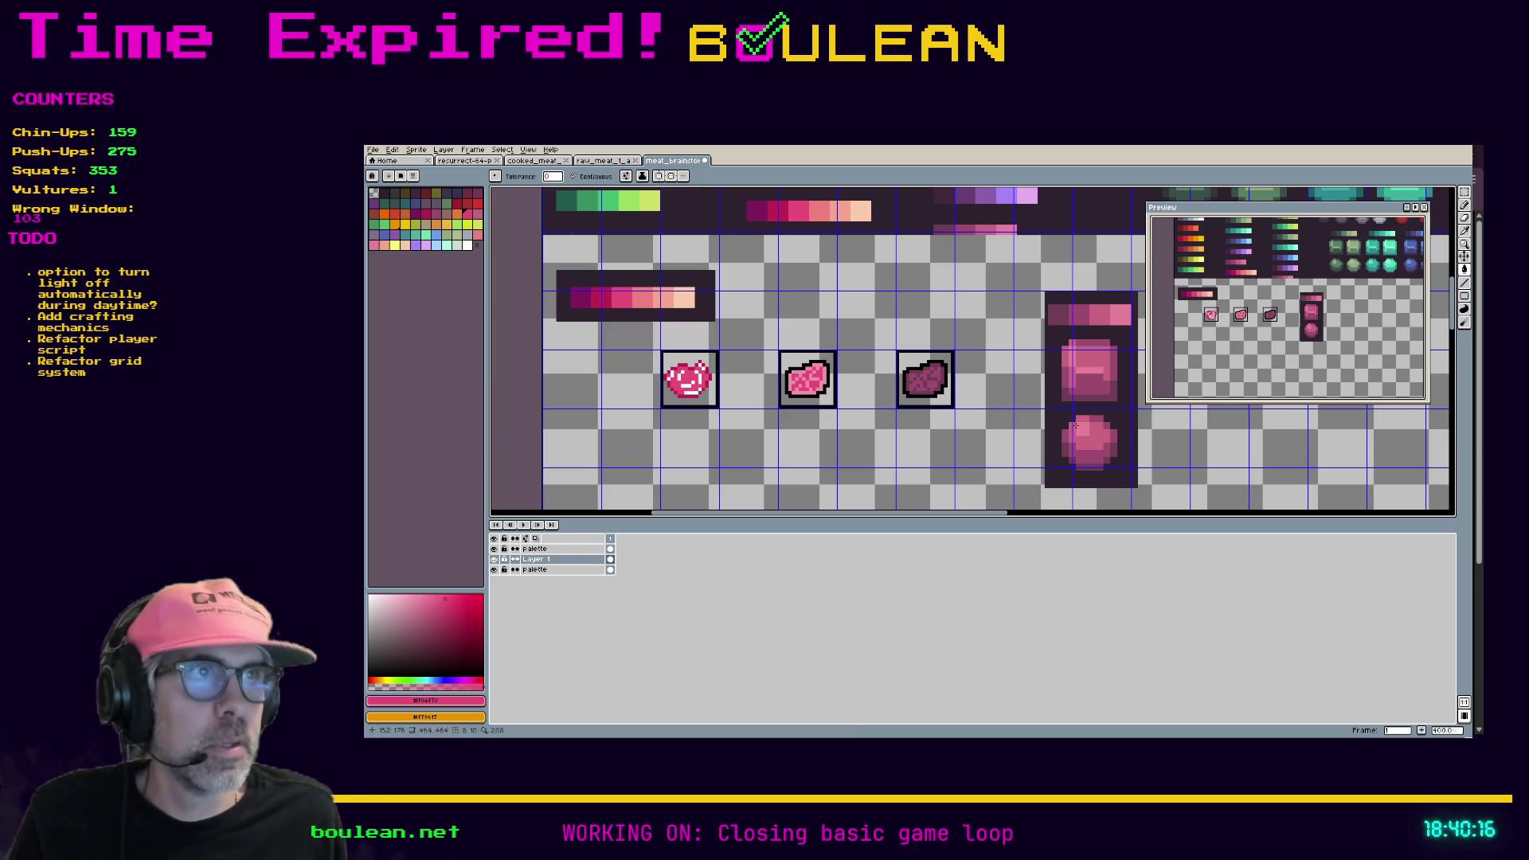
{"action": "key", "text": "alt+Tab"}
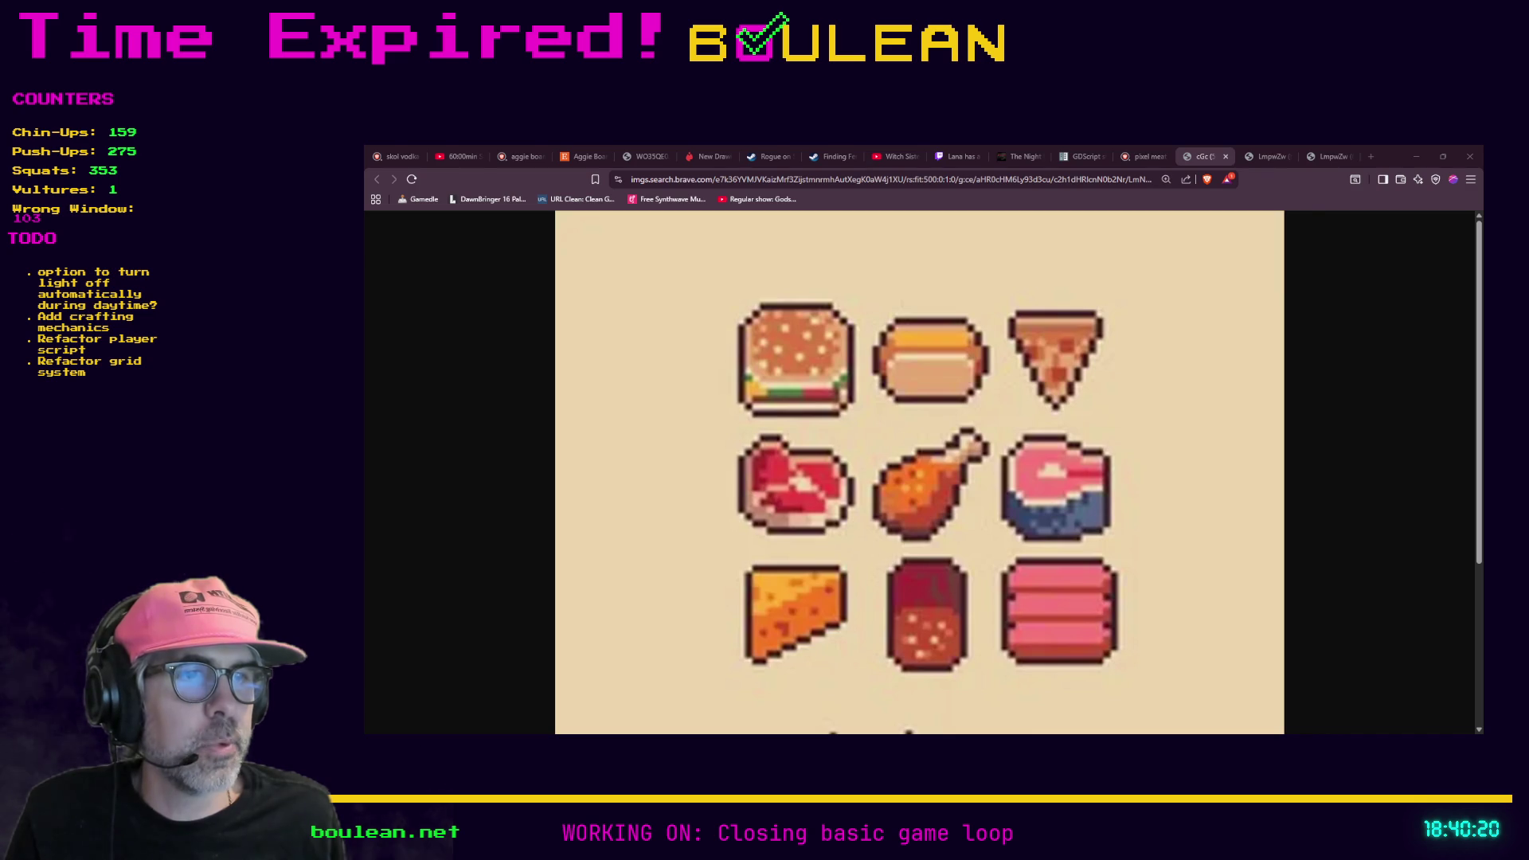
Step: Return to Godot and place the cursor at the end of the MINING = 7 line
{"action": "key", "text": "alt+Tab"}
{"action": "left_click", "coordinate": [1079, 519]}
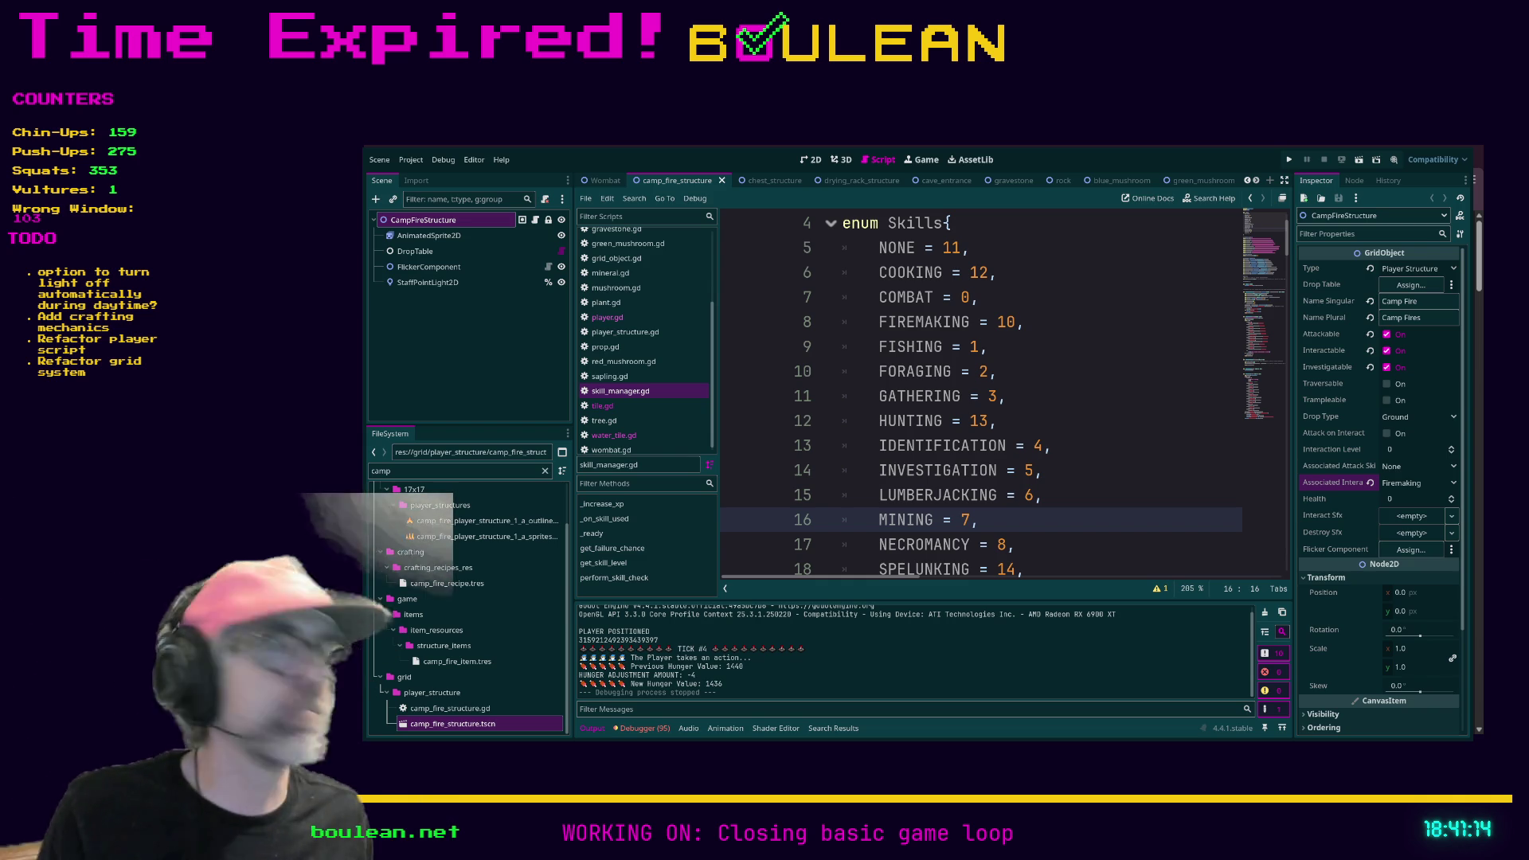
Step: Place the cursor on the GATHERING line and run the project with F5
{"action": "left_click", "coordinate": [1115, 405]}
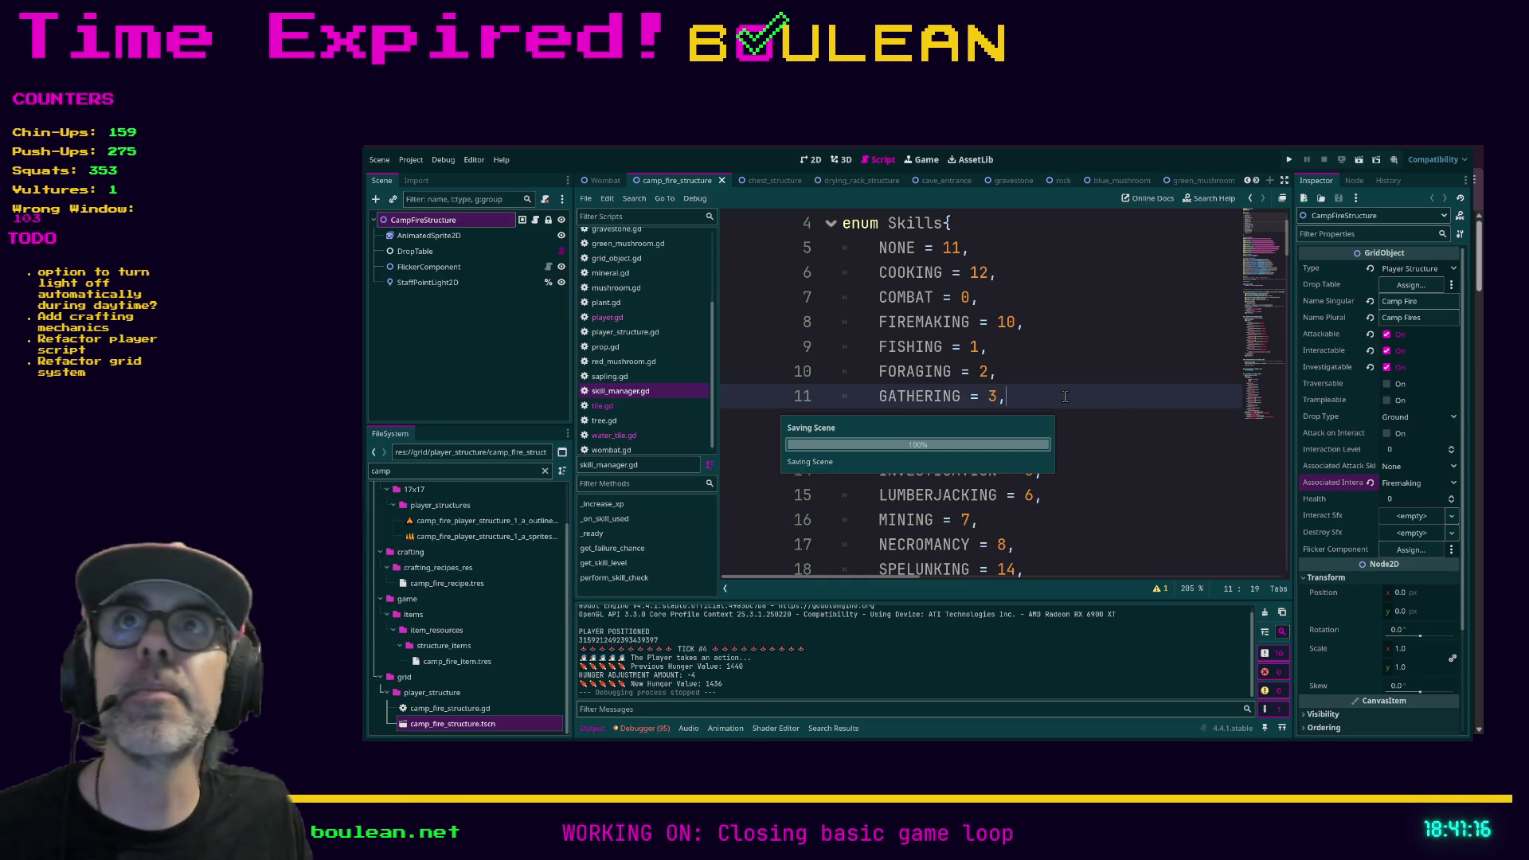
{"action": "key", "text": "F5"}
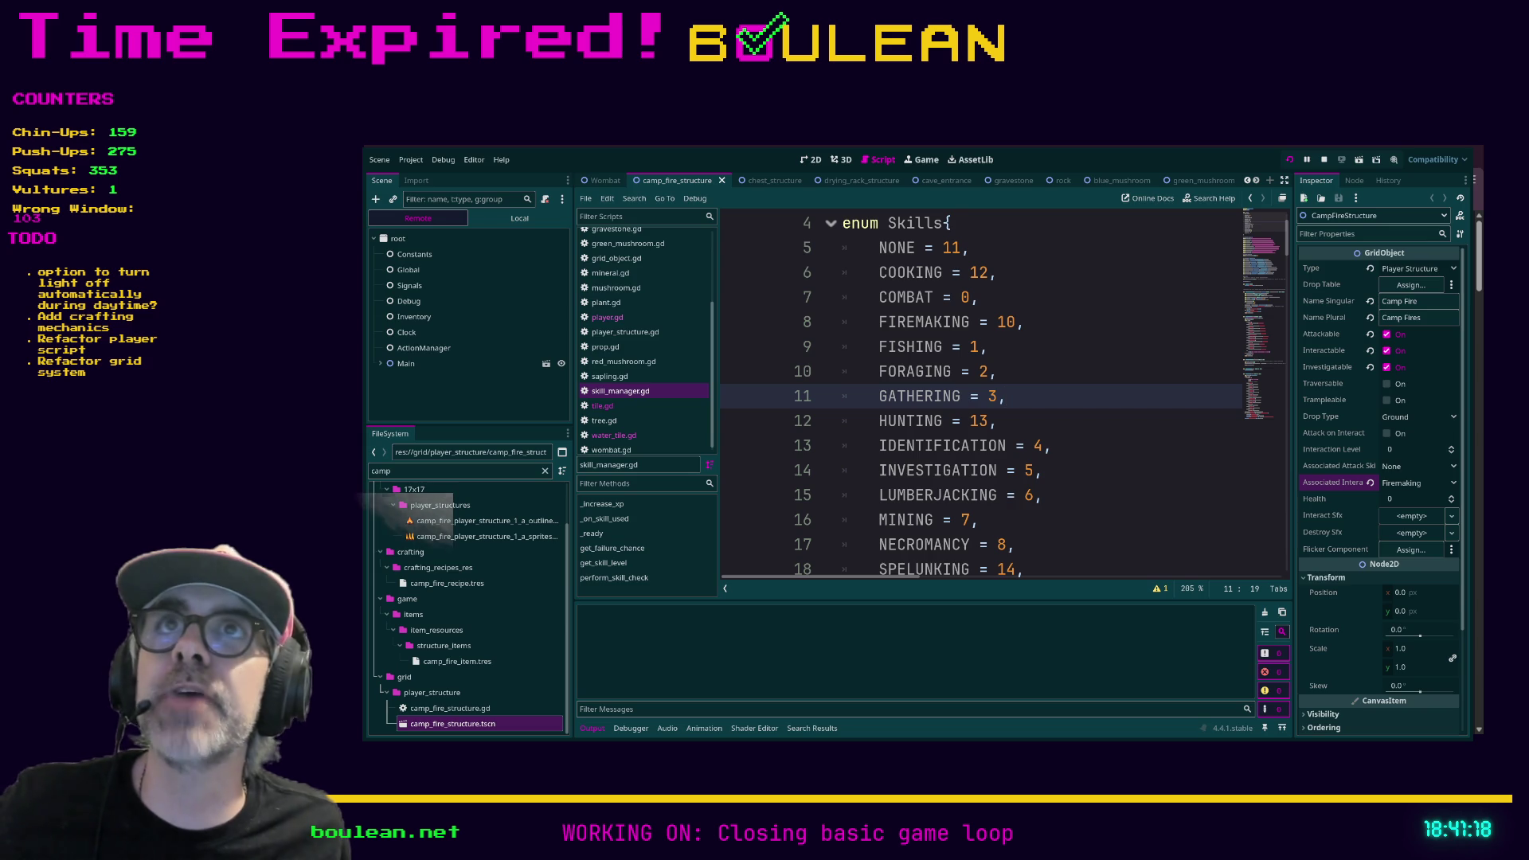
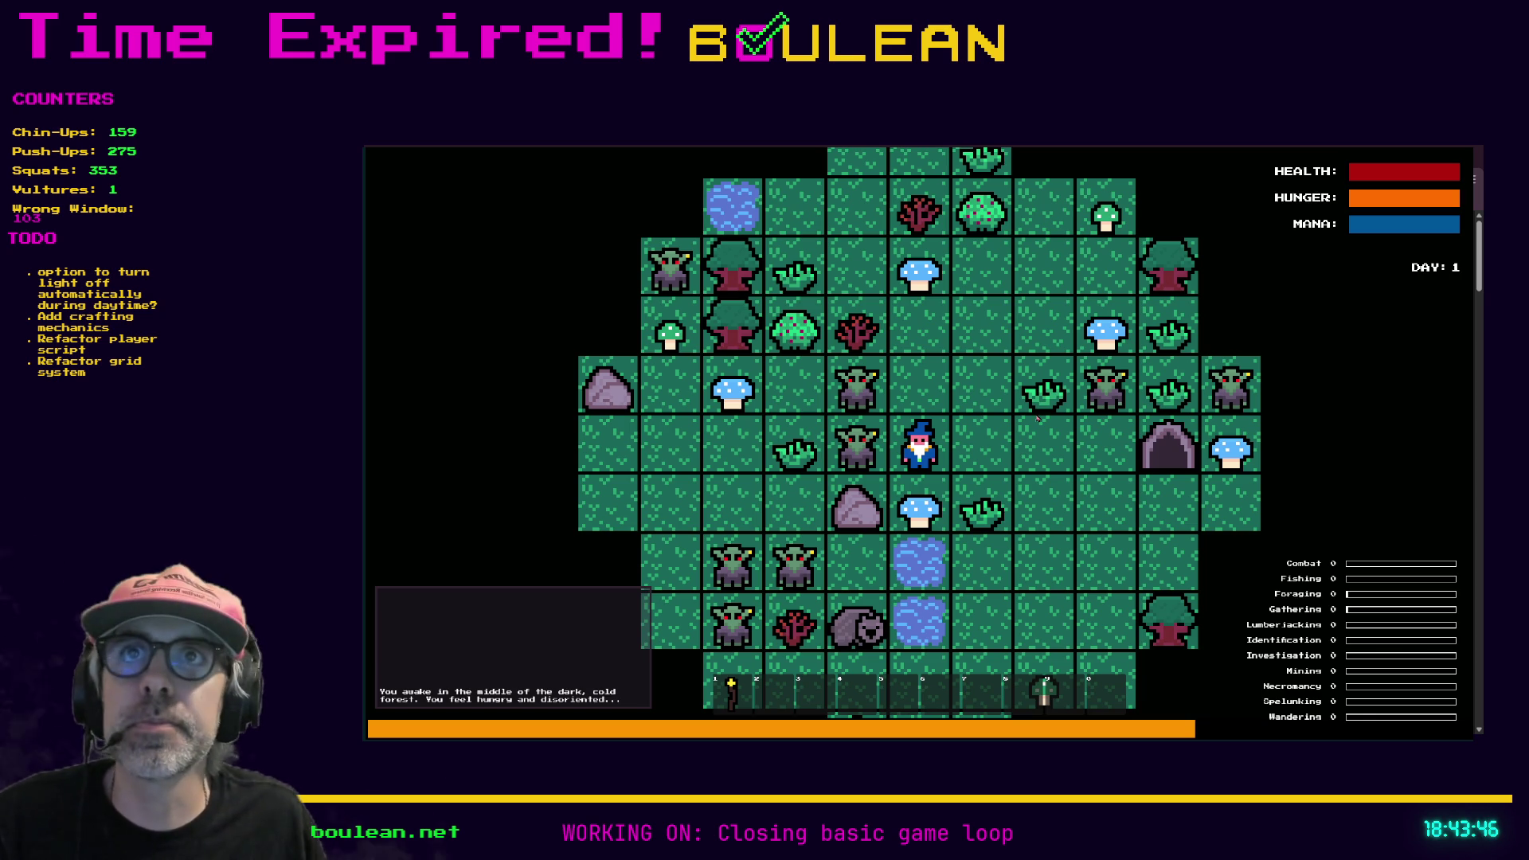
Step: Move the wizard one tile north and equip a lit torch, briefly checking the crafting recipes
{"action": "key", "text": "Up"}
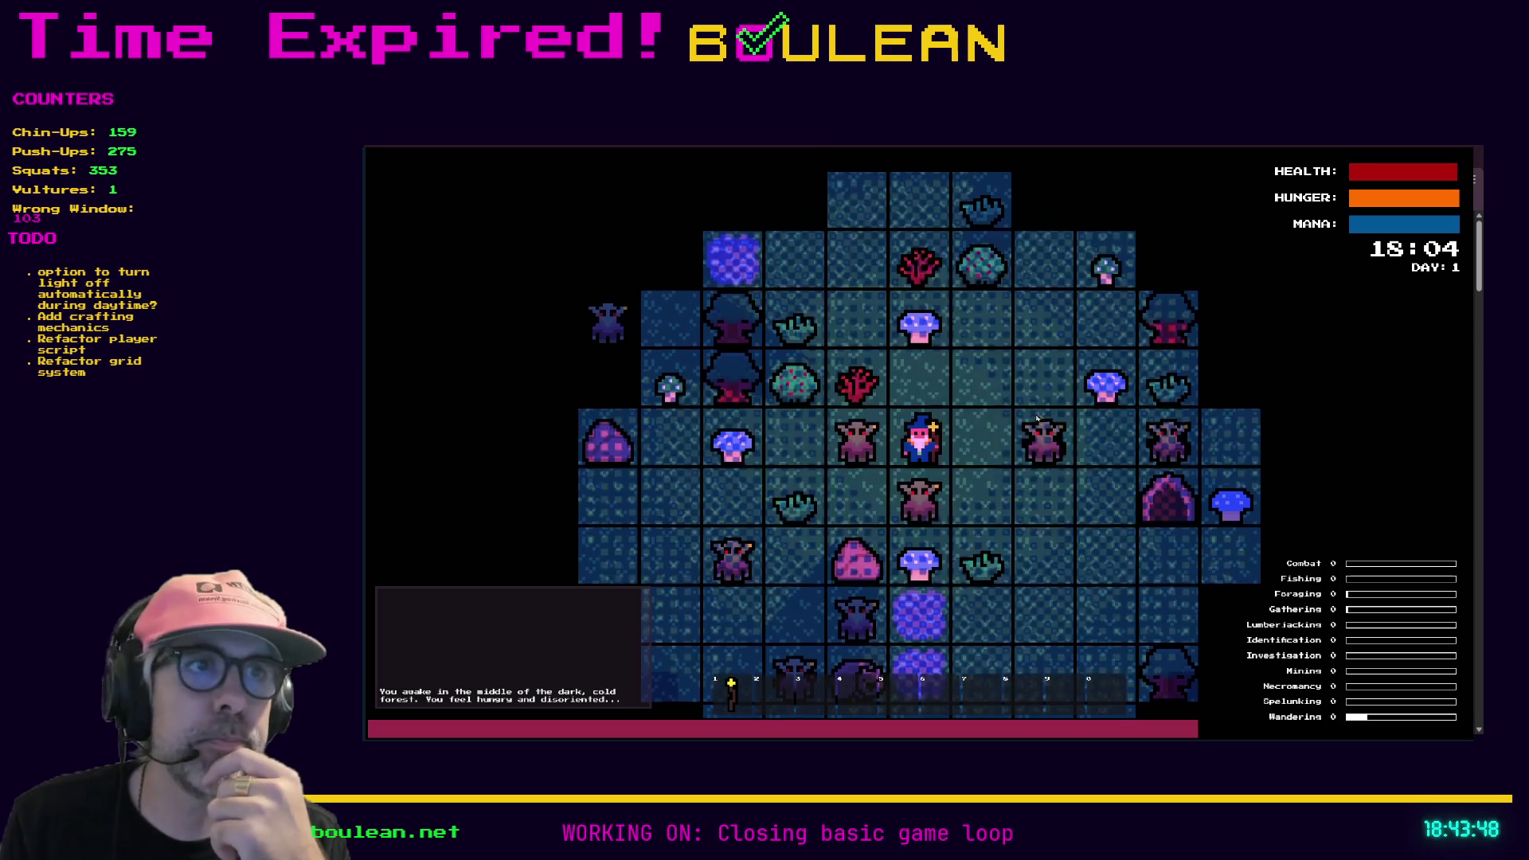
{"action": "key", "text": "Down"}
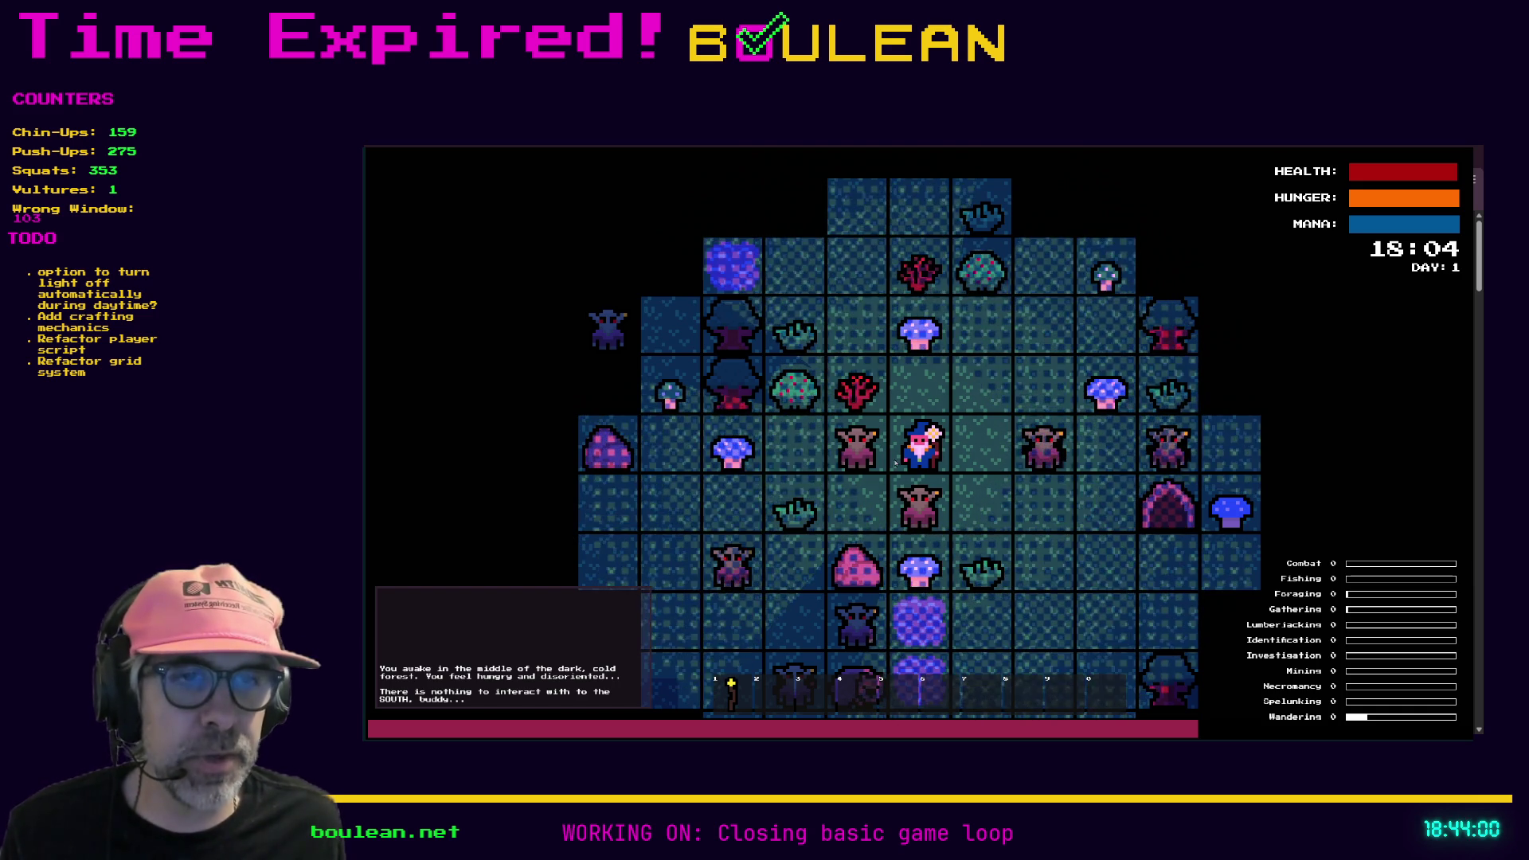
{"action": "key", "text": "c"}
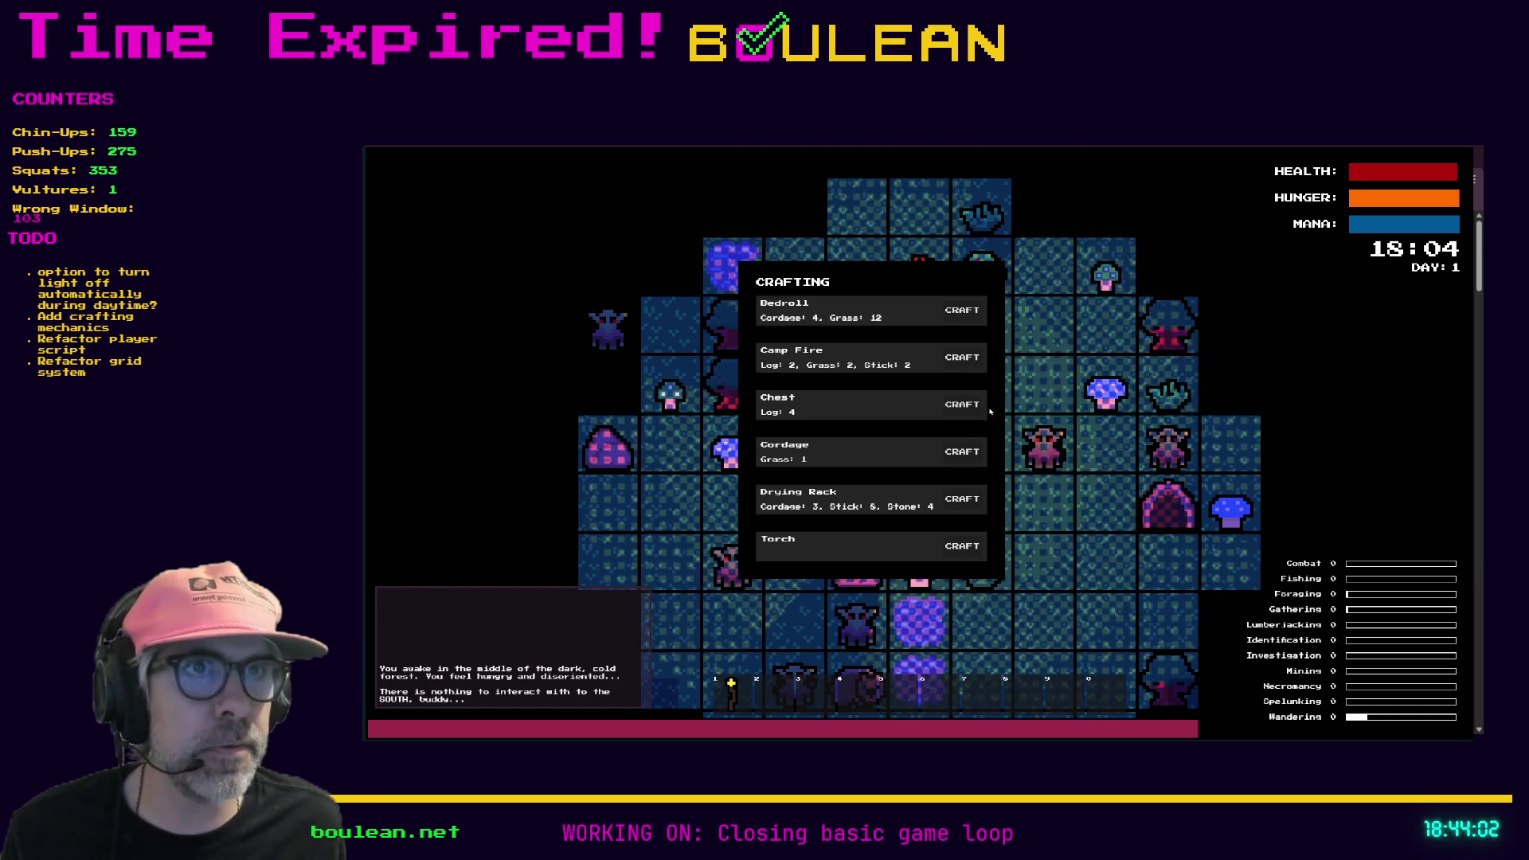
{"action": "key", "text": "c"}
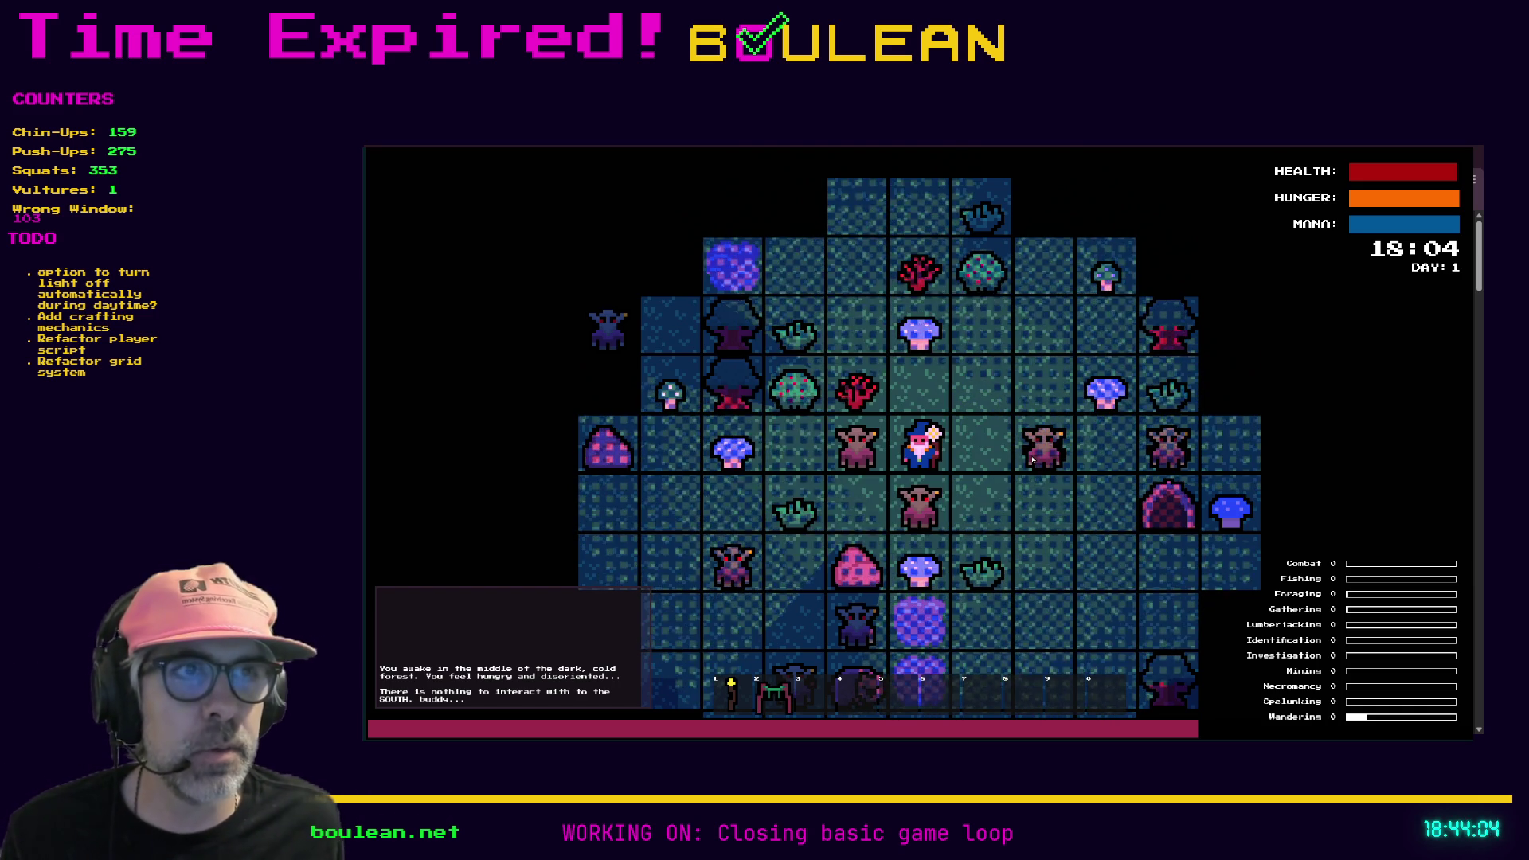
Step: Zoom the game view and bring up the debug menu with F1
{"action": "scroll", "coordinate": [888, 404], "scroll_direction": "up", "scroll_amount": 2}
{"action": "scroll", "coordinate": [889, 404], "scroll_direction": "up", "scroll_amount": 2}
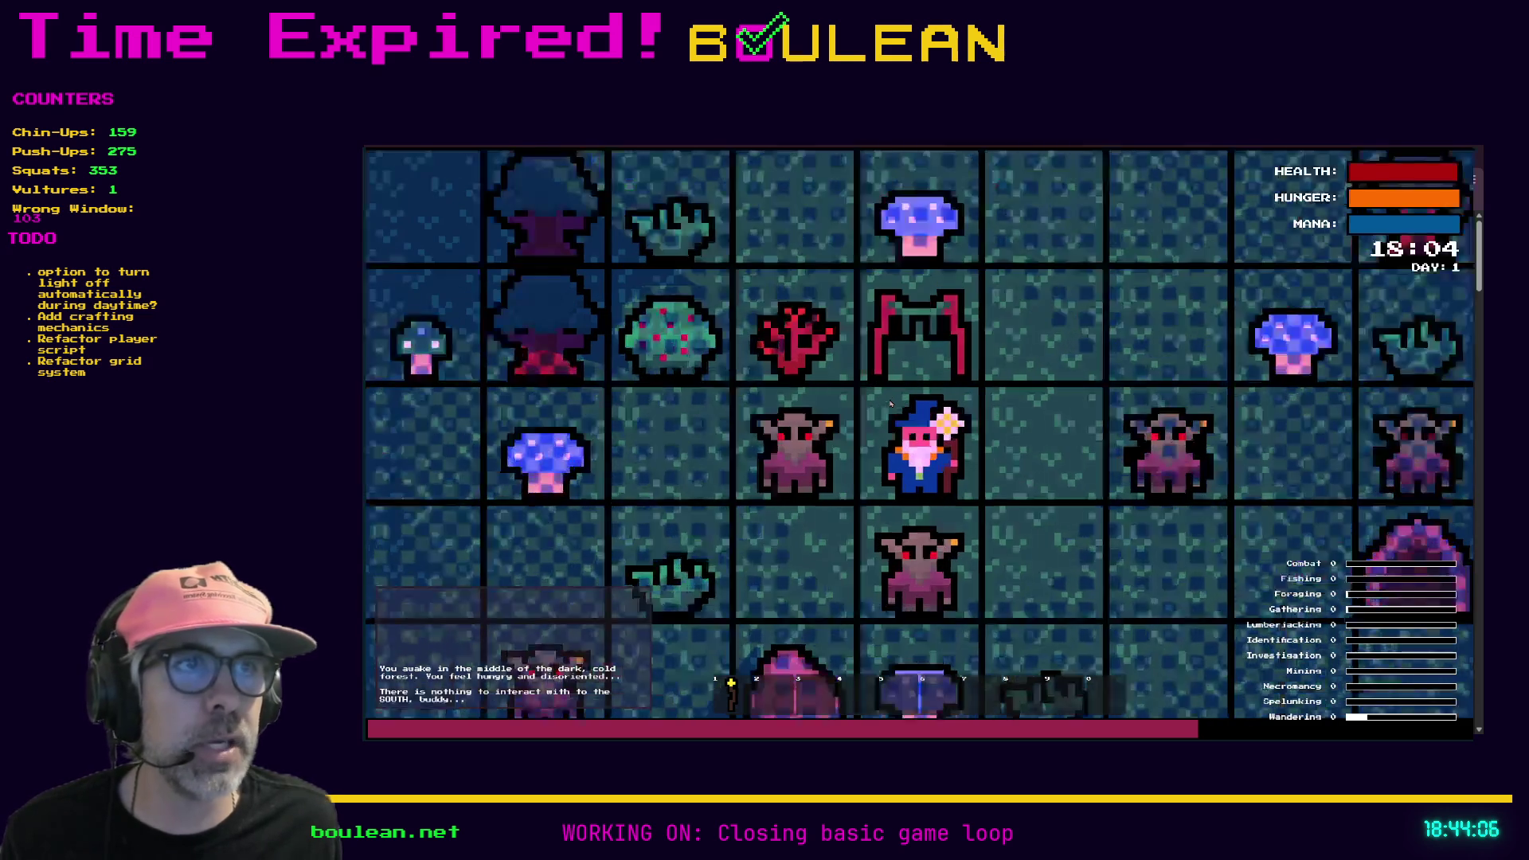
{"action": "scroll", "coordinate": [891, 404], "scroll_direction": "down", "scroll_amount": 1}
{"action": "key", "text": "F1"}
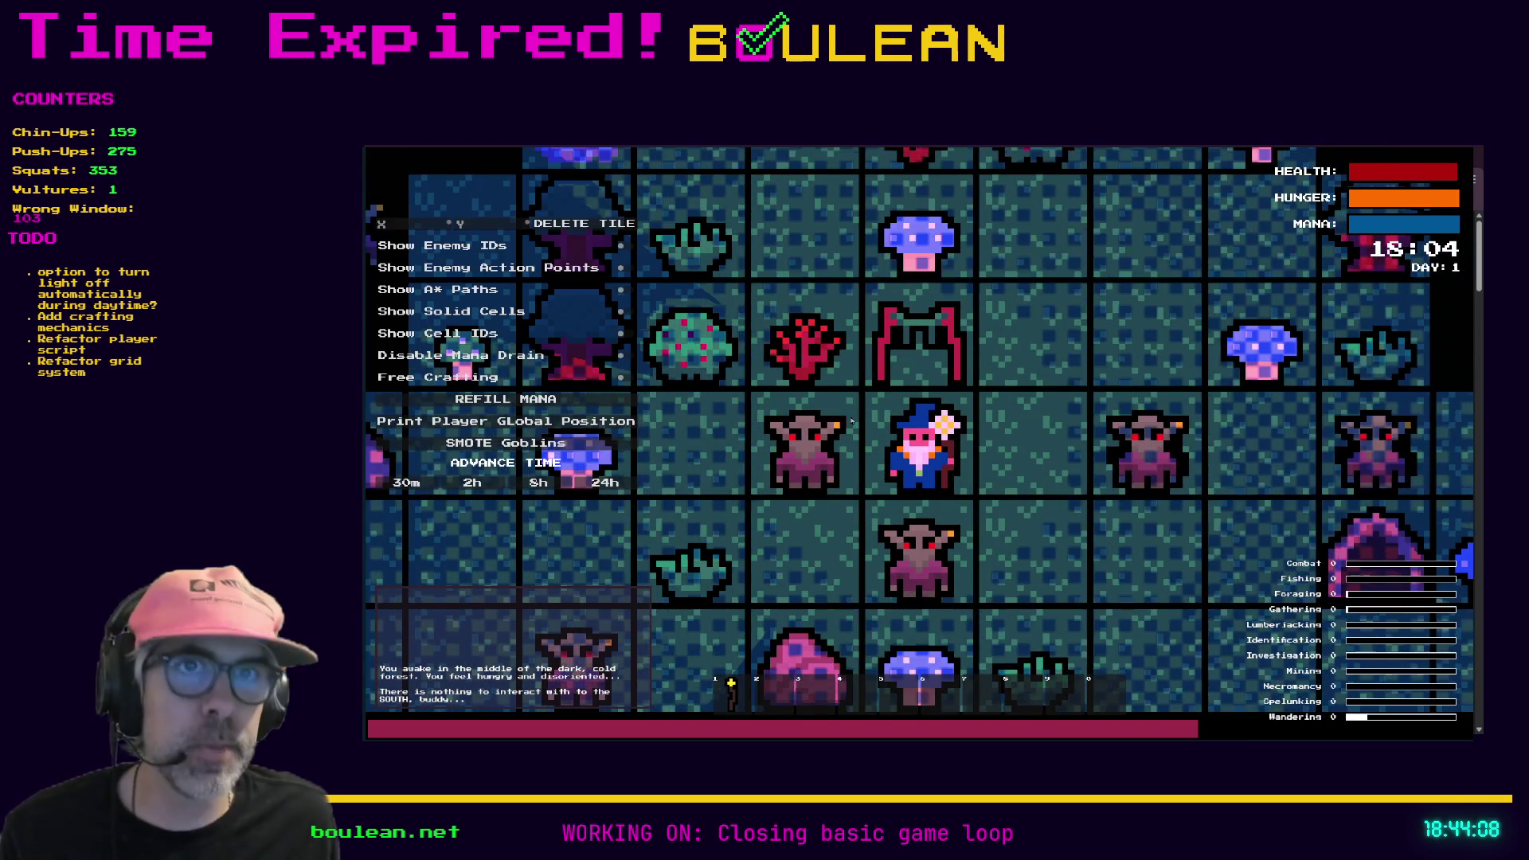
Step: Remove all goblins via the debug menu and walk the wizard toward the sapling
{"action": "key", "text": "Return"}
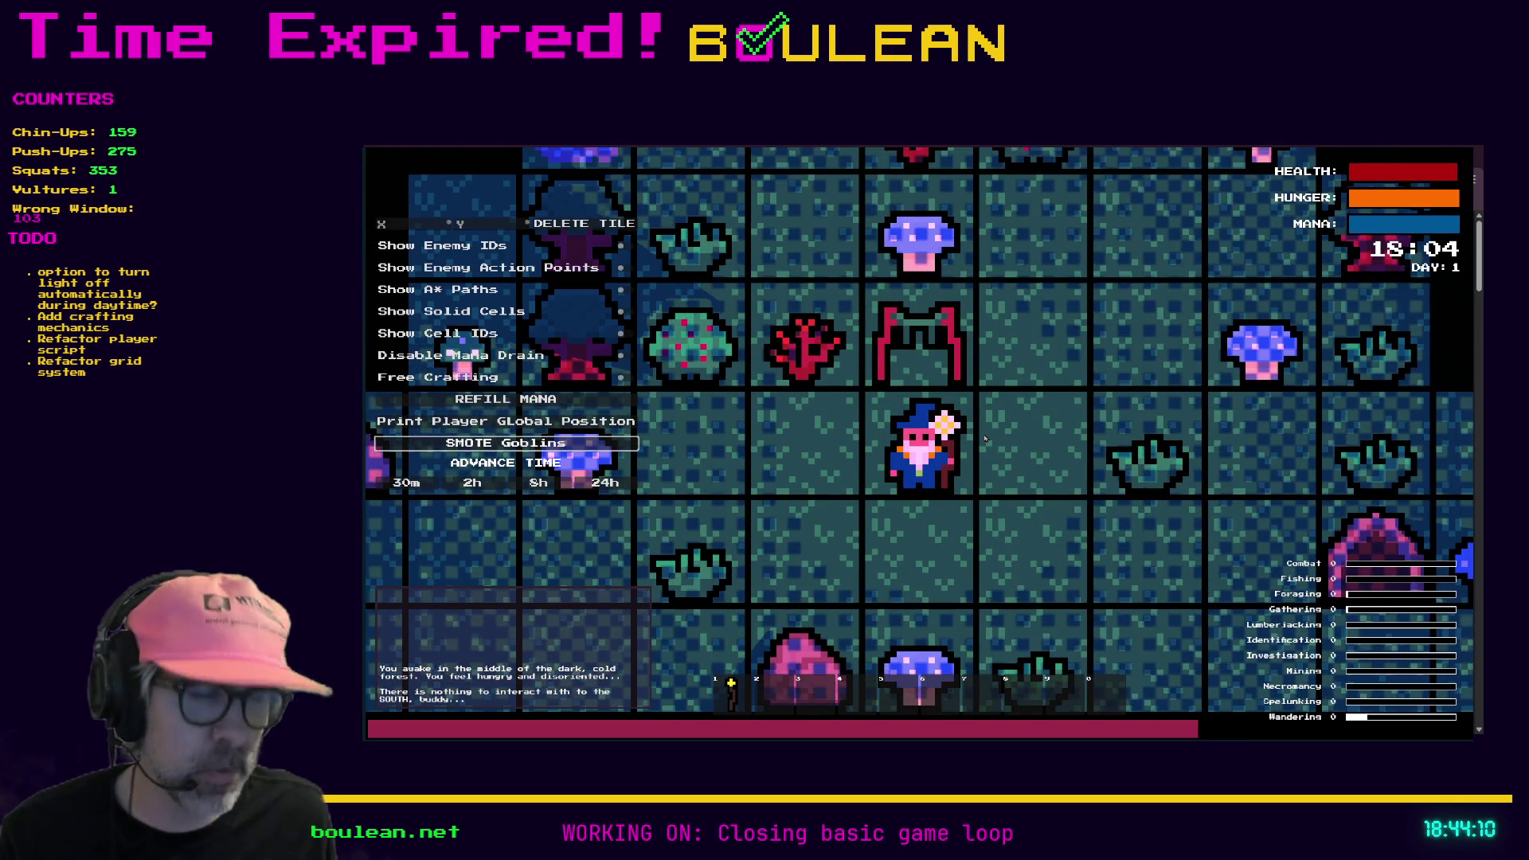
{"action": "key", "text": "F1"}
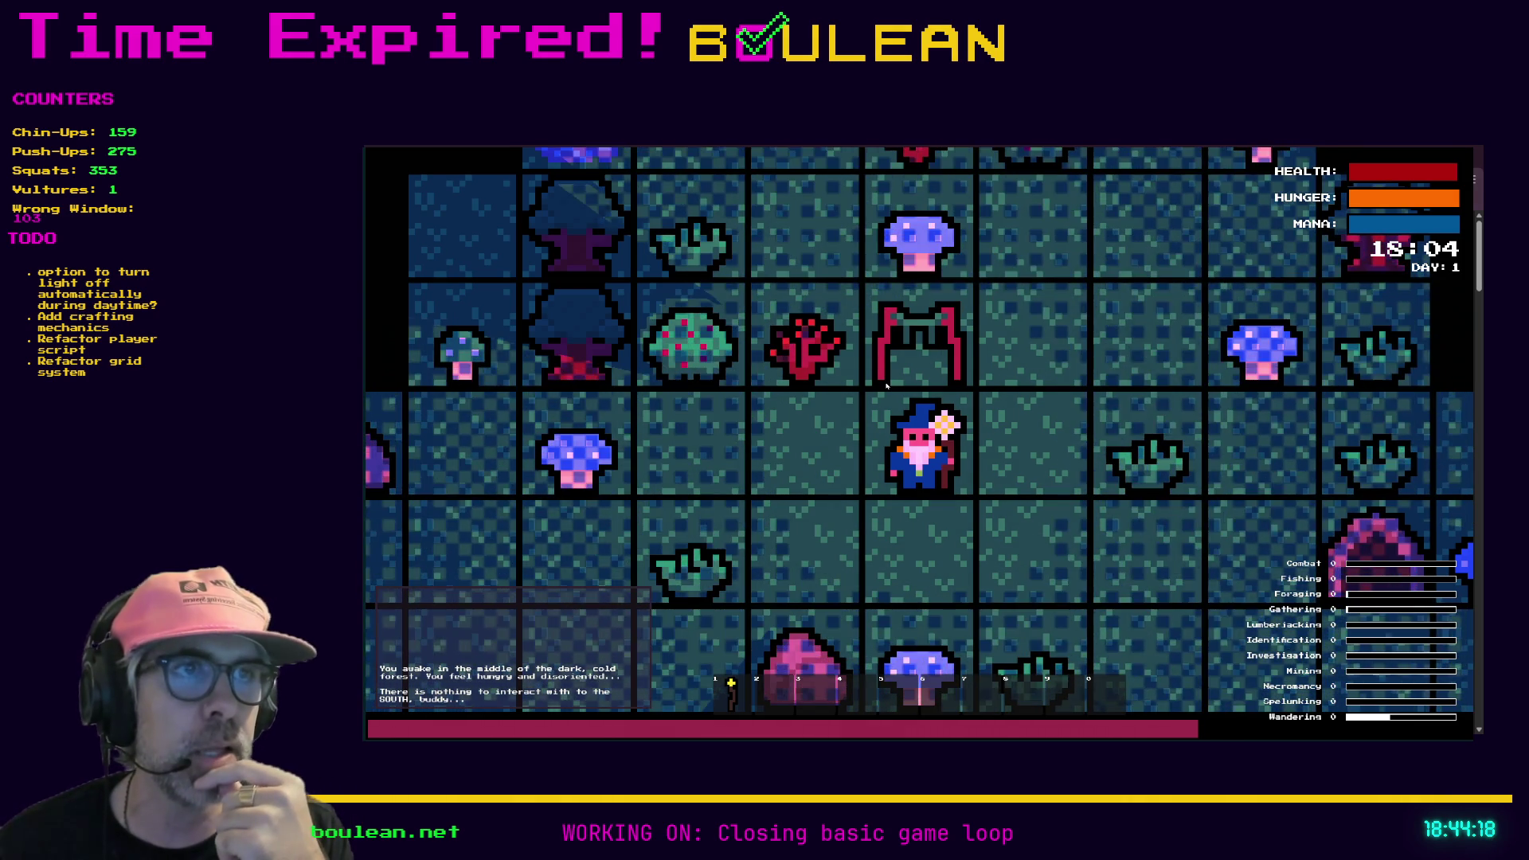
{"action": "key", "text": "Right"}
{"action": "key", "text": "Left"}
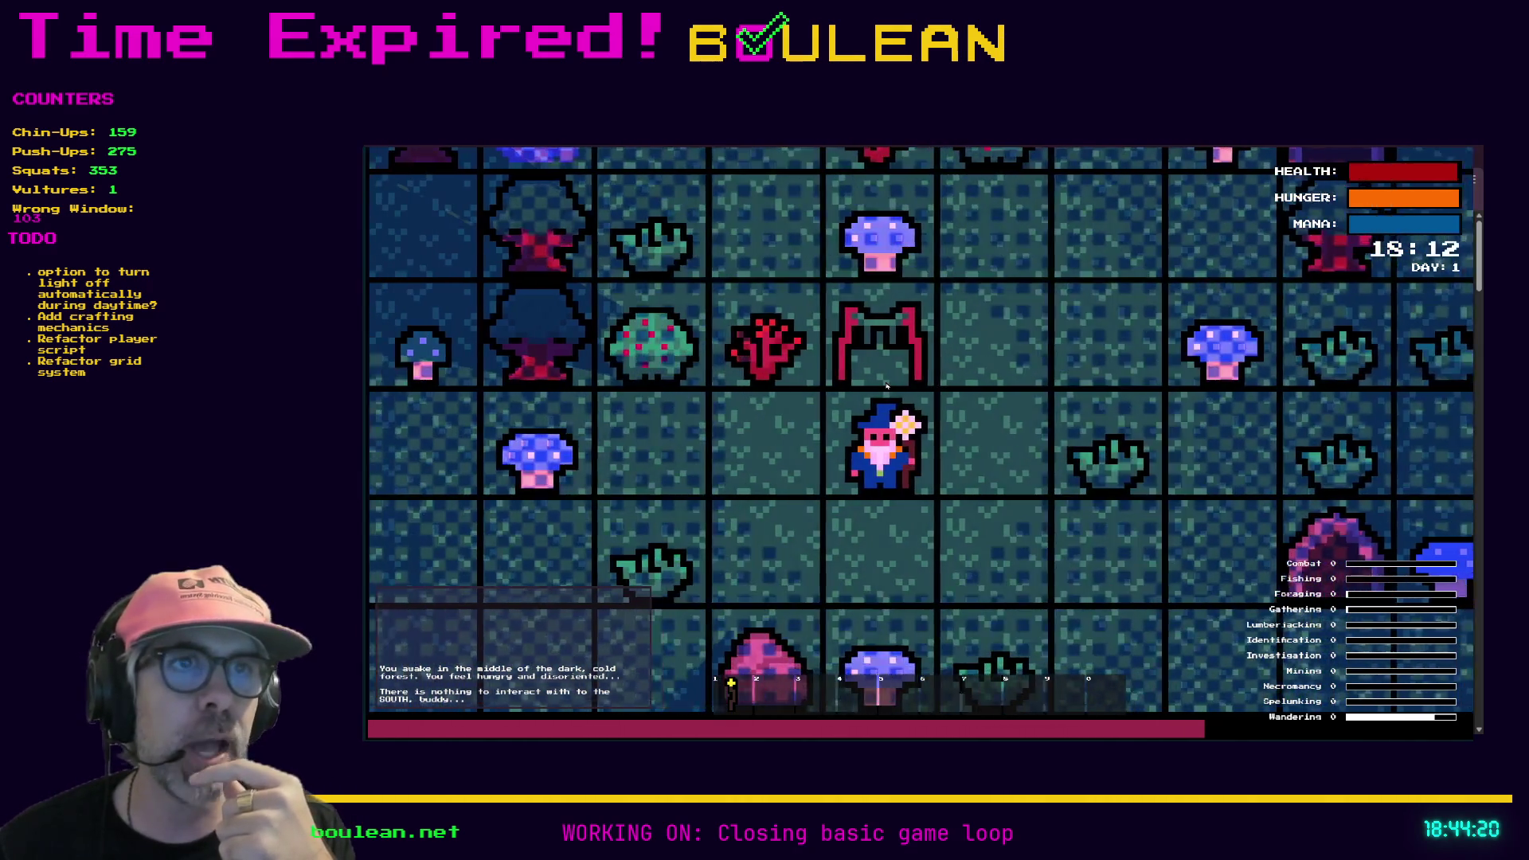
{"action": "key", "text": "Left"}
Step: Chop the sapling and berry bush for two sticks and a berry, then craft a Camp Fire
{"action": "key", "text": "Up"}
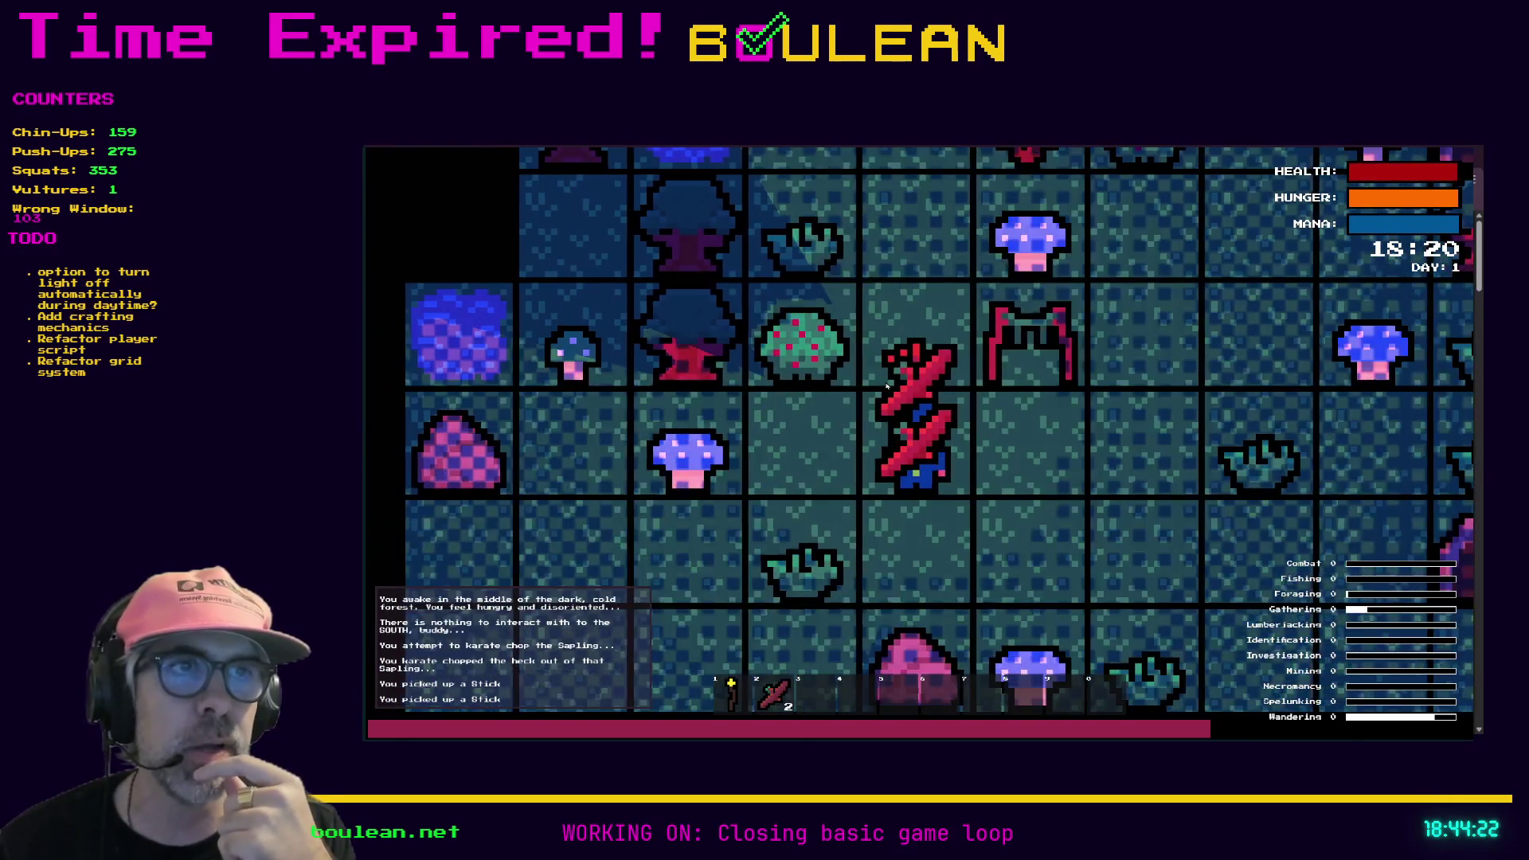
{"action": "key", "text": "Left"}
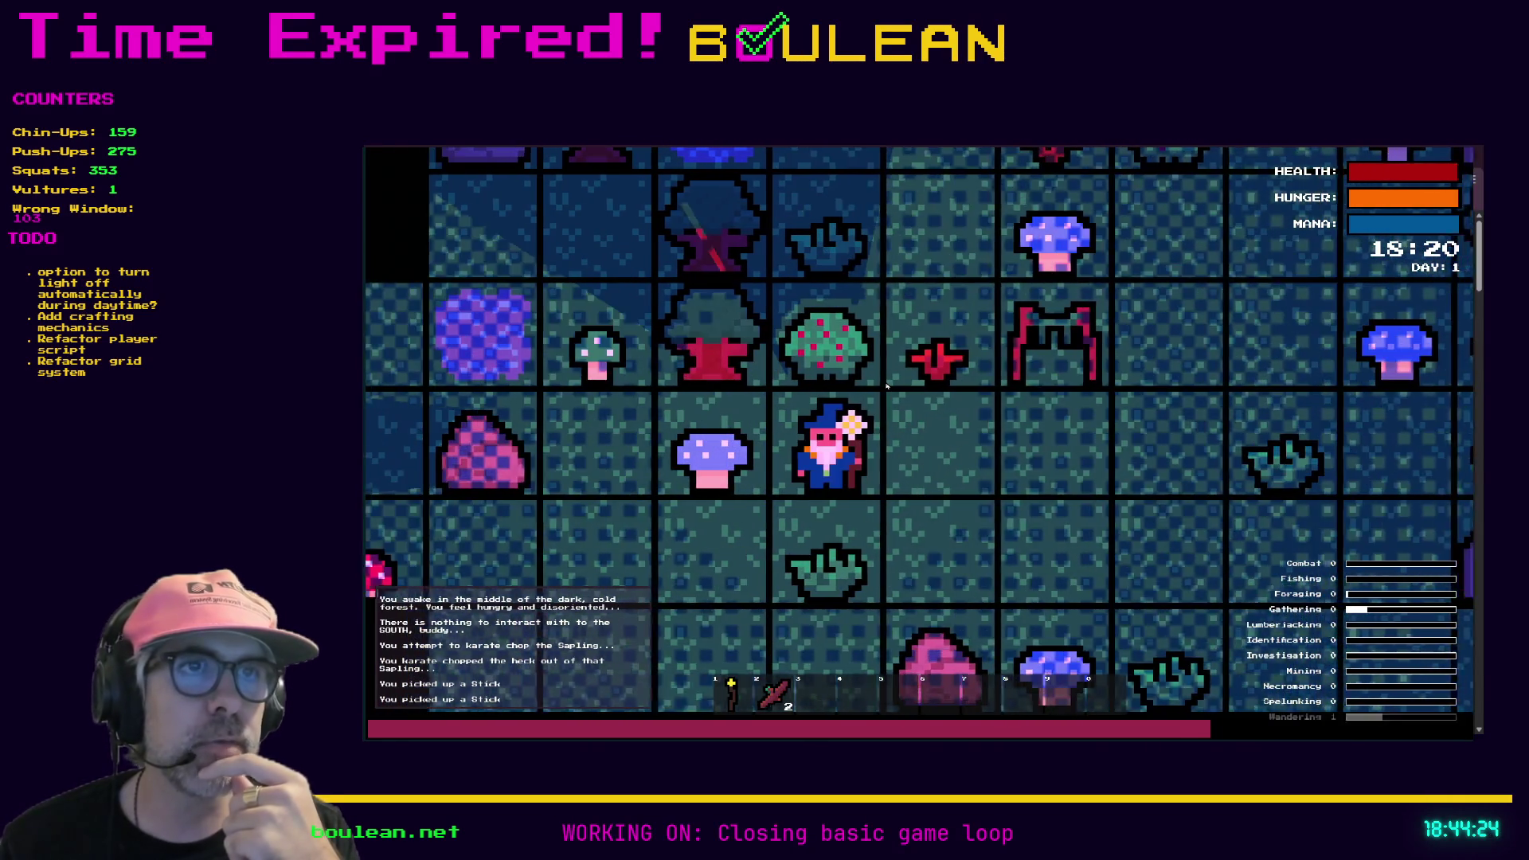
{"action": "key", "text": "Up"}
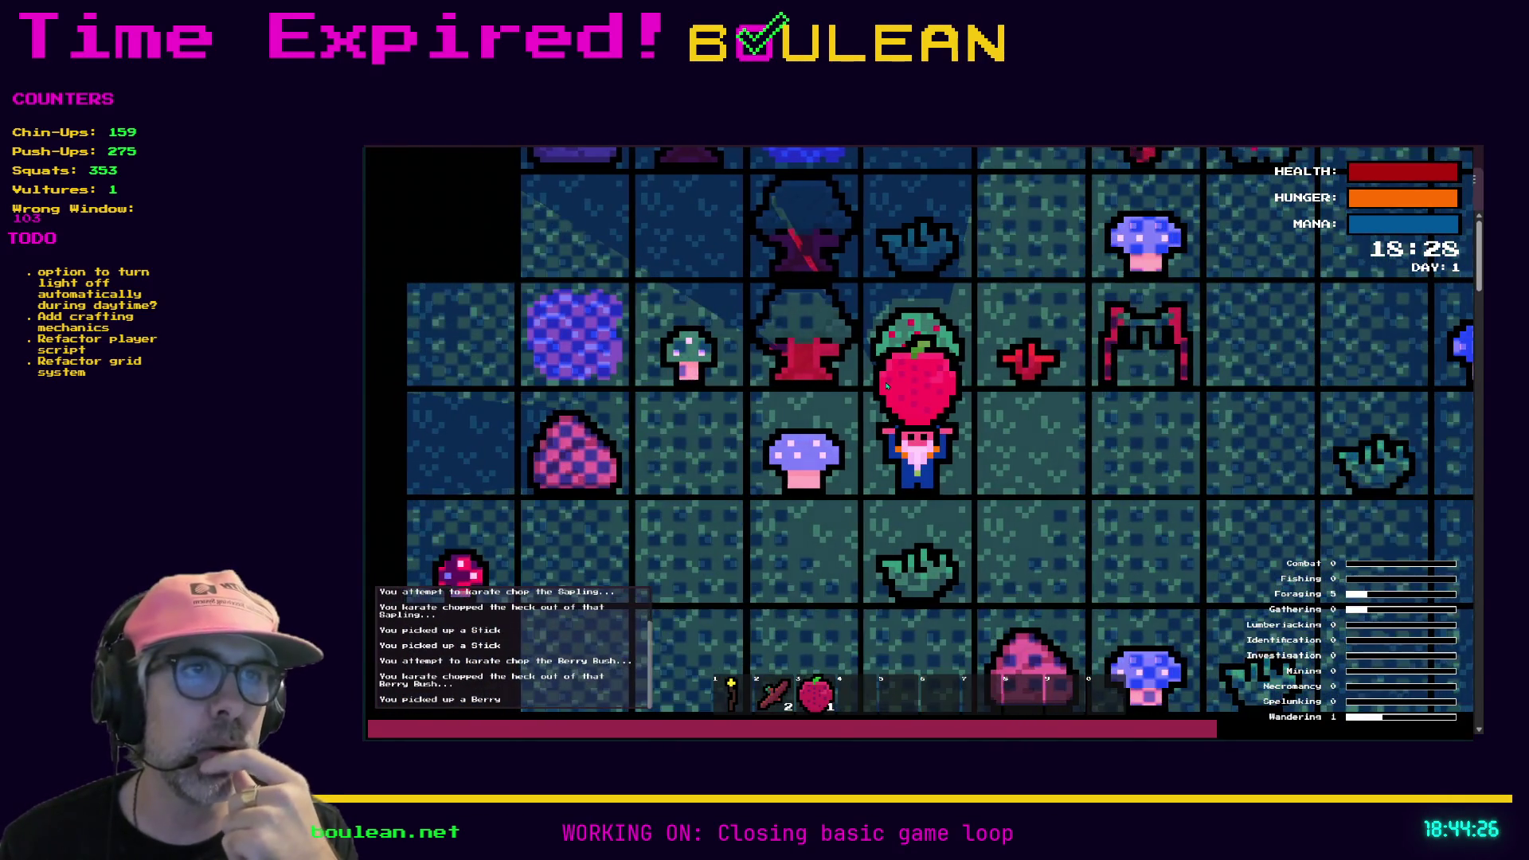
{"action": "key", "text": "Right"}
{"action": "key", "text": "Right"}
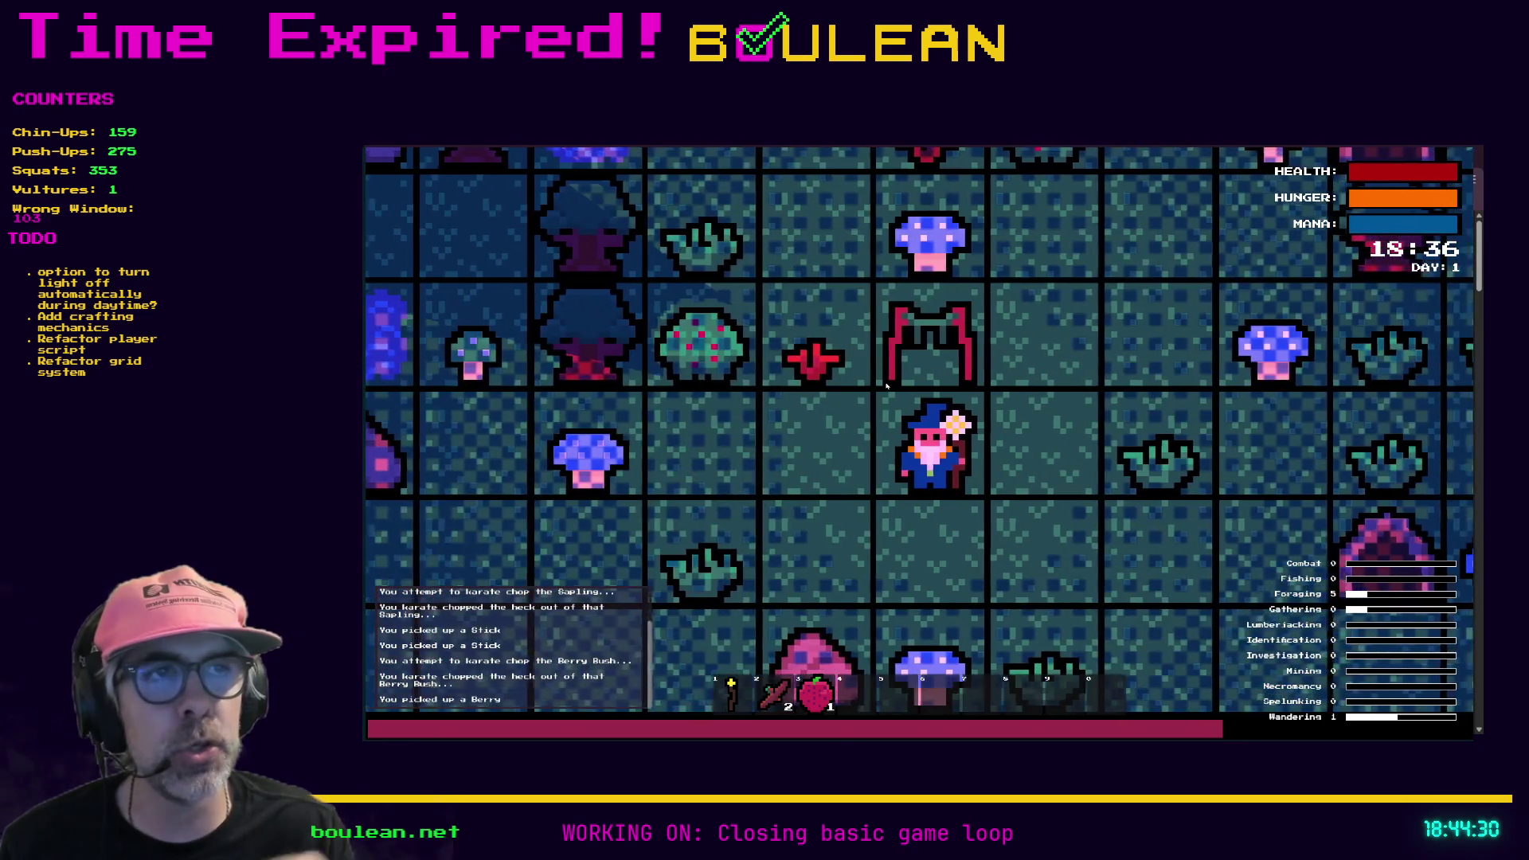
{"action": "key", "text": "c"}
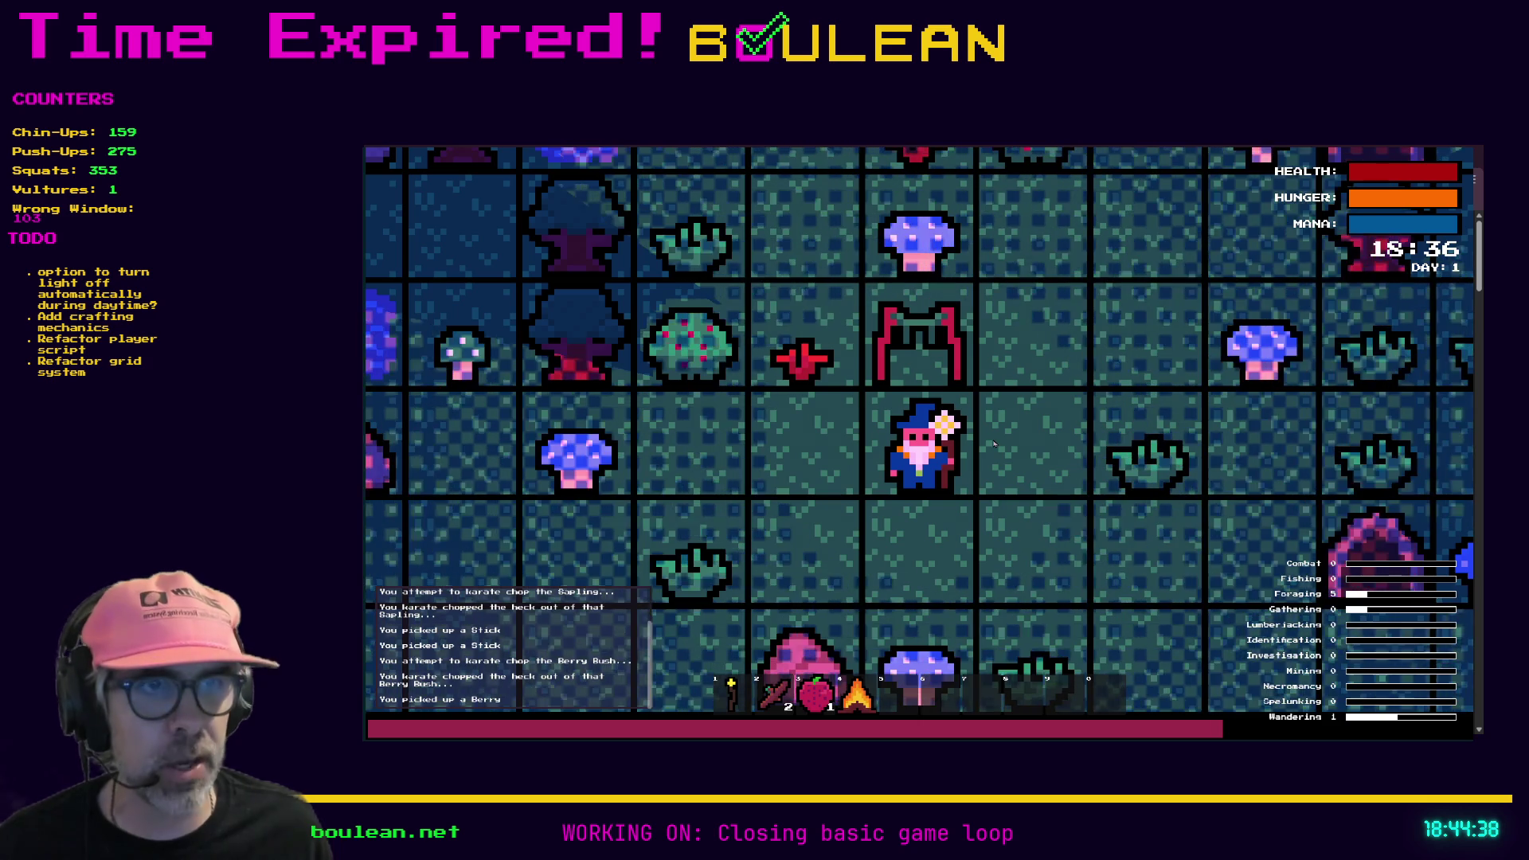
Step: Place the Camp Fire from slot 4 on the tile below the wizard, then reopen the crafting recipes
{"action": "key", "text": "4"}
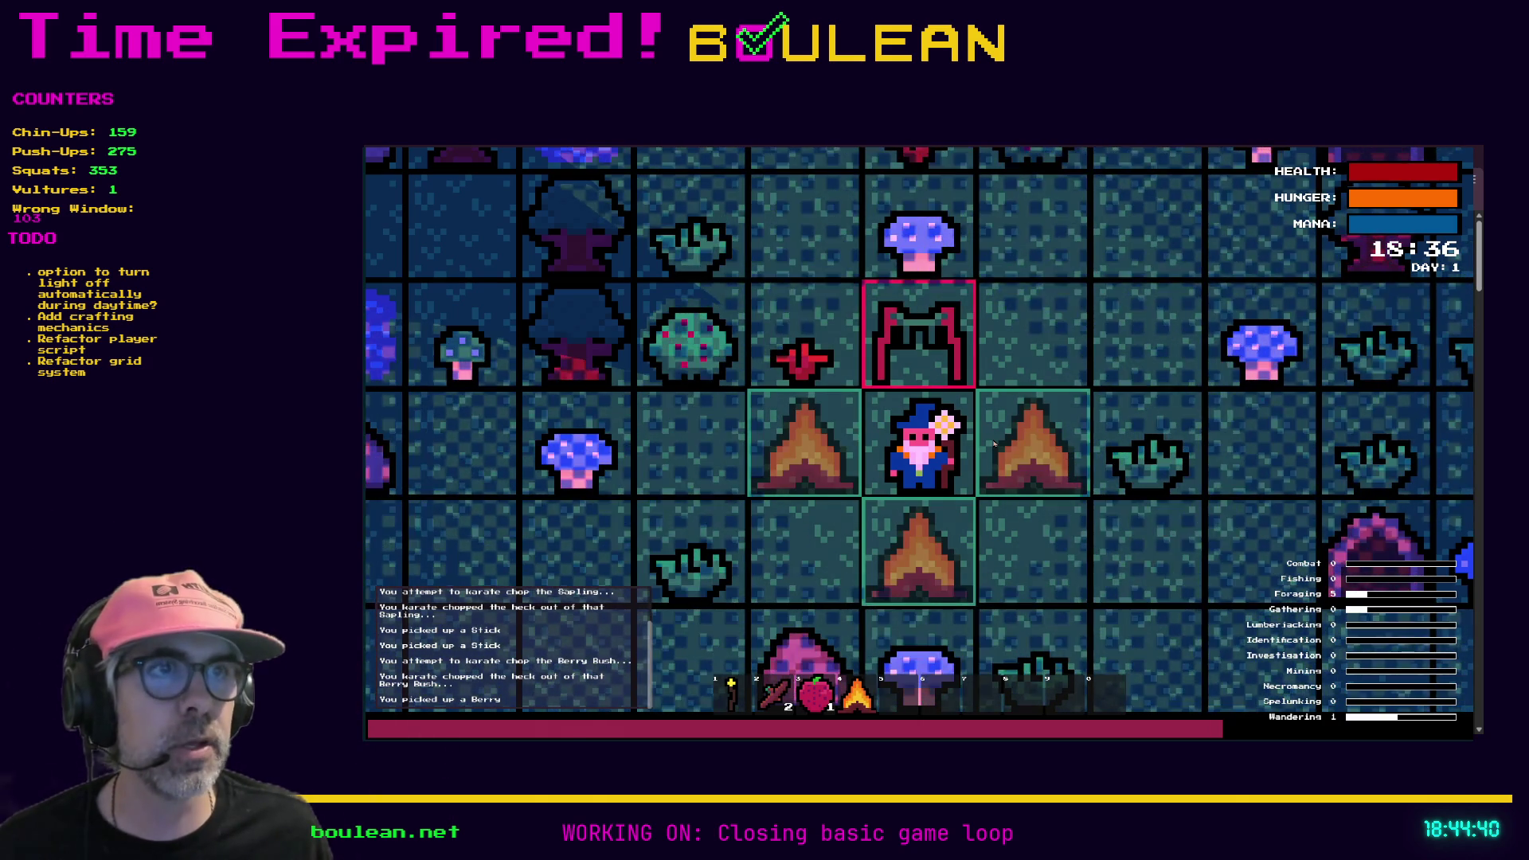
{"action": "left_click", "coordinate": [924, 523]}
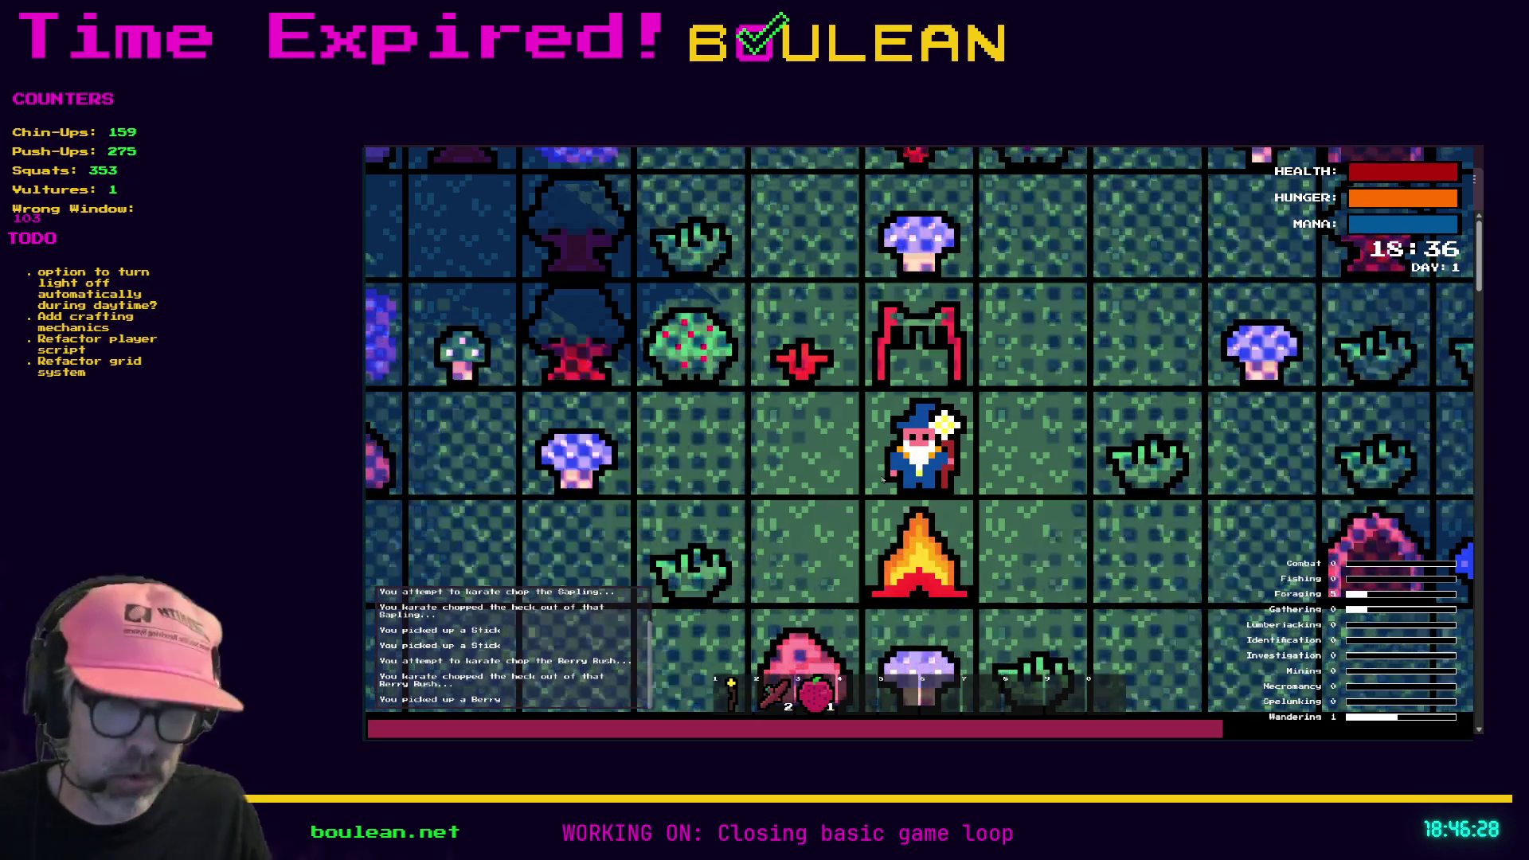
{"action": "key", "text": "c"}
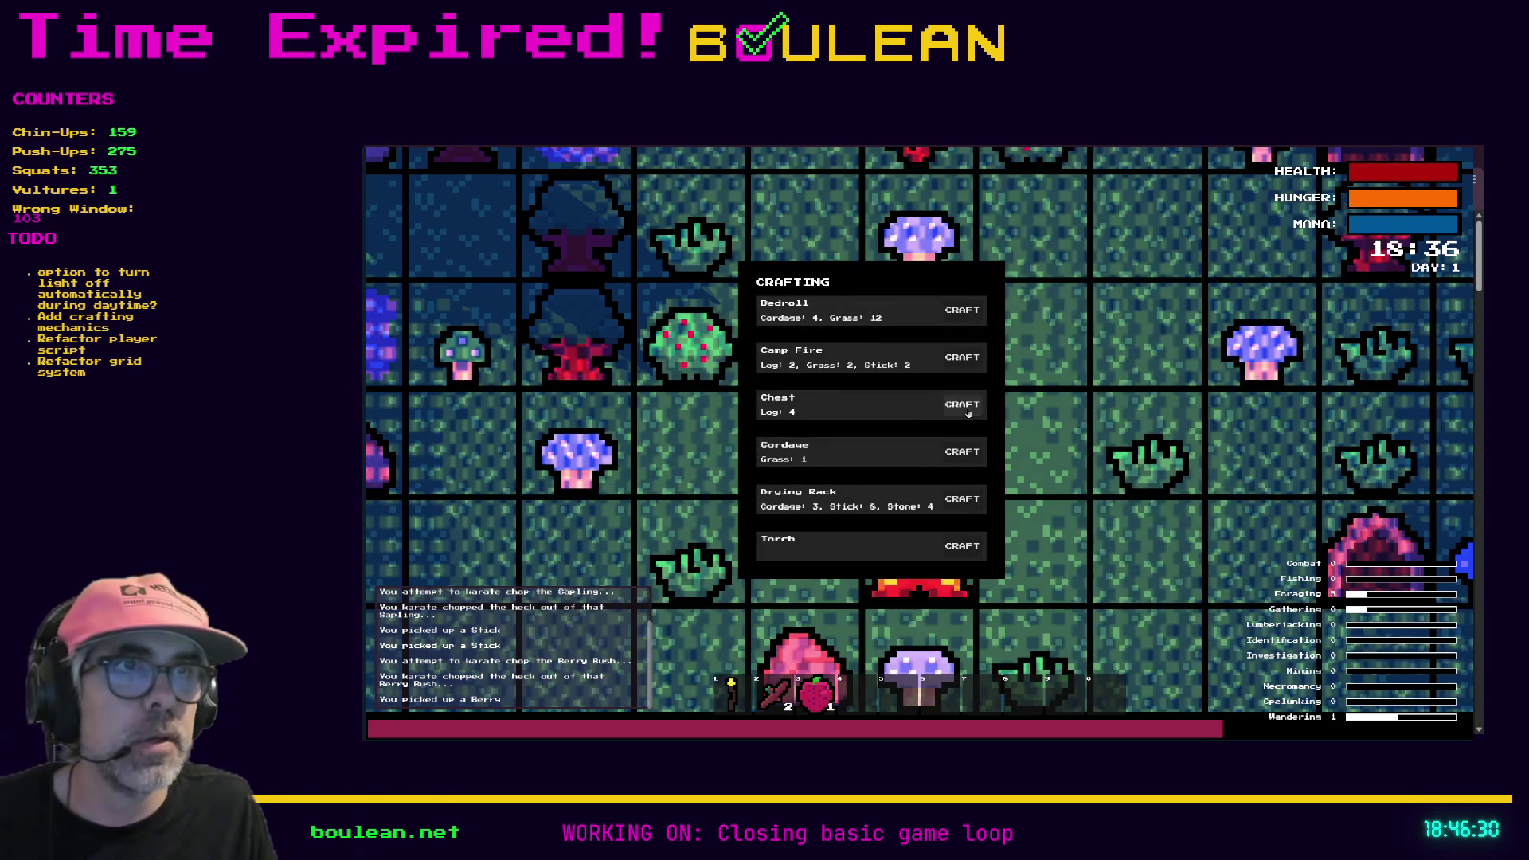
Step: Place a chest right of the wizard and advance the game clock two hours from the debug menu
{"action": "key", "text": "c"}
{"action": "left_click", "coordinate": [1015, 471]}
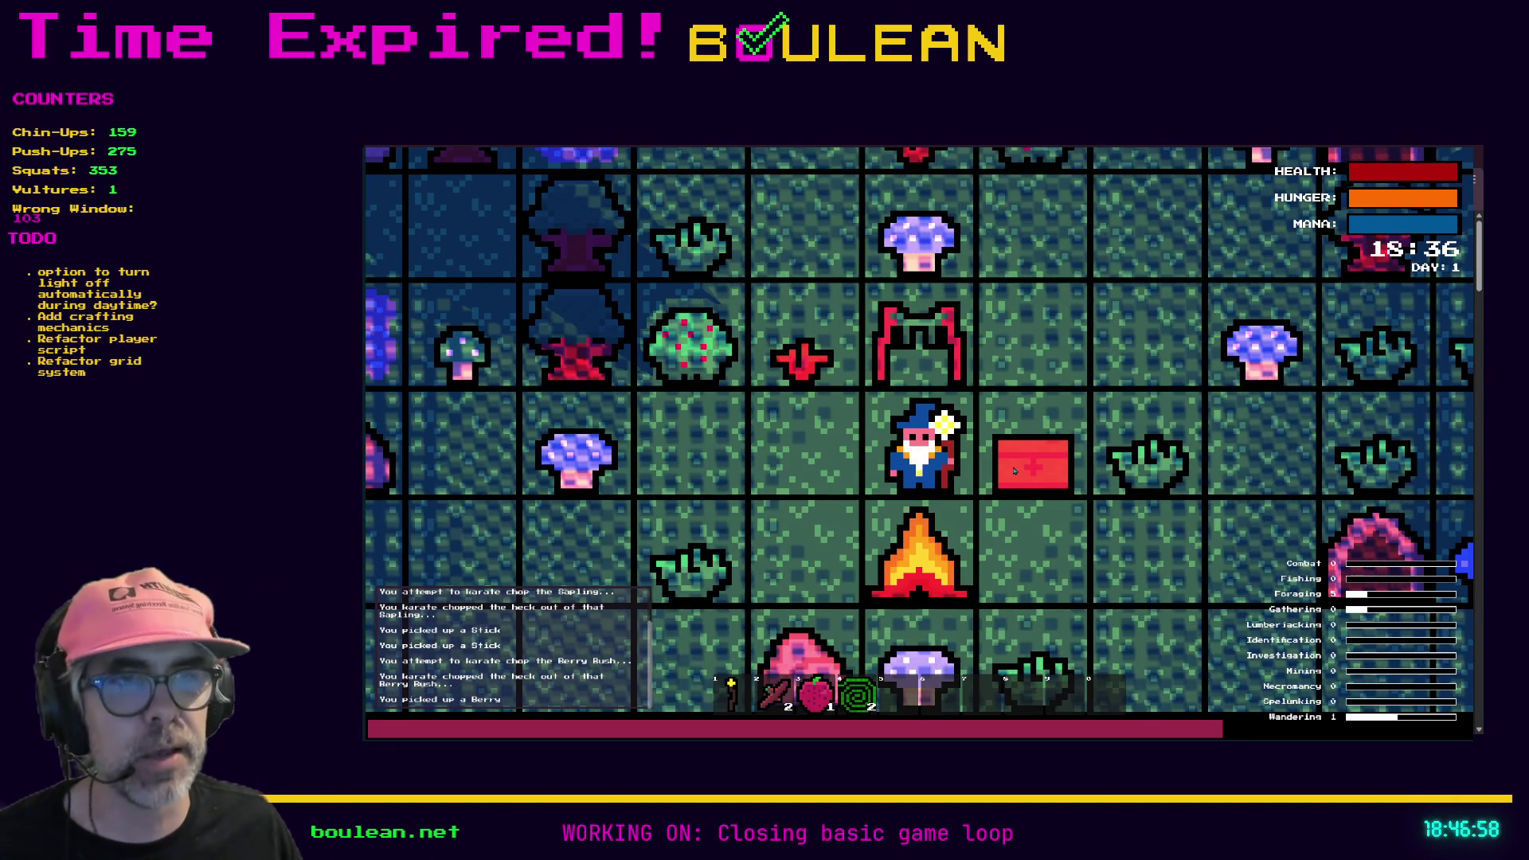
{"action": "key", "text": "c"}
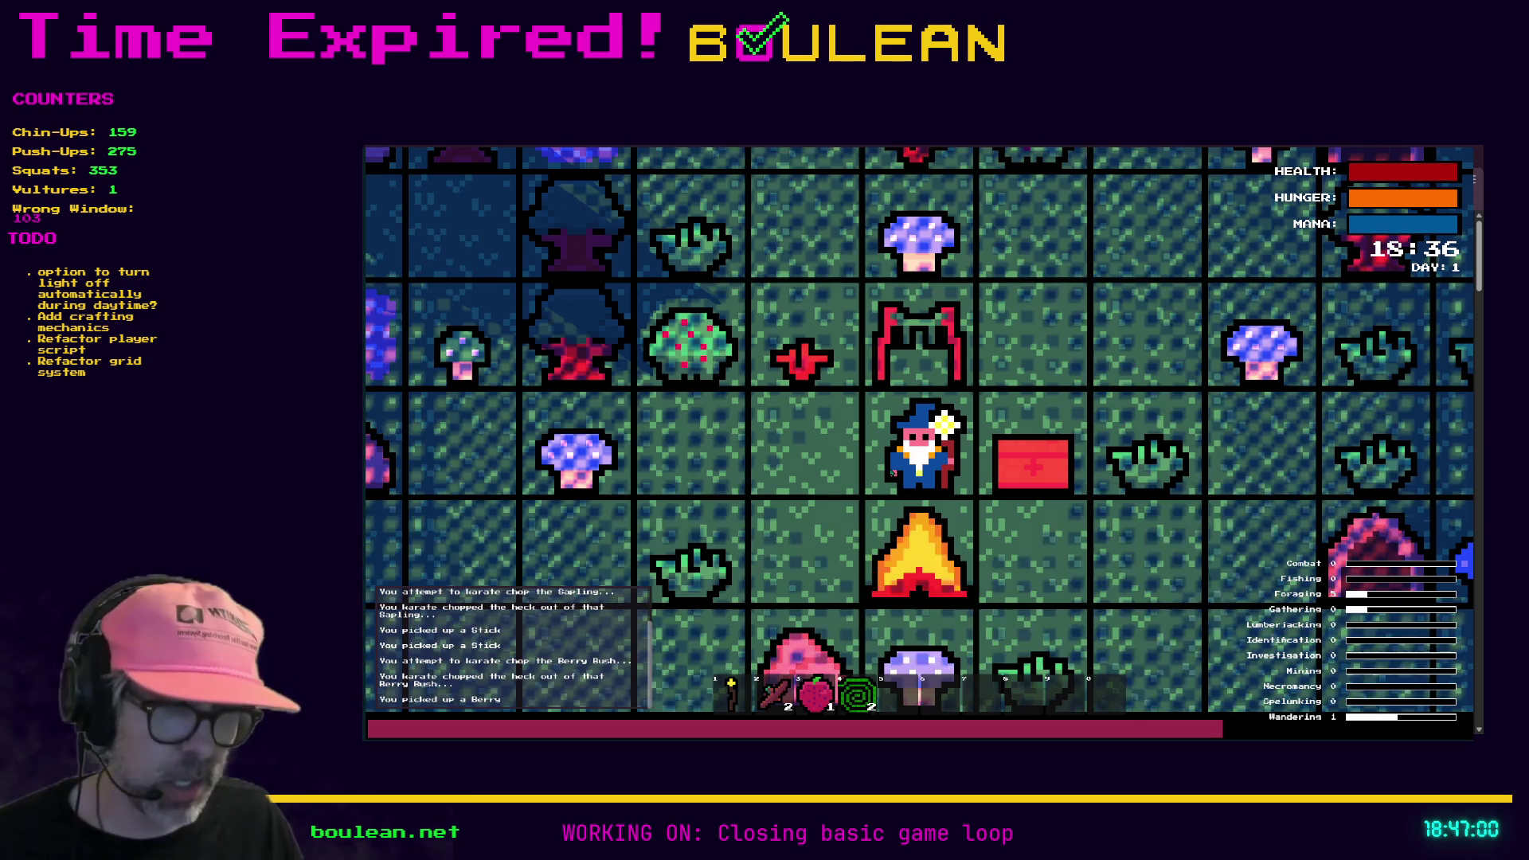
{"action": "key", "text": "F1"}
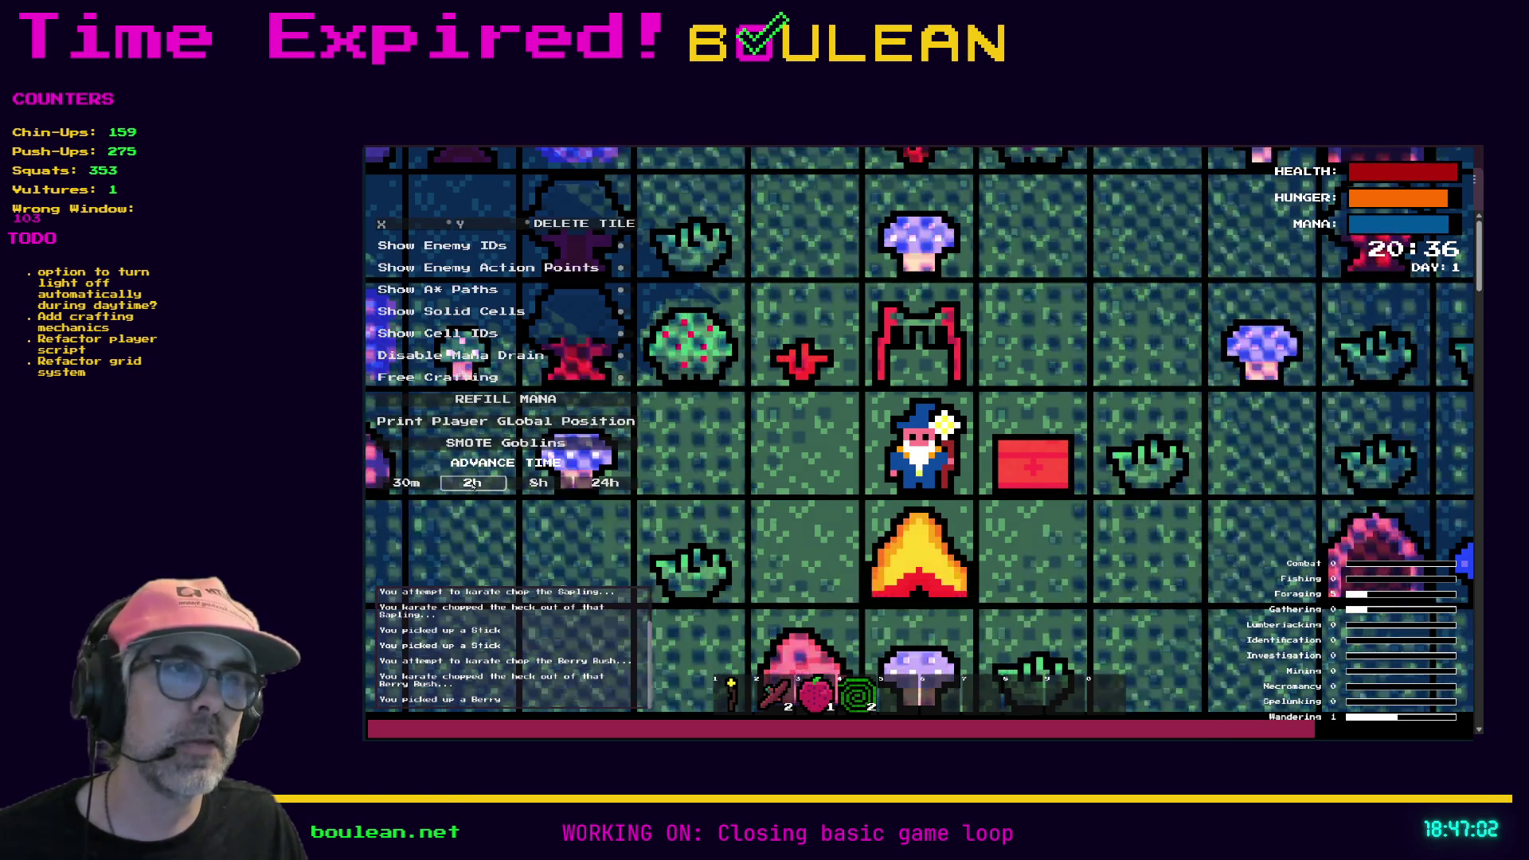
{"action": "left_click", "coordinate": [473, 483]}
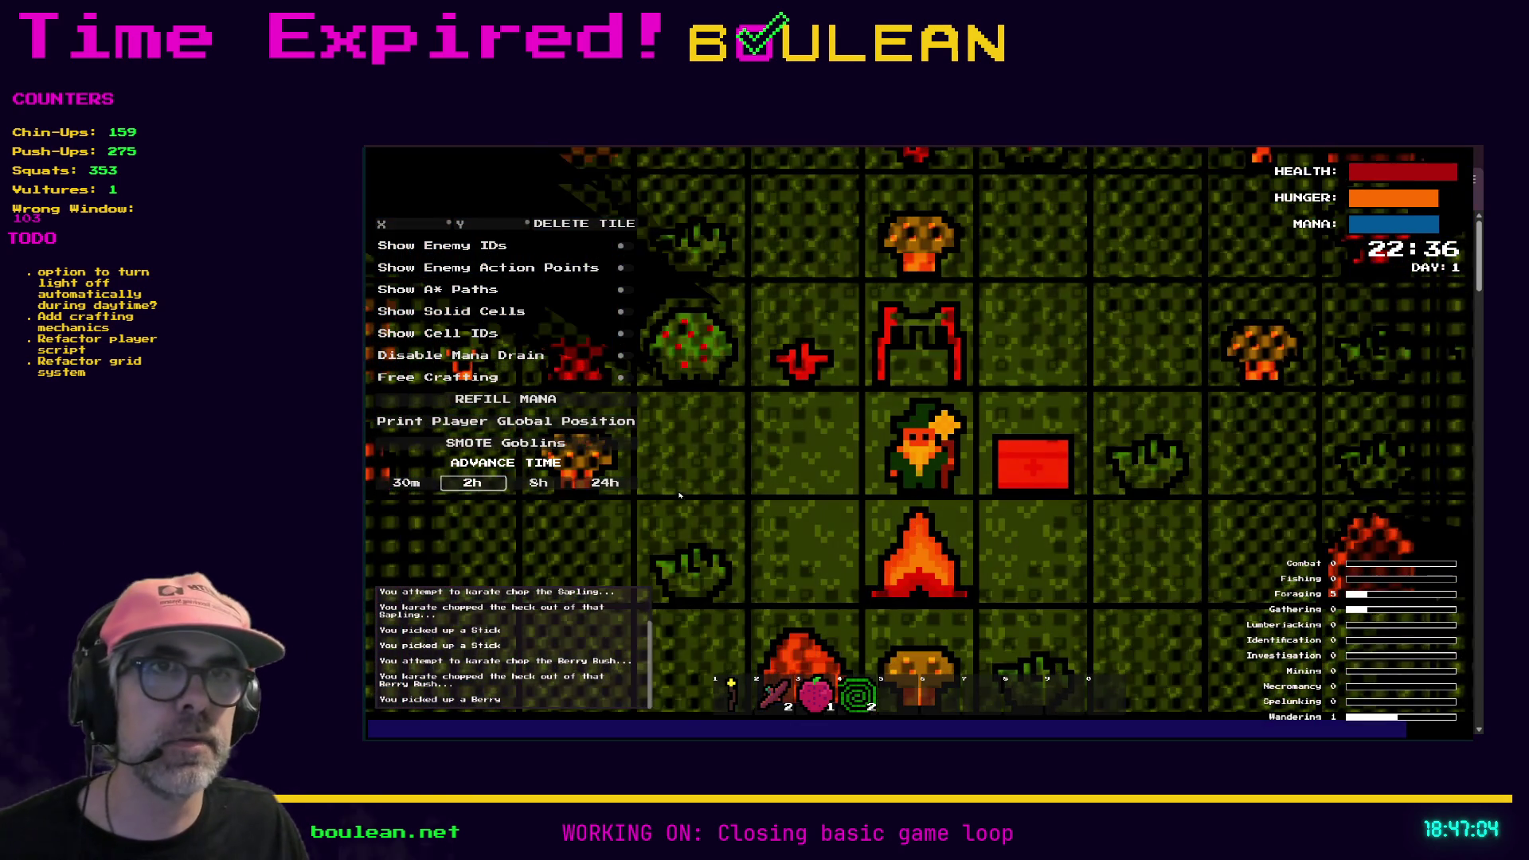
Step: Walk the wizard back beside the campfire and quit the running game
{"action": "key", "text": "a"}
{"action": "key", "text": "a"}
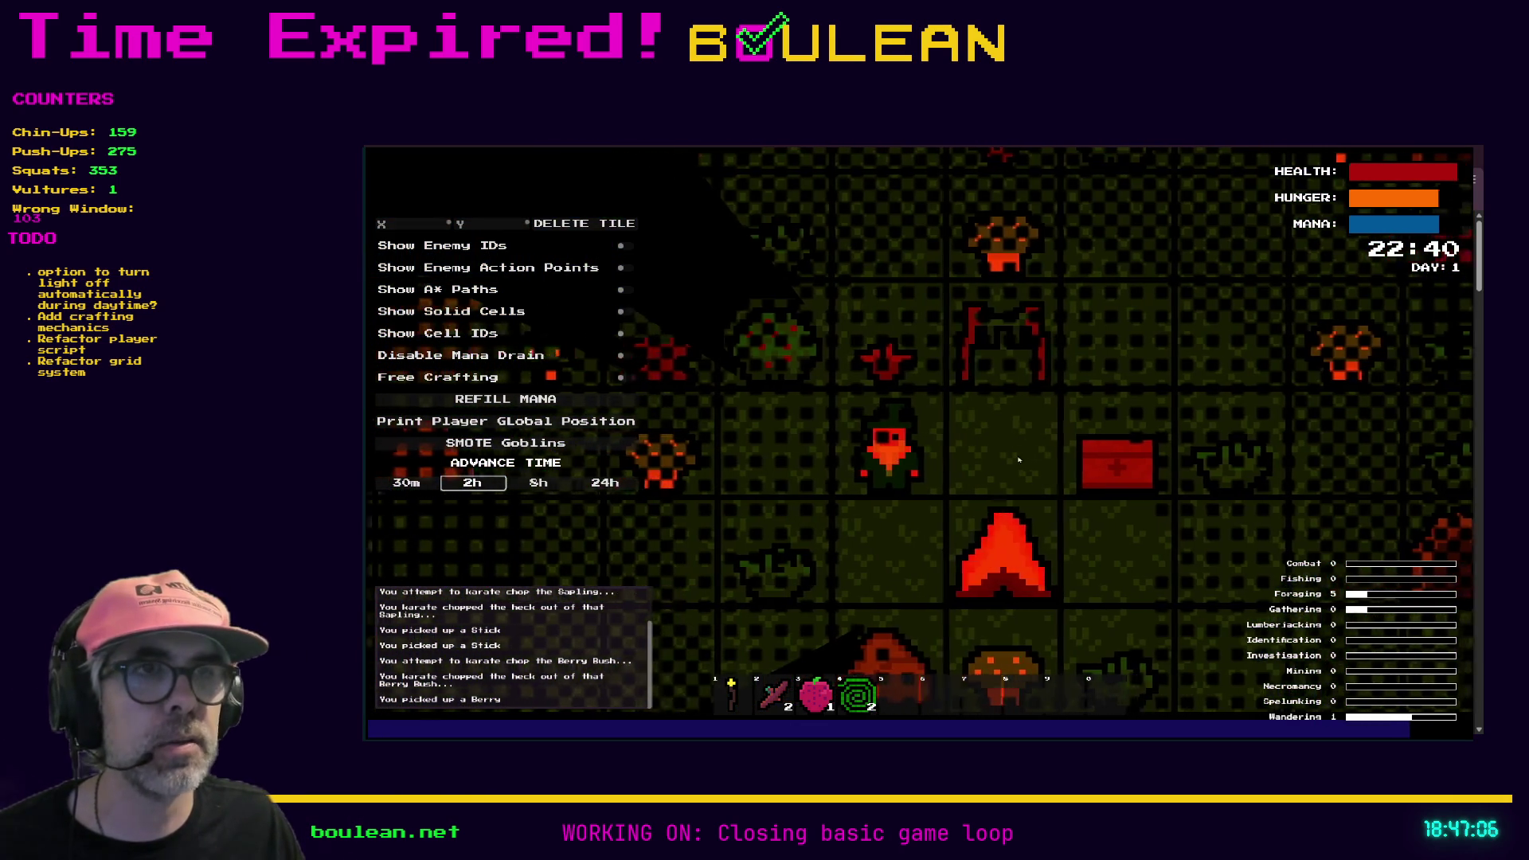
{"action": "key", "text": "s"}
{"action": "key", "text": "s"}
{"action": "key", "text": "a"}
{"action": "key", "text": "a"}
{"action": "key", "text": "a"}
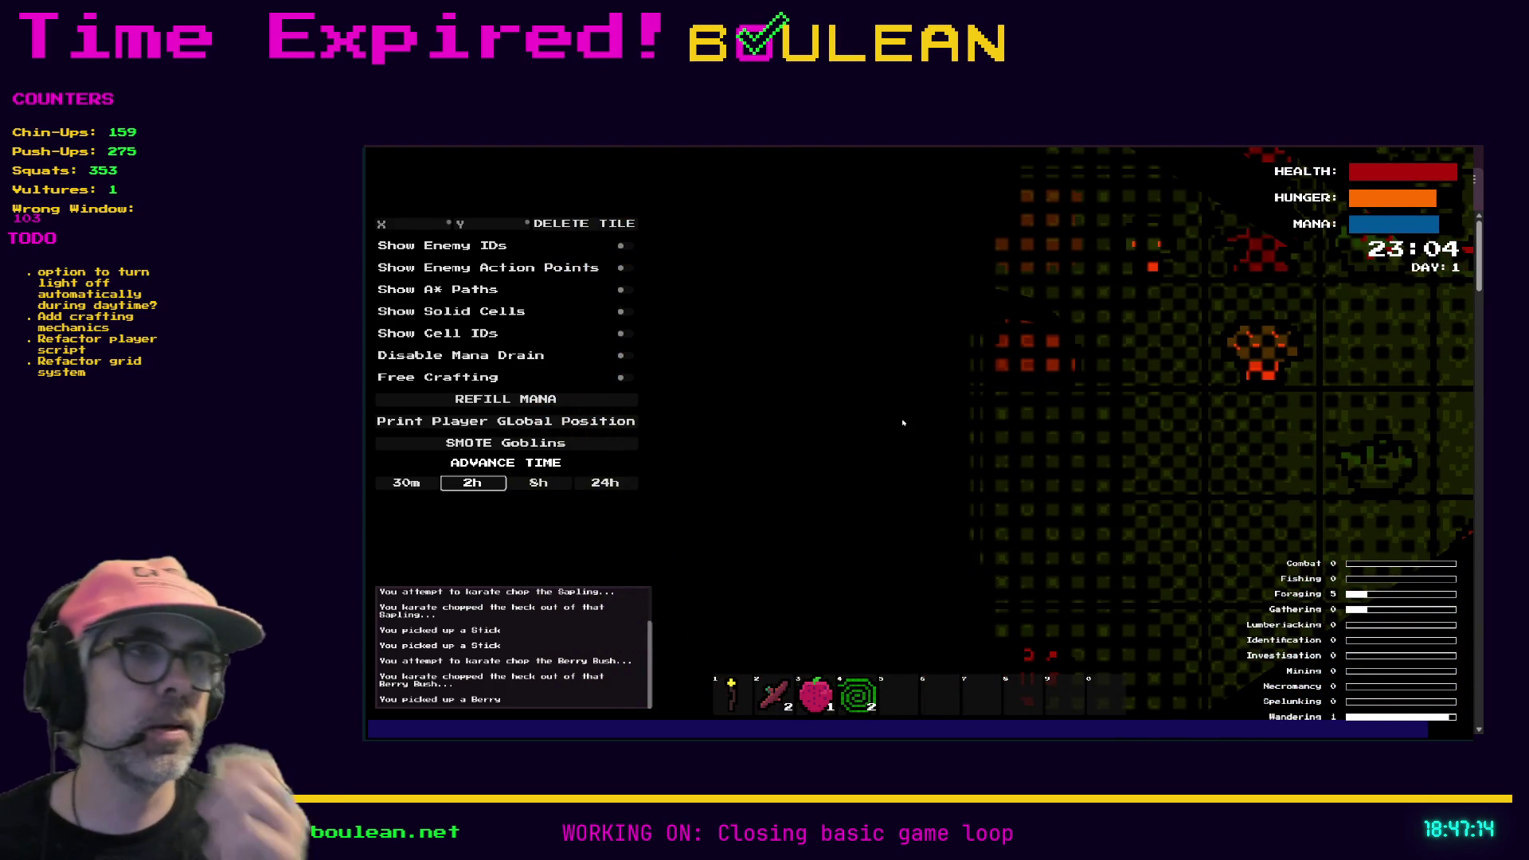
{"action": "key", "text": "Right"}
{"action": "key", "text": "Right"}
{"action": "key", "text": "Right"}
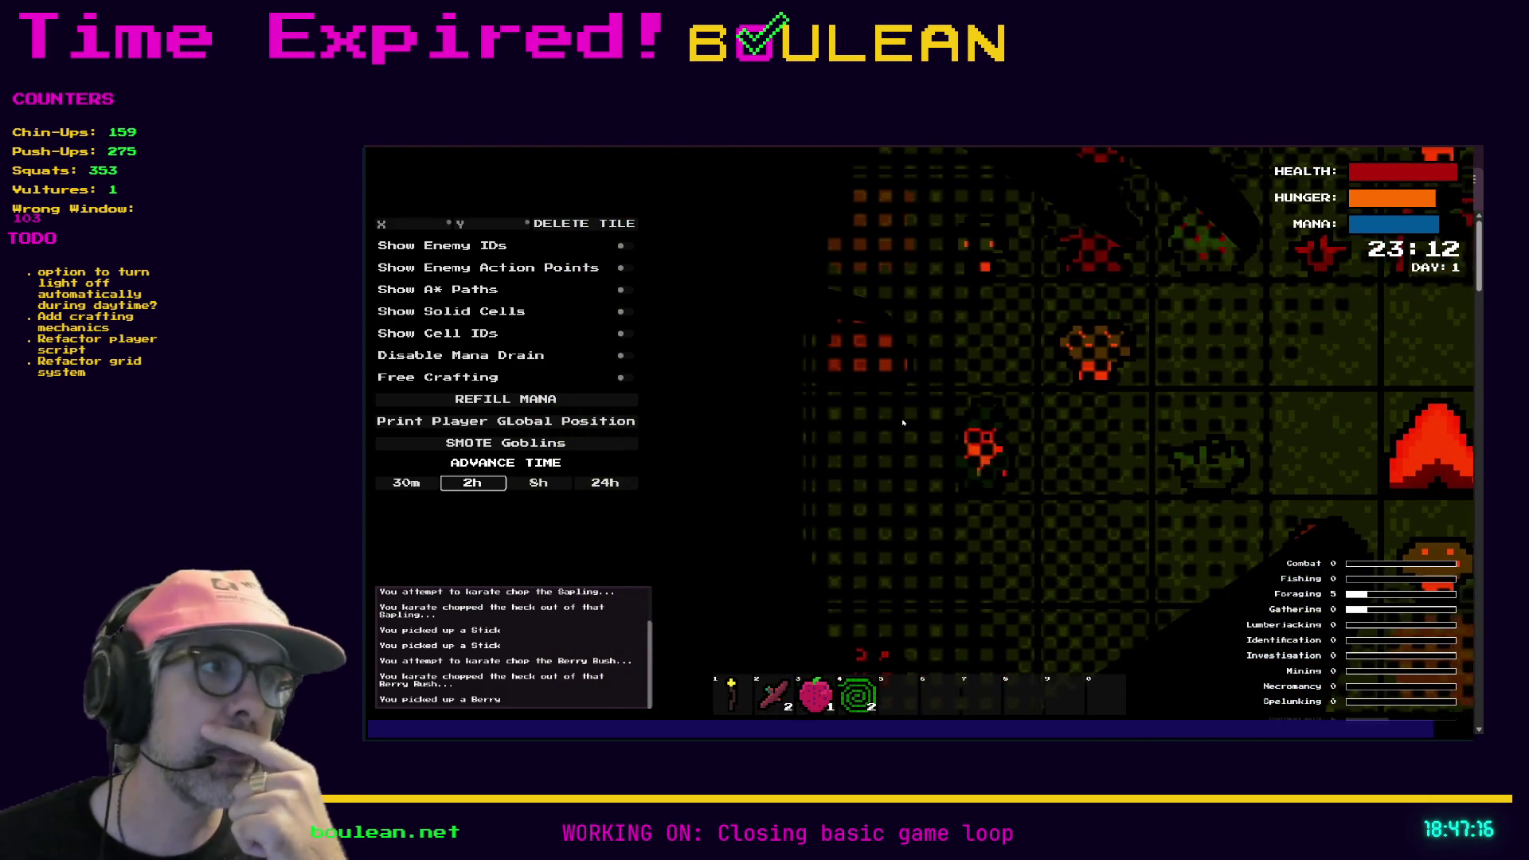
{"action": "key", "text": "Right"}
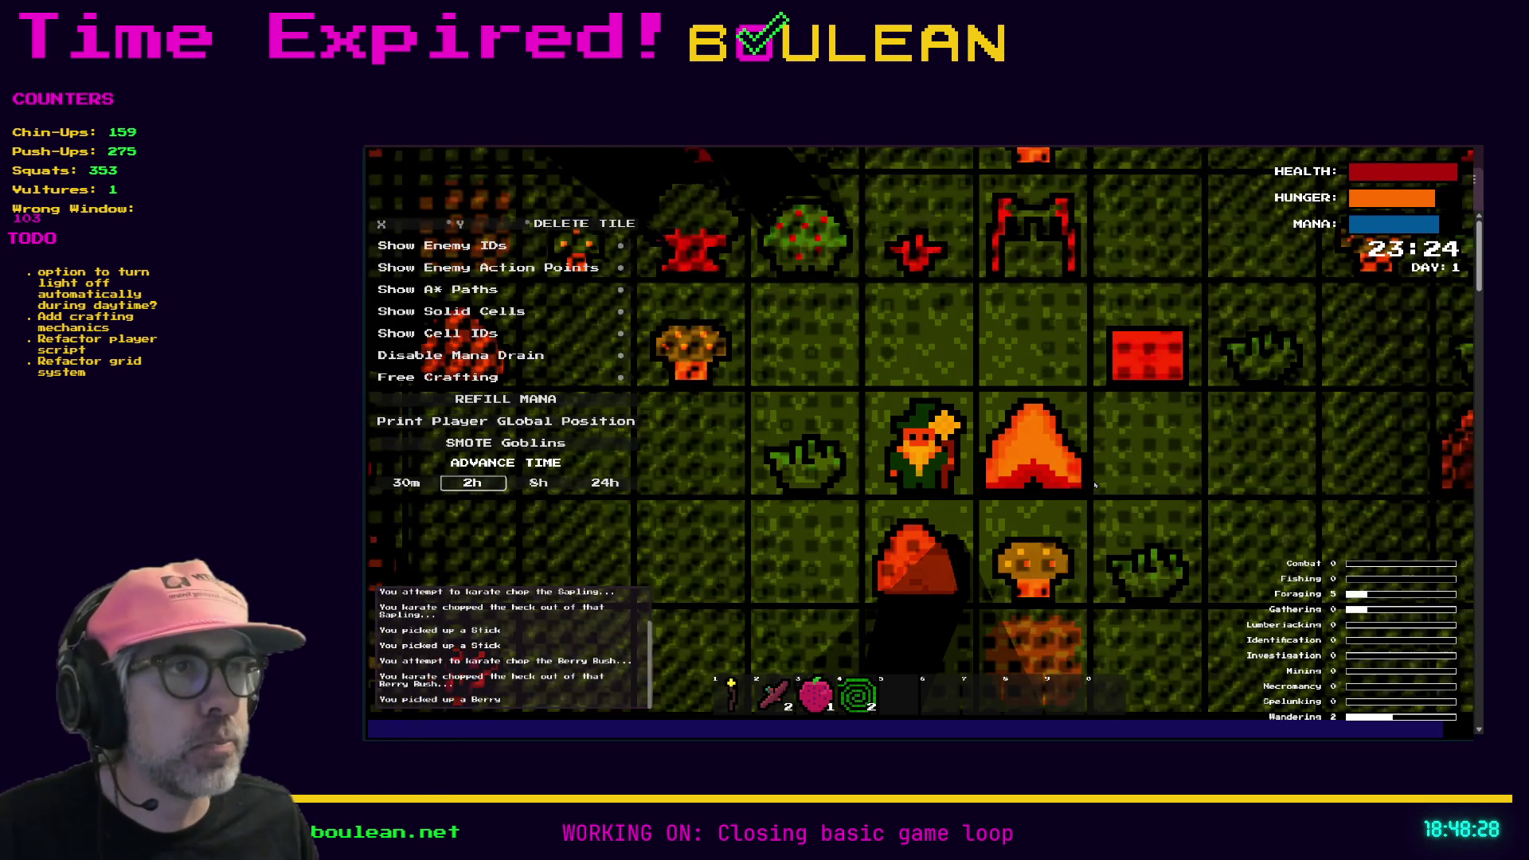
{"action": "key", "text": "Escape"}
{"action": "left_click", "coordinate": [1042, 495]}
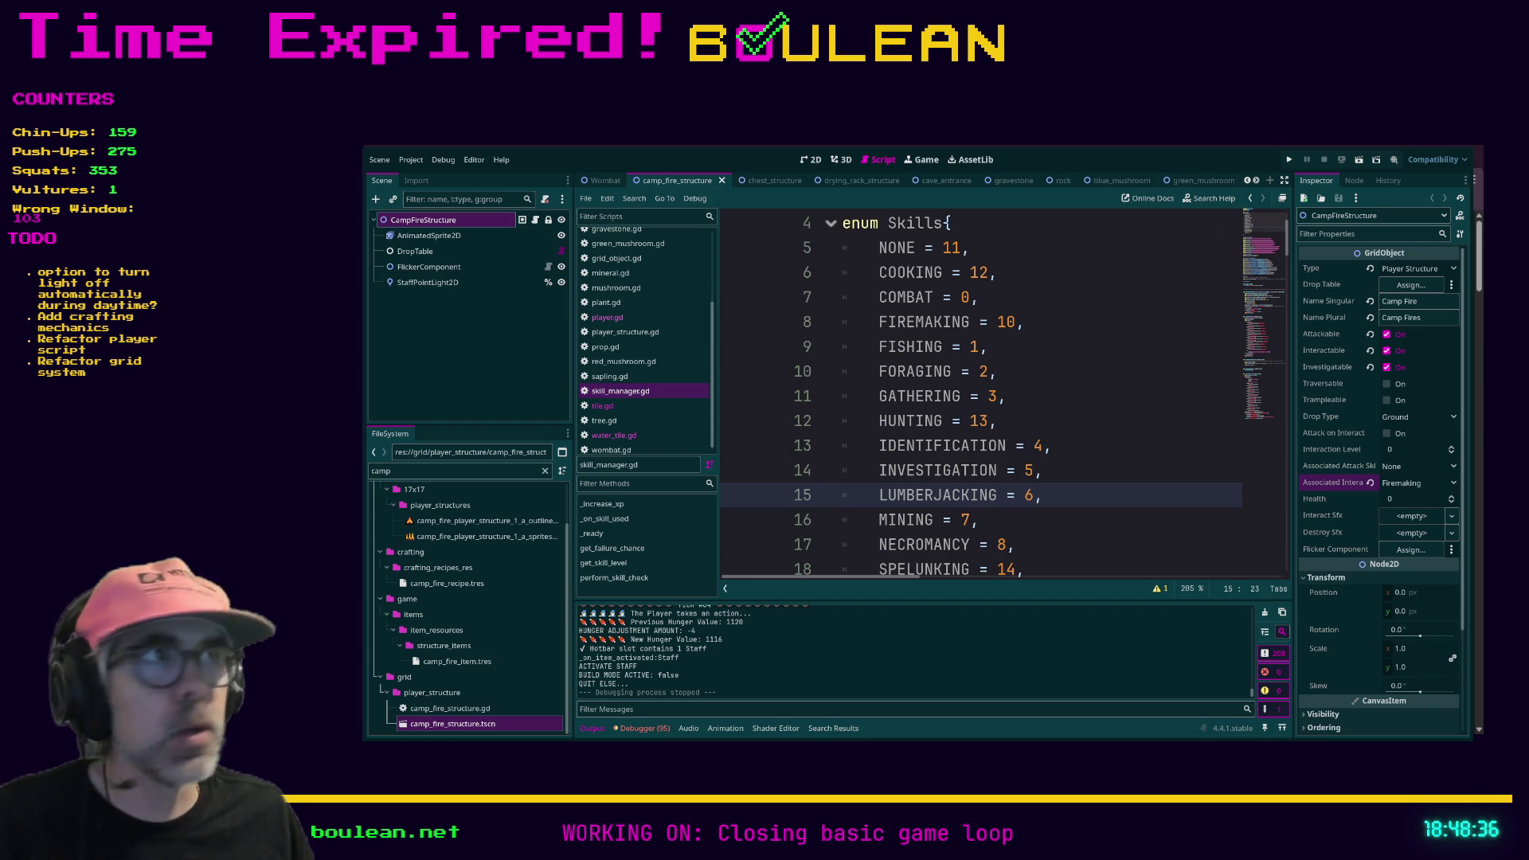
Step: Switch from the Godot editor to the Brave browser showing the PureRef homepage
{"action": "key", "text": "alt+Tab"}
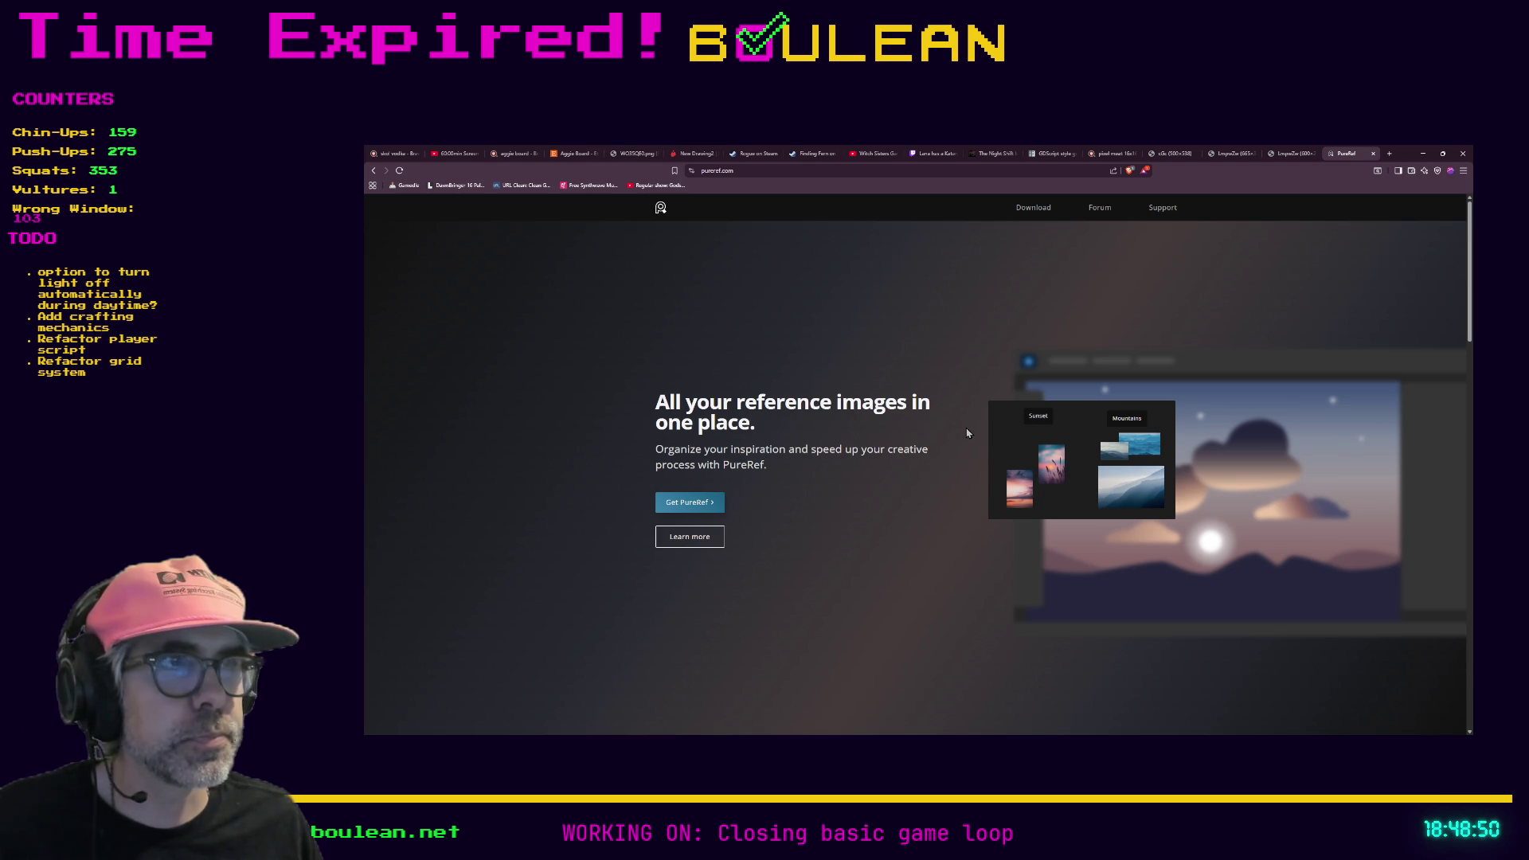
Step: Go to the PureRef download page with the Get PureRef button
{"action": "left_click", "coordinate": [698, 506]}
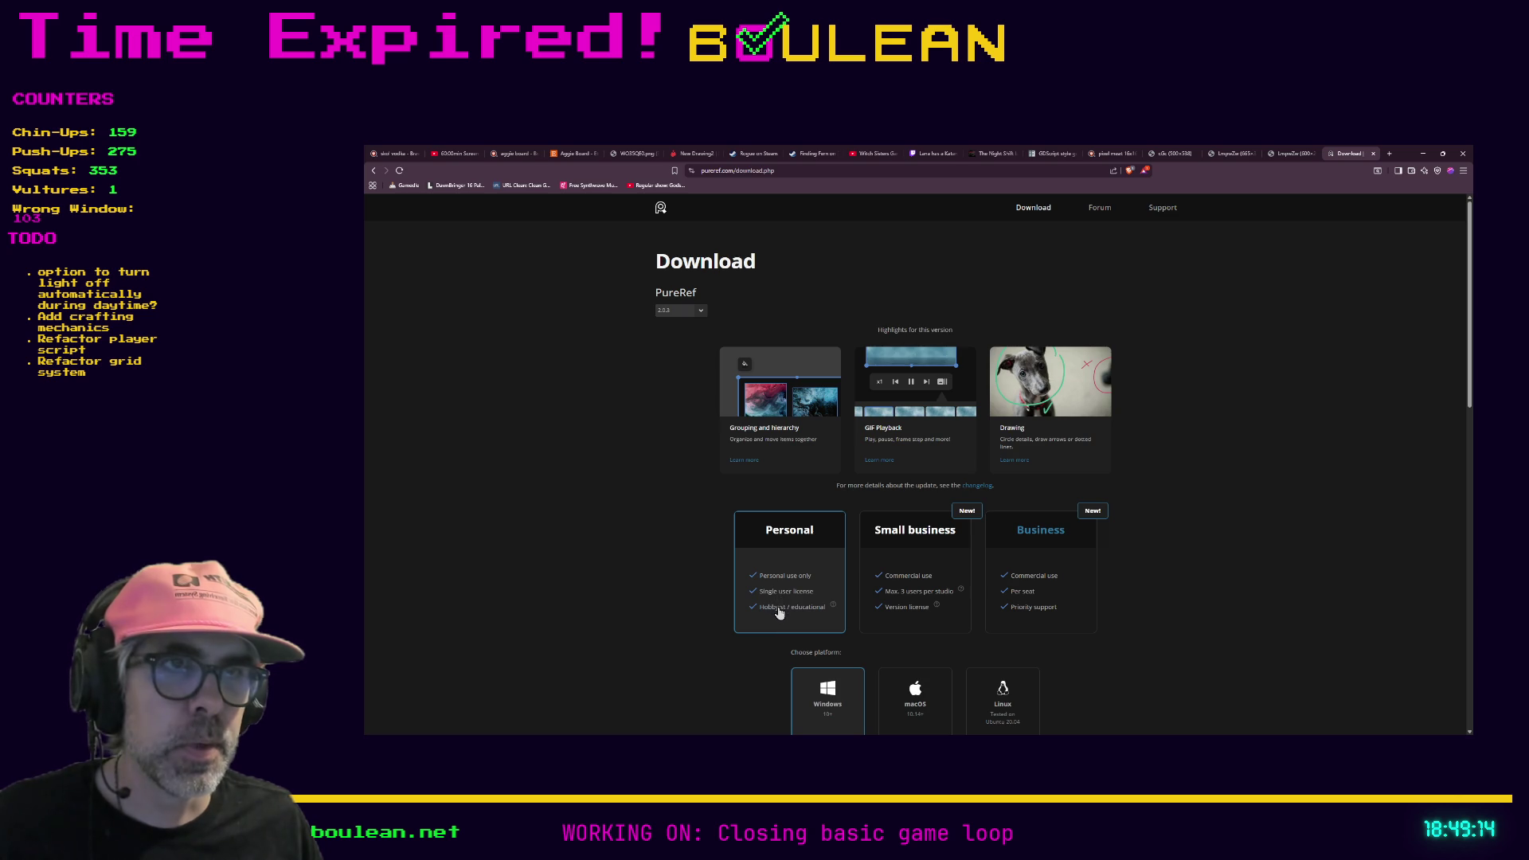
Step: Change the custom contribution amount from $20 to $0 so the total reads Free
{"action": "scroll", "coordinate": [778, 594], "scroll_direction": "down", "scroll_amount": 1}
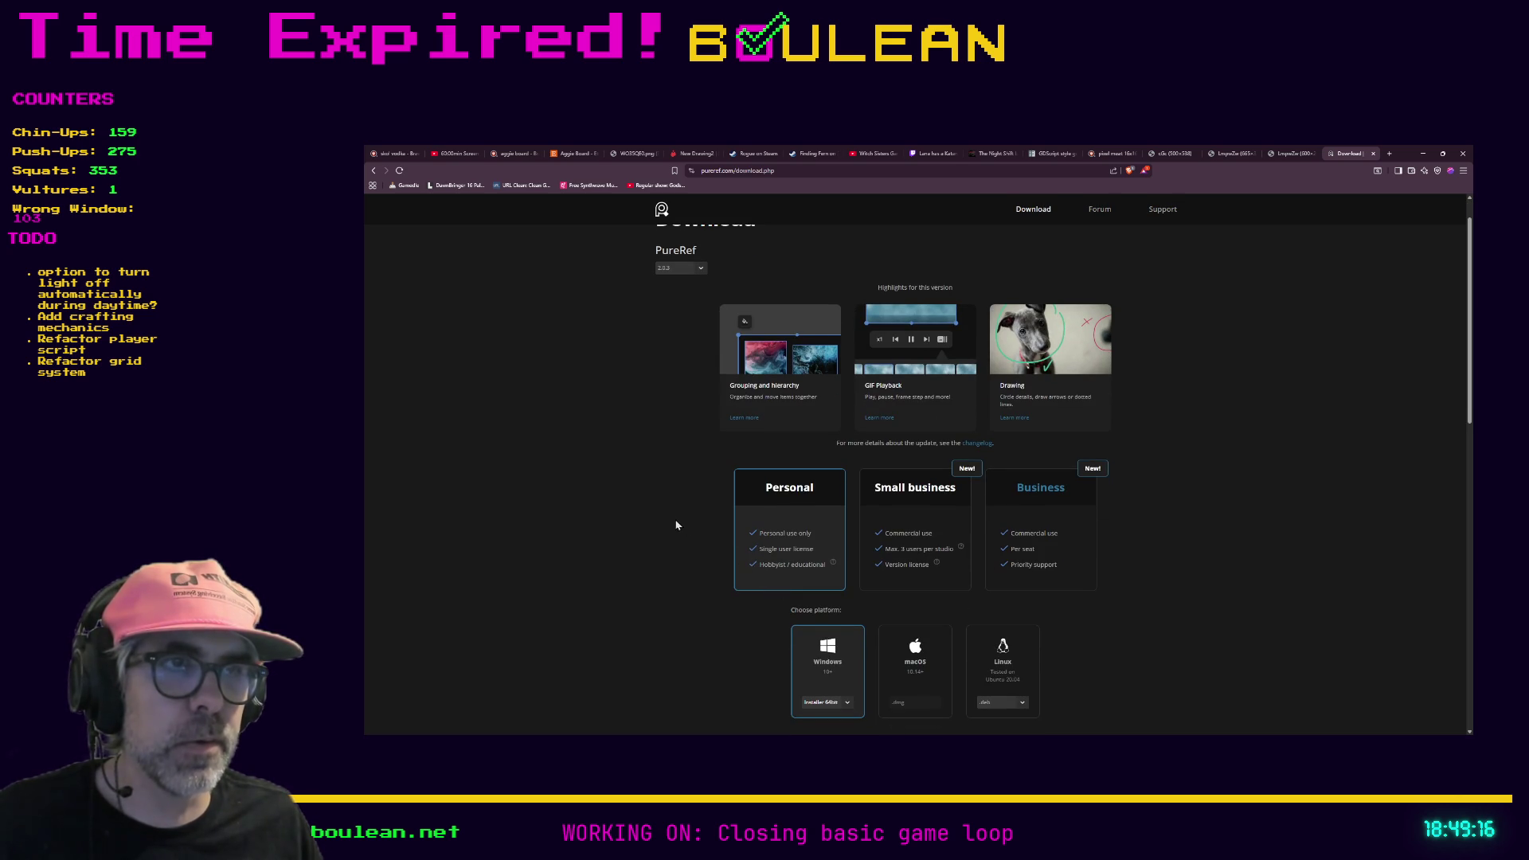
{"action": "scroll", "coordinate": [668, 520], "scroll_direction": "down", "scroll_amount": 3}
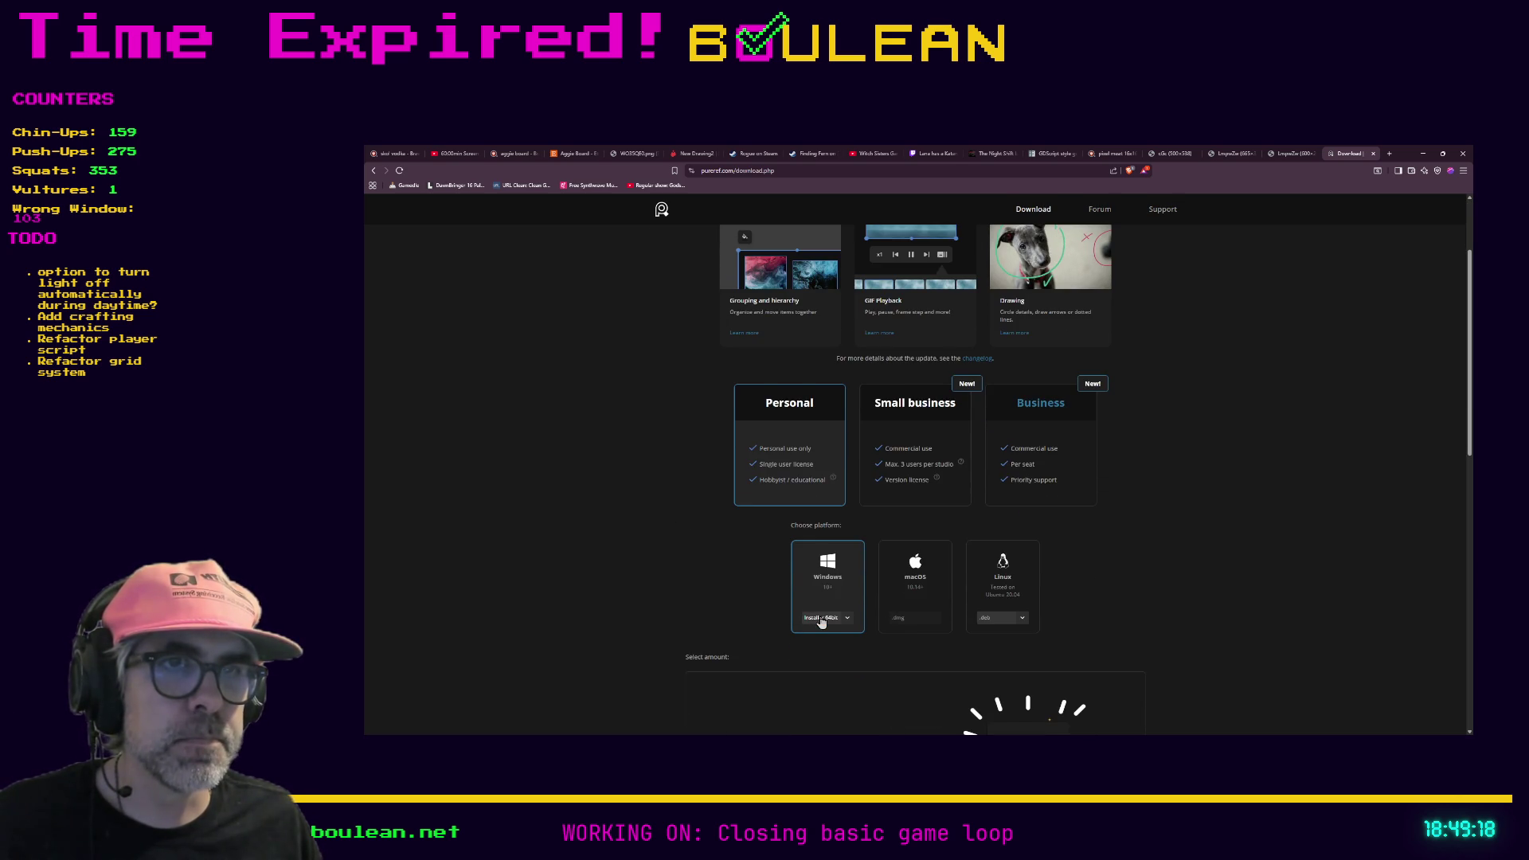
{"action": "scroll", "coordinate": [742, 579], "scroll_direction": "down", "scroll_amount": 3}
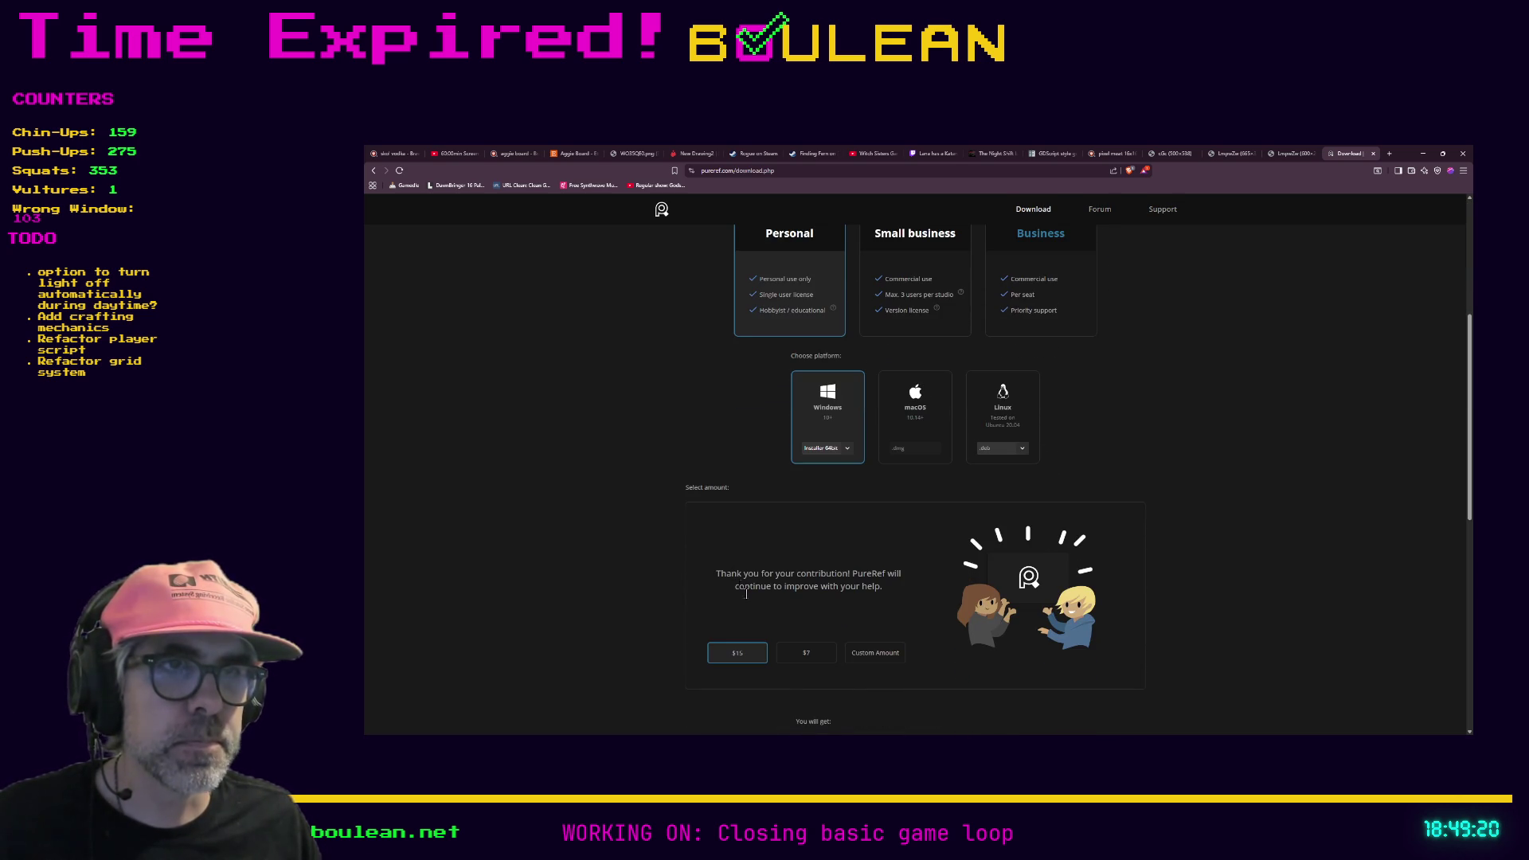
{"action": "left_click", "coordinate": [874, 654]}
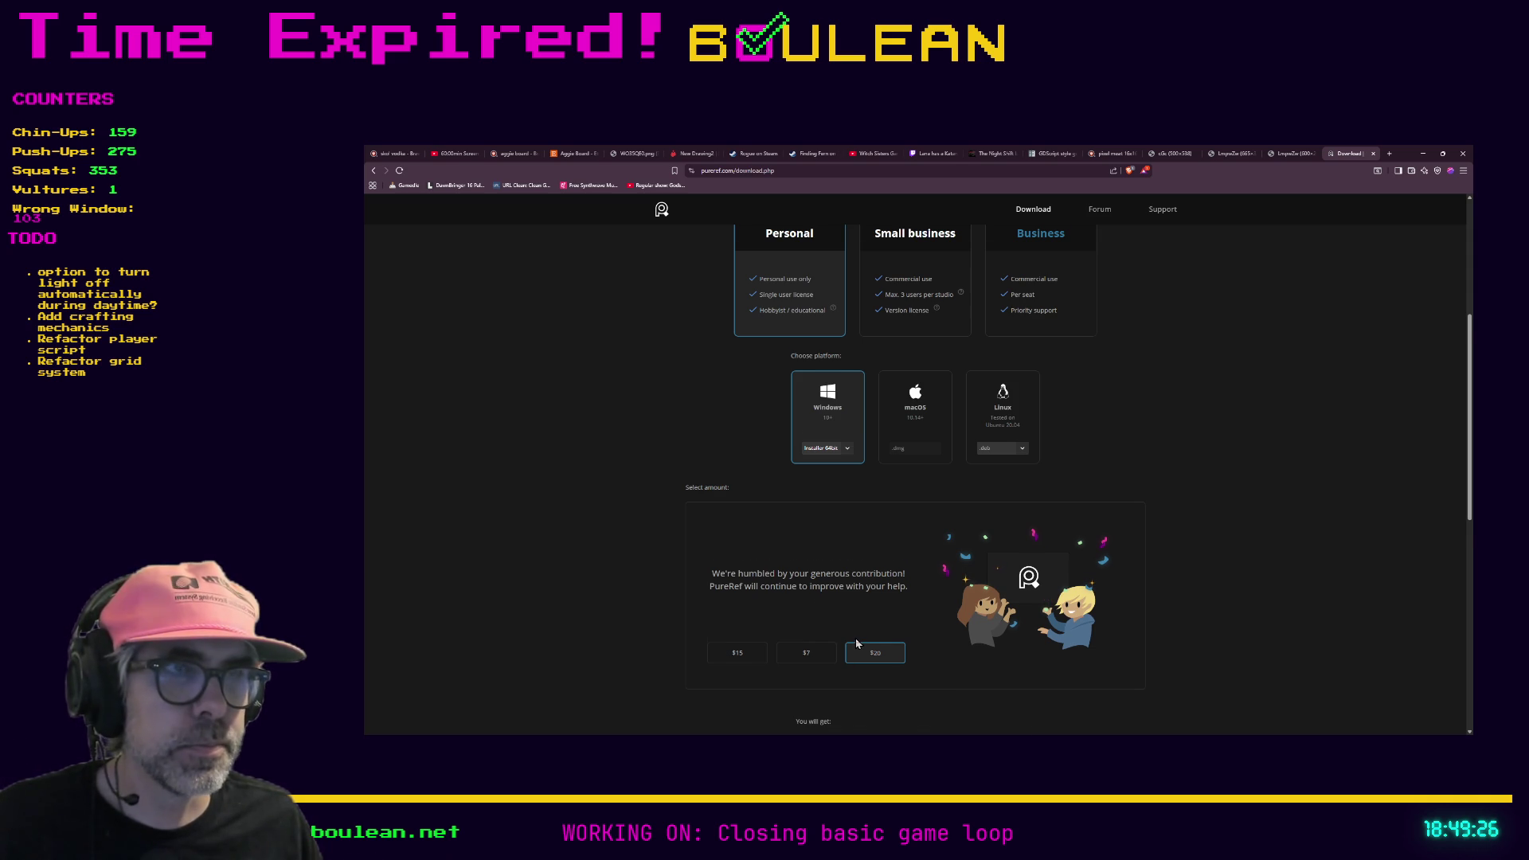
{"action": "scroll", "coordinate": [855, 642], "scroll_direction": "down", "scroll_amount": 1}
{"action": "scroll", "coordinate": [832, 615], "scroll_direction": "down", "scroll_amount": 1}
{"action": "left_click", "coordinate": [804, 571]}
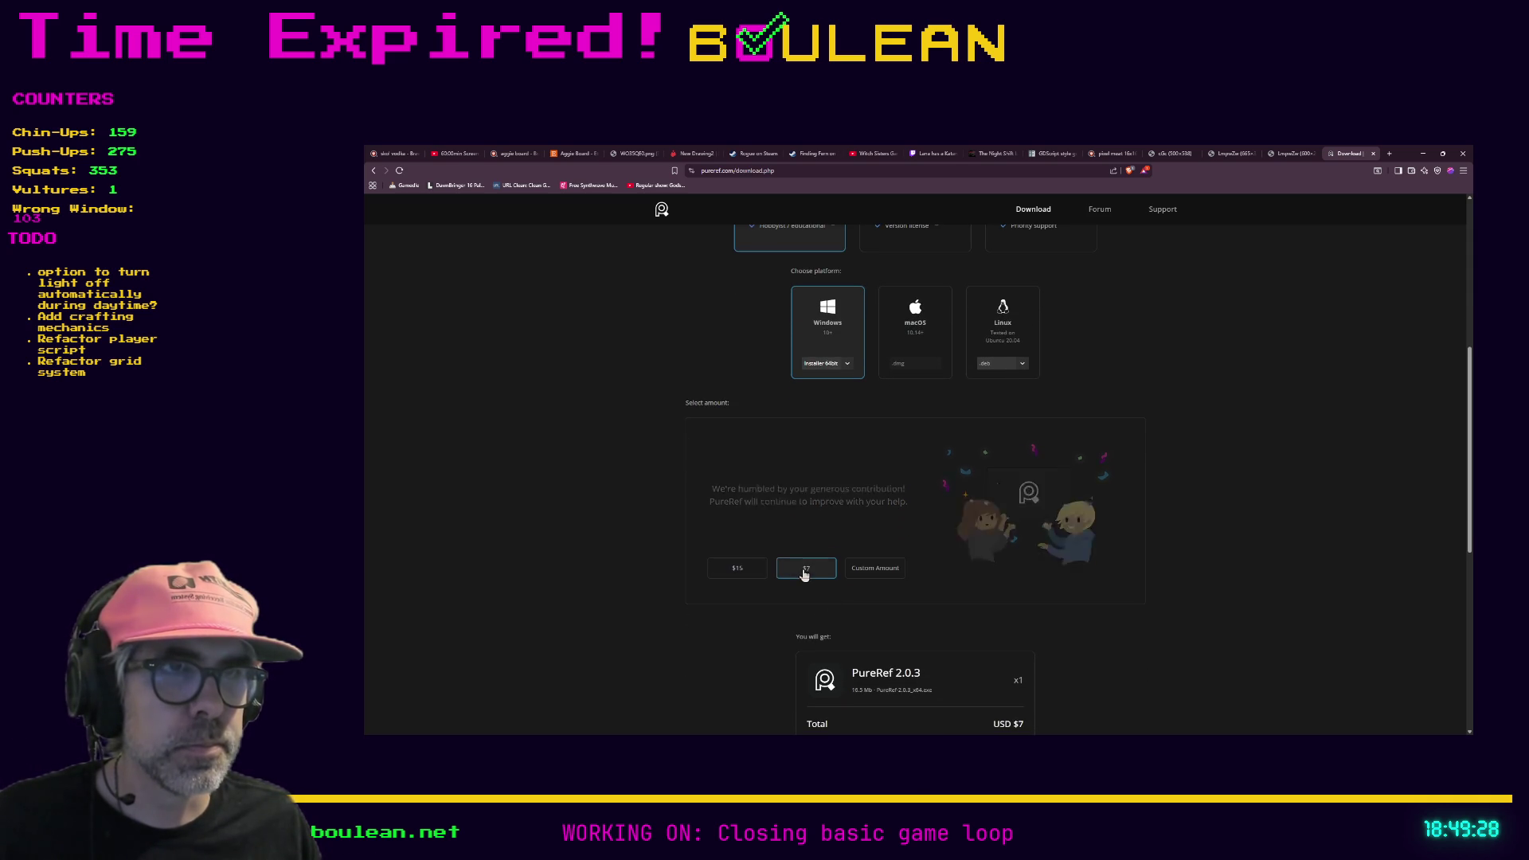
{"action": "left_click", "coordinate": [876, 570]}
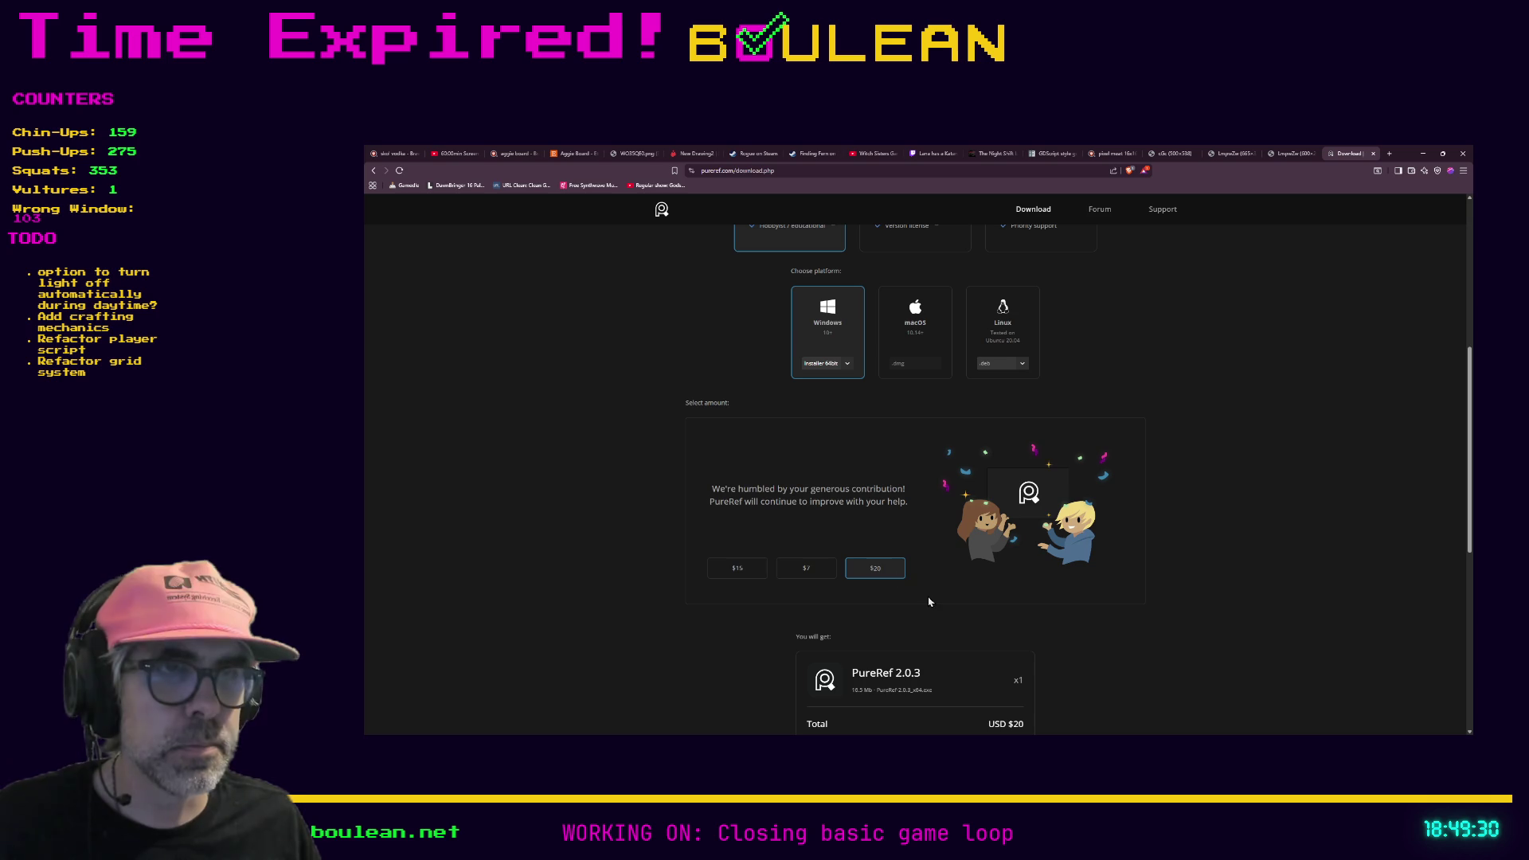
{"action": "key", "text": "BackSpace"}
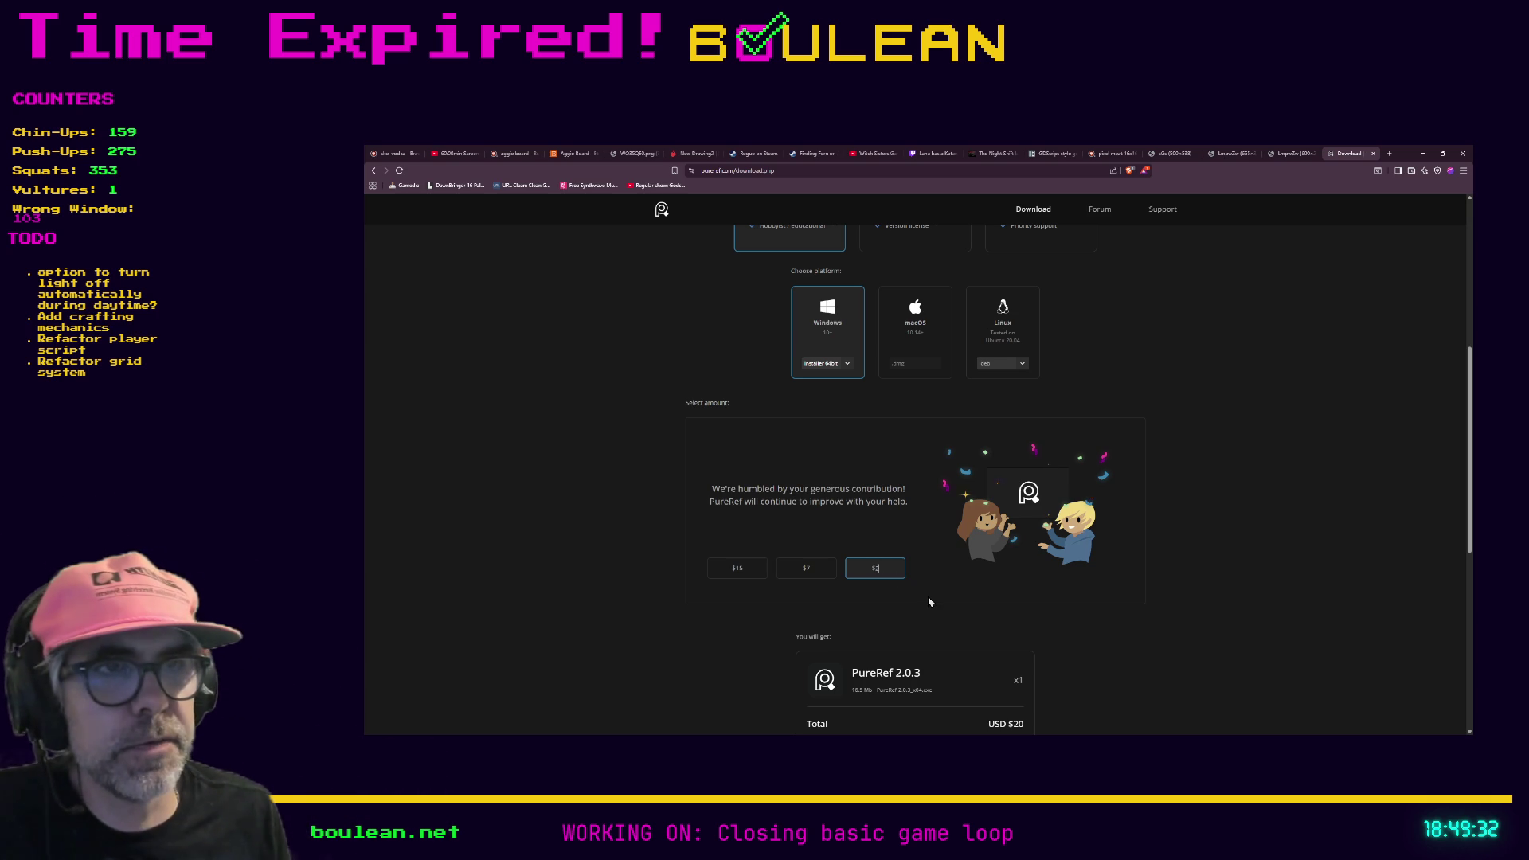
{"action": "left_click", "coordinate": [876, 567]}
{"action": "key", "text": "BackSpace"}
{"action": "type", "text": "0"}
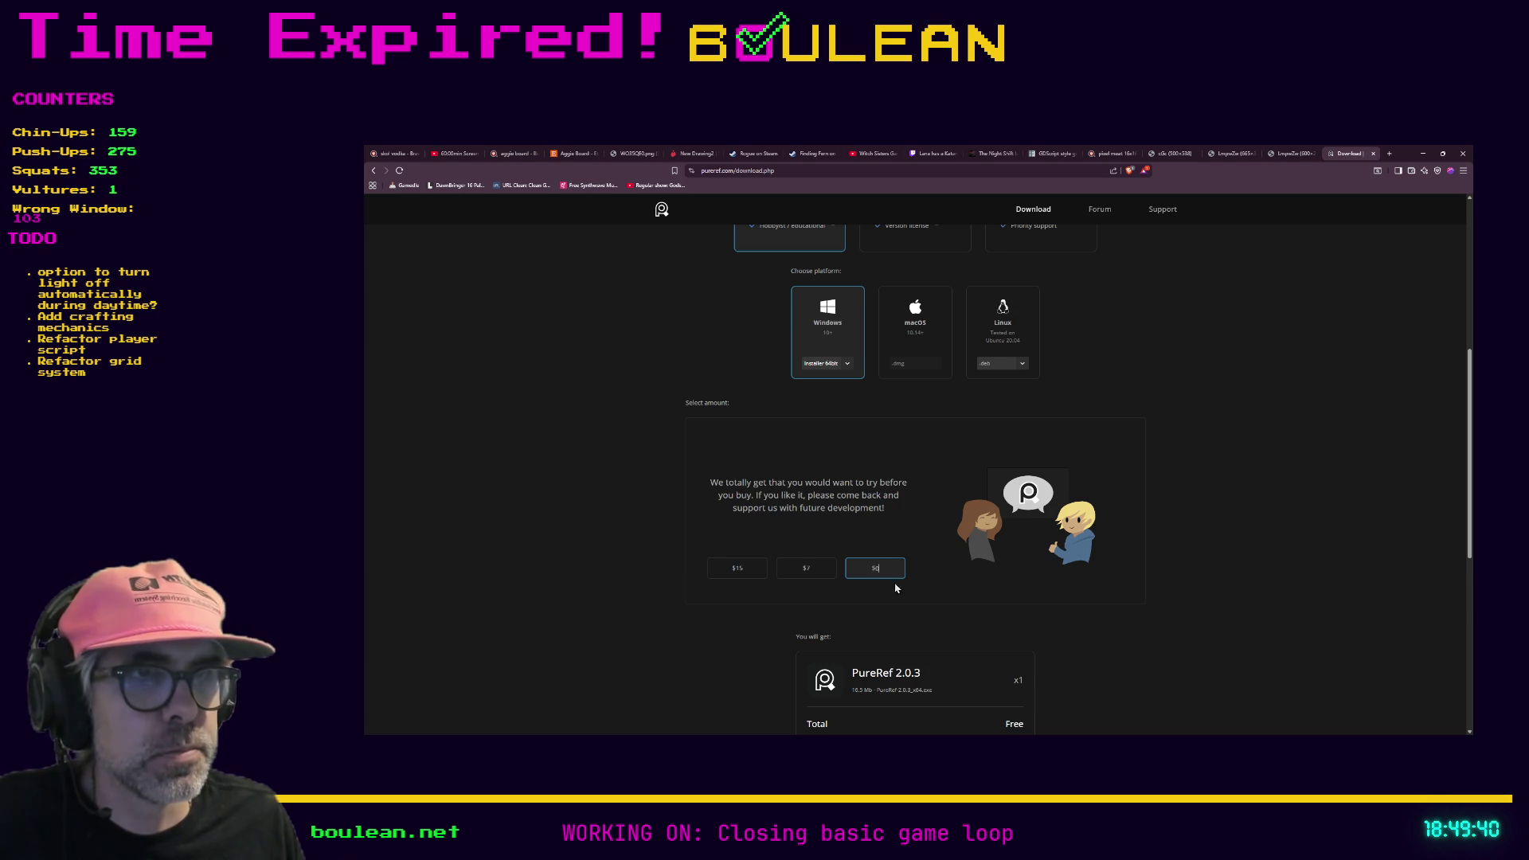
Step: Download PureRef 2.0.3 for free and minimize the browser window
{"action": "scroll", "coordinate": [876, 605], "scroll_direction": "down", "scroll_amount": 2}
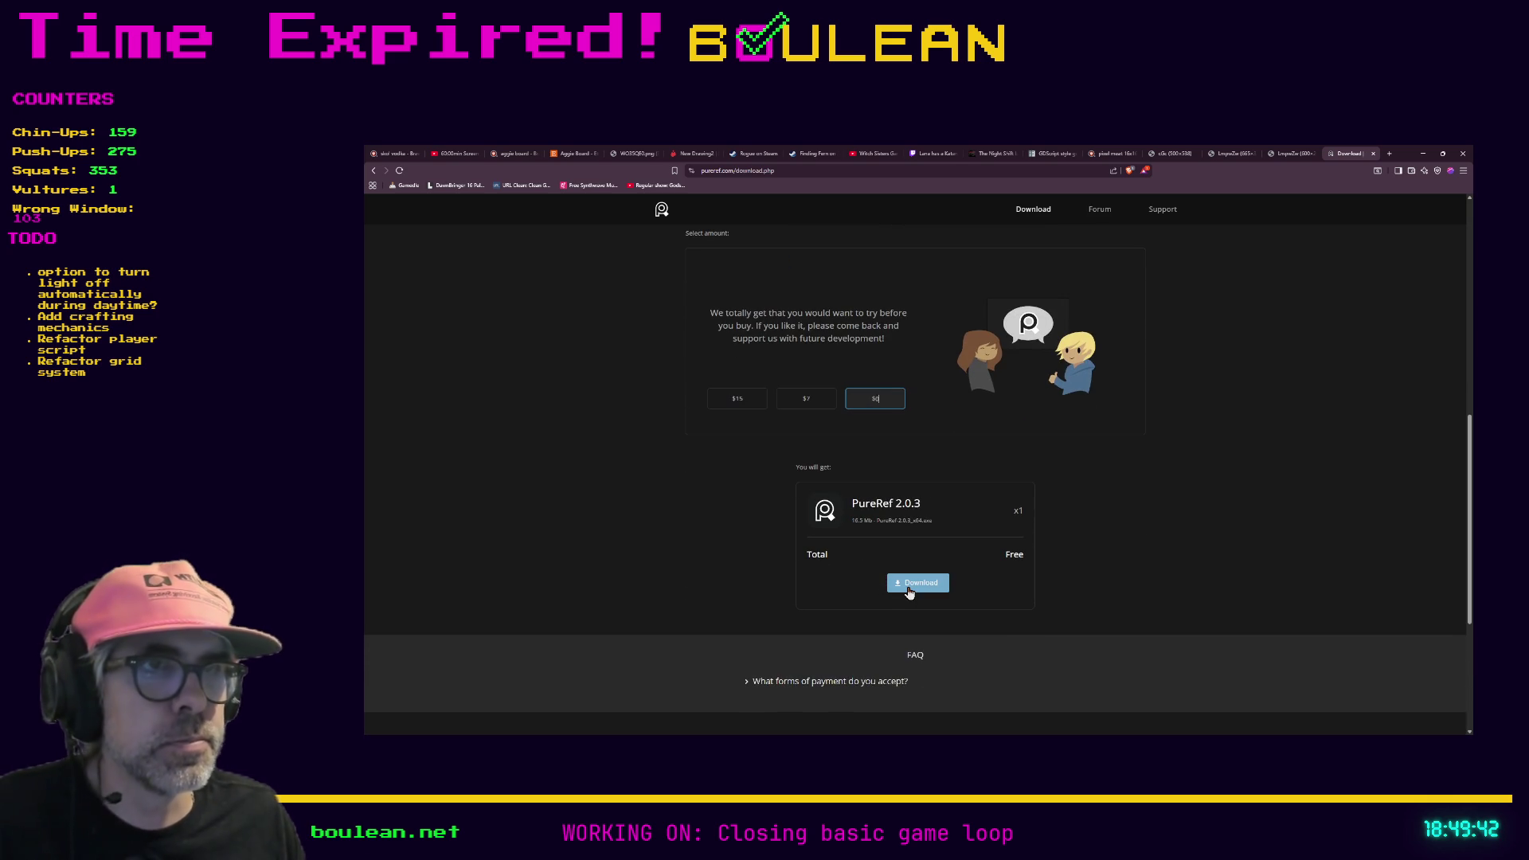
{"action": "left_click", "coordinate": [909, 592]}
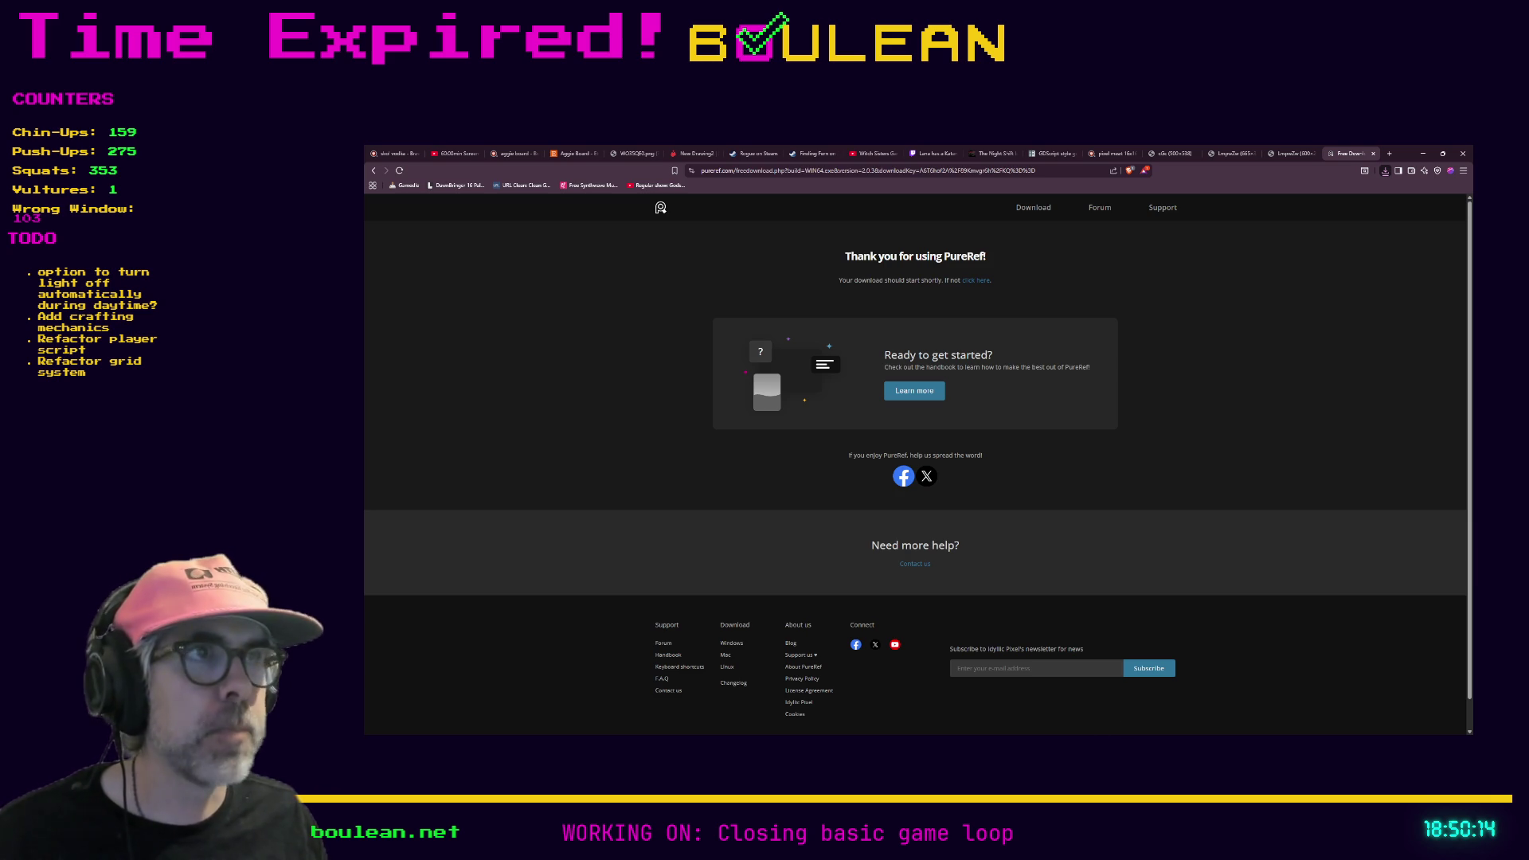
{"action": "left_click", "coordinate": [1429, 151]}
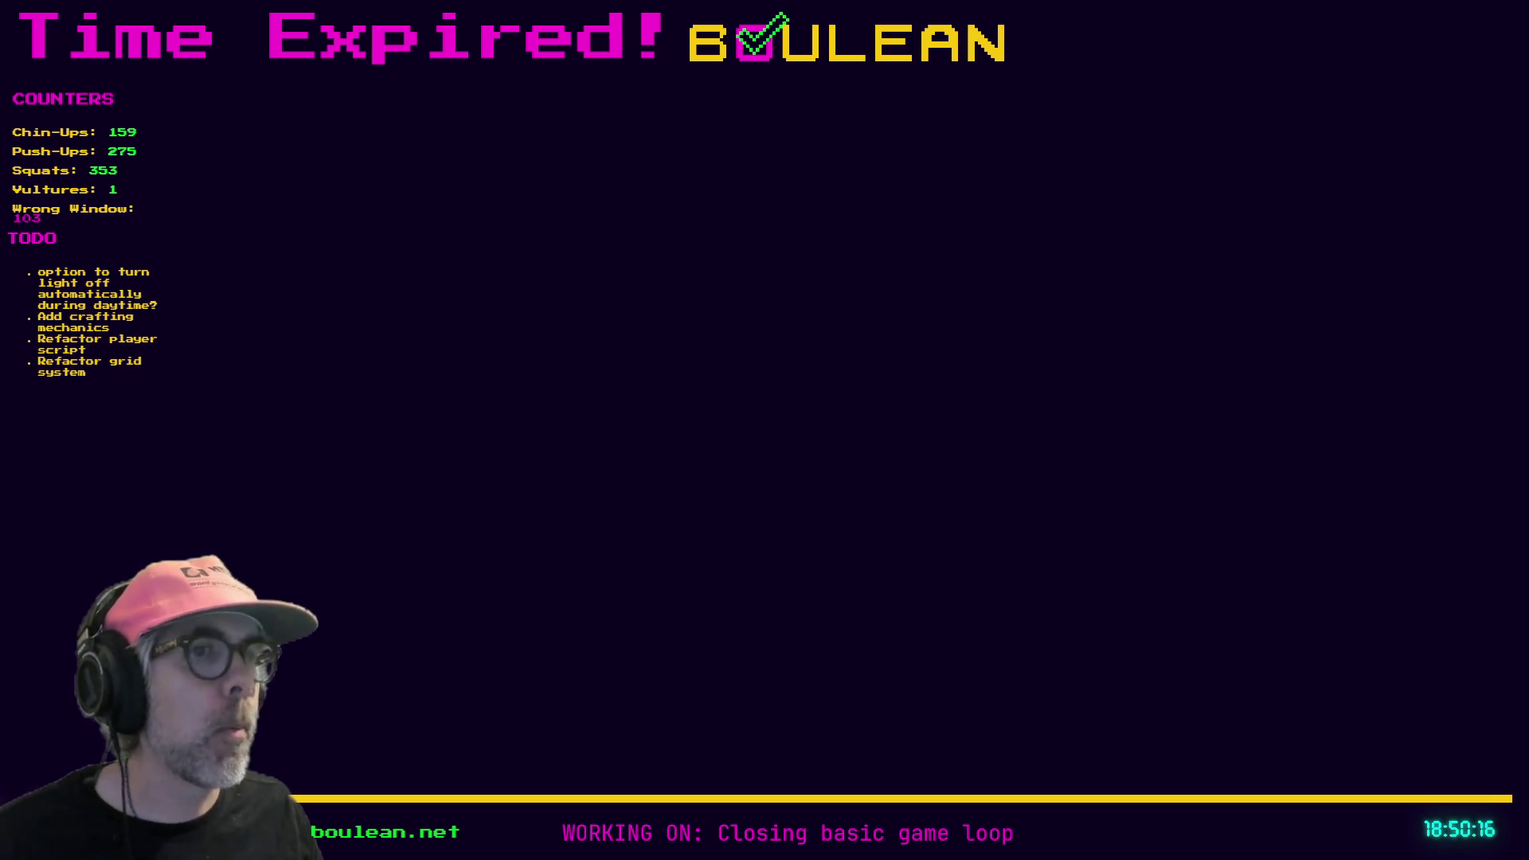
Step: In Aseprite, open Export As for the raw_meat_1_a sprite and set the output file
{"action": "key", "text": "alt+Tab"}
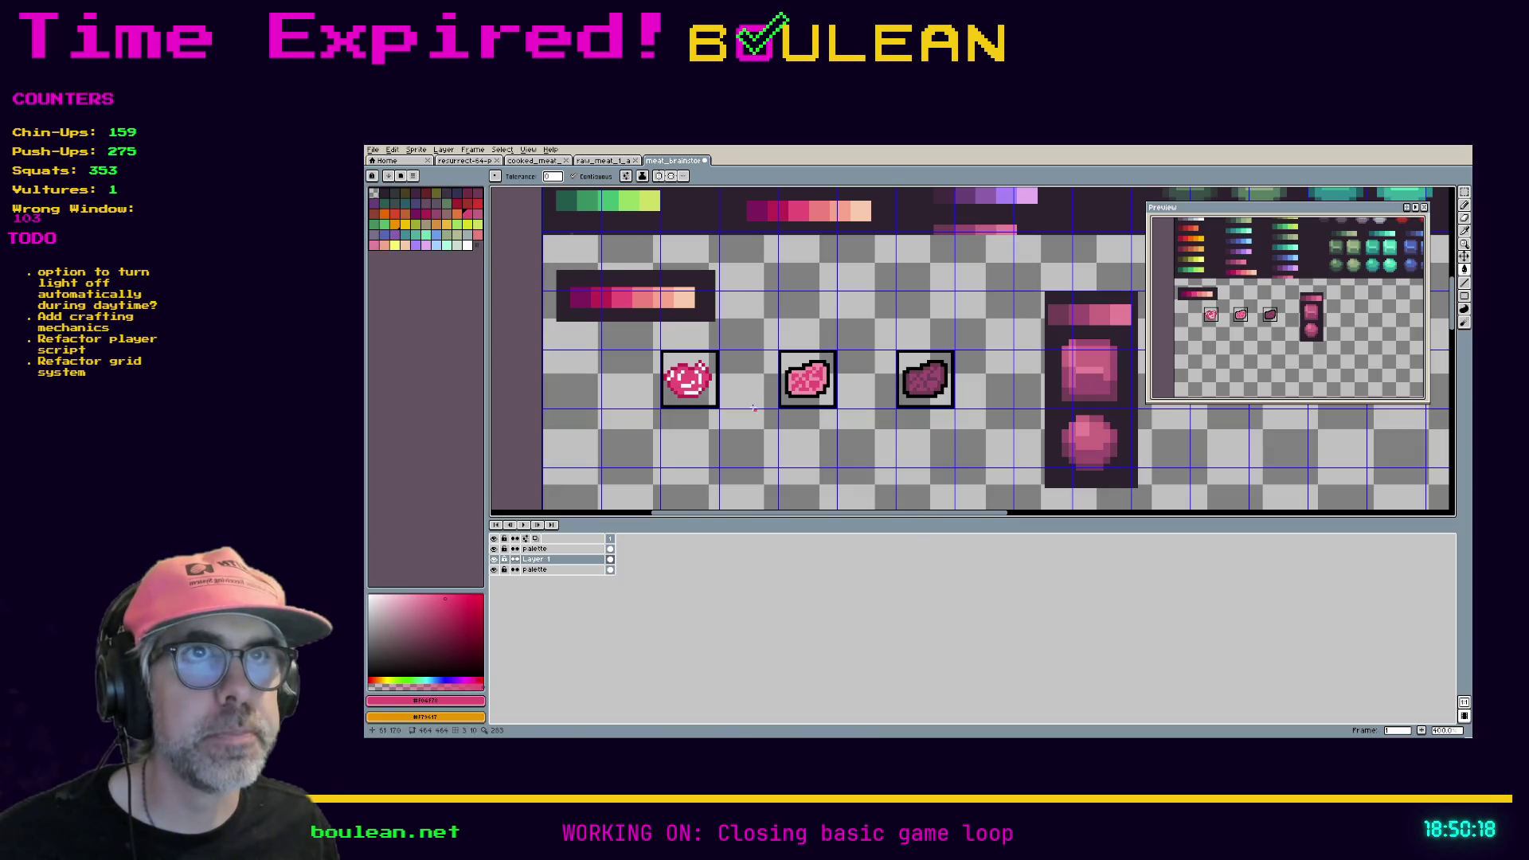
{"action": "left_click", "coordinate": [589, 159]}
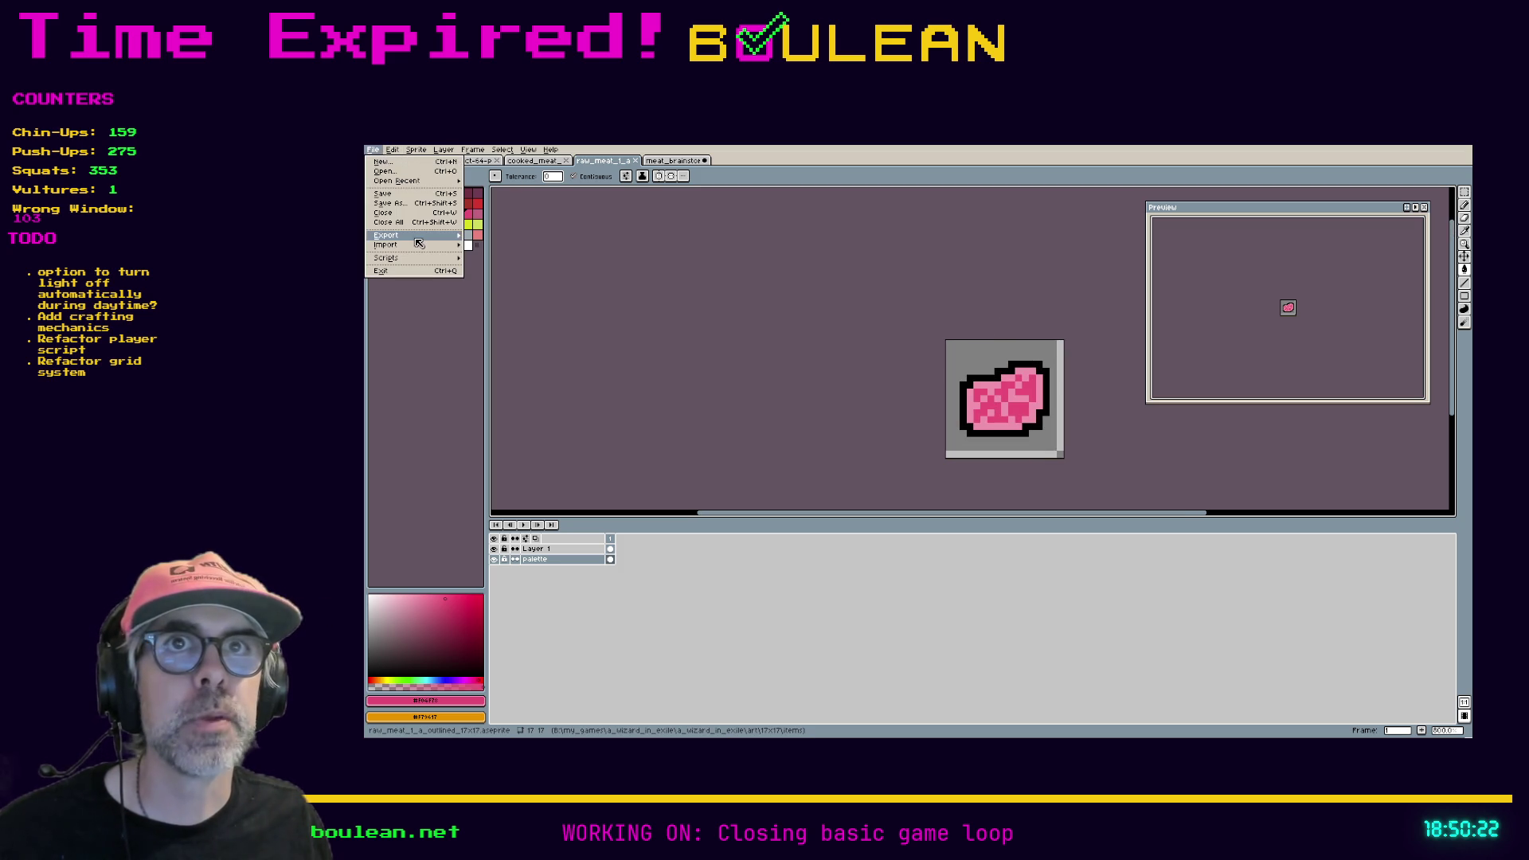
{"action": "mouse_move", "coordinate": [390, 235]}
{"action": "left_click", "coordinate": [510, 236]}
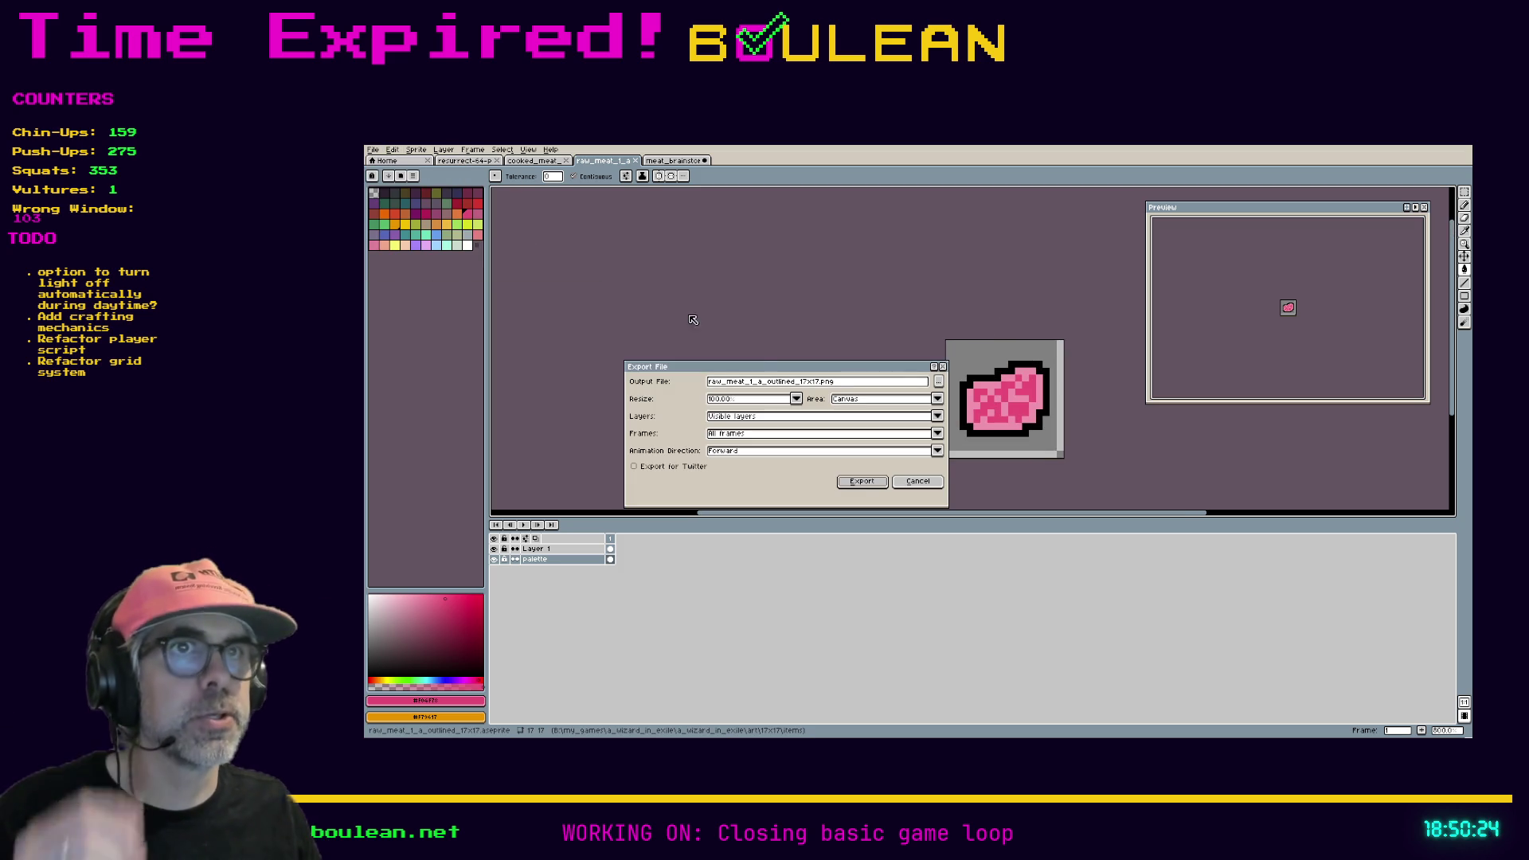
{"action": "left_click", "coordinate": [939, 385]}
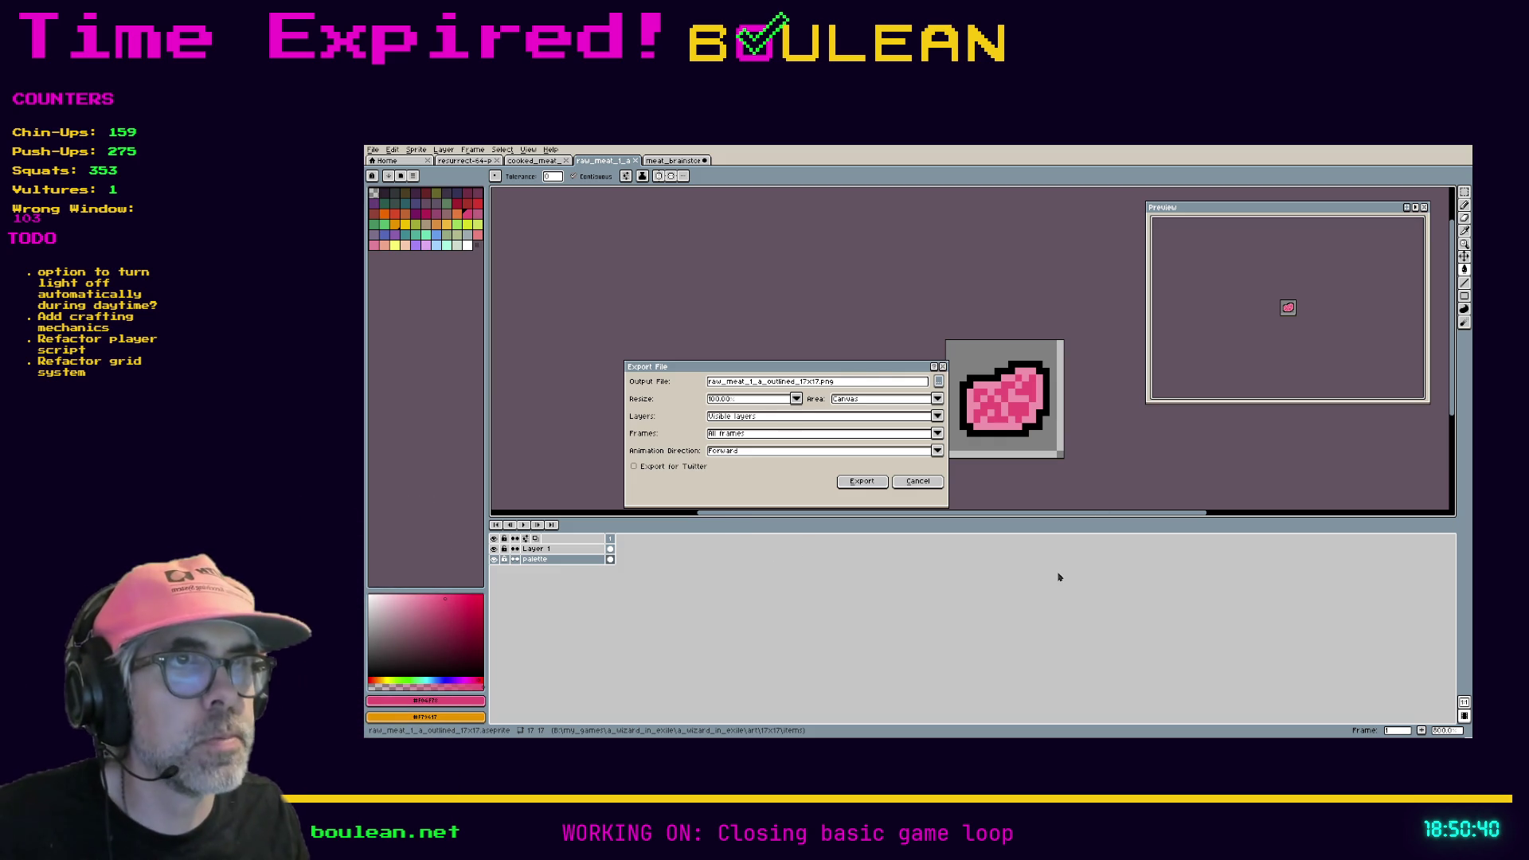
Step: Pick a larger resize scale and export the PNG, accepting the layers warning
{"action": "left_click", "coordinate": [796, 399]}
{"action": "left_click", "coordinate": [719, 436]}
{"action": "left_click", "coordinate": [862, 482]}
{"action": "left_click", "coordinate": [892, 490]}
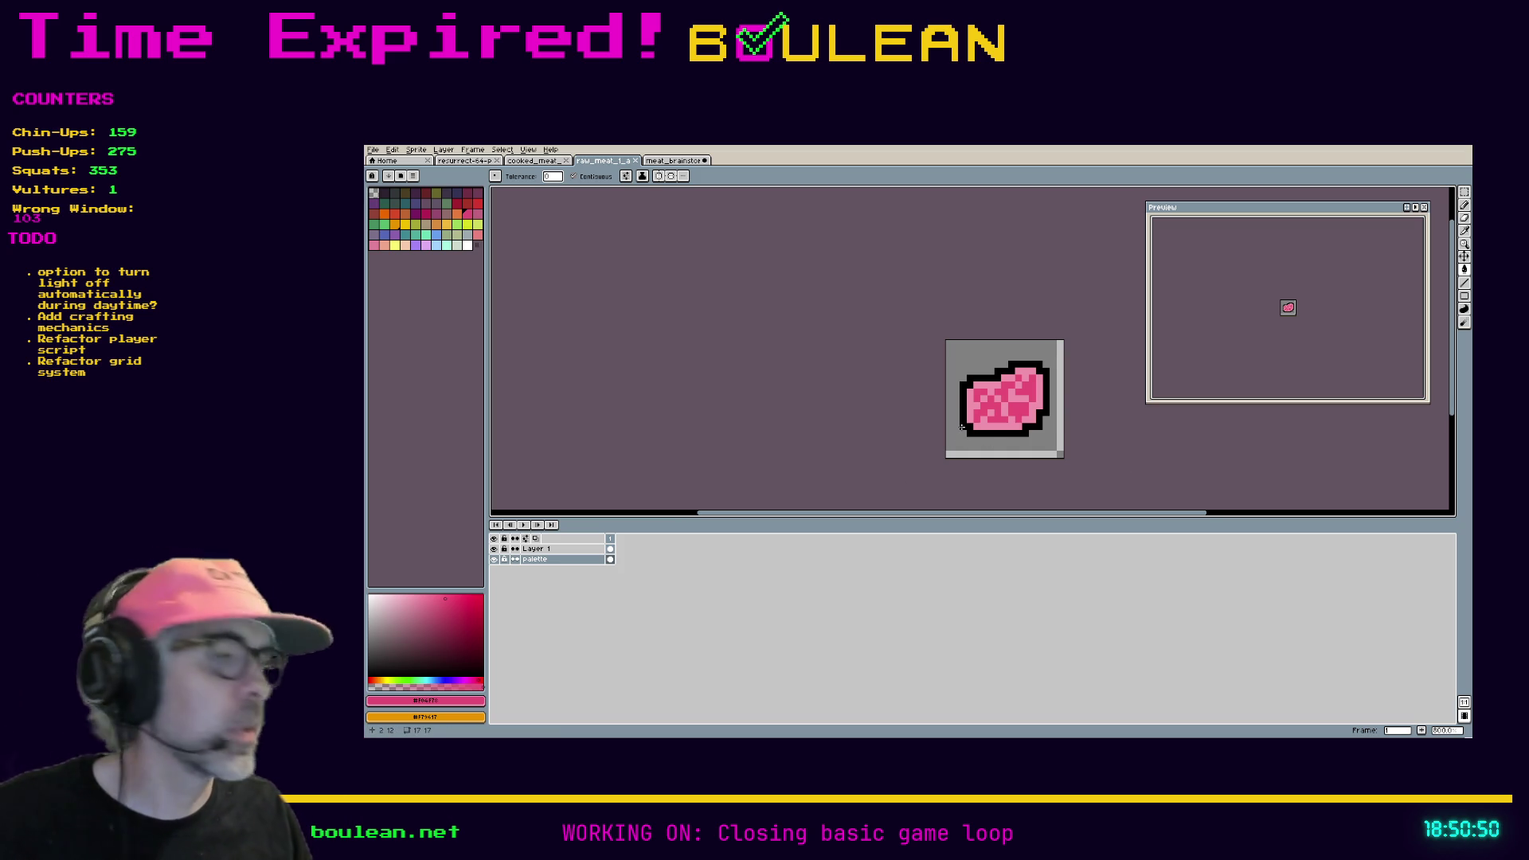
Step: Zoom and pan the canvas to inspect the raw meat sprite, then return to Godot
{"action": "scroll", "coordinate": [961, 428], "scroll_direction": "up", "scroll_amount": 2}
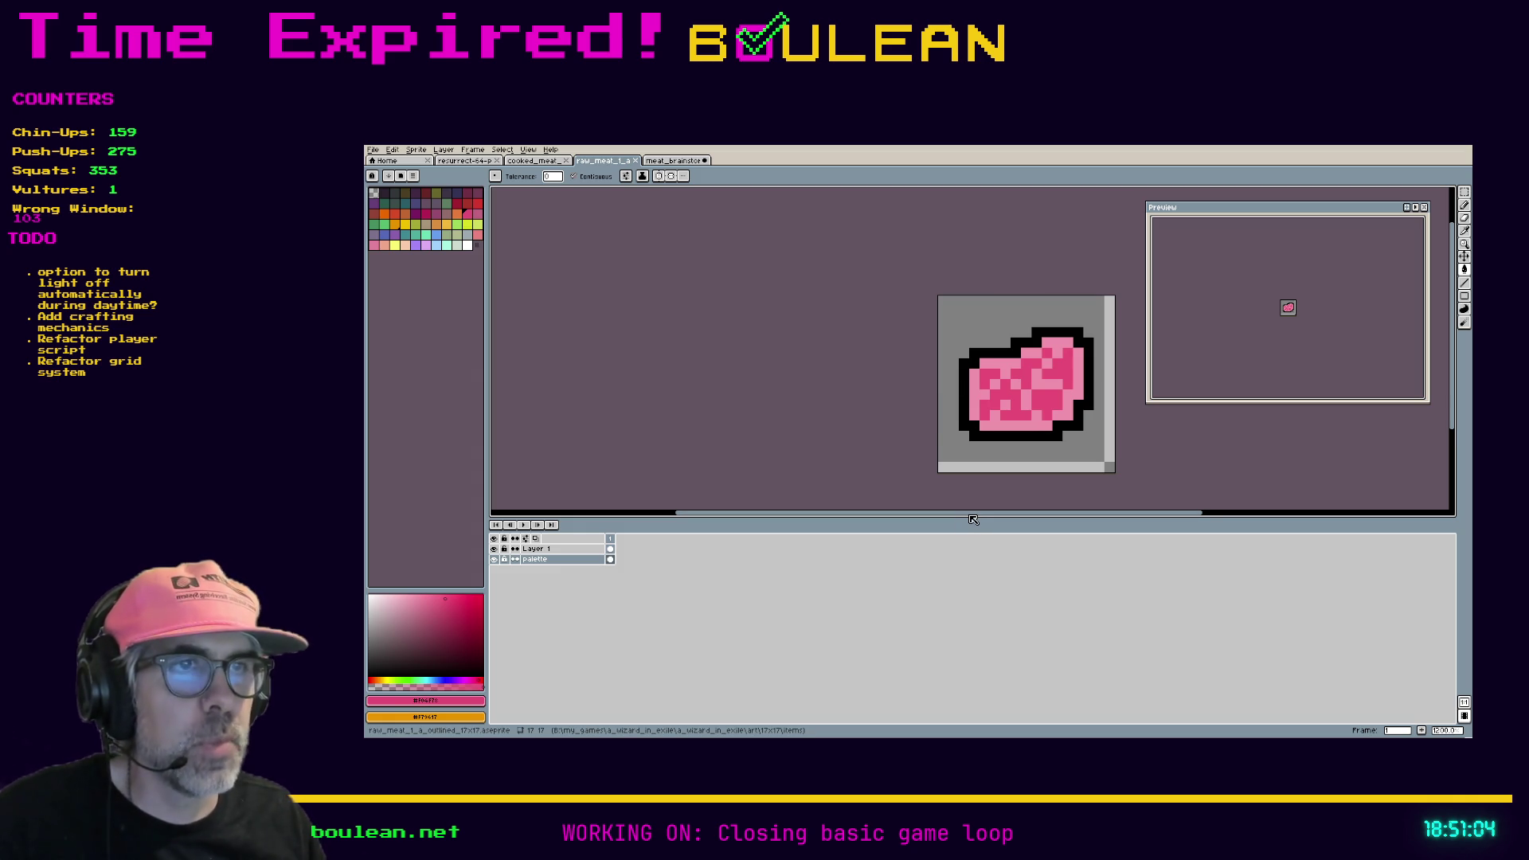
{"action": "left_click_drag", "start_coordinate": [976, 517], "coordinate": [1033, 516]}
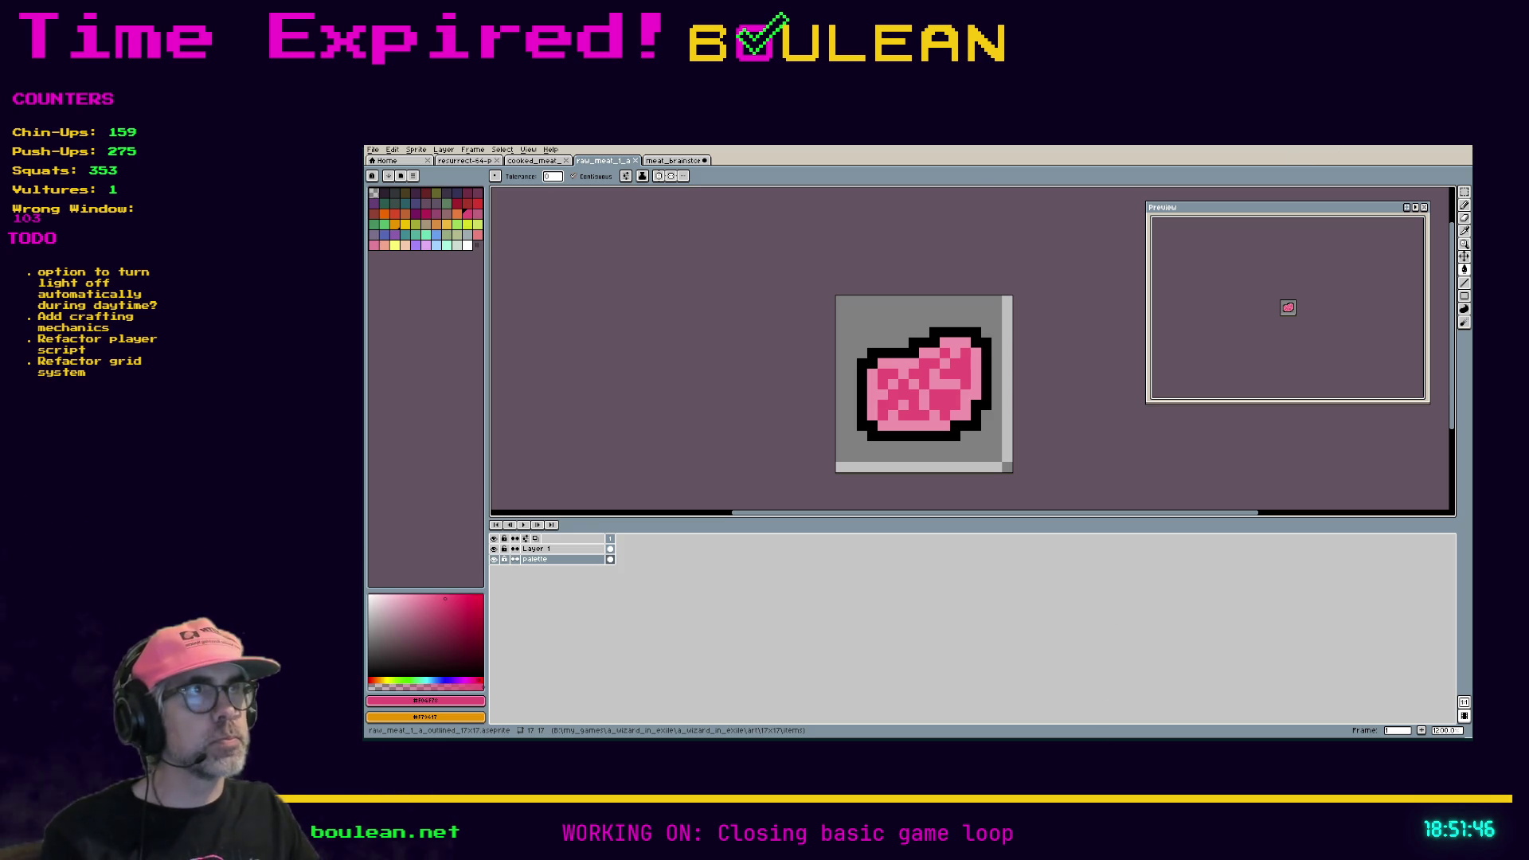
{"action": "key", "text": "alt+Tab"}
Step: Save the scene, run the game with F5, and chop up the Red Mushroom beside the wizard
{"action": "key", "text": "Up"}
{"action": "key", "text": "Up"}
{"action": "key", "text": "Up"}
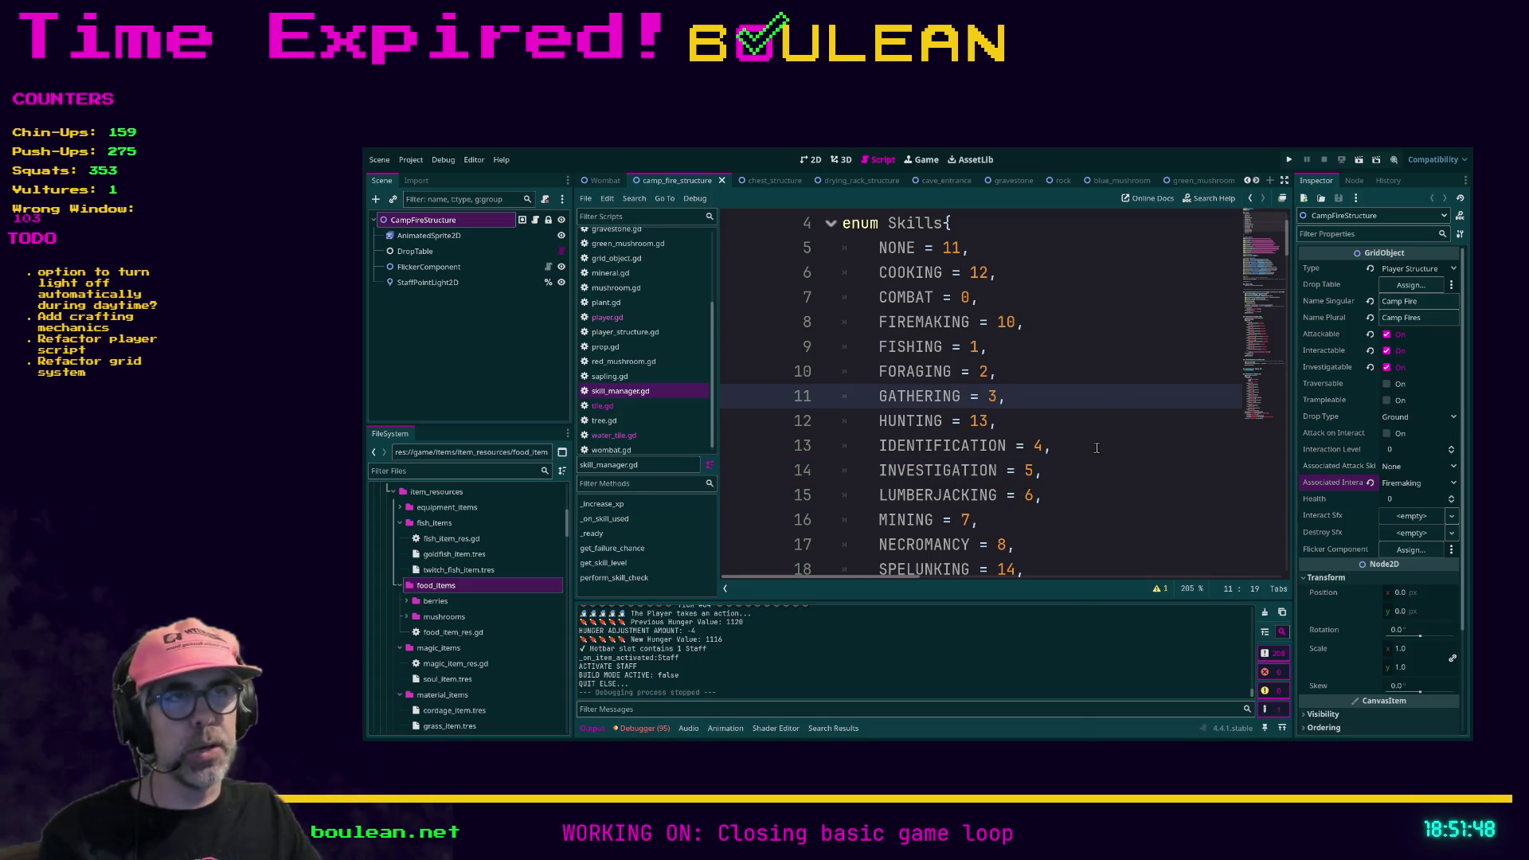
{"action": "key", "text": "ctrl+s"}
{"action": "key", "text": "F5"}
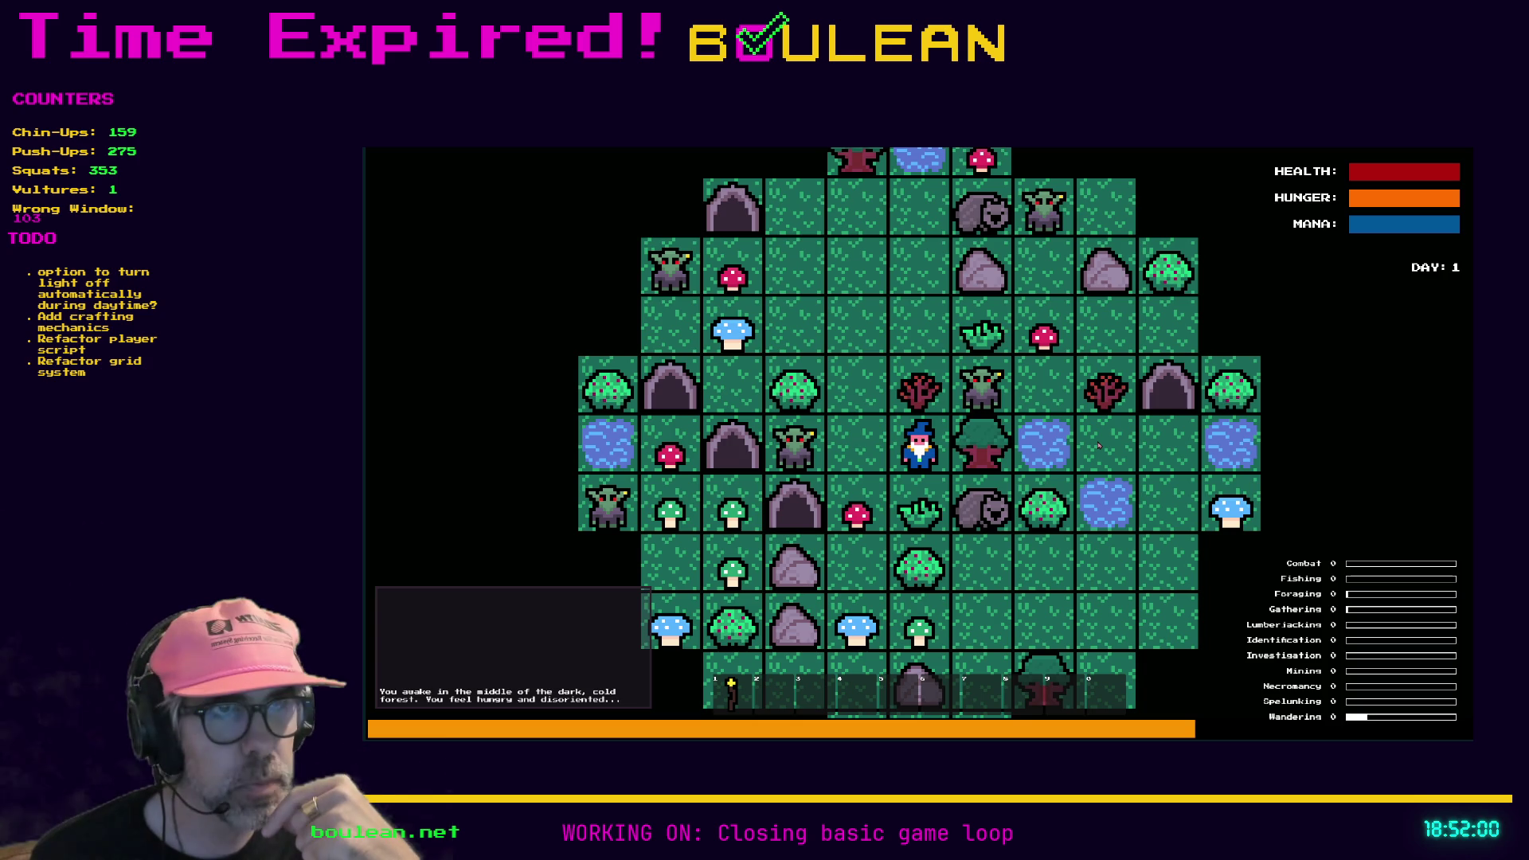
{"action": "key", "text": "Left"}
{"action": "key", "text": "Down"}
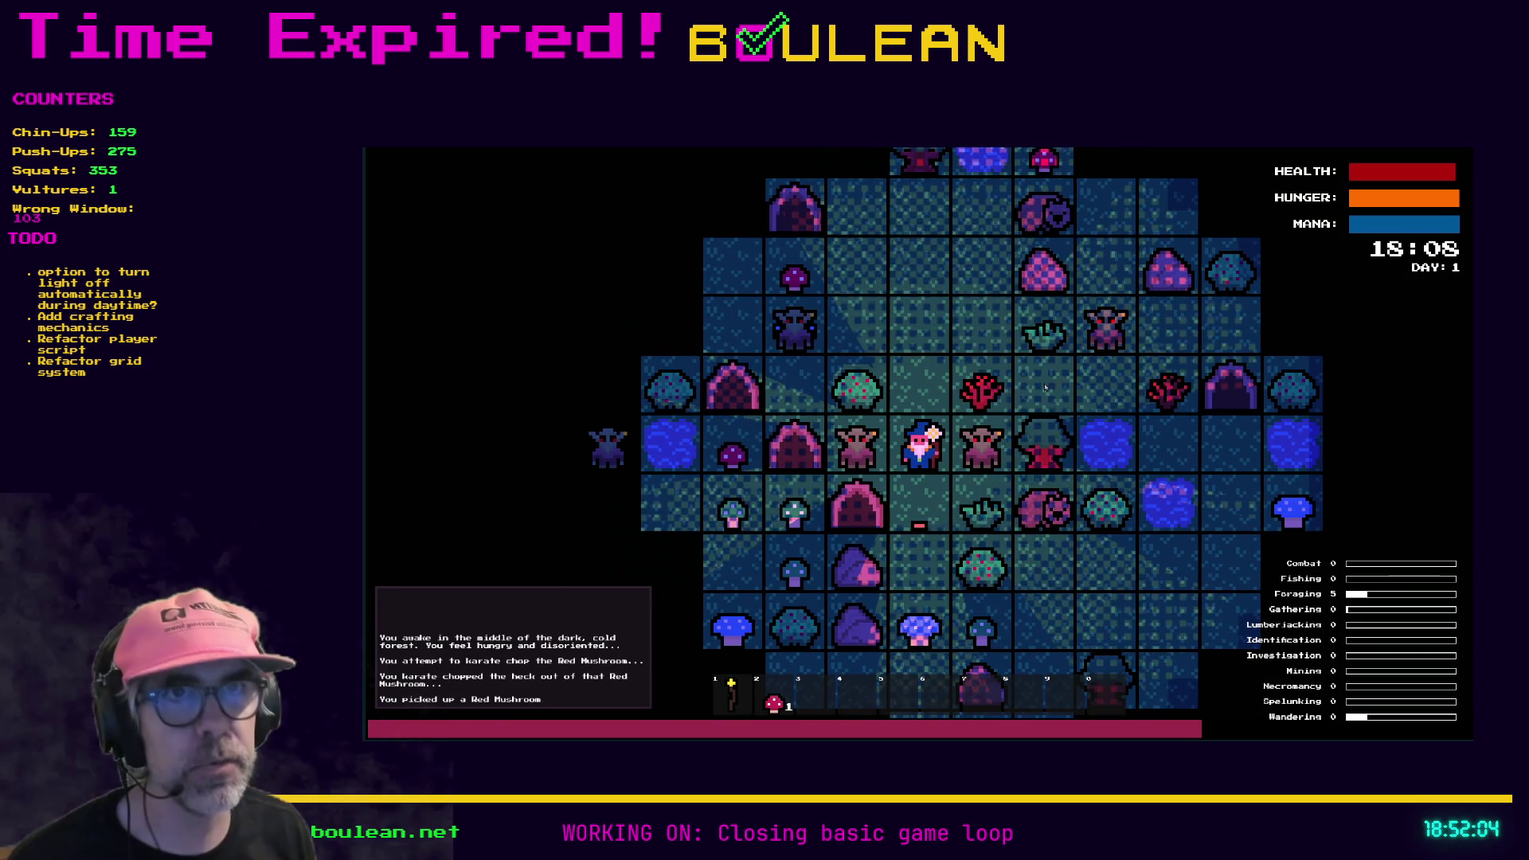
Step: Remove the goblins from the debug panel, eat the Red Mushroom, and bring up the crafting recipes
{"action": "key", "text": "grave"}
{"action": "left_click", "coordinate": [505, 443]}
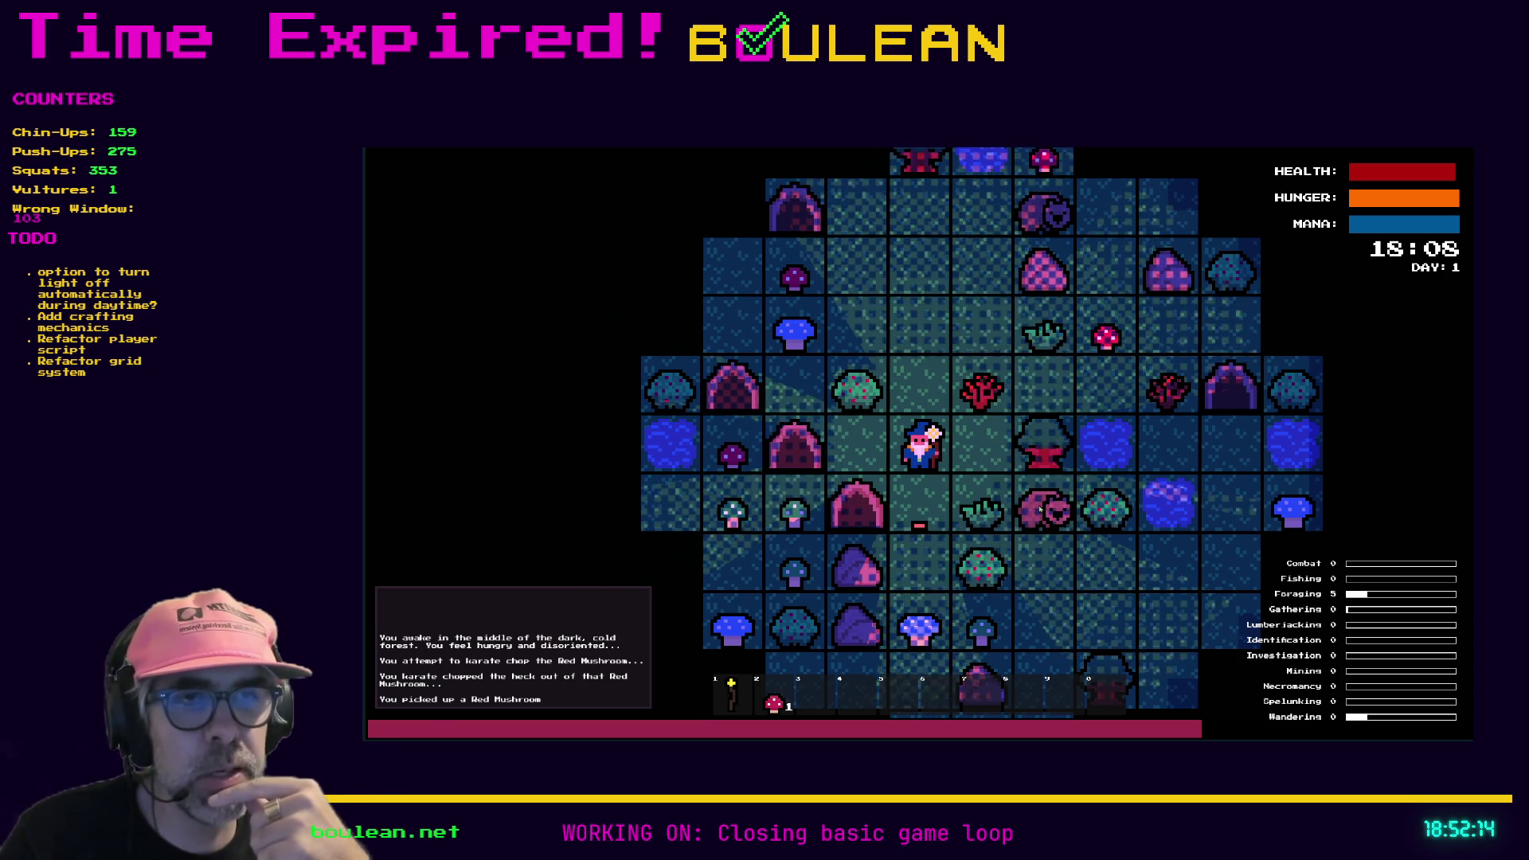
{"action": "key", "text": "2"}
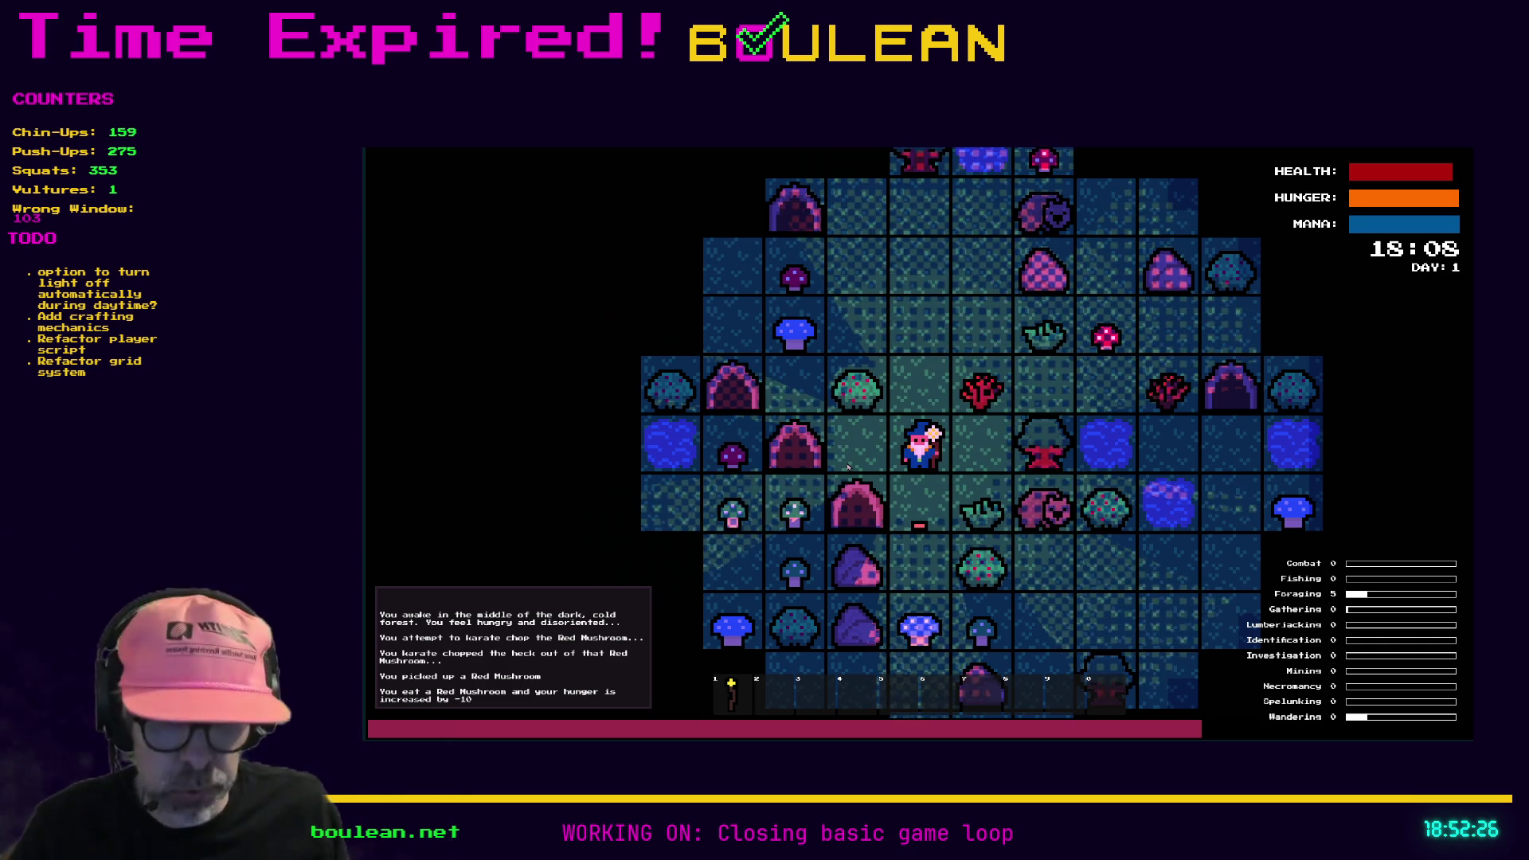
{"action": "key", "text": "c"}
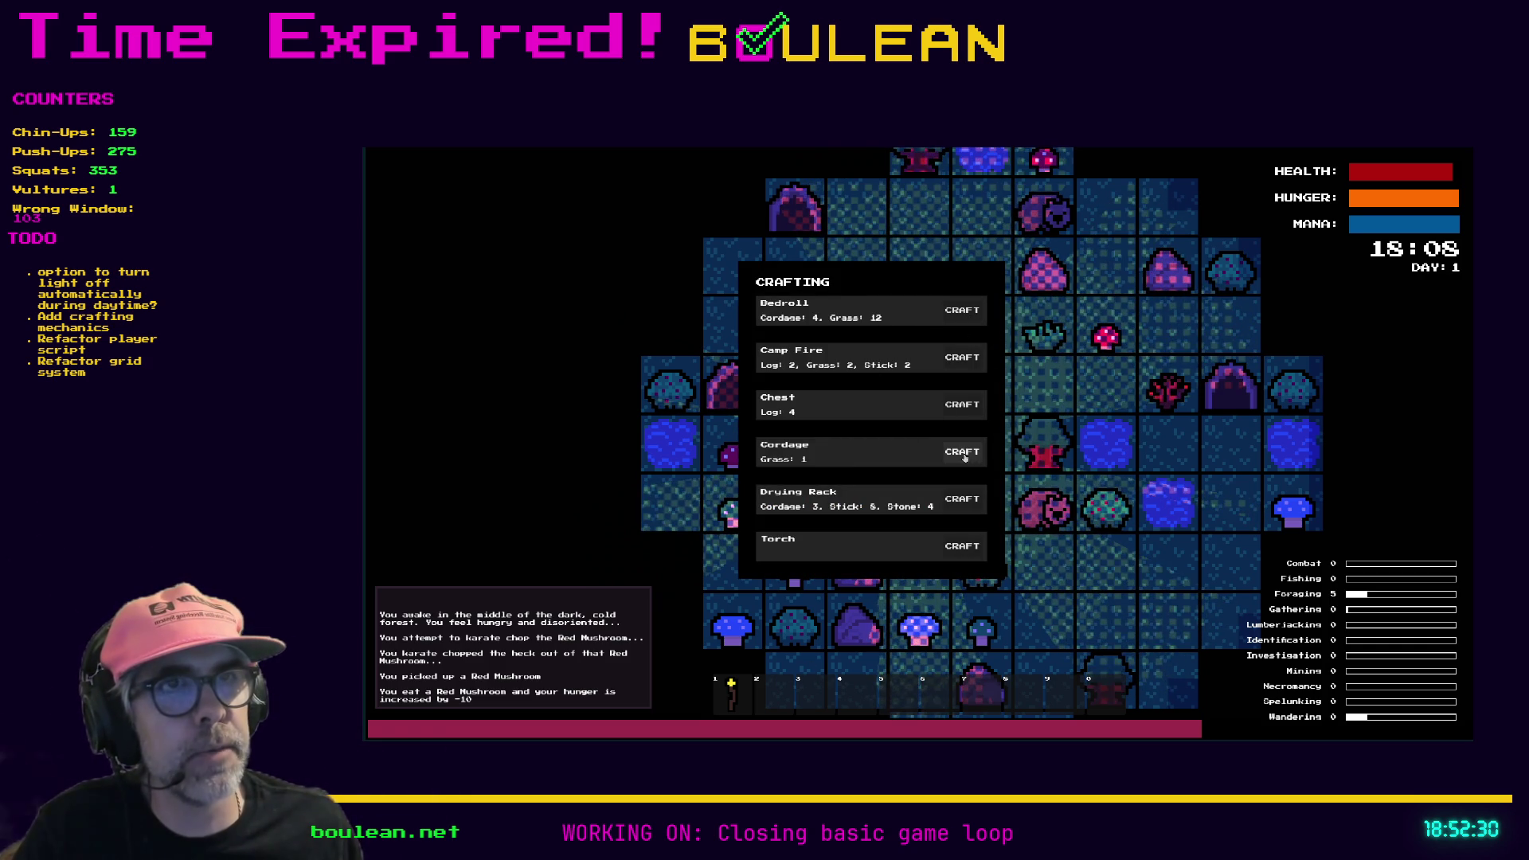
Step: Craft a Camp Fire into the hotbar, then cancel placing it on the map
{"action": "left_click", "coordinate": [962, 358]}
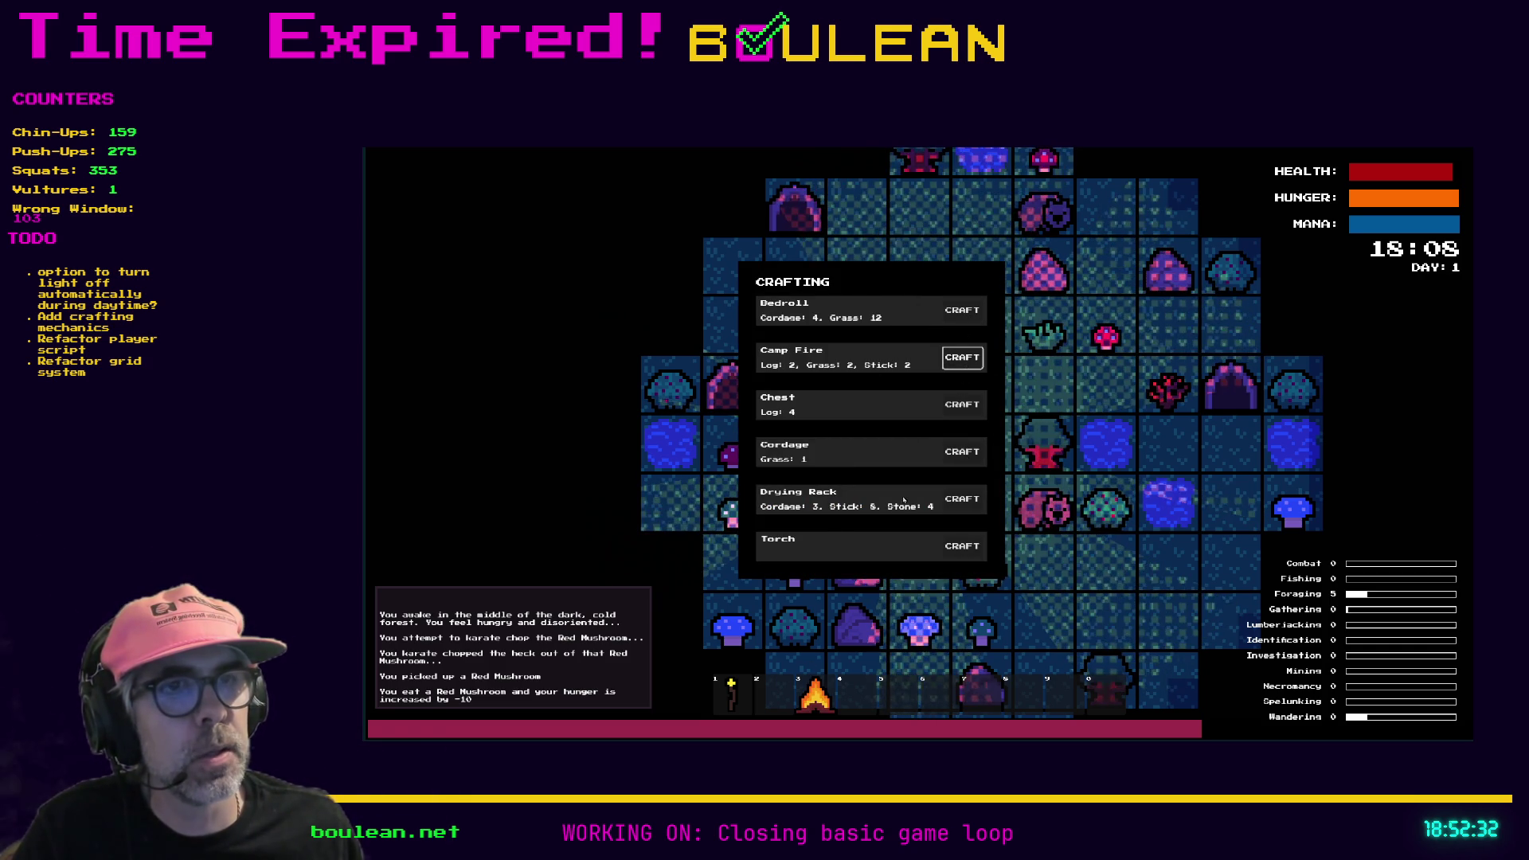
{"action": "key", "text": "Escape"}
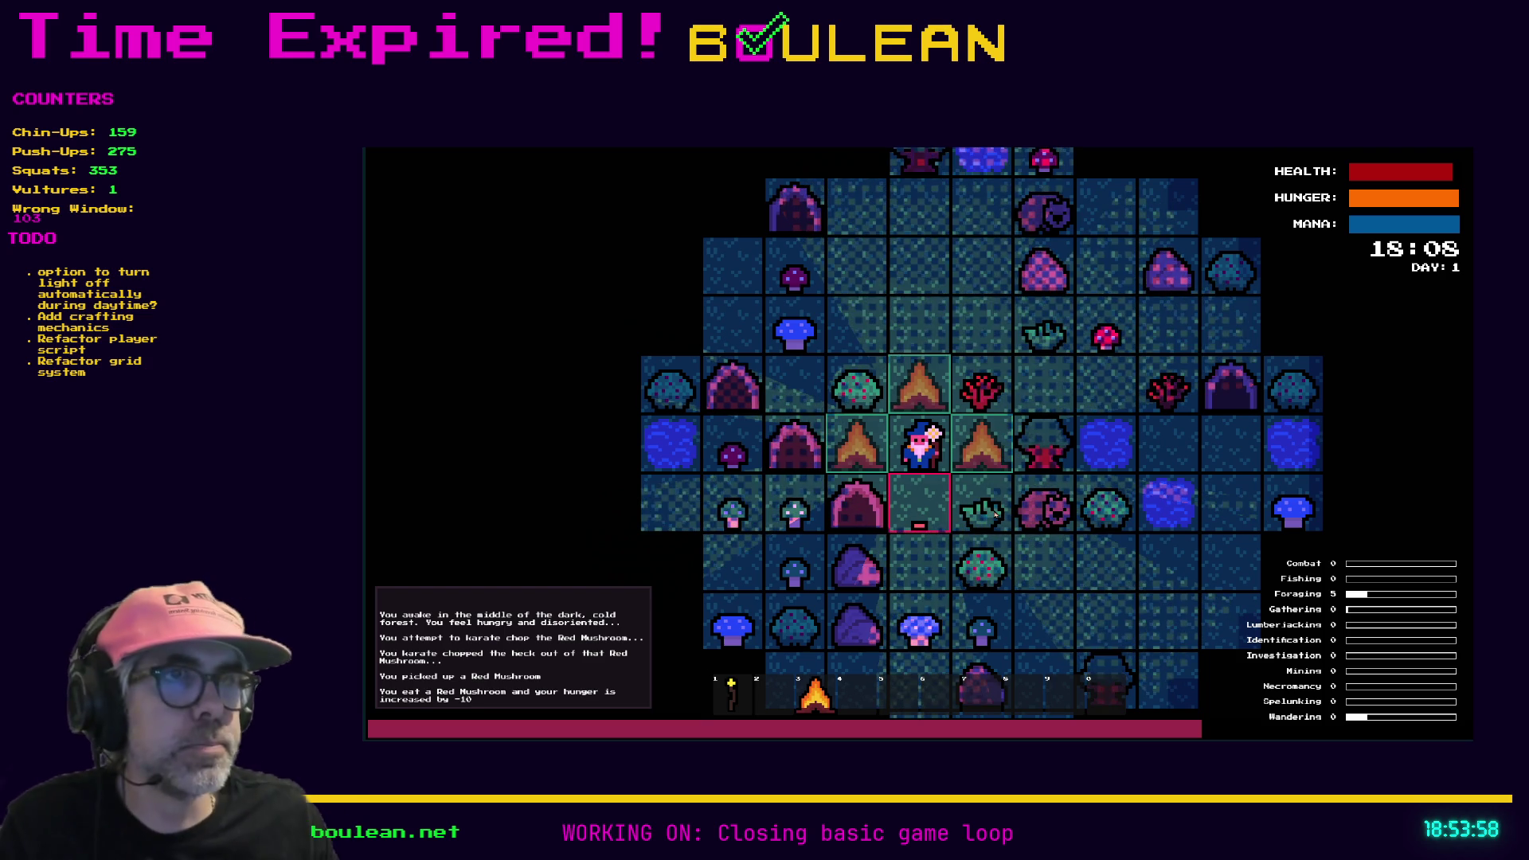
{"action": "key", "text": "Escape"}
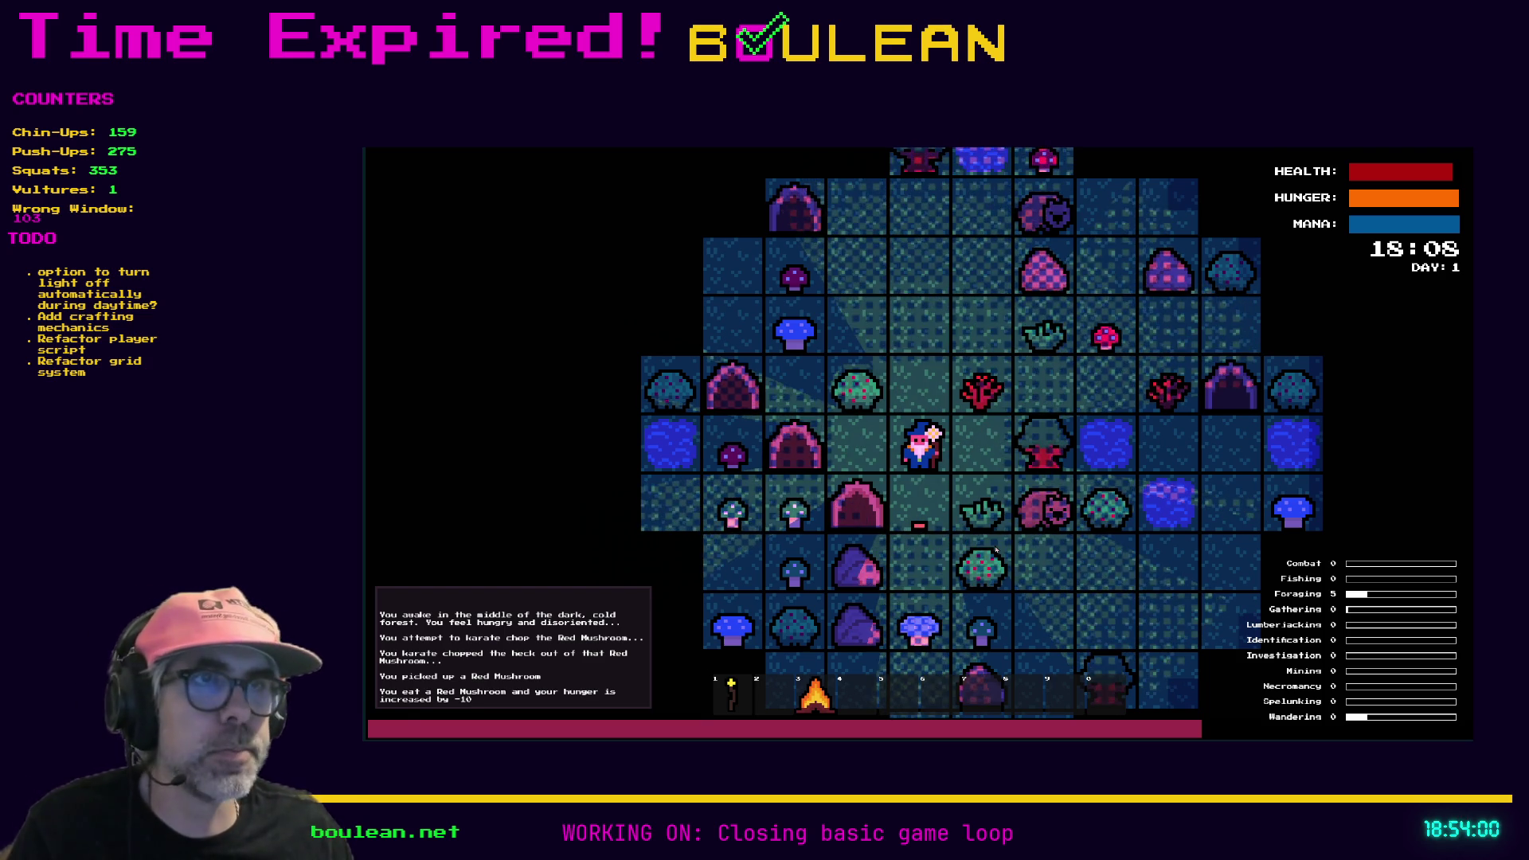
Step: Quit the game and expand food_items/berries in the FileSystem panel
{"action": "key", "text": "Escape"}
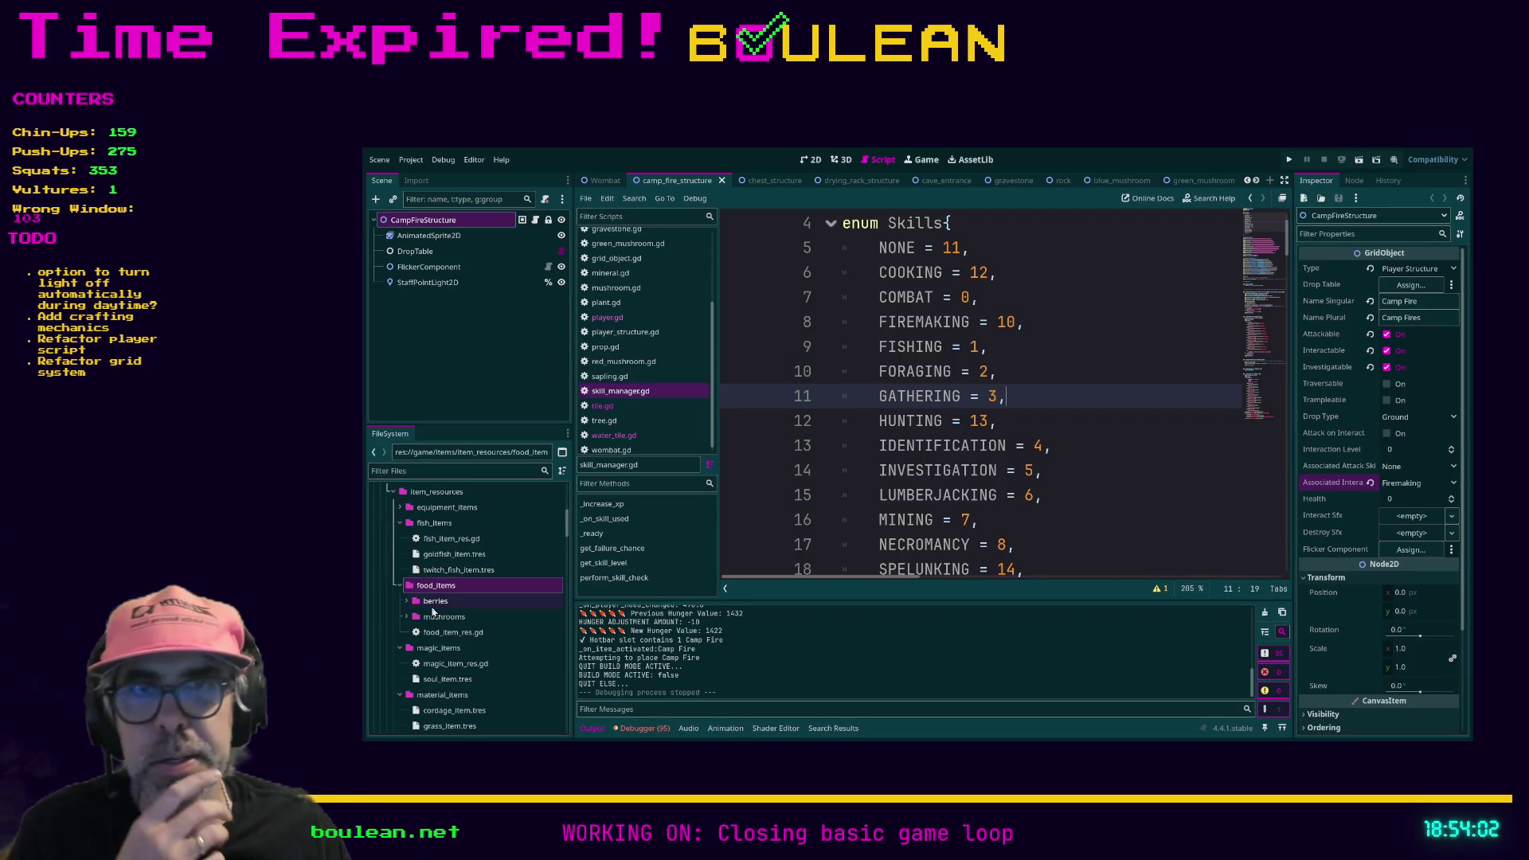
{"action": "left_click", "coordinate": [400, 649]}
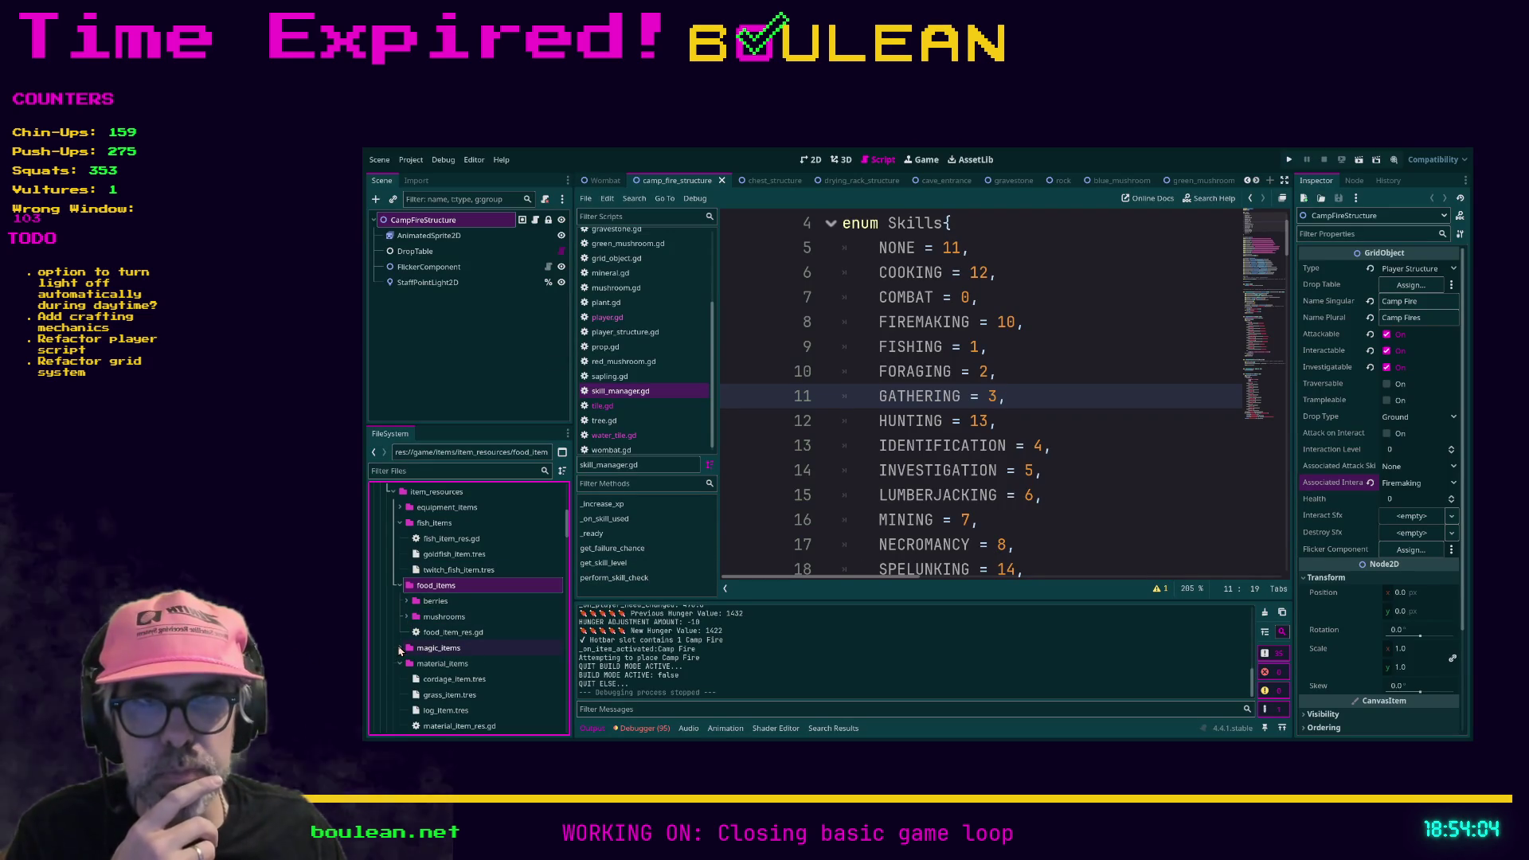
{"action": "left_click", "coordinate": [460, 599]}
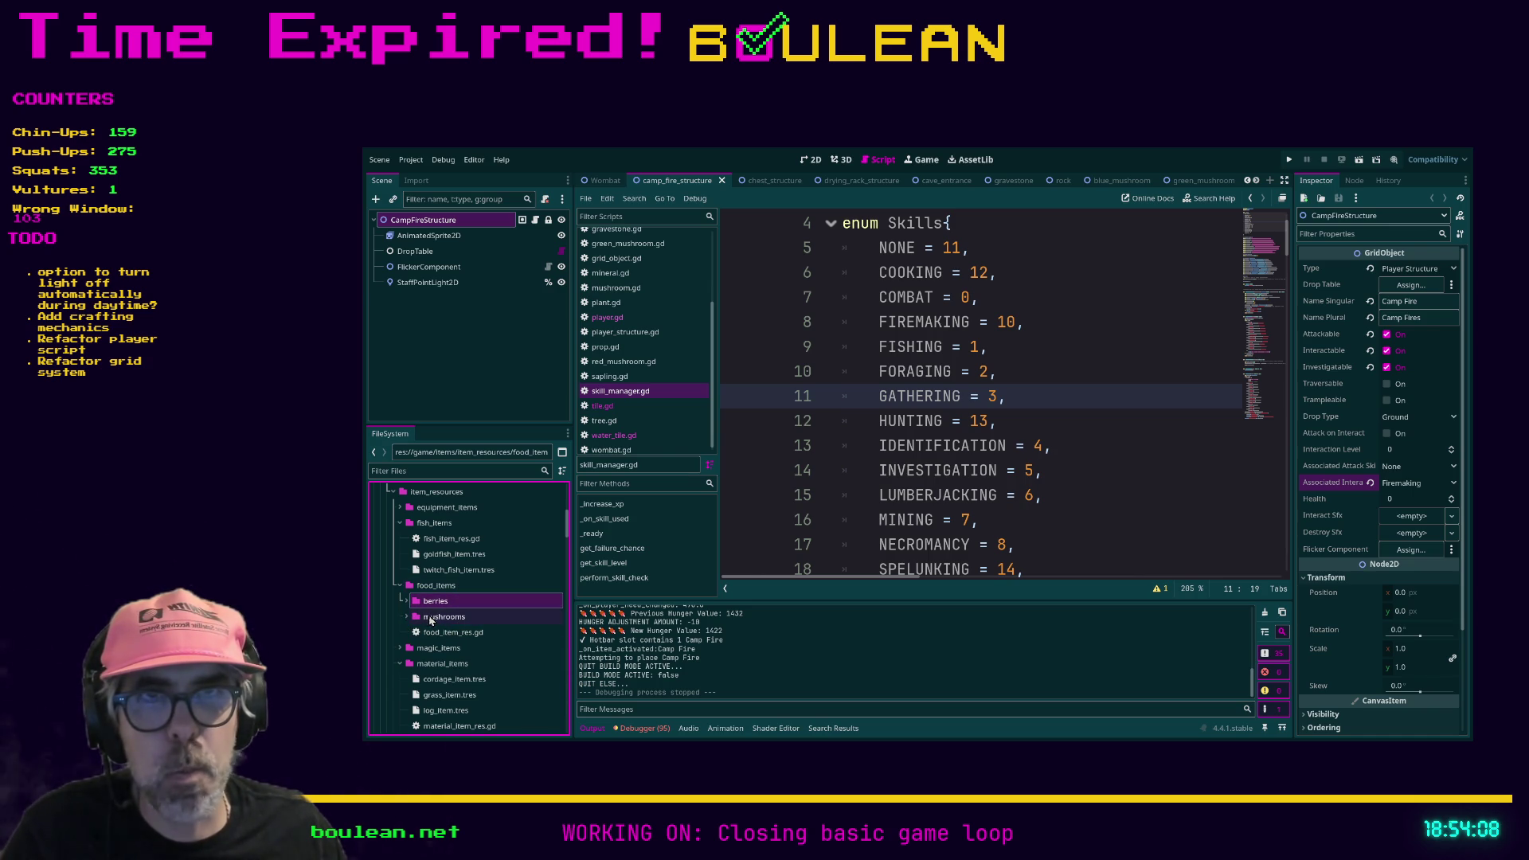
{"action": "left_click", "coordinate": [438, 587]}
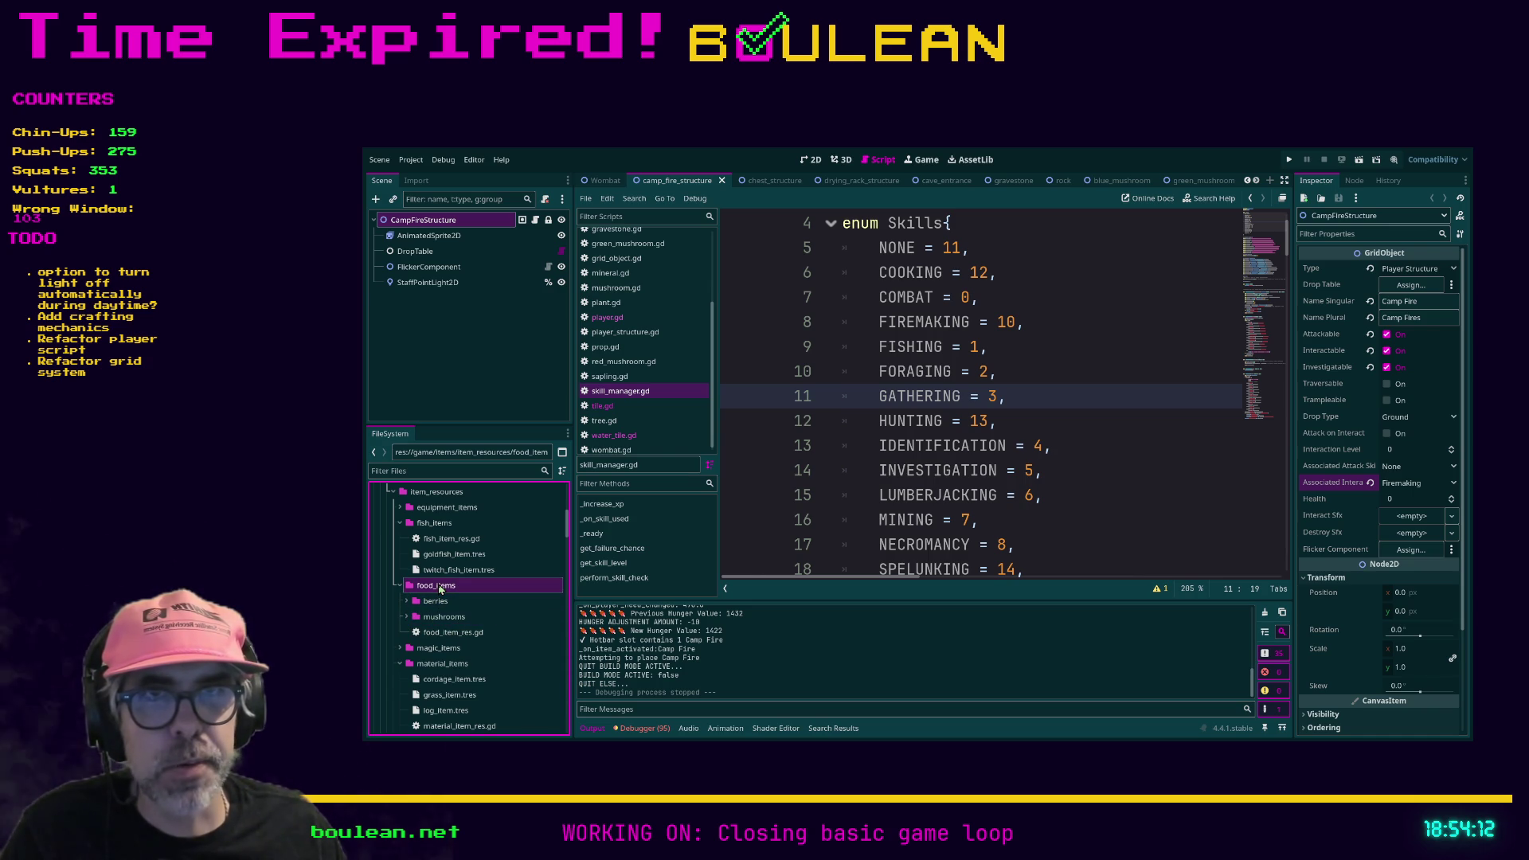
{"action": "left_click", "coordinate": [406, 602]}
{"action": "left_click", "coordinate": [434, 619]}
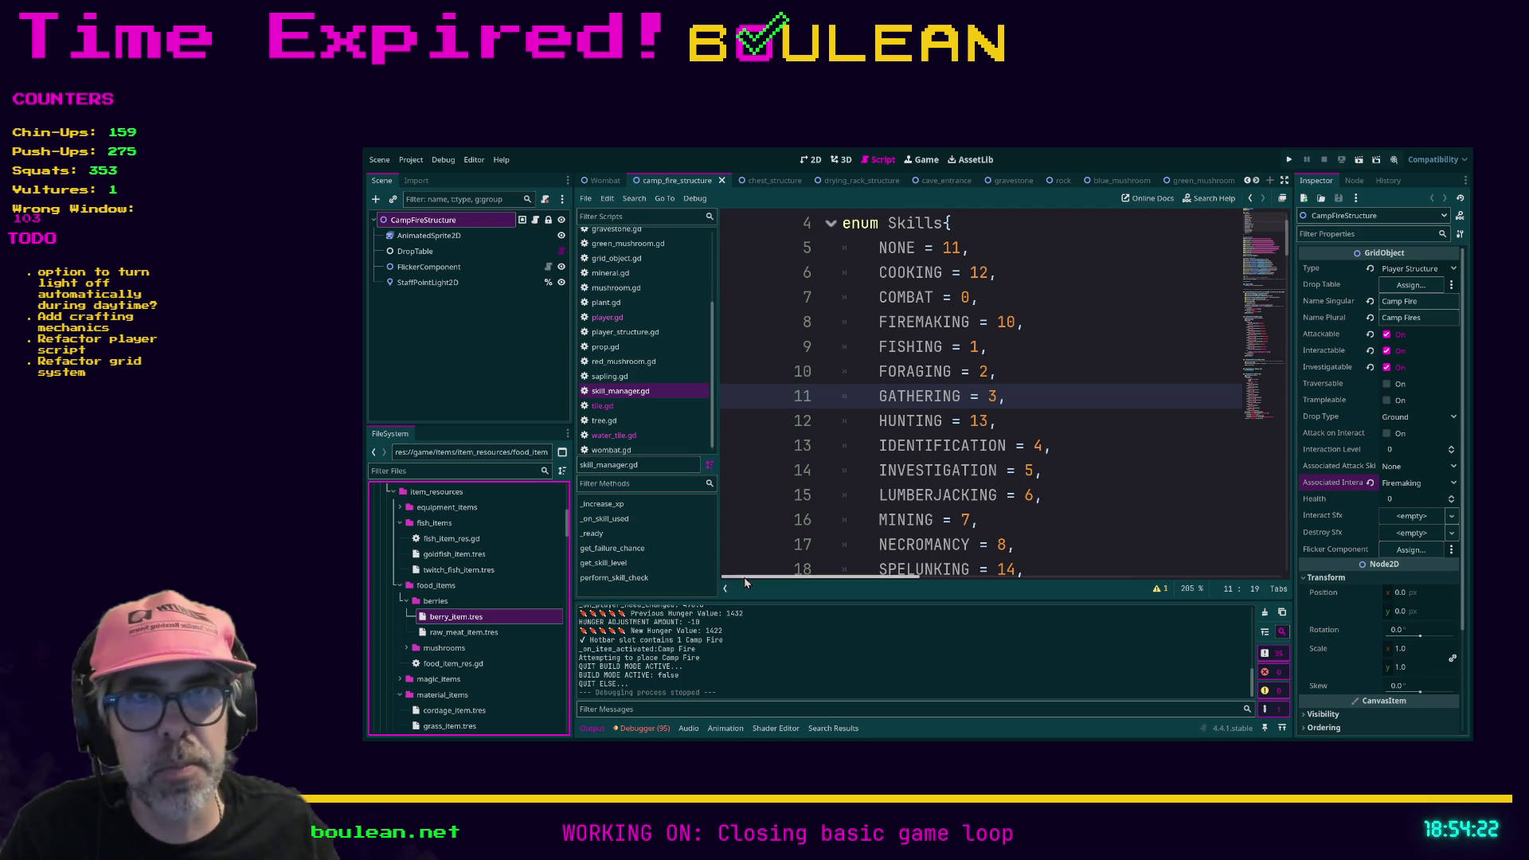
Step: Move raw_meat_item.tres into the new meat folder under food_items and inspect it
{"action": "left_click_drag", "start_coordinate": [474, 637], "coordinate": [435, 593]}
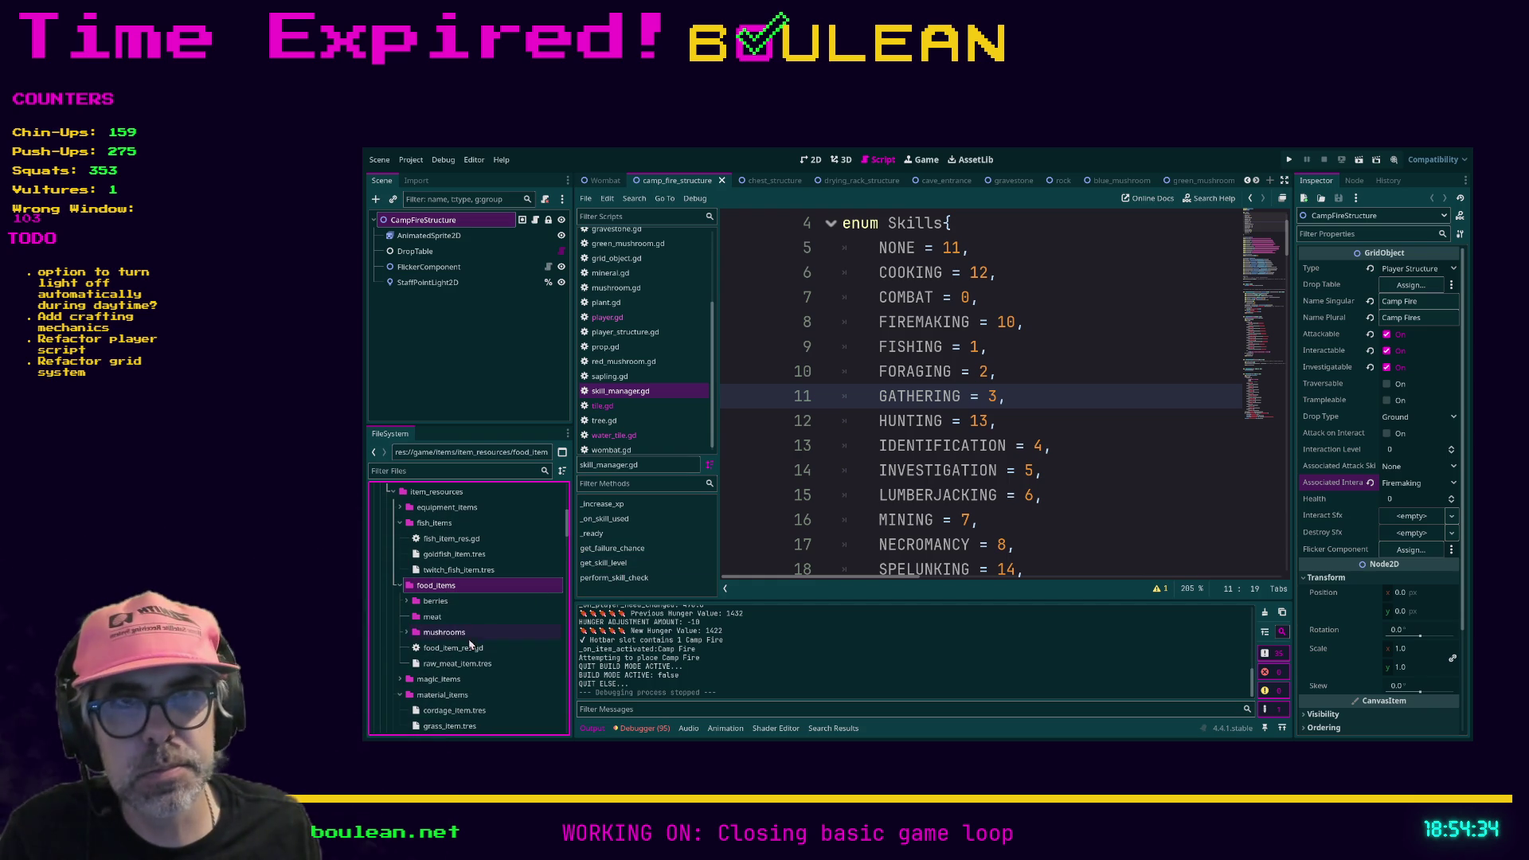
{"action": "left_click_drag", "start_coordinate": [447, 671], "coordinate": [434, 619]}
{"action": "left_click", "coordinate": [407, 619]}
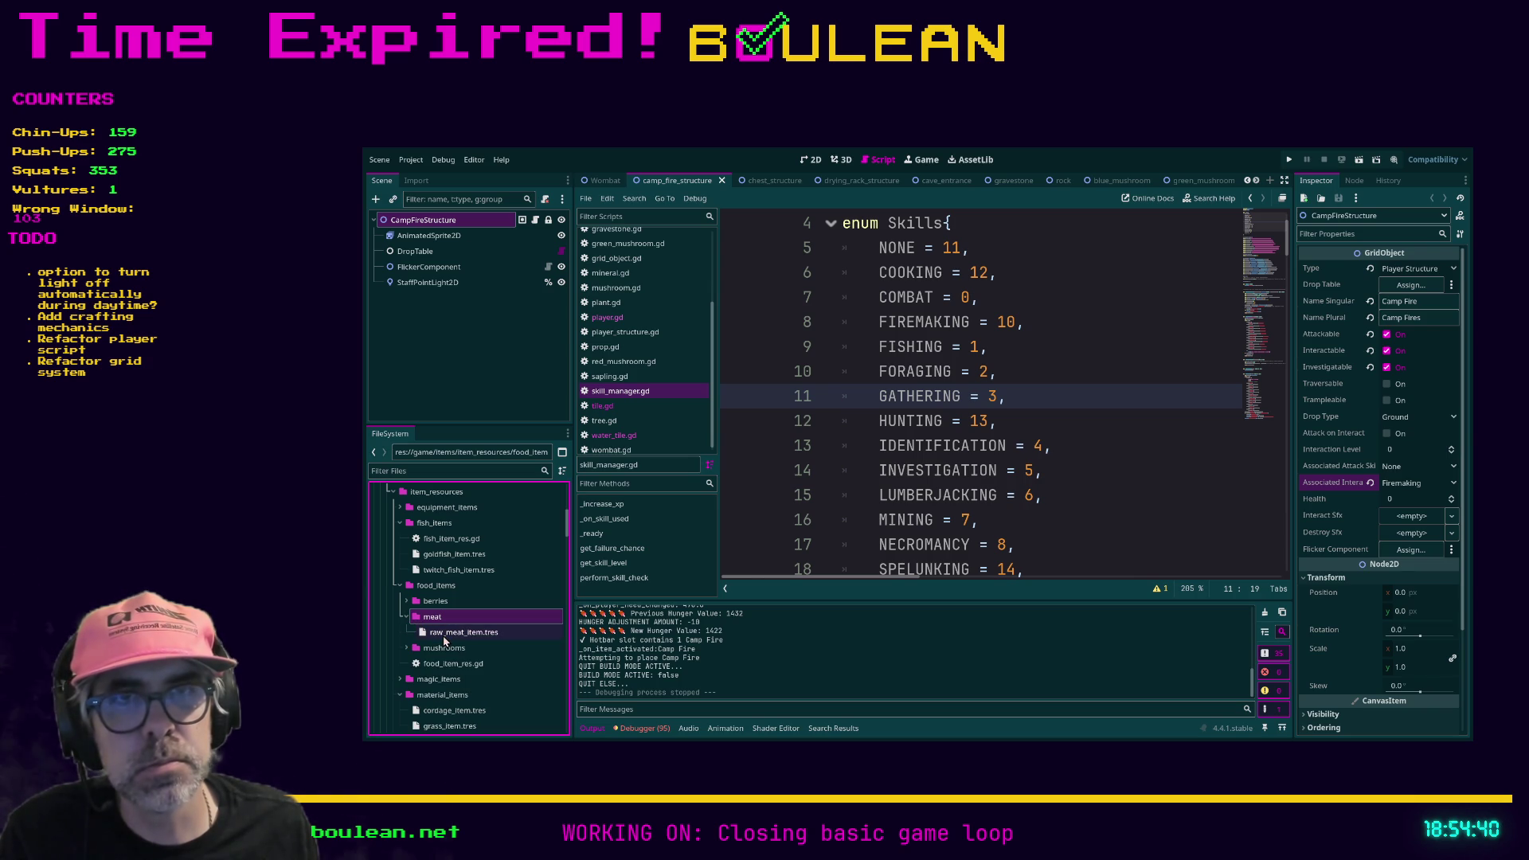
{"action": "left_click", "coordinate": [444, 632]}
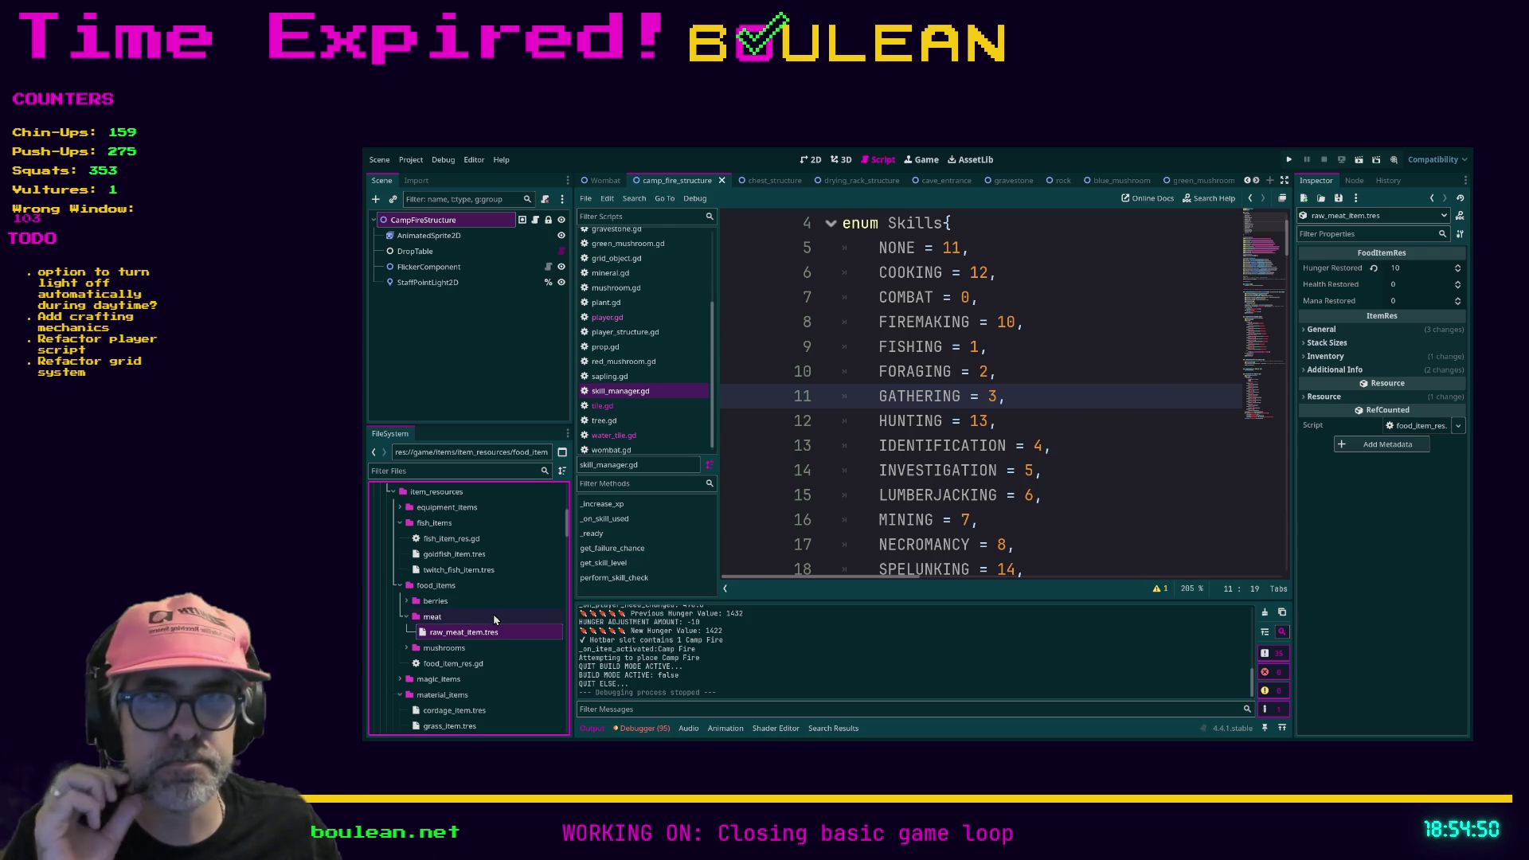
Step: Give raw_meat_item.tres Hunger Restored 5 and Health Restored -10, then expand its General group
{"action": "left_click", "coordinate": [1395, 268]}
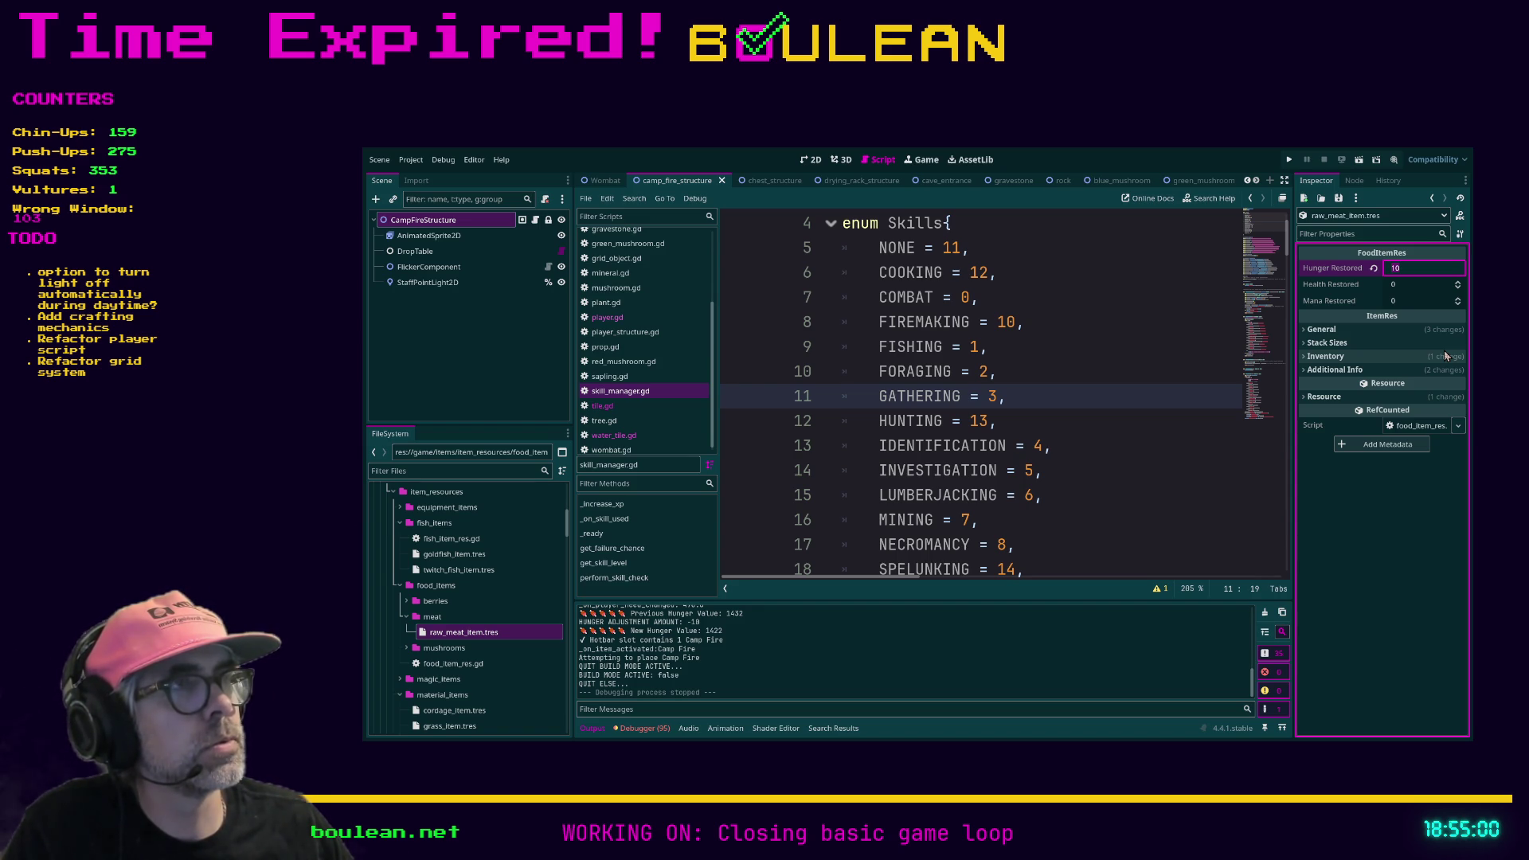
{"action": "key", "text": "Tab"}
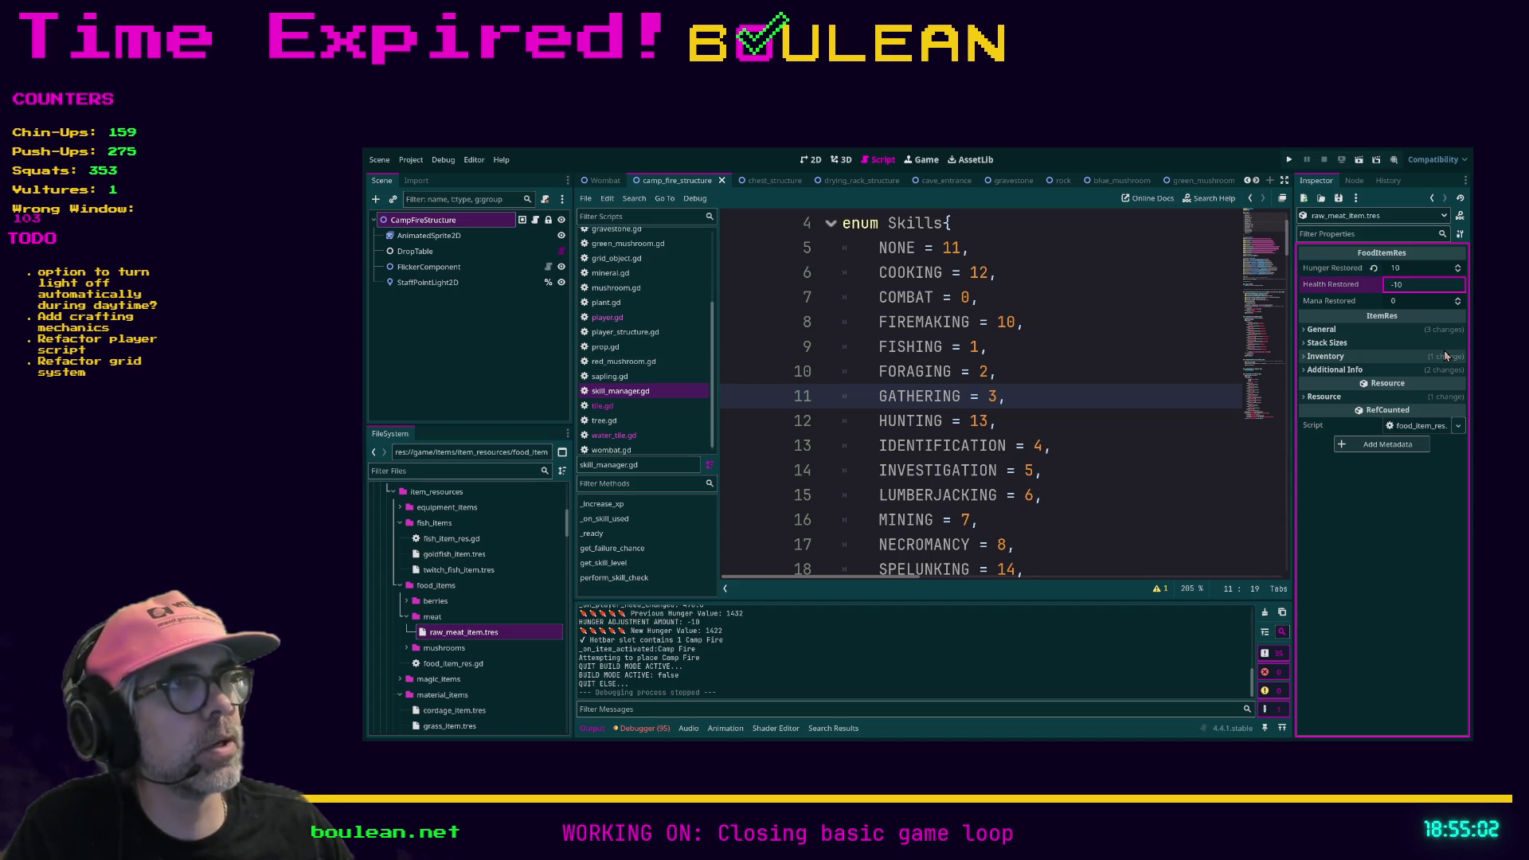
{"action": "key", "text": "Return"}
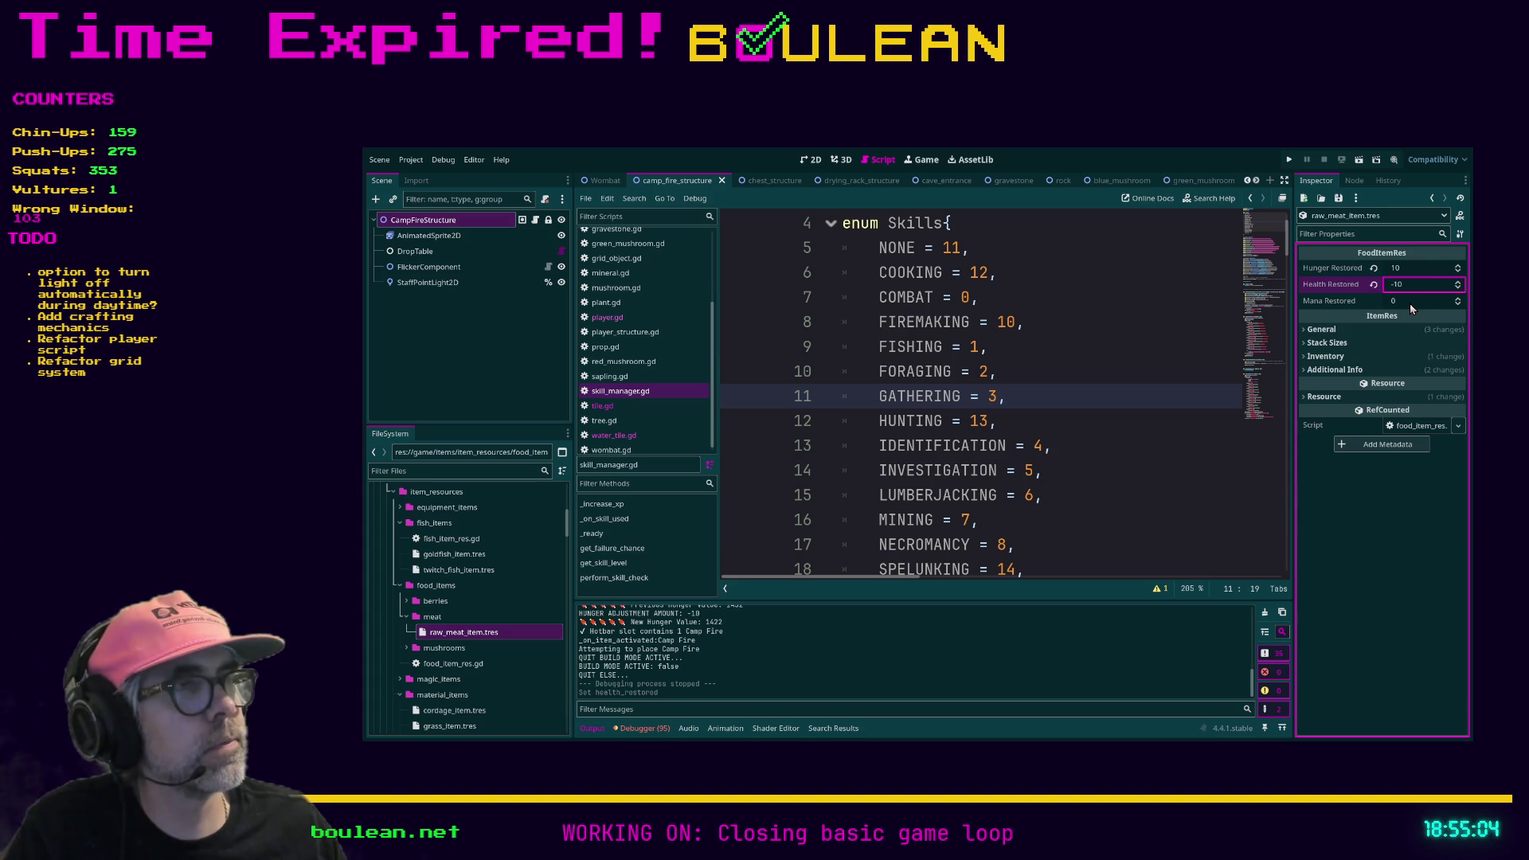
{"action": "key", "text": "shift+Tab"}
{"action": "type", "text": "4"}
{"action": "key", "text": "Tab"}
{"action": "key", "text": "shift+Tab"}
{"action": "type", "text": "5"}
{"action": "key", "text": "Tab"}
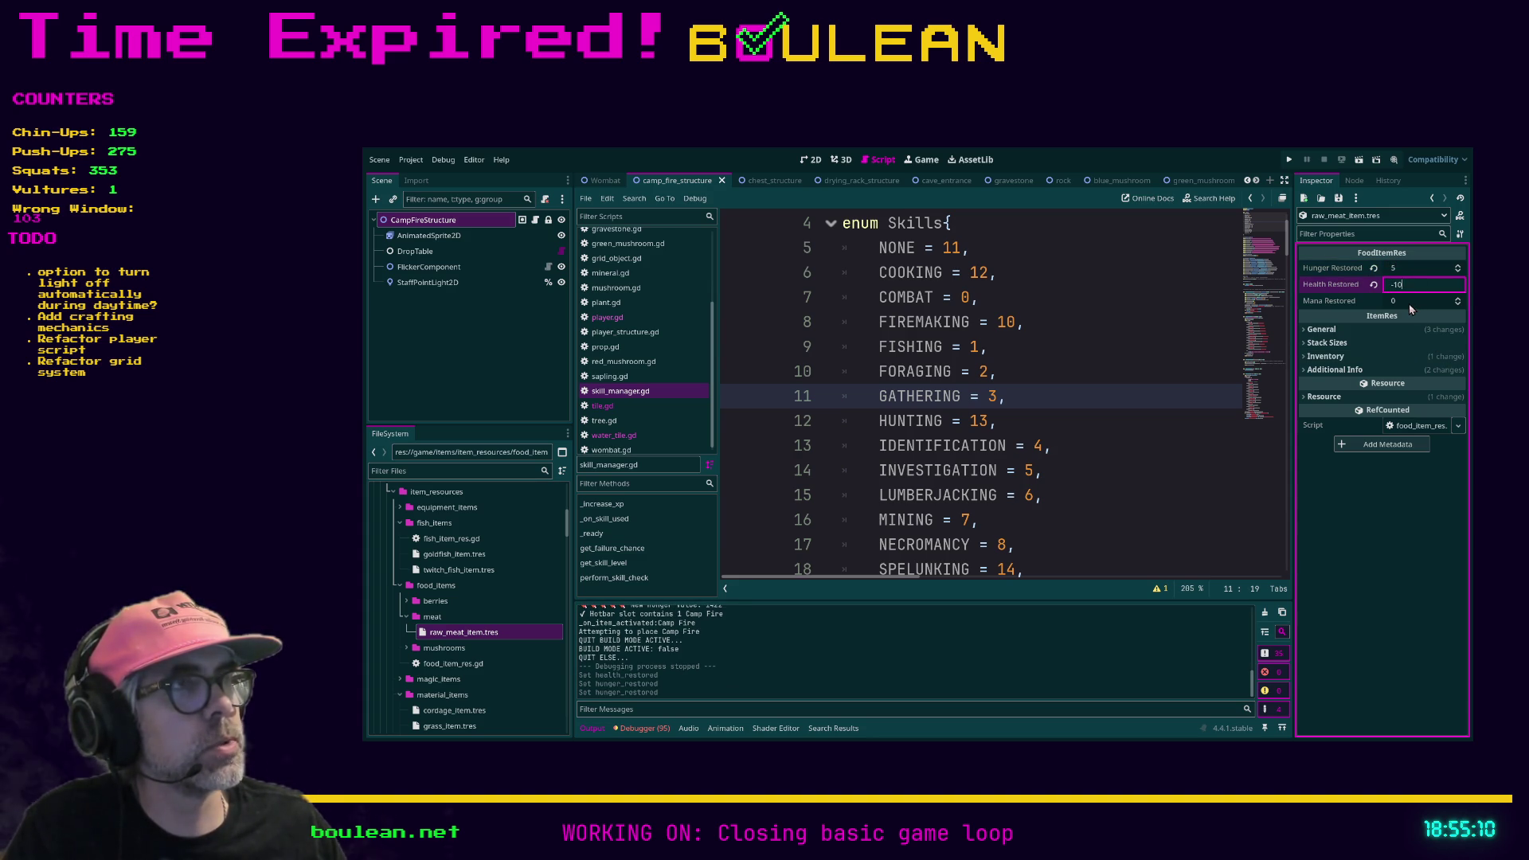
{"action": "left_click", "coordinate": [1324, 334]}
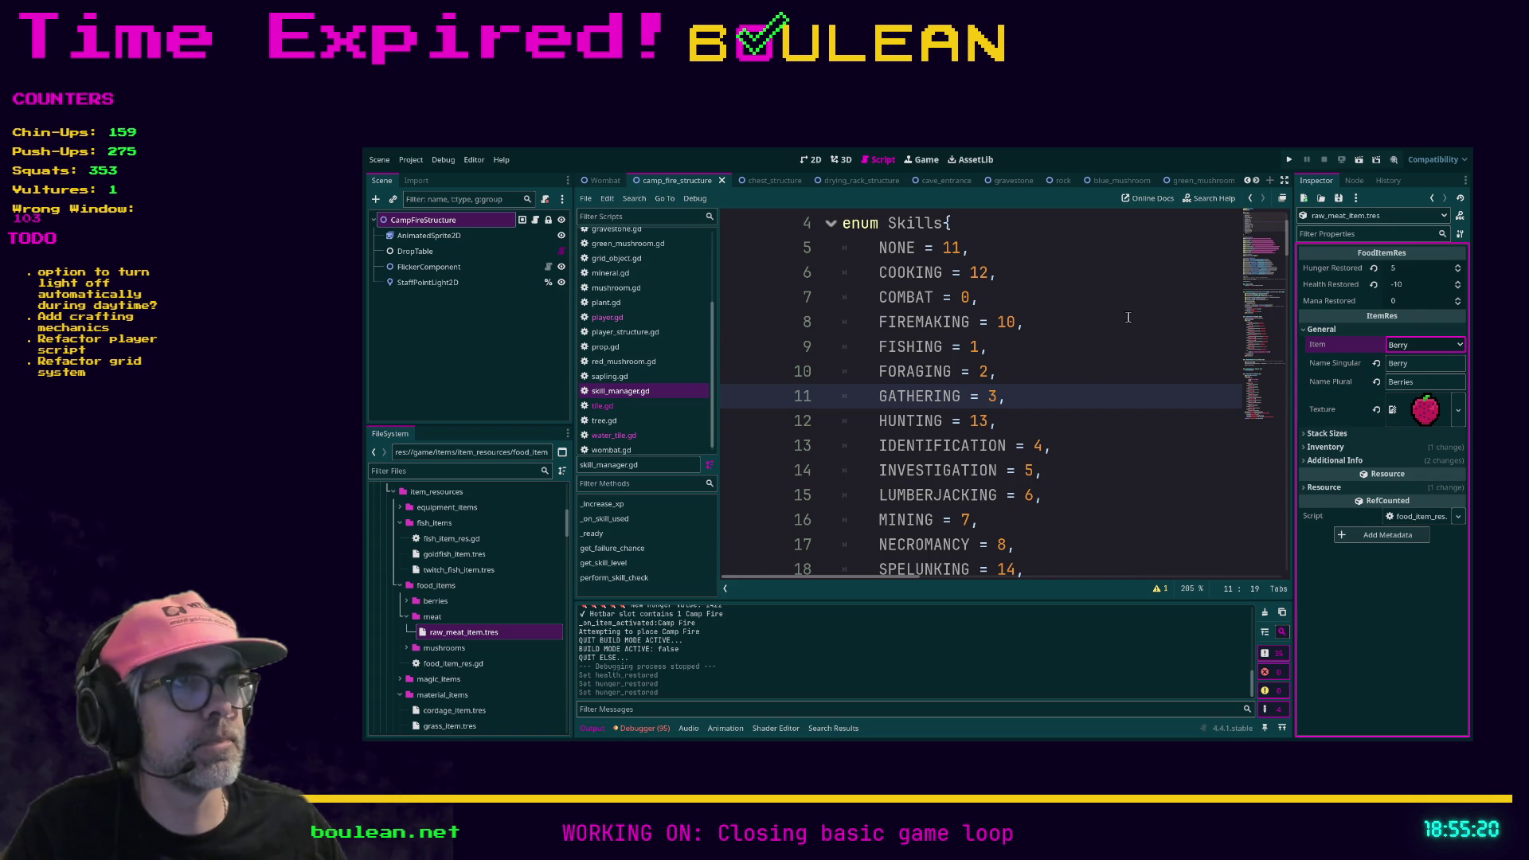
{"action": "left_click", "coordinate": [1067, 322]}
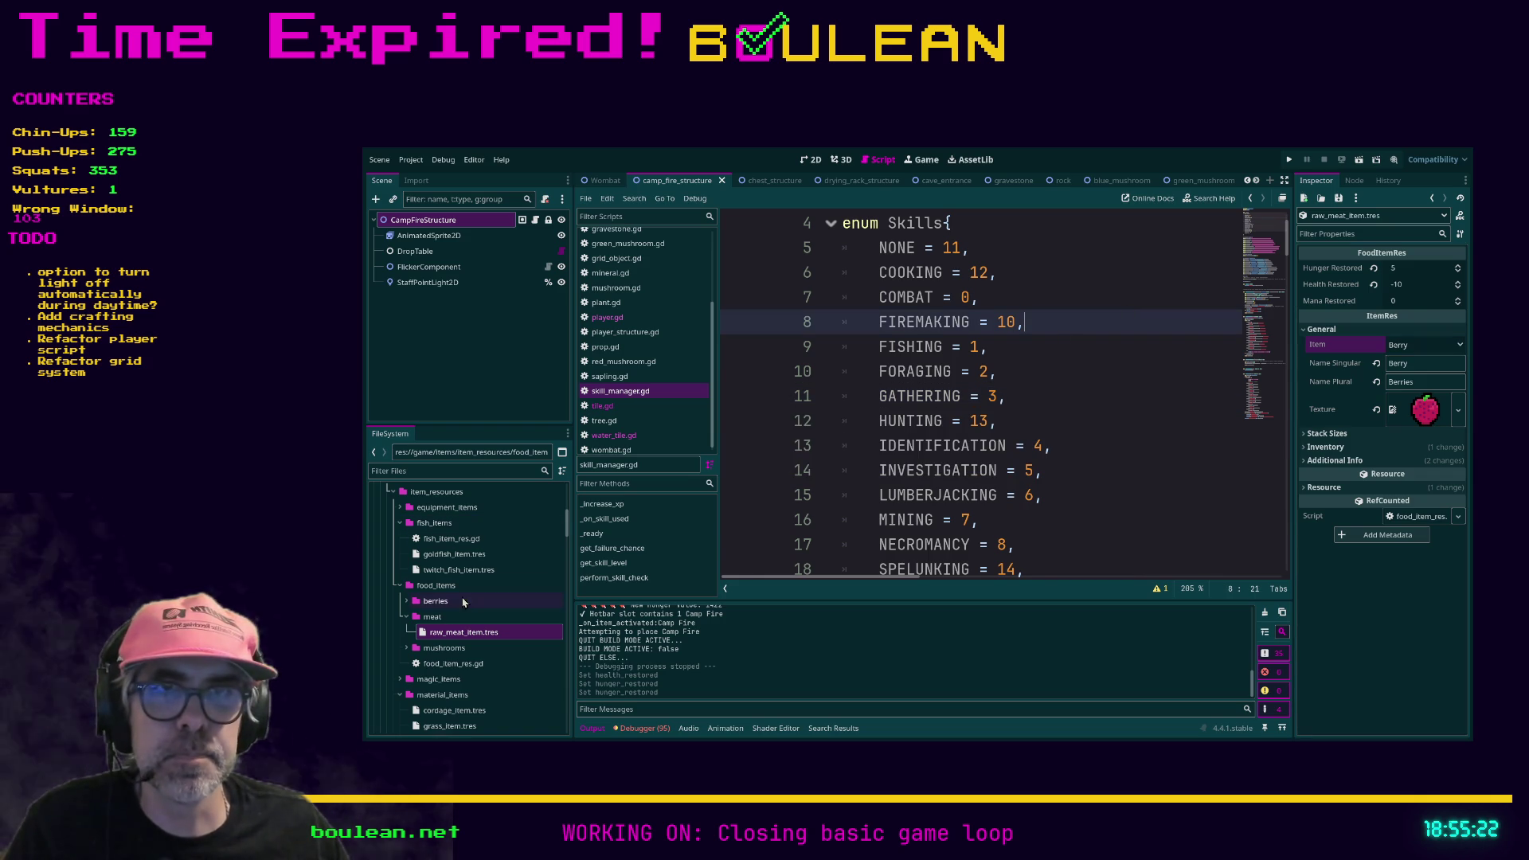
Step: Open the item_res.gd script and find its Items enum
{"action": "scroll", "coordinate": [462, 593], "scroll_direction": "down", "scroll_amount": 2}
{"action": "scroll", "coordinate": [458, 593], "scroll_direction": "down", "scroll_amount": 3}
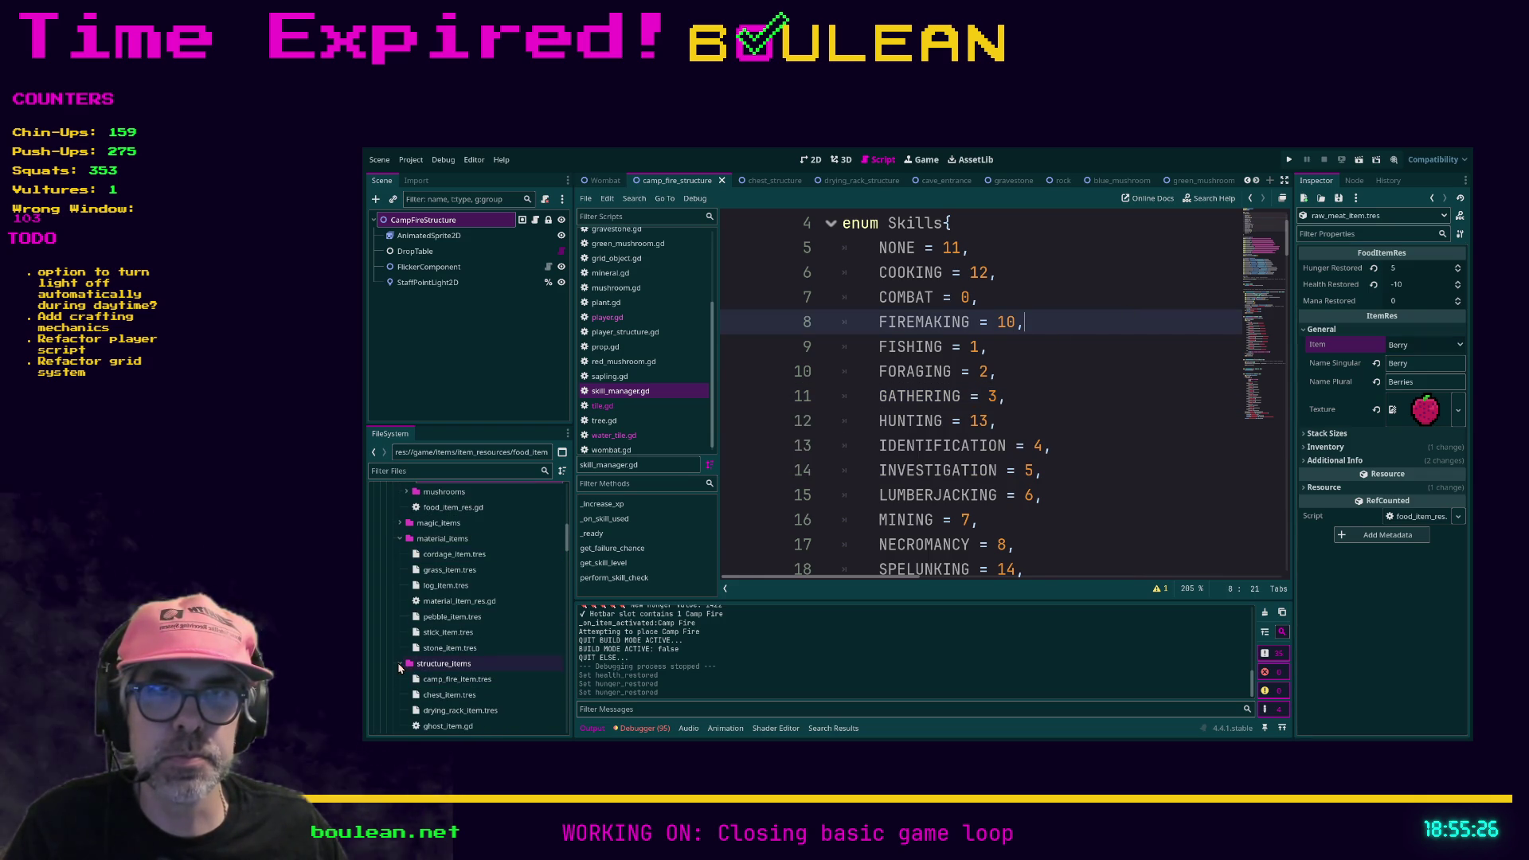
{"action": "left_click", "coordinate": [399, 664]}
{"action": "double_click", "coordinate": [439, 696]}
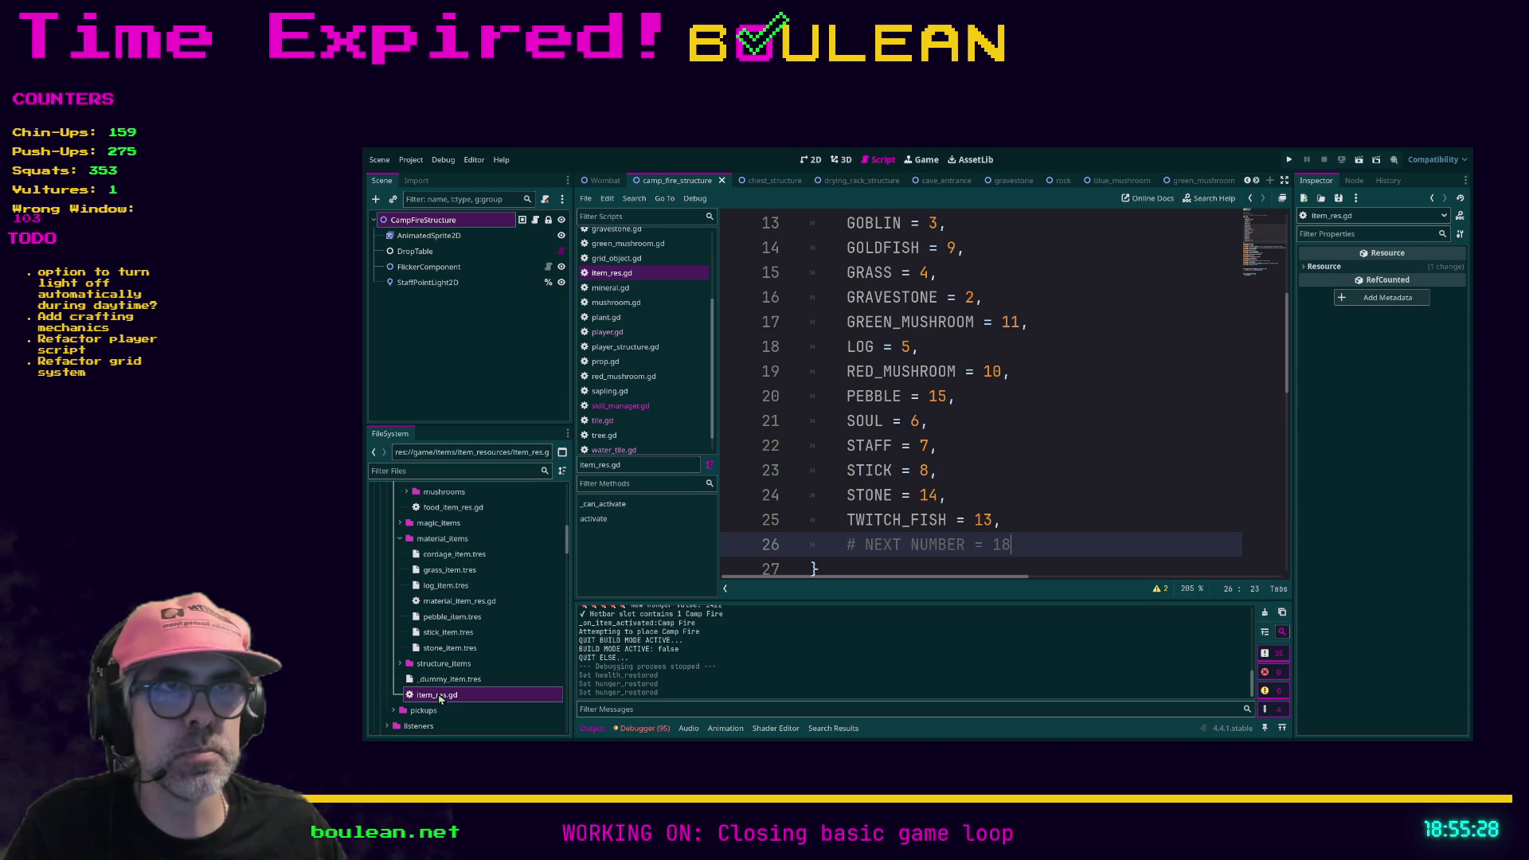
{"action": "scroll", "coordinate": [962, 399], "scroll_direction": "up", "scroll_amount": 5}
{"action": "scroll", "coordinate": [962, 400], "scroll_direction": "down", "scroll_amount": 4}
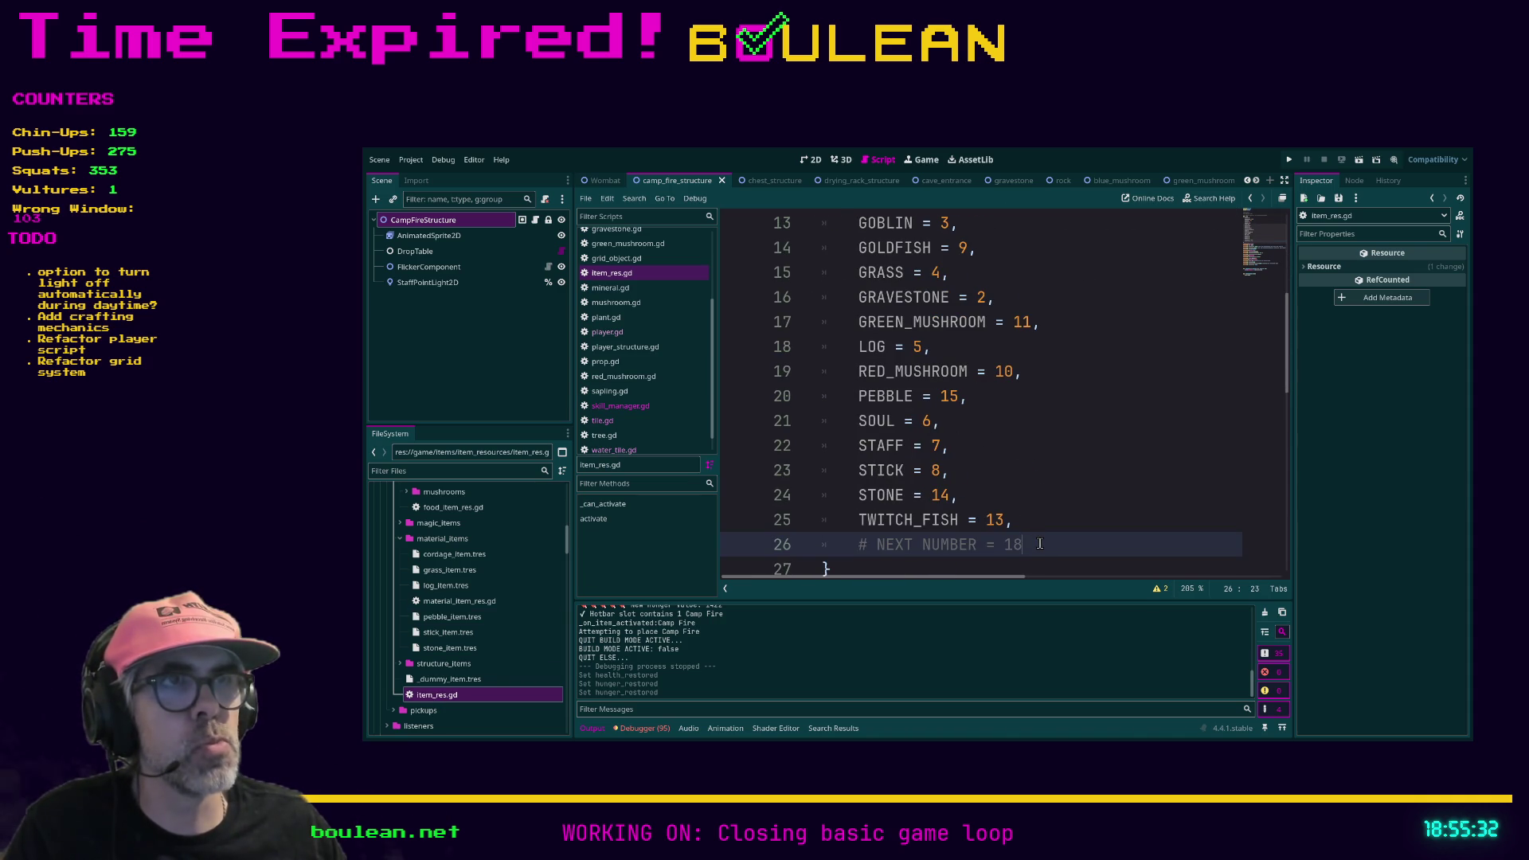
{"action": "scroll", "coordinate": [1040, 544], "scroll_direction": "down", "scroll_amount": 1}
{"action": "scroll", "coordinate": [1041, 544], "scroll_direction": "up", "scroll_amount": 3}
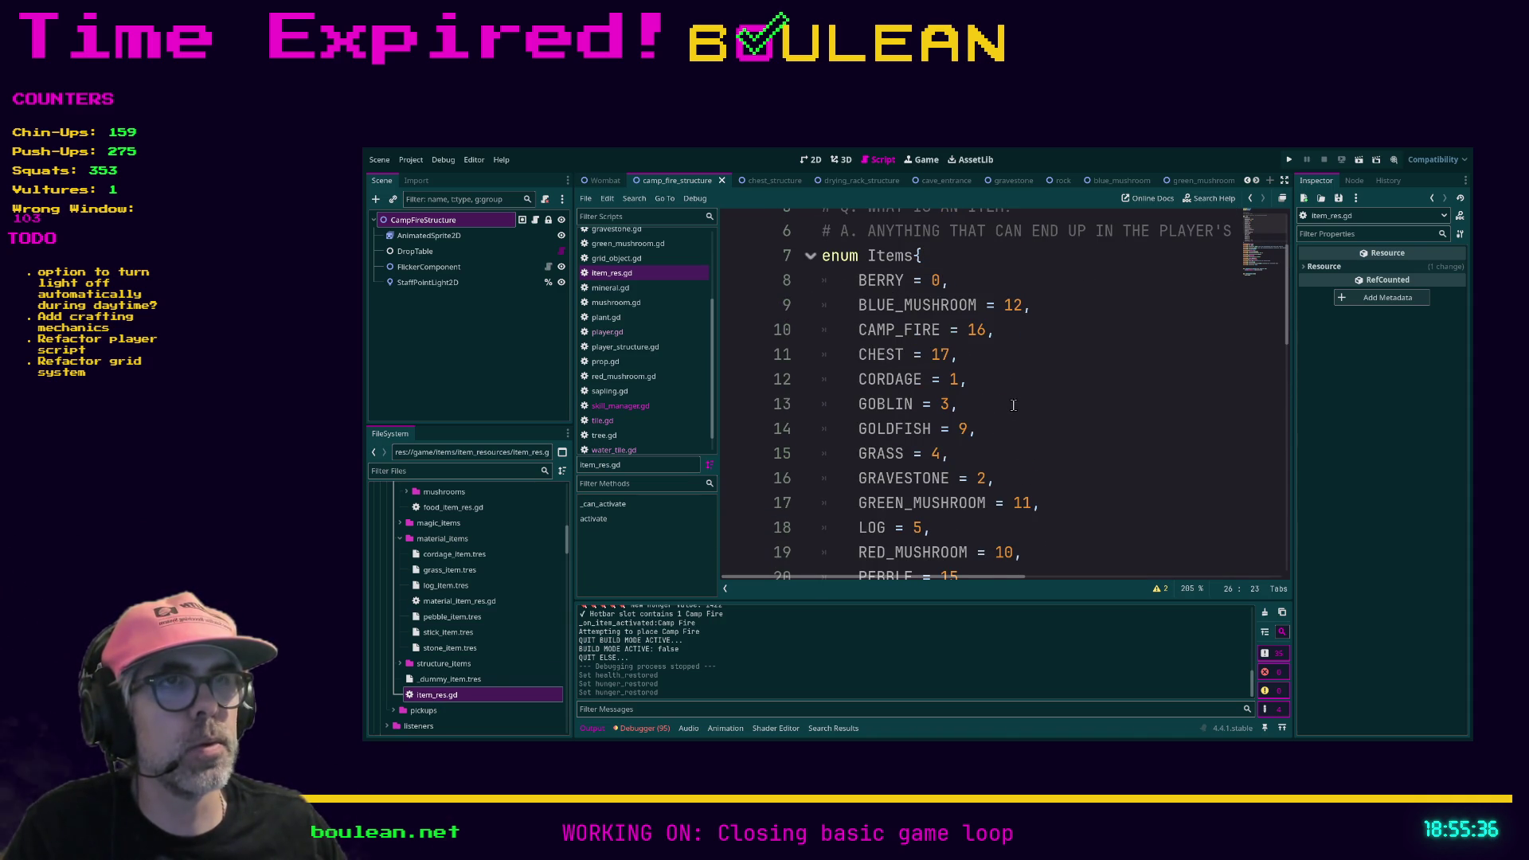
{"action": "scroll", "coordinate": [1013, 404], "scroll_direction": "down", "scroll_amount": 3}
{"action": "scroll", "coordinate": [1009, 438], "scroll_direction": "up", "scroll_amount": 1}
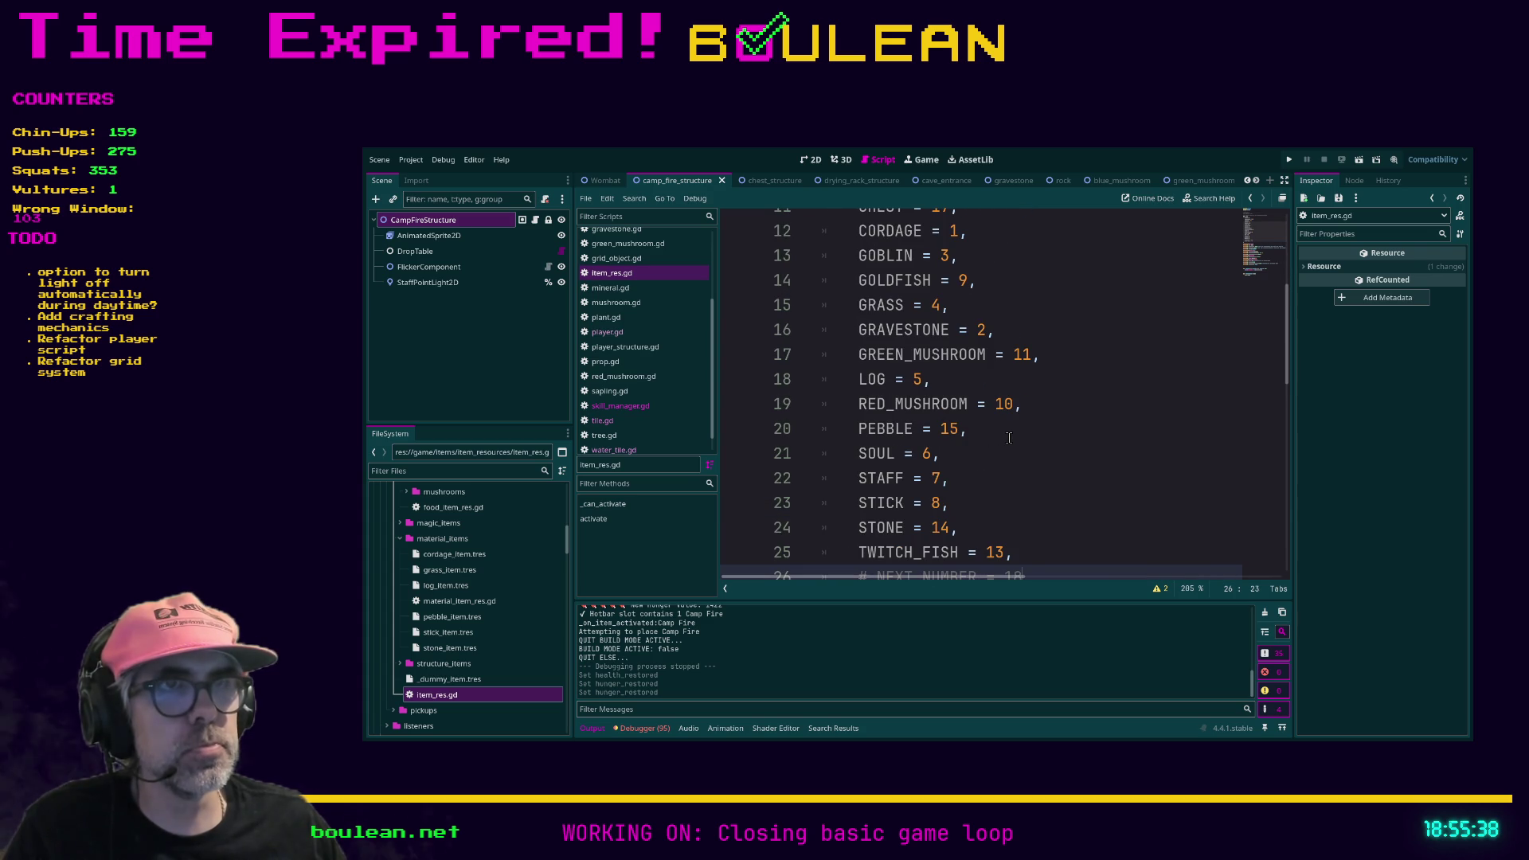
Step: Add RAW_MEAT = 18 after PEBBLE, update the next-number note to 19, and save
{"action": "left_click", "coordinate": [987, 433]}
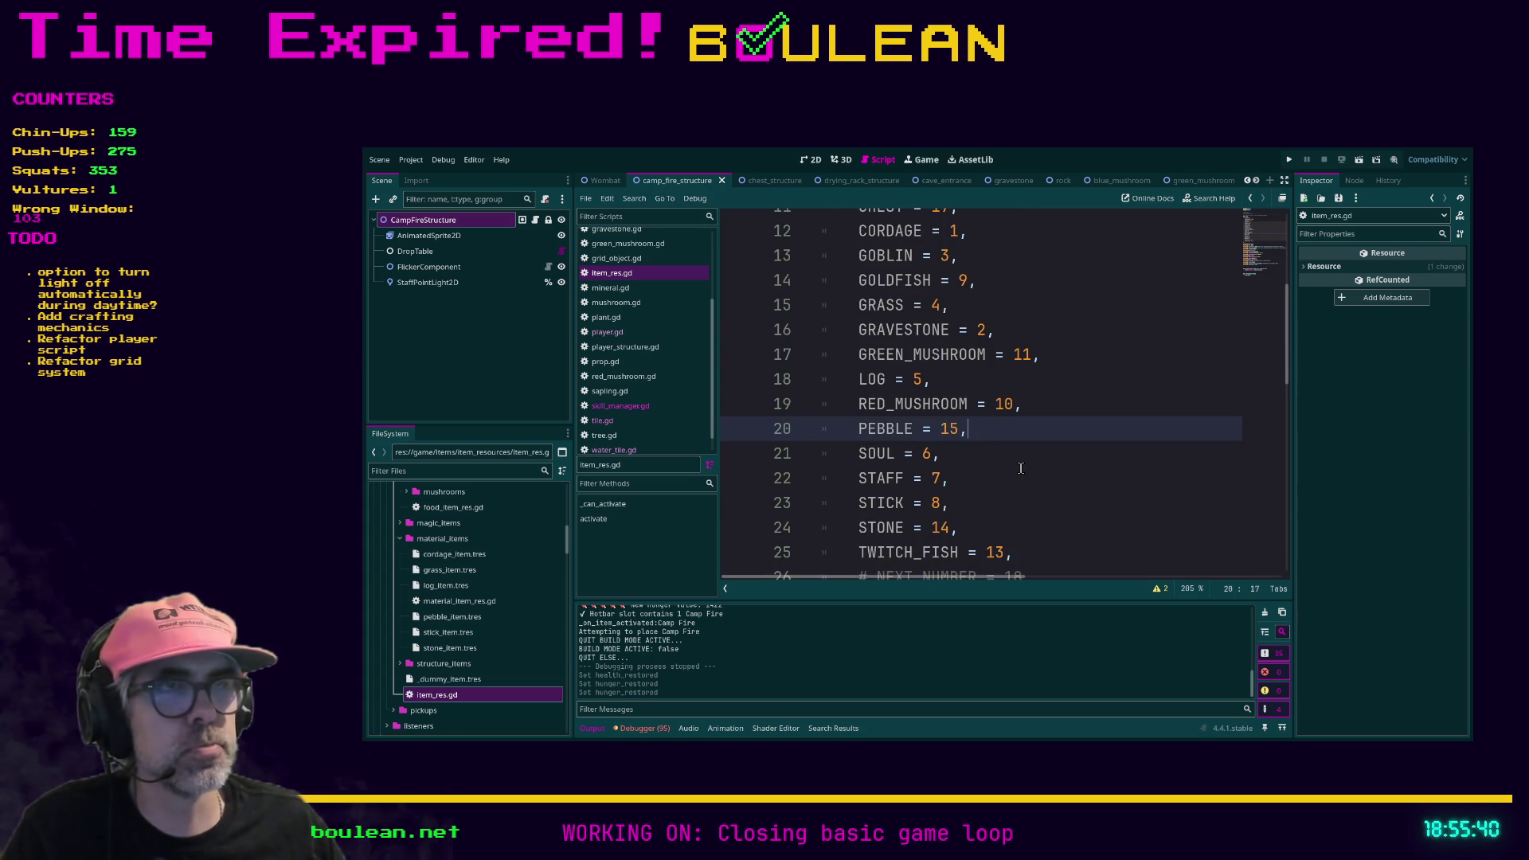
{"action": "key", "text": "Return"}
{"action": "type", "text": "RAW_"}
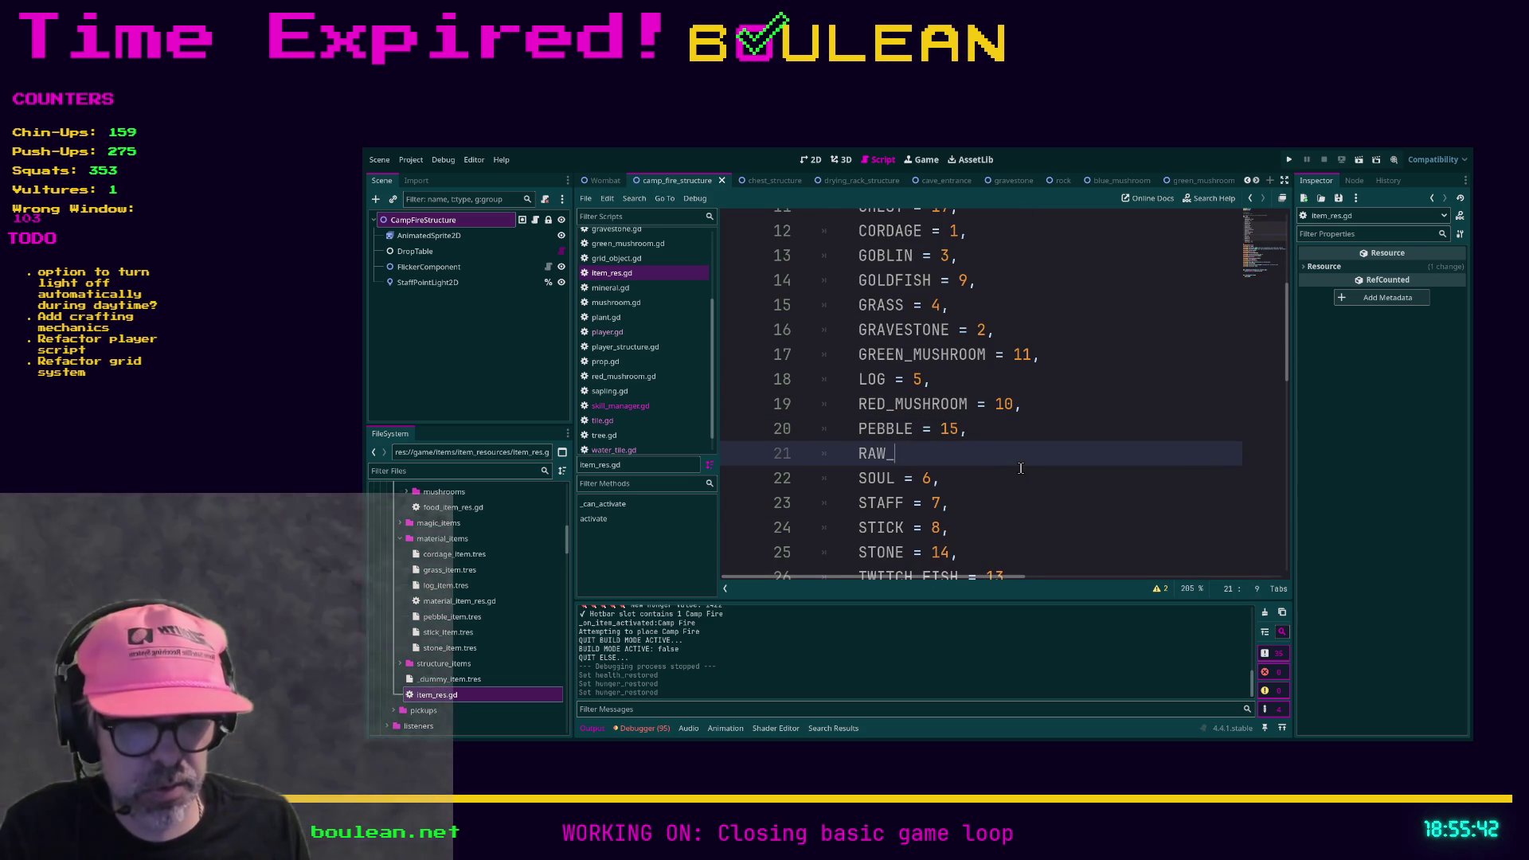
{"action": "type", "text": "MEAT = 18,"}
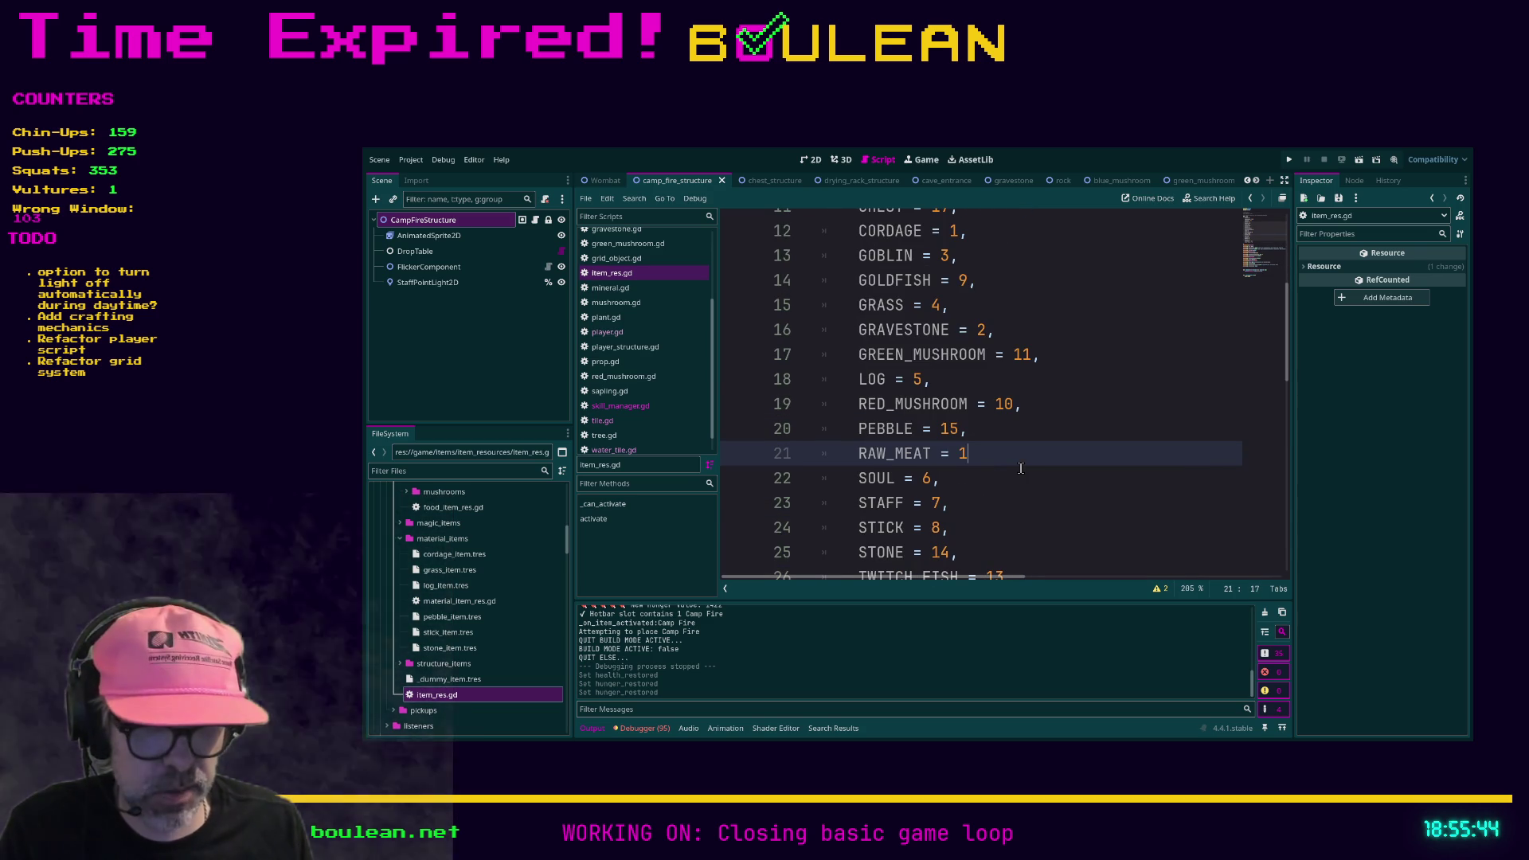
{"action": "scroll", "coordinate": [1026, 479], "scroll_direction": "down", "scroll_amount": 1}
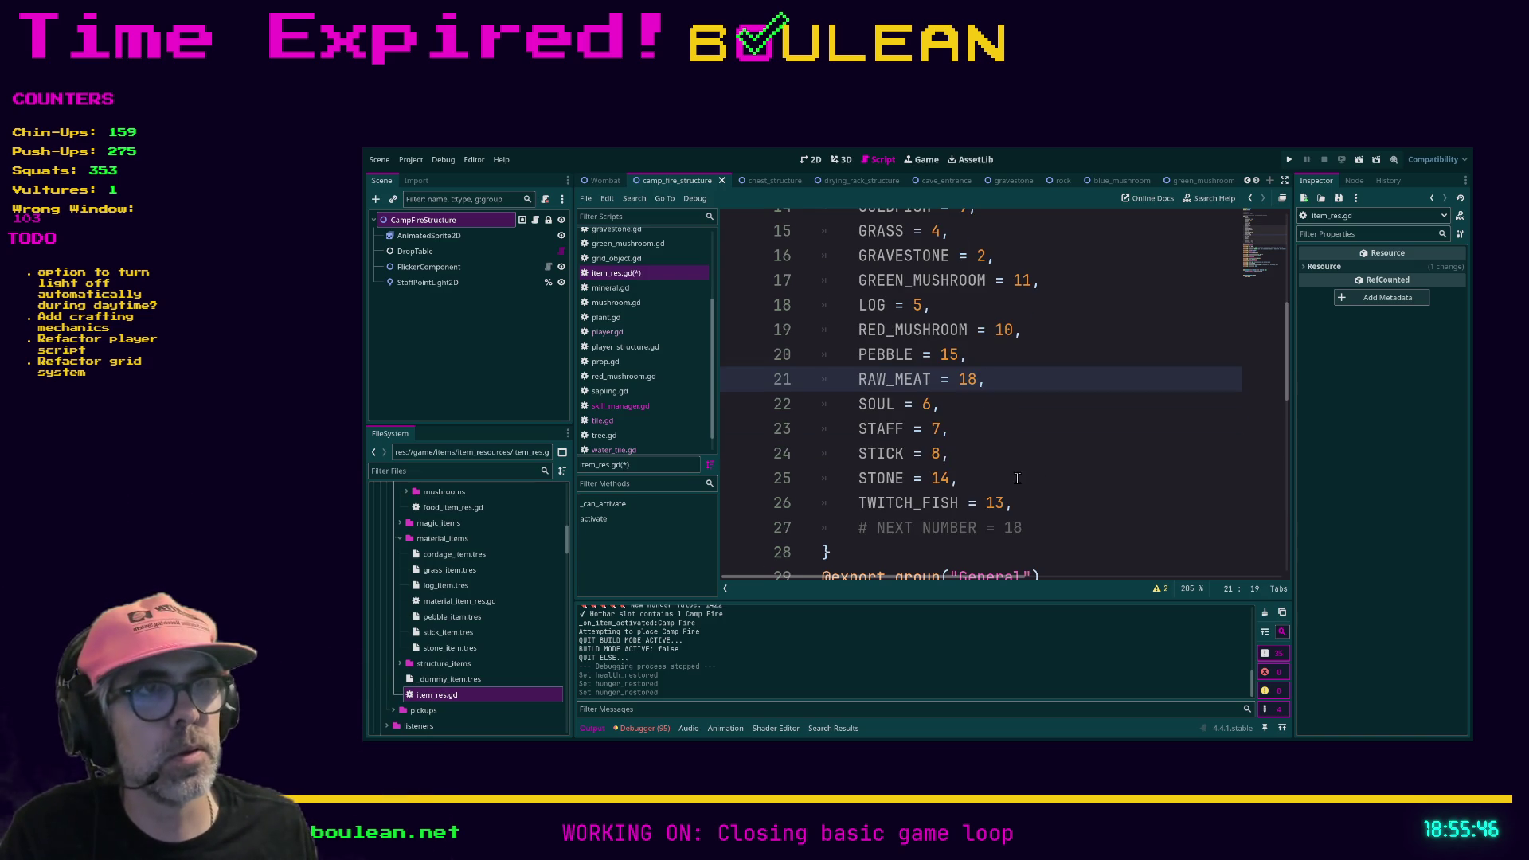
{"action": "left_click", "coordinate": [1033, 526]}
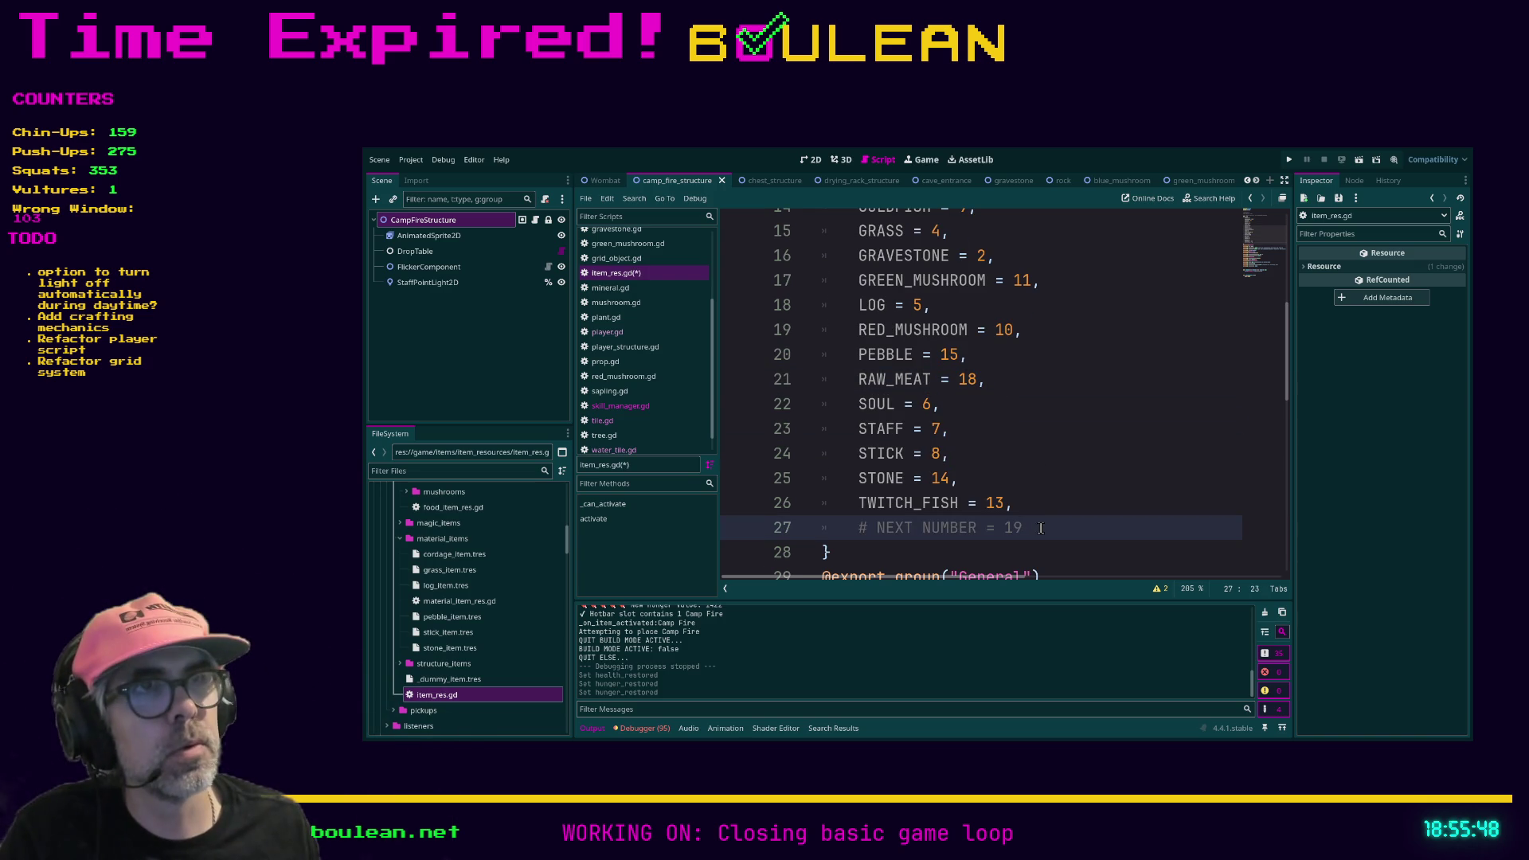
{"action": "scroll", "coordinate": [1031, 470], "scroll_direction": "down", "scroll_amount": 1}
{"action": "scroll", "coordinate": [1032, 470], "scroll_direction": "up", "scroll_amount": 4}
{"action": "scroll", "coordinate": [1032, 470], "scroll_direction": "down", "scroll_amount": 1}
{"action": "left_click", "coordinate": [1048, 430]}
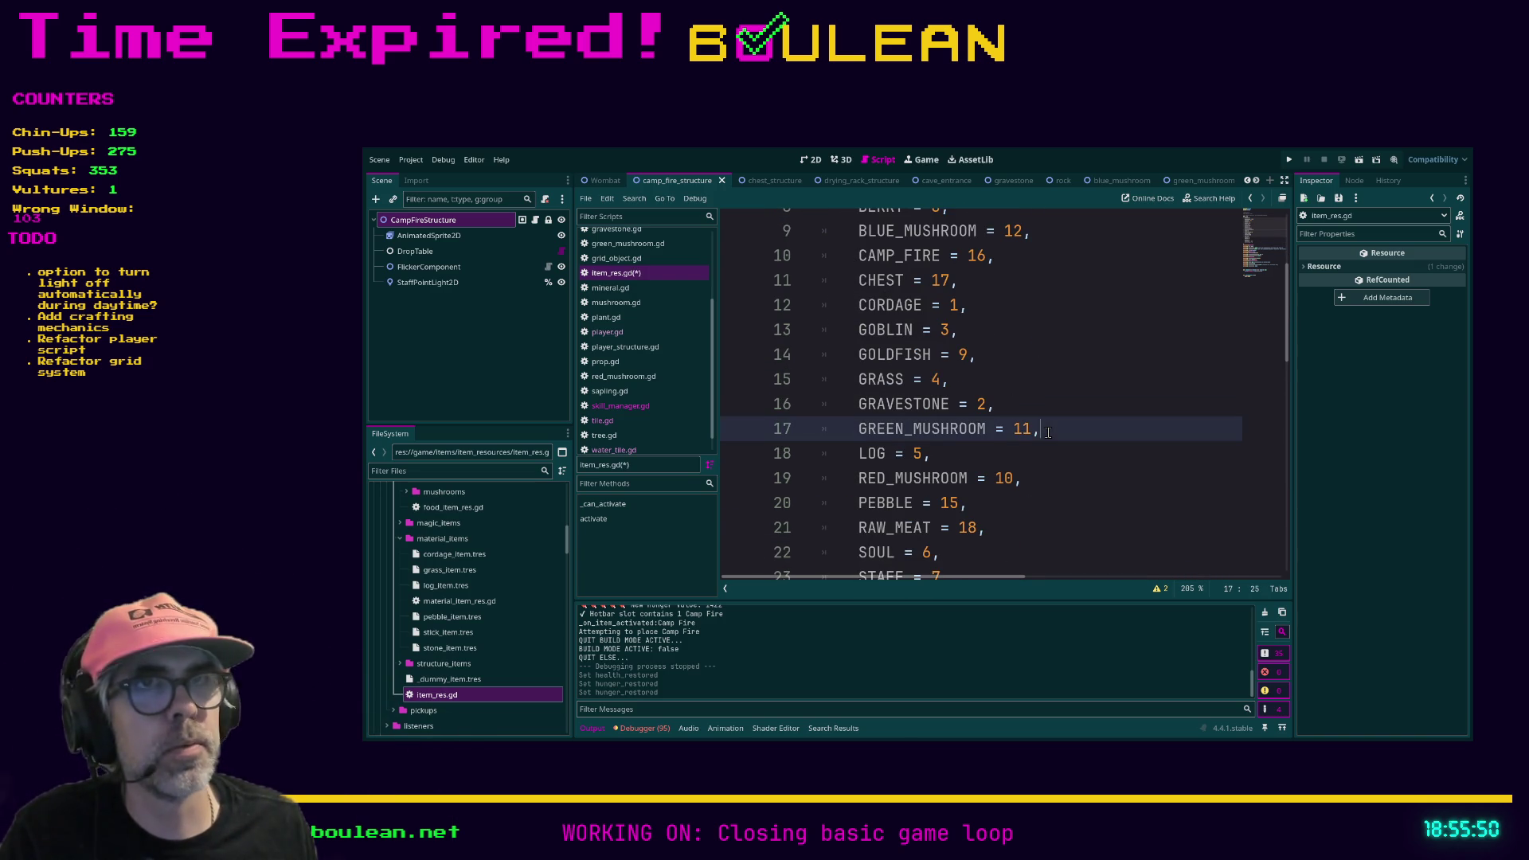
{"action": "key", "text": "ctrl+s"}
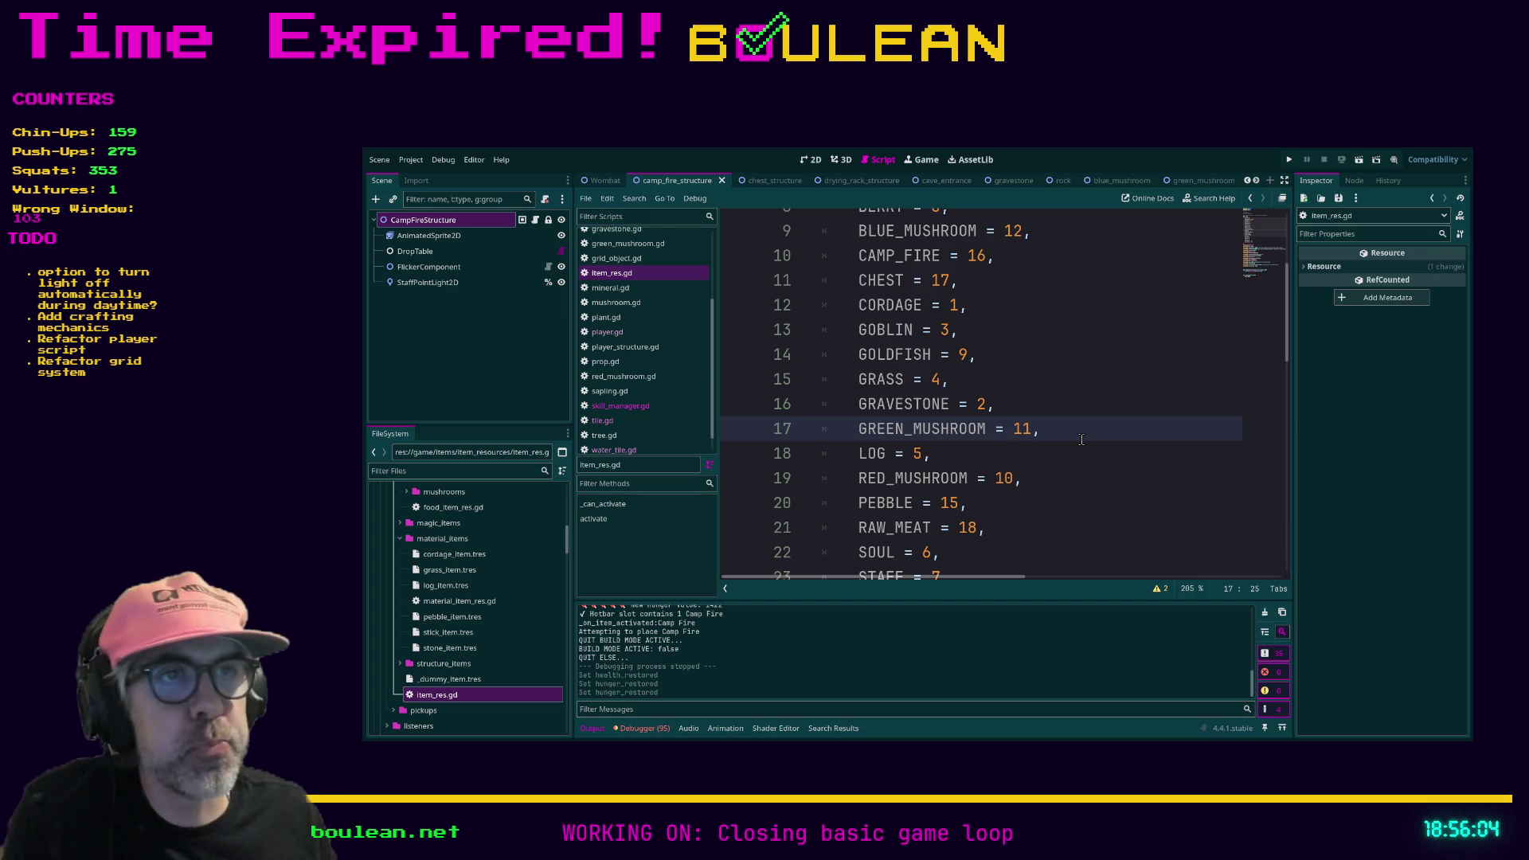
Step: Reselect raw_meat_item.tres and bring up its Item choices in the Inspector
{"action": "left_click", "coordinate": [1053, 445]}
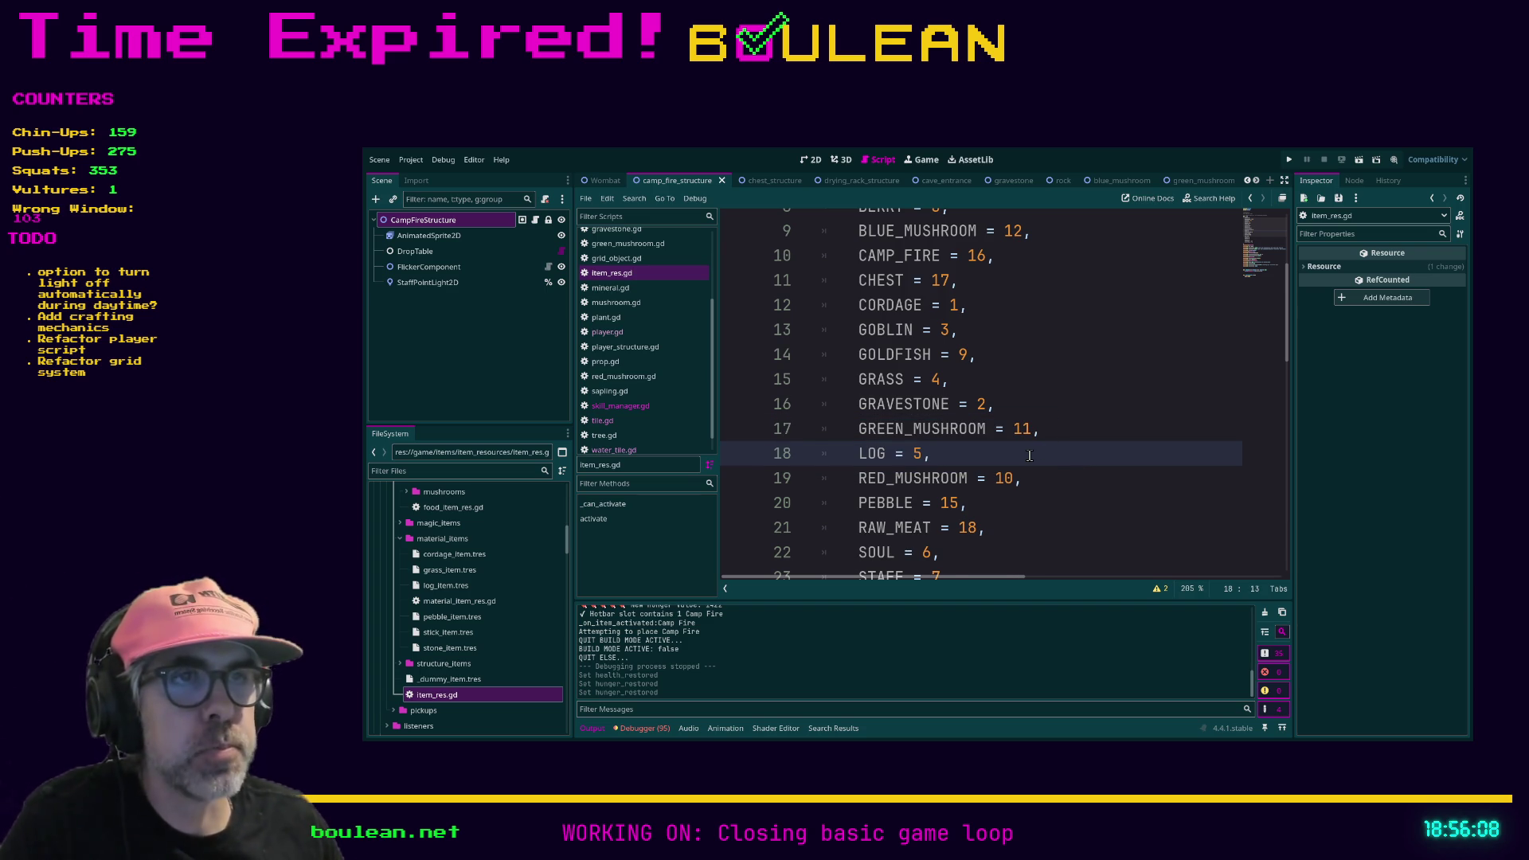
{"action": "scroll", "coordinate": [1049, 448], "scroll_direction": "down", "scroll_amount": 3}
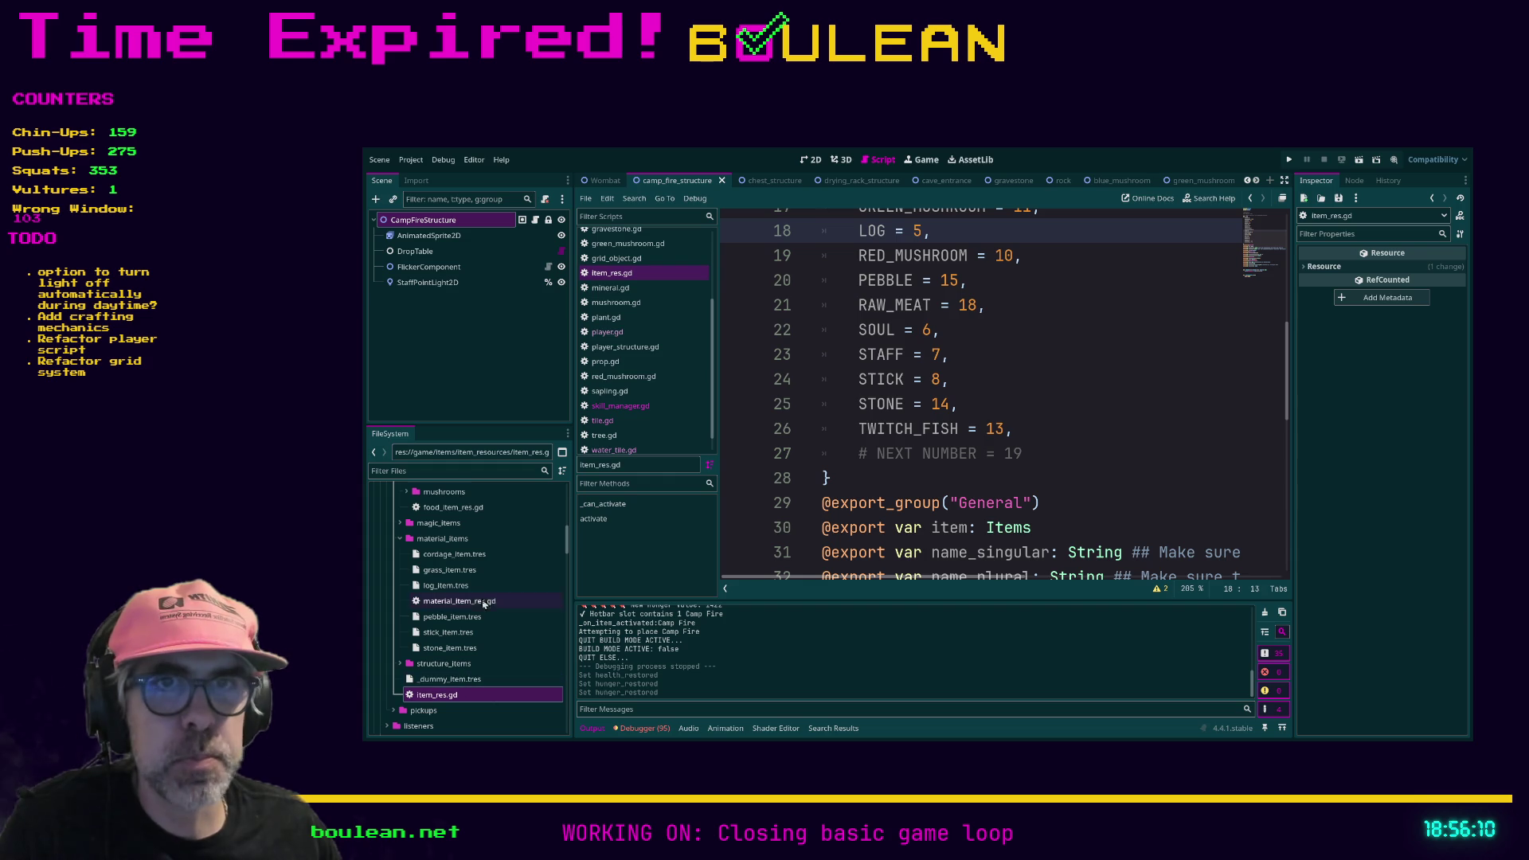
{"action": "scroll", "coordinate": [482, 572], "scroll_direction": "up", "scroll_amount": 2}
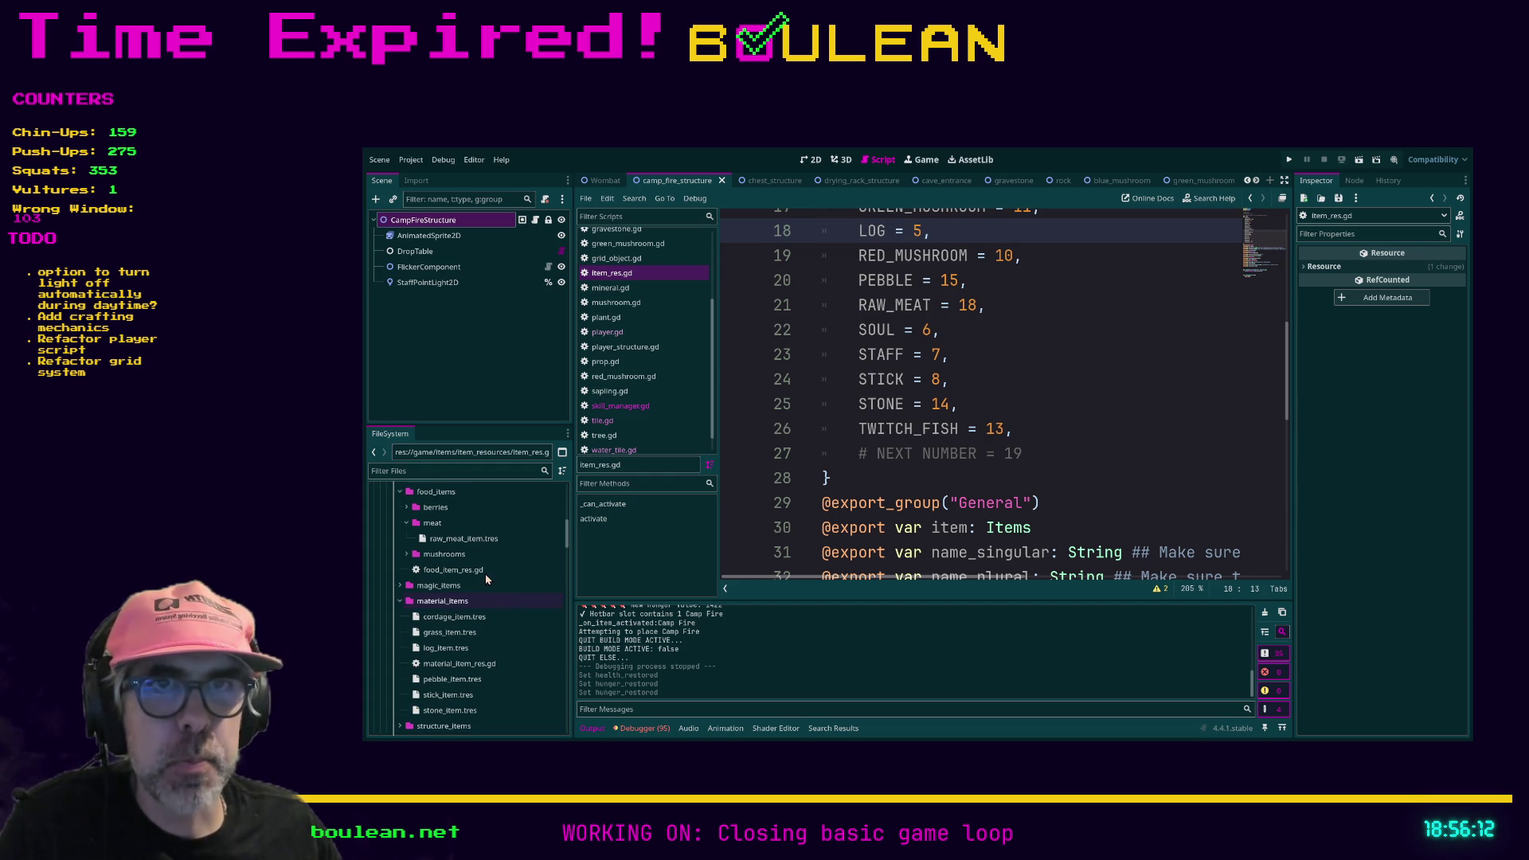
{"action": "left_click", "coordinate": [477, 539]}
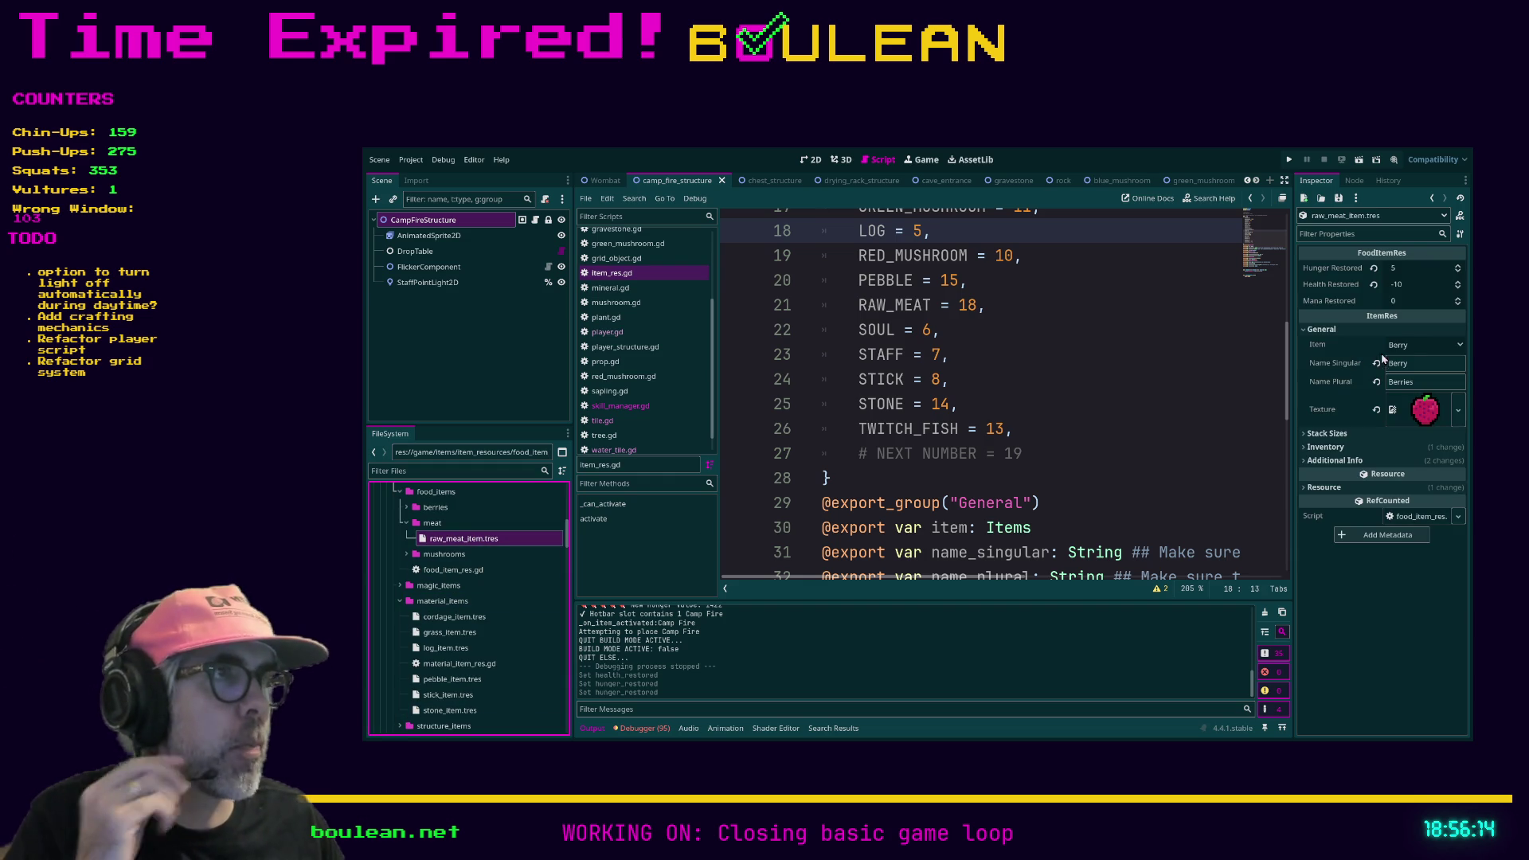
{"action": "left_click", "coordinate": [1407, 347]}
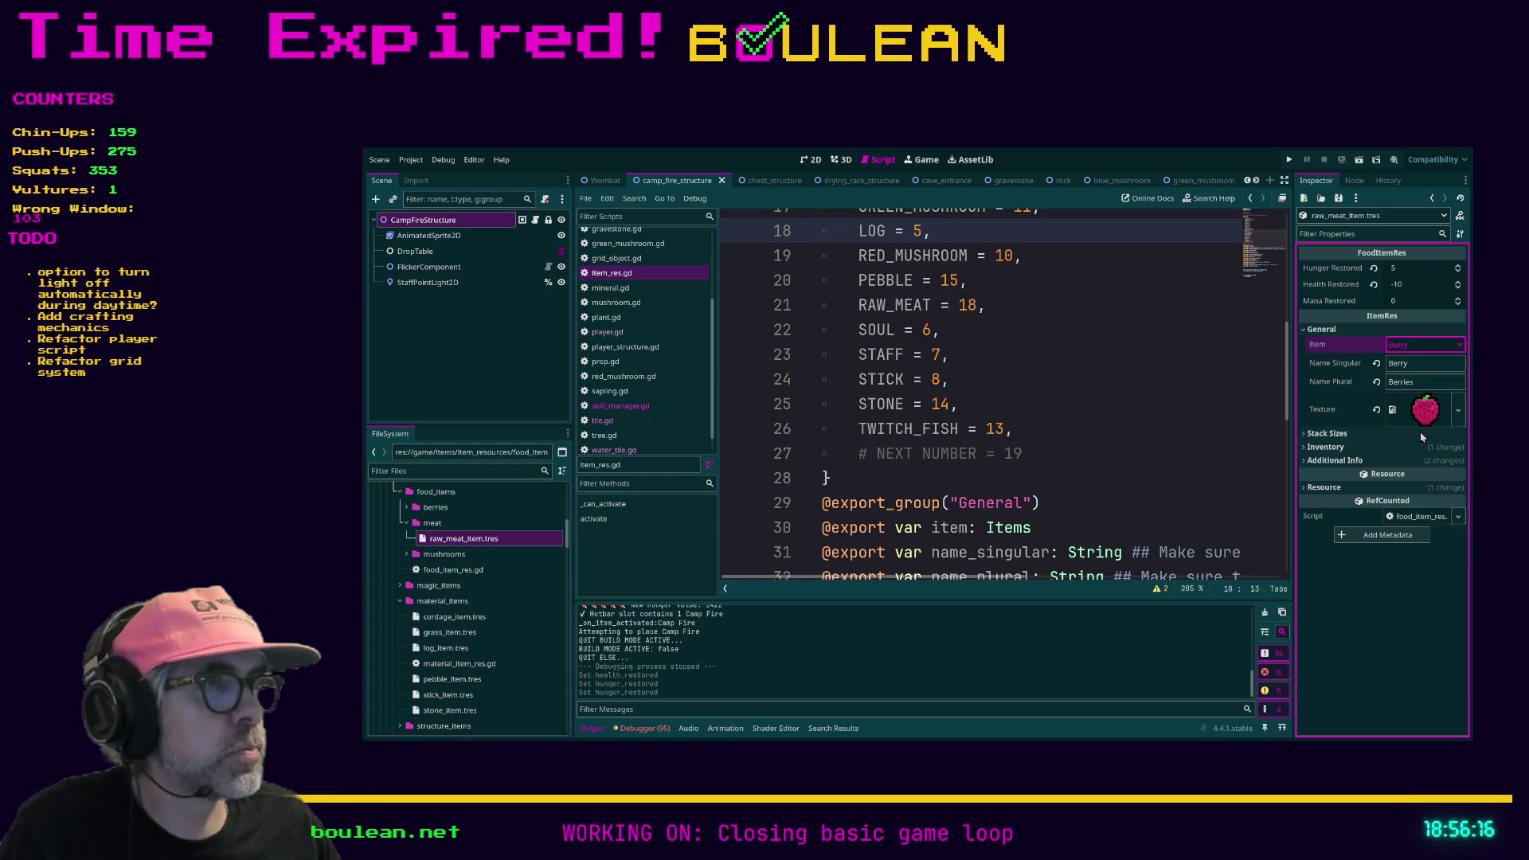
Step: Set the item to Raw Meat with singular and plural names 'Raw Meat'
{"action": "left_click", "coordinate": [1425, 555]}
{"action": "left_click", "coordinate": [1418, 363]}
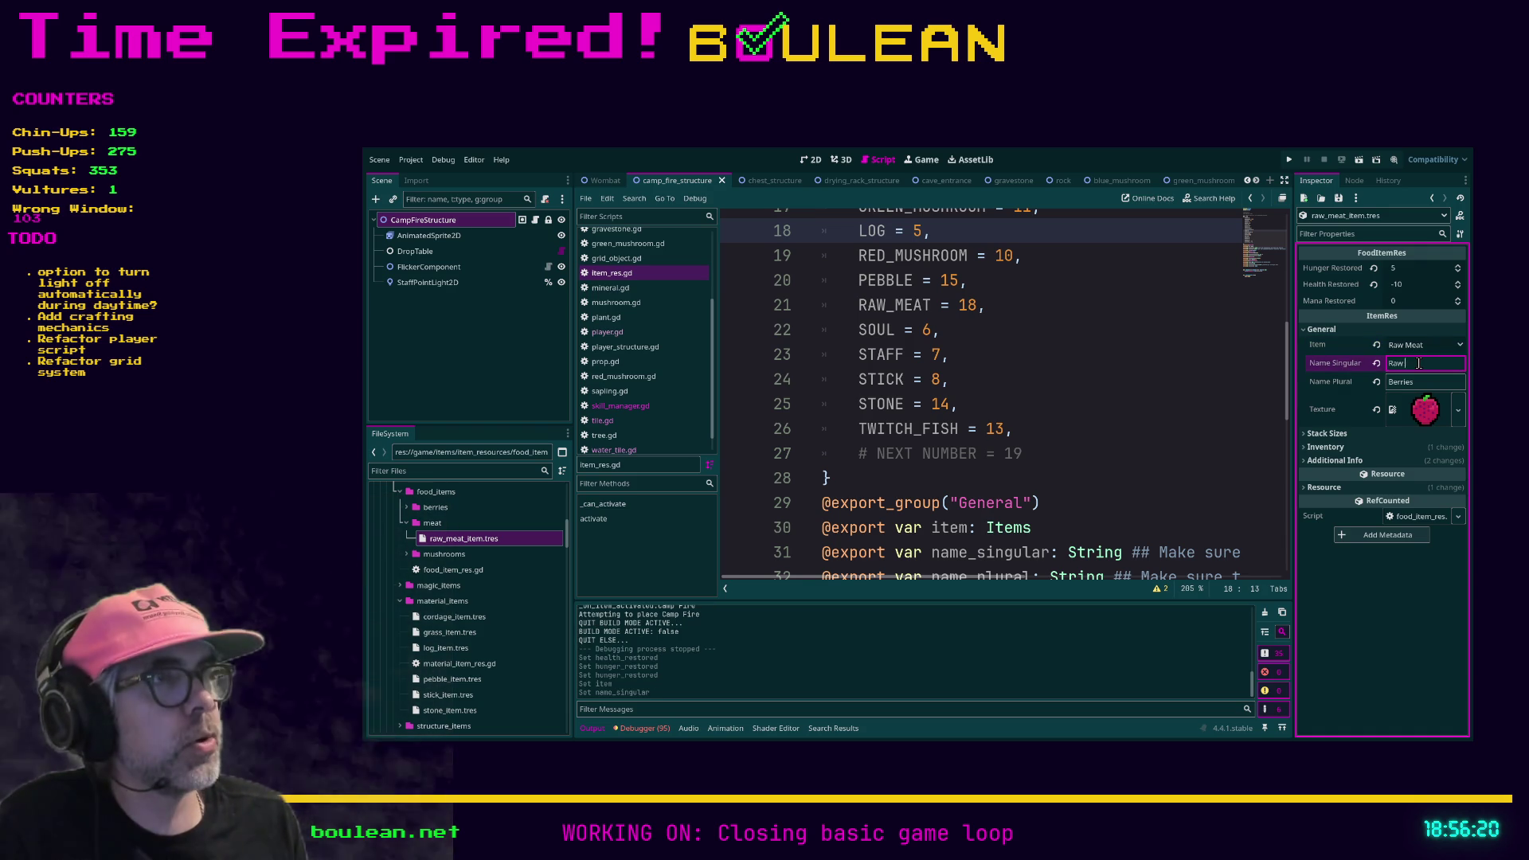
{"action": "type", "text": "Raw Meat"}
{"action": "key", "text": "Tab"}
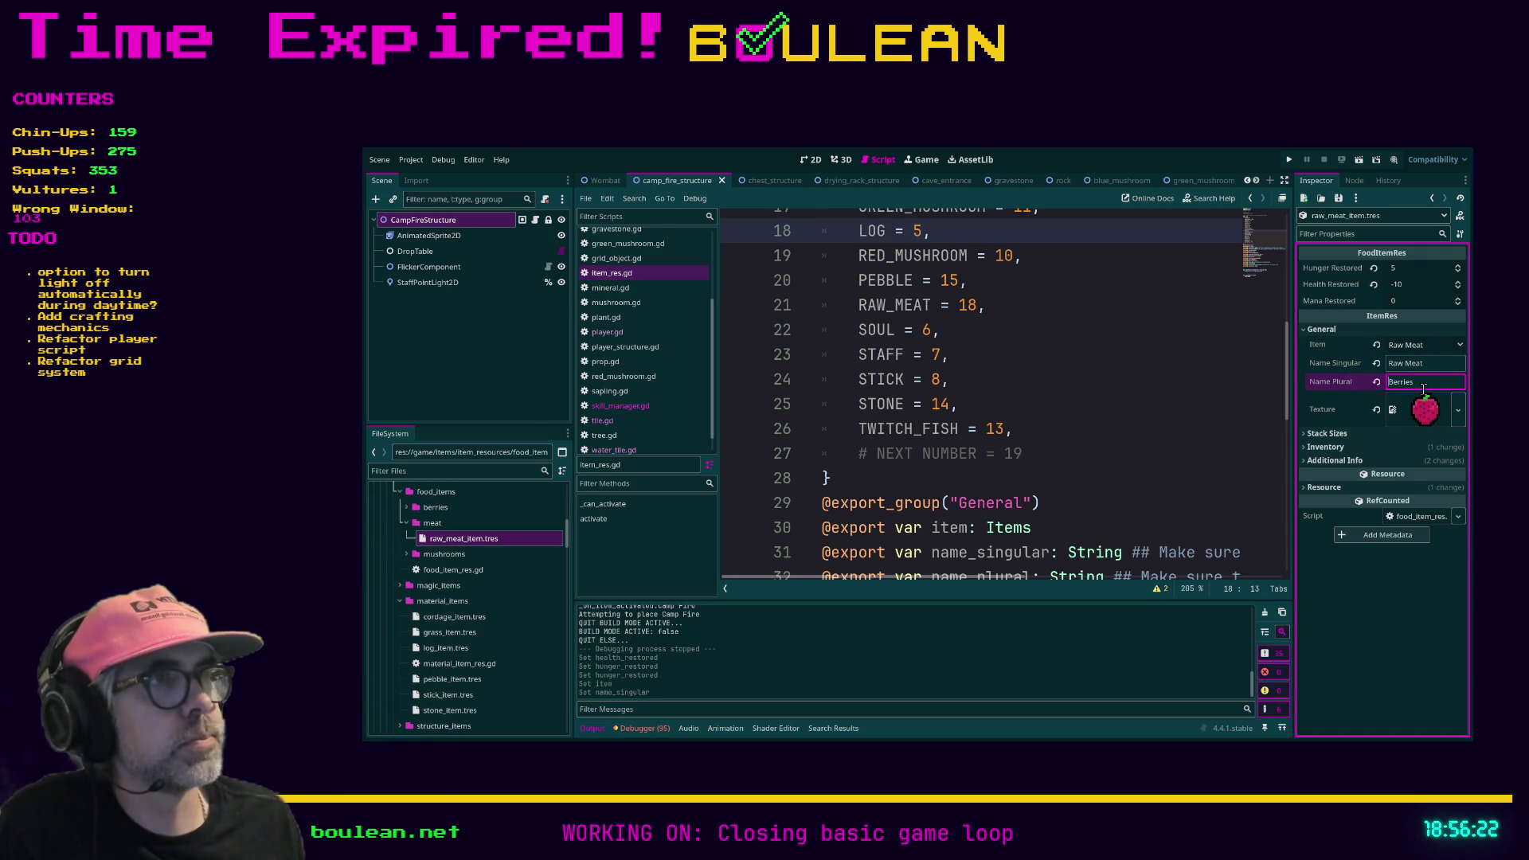
{"action": "key", "text": "ctrl+a"}
{"action": "type", "text": "Raw"}
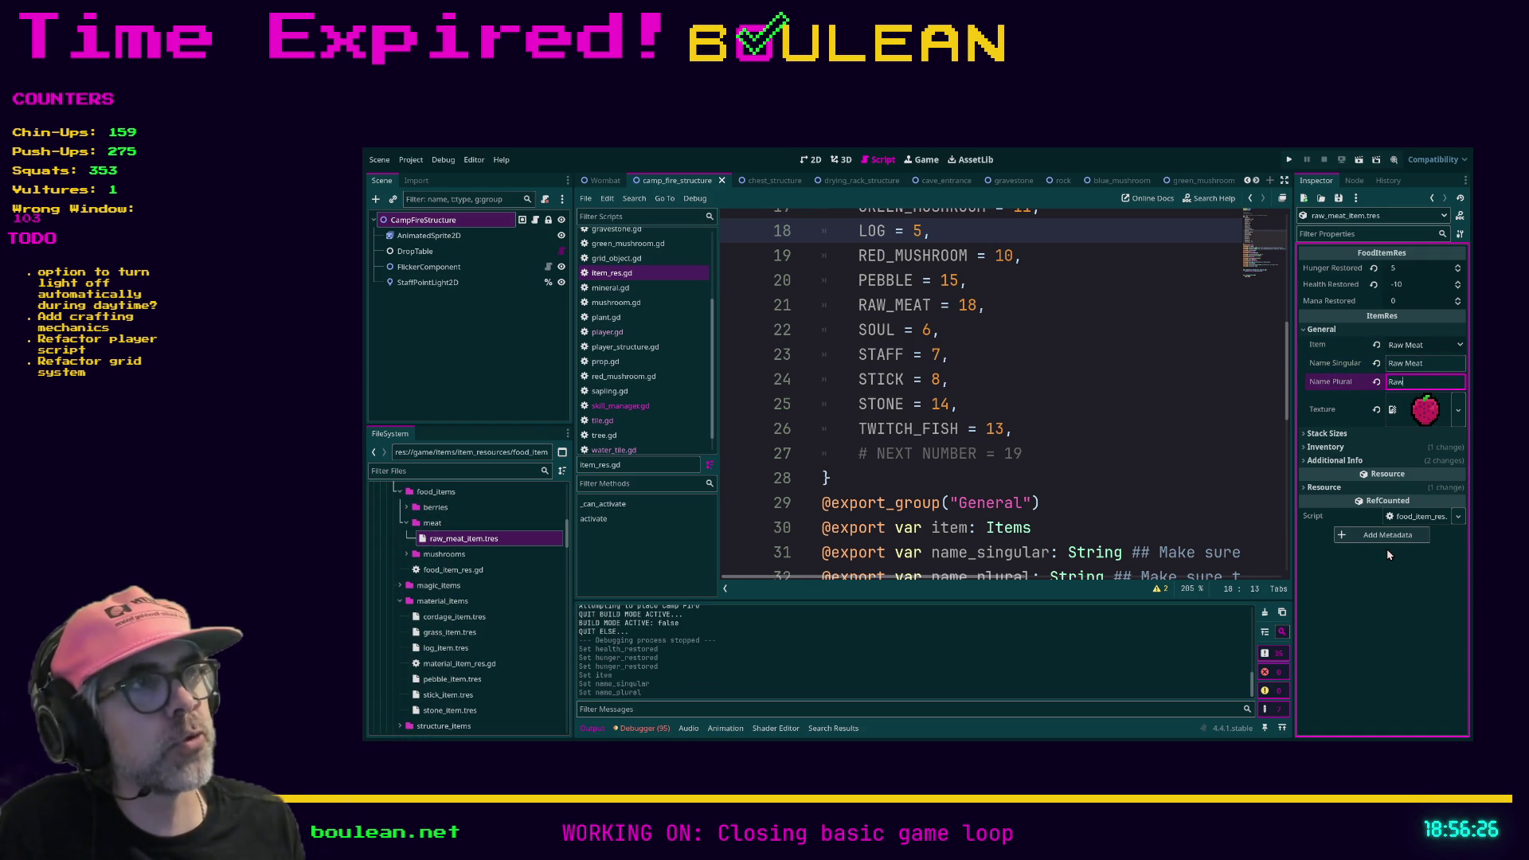
{"action": "type", "text": " Meat"}
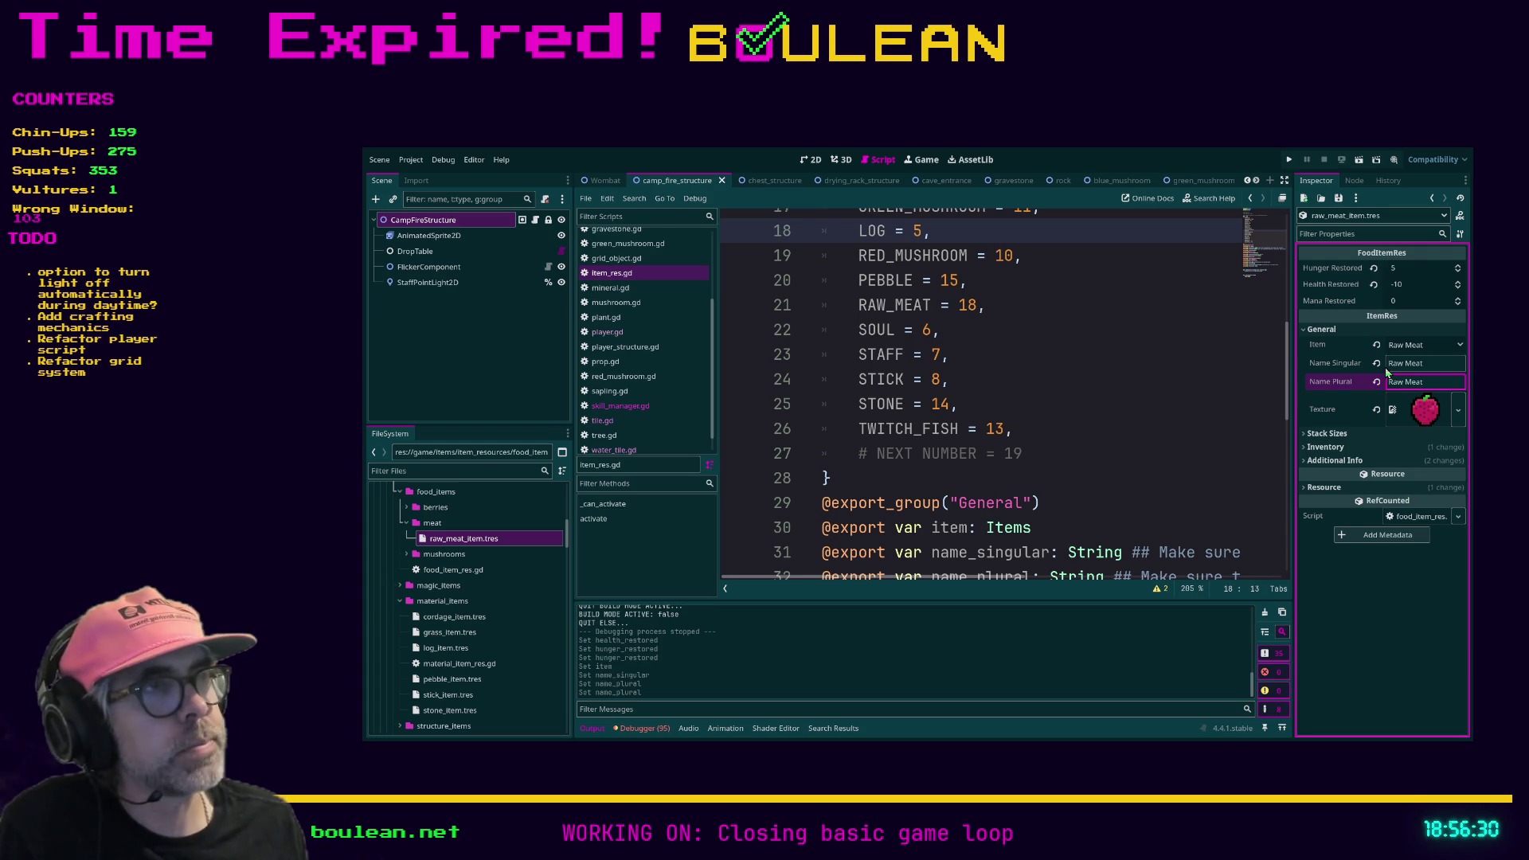
Step: Filter files by 'raw' and assign raw_meat_1_a_outlined_17x17_x2.png as the texture
{"action": "left_click", "coordinate": [455, 472]}
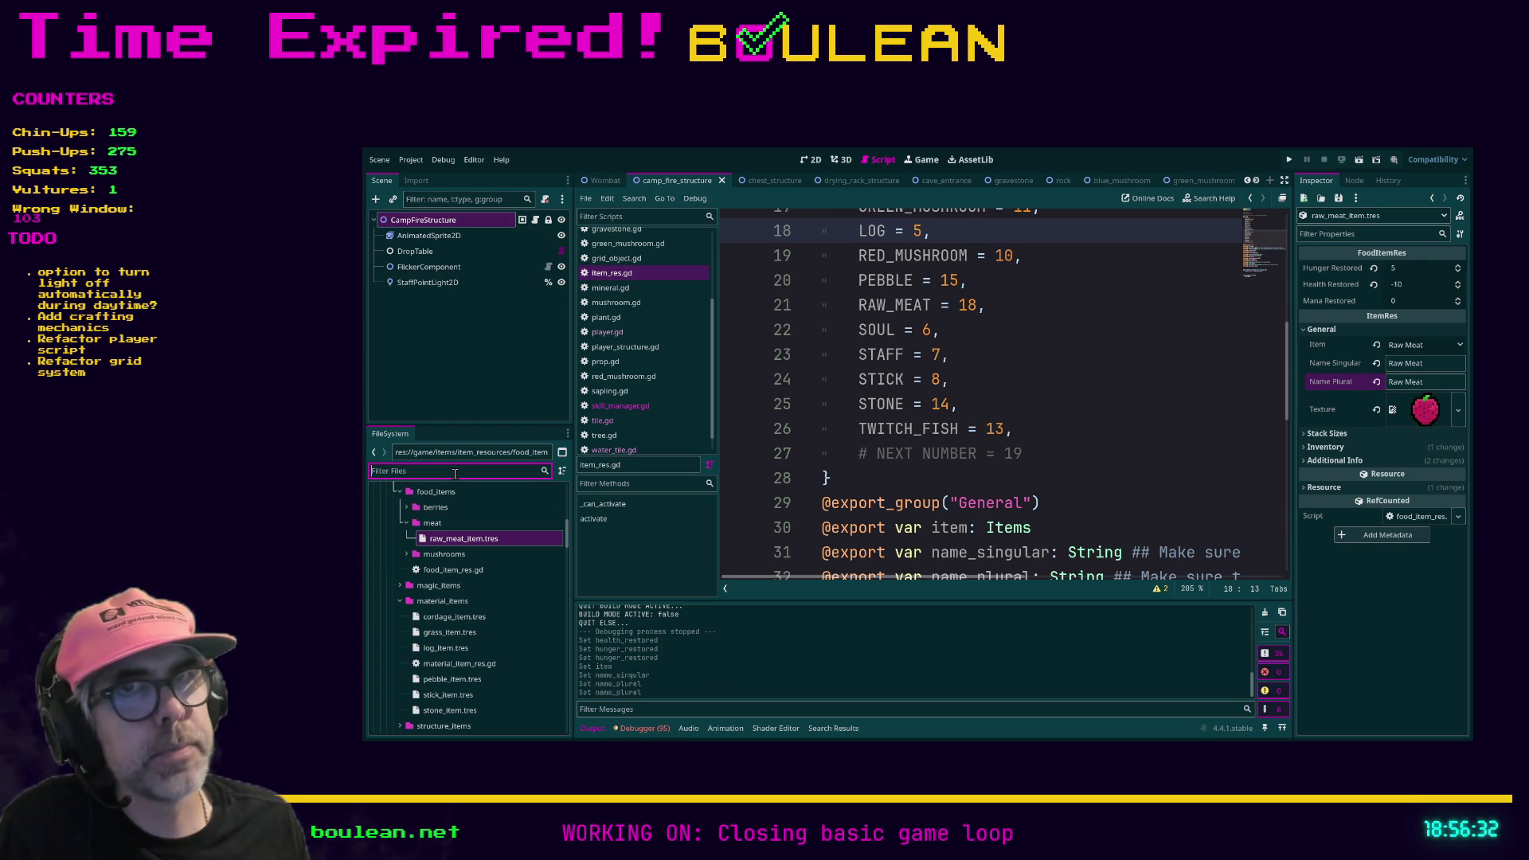
{"action": "type", "text": "raw"}
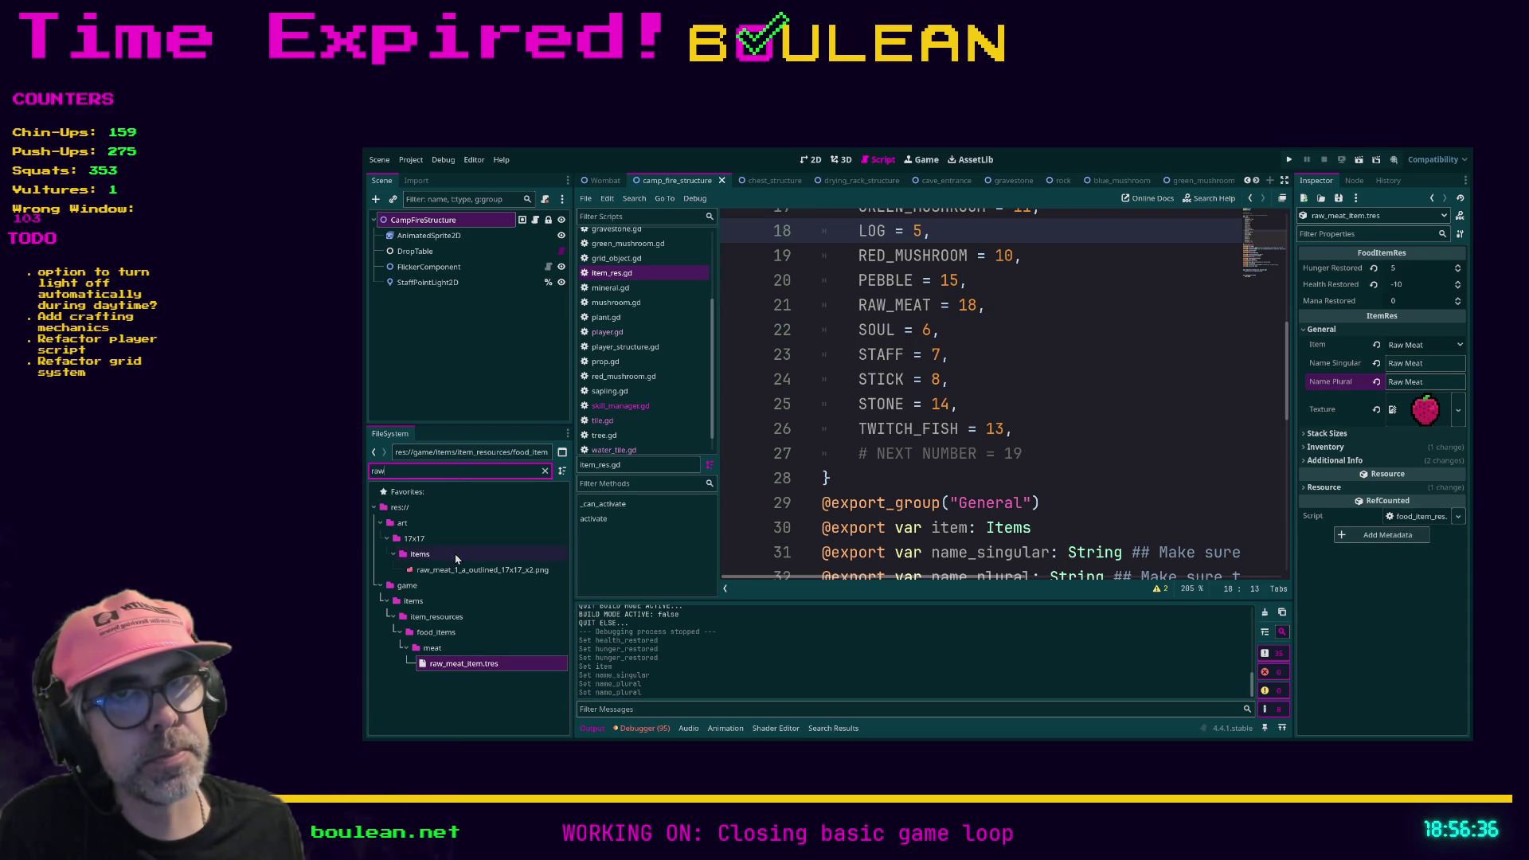
{"action": "left_click", "coordinate": [421, 573]}
{"action": "mouse_move", "coordinate": [418, 575]}
{"action": "left_mouse_down"}
{"action": "mouse_move", "coordinate": [557, 572]}
{"action": "mouse_move", "coordinate": [1195, 430]}
{"action": "mouse_move", "coordinate": [1405, 410]}
{"action": "left_mouse_up"}
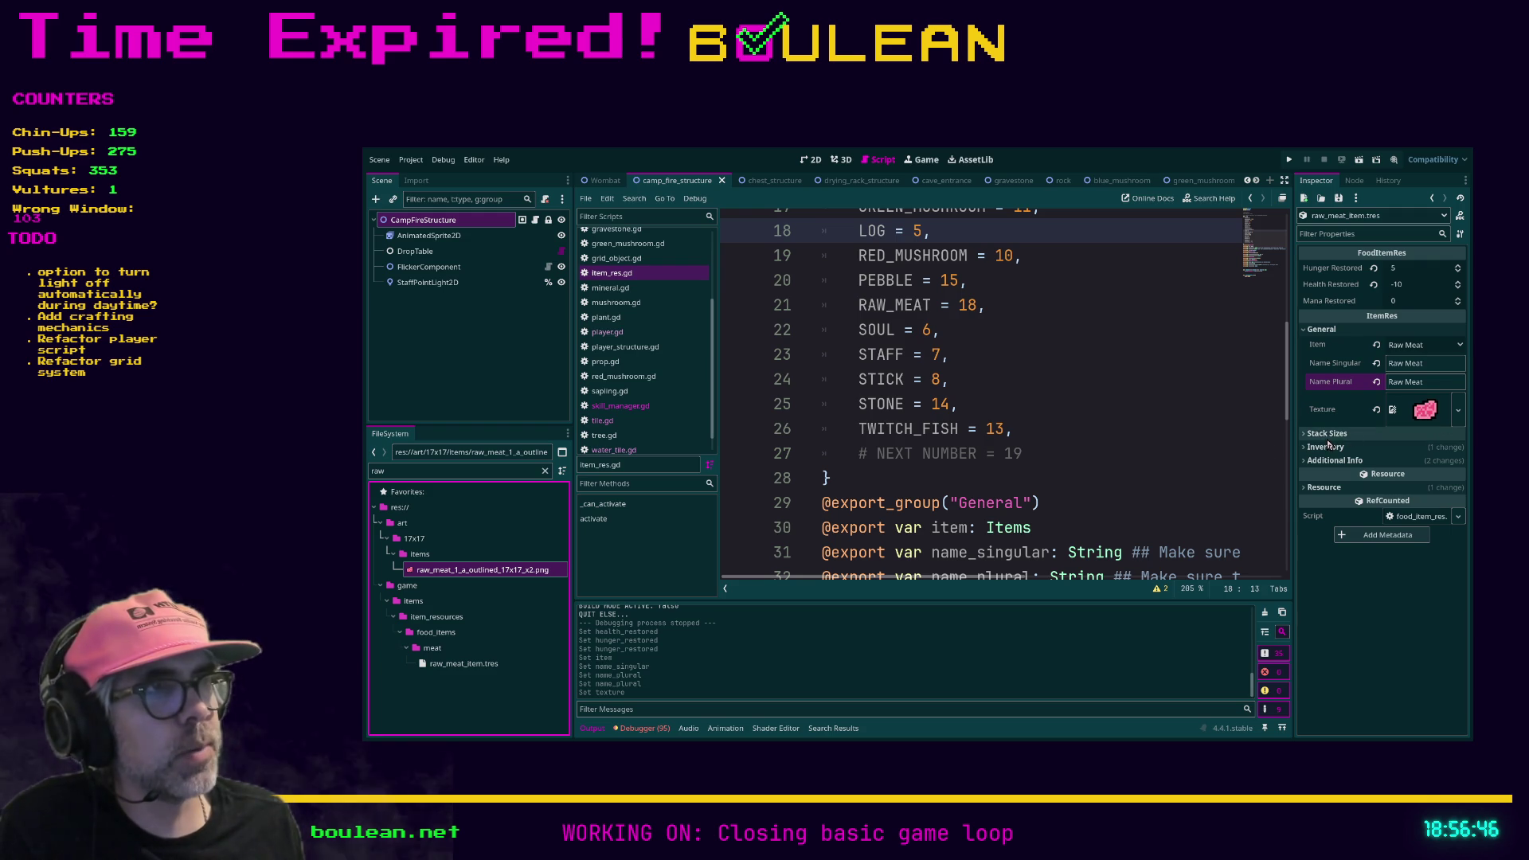
Step: Set the raw meat item's Weight to 2.0 and tick Placeable under Additional Info
{"action": "left_click", "coordinate": [1414, 434]}
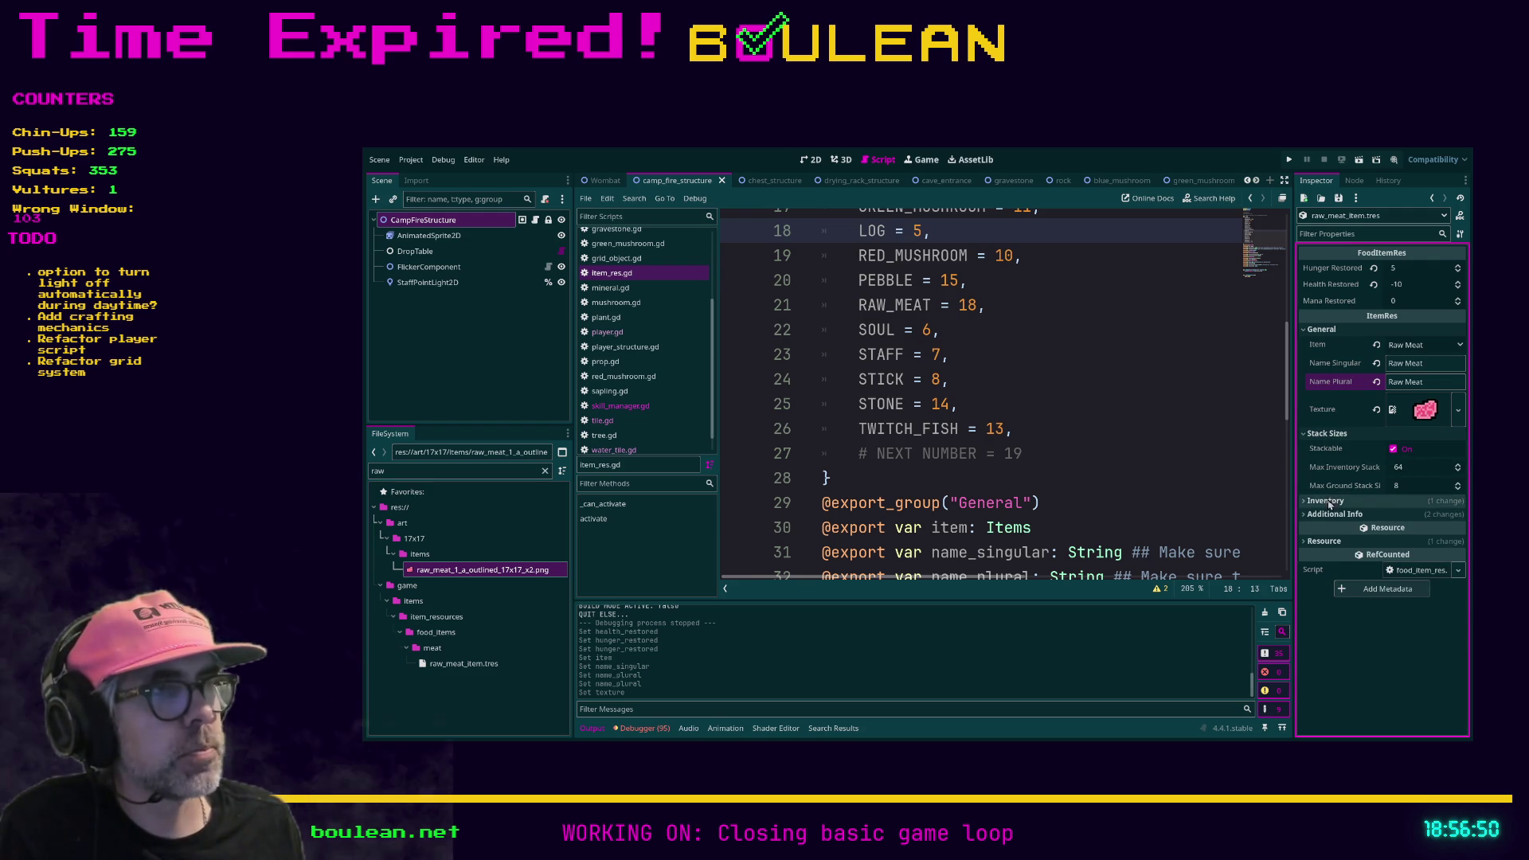
{"action": "left_click", "coordinate": [1416, 501]}
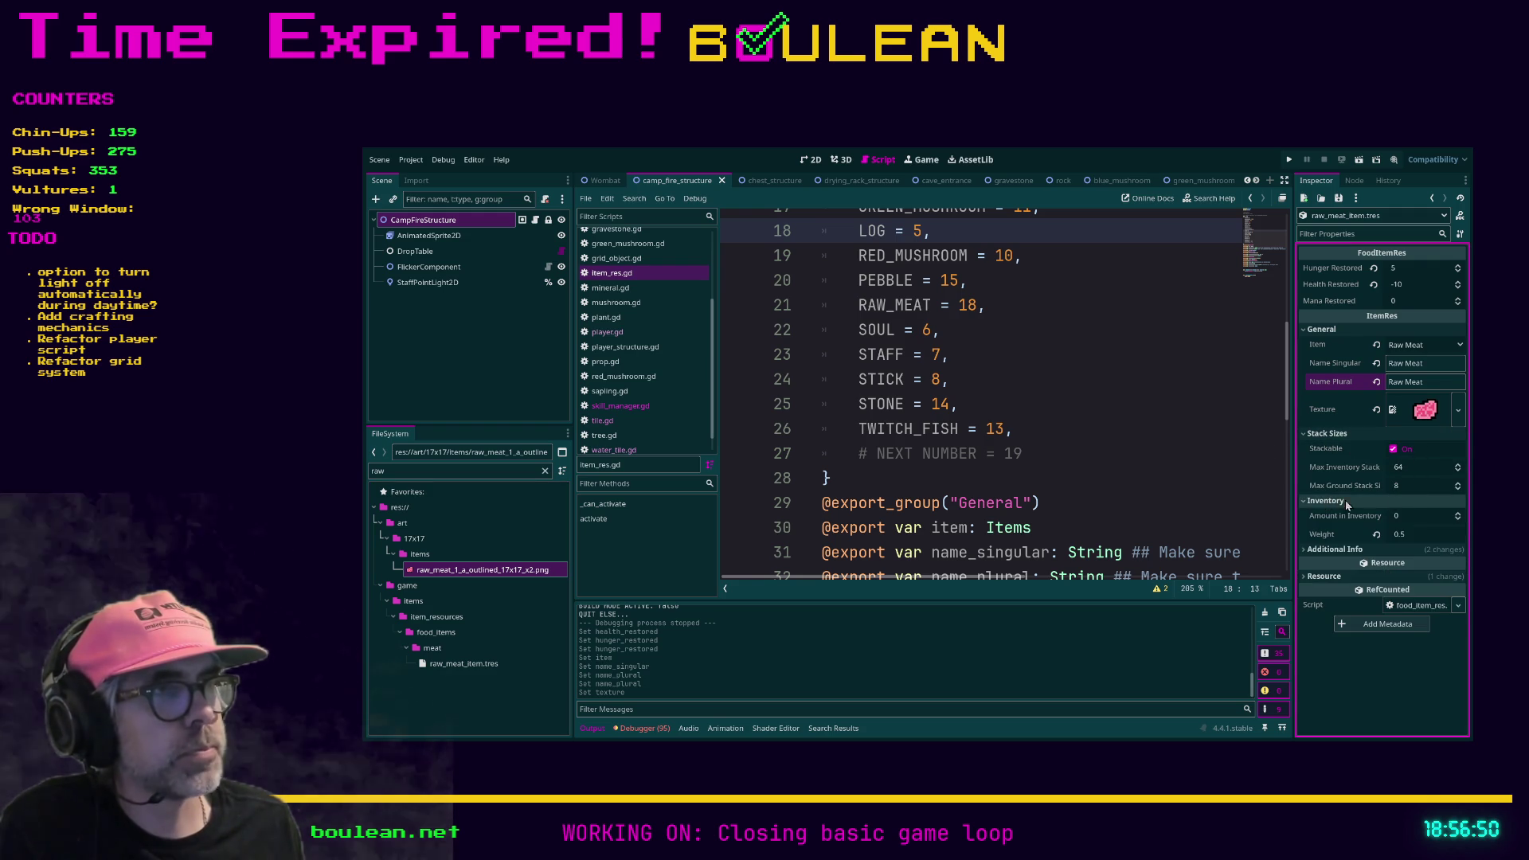
{"action": "left_click", "coordinate": [1411, 535]}
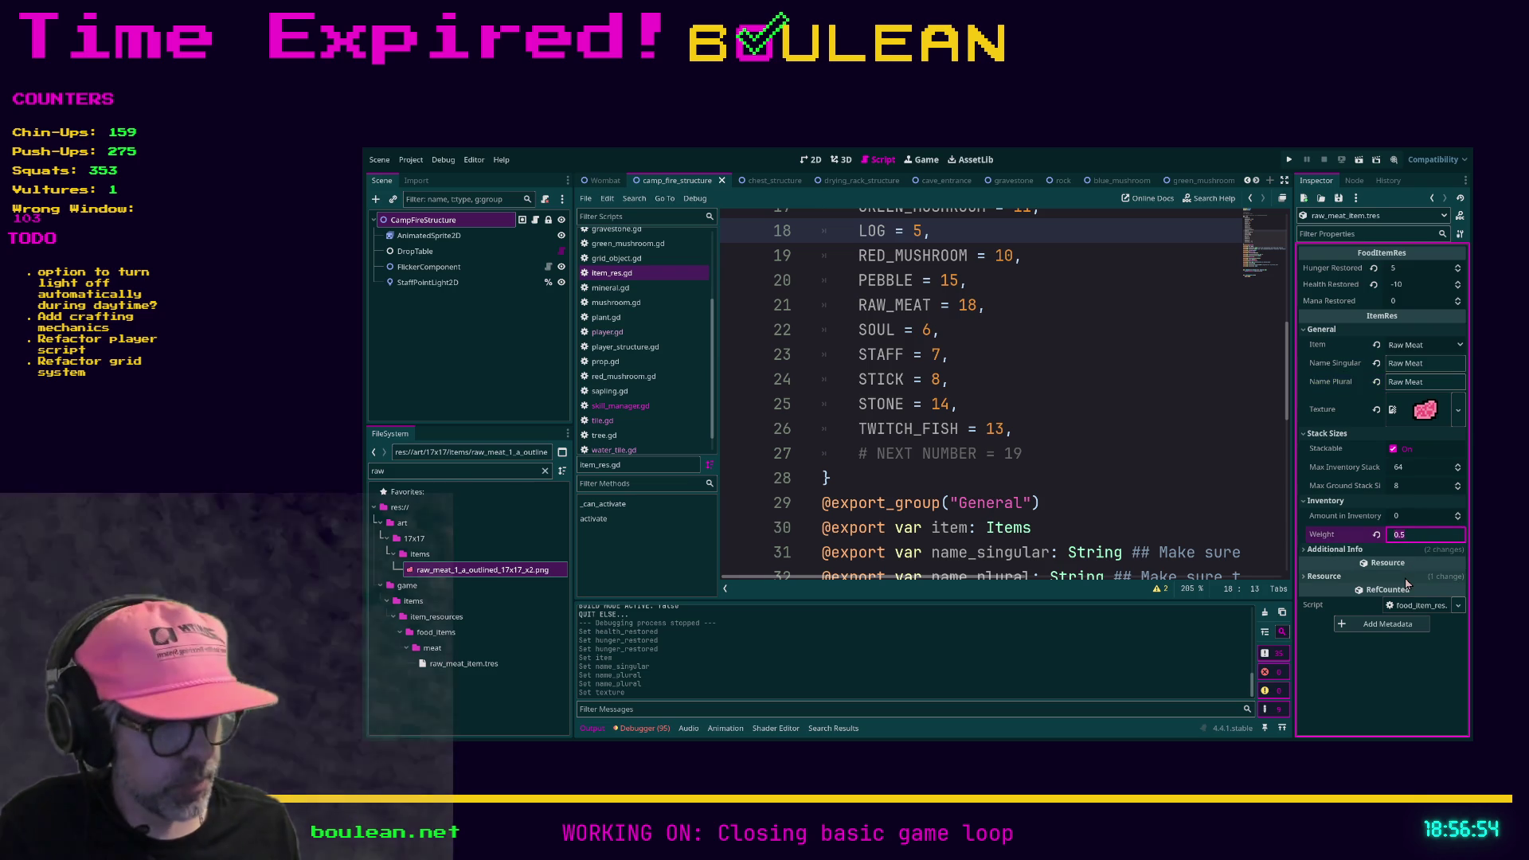
{"action": "type", "text": "2"}
{"action": "key", "text": "Return"}
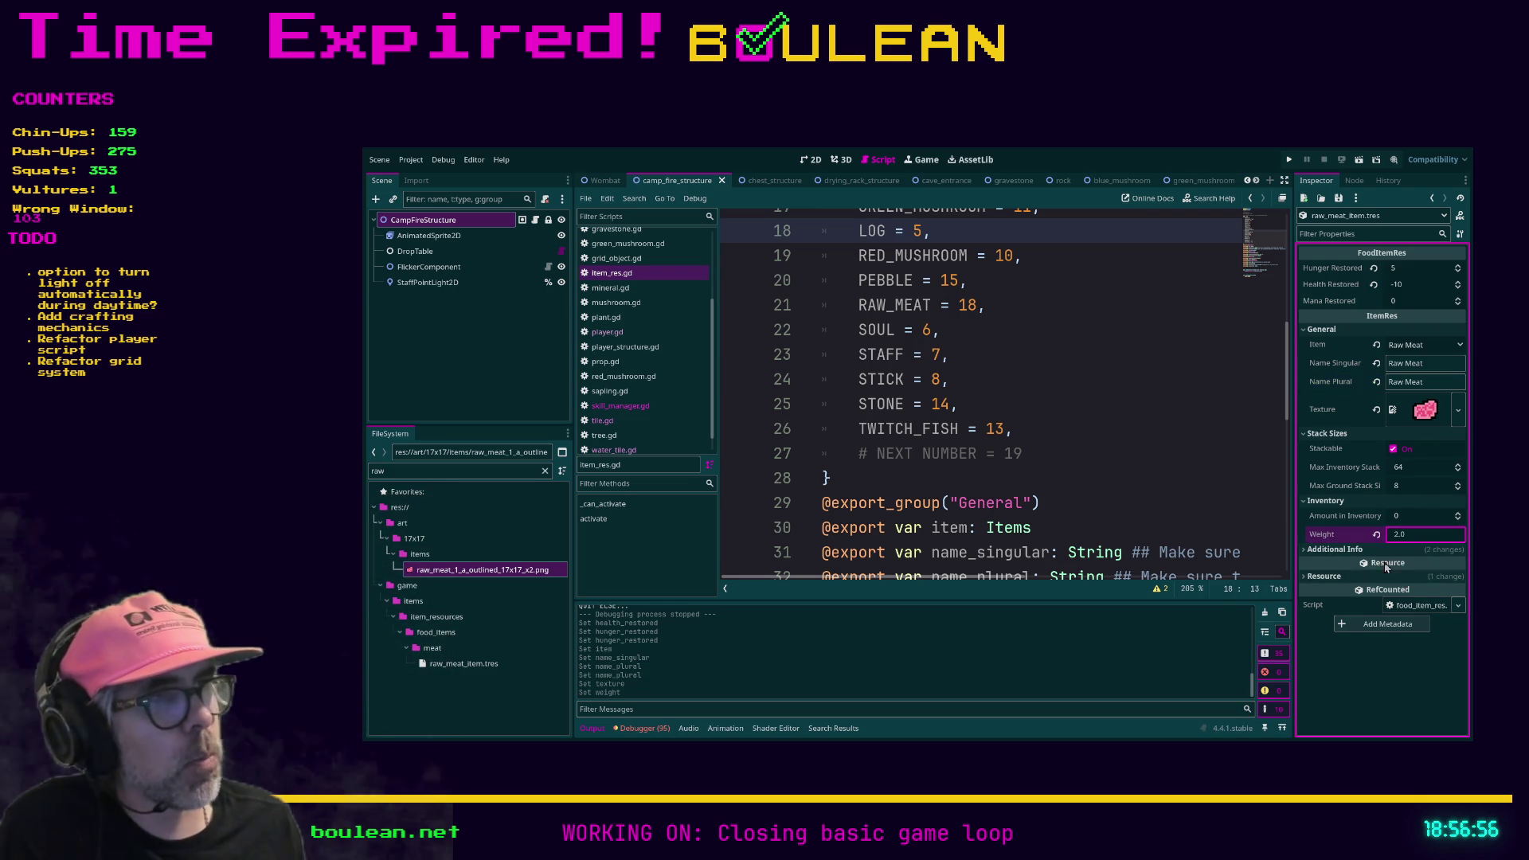
{"action": "left_click", "coordinate": [1409, 549]}
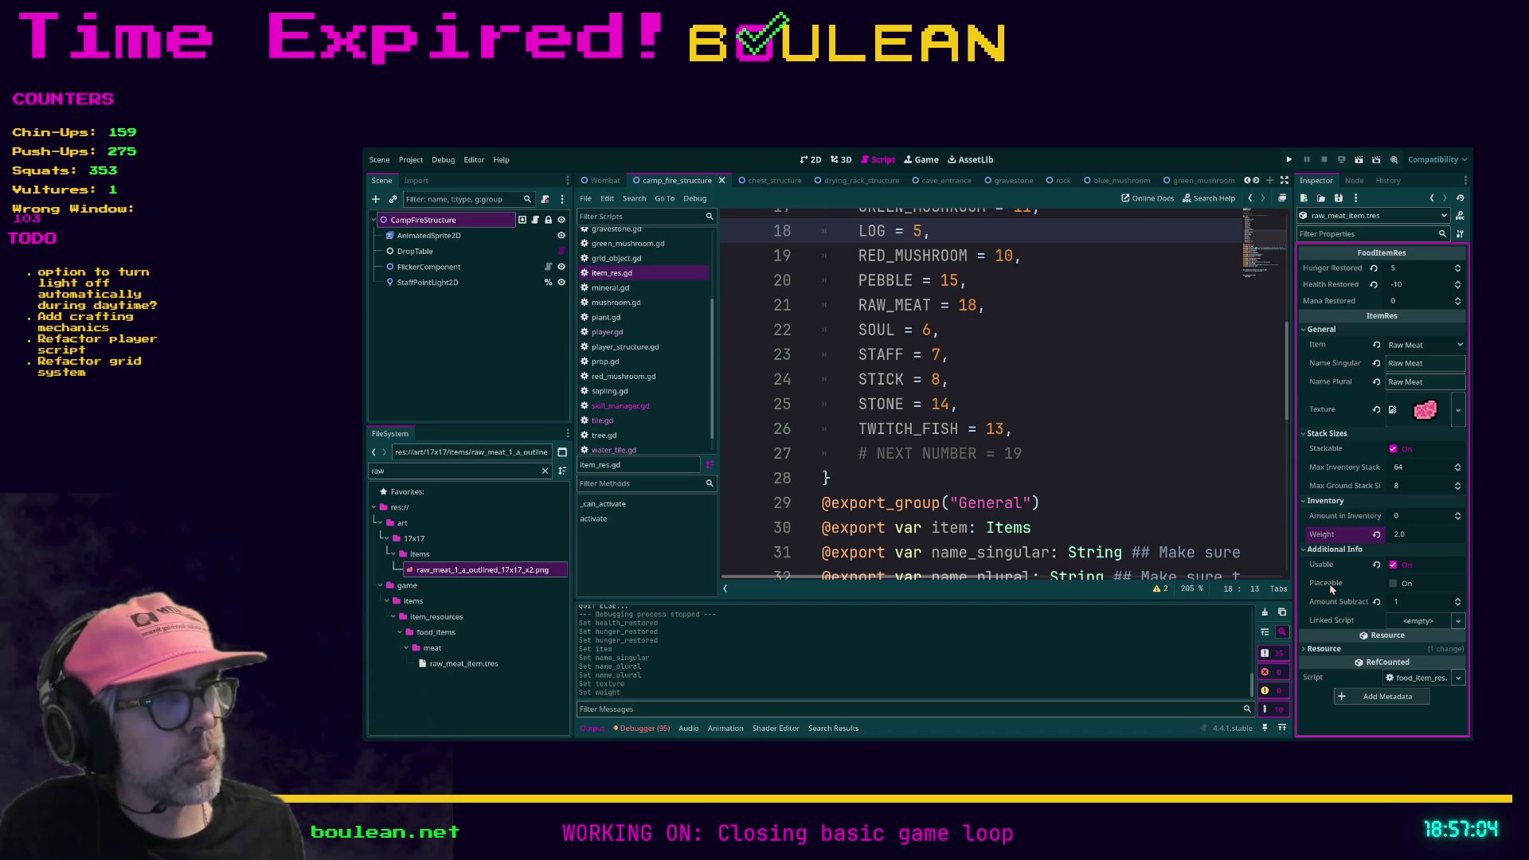
{"action": "left_click", "coordinate": [1394, 584]}
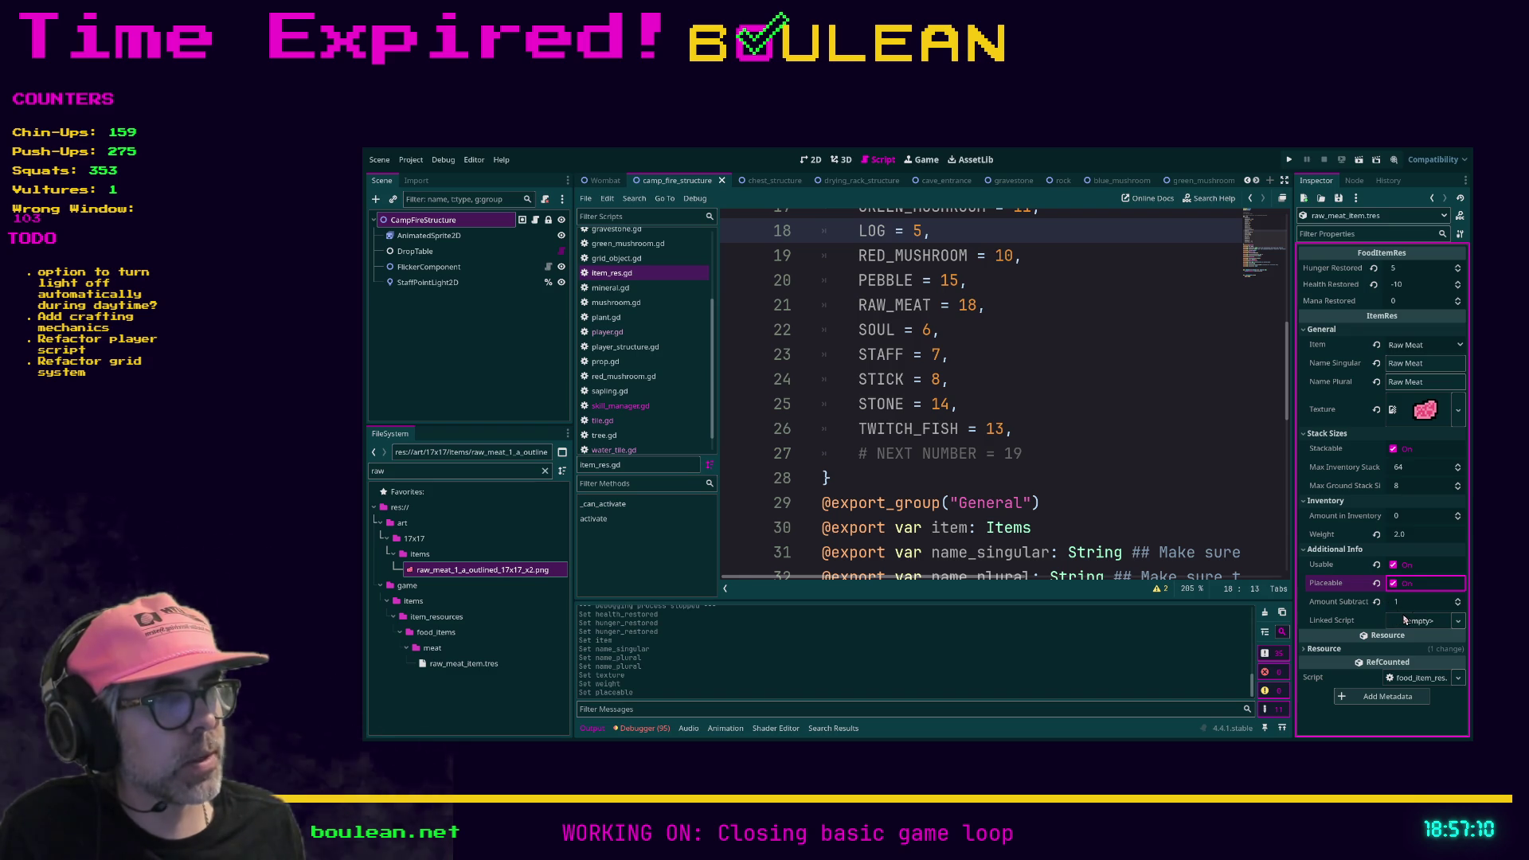
{"action": "left_click", "coordinate": [1142, 508]}
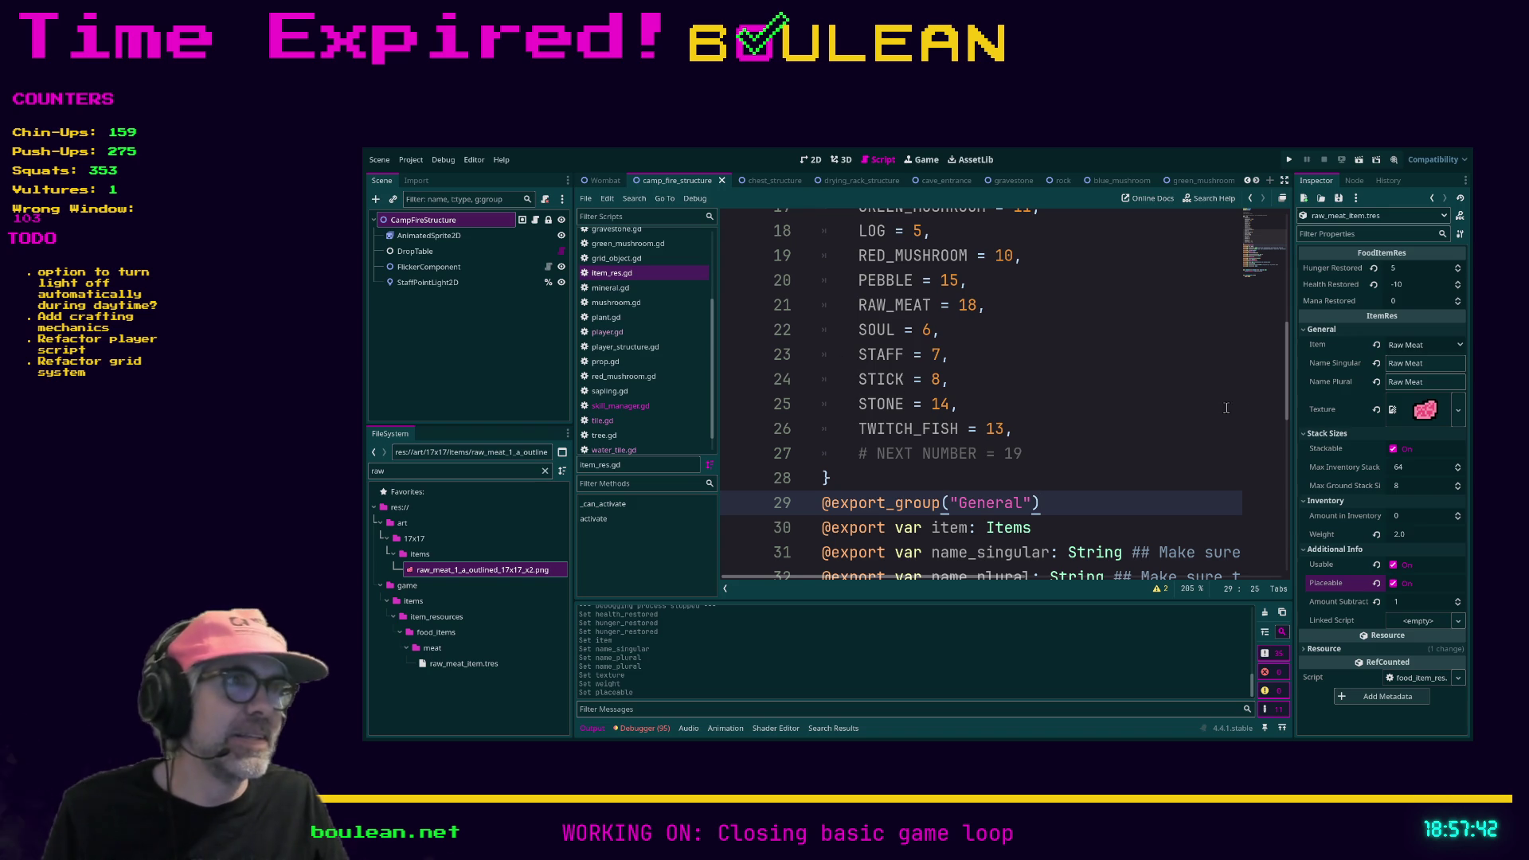
{"action": "left_click", "coordinate": [1063, 388]}
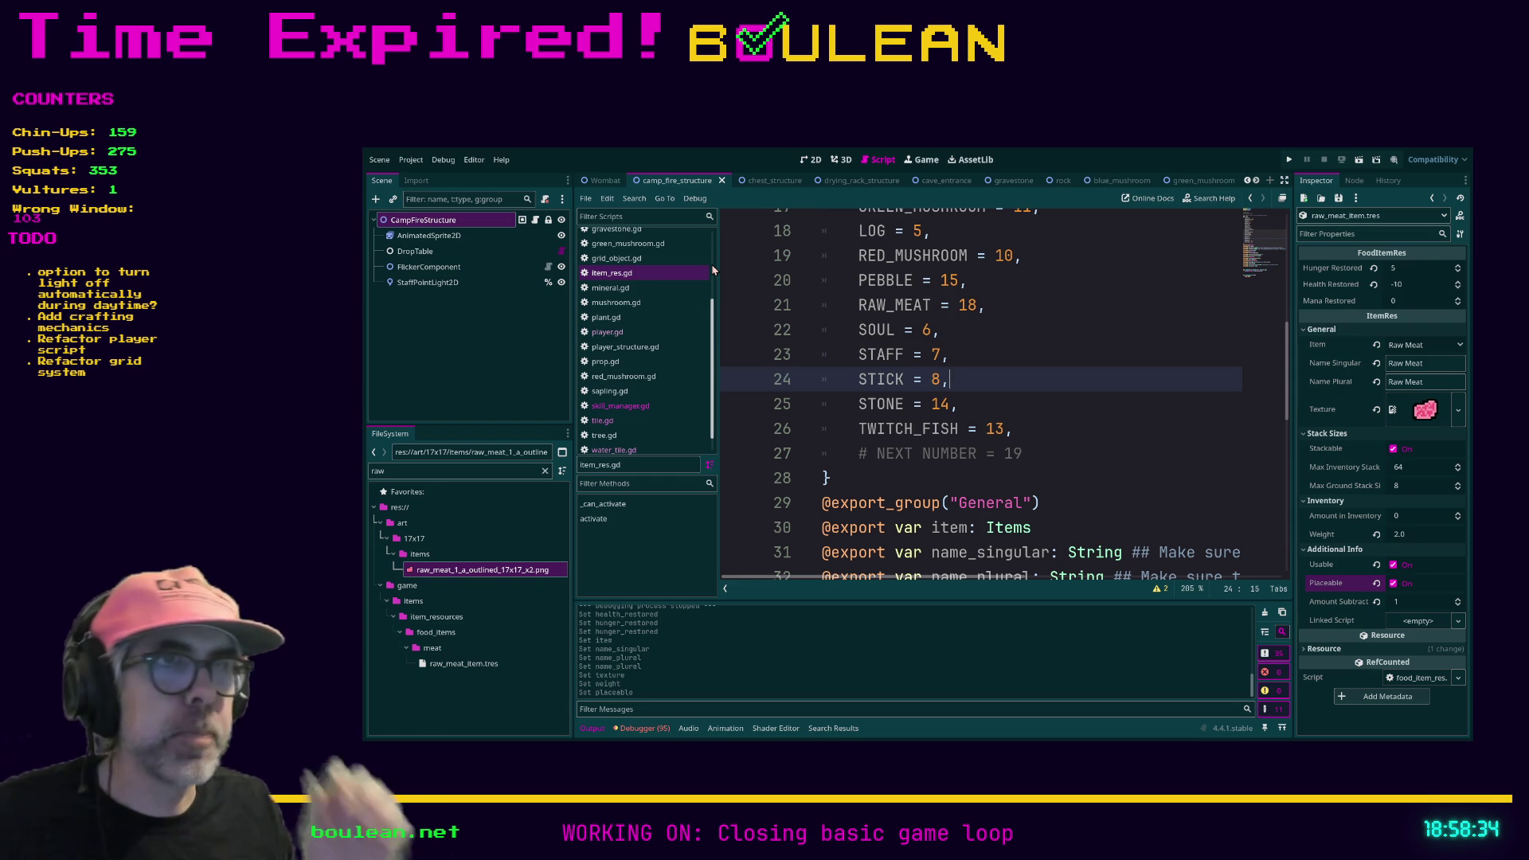
{"action": "left_click", "coordinate": [1070, 409]}
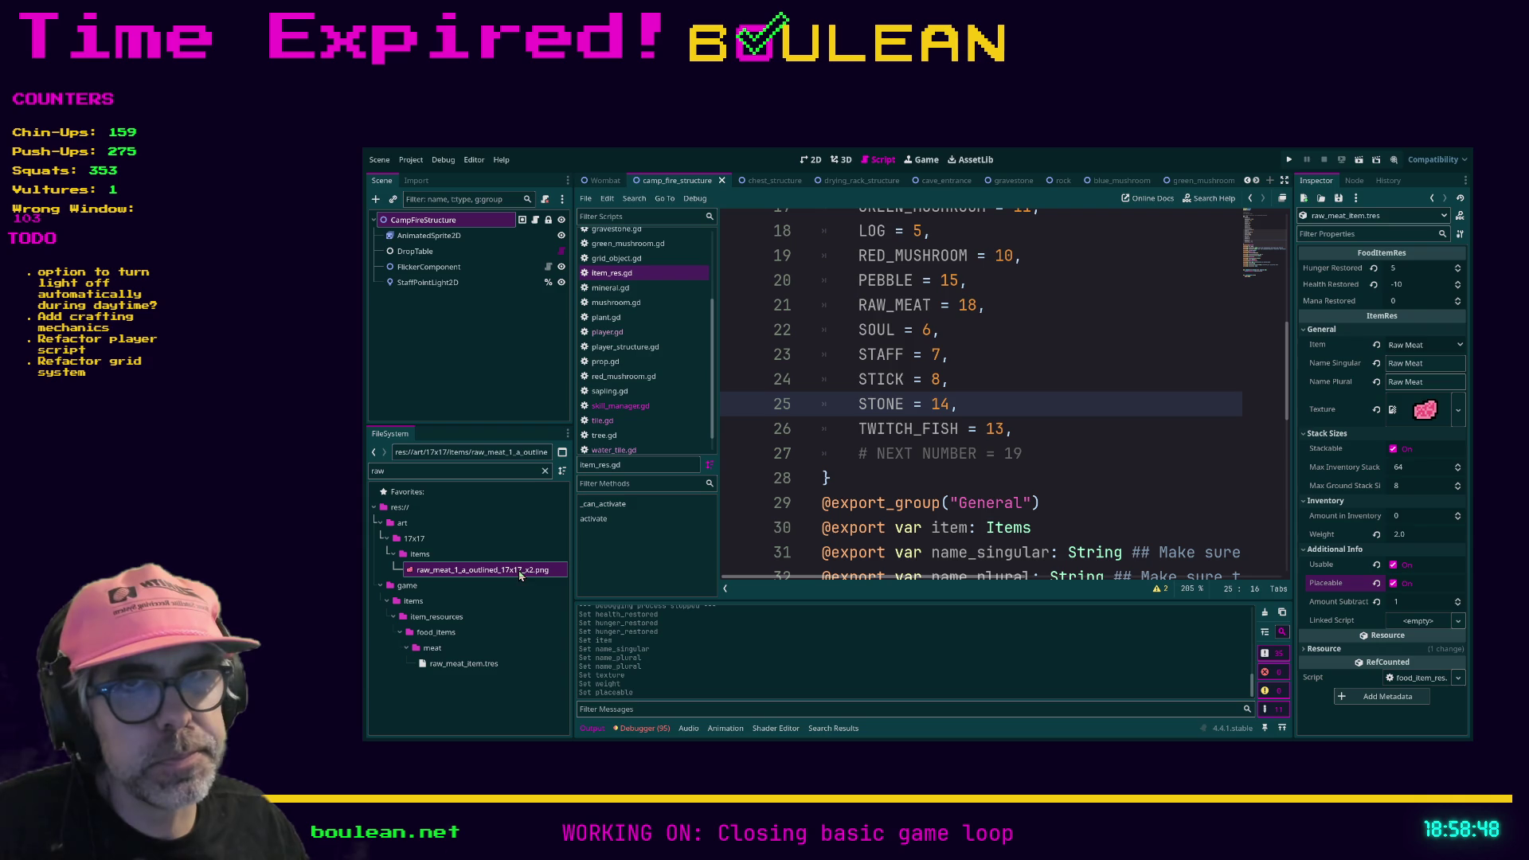
{"action": "left_click", "coordinate": [500, 477]}
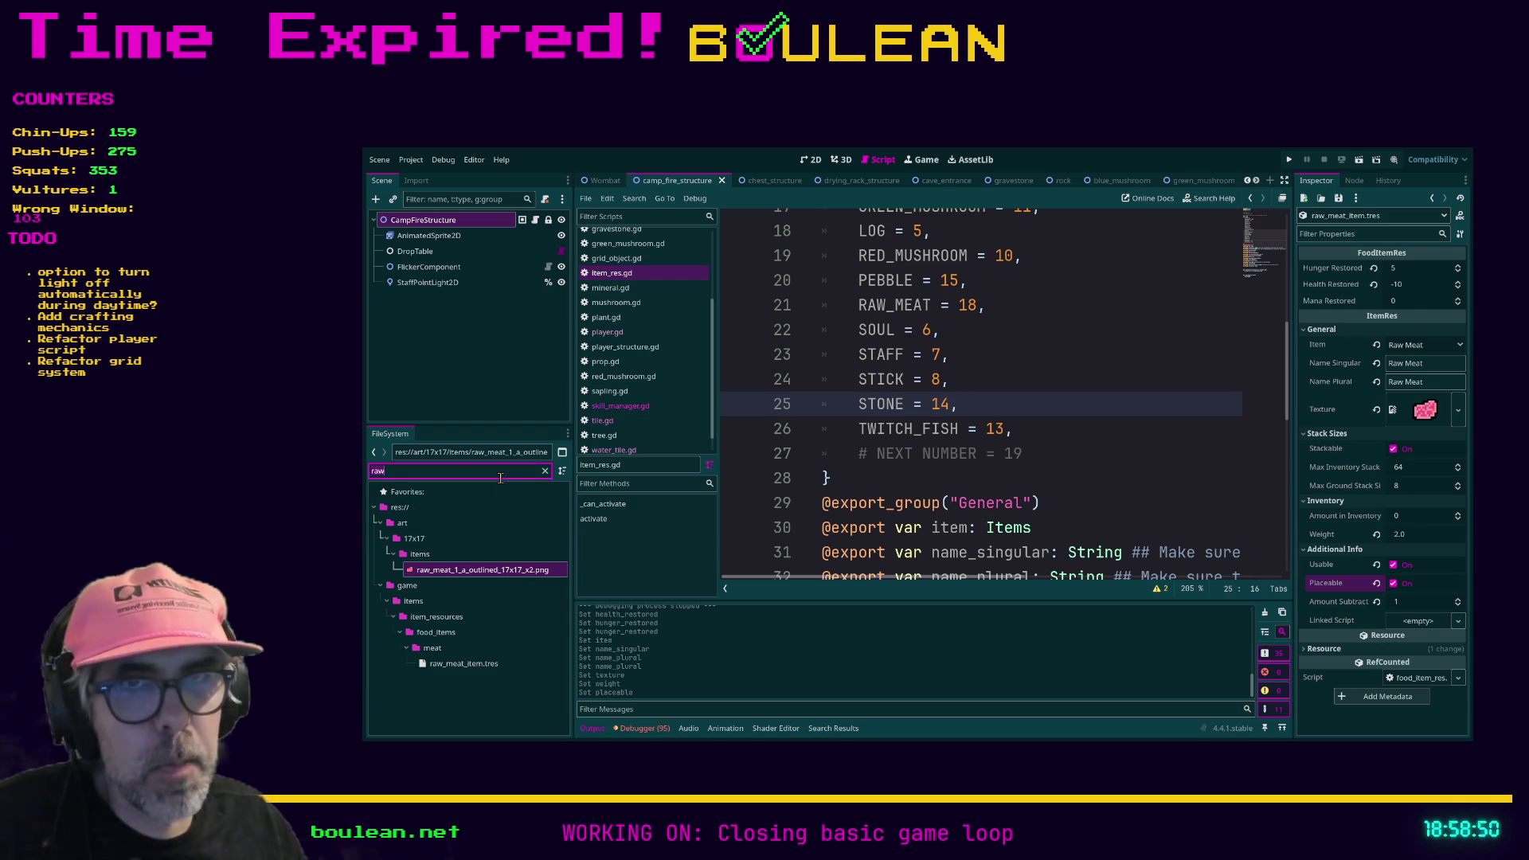
Step: Filter the FileSystem to 'berry' files and scroll through the results
{"action": "key", "text": "ctrl+a"}
{"action": "type", "text": "berry"}
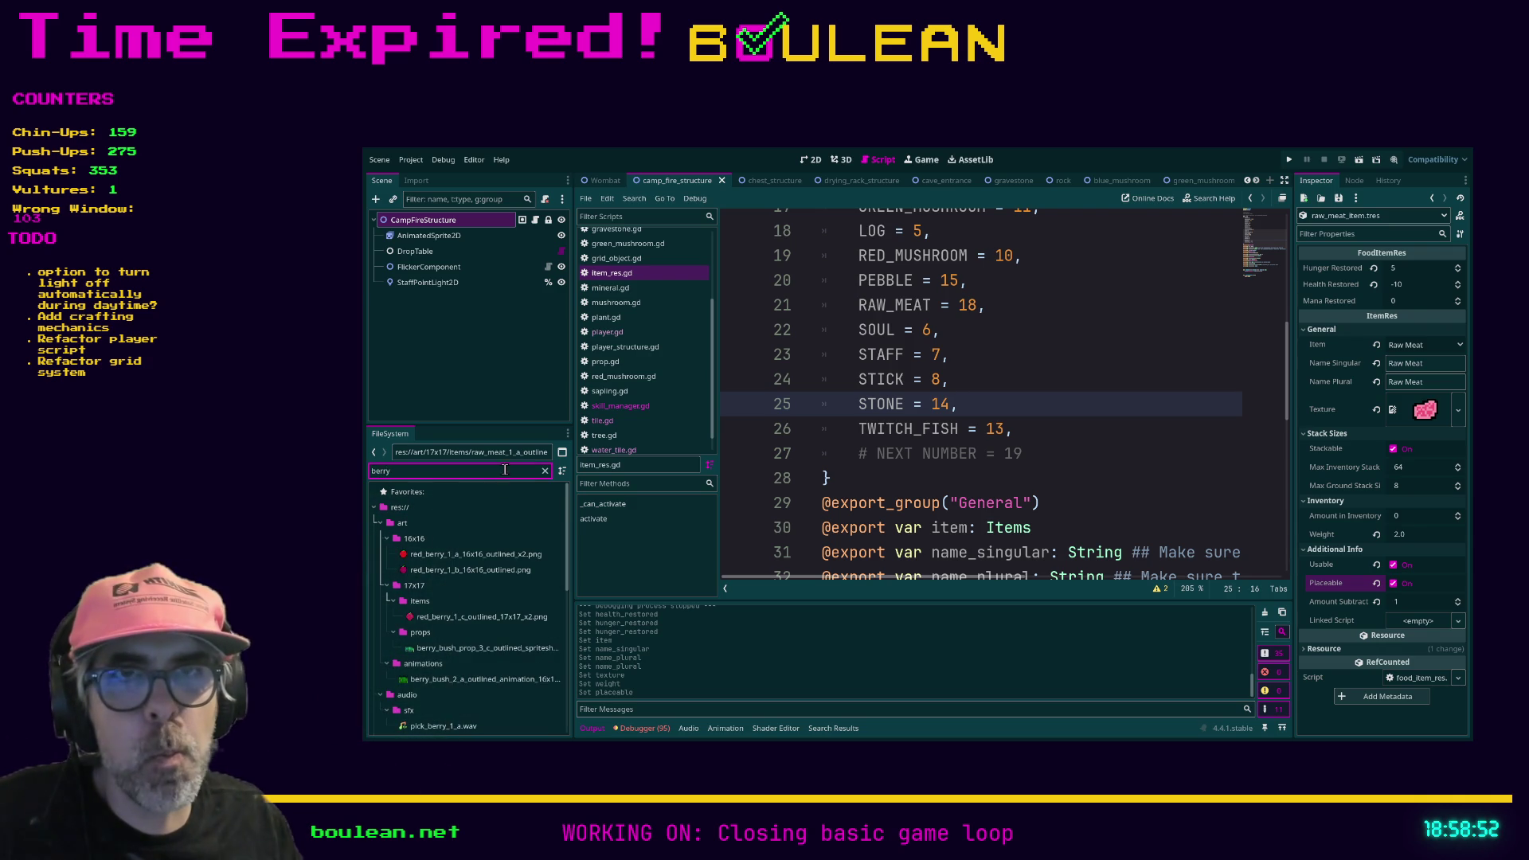
{"action": "scroll", "coordinate": [478, 605], "scroll_direction": "down", "scroll_amount": 2}
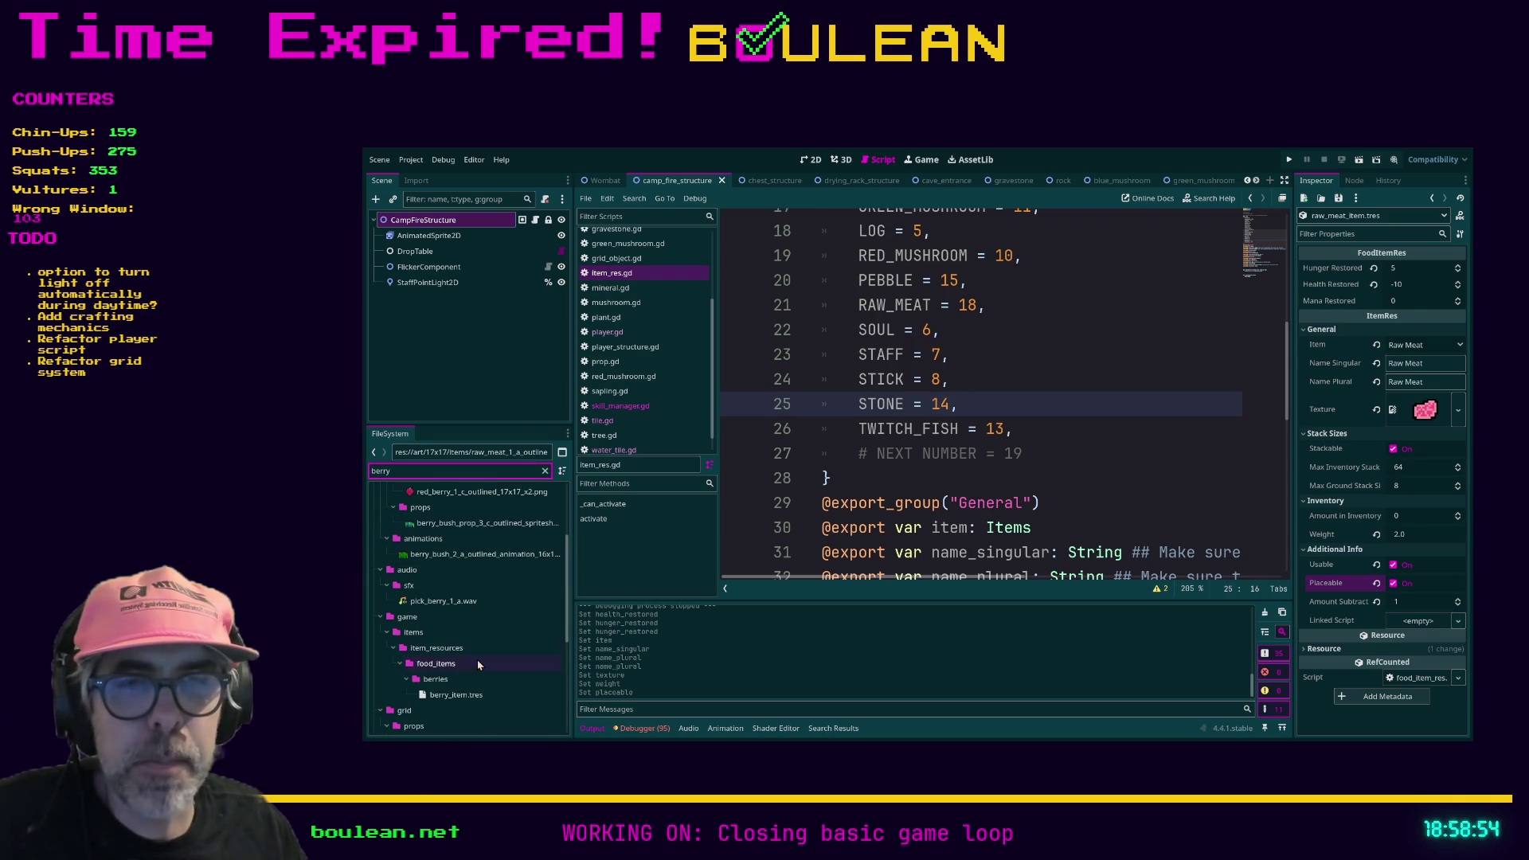
{"action": "scroll", "coordinate": [473, 669], "scroll_direction": "down", "scroll_amount": 4}
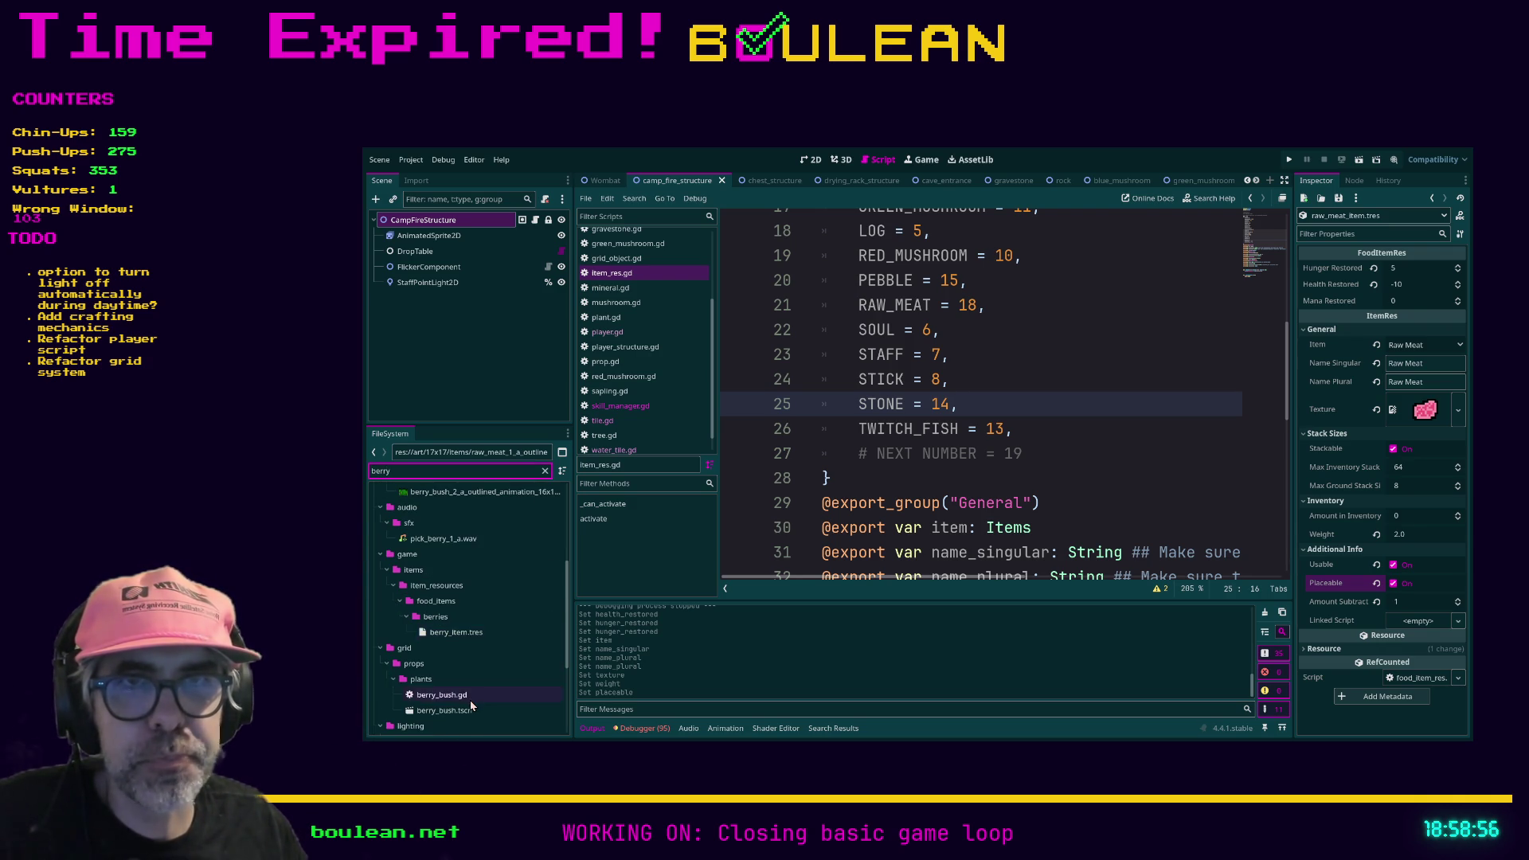
{"action": "scroll", "coordinate": [471, 706], "scroll_direction": "down", "scroll_amount": 3}
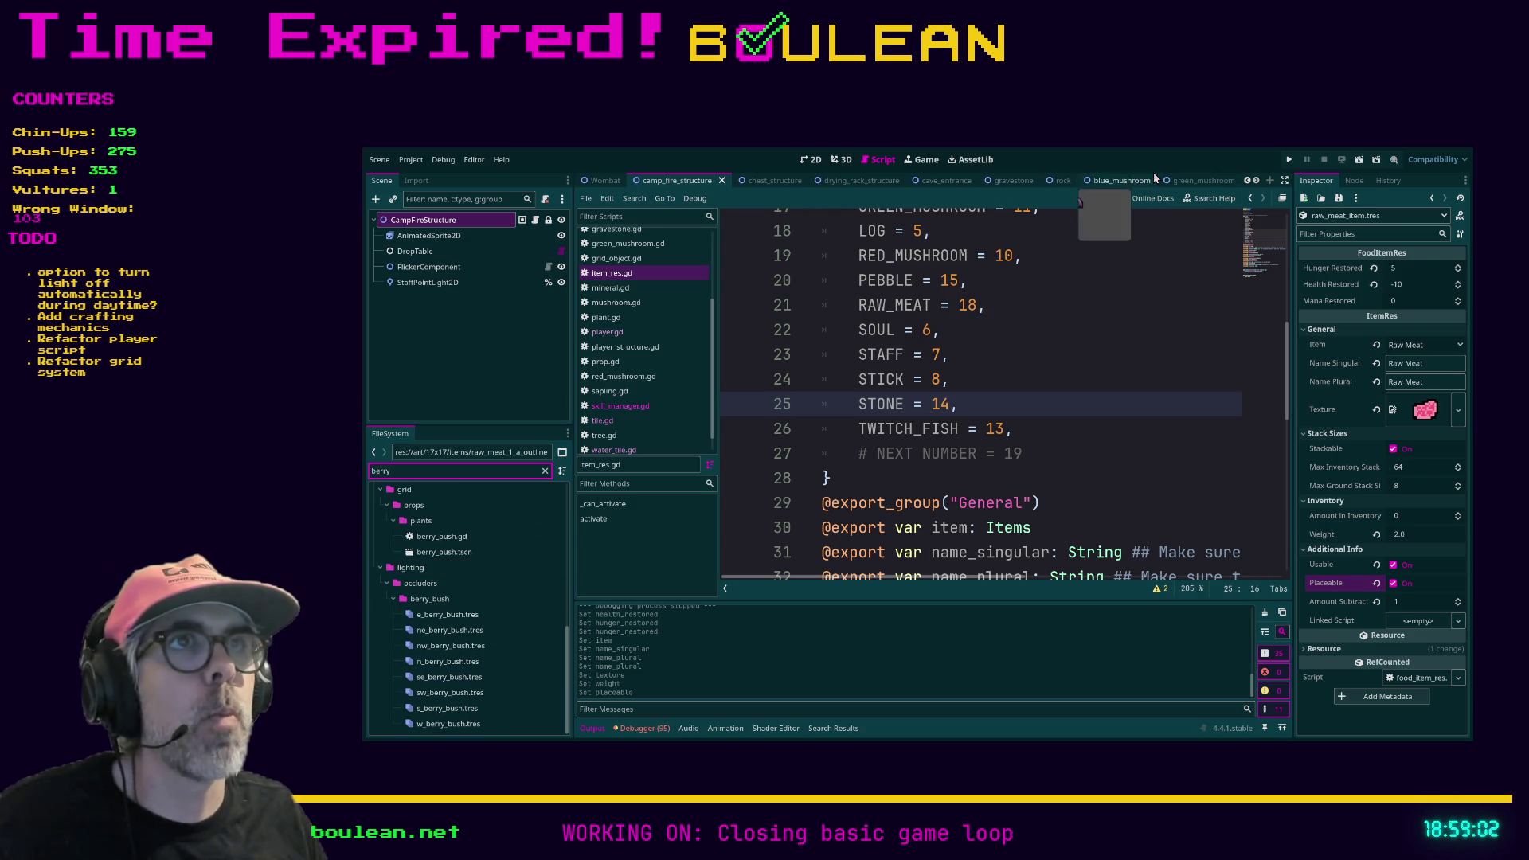
Step: Create a new Item resource in the Wombat DropTable's element 0, then view the goblin's DropTable
{"action": "left_click", "coordinate": [604, 180]}
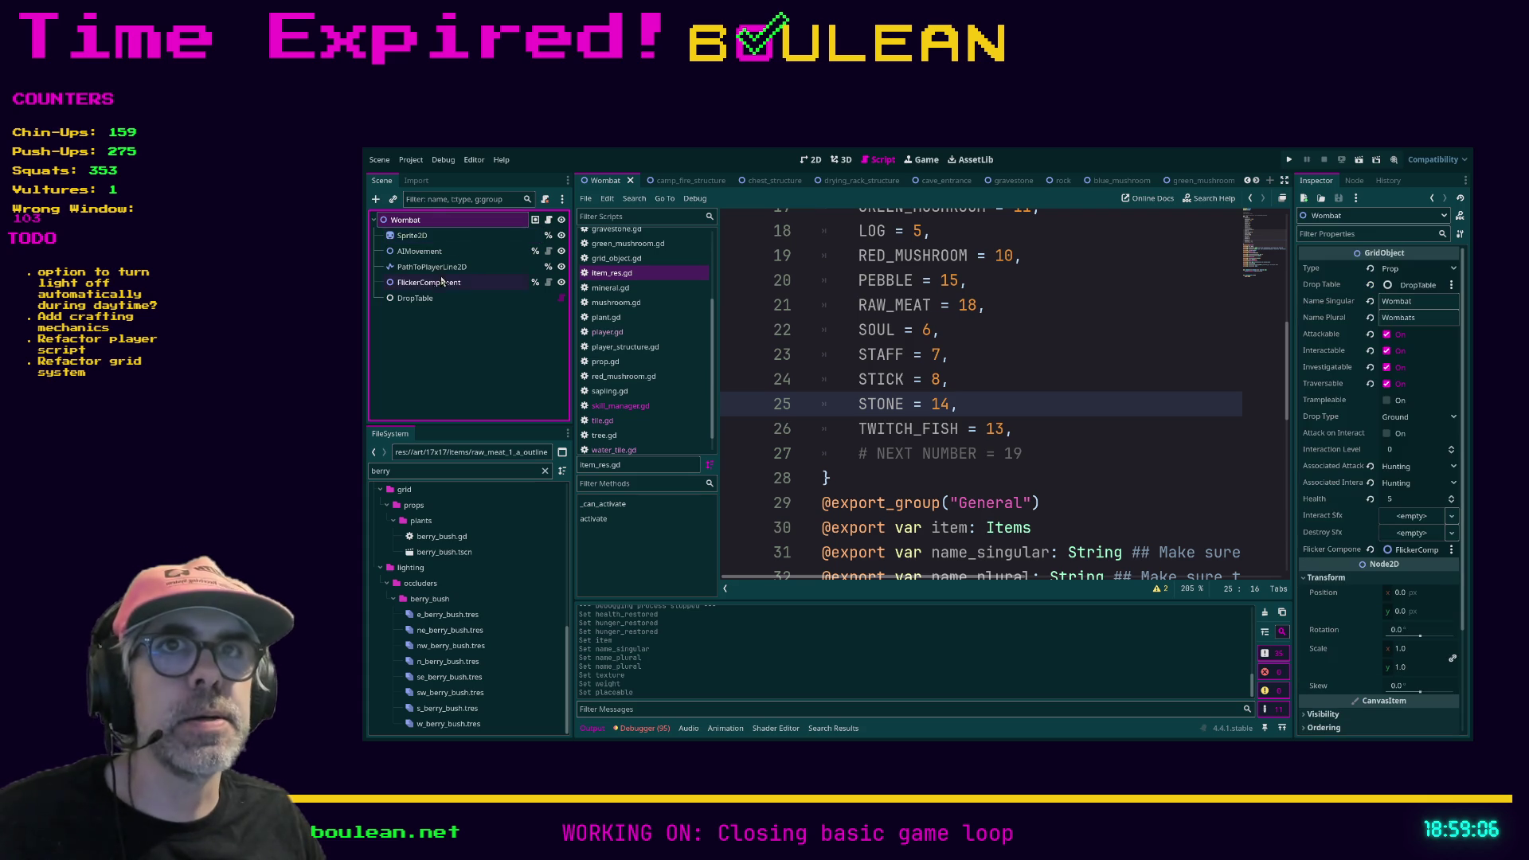
{"action": "left_click", "coordinate": [431, 300]}
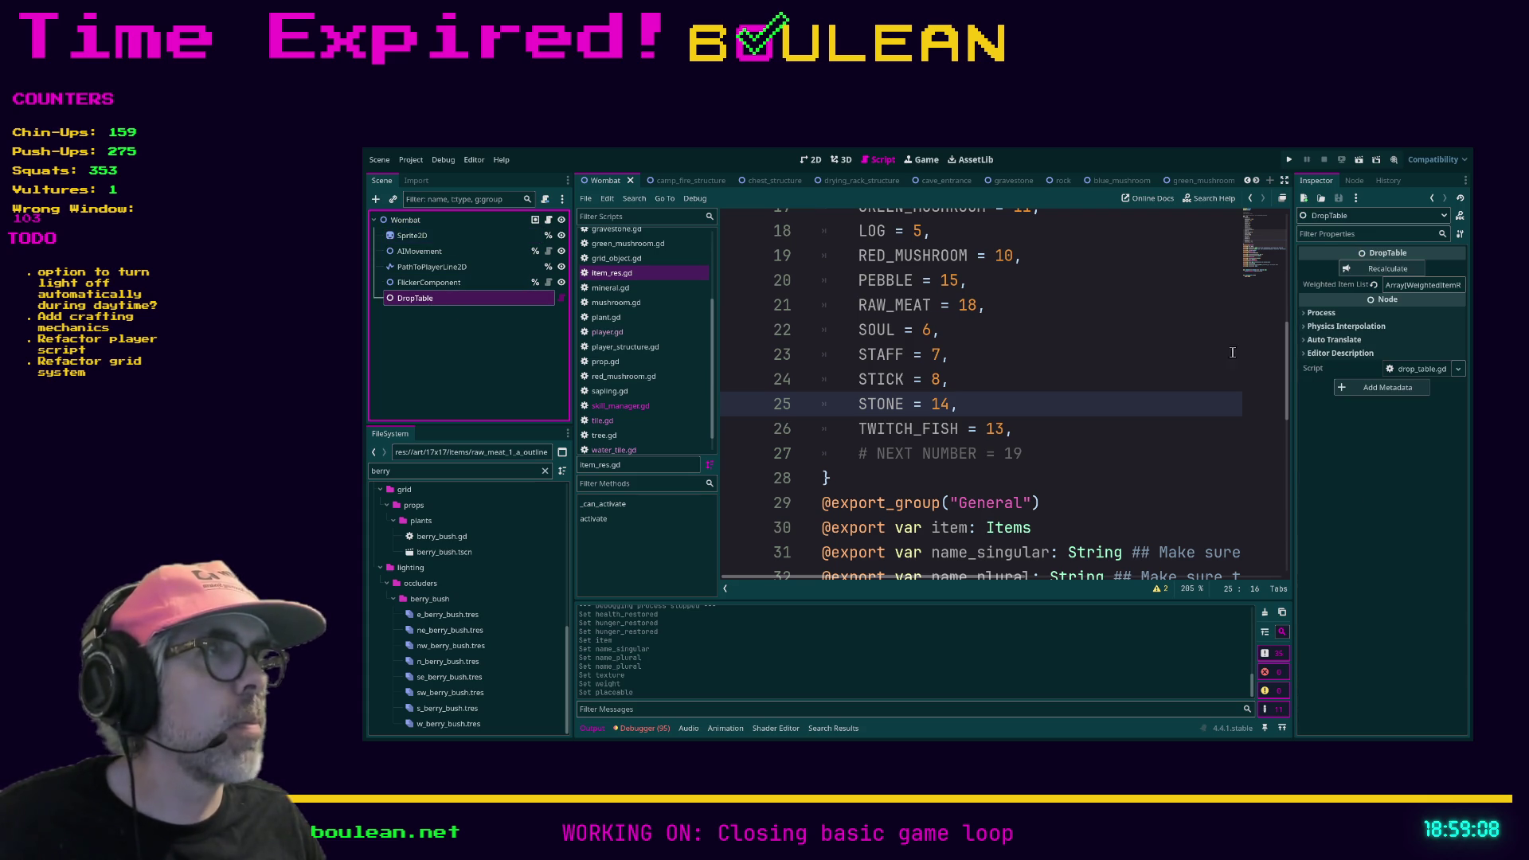
{"action": "left_click", "coordinate": [1428, 285]}
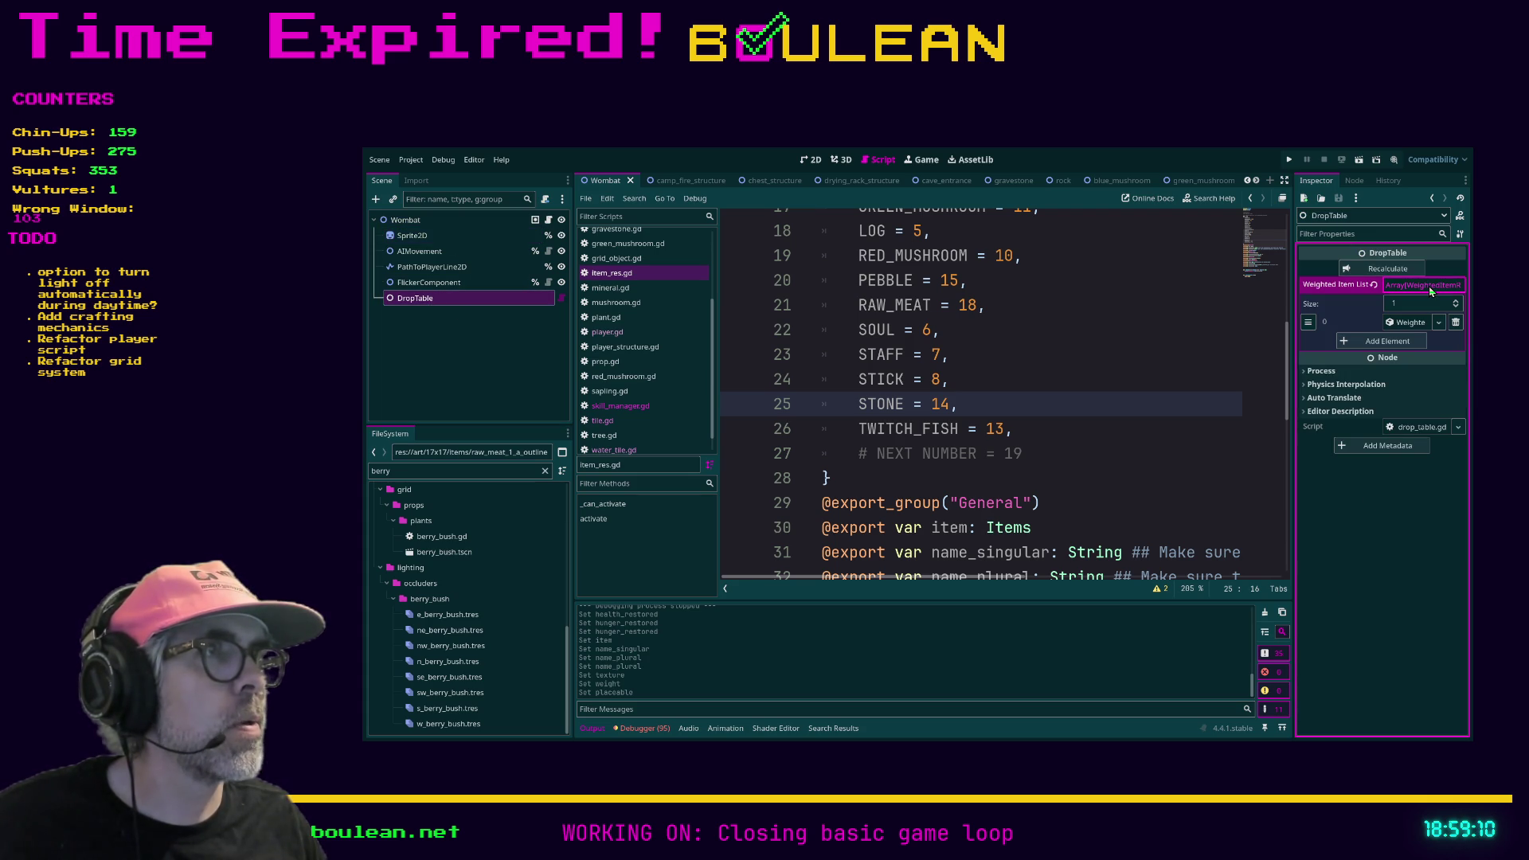
{"action": "left_click", "coordinate": [1415, 323]}
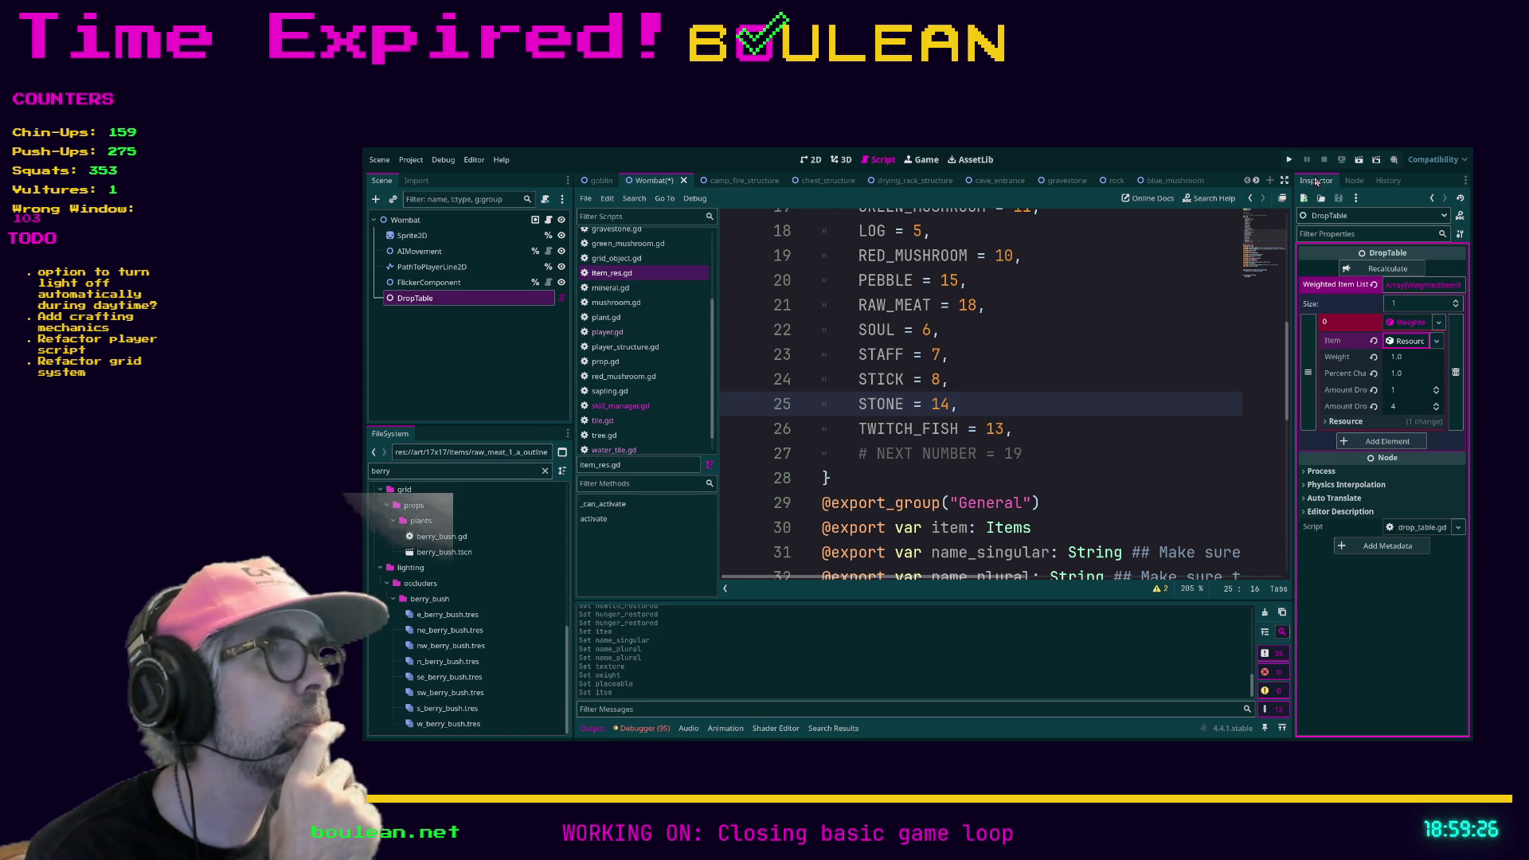
{"action": "left_click", "coordinate": [1407, 342]}
{"action": "left_click", "coordinate": [1349, 358]}
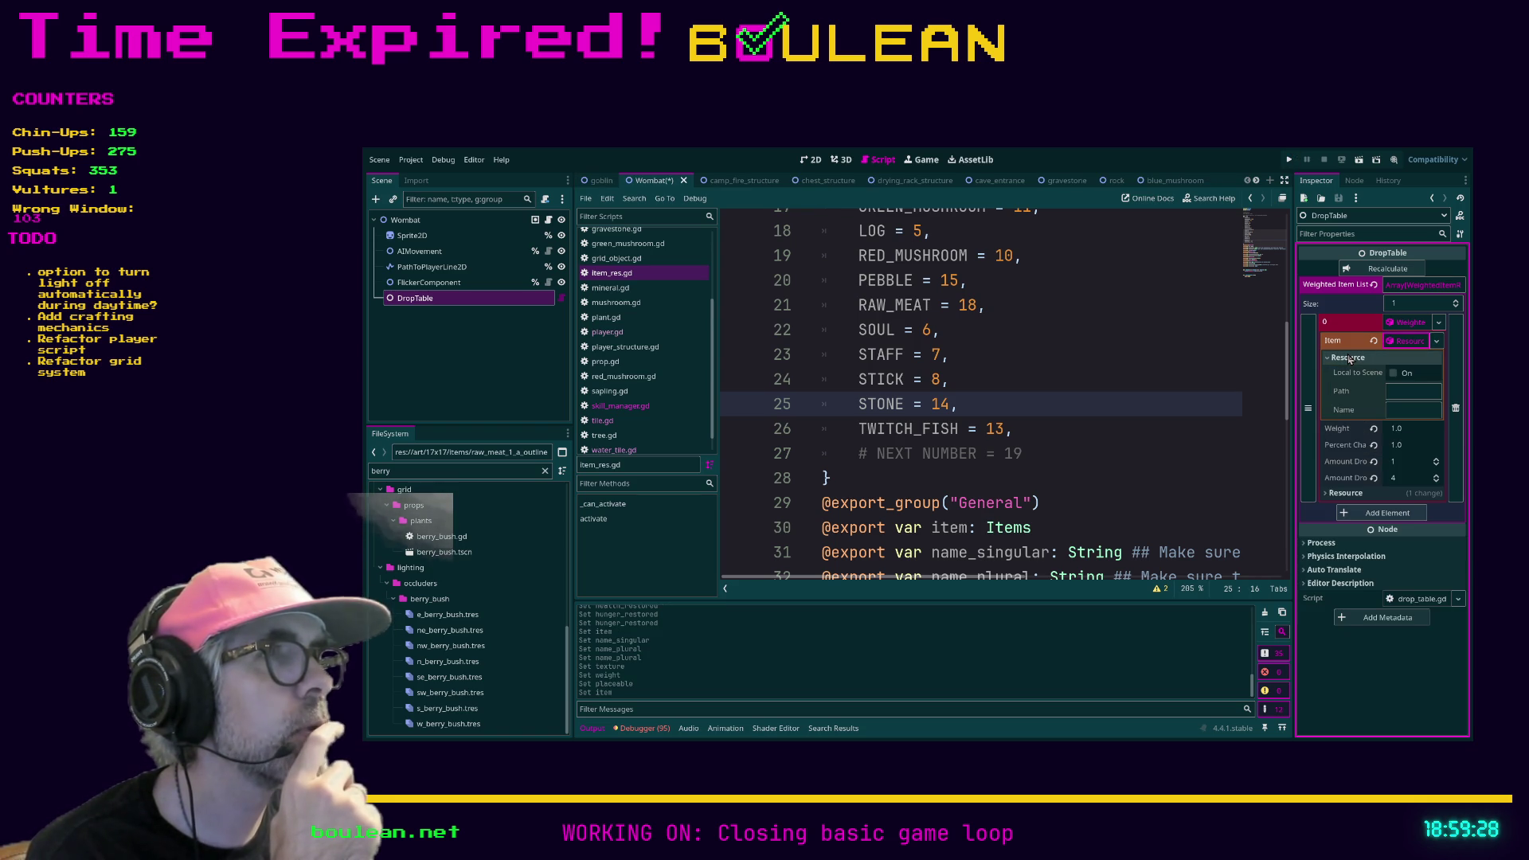
{"action": "left_click", "coordinate": [1421, 390]}
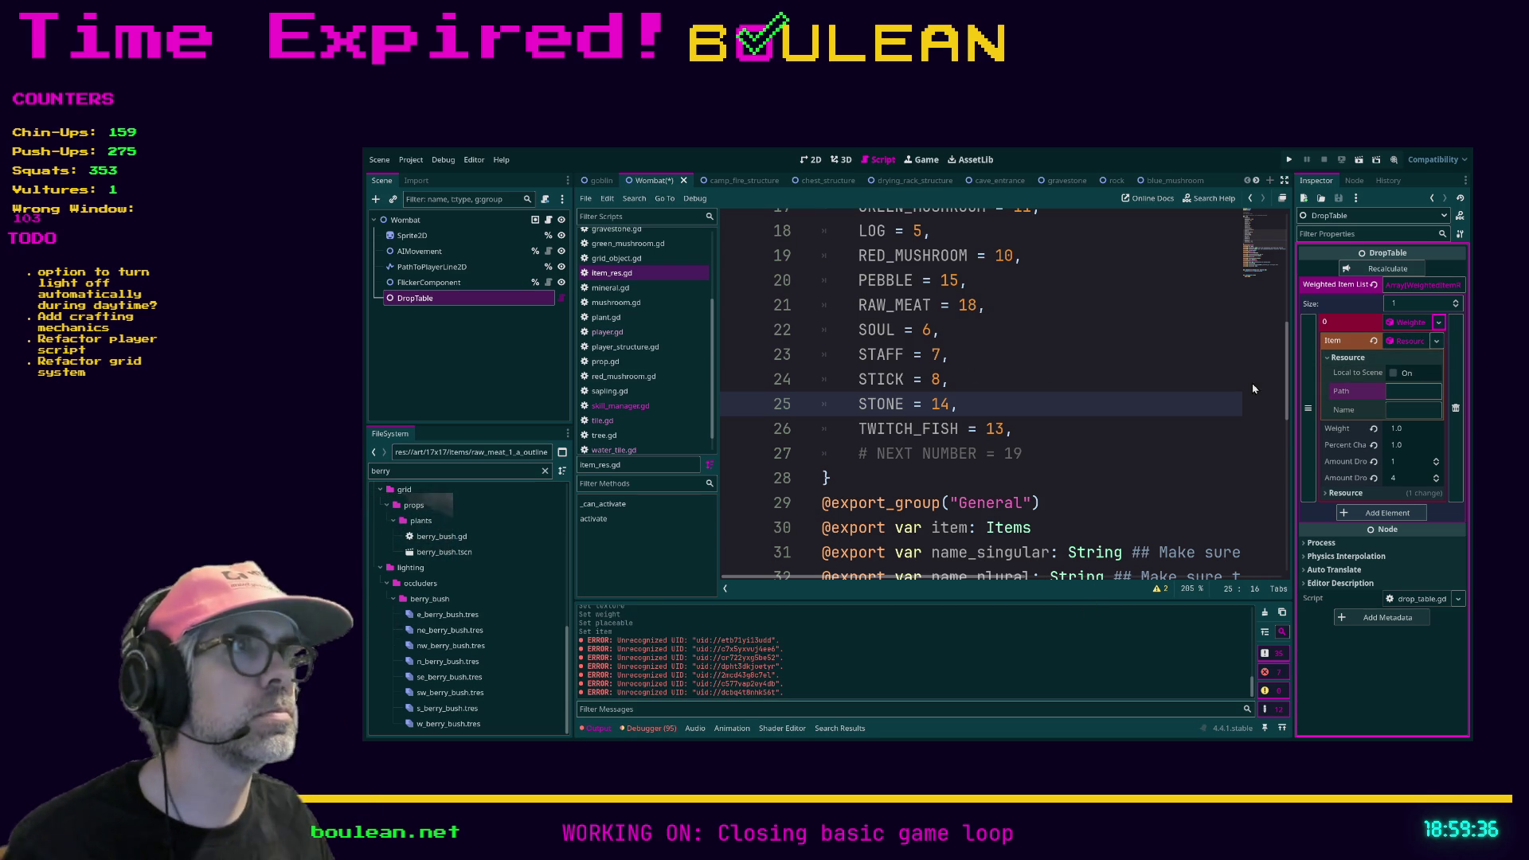
{"action": "left_click", "coordinate": [595, 182]}
{"action": "left_click", "coordinate": [413, 300]}
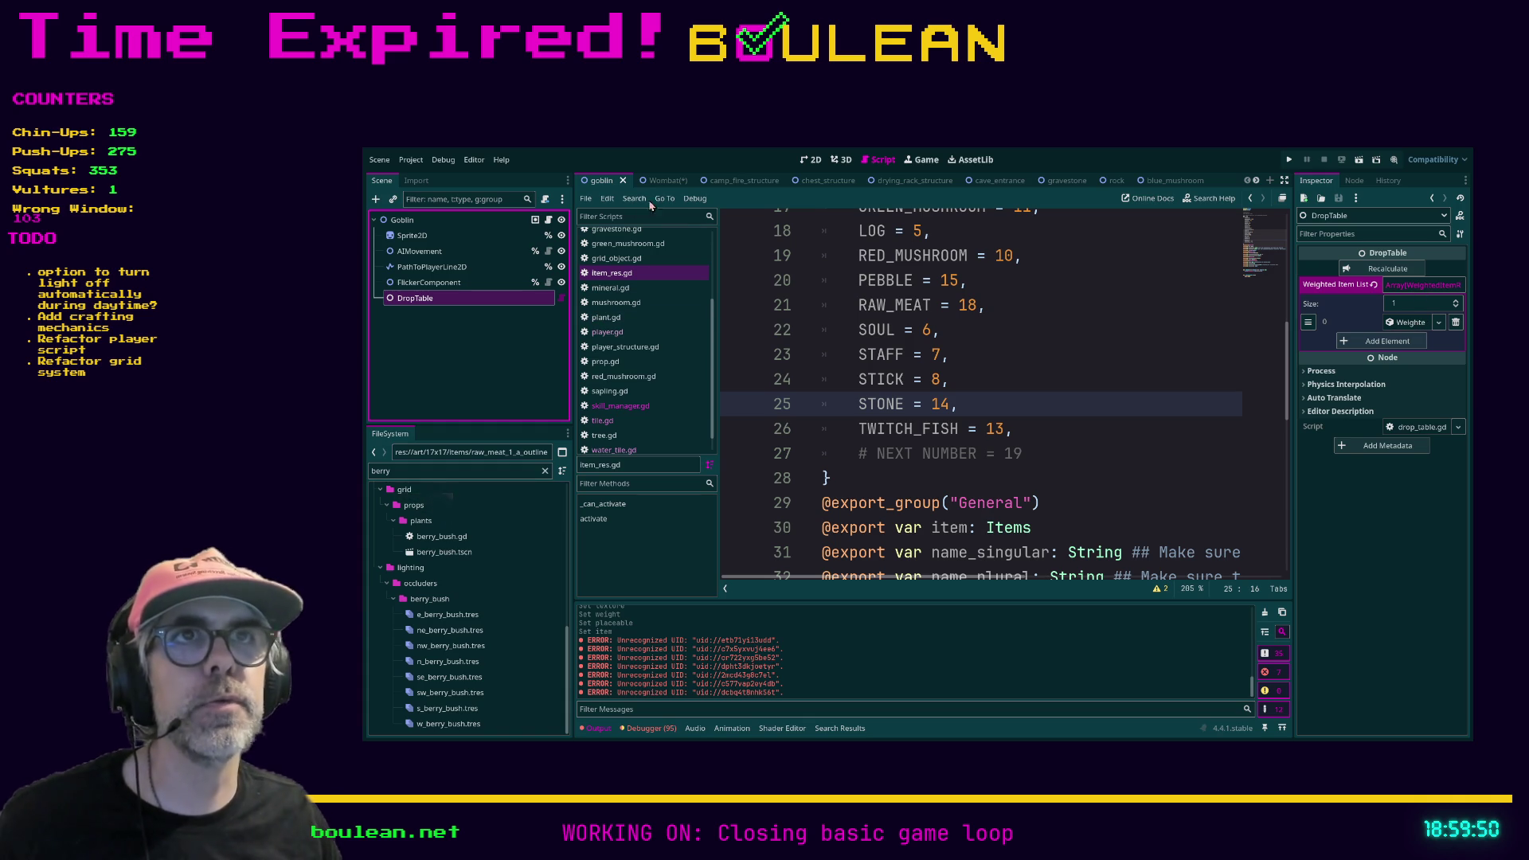
Step: Return to the Wombat scene and expand its first drop table entry
{"action": "left_click", "coordinate": [661, 183]}
{"action": "left_click", "coordinate": [1406, 322]}
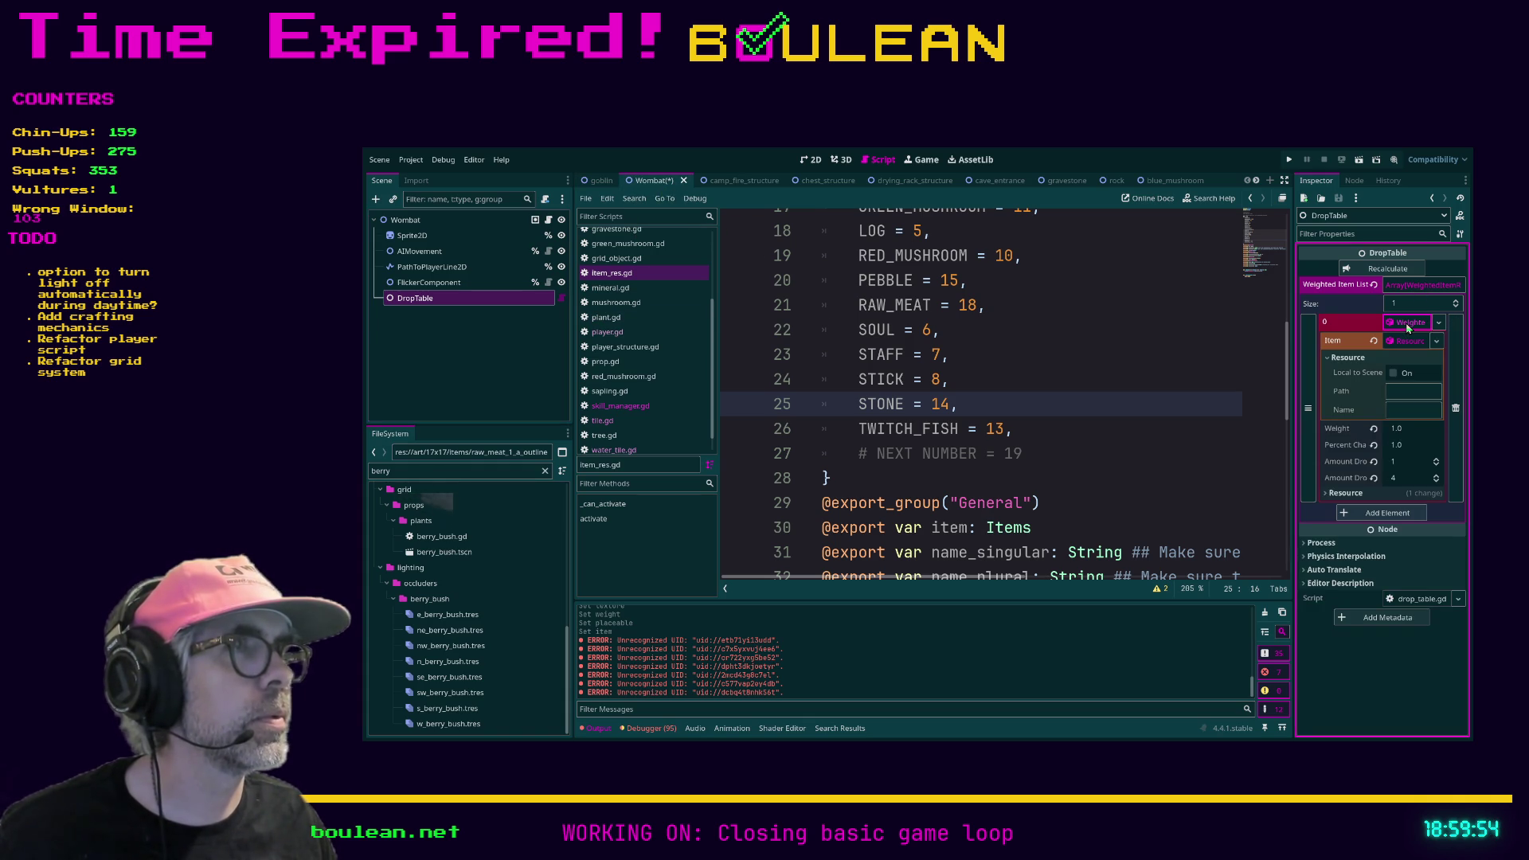
{"action": "left_click", "coordinate": [1407, 323]}
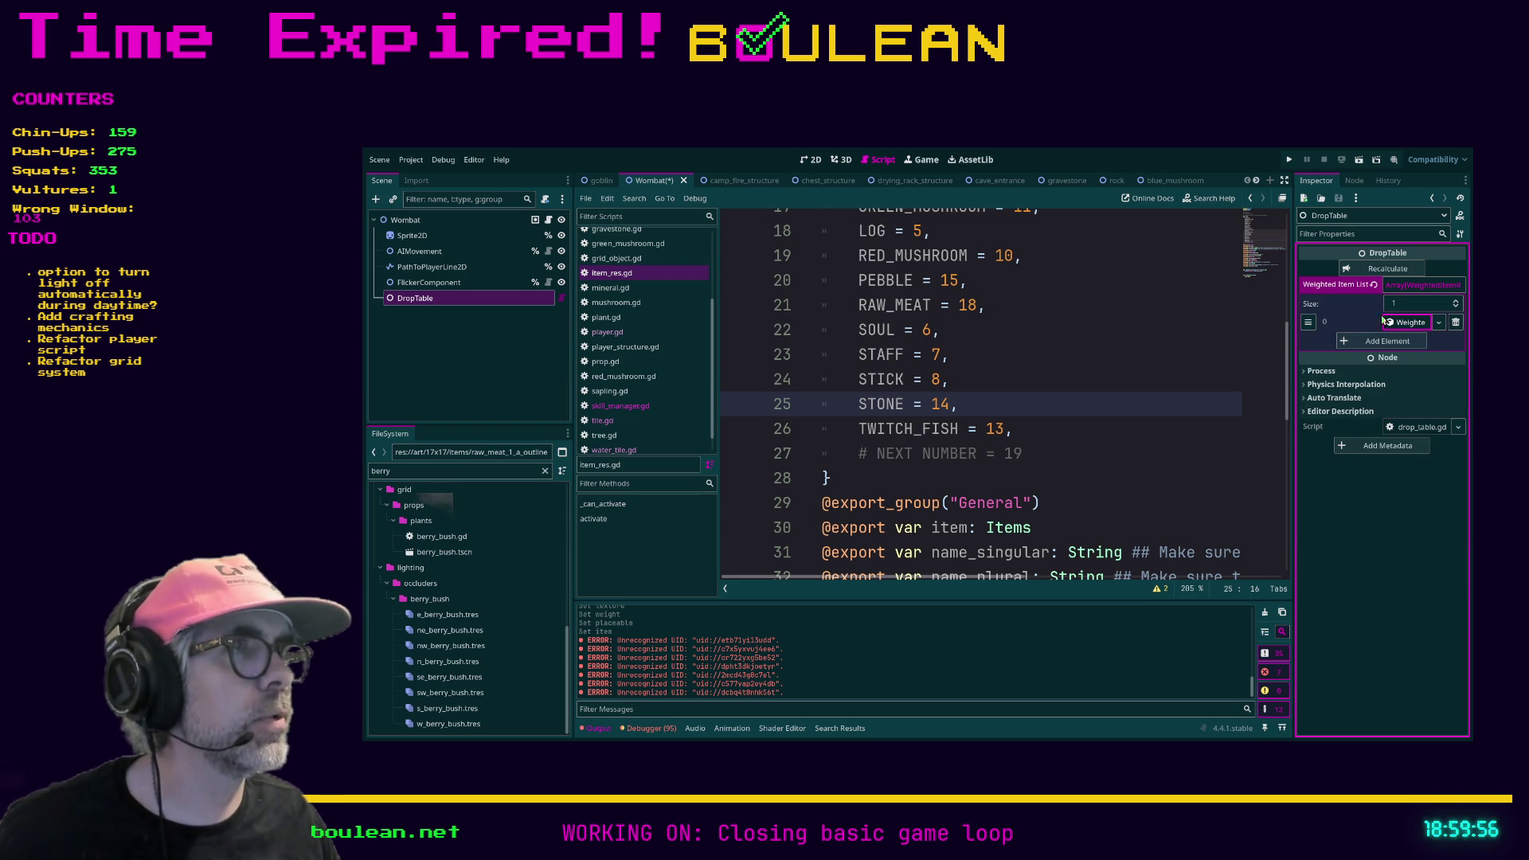
{"action": "left_click", "coordinate": [1407, 322]}
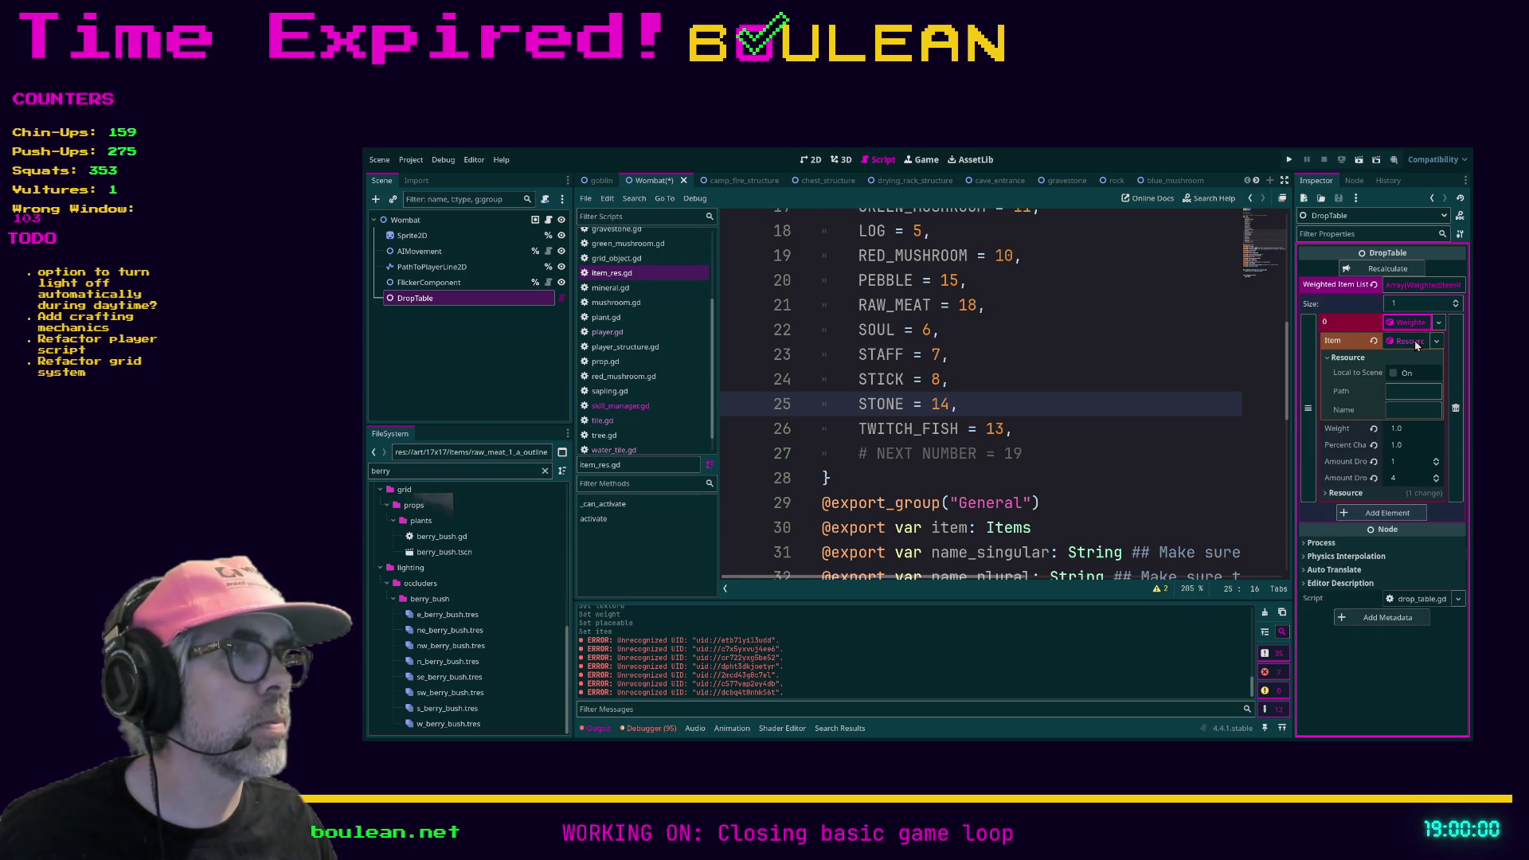
{"action": "left_click", "coordinate": [1414, 342]}
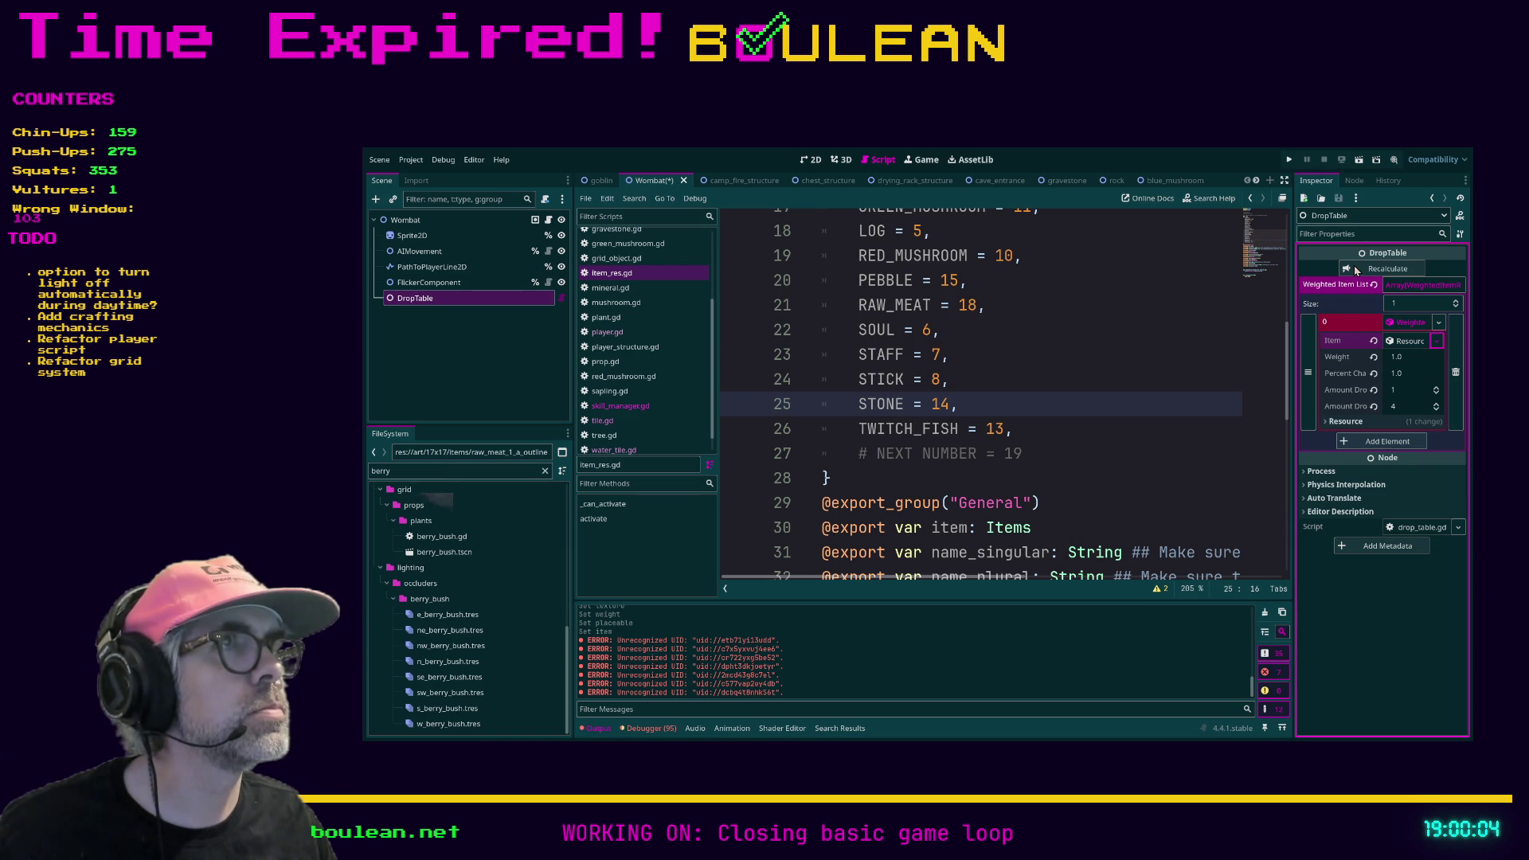
{"action": "left_click", "coordinate": [1153, 356], "text": "shift"}
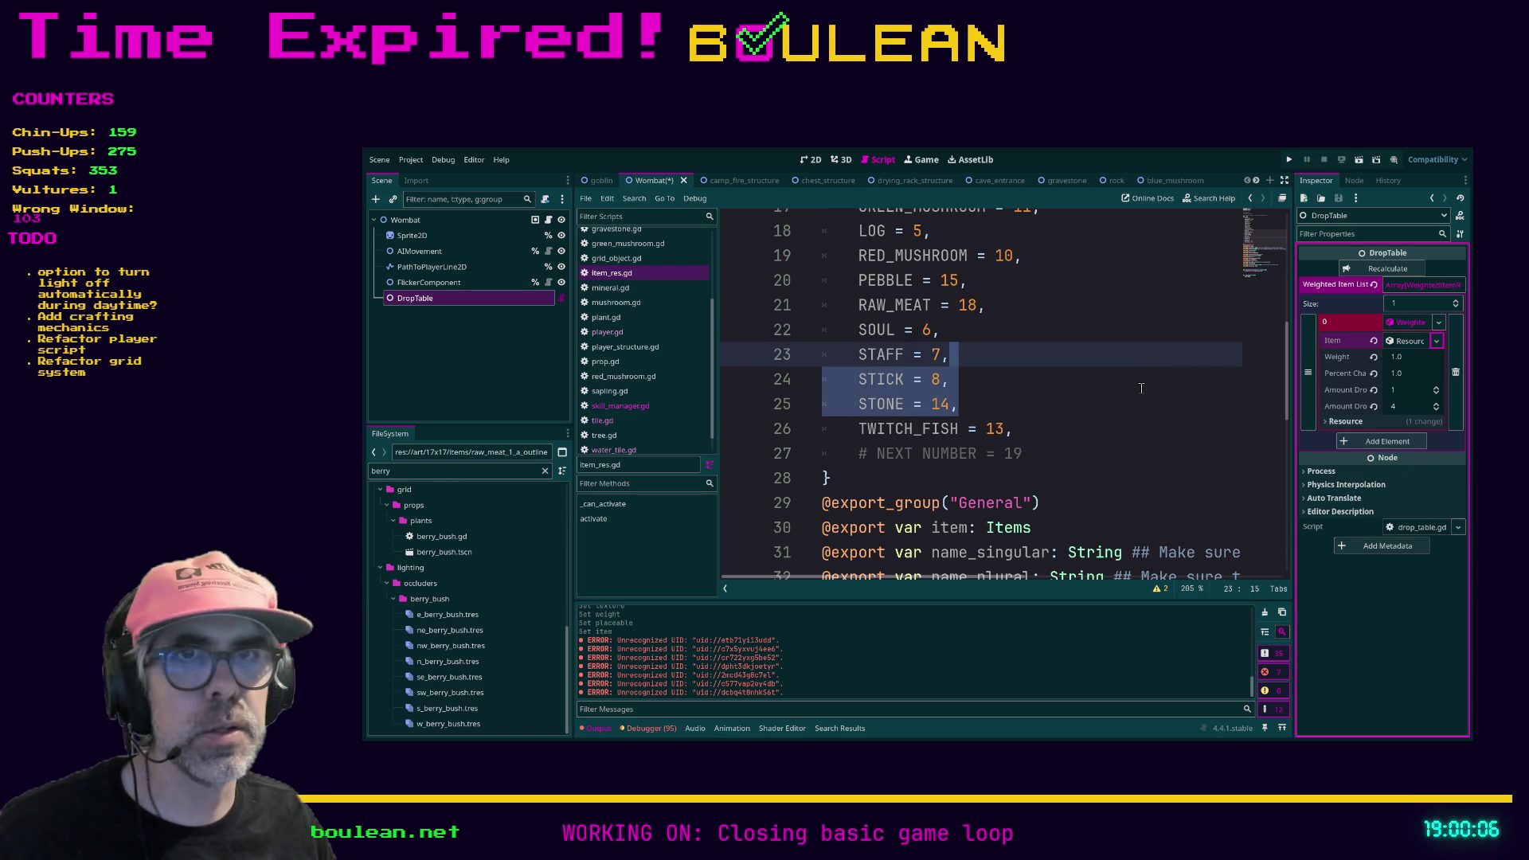
{"action": "left_click", "coordinate": [1188, 376]}
Step: Filter files by 'raw' and assign raw_meat_item.tres as the drop entry's Item
{"action": "left_click", "coordinate": [480, 471]}
{"action": "key", "text": "ctrl+a"}
{"action": "type", "text": "raw"}
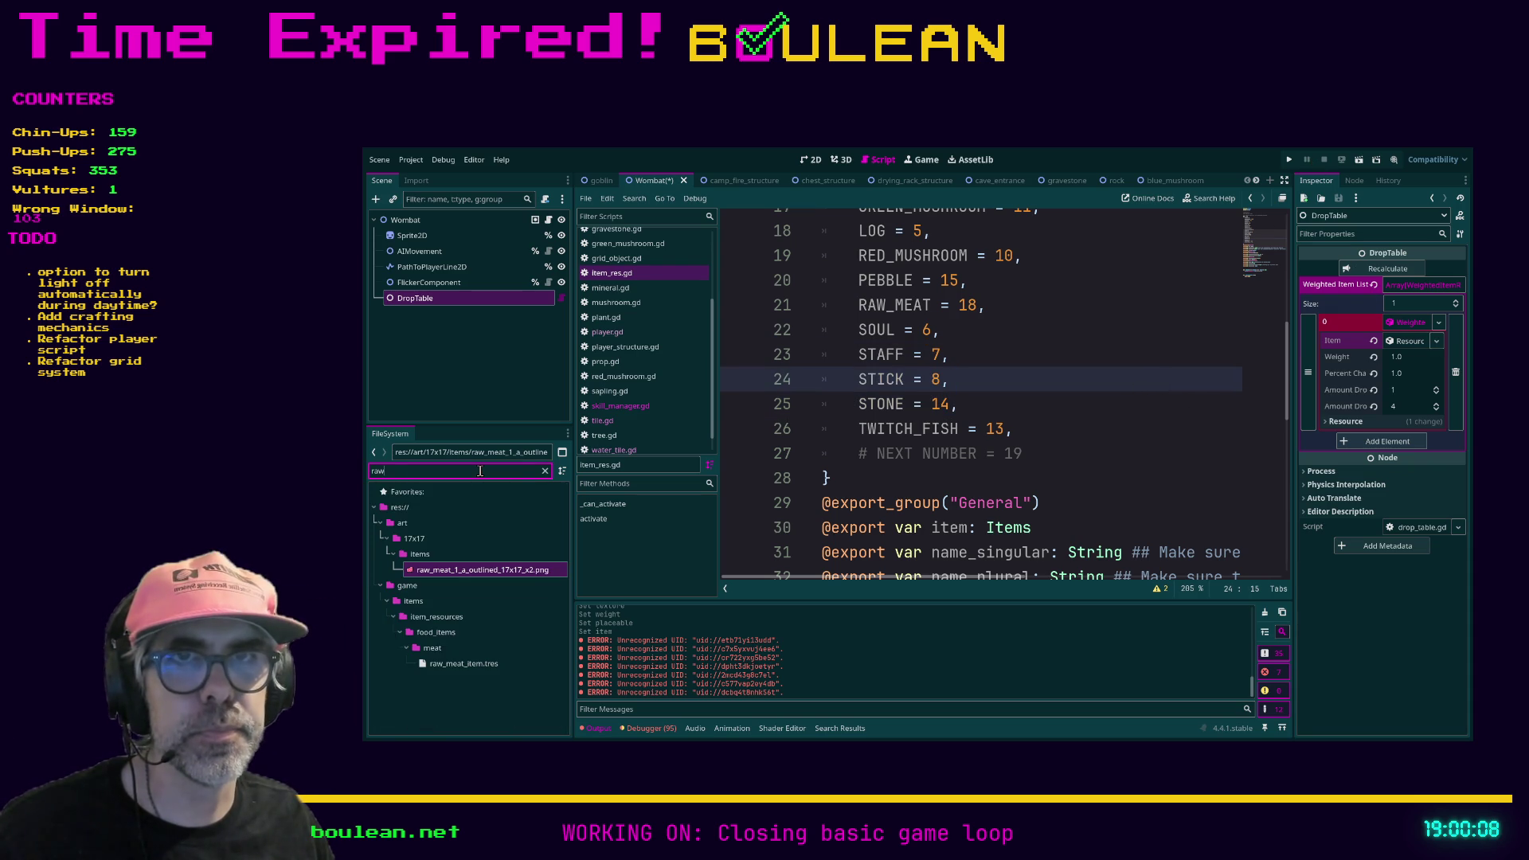
{"action": "left_click", "coordinate": [444, 664]}
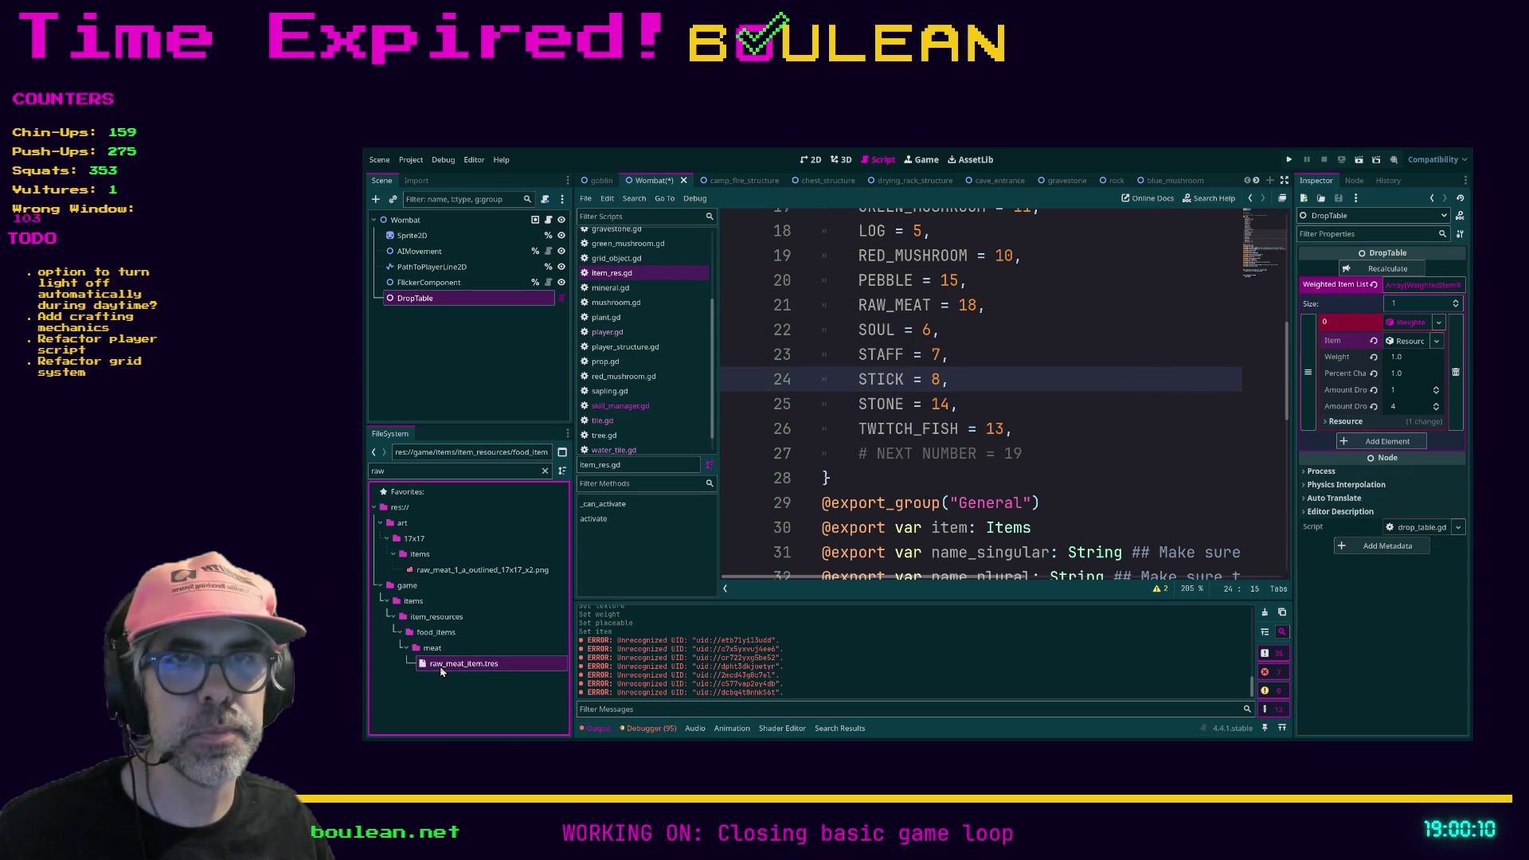
{"action": "mouse_move", "coordinate": [428, 666]}
{"action": "left_mouse_down"}
{"action": "mouse_move", "coordinate": [956, 390]}
{"action": "mouse_move", "coordinate": [1404, 343]}
{"action": "left_mouse_up"}
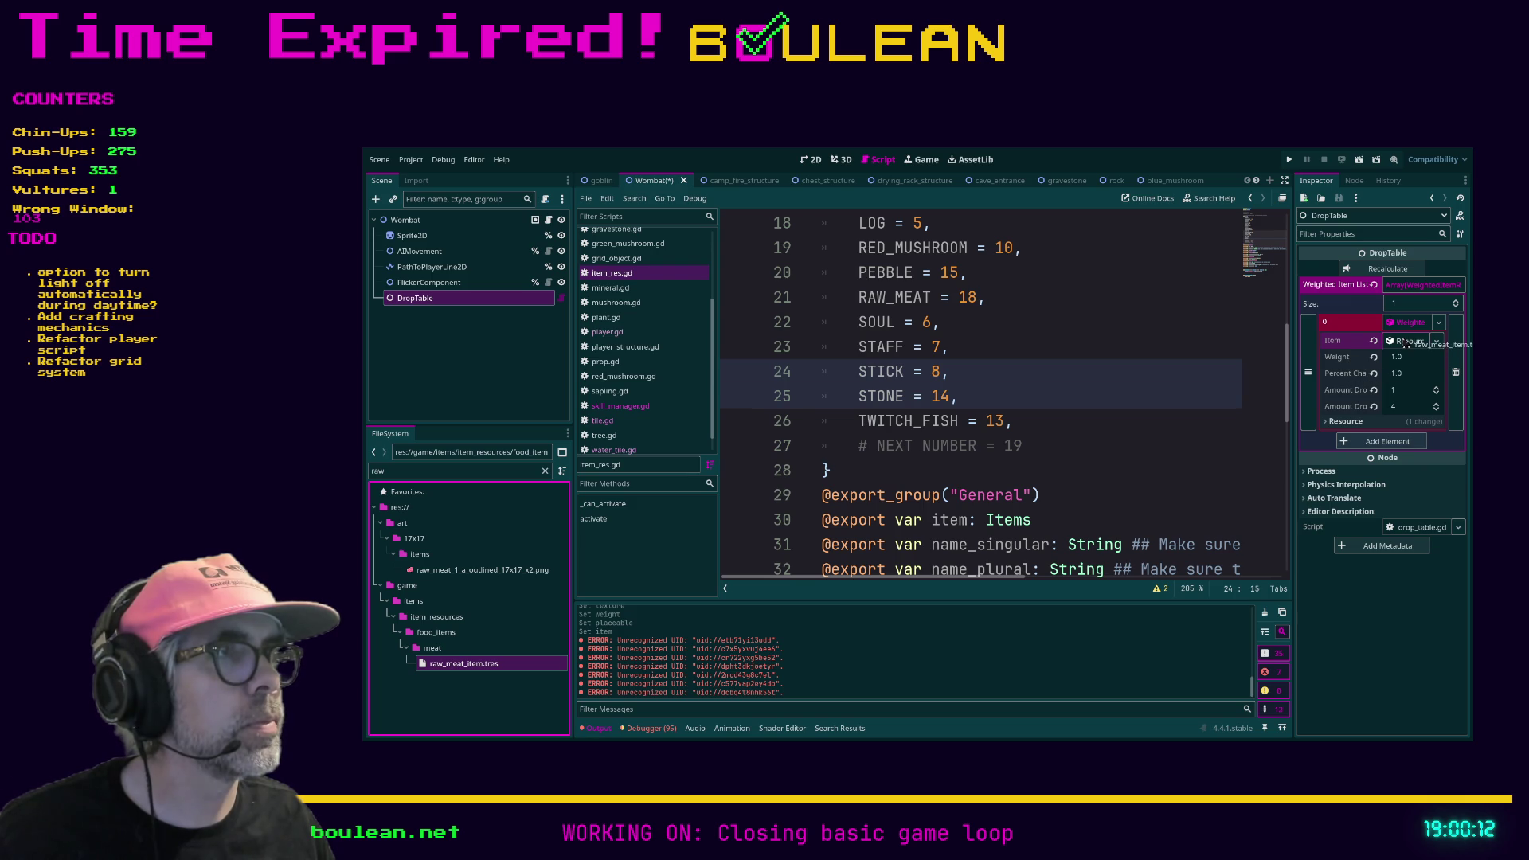
Step: Set the maximum drop amount to 2, then save the script and Wombat scene
{"action": "left_click", "coordinate": [1413, 359]}
{"action": "left_click", "coordinate": [1411, 371]}
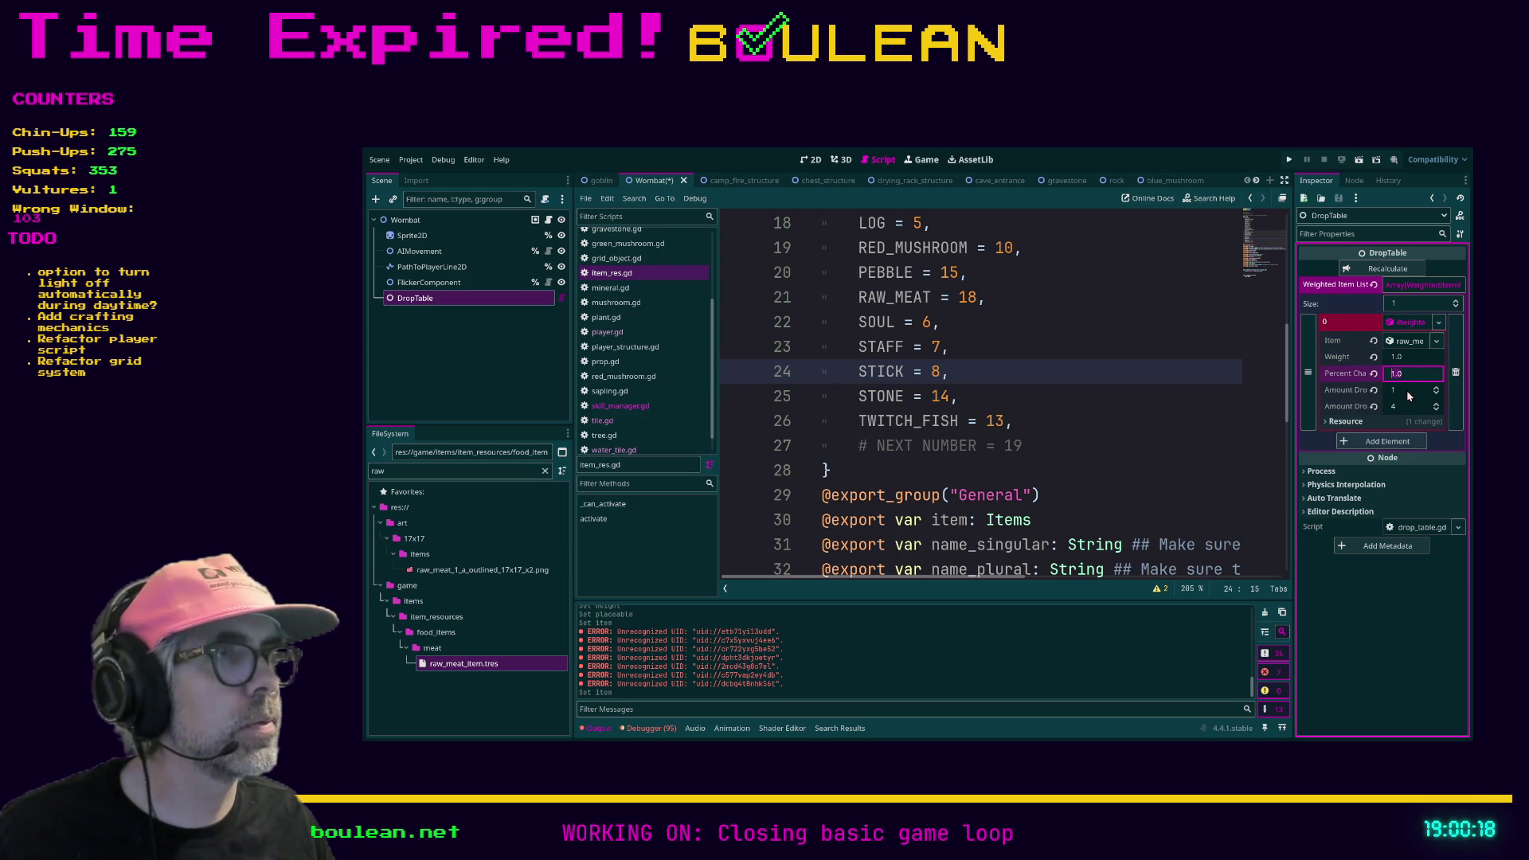
{"action": "left_click", "coordinate": [1403, 407]}
{"action": "type", "text": "2"}
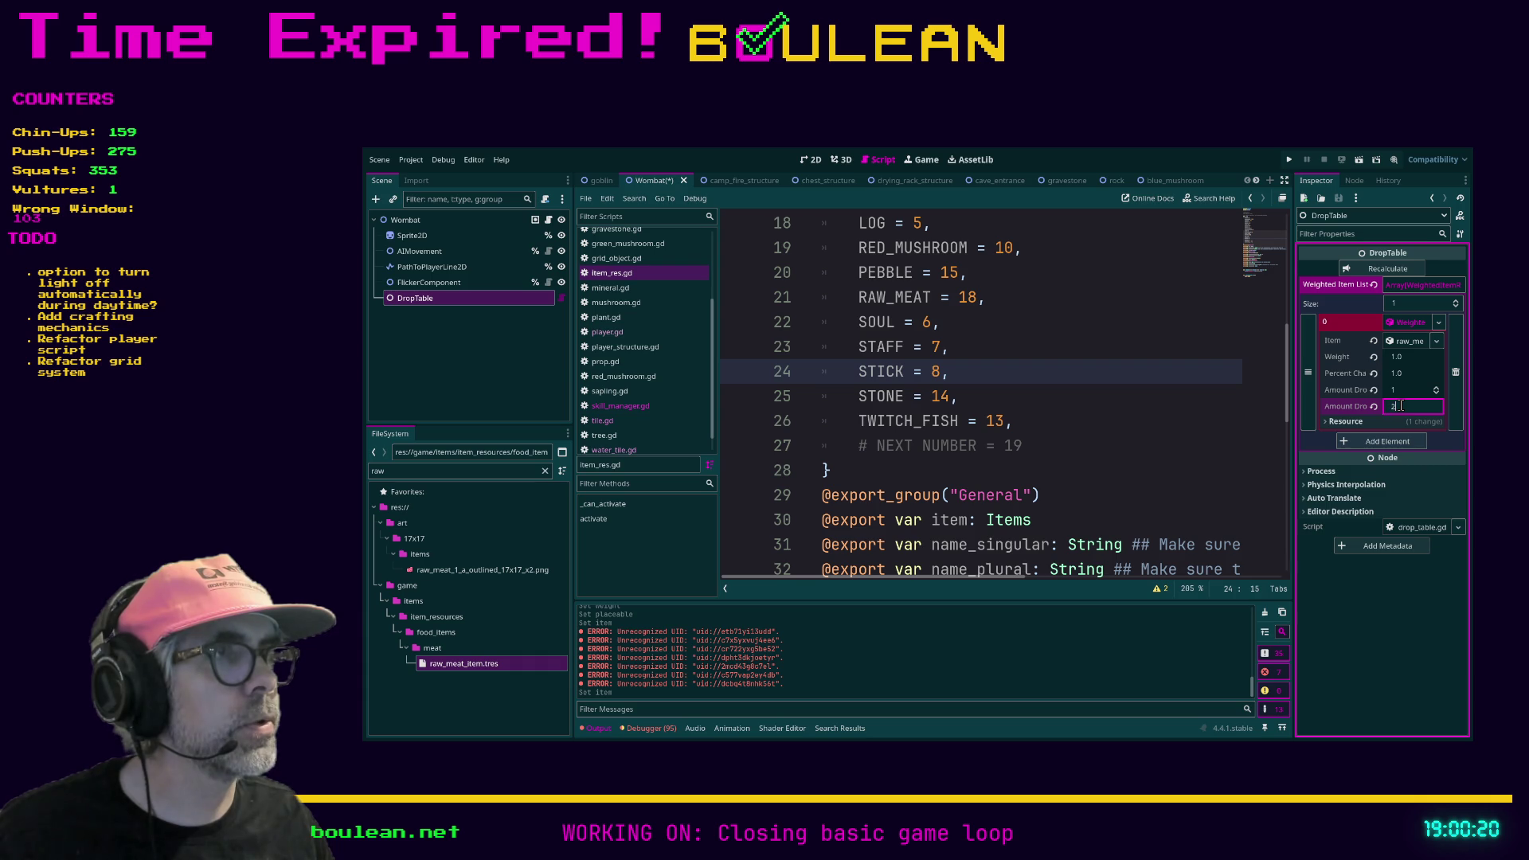
{"action": "left_click", "coordinate": [1387, 269]}
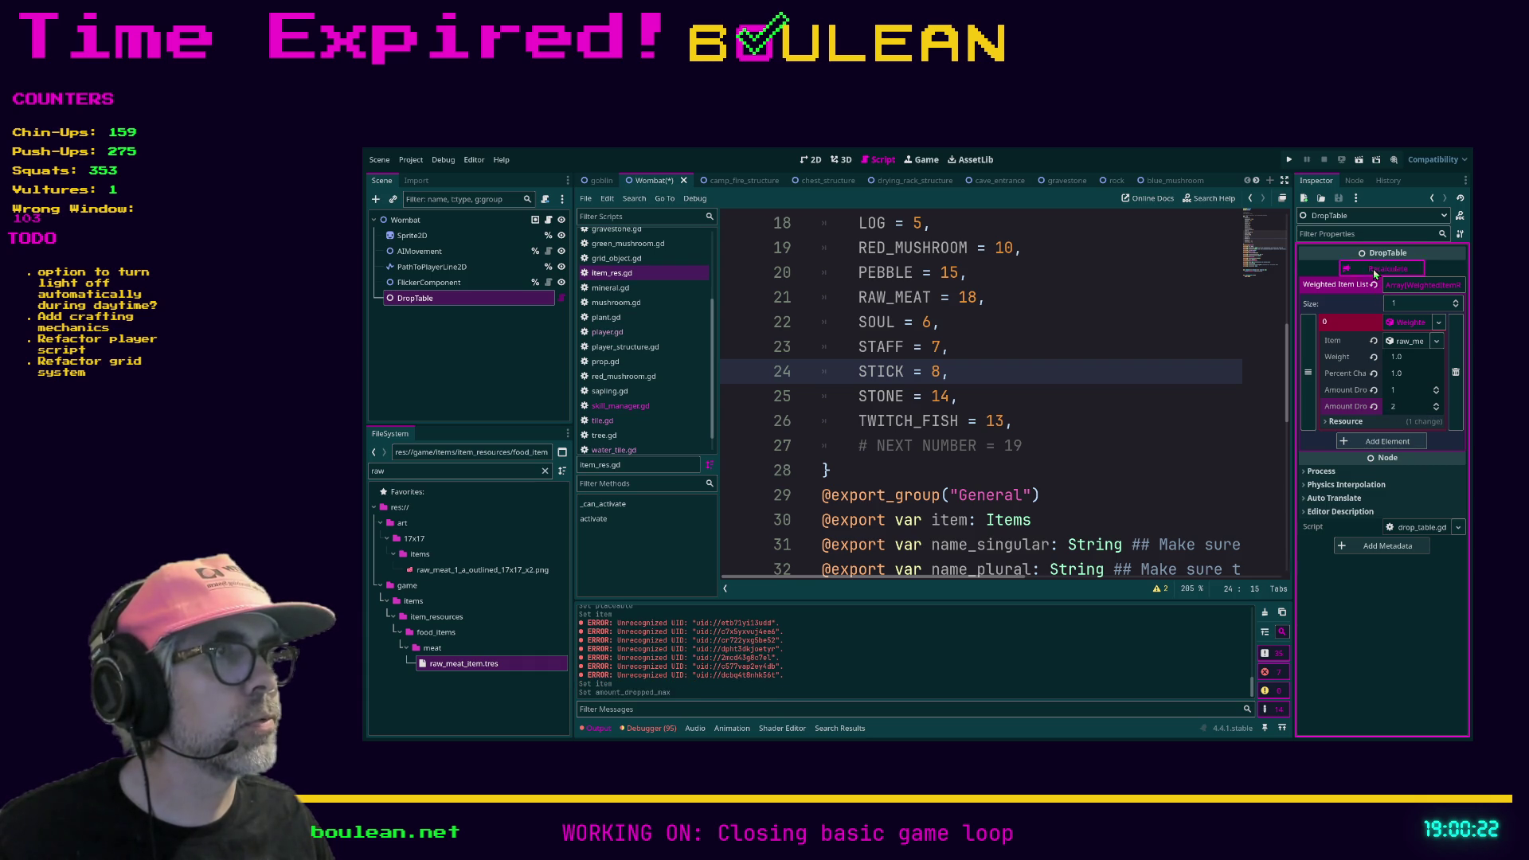
{"action": "left_click", "coordinate": [1158, 411]}
{"action": "key", "text": "ctrl+s"}
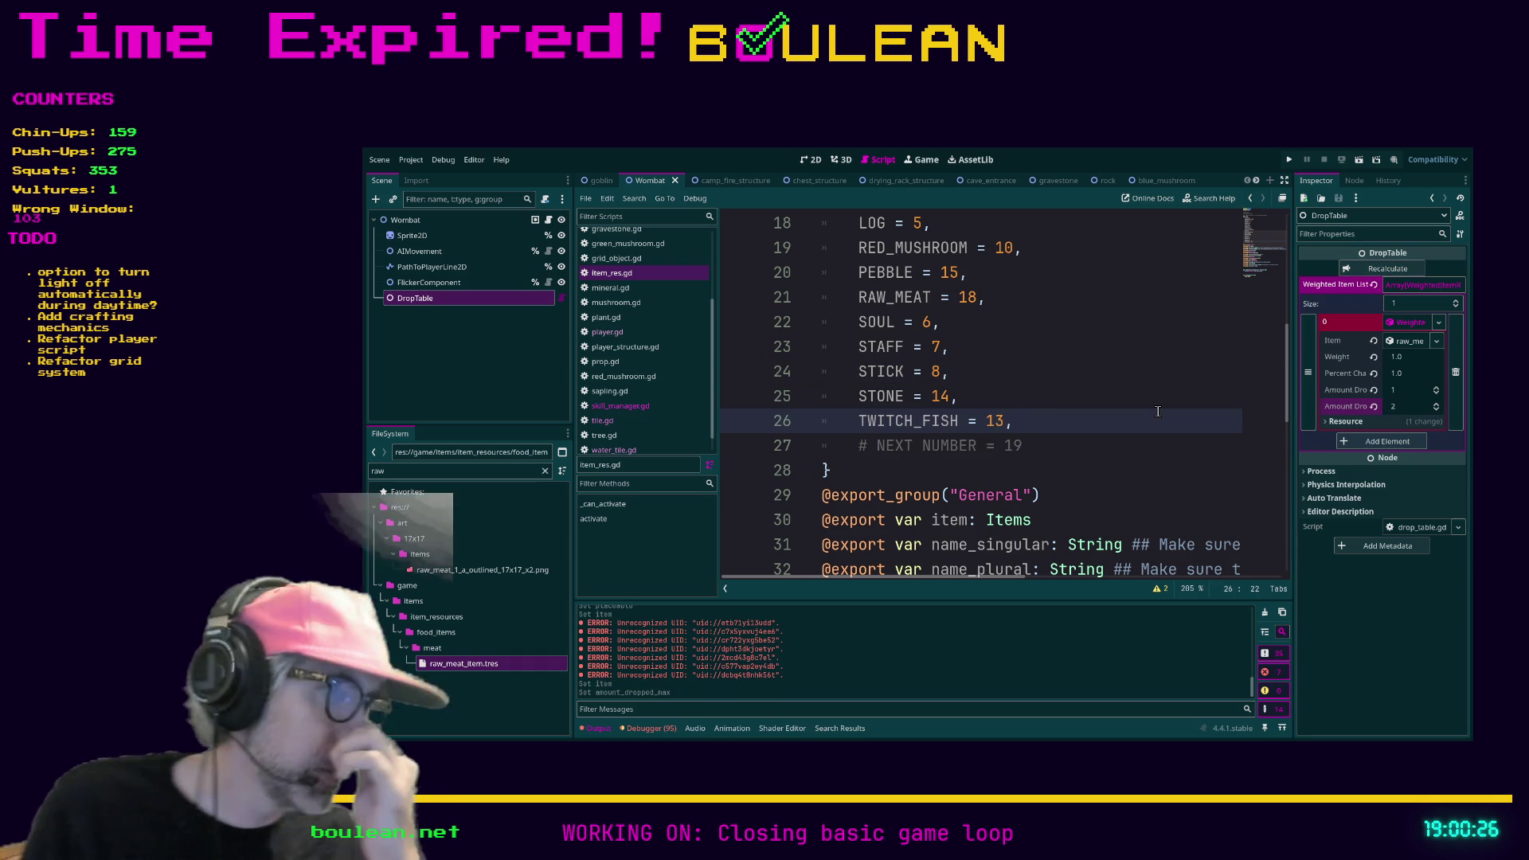
{"action": "key", "text": "ctrl+s"}
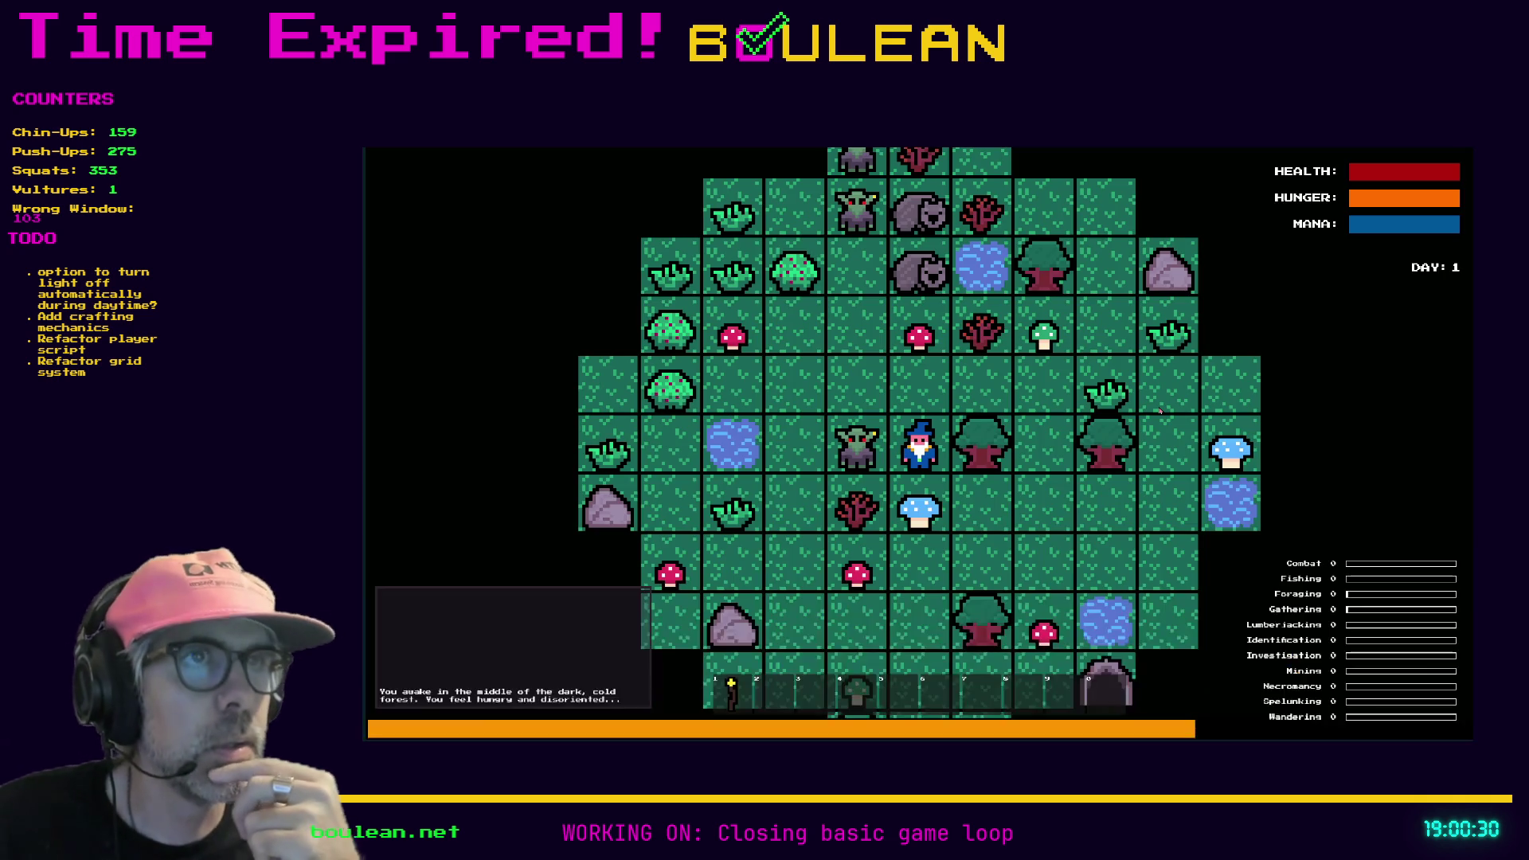
Step: Remove all goblins from the map with the debug menu's SMOTE Goblins
{"action": "key", "text": "w"}
{"action": "key", "text": "F1"}
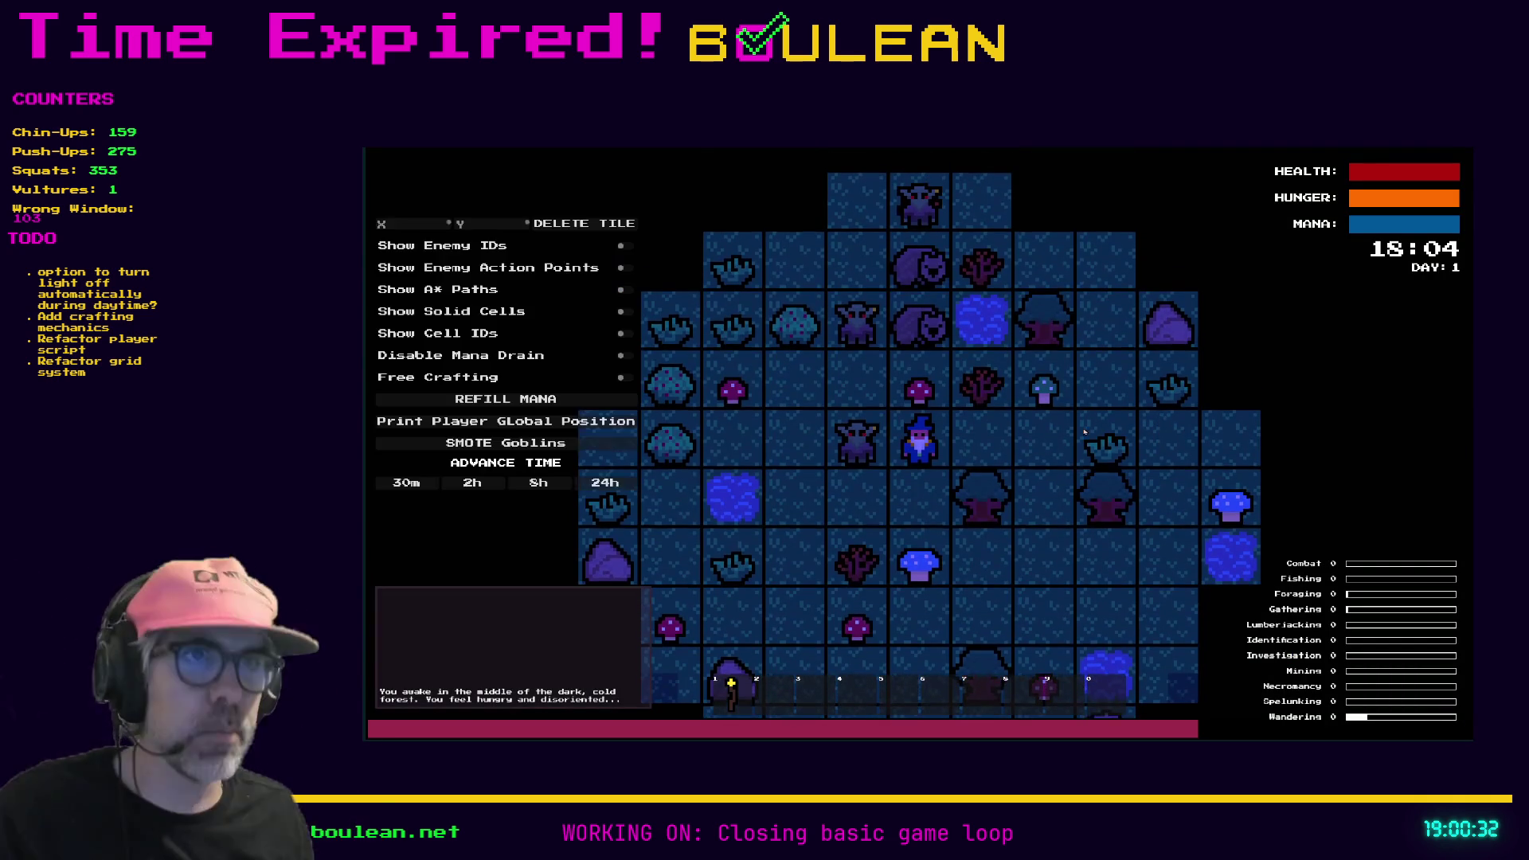
{"action": "left_click", "coordinate": [534, 443]}
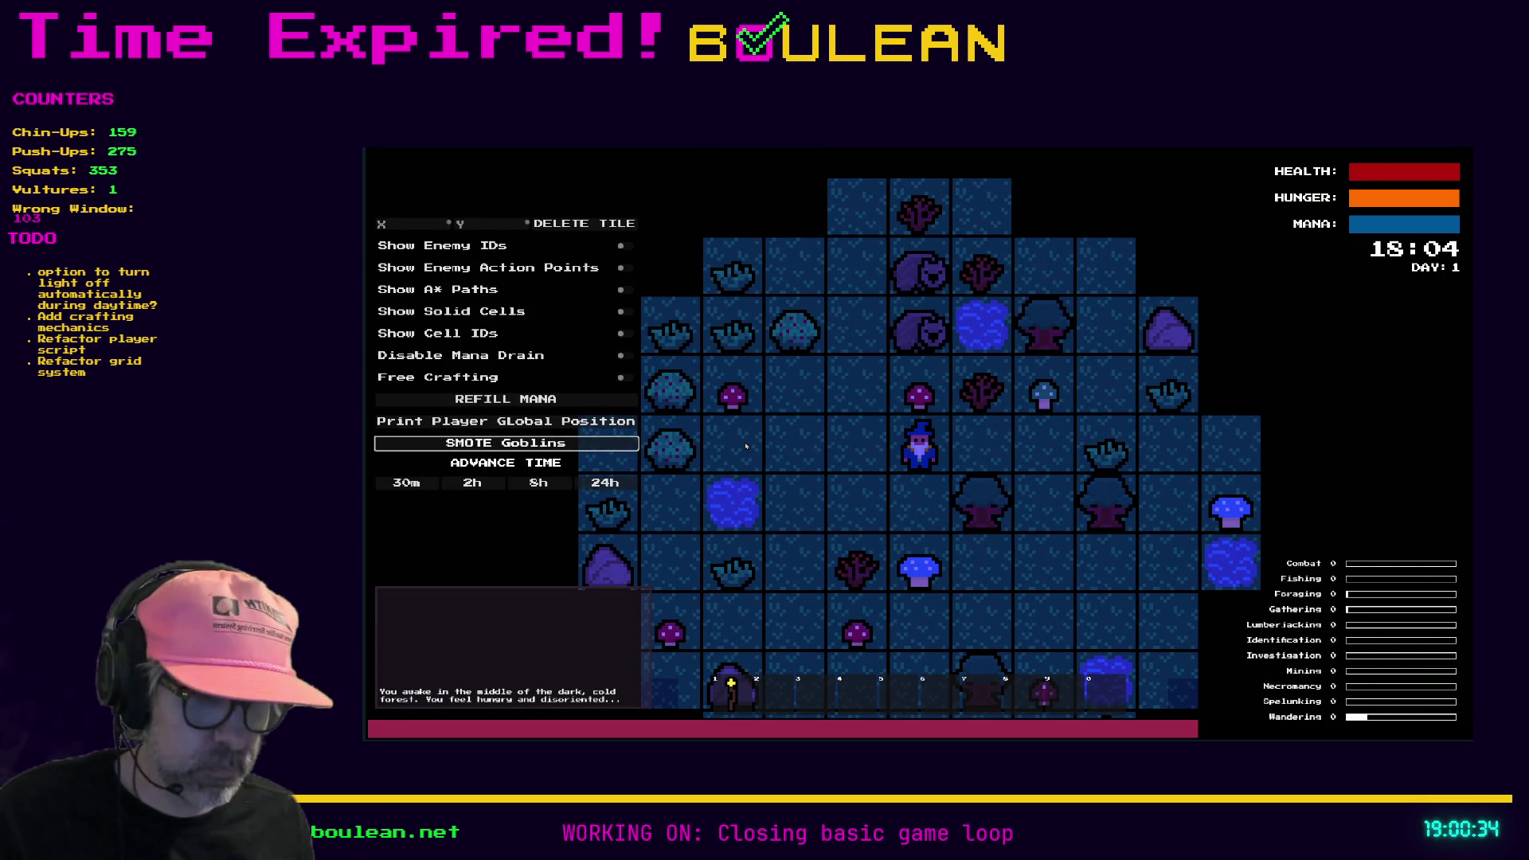
{"action": "key", "text": "F1"}
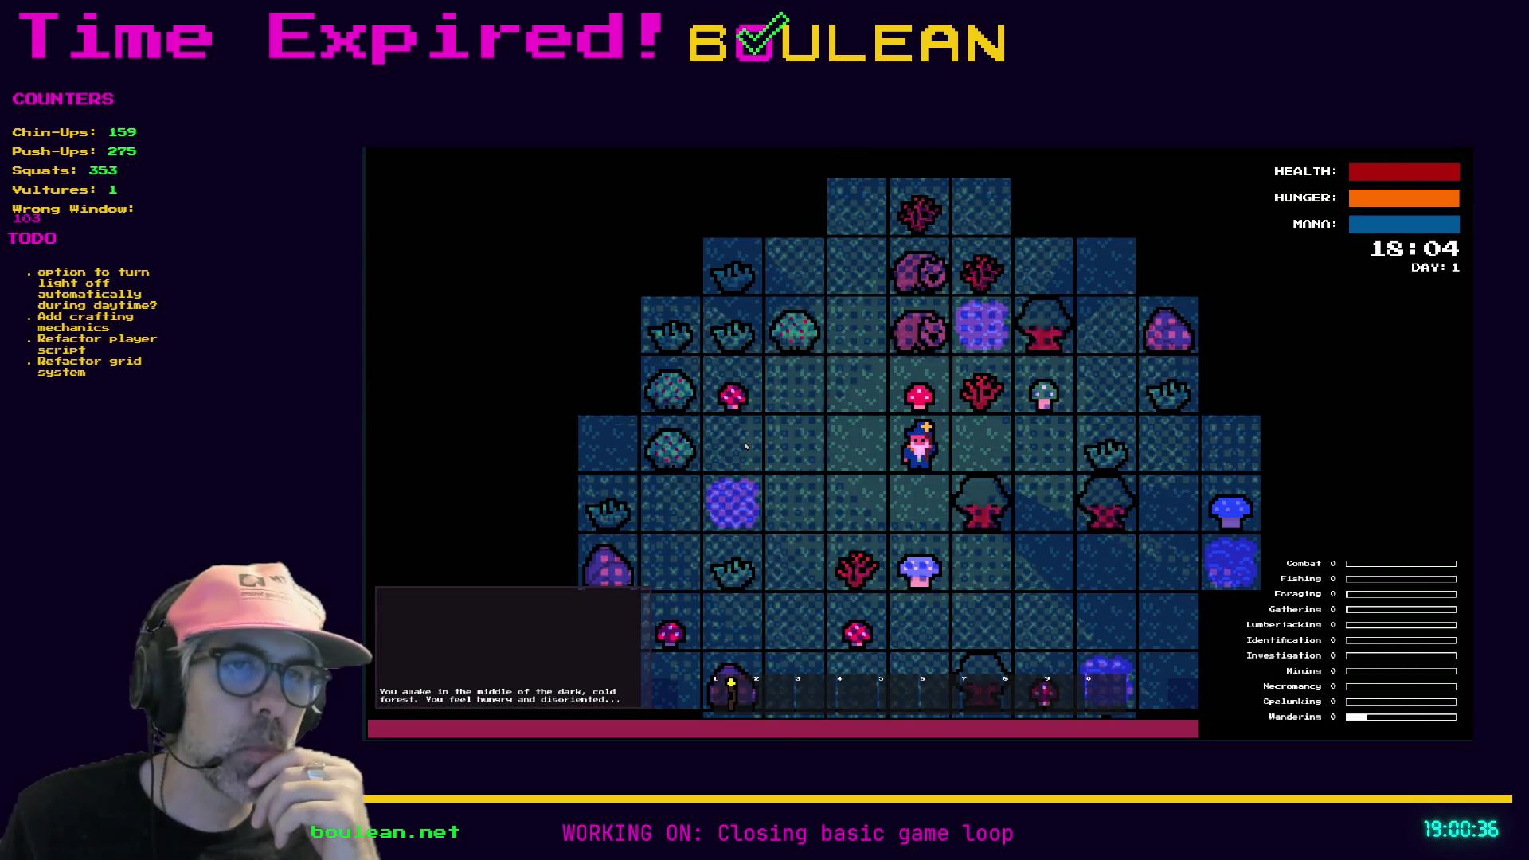
Step: Walk the wizard around killing several wombats, then stop the game
{"action": "key", "text": "w"}
{"action": "key", "text": "w"}
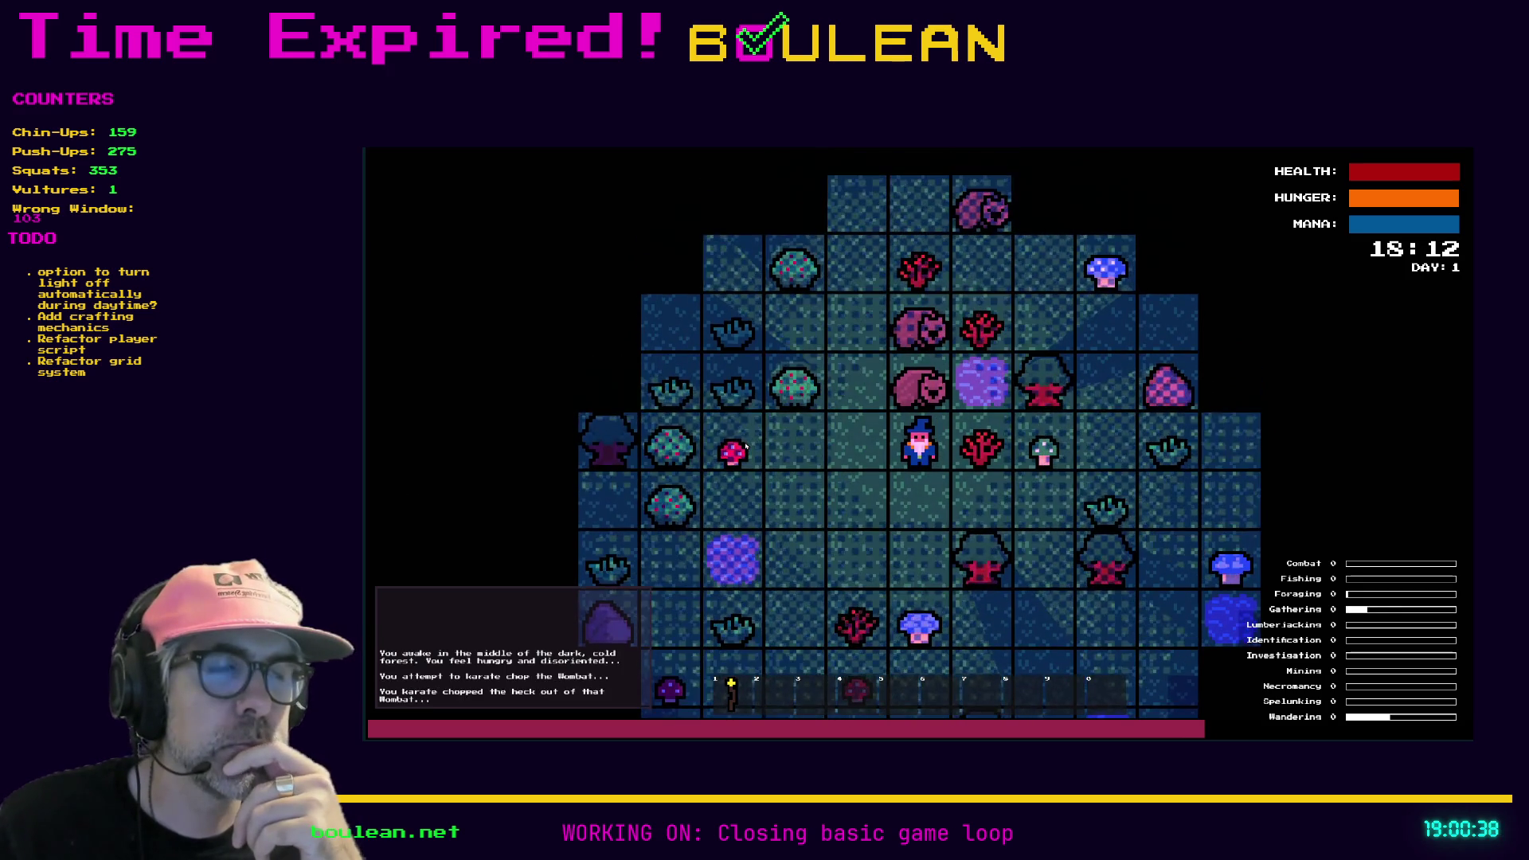
{"action": "key", "text": "w"}
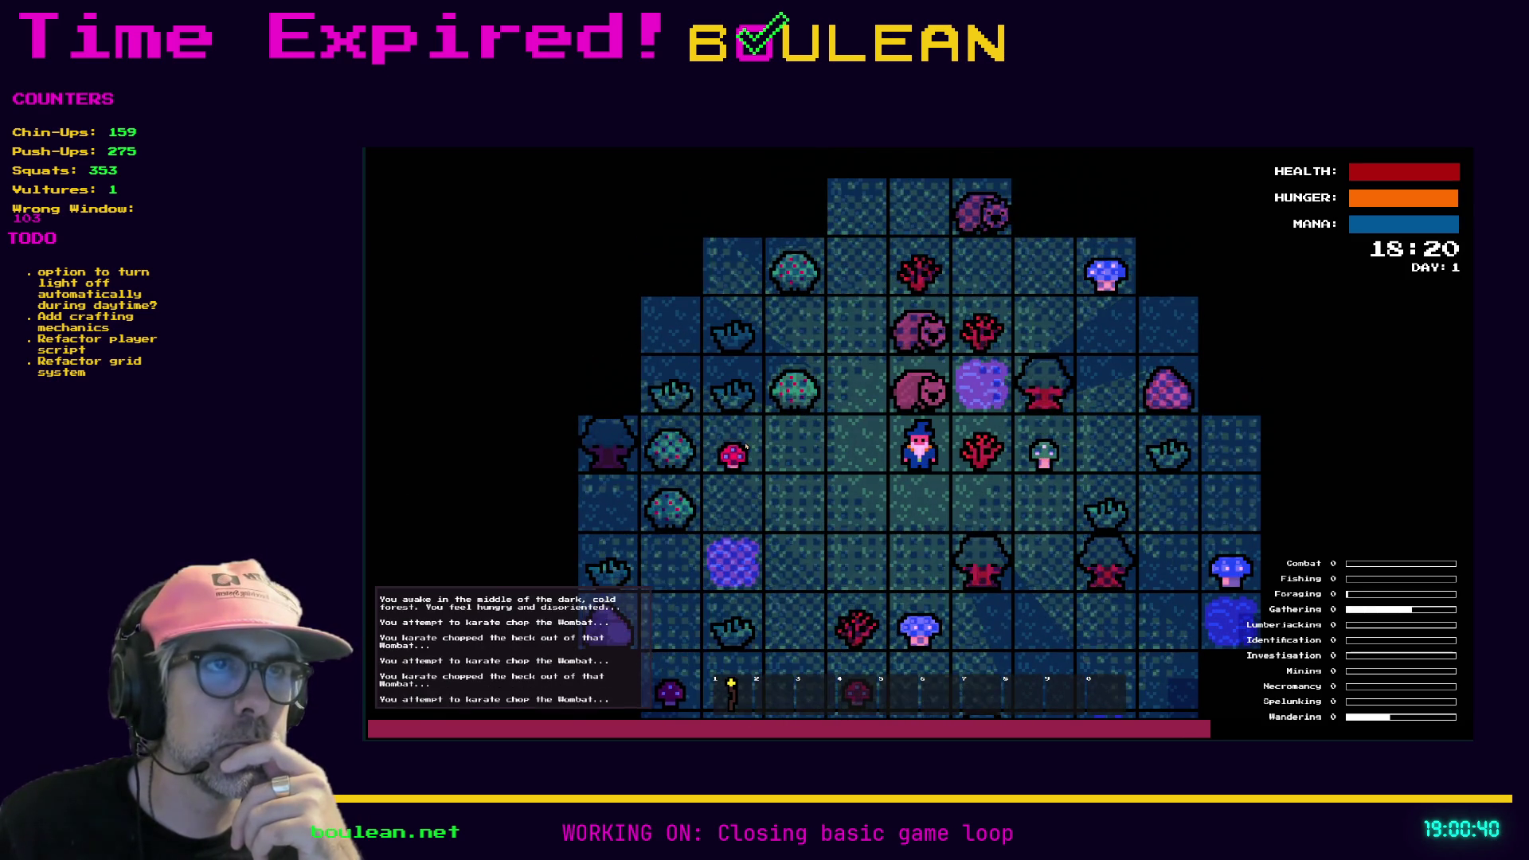
{"action": "key", "text": "w"}
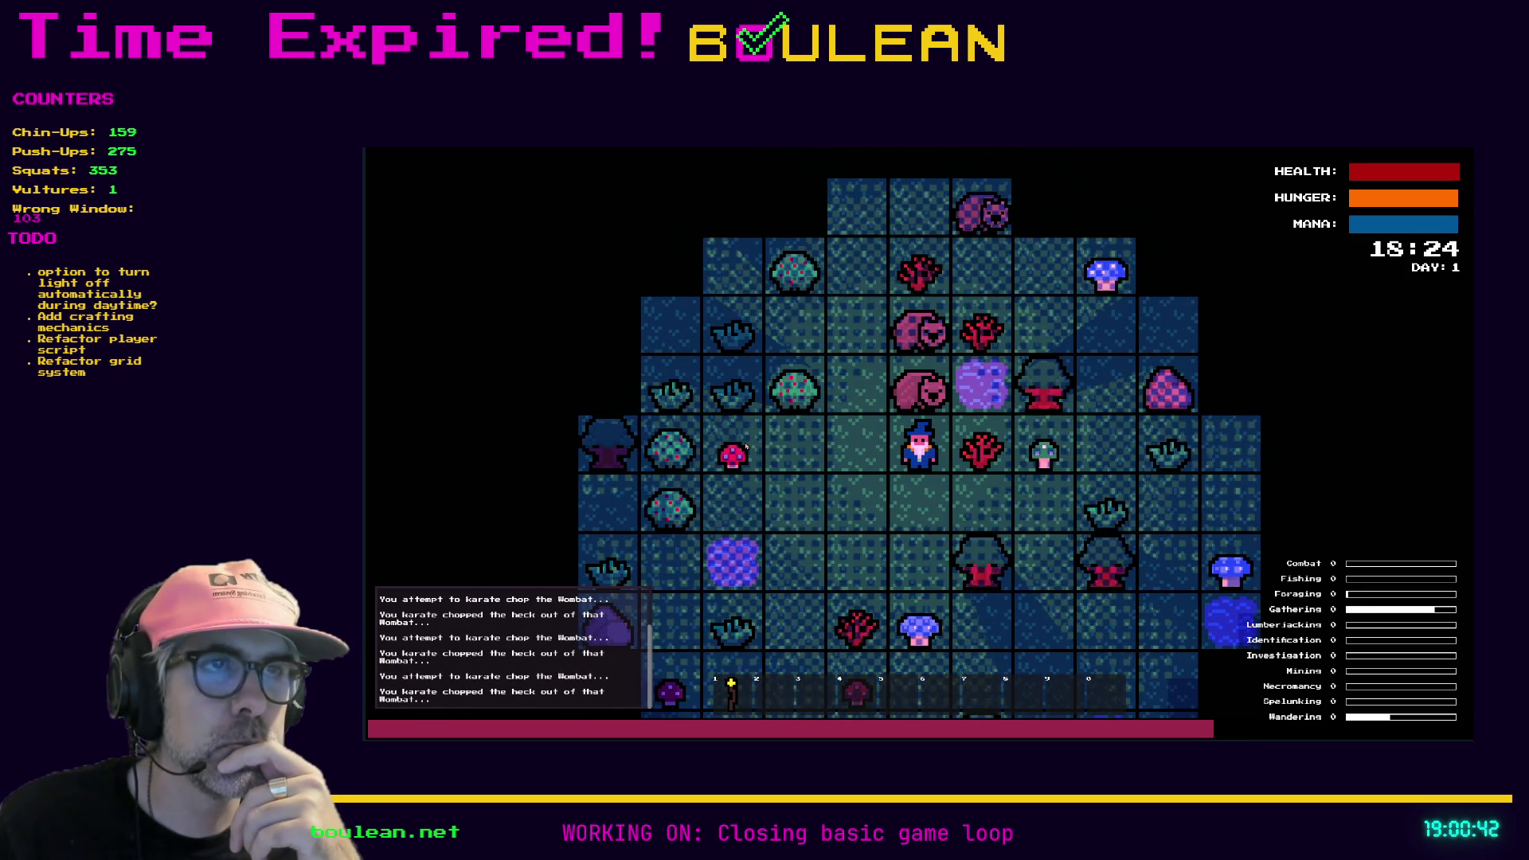
{"action": "key", "text": "w"}
{"action": "key", "text": "w"}
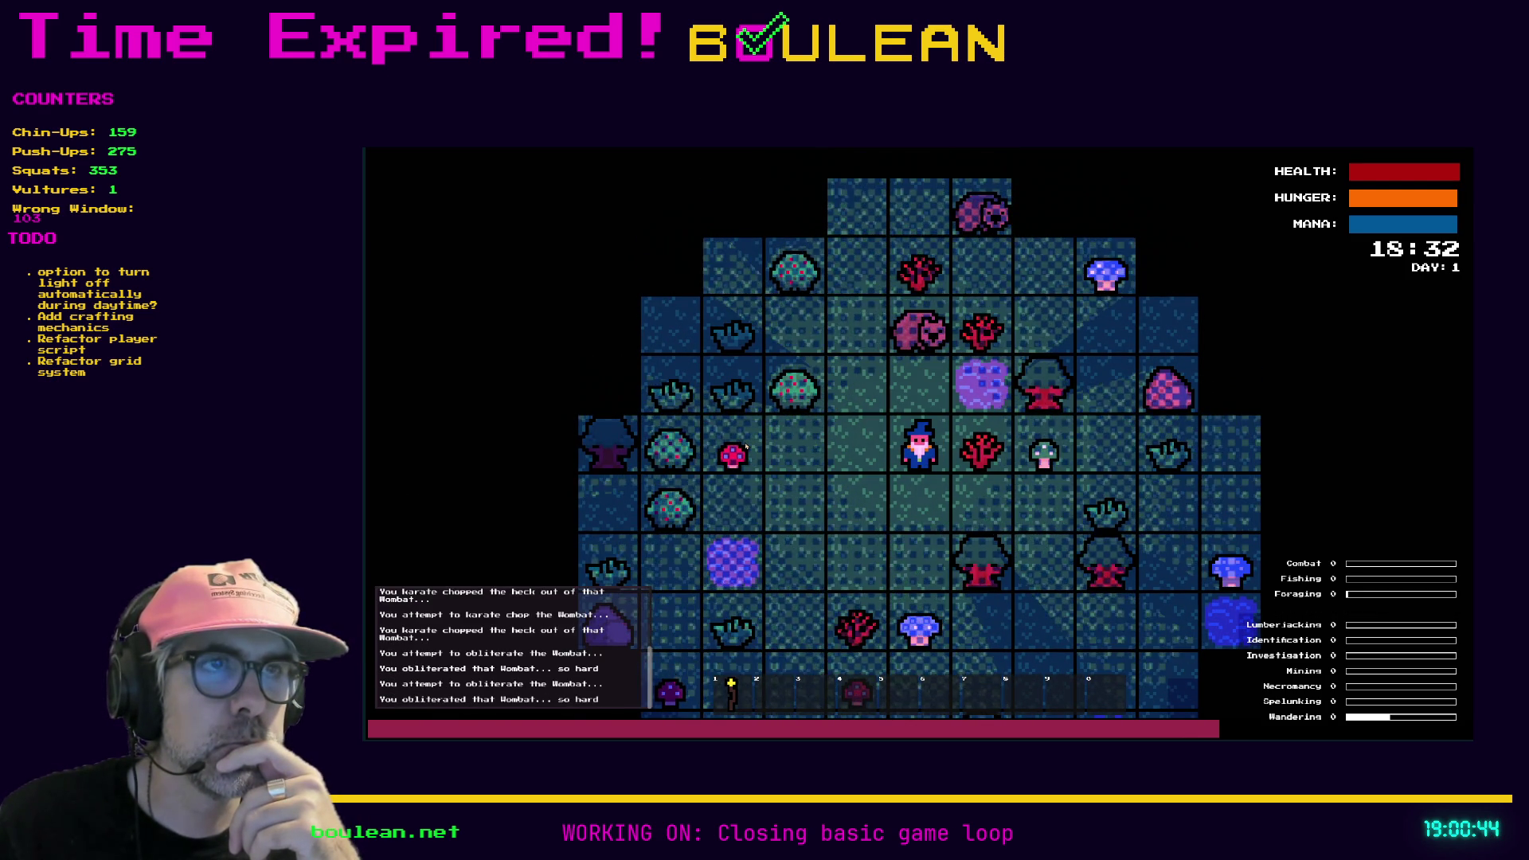
{"action": "key", "text": "q"}
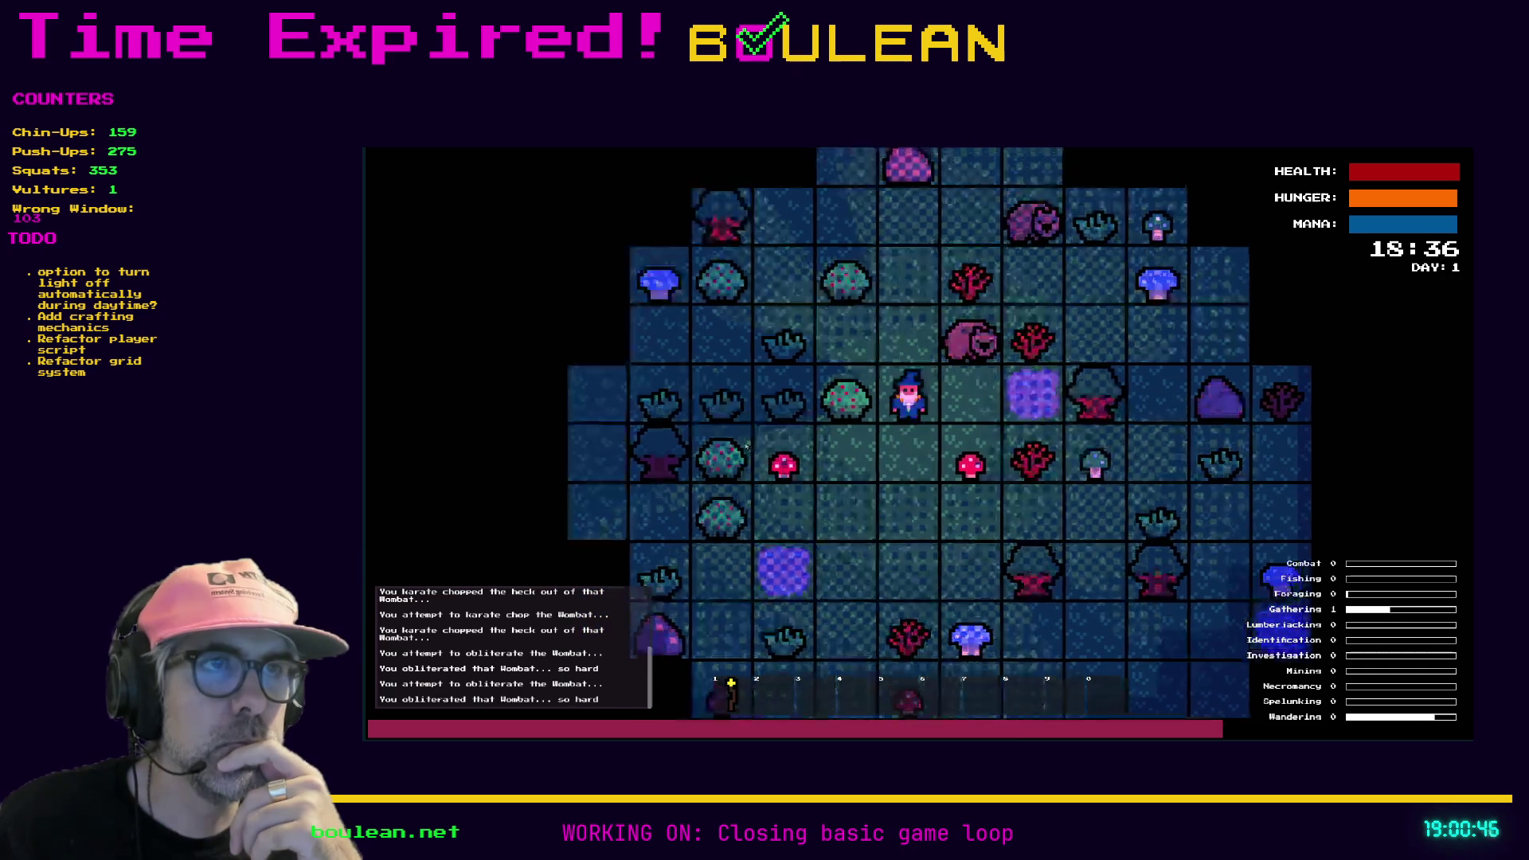
{"action": "key", "text": "w"}
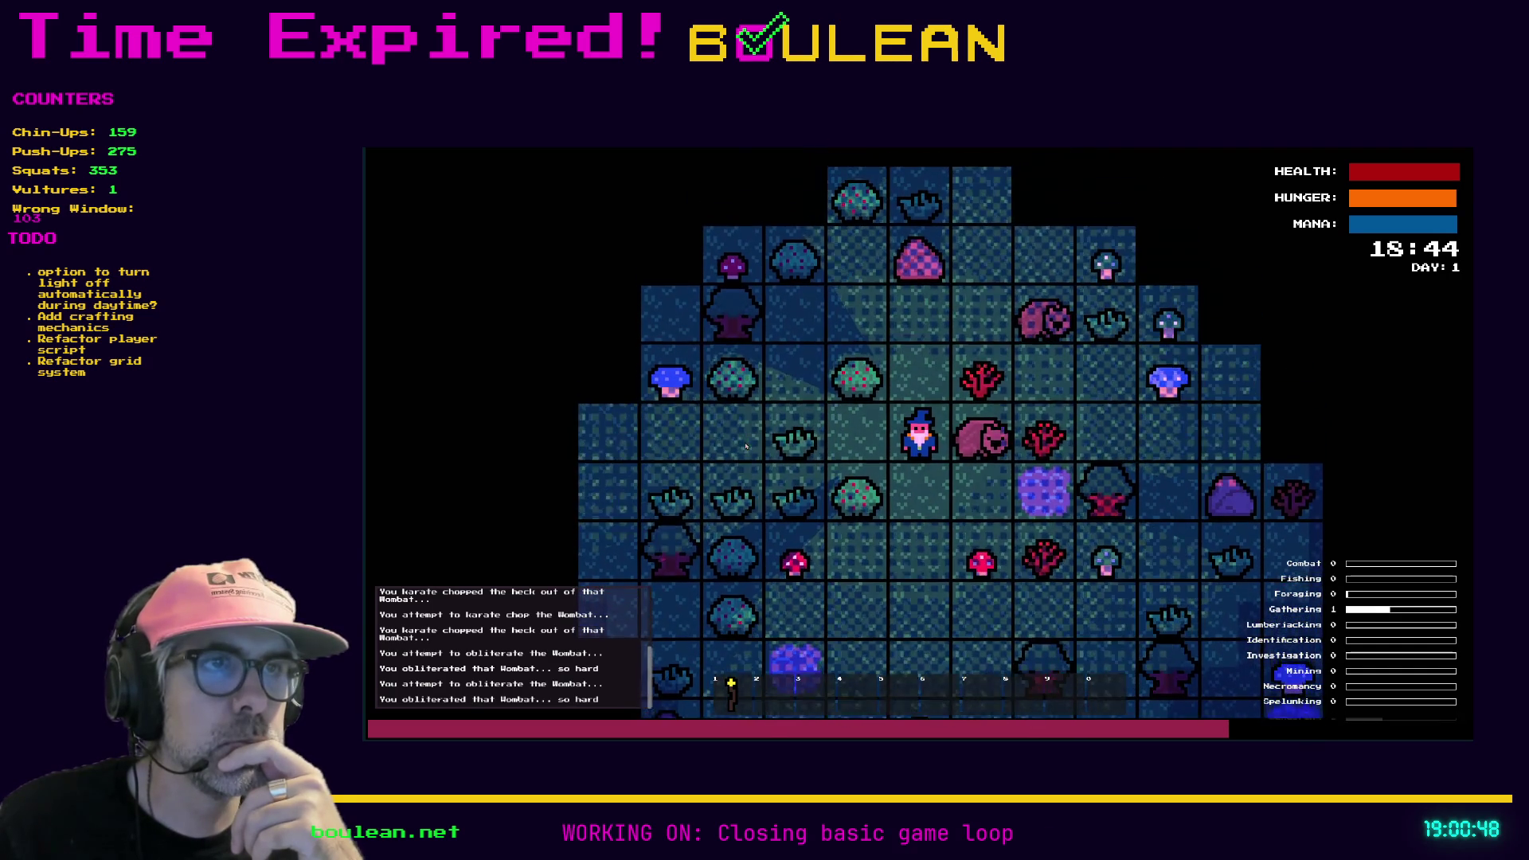
{"action": "key", "text": "d"}
{"action": "key", "text": "d"}
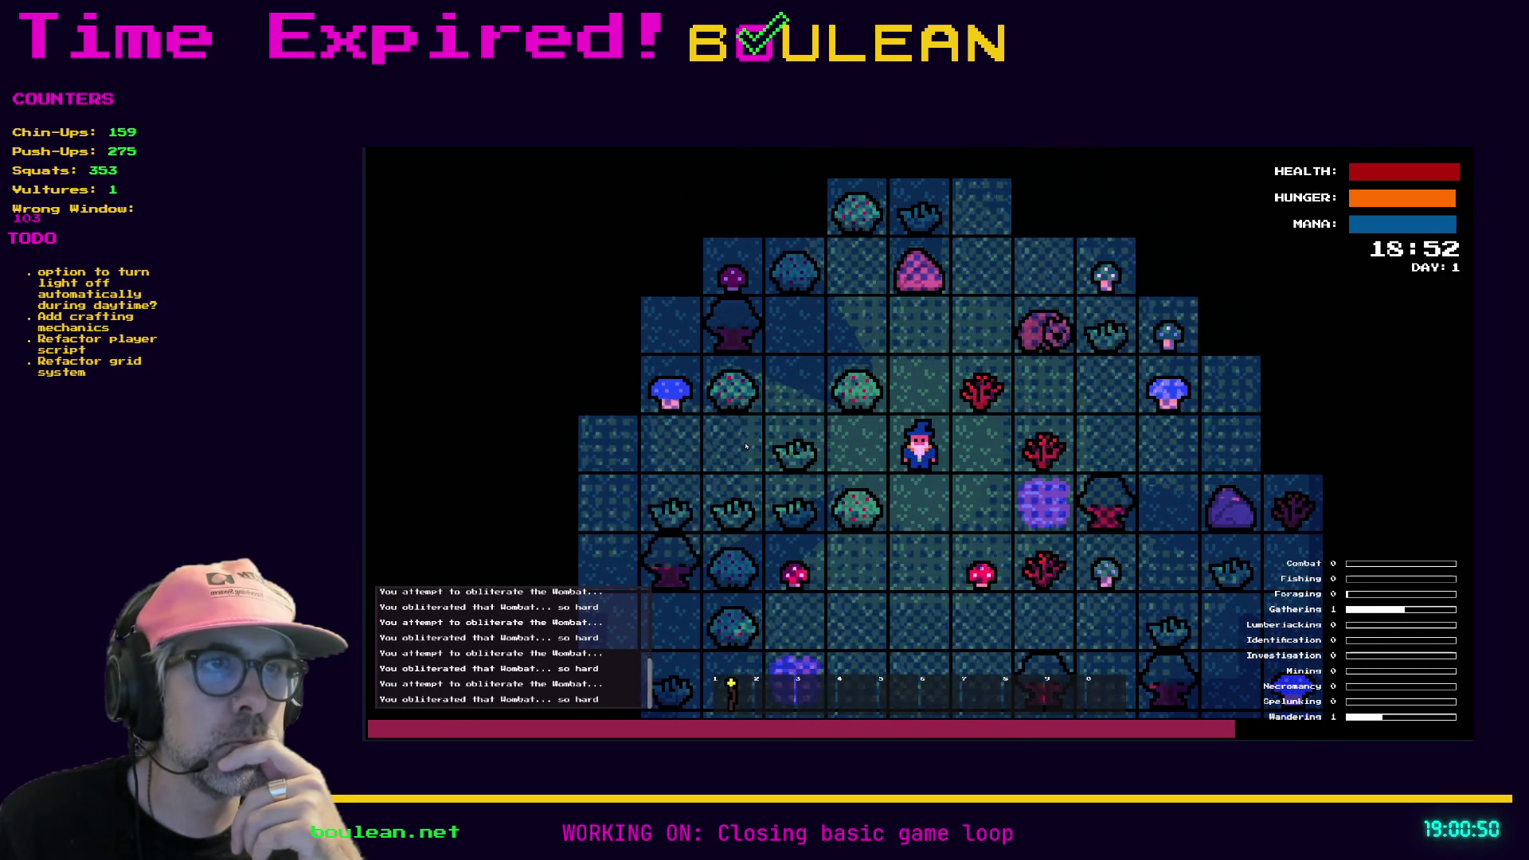
{"action": "key", "text": "w"}
{"action": "key", "text": "d"}
{"action": "key", "text": "d"}
{"action": "key", "text": "w"}
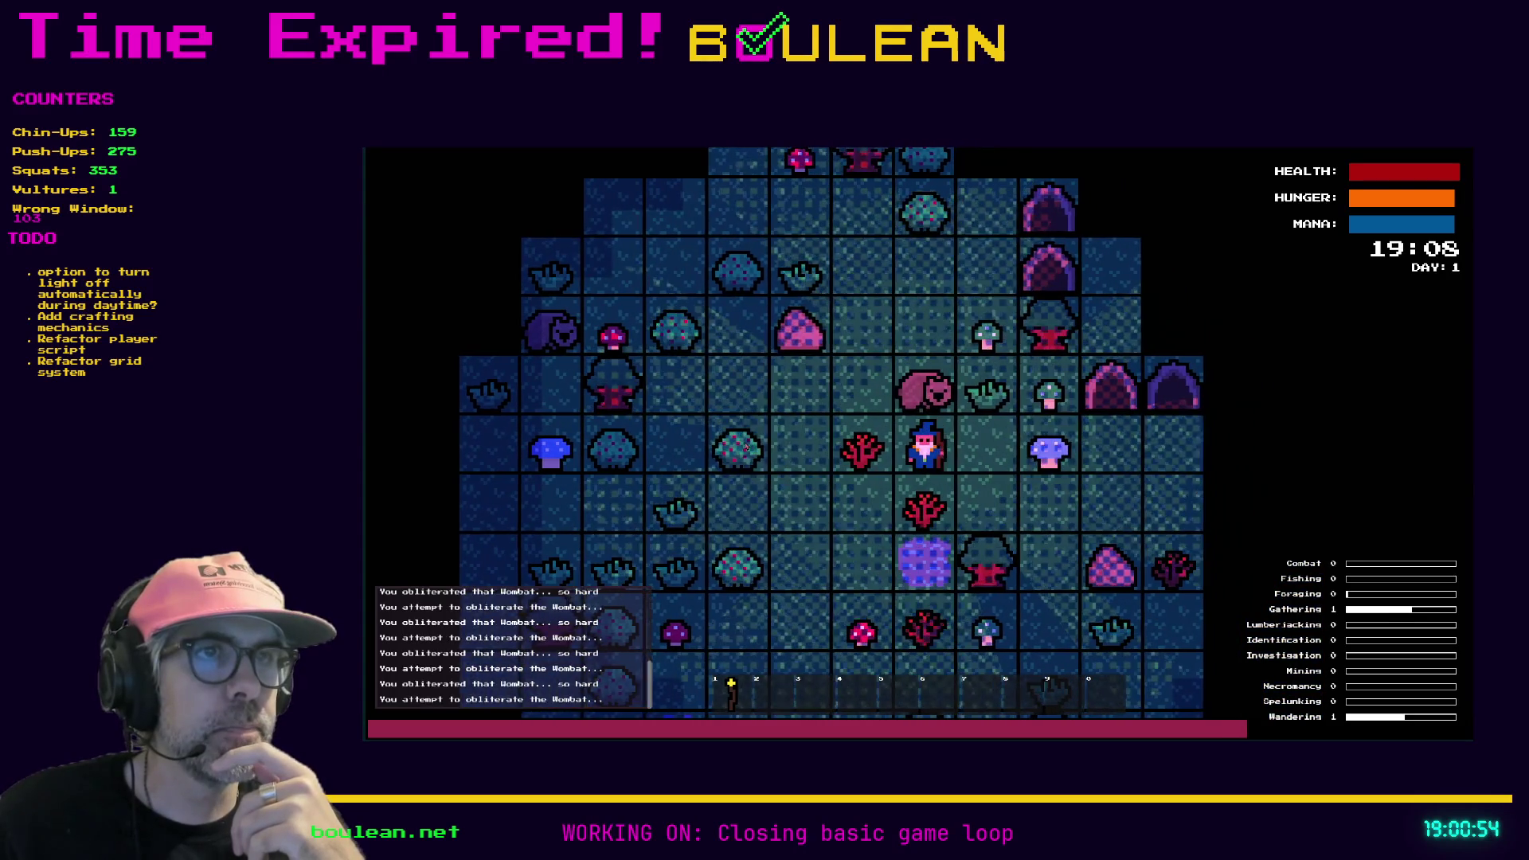
{"action": "key", "text": "w"}
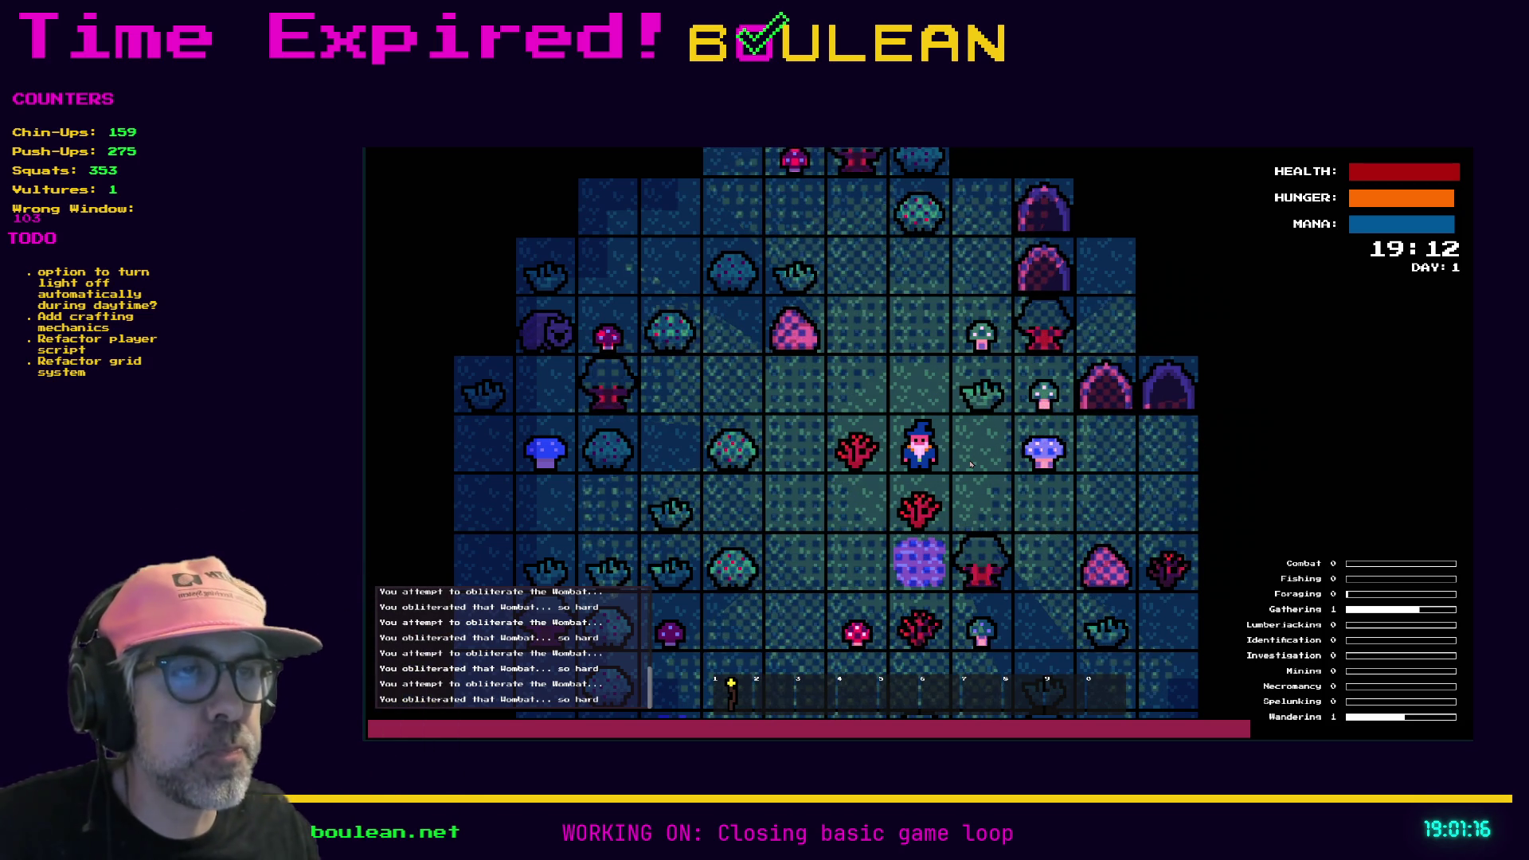
{"action": "key", "text": "Escape"}
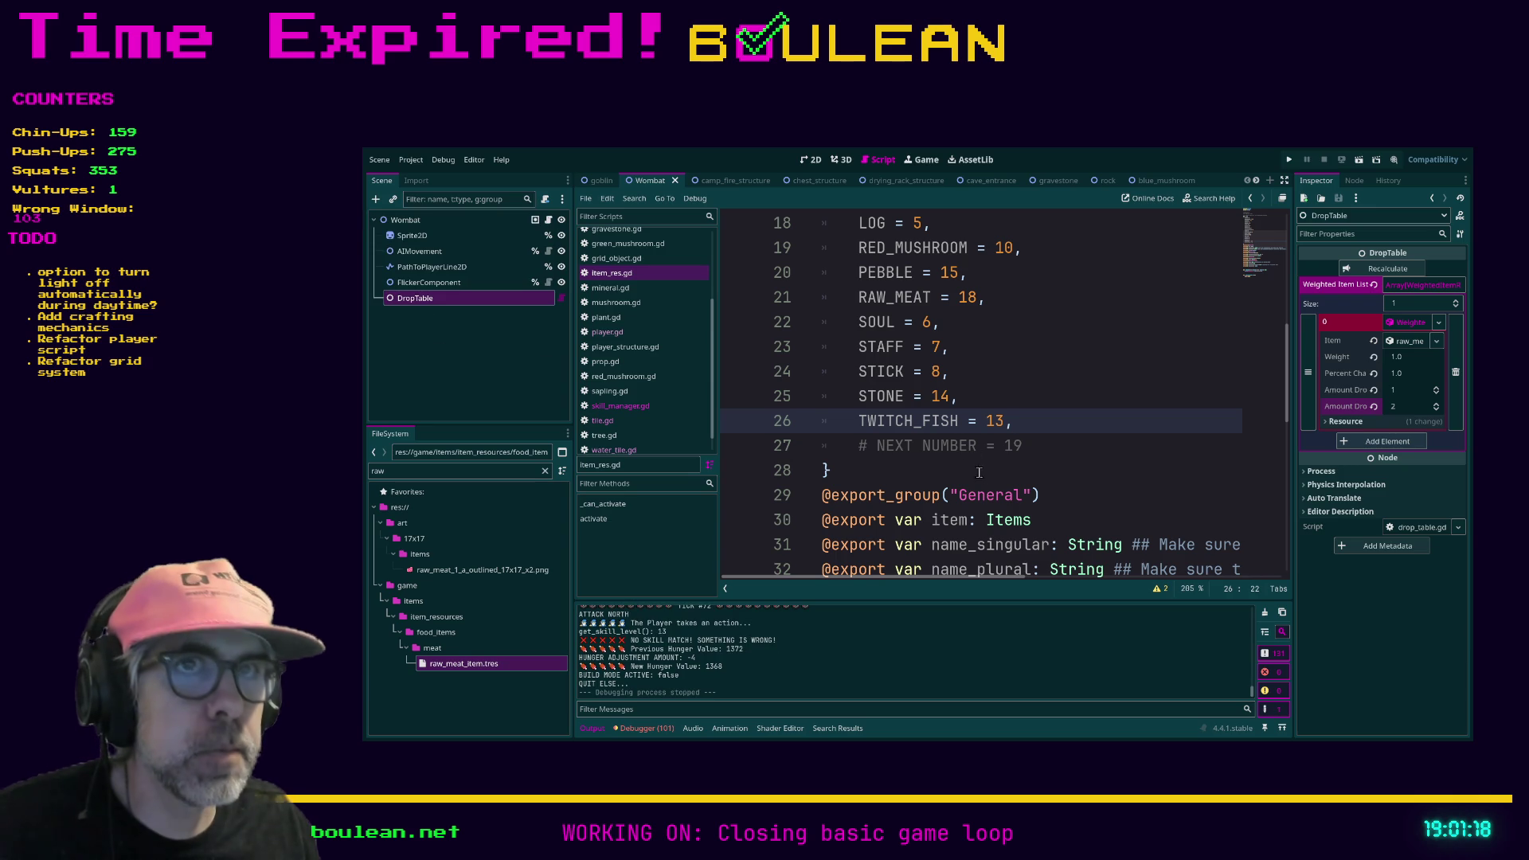
Step: Switch between goblin and Wombat scenes and expand the goblin's first drop table entry
{"action": "left_click", "coordinate": [593, 186]}
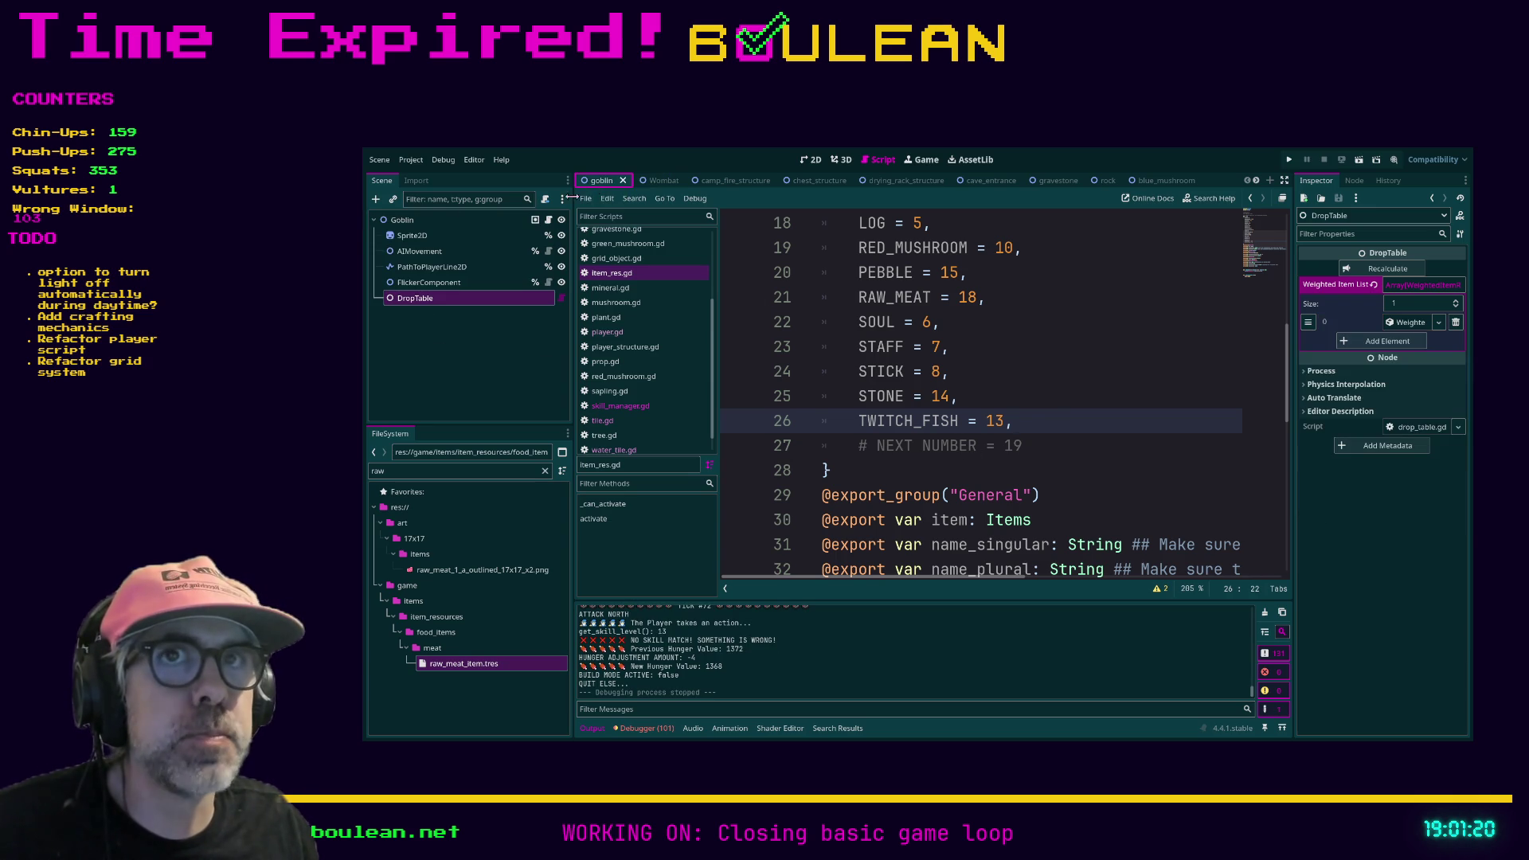
{"action": "left_click", "coordinate": [429, 301]}
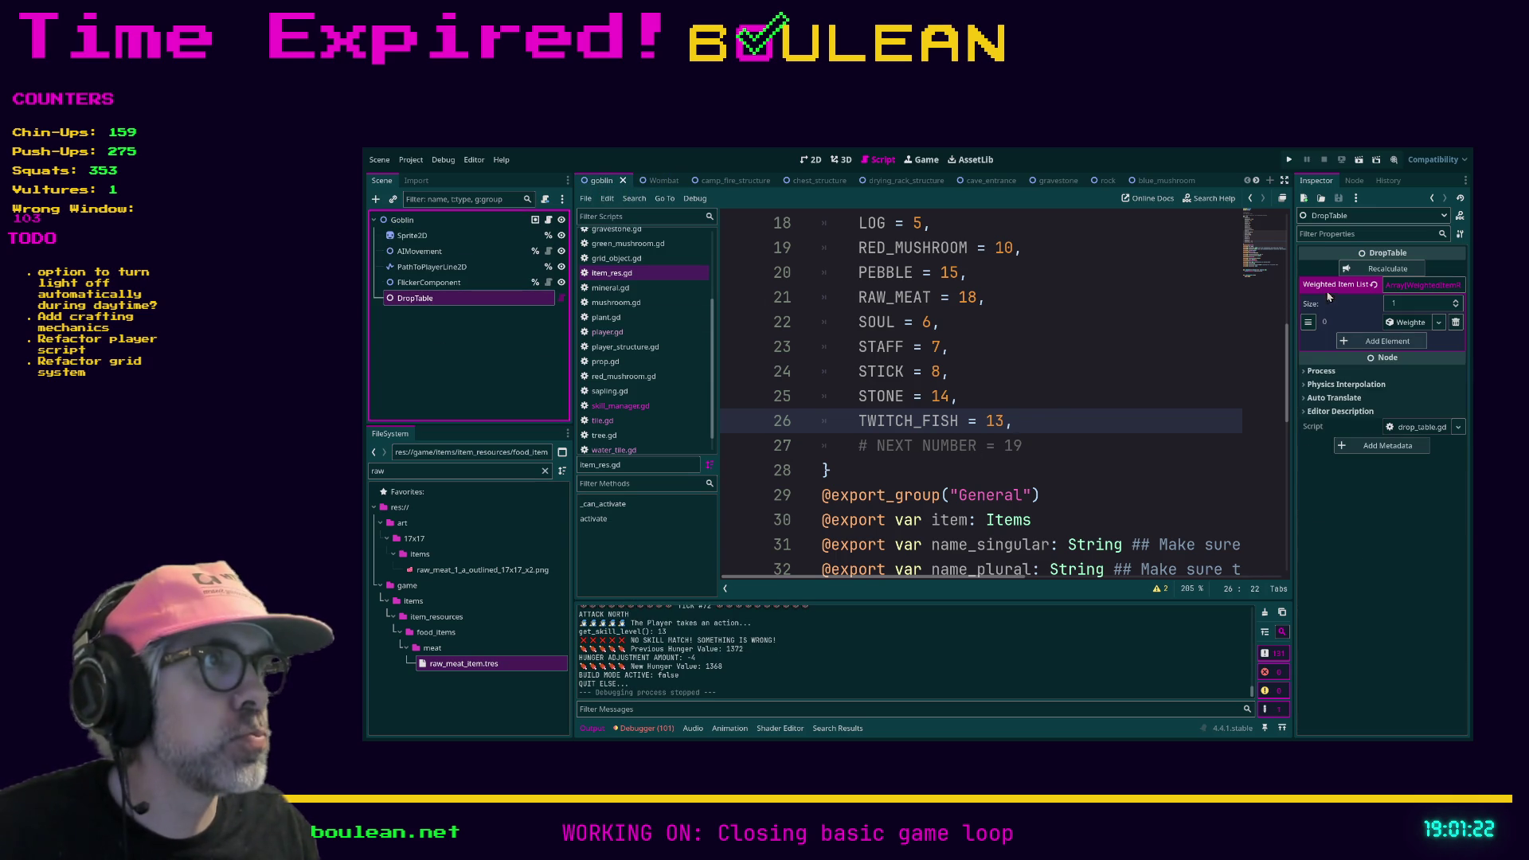
{"action": "left_click", "coordinate": [651, 183]}
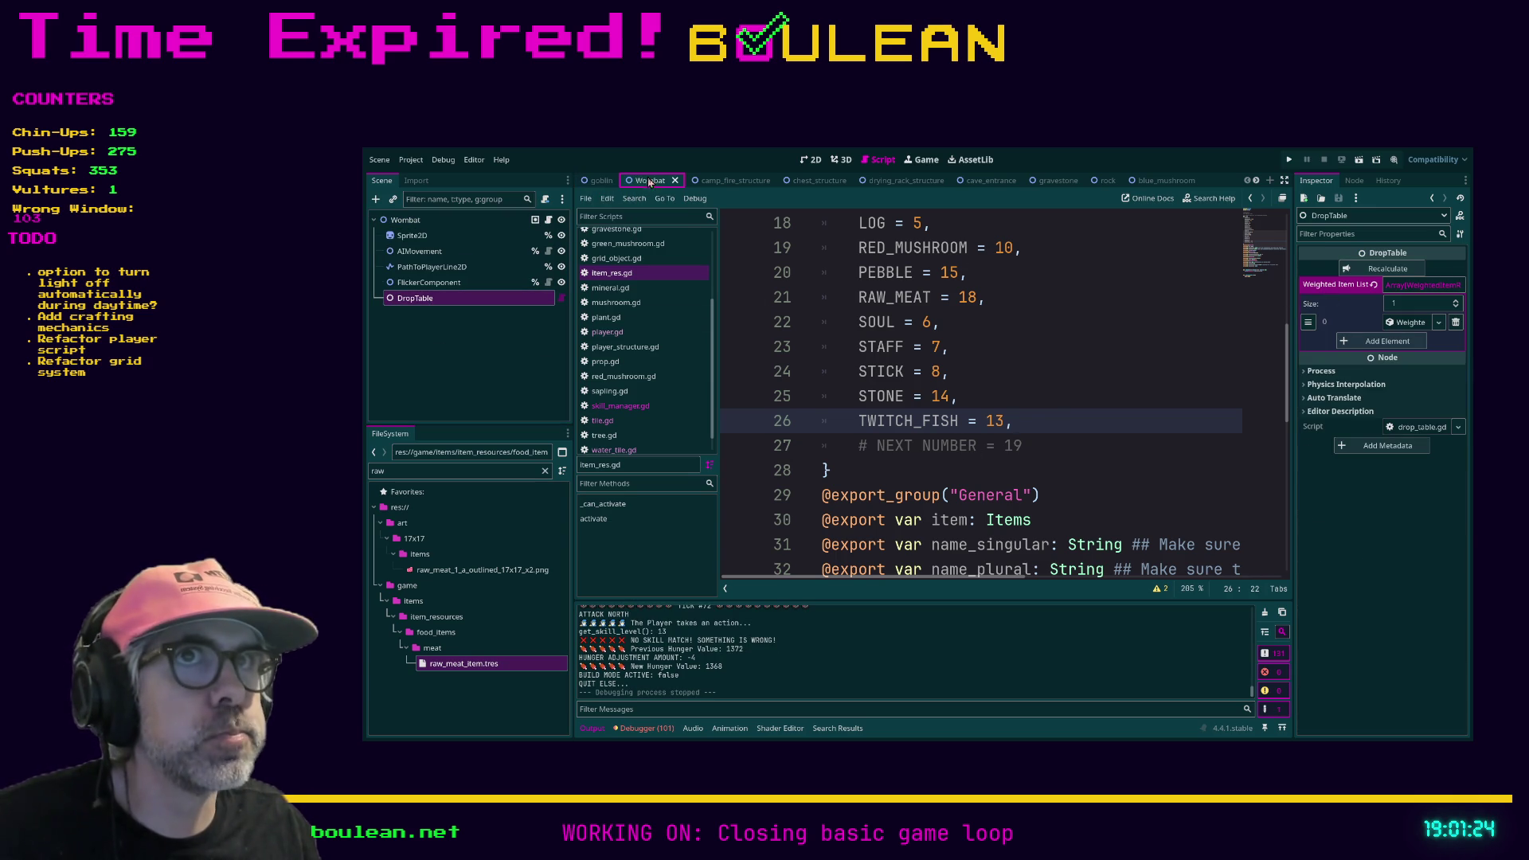
{"action": "left_click", "coordinate": [605, 181]}
{"action": "left_click", "coordinate": [1412, 323]}
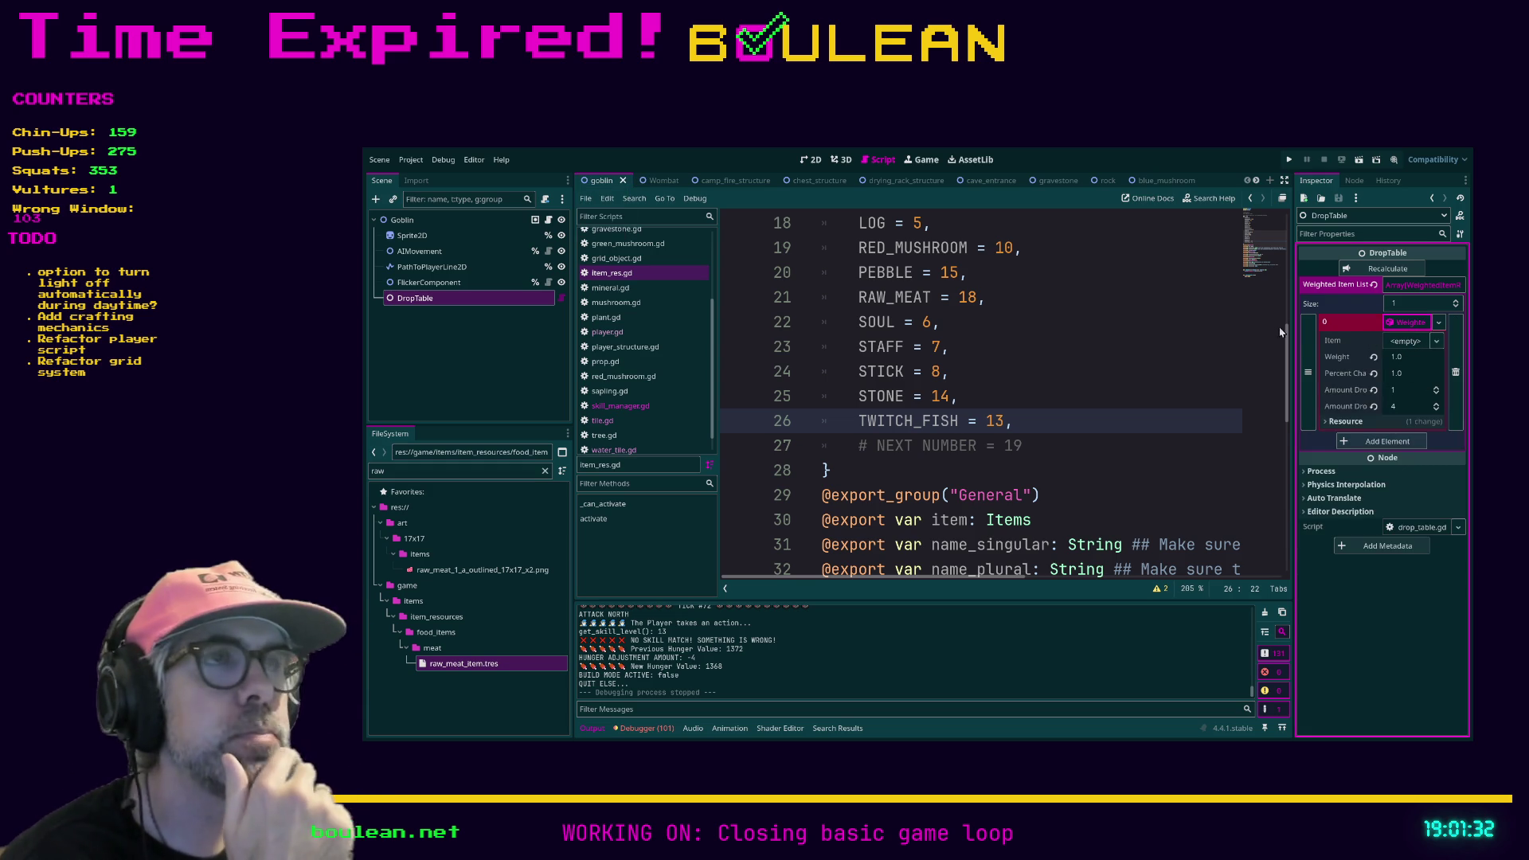
{"action": "left_click", "coordinate": [1407, 323]}
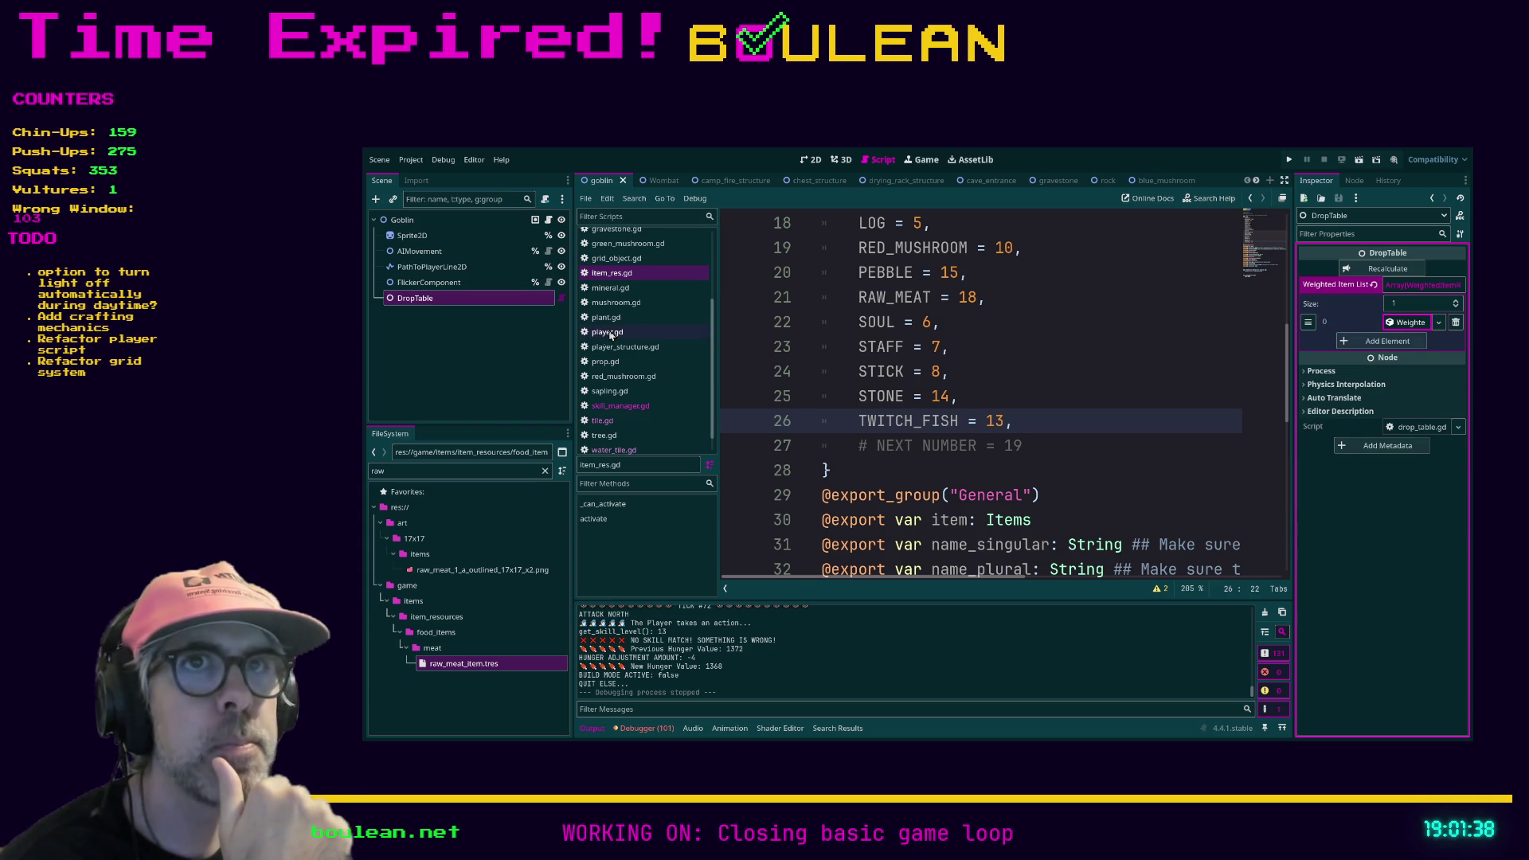
Step: View the Goblin and Wombat root node properties, ending on the Wombat's
{"action": "left_click", "coordinate": [427, 224]}
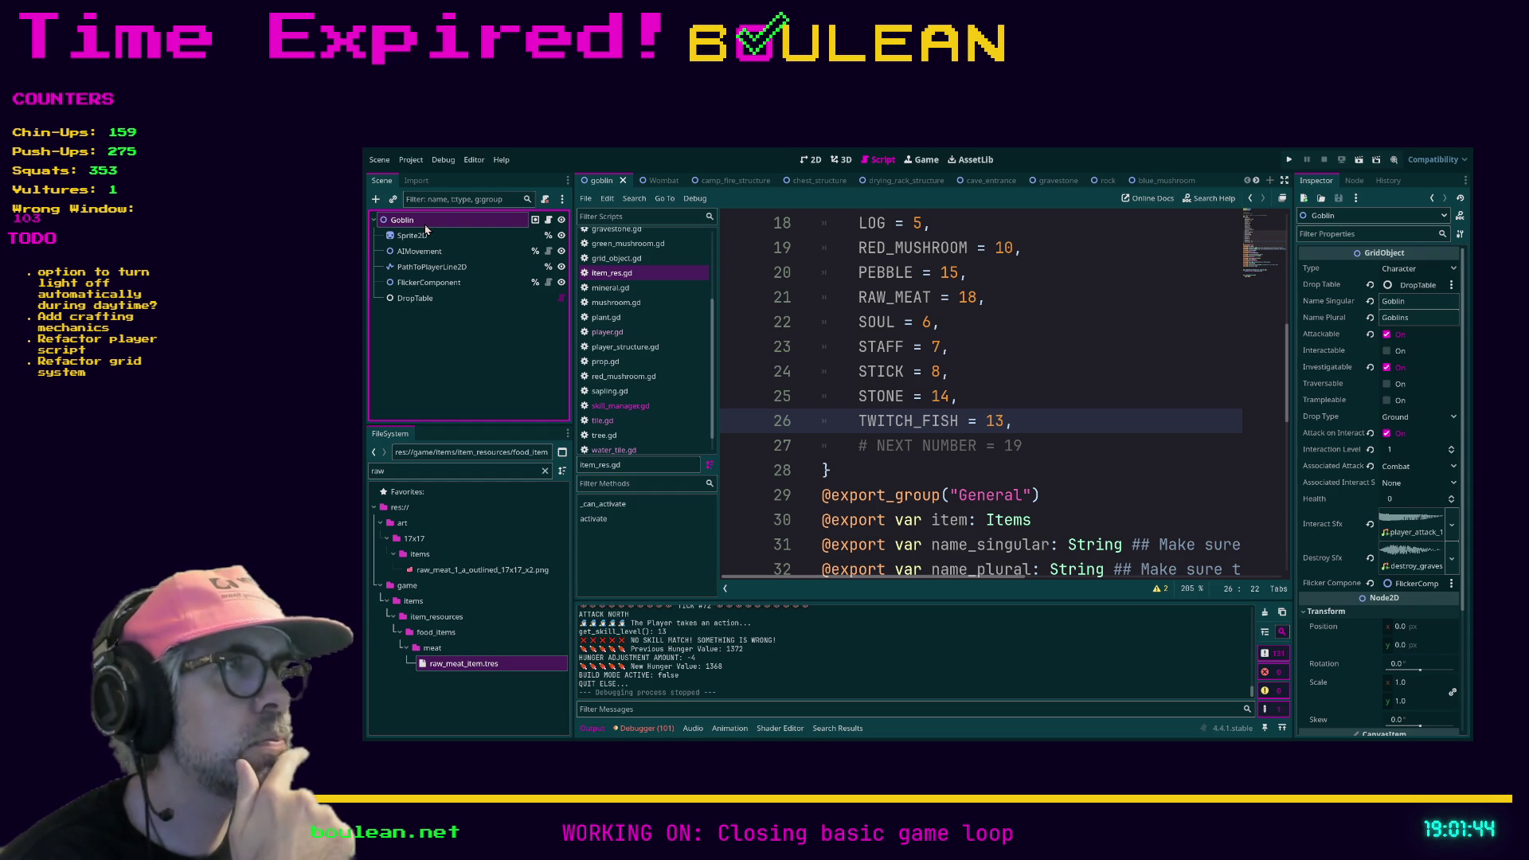
{"action": "left_click", "coordinate": [647, 184]}
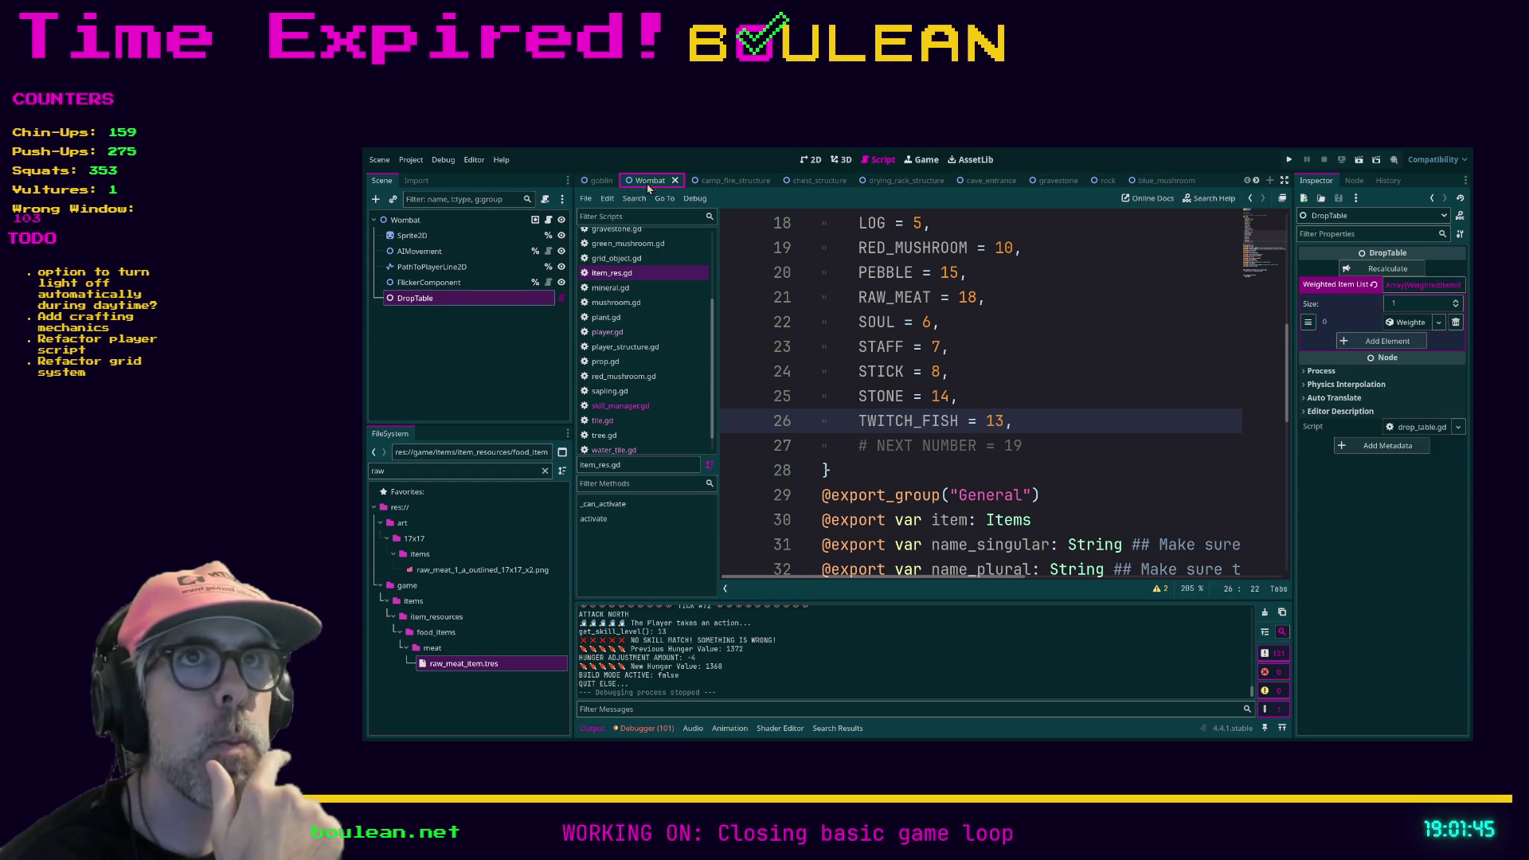
{"action": "left_click", "coordinate": [413, 226]}
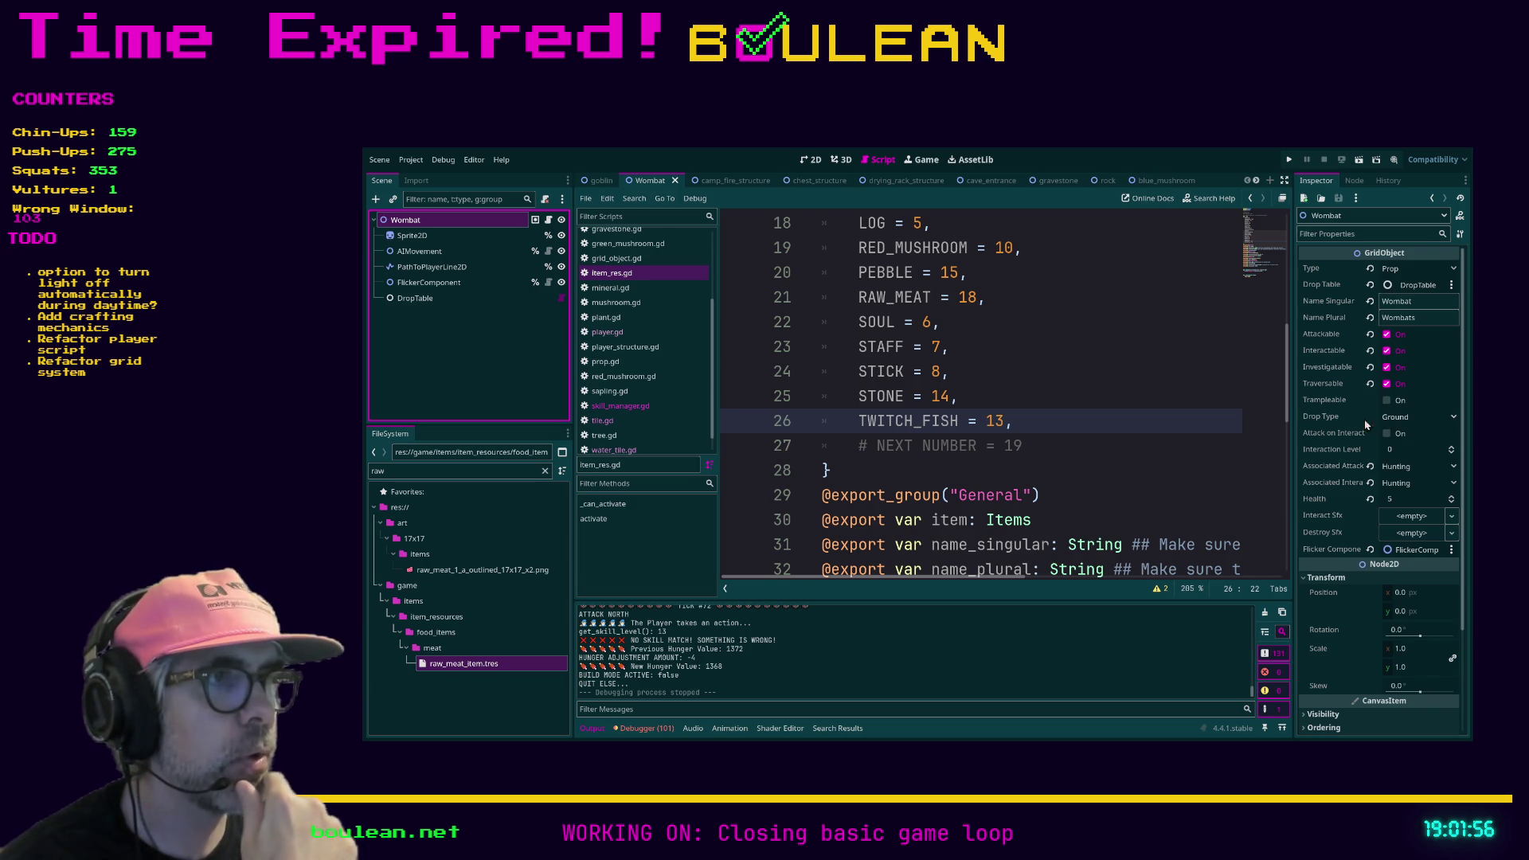
{"action": "double_click", "coordinate": [447, 471]}
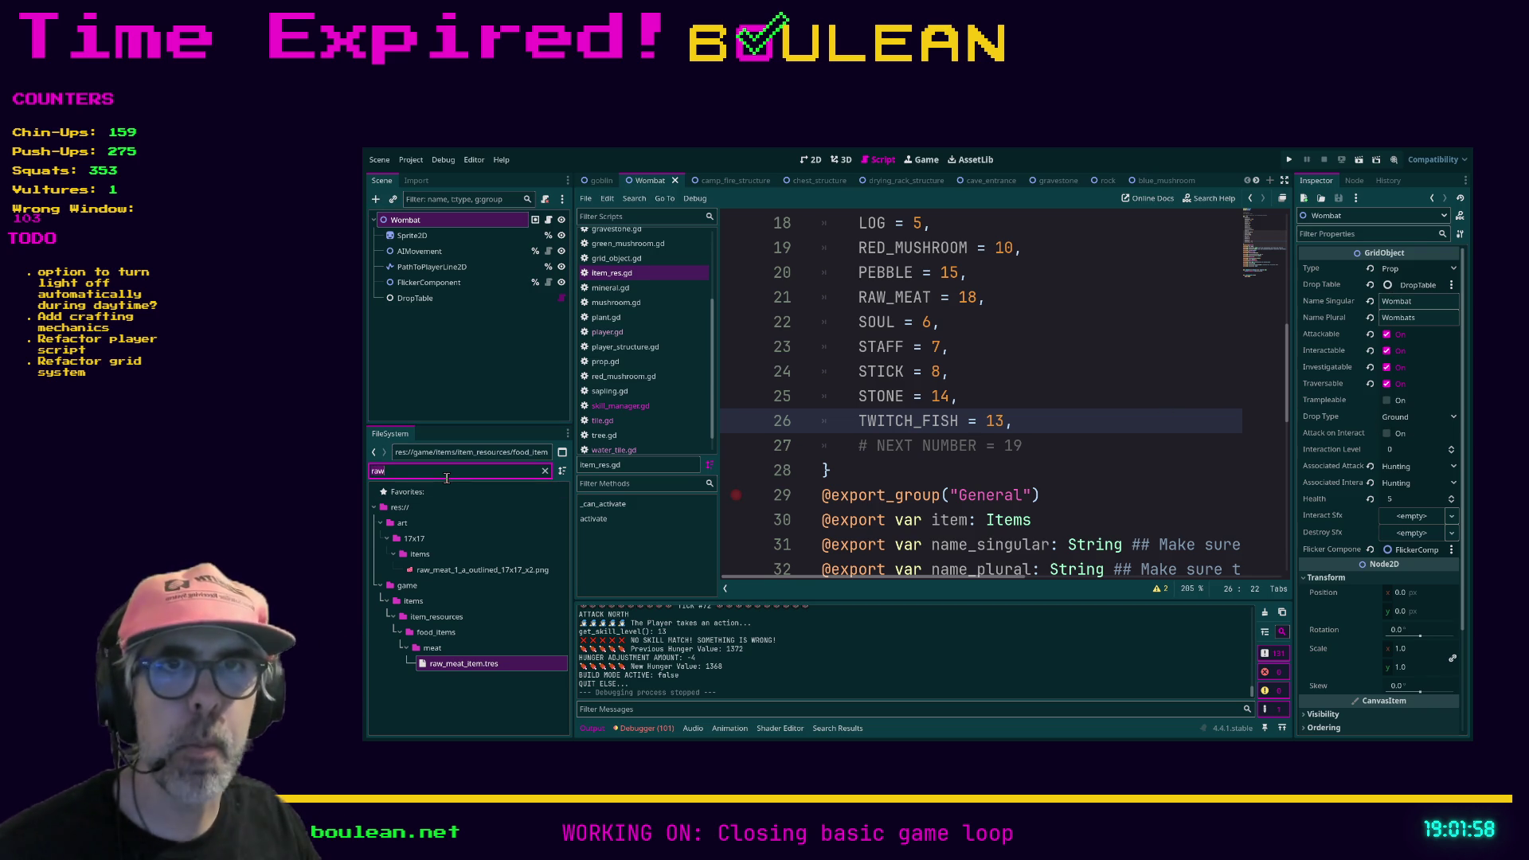
Step: Filter FileSystem for 'tree', open tree.tscn and move its tab before the rock tab
{"action": "type", "text": "tree"}
{"action": "scroll", "coordinate": [468, 582], "scroll_direction": "down", "scroll_amount": 4}
{"action": "scroll", "coordinate": [468, 581], "scroll_direction": "down", "scroll_amount": 1}
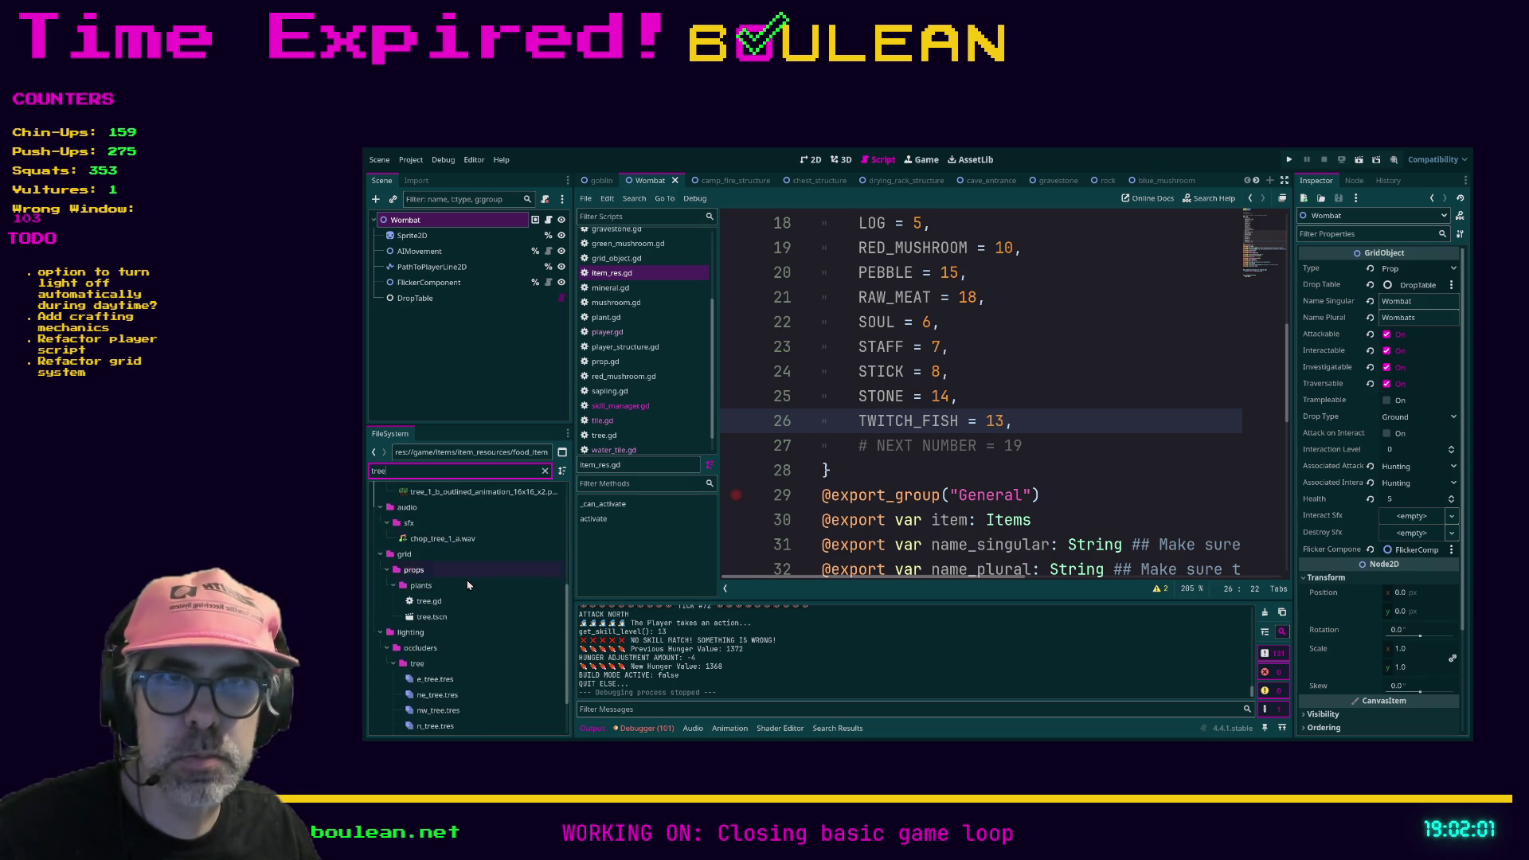
{"action": "double_click", "coordinate": [430, 618]}
{"action": "left_click", "coordinate": [428, 236]}
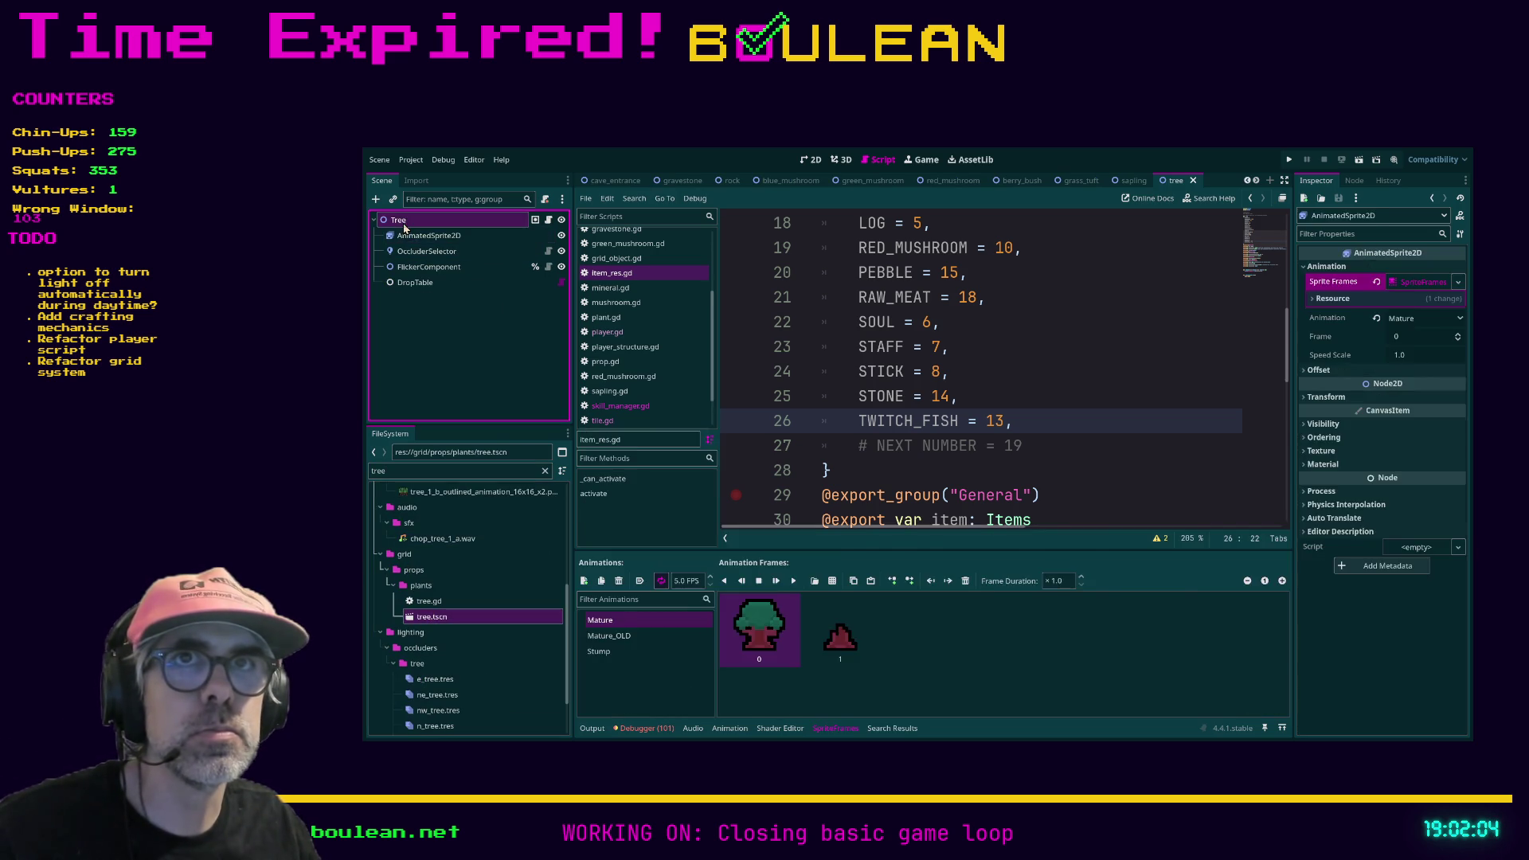
{"action": "left_click", "coordinate": [398, 220]}
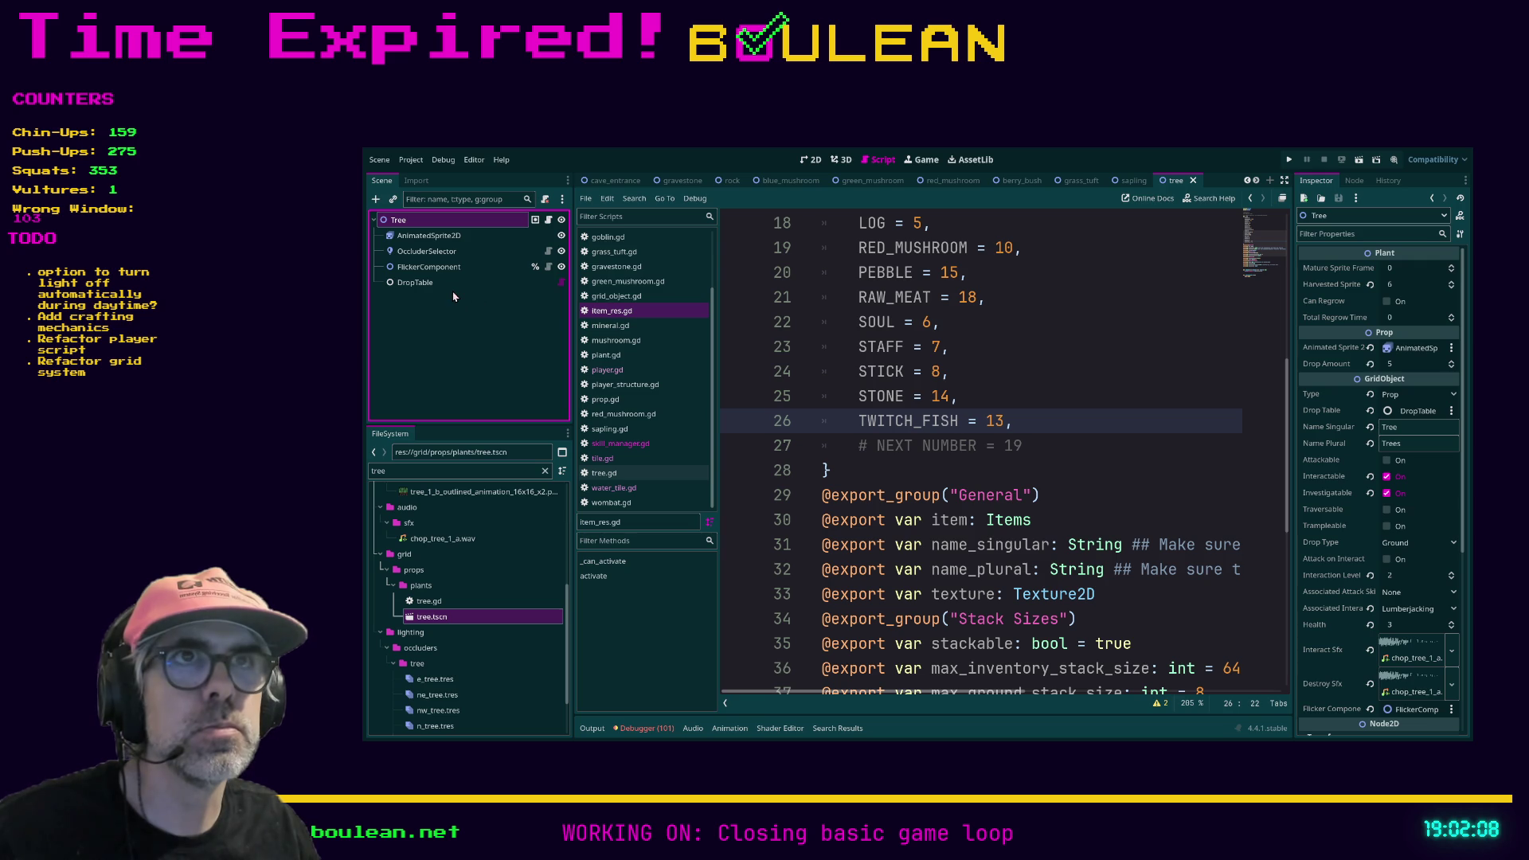
{"action": "left_click", "coordinate": [1169, 181]}
{"action": "mouse_move", "coordinate": [1168, 187]}
{"action": "left_mouse_down"}
{"action": "mouse_move", "coordinate": [677, 187]}
{"action": "mouse_move", "coordinate": [731, 183]}
{"action": "left_mouse_up"}
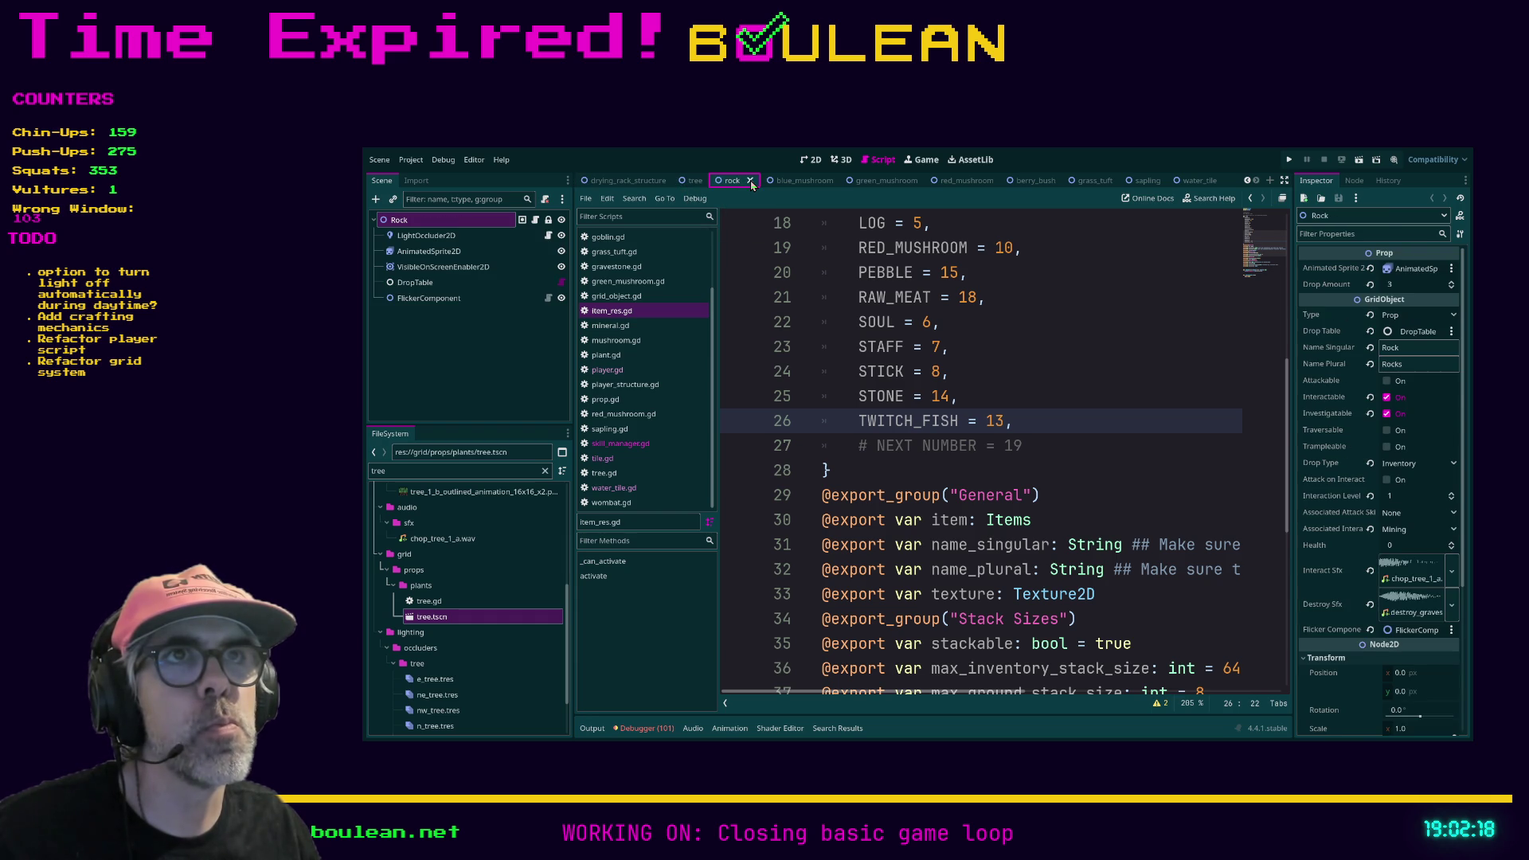
Step: Close the rock, mushroom, water_tile, sapling, grass_tuft and berry_bush tabs, then reopen tree.tscn
{"action": "left_click", "coordinate": [751, 181]}
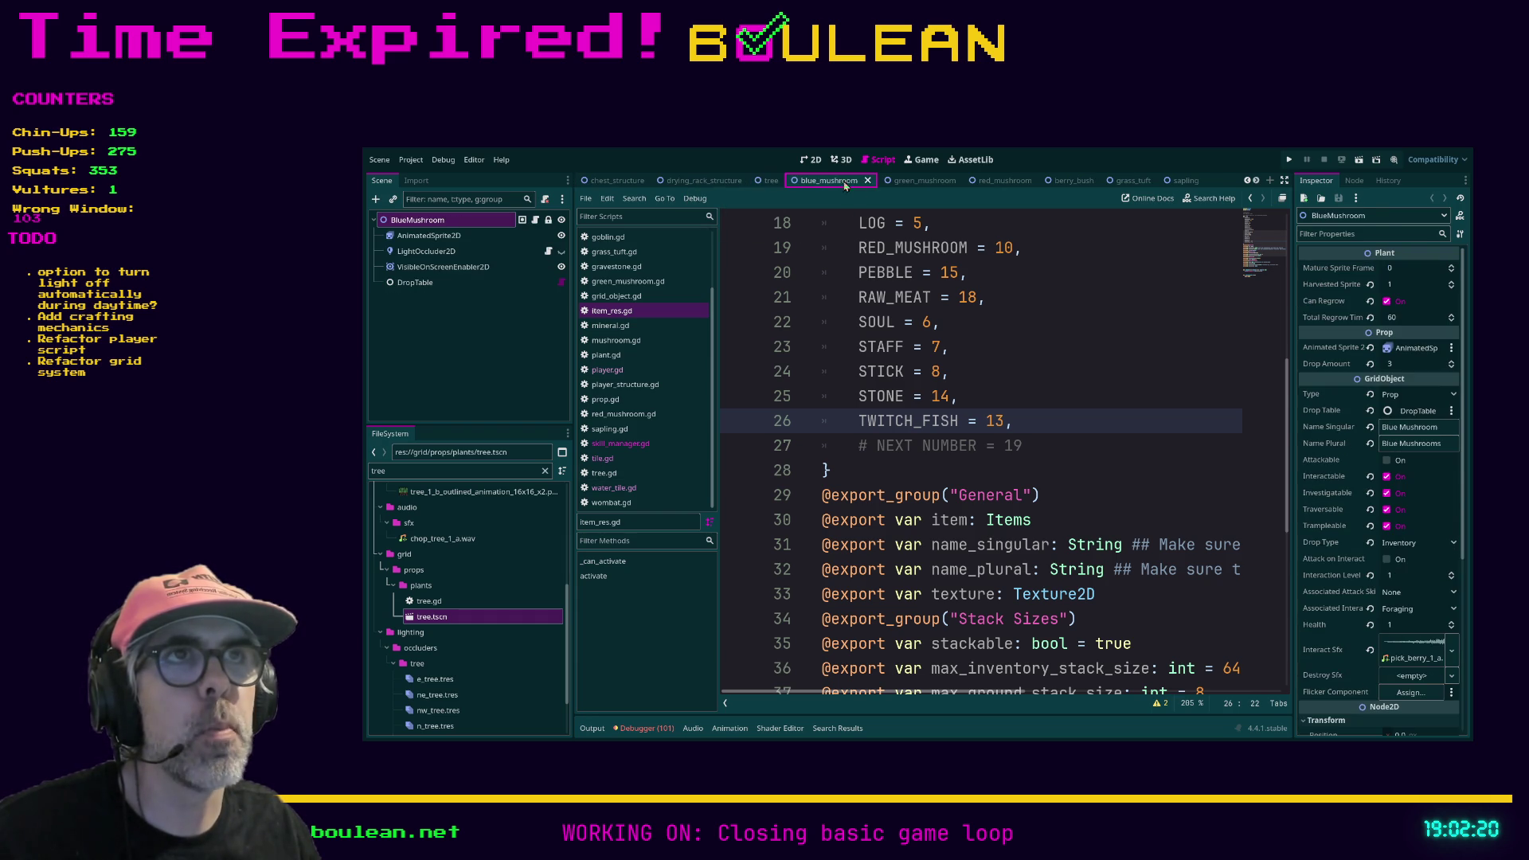
{"action": "left_click", "coordinate": [868, 181]}
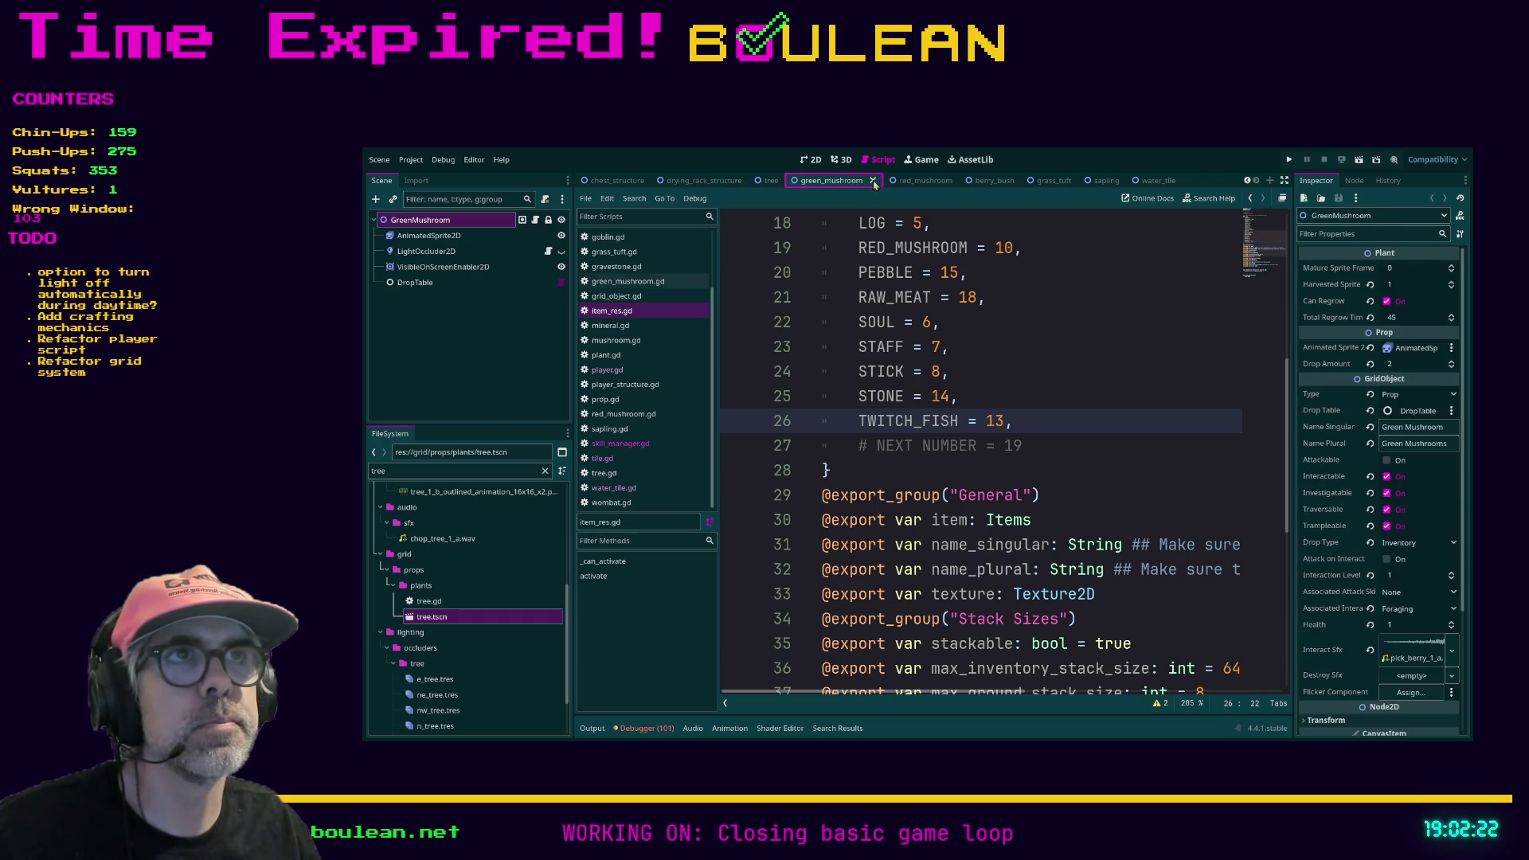
{"action": "left_click", "coordinate": [873, 181]}
{"action": "left_click", "coordinate": [915, 182]}
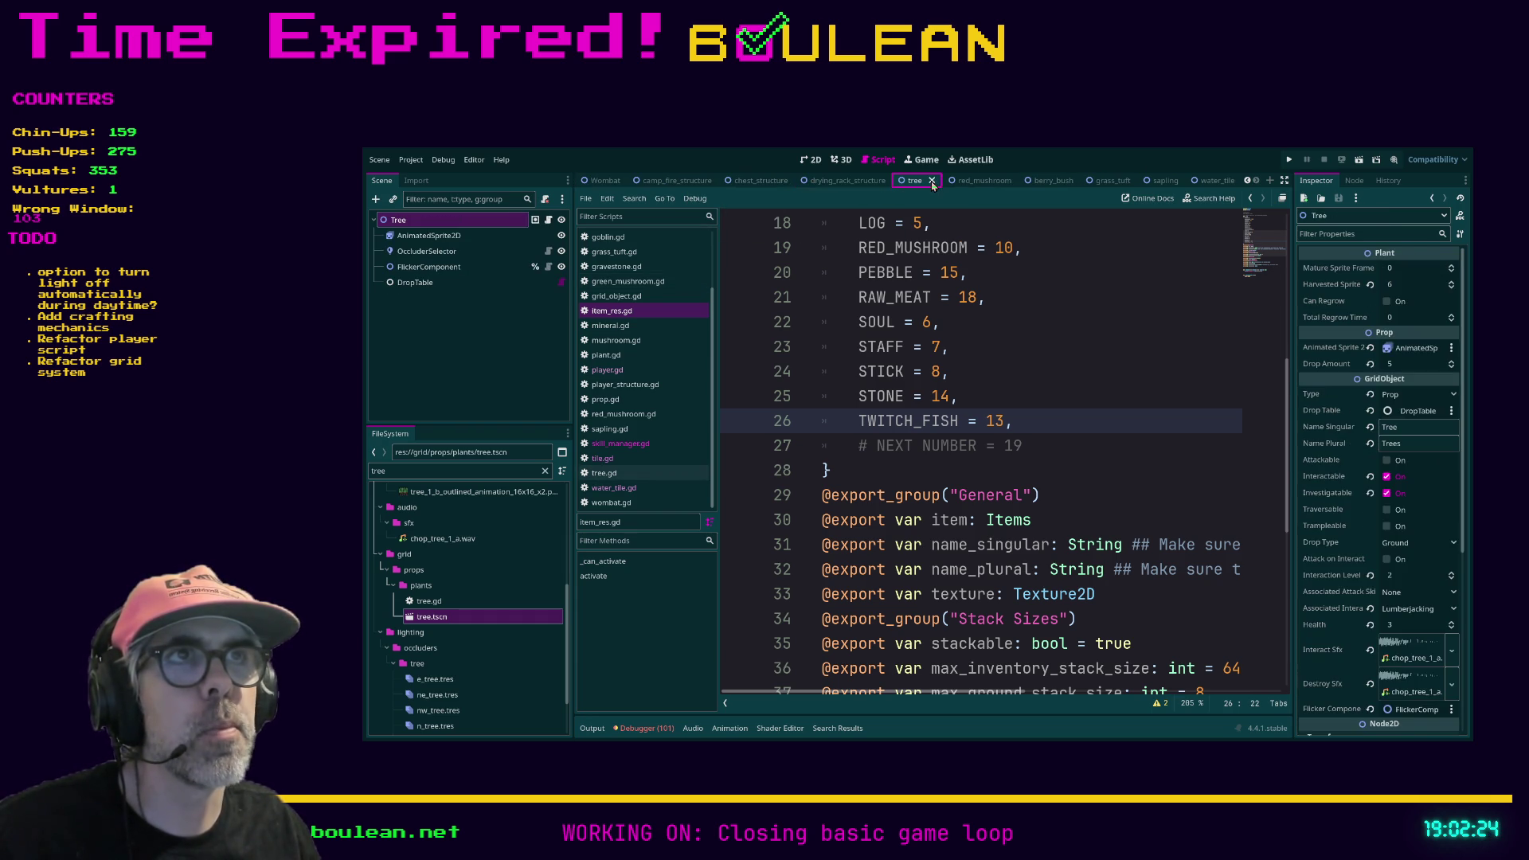
{"action": "left_click", "coordinate": [932, 181]}
{"action": "left_click", "coordinate": [1237, 180]}
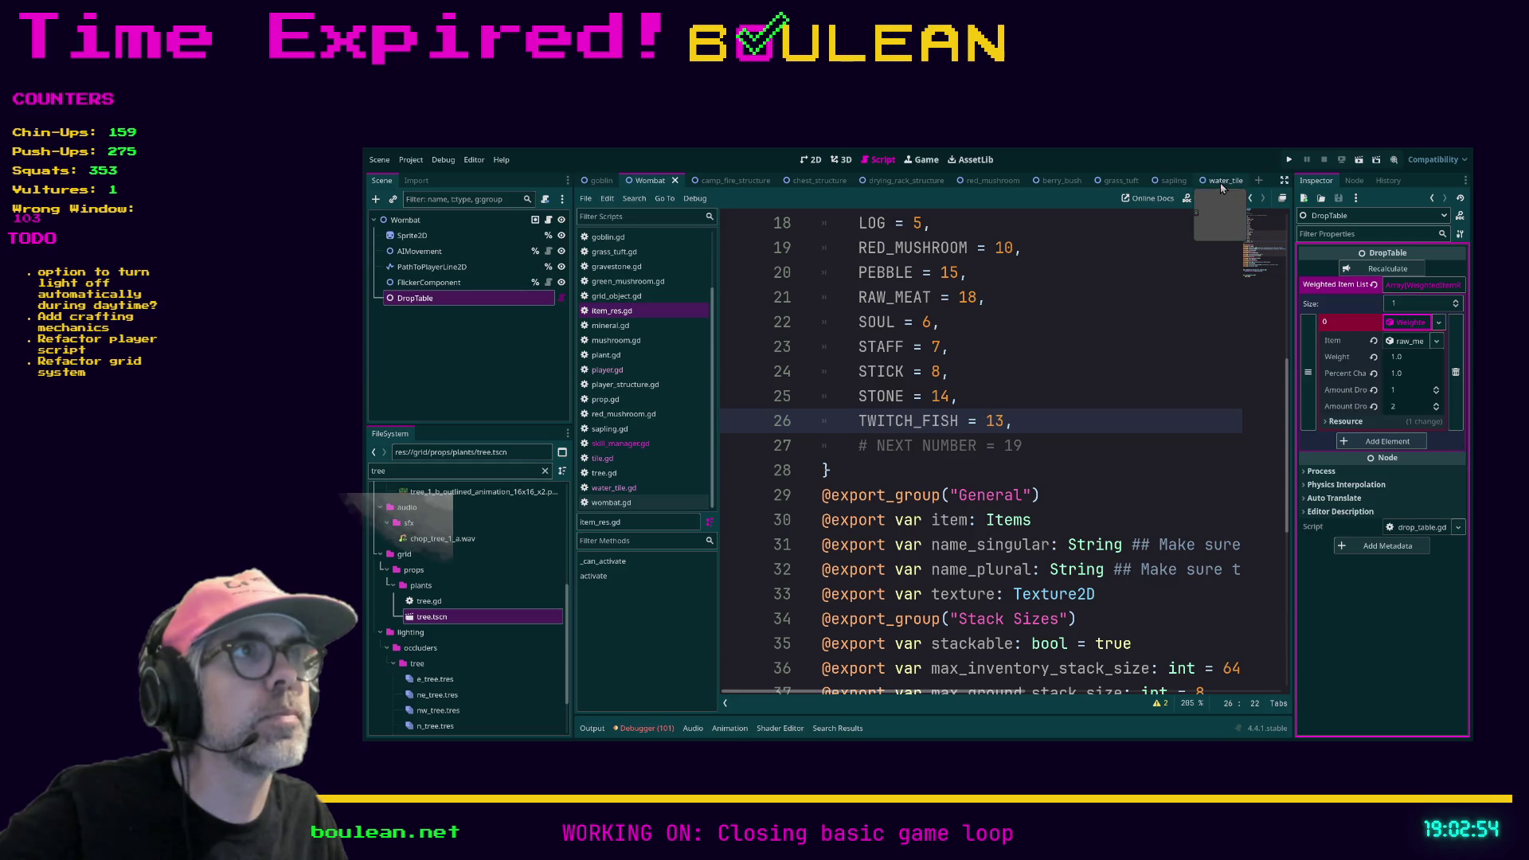
{"action": "left_click", "coordinate": [1237, 181]}
{"action": "left_click", "coordinate": [1239, 181]}
{"action": "left_click", "coordinate": [1155, 181]}
{"action": "left_click", "coordinate": [1135, 181]}
{"action": "left_click", "coordinate": [1079, 181]}
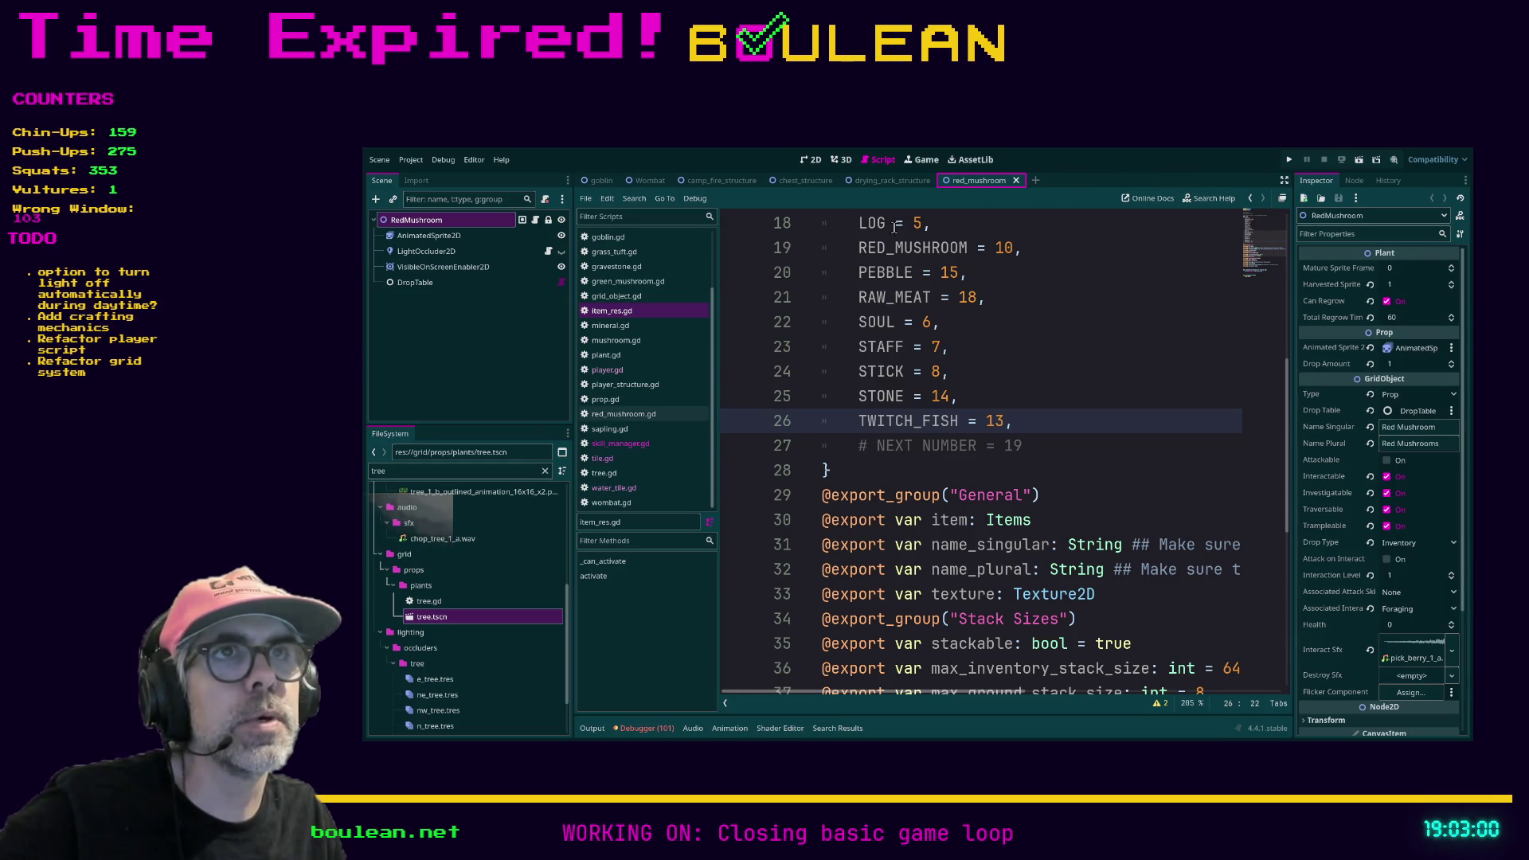
{"action": "double_click", "coordinate": [434, 618]}
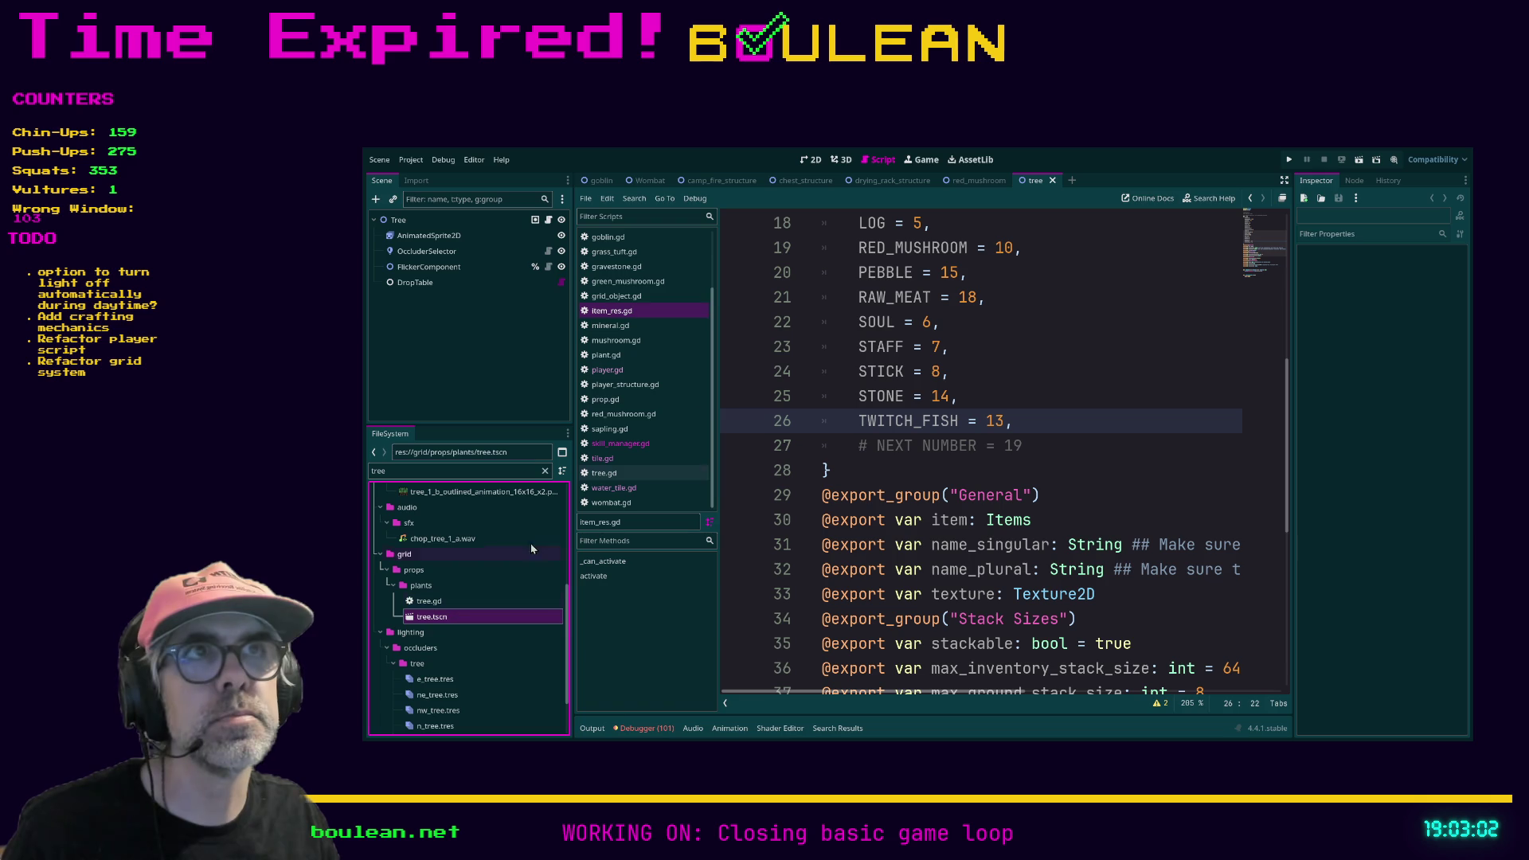
Step: Place the tree tab after Wombat and compare Wombat's raw_meat drop entry with the tree's log_item entry
{"action": "mouse_move", "coordinate": [1036, 181]}
{"action": "left_mouse_down"}
{"action": "mouse_move", "coordinate": [627, 188]}
{"action": "mouse_move", "coordinate": [700, 186]}
{"action": "left_mouse_up"}
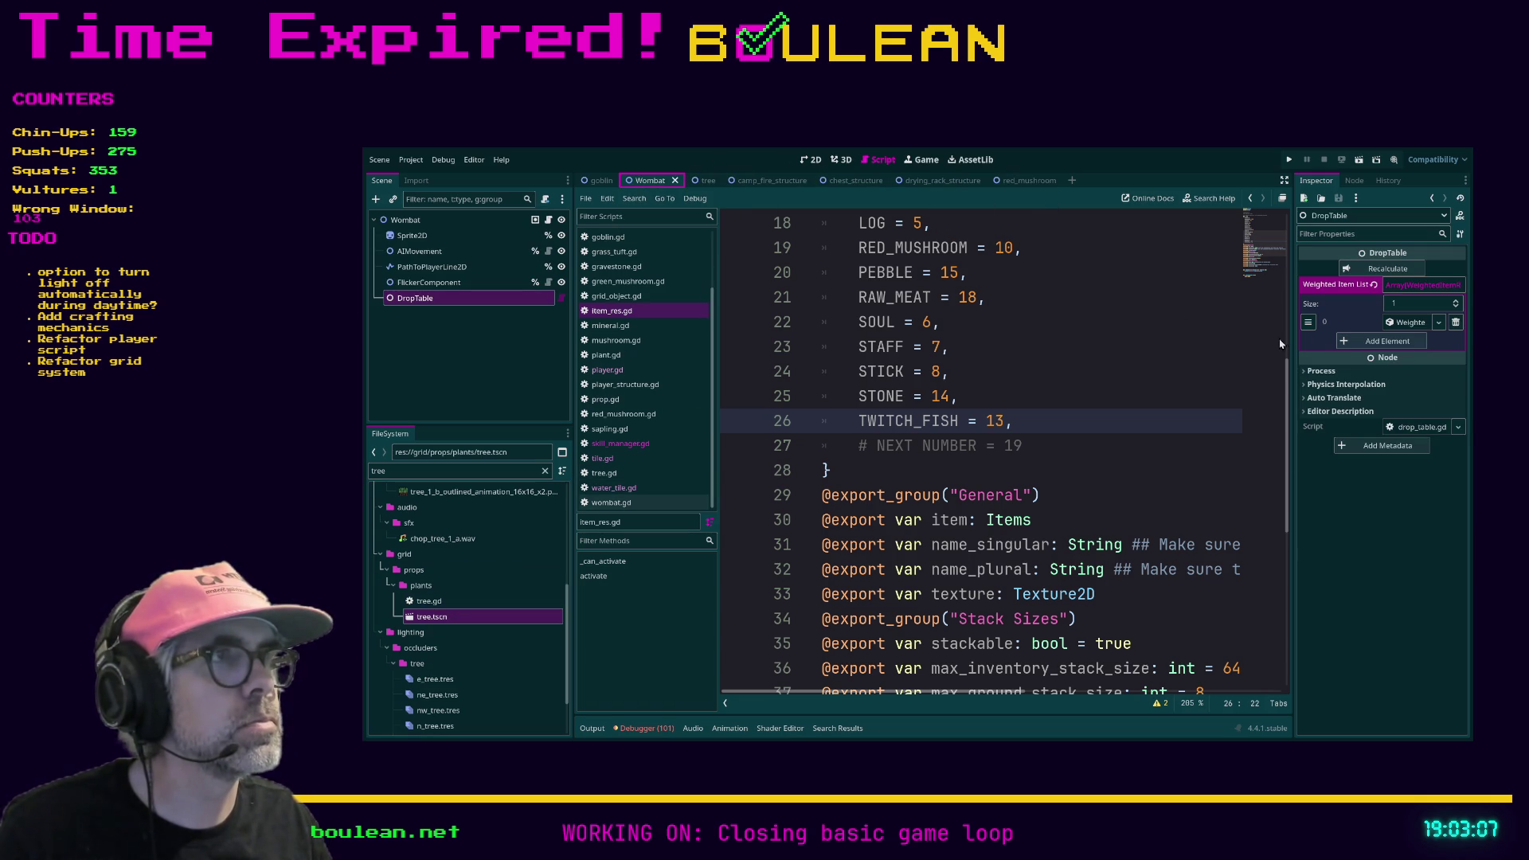
{"action": "left_click", "coordinate": [1392, 324]}
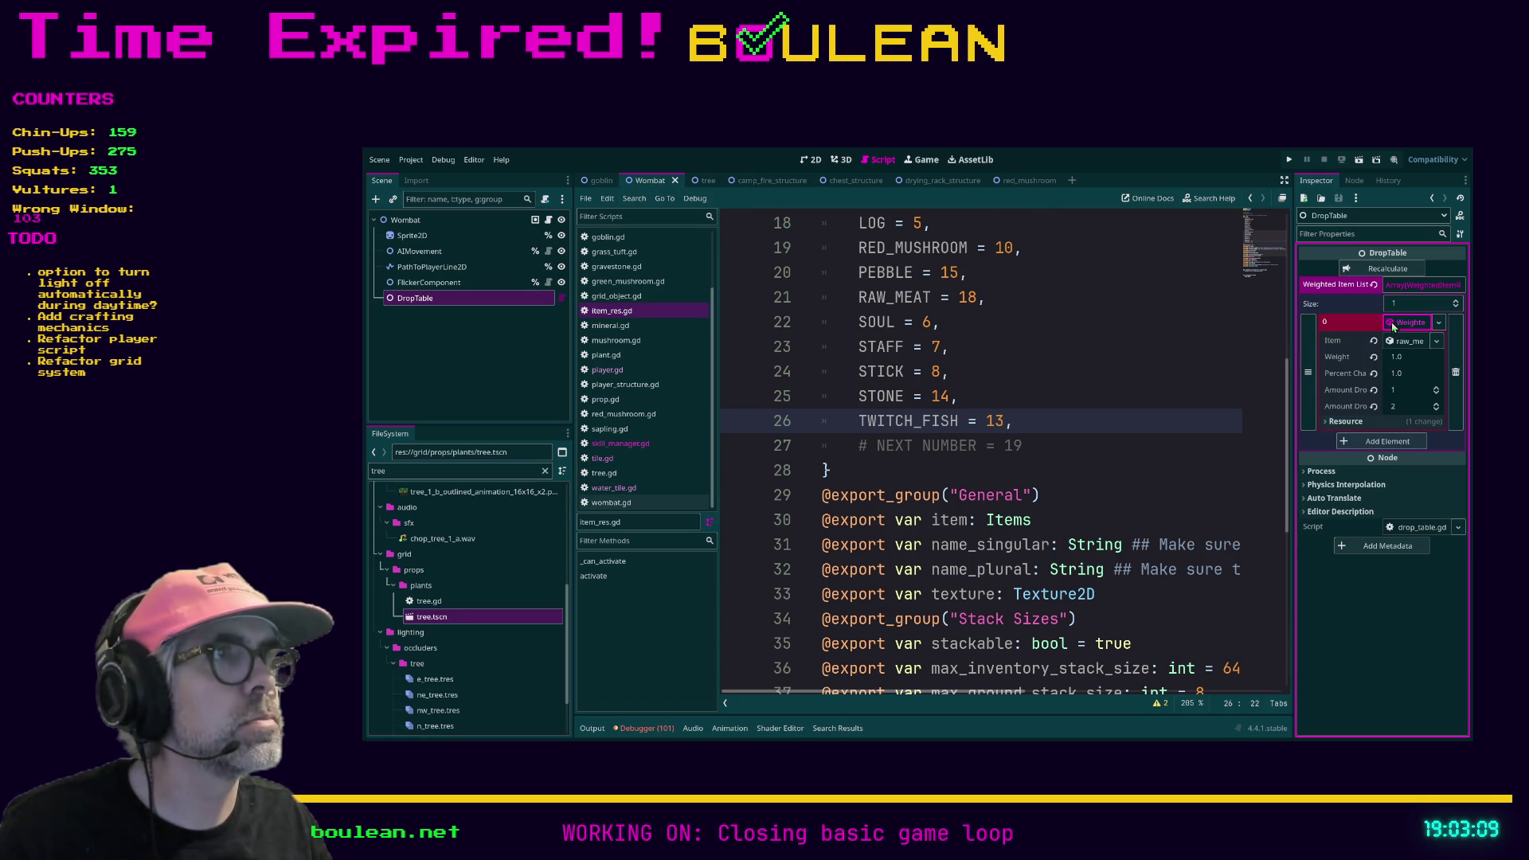
{"action": "left_click", "coordinate": [695, 181]}
{"action": "left_click", "coordinate": [416, 287]}
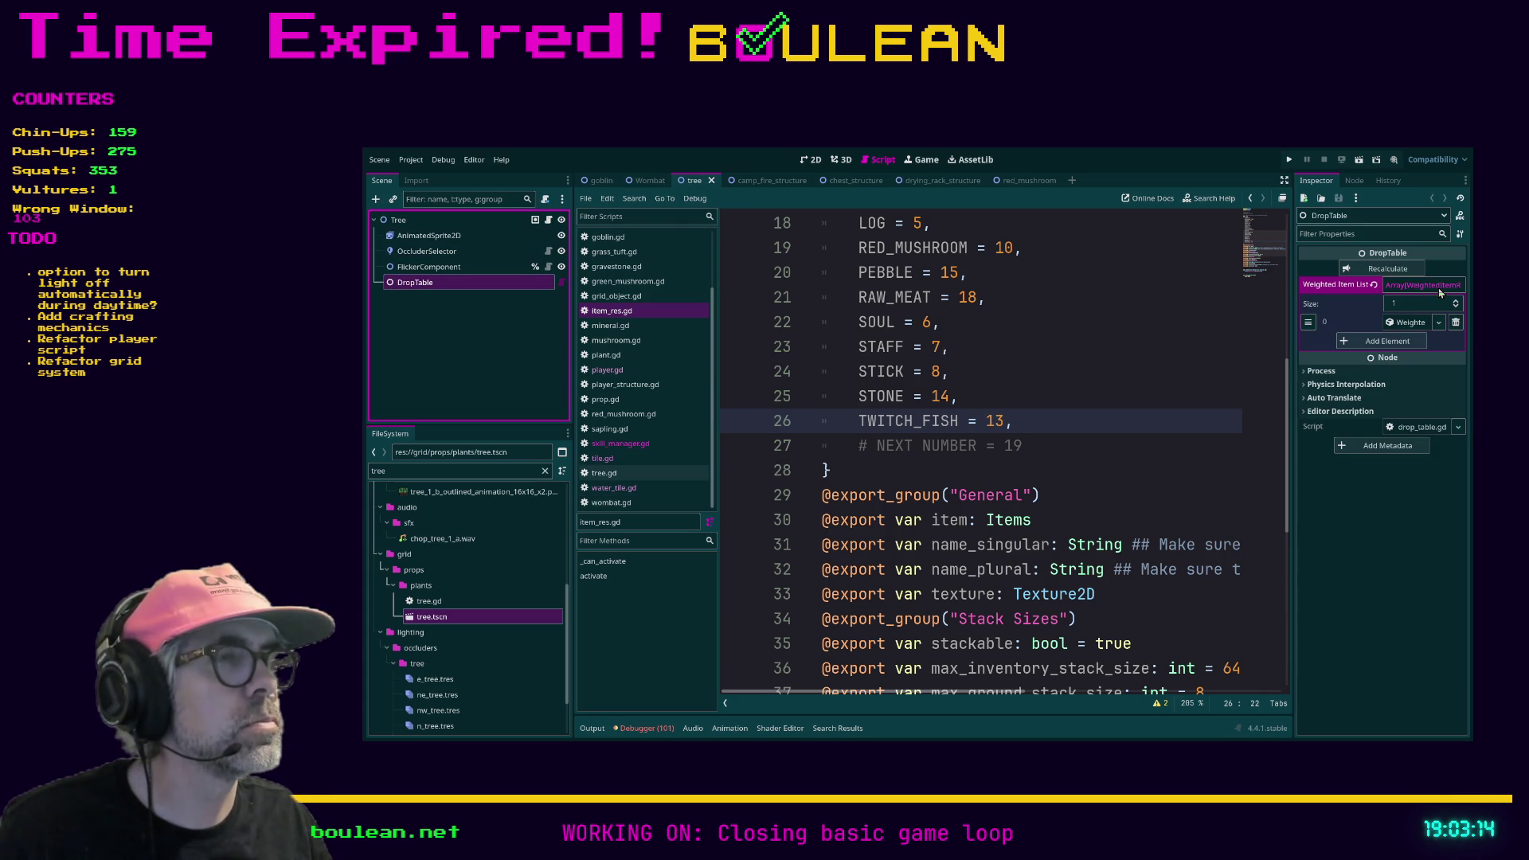
{"action": "left_click", "coordinate": [1410, 323]}
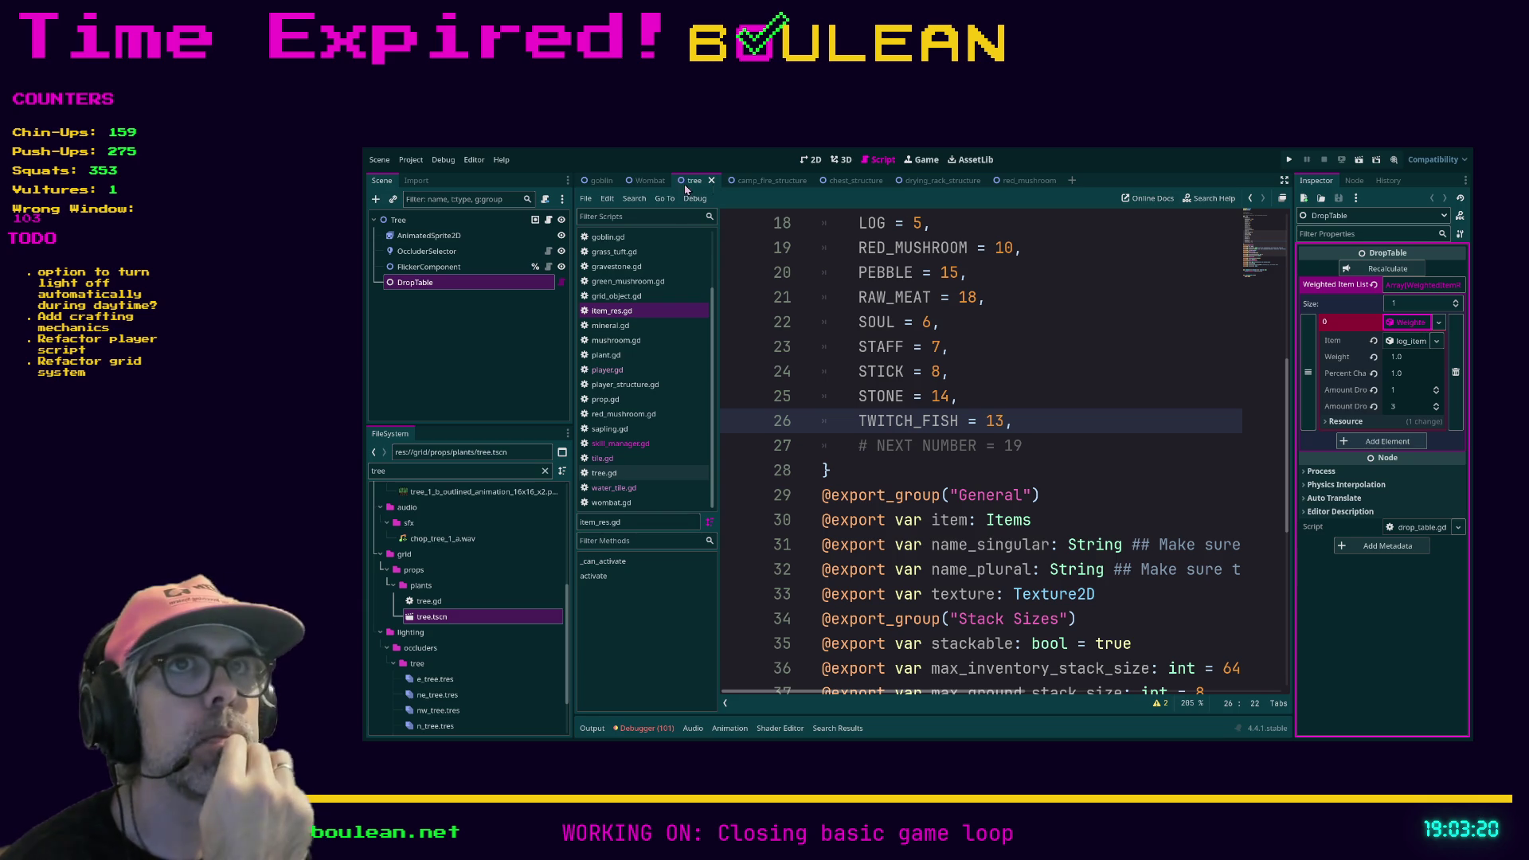
{"action": "left_click", "coordinate": [649, 181]}
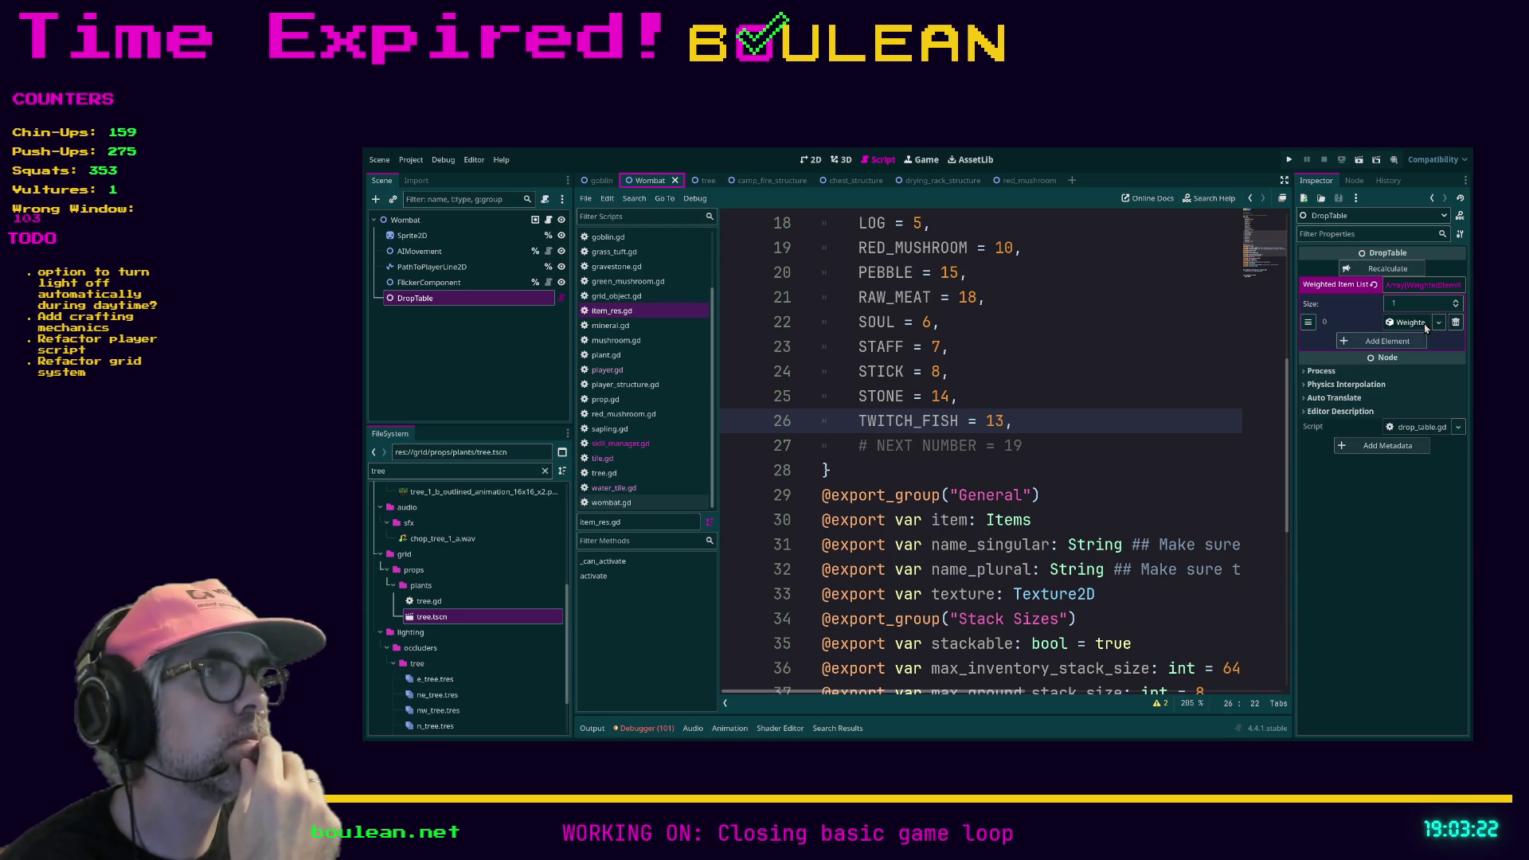
{"action": "left_click", "coordinate": [1423, 325]}
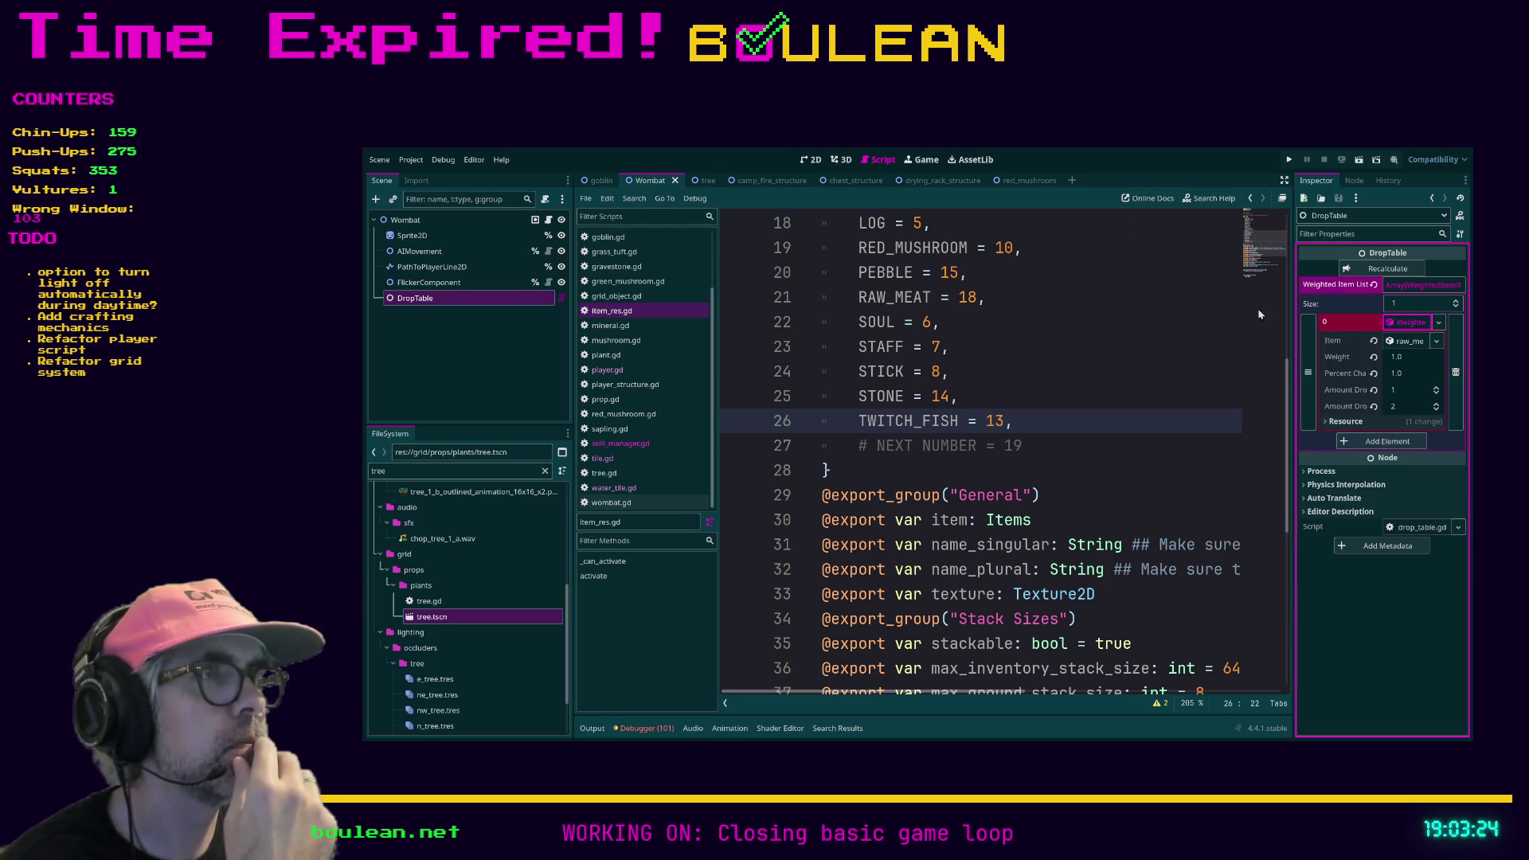
{"action": "left_click", "coordinate": [706, 182]}
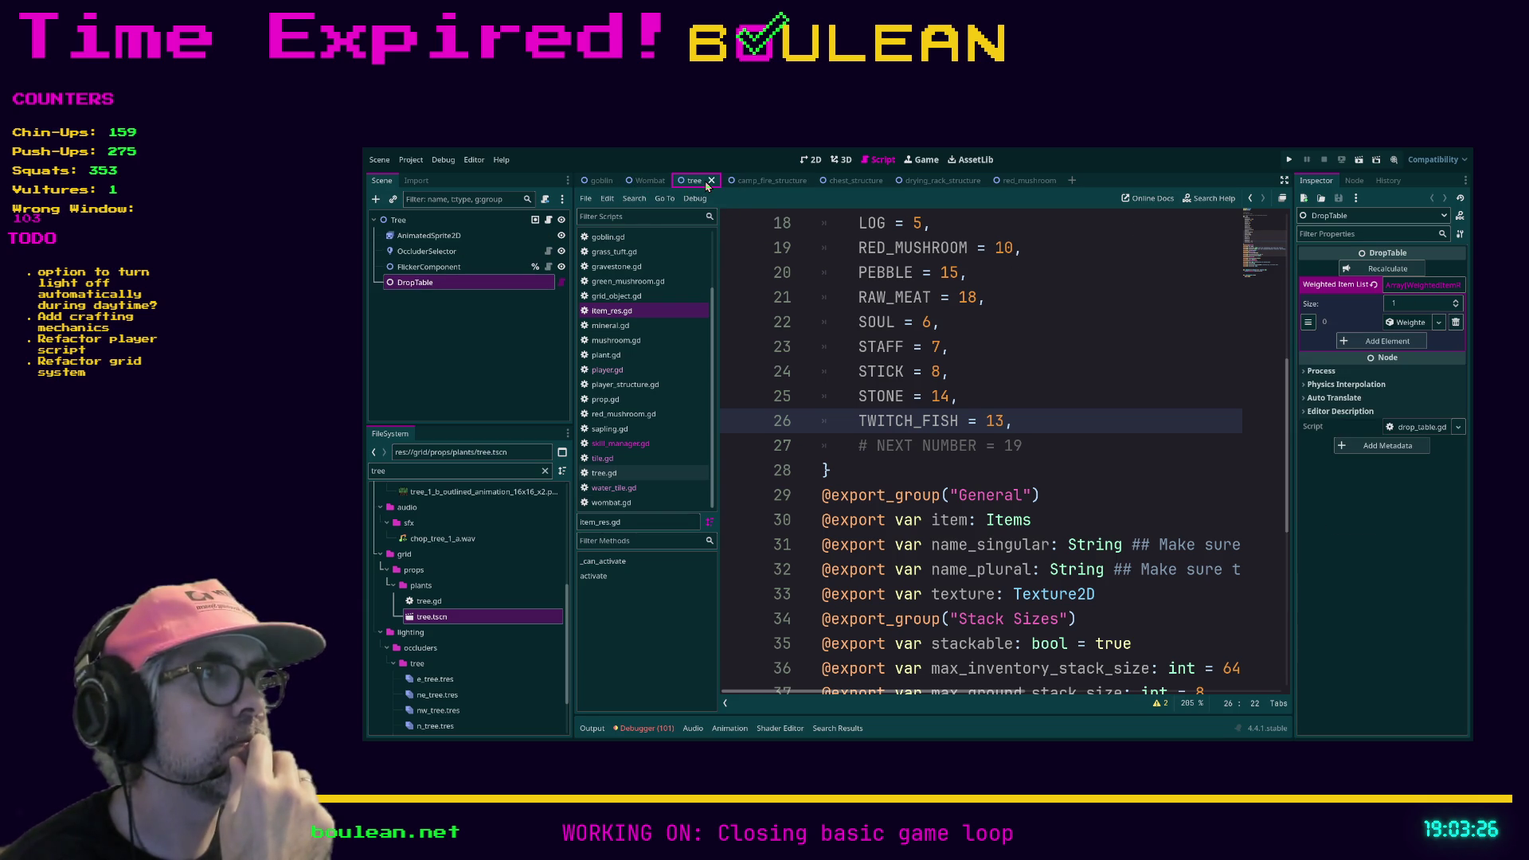
{"action": "left_click", "coordinate": [1394, 326]}
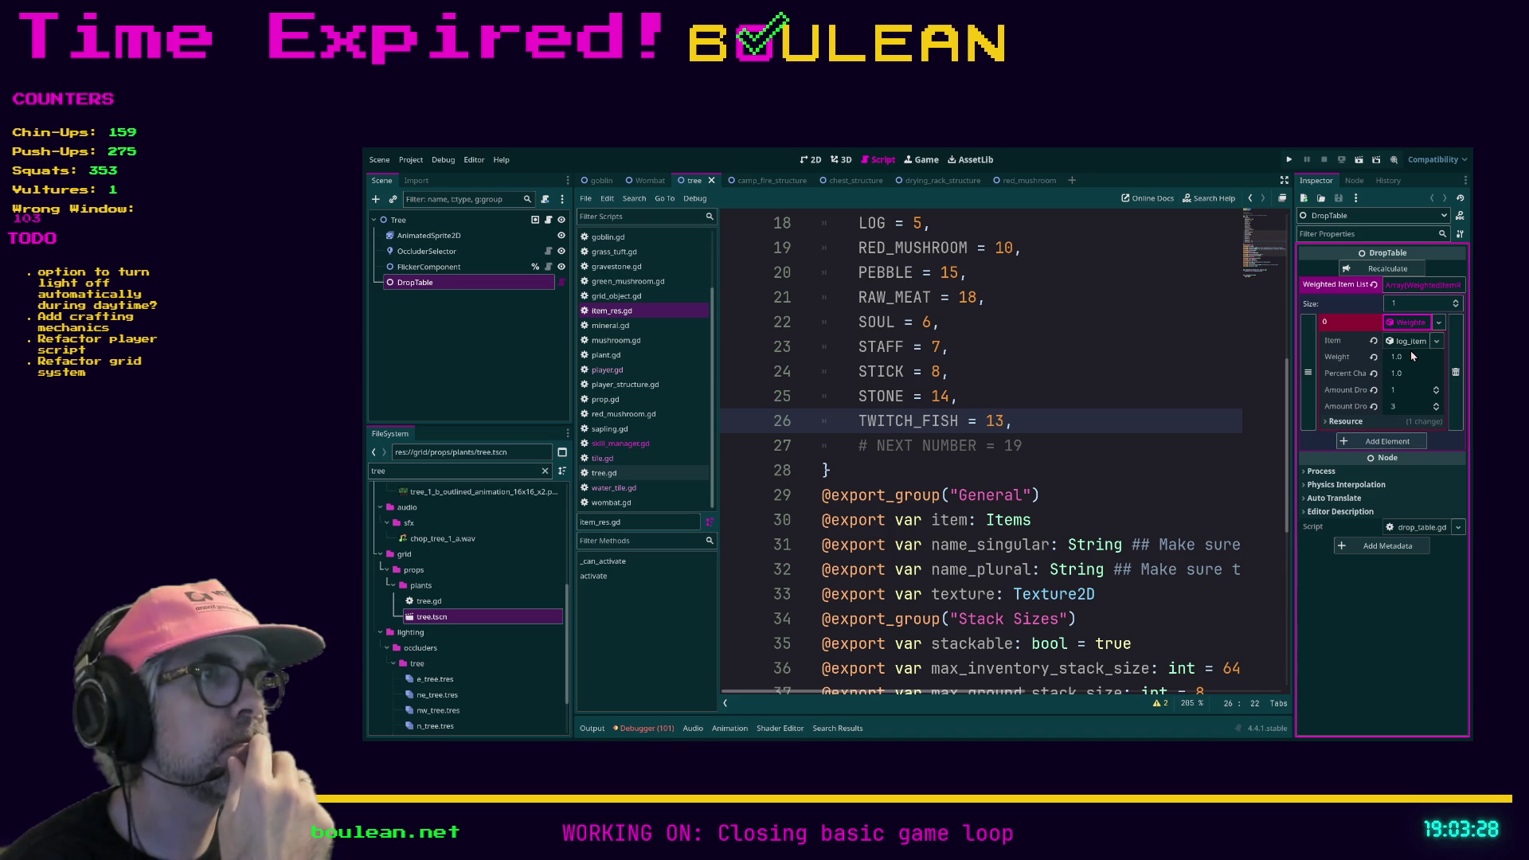
{"action": "left_click", "coordinate": [649, 181]}
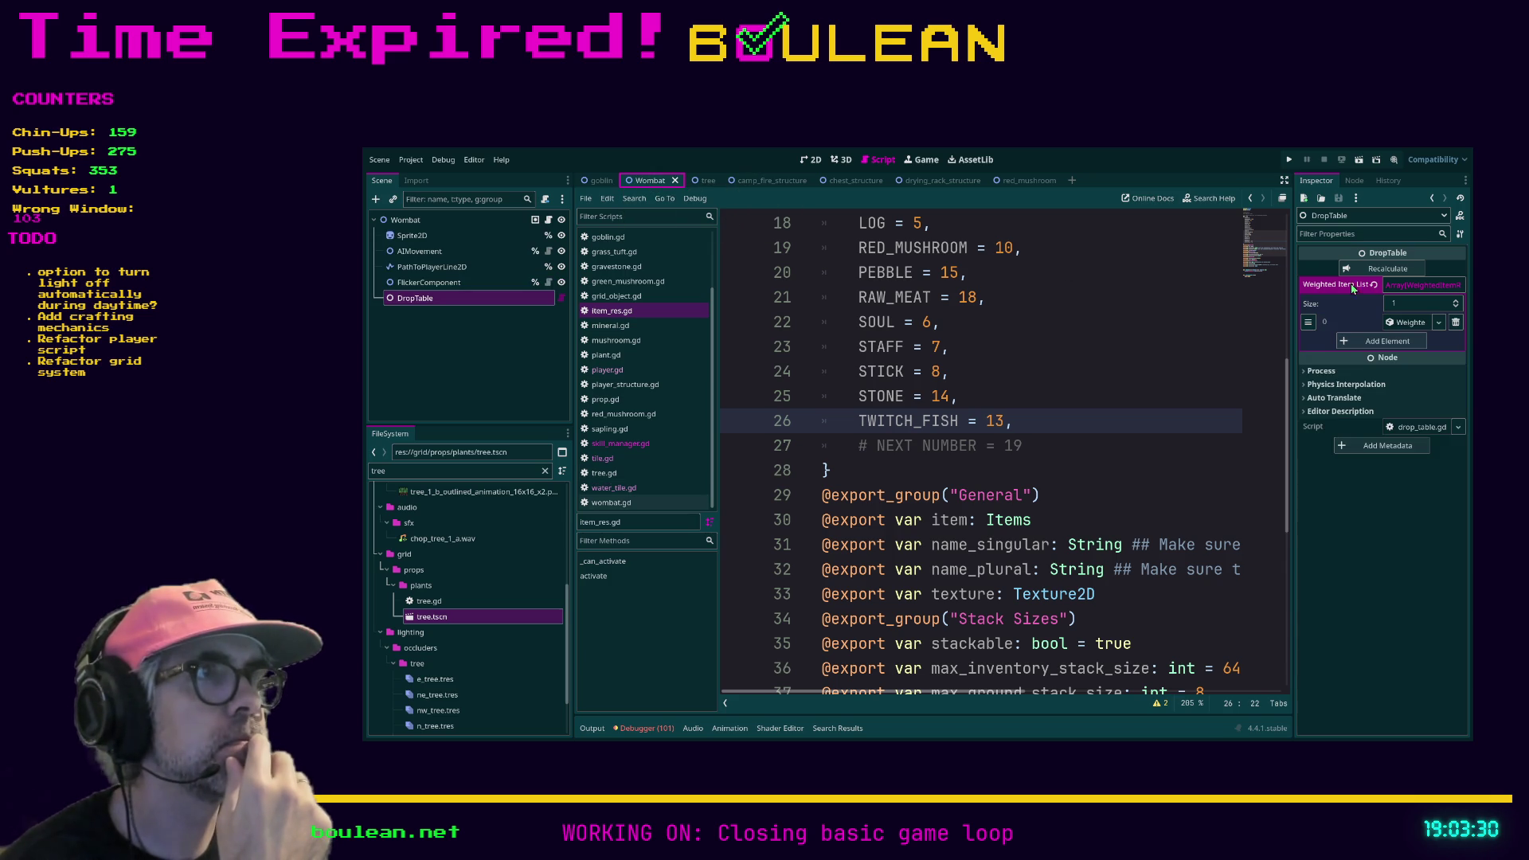
{"action": "left_click", "coordinate": [1410, 323]}
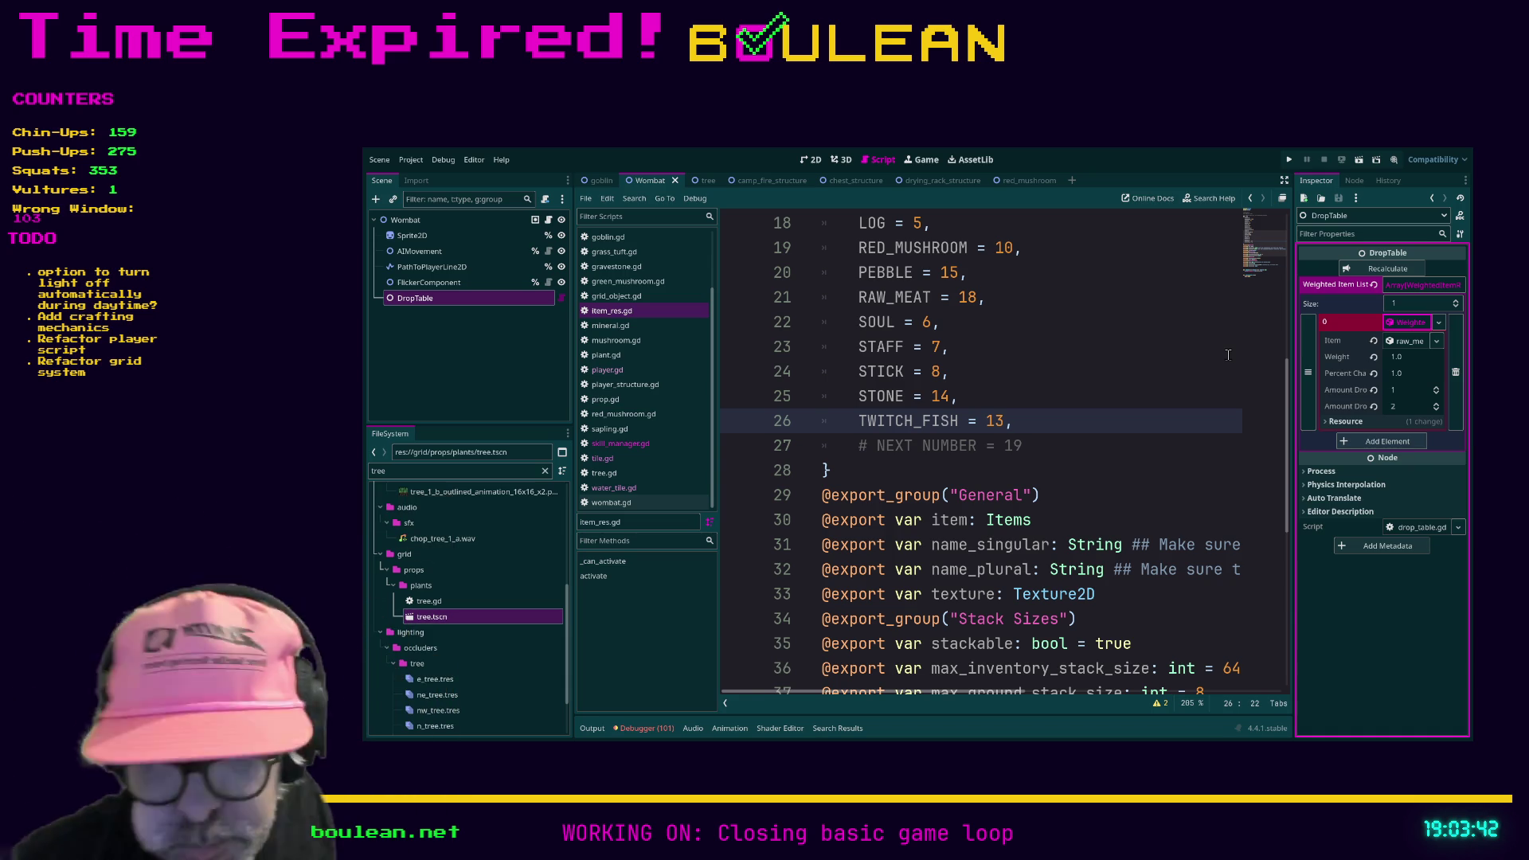
Step: Open wombat.gd, recheck the tree's log_item drop entry (1–3), then open tree.gd
{"action": "key", "text": "Up"}
{"action": "key", "text": "Up"}
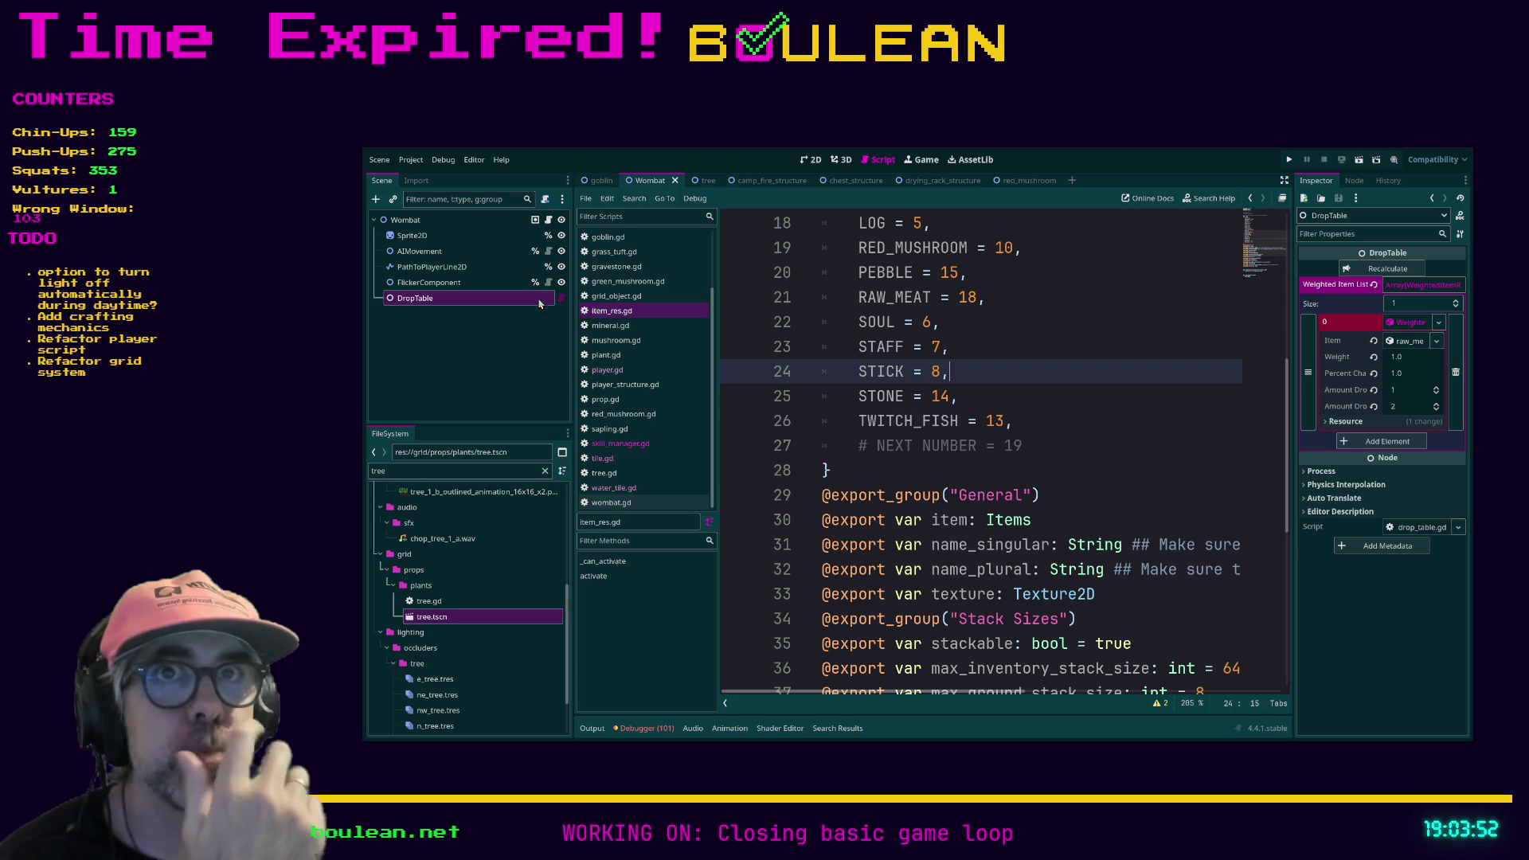
{"action": "left_click", "coordinate": [548, 220]}
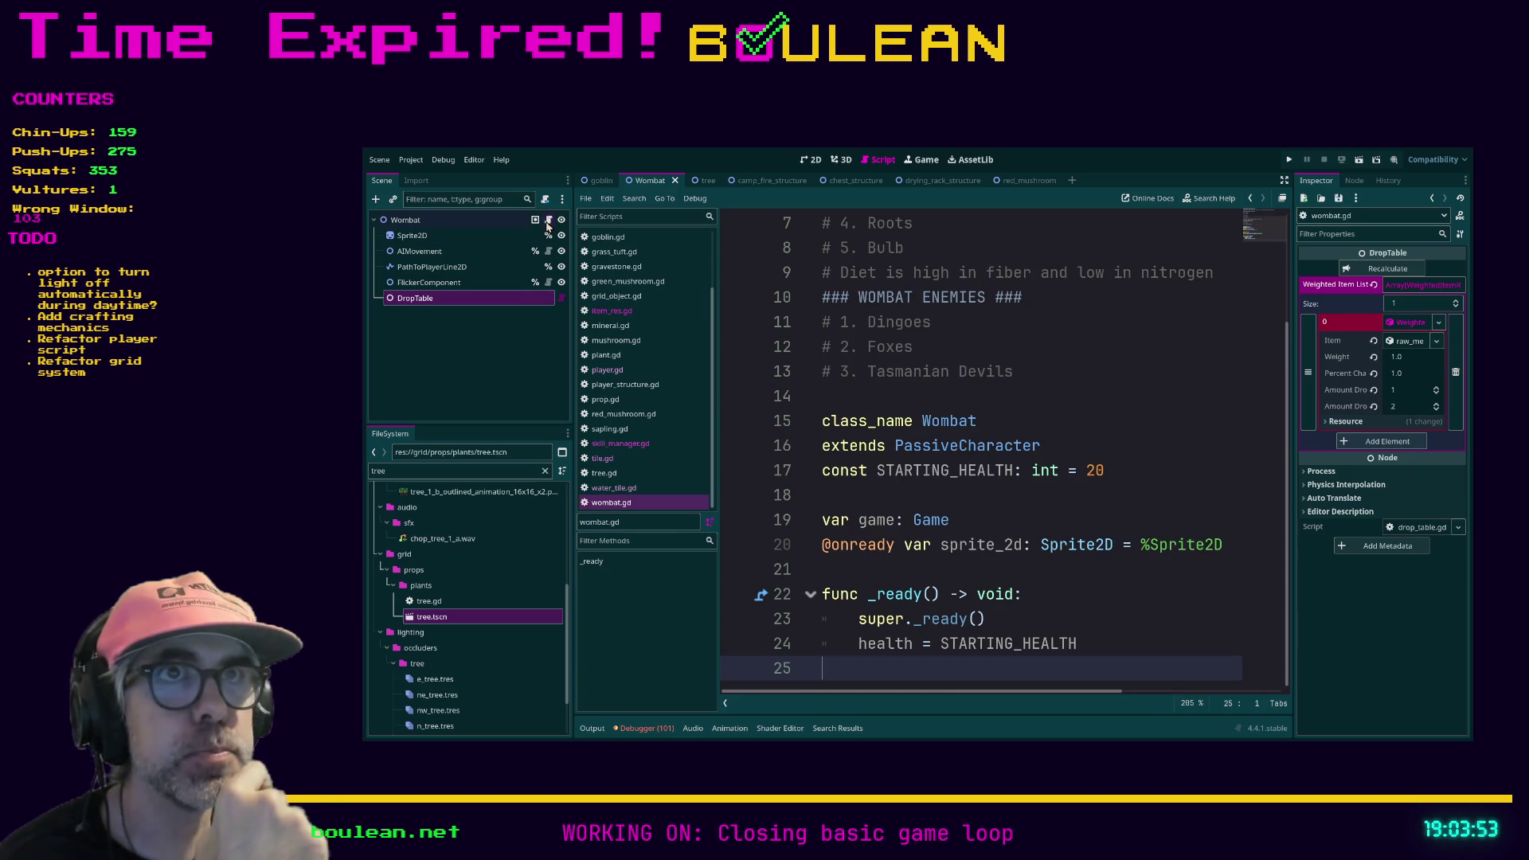
{"action": "left_click", "coordinate": [694, 180]}
{"action": "left_click", "coordinate": [432, 283]}
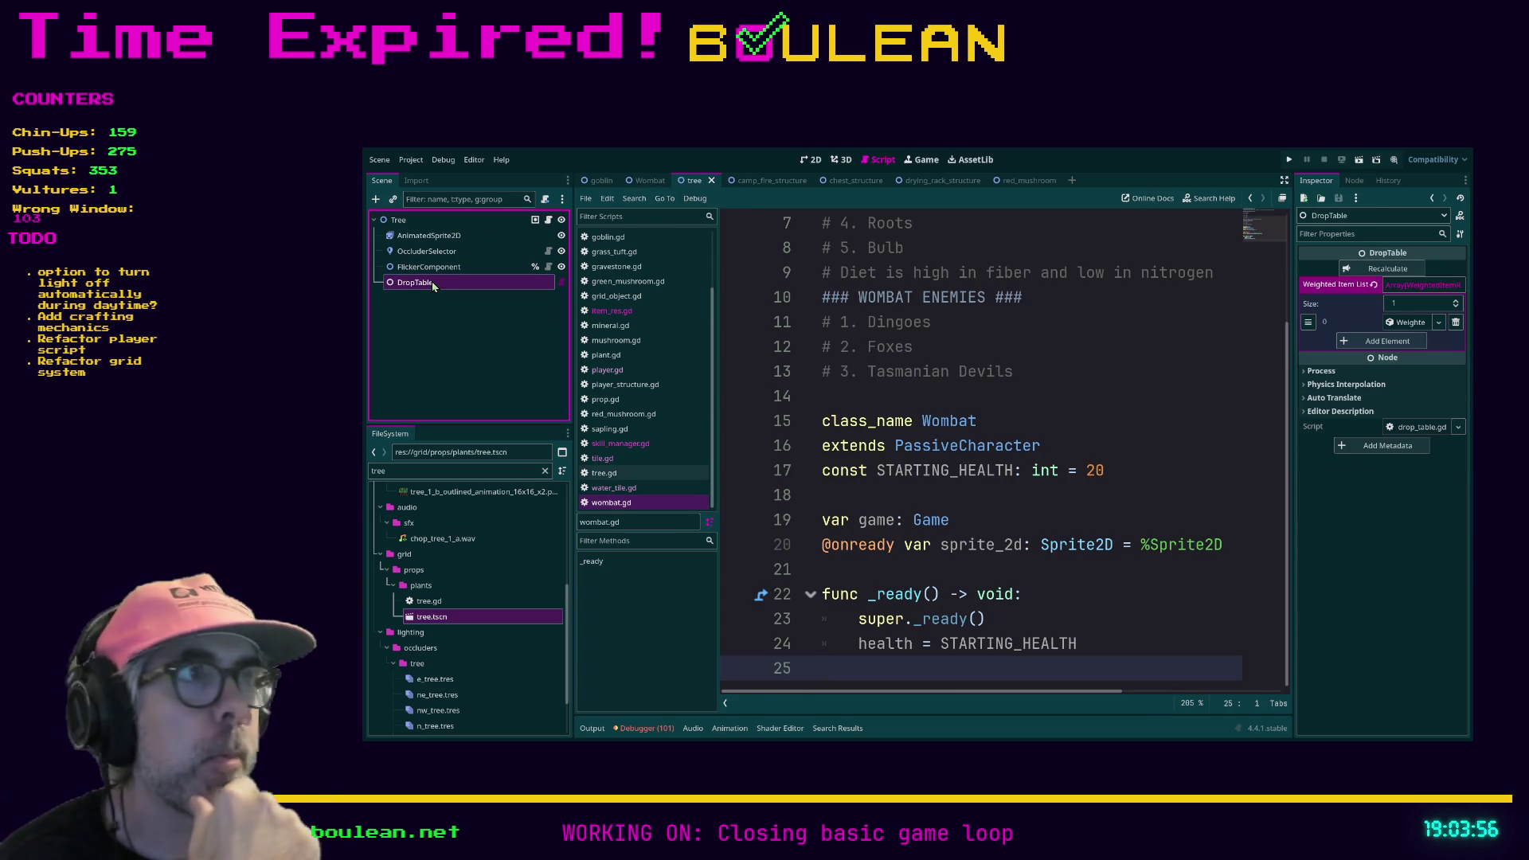
{"action": "left_click", "coordinate": [1408, 322]}
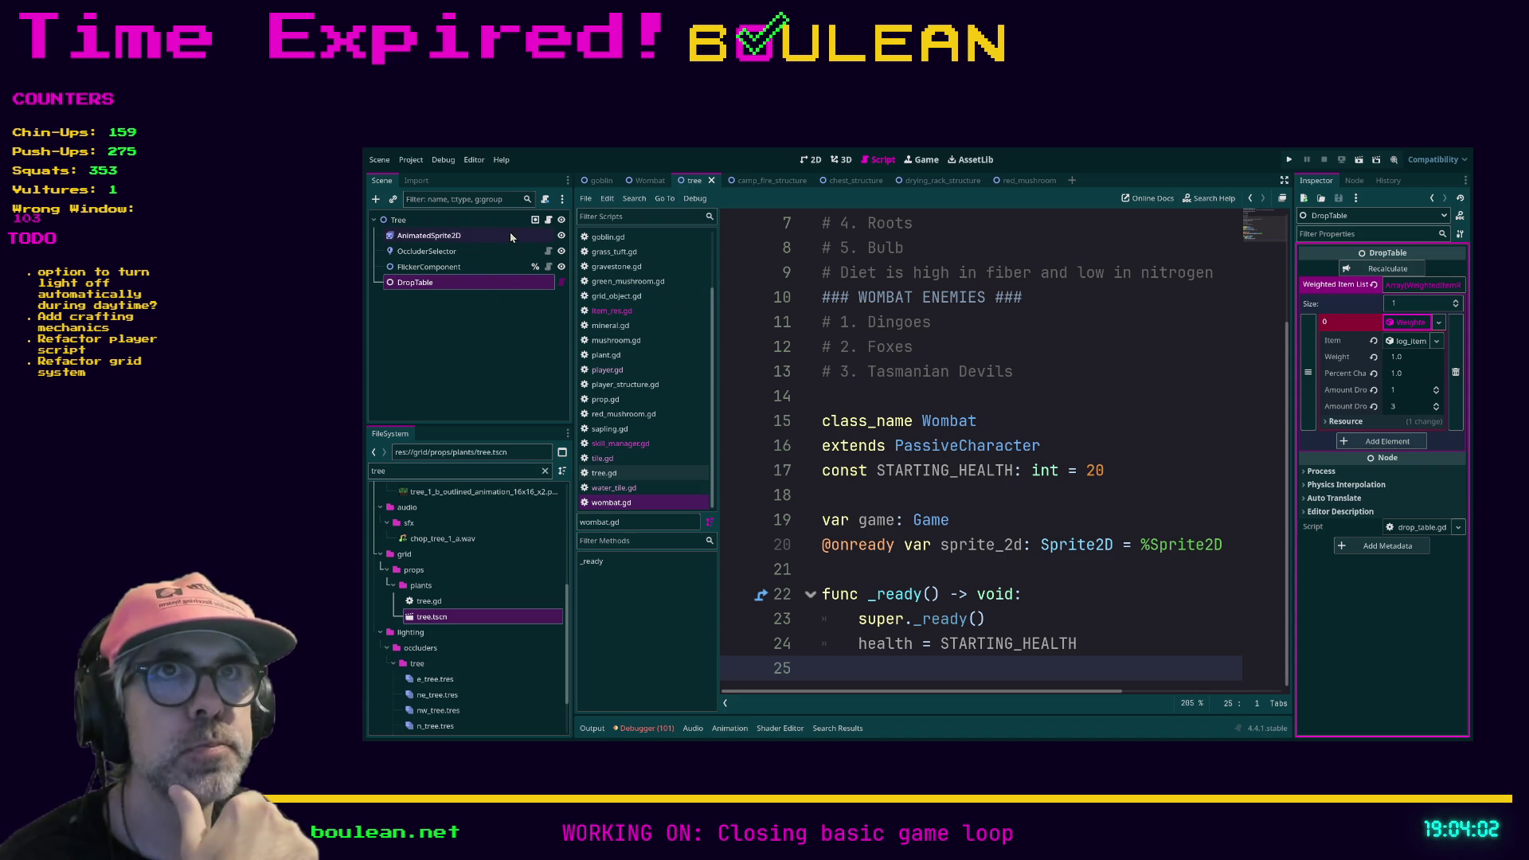
{"action": "left_click", "coordinate": [548, 220]}
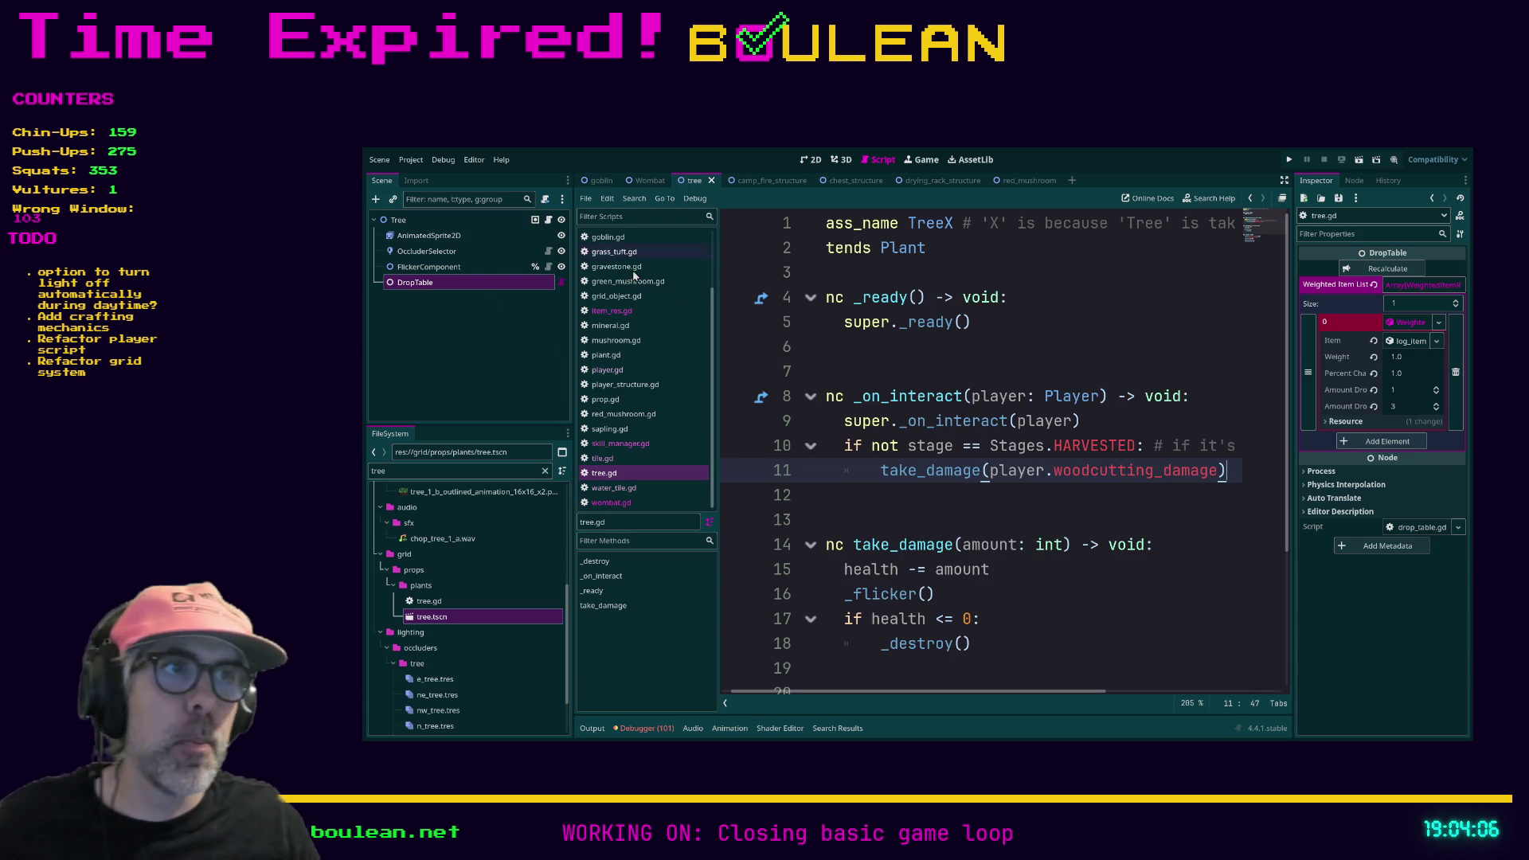
Step: Read through tree.gd's destroy code, then open goblin.gd at its melee damage line
{"action": "scroll", "coordinate": [1092, 473], "scroll_direction": "down", "scroll_amount": 3}
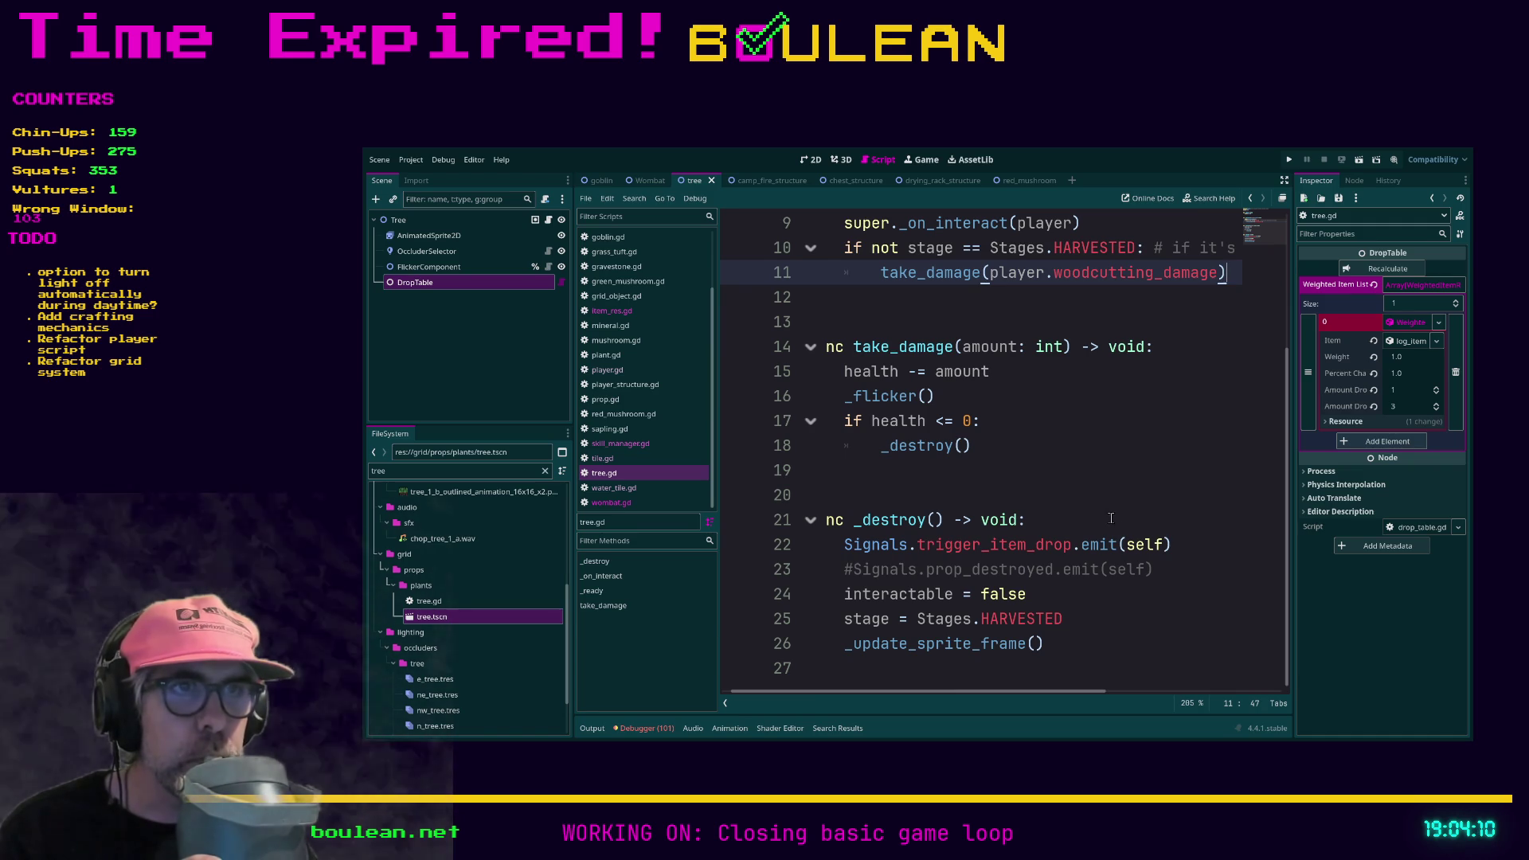
{"action": "left_click_drag", "start_coordinate": [985, 695], "coordinate": [975, 694]}
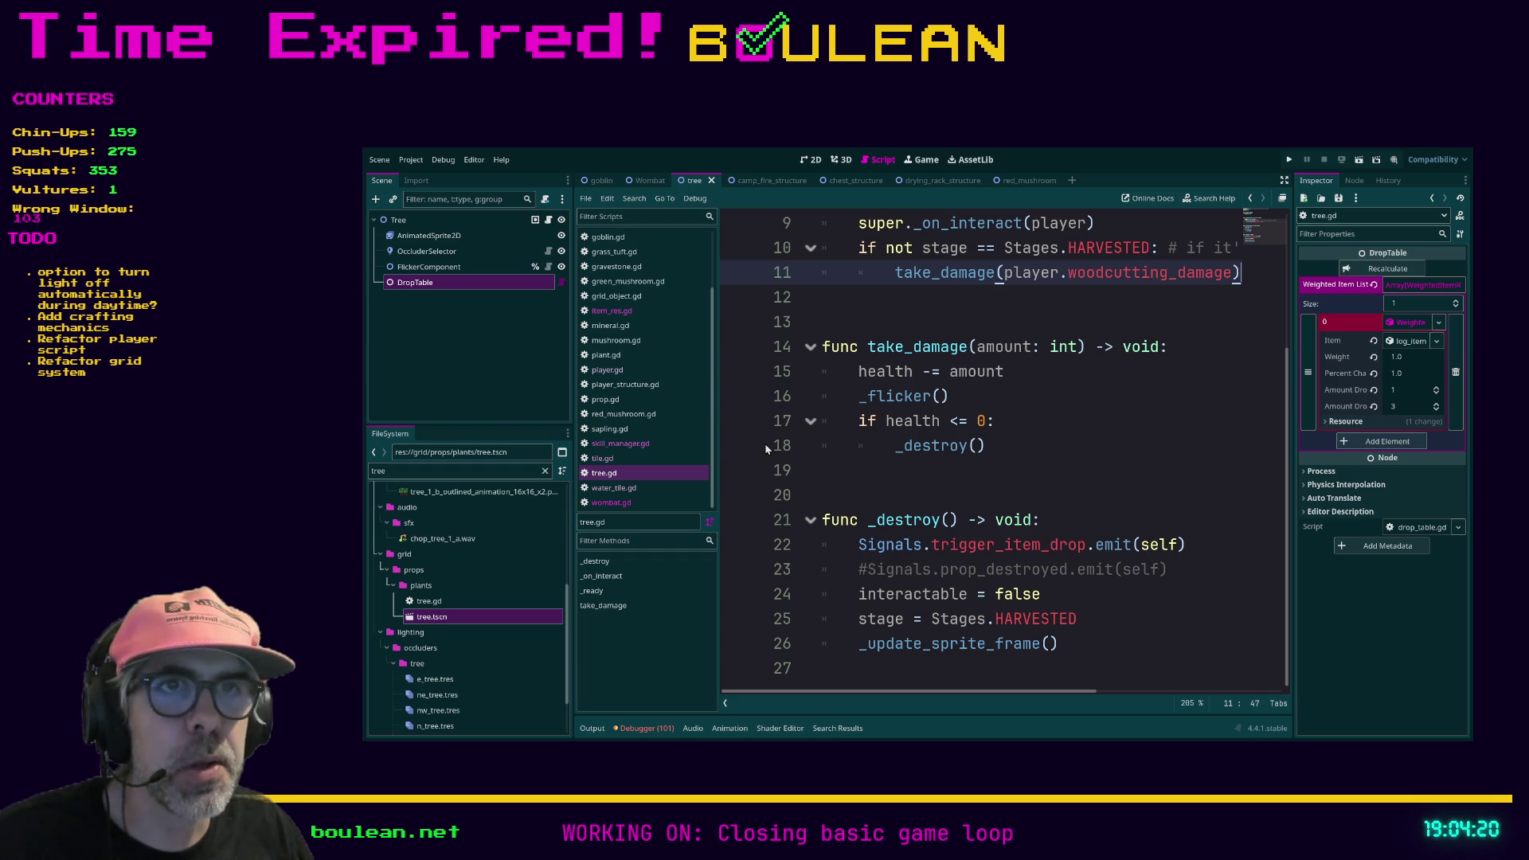
{"action": "scroll", "coordinate": [902, 483], "scroll_direction": "up", "scroll_amount": 3}
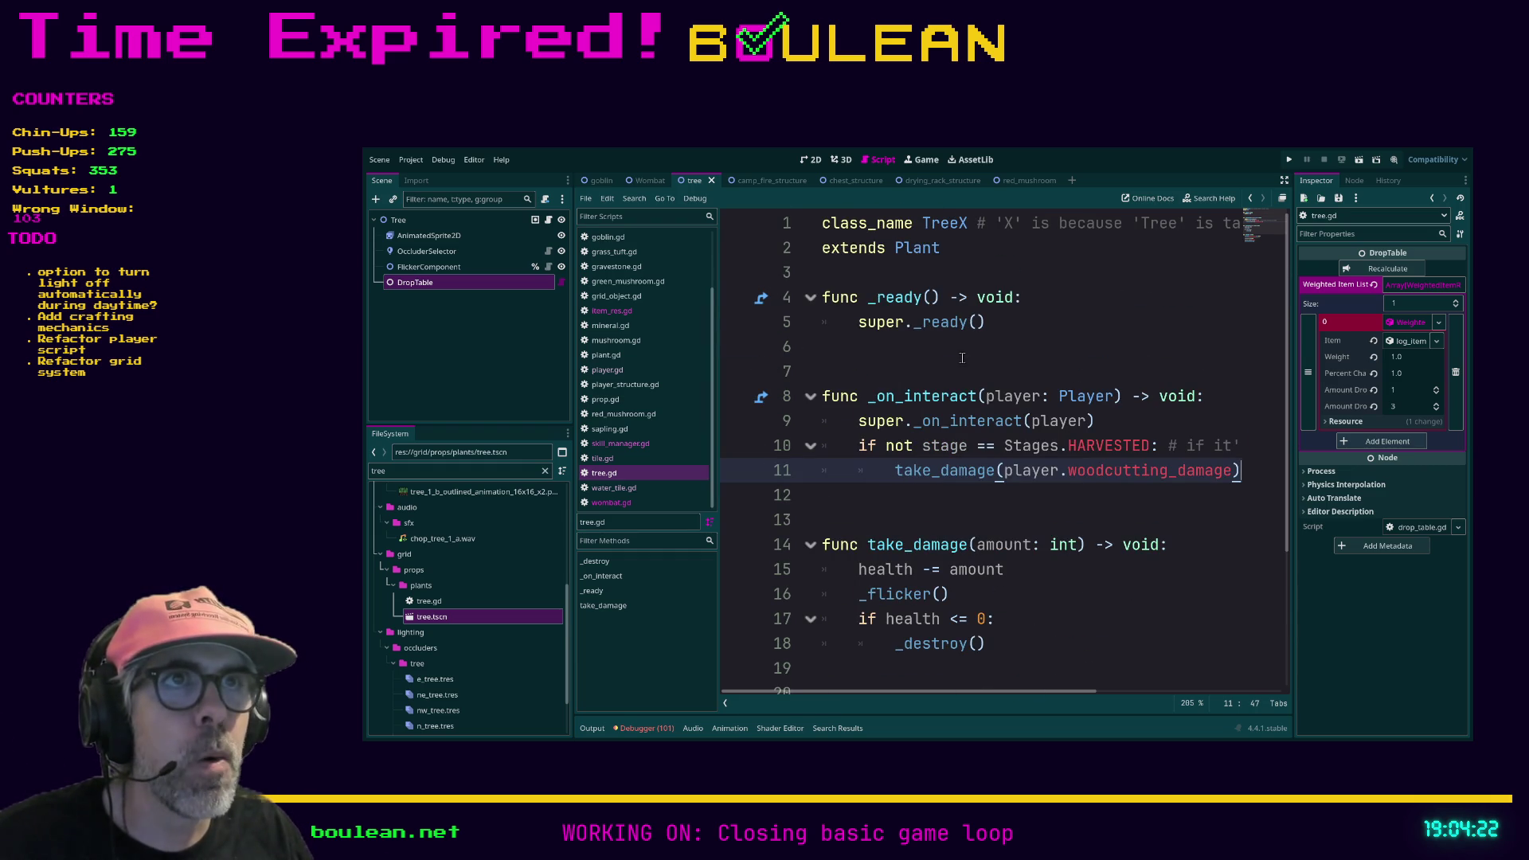
{"action": "scroll", "coordinate": [946, 323], "scroll_direction": "down", "scroll_amount": 3}
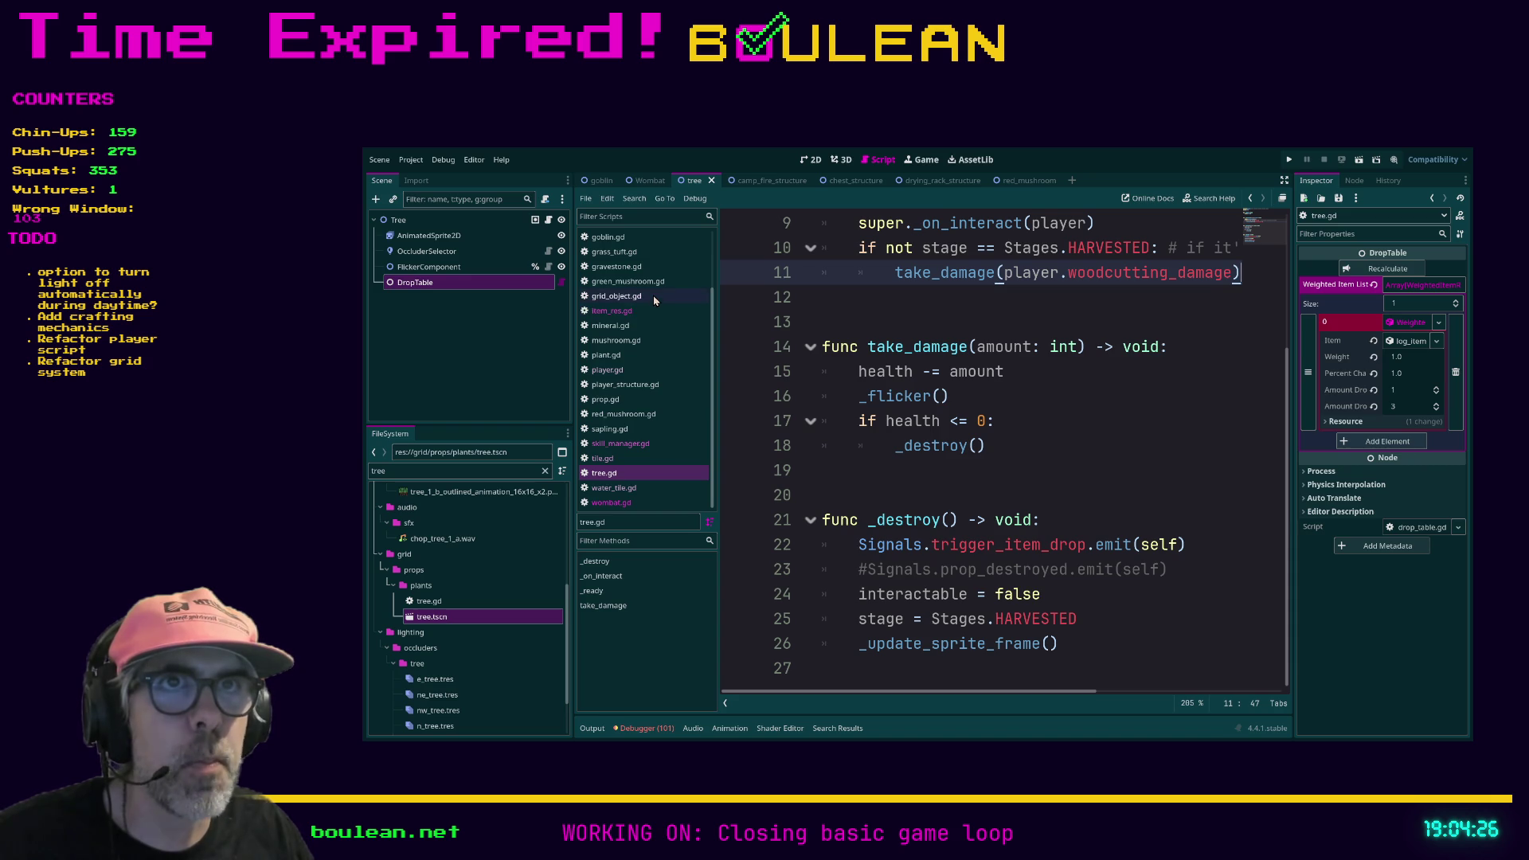
{"action": "left_click", "coordinate": [612, 239]}
{"action": "left_click", "coordinate": [1069, 470]}
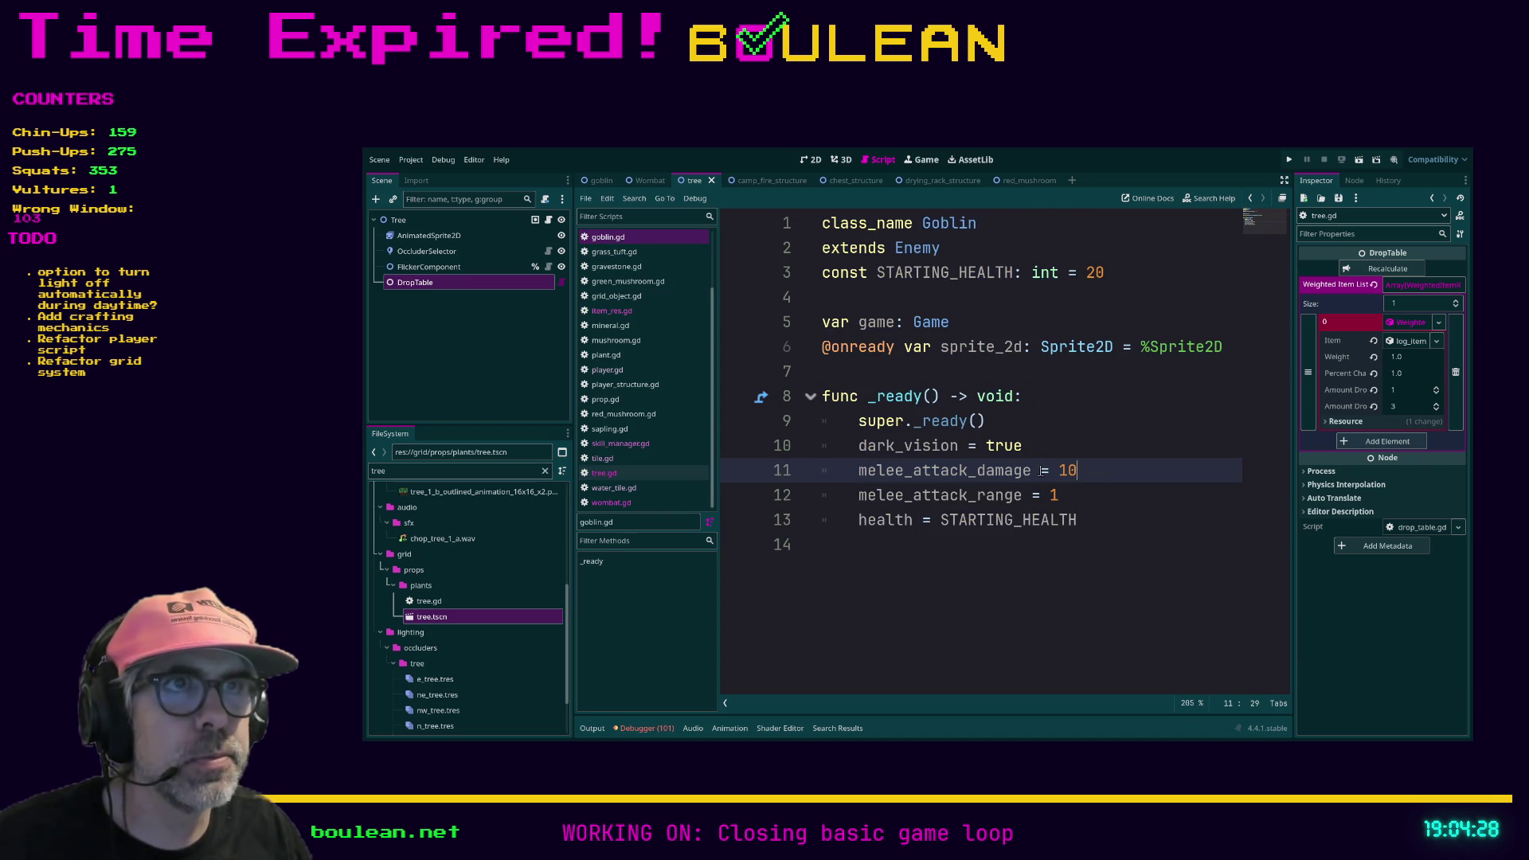
Step: Review enemy.gd, then open wombat.gd and its parent script passive_character.gd
{"action": "left_click", "coordinate": [914, 252], "text": "ctrl"}
{"action": "scroll", "coordinate": [1037, 407], "scroll_direction": "down", "scroll_amount": 8}
{"action": "scroll", "coordinate": [1037, 407], "scroll_direction": "up", "scroll_amount": 1}
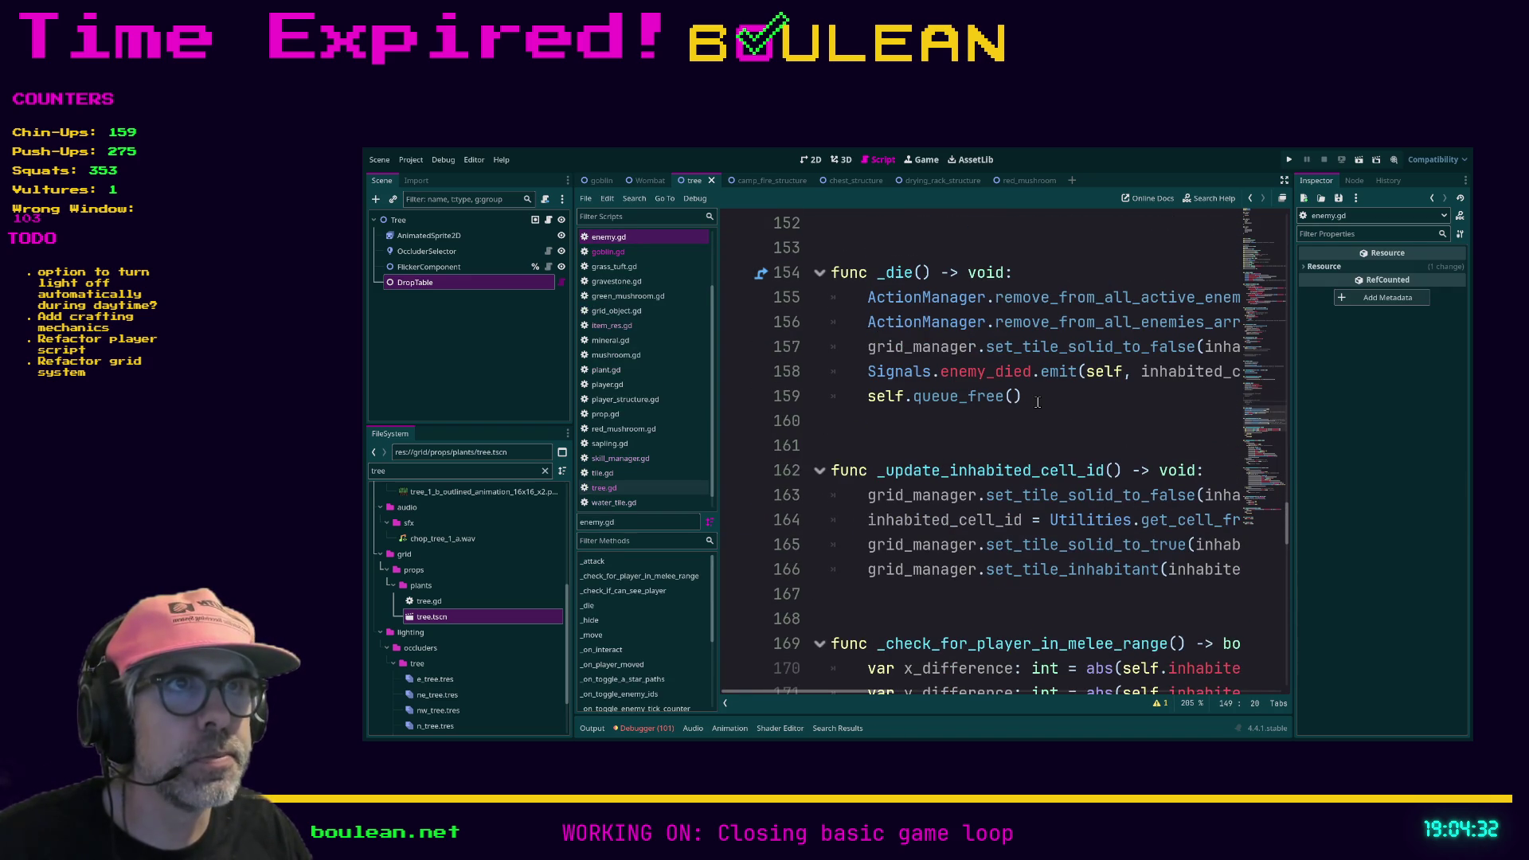
{"action": "mouse_move", "coordinate": [880, 692]}
{"action": "left_mouse_down"}
{"action": "mouse_move", "coordinate": [960, 694]}
{"action": "mouse_move", "coordinate": [866, 696]}
{"action": "left_mouse_up"}
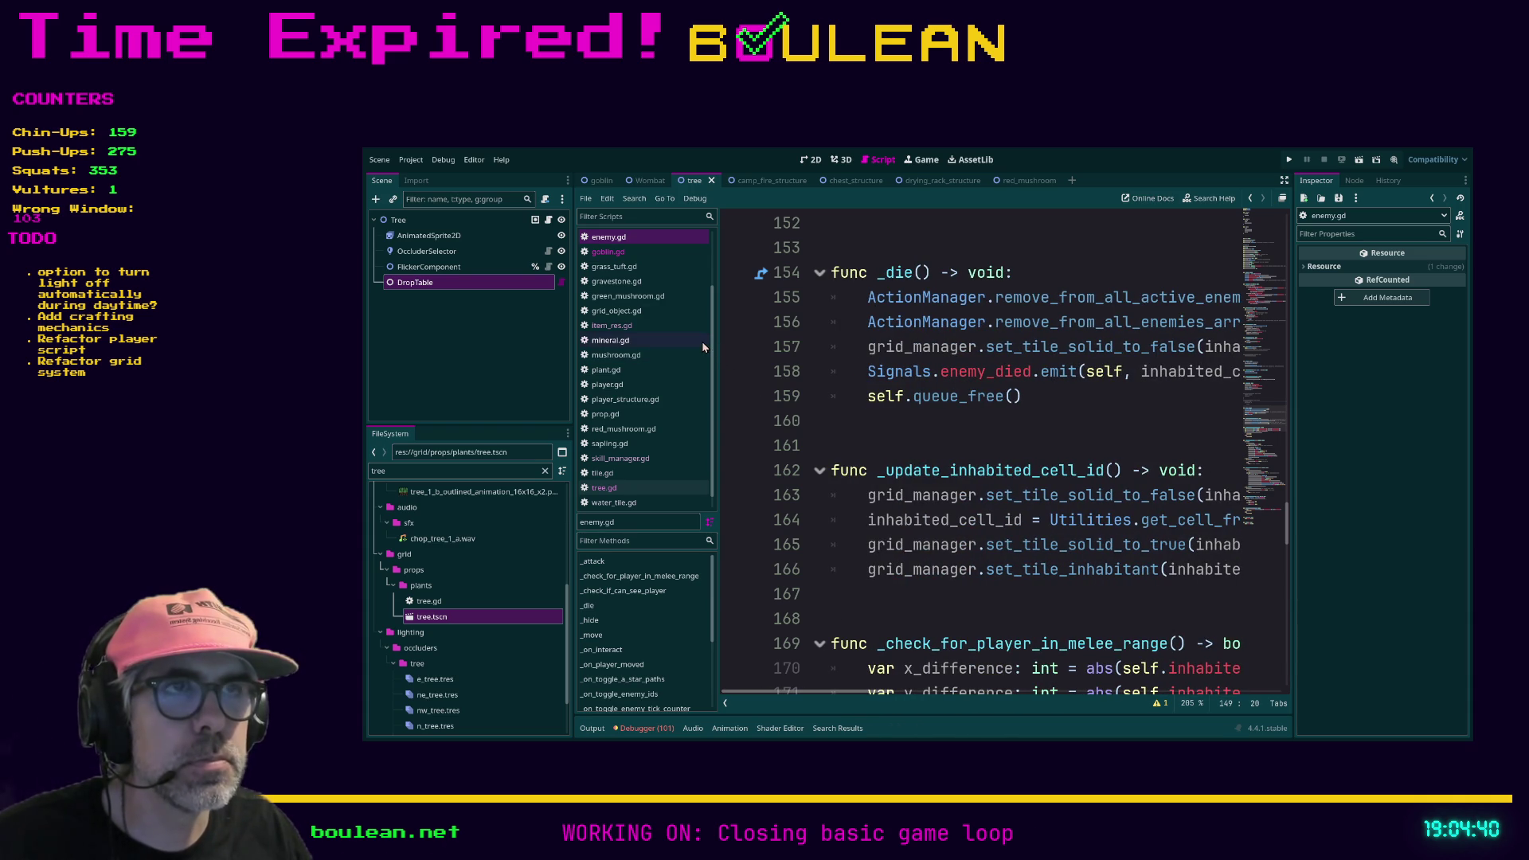
{"action": "scroll", "coordinate": [693, 342], "scroll_direction": "down", "scroll_amount": 1}
{"action": "left_click", "coordinate": [622, 505]}
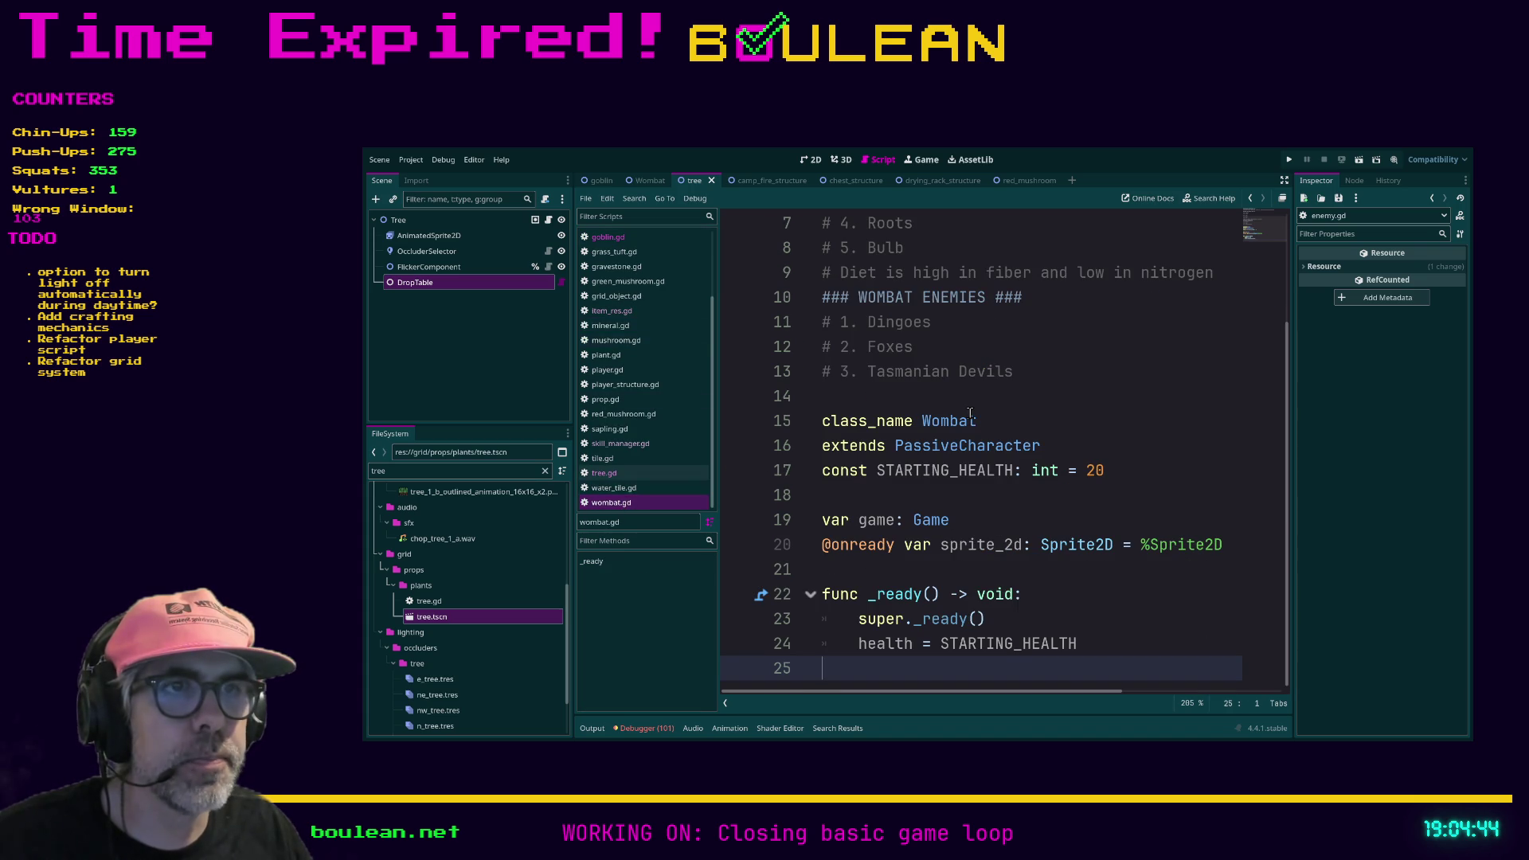
{"action": "scroll", "coordinate": [1066, 522], "scroll_direction": "up", "scroll_amount": 2}
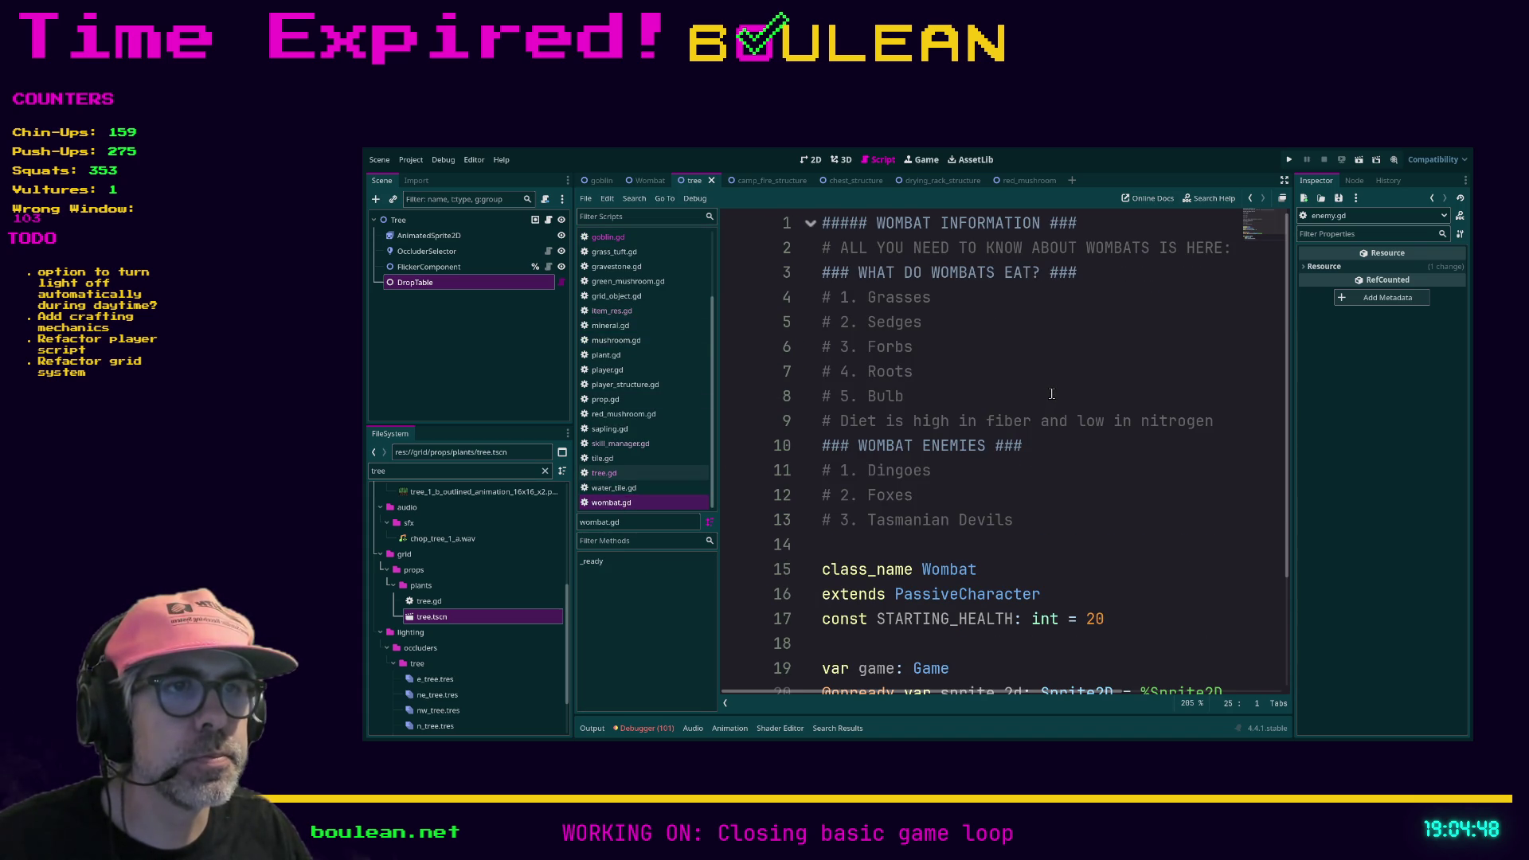
{"action": "scroll", "coordinate": [1052, 393], "scroll_direction": "down", "scroll_amount": 2}
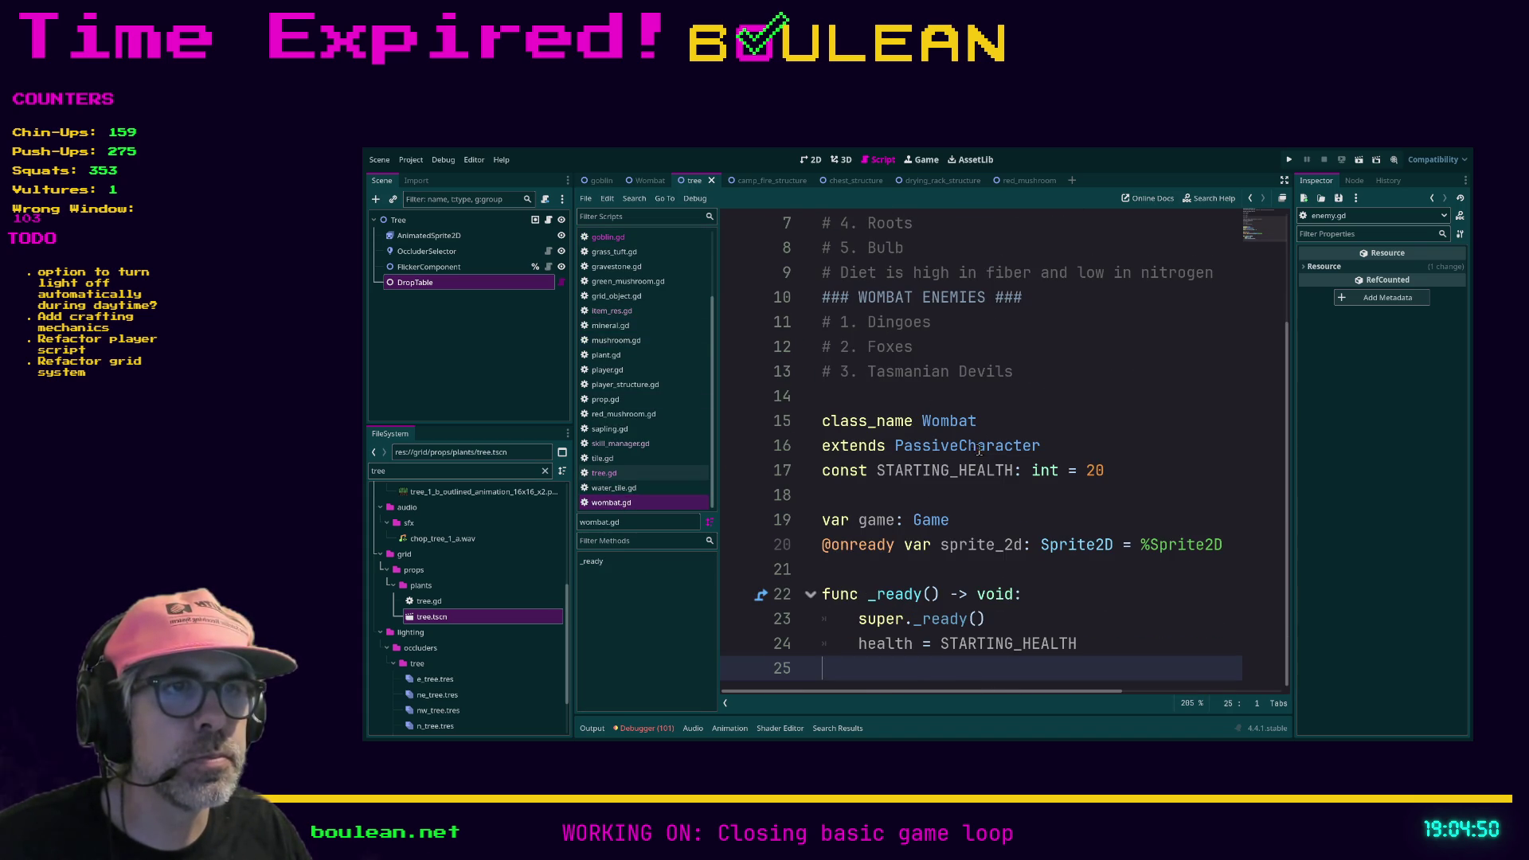
{"action": "scroll", "coordinate": [1009, 464], "scroll_direction": "up", "scroll_amount": 1}
{"action": "left_click", "coordinate": [939, 521], "text": "ctrl"}
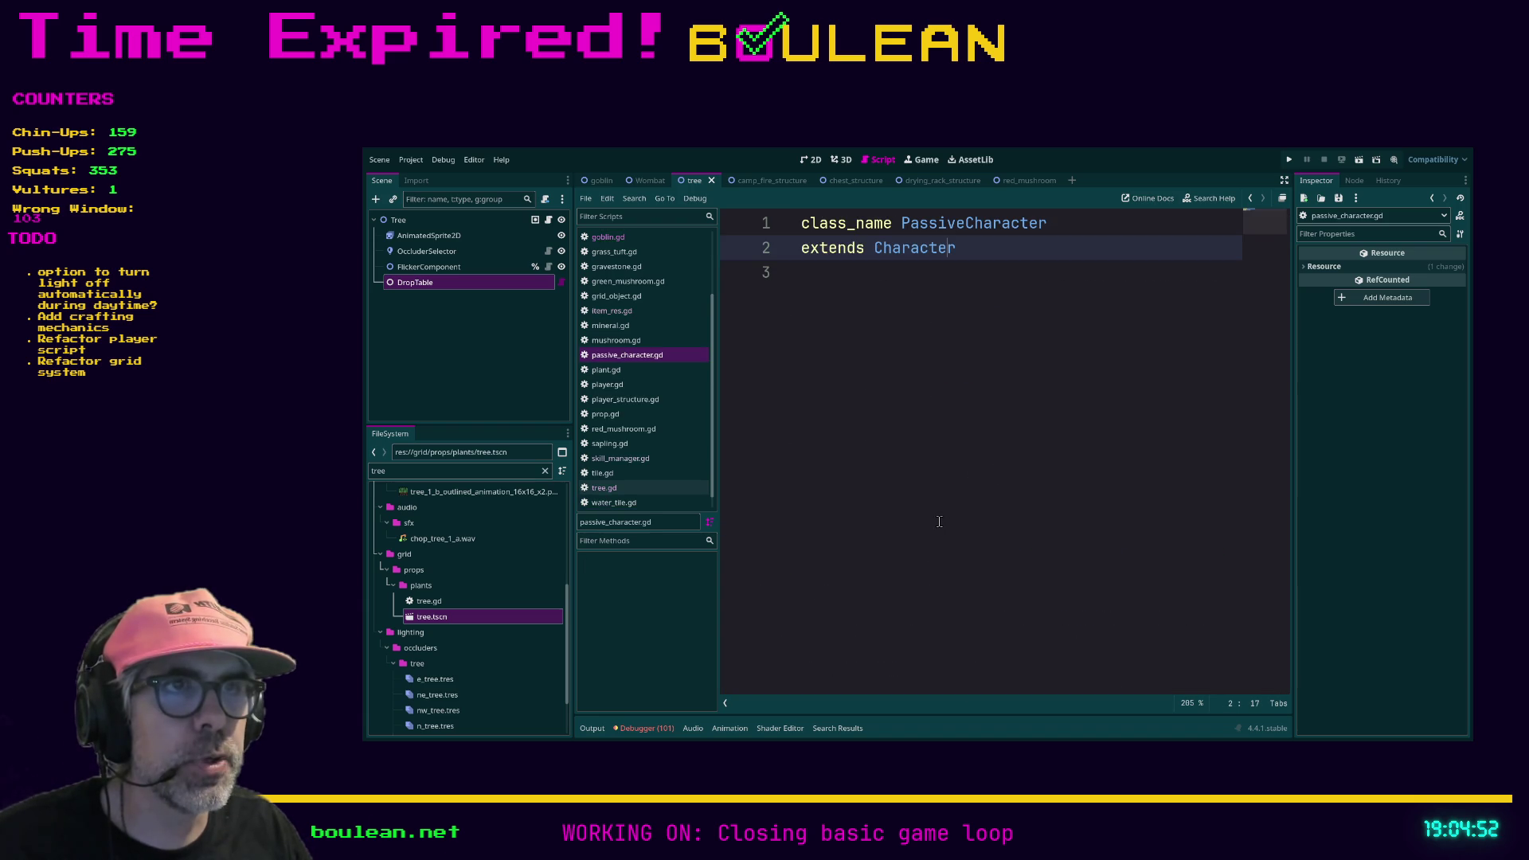
Step: Follow PassiveCharacter up to character.gd, then GridObject, and jump to its _die() definition
{"action": "left_click", "coordinate": [915, 248], "text": "ctrl"}
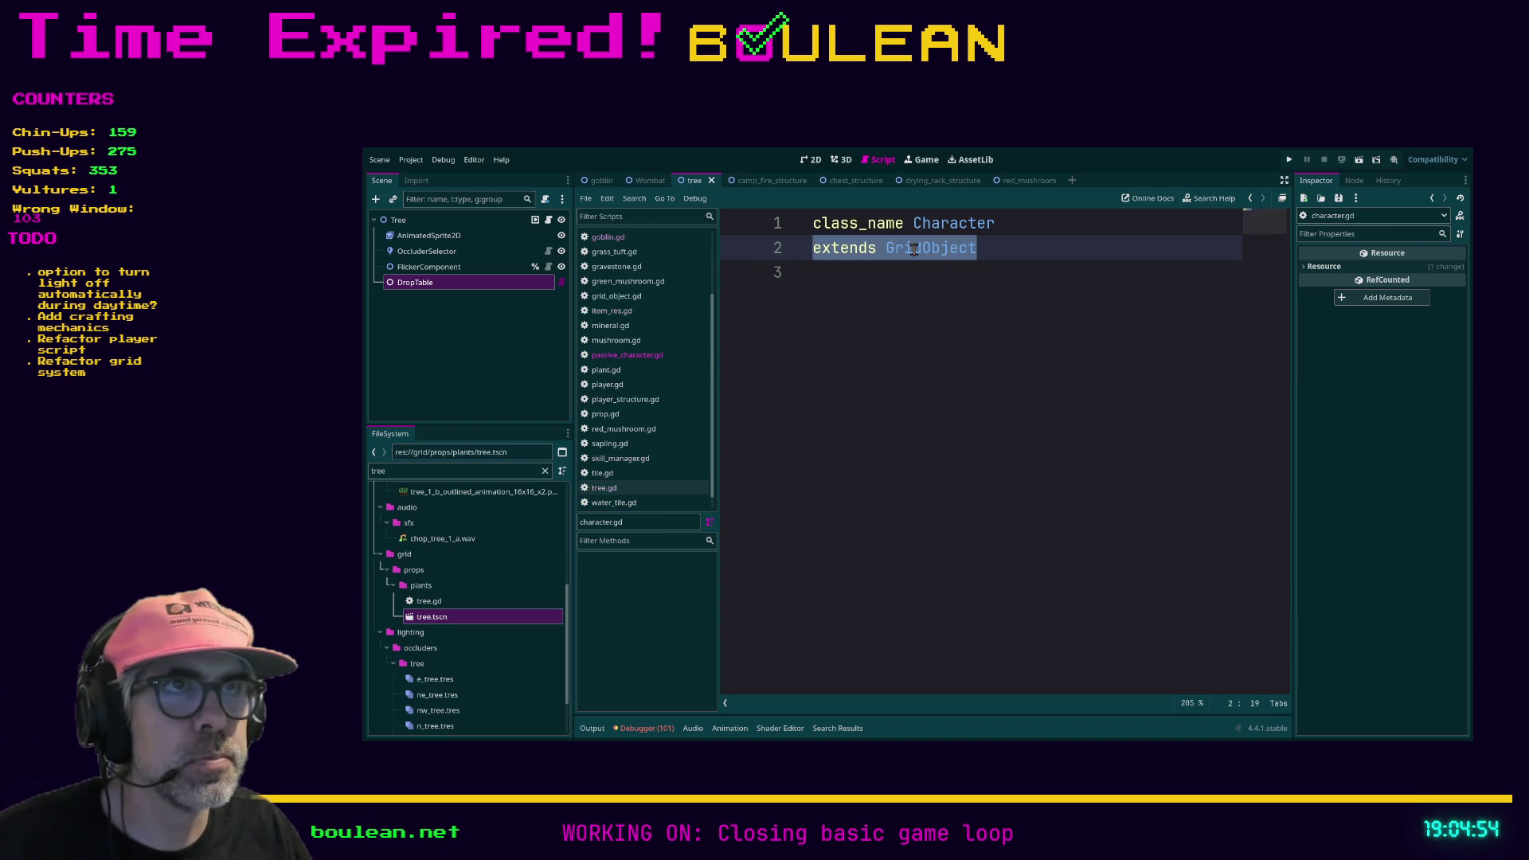
{"action": "left_click", "coordinate": [914, 252], "text": "ctrl"}
{"action": "scroll", "coordinate": [1039, 470], "scroll_direction": "down", "scroll_amount": 10}
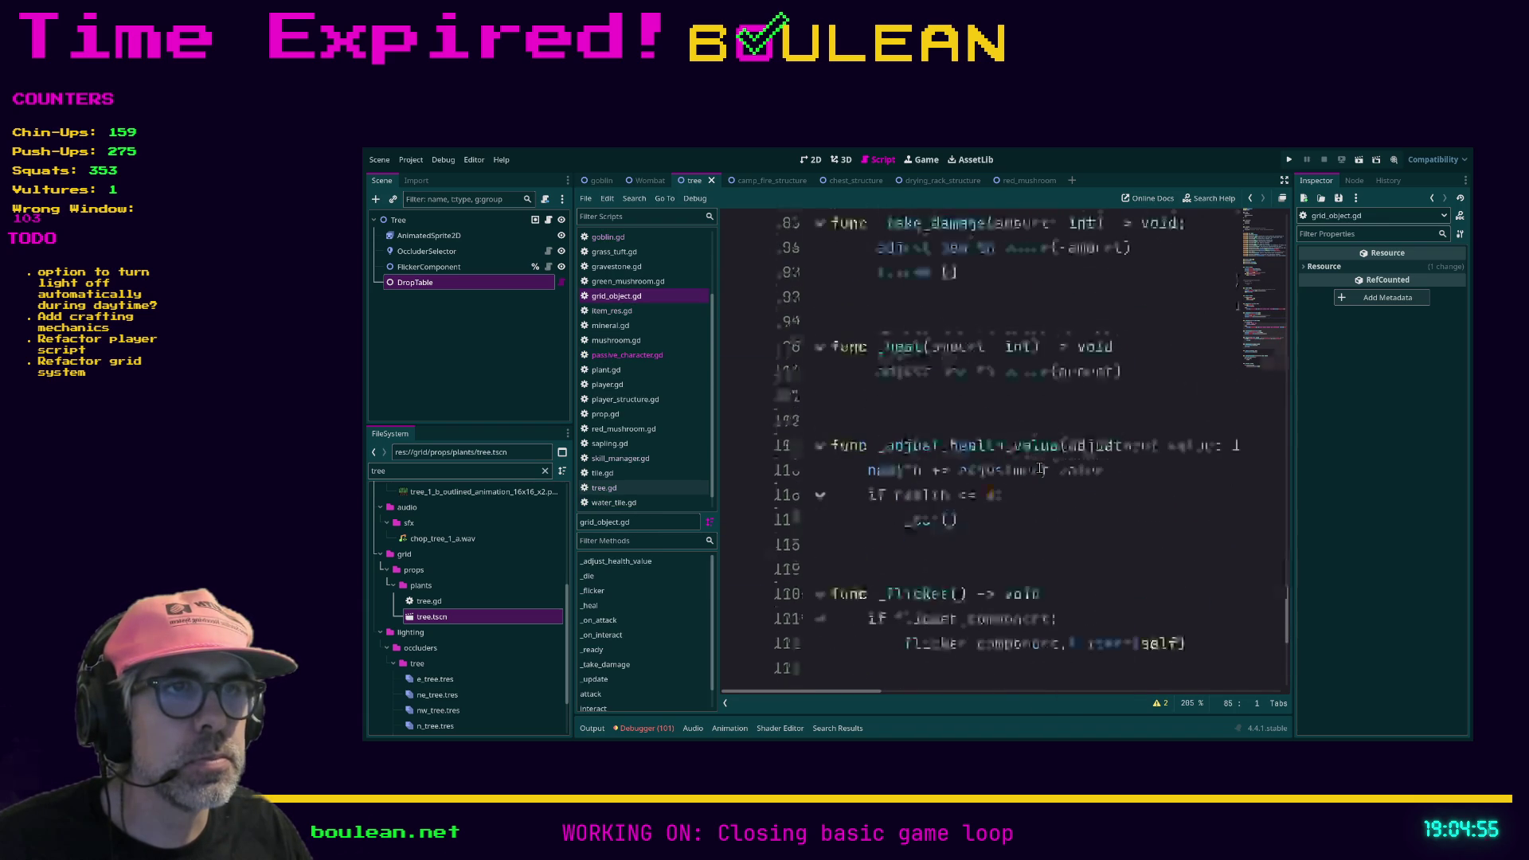
{"action": "scroll", "coordinate": [1039, 470], "scroll_direction": "up", "scroll_amount": 3}
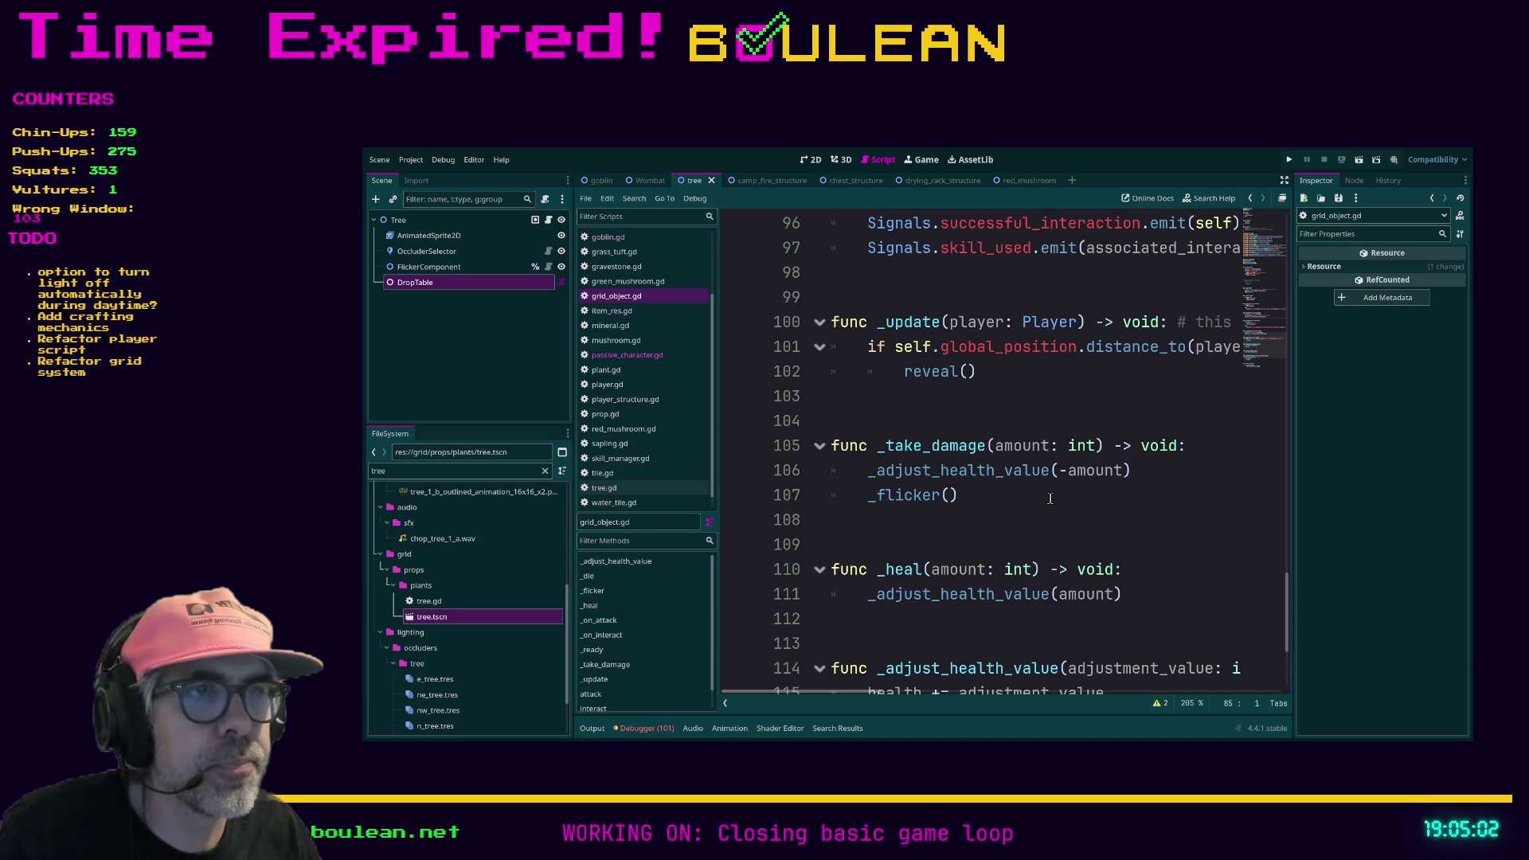
{"action": "scroll", "coordinate": [1051, 499], "scroll_direction": "down", "scroll_amount": 1}
{"action": "scroll", "coordinate": [1051, 499], "scroll_direction": "down", "scroll_amount": 1}
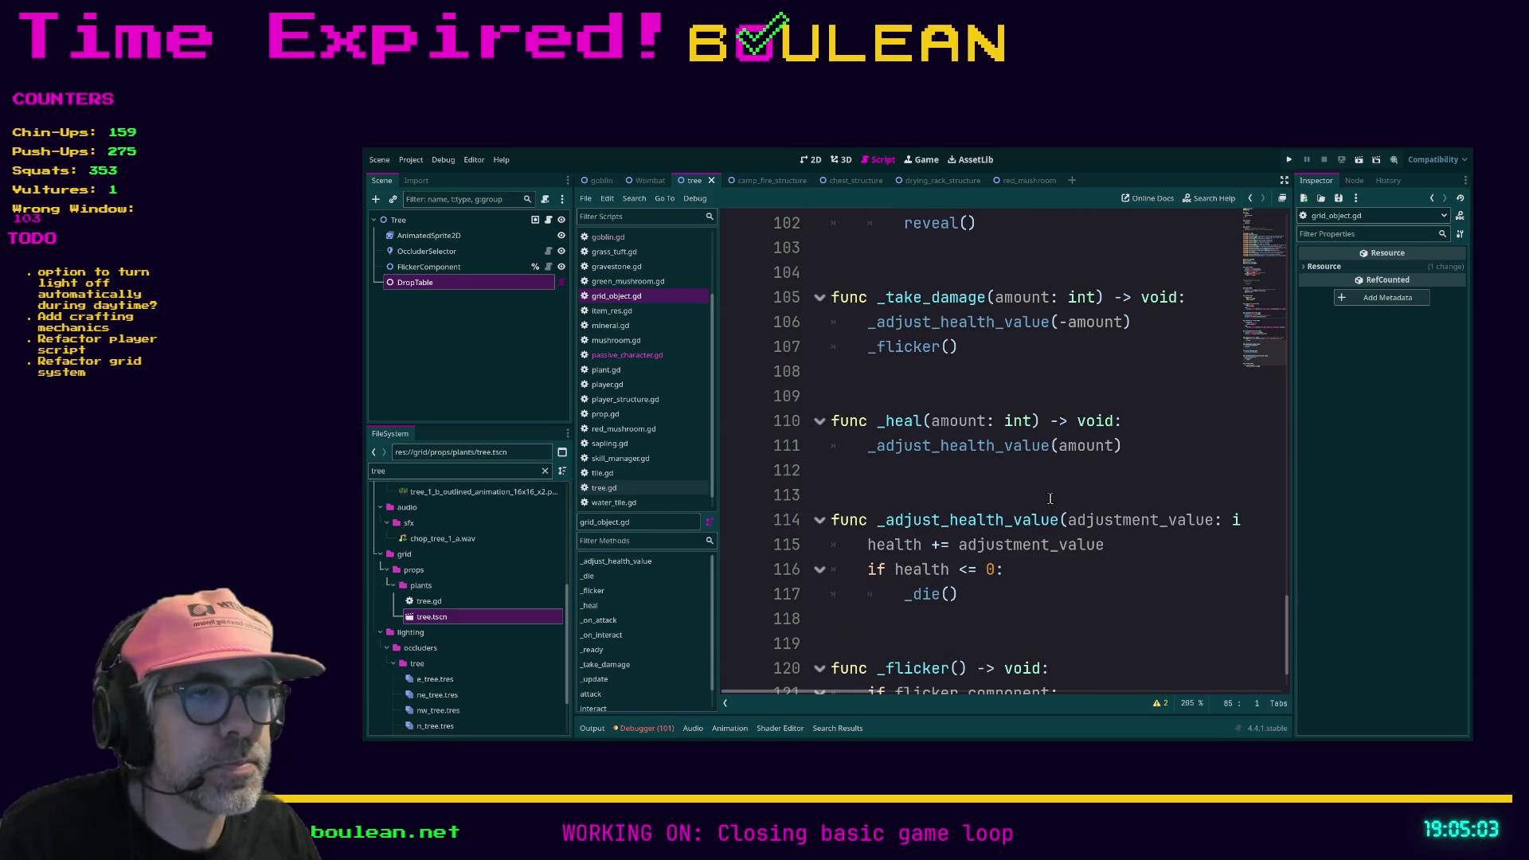
{"action": "left_click", "coordinate": [919, 605], "text": "ctrl"}
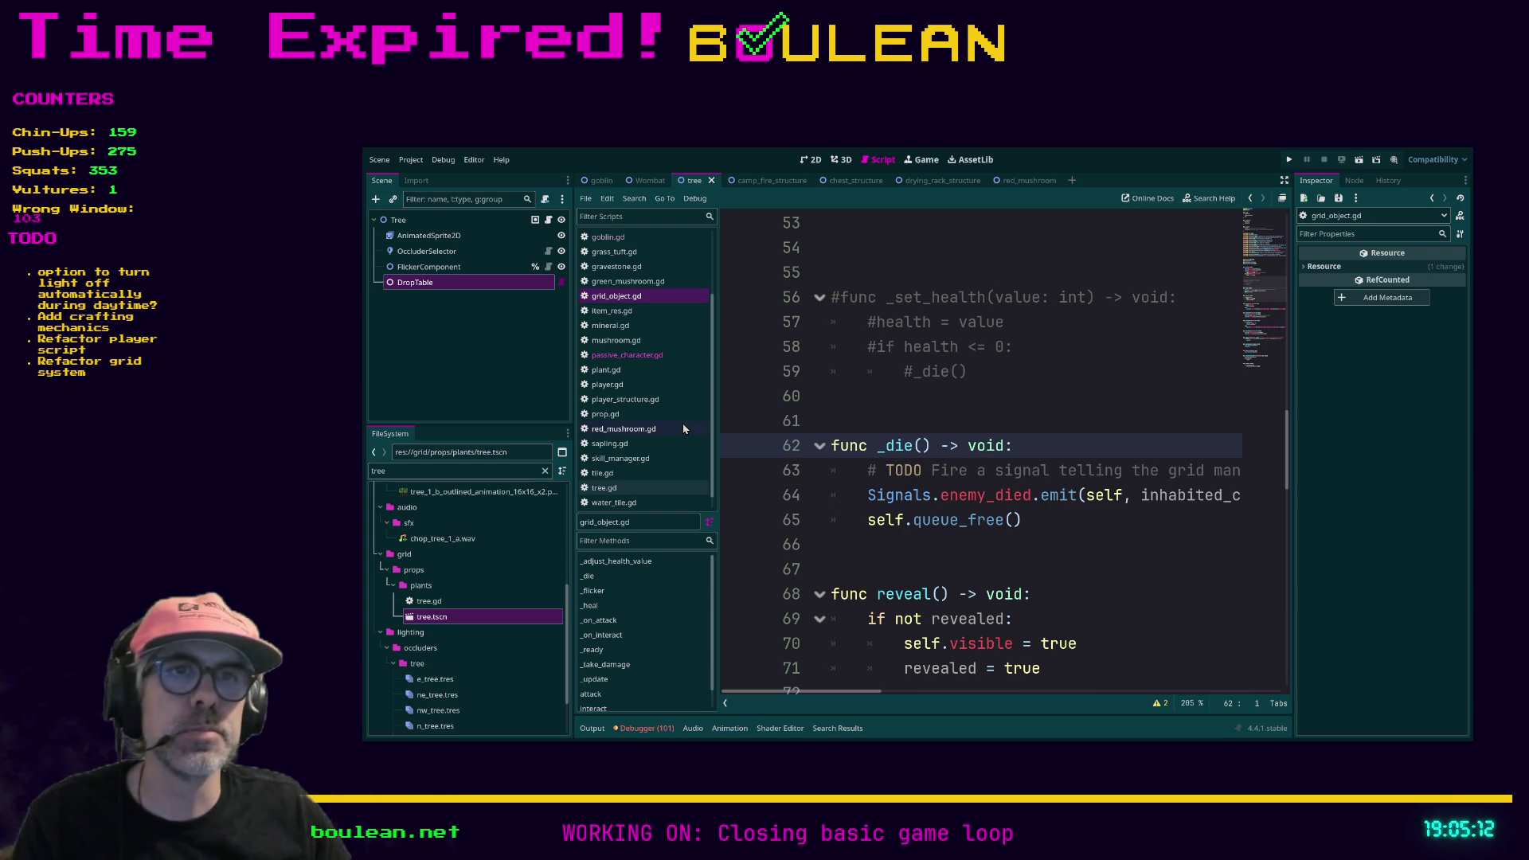
Step: Revisit tree.gd and passive_character.gd, then bring grid_object.gd up at its _die function
{"action": "left_click", "coordinate": [629, 489]}
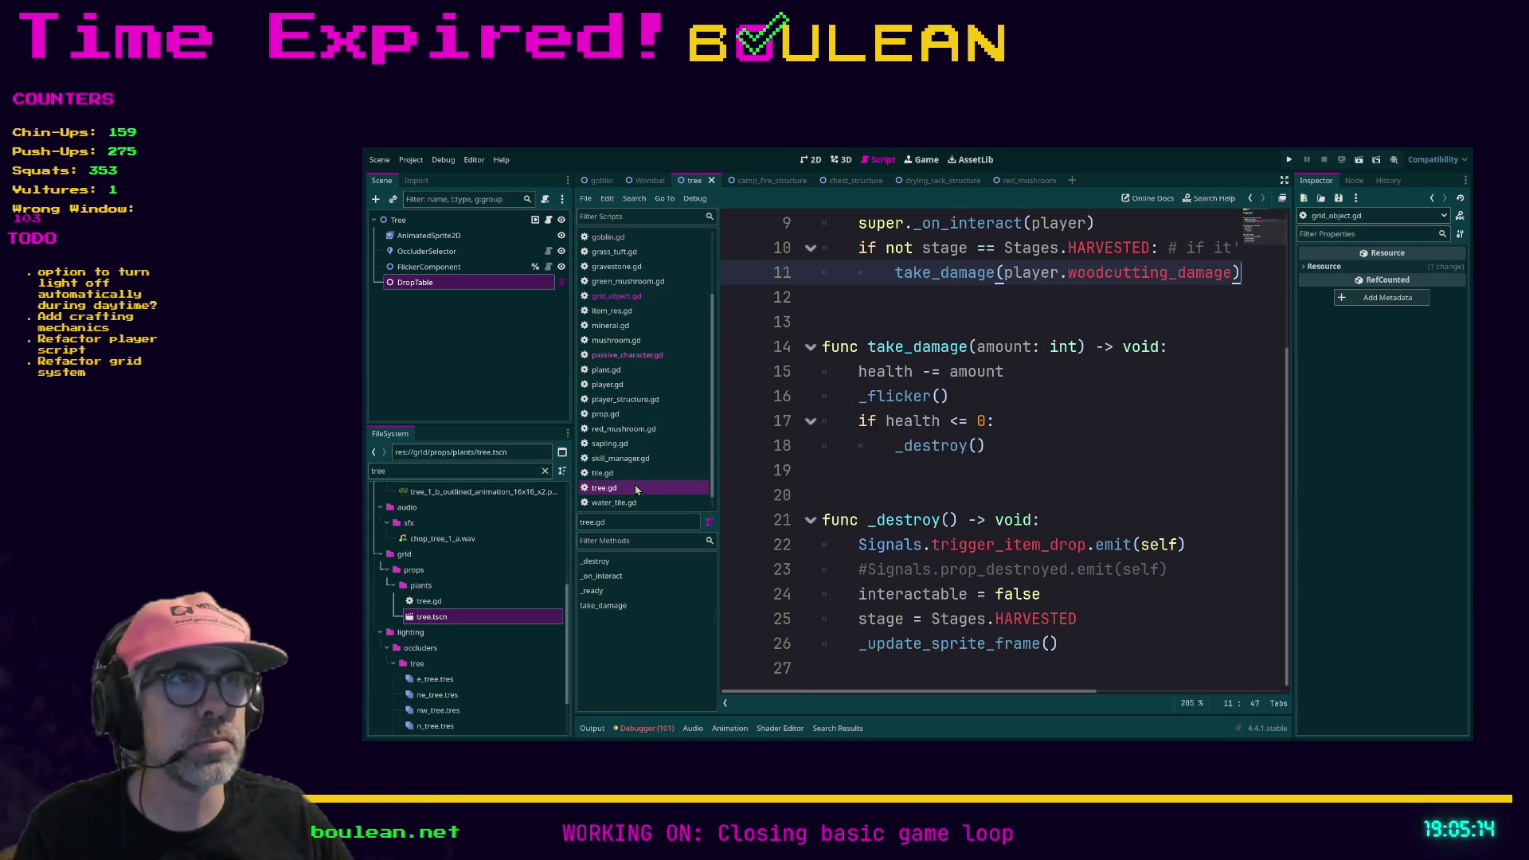
{"action": "left_click", "coordinate": [627, 355]}
{"action": "left_click", "coordinate": [618, 296]}
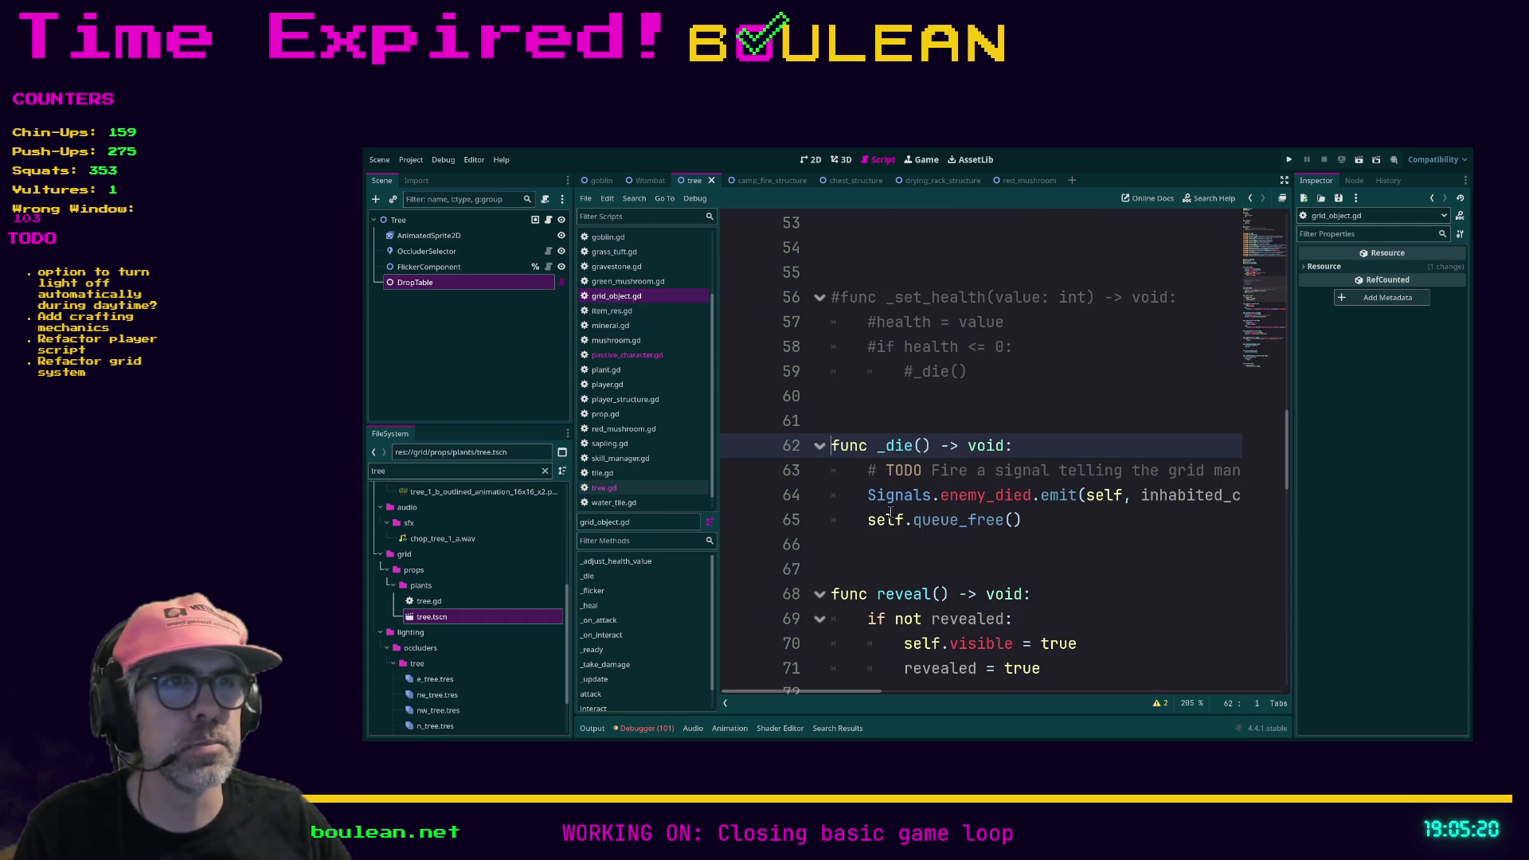
Step: In _die, insert Signals.trigger_item_drop.emit(self) on a new line above self.queue_free()
{"action": "left_click", "coordinate": [864, 518]}
{"action": "key", "text": "Return"}
{"action": "key", "text": "Up"}
{"action": "type", "text": "Signals.tr"}
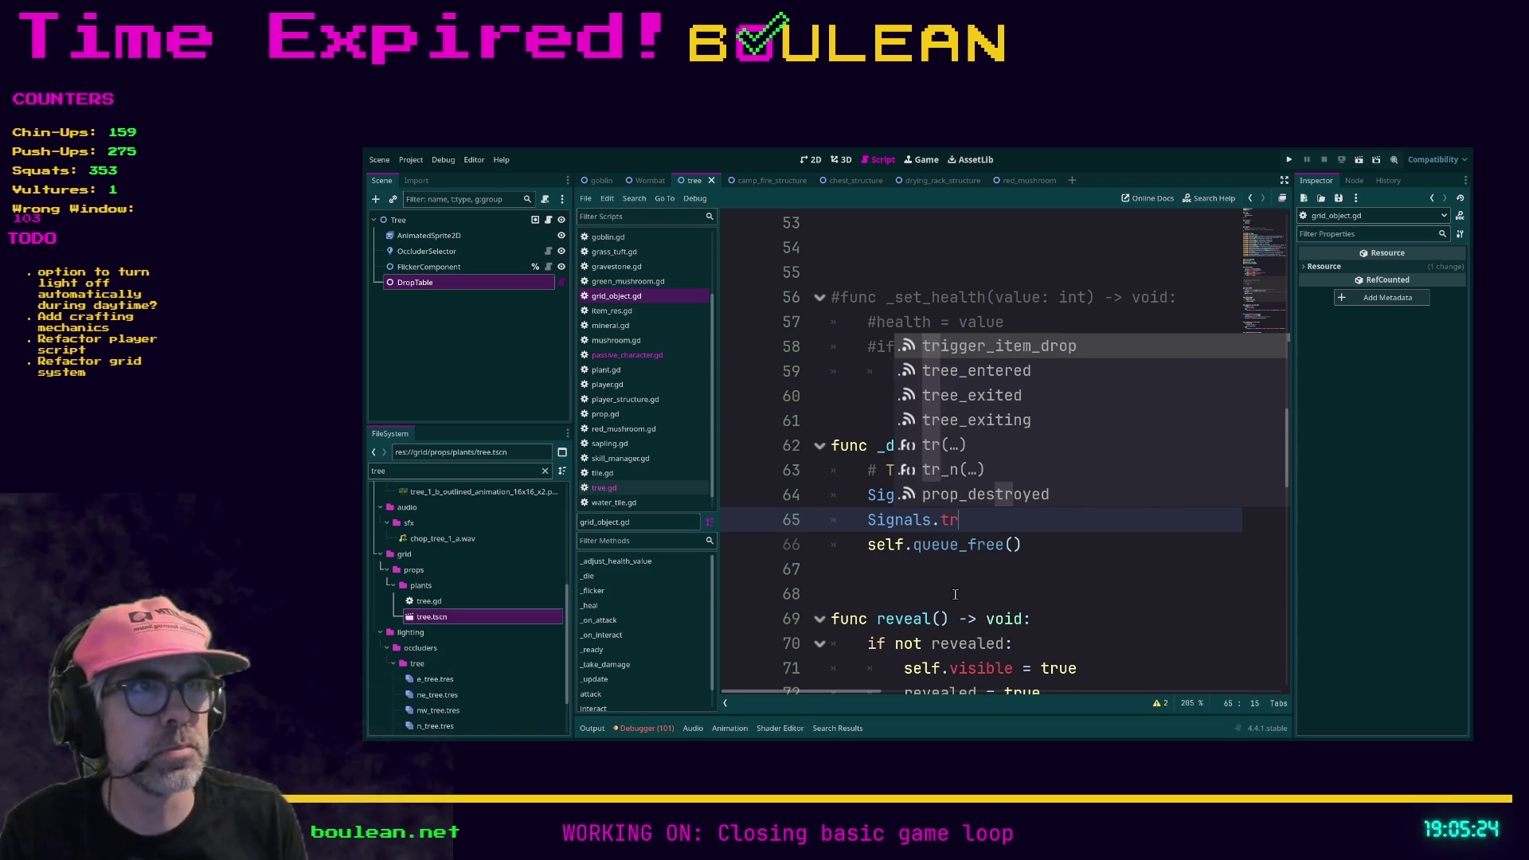
{"action": "key", "text": "Return"}
{"action": "type", "text": "(self"}
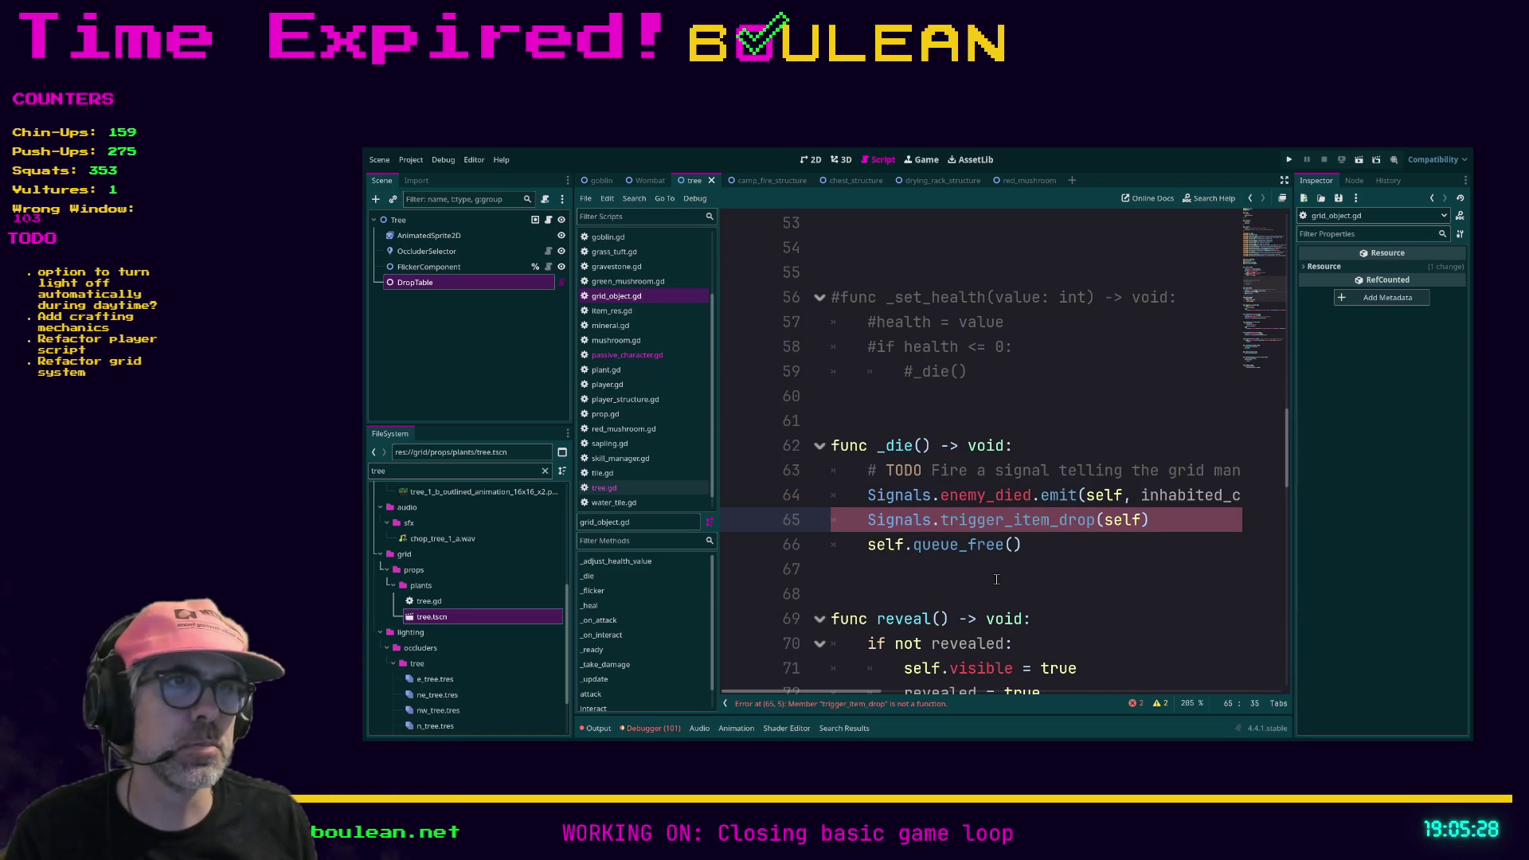
{"action": "type", "text": ".emit"}
Step: Save grid_object.gd and run the game with F5
{"action": "left_click", "coordinate": [1090, 591]}
{"action": "key", "text": "ctrl+s"}
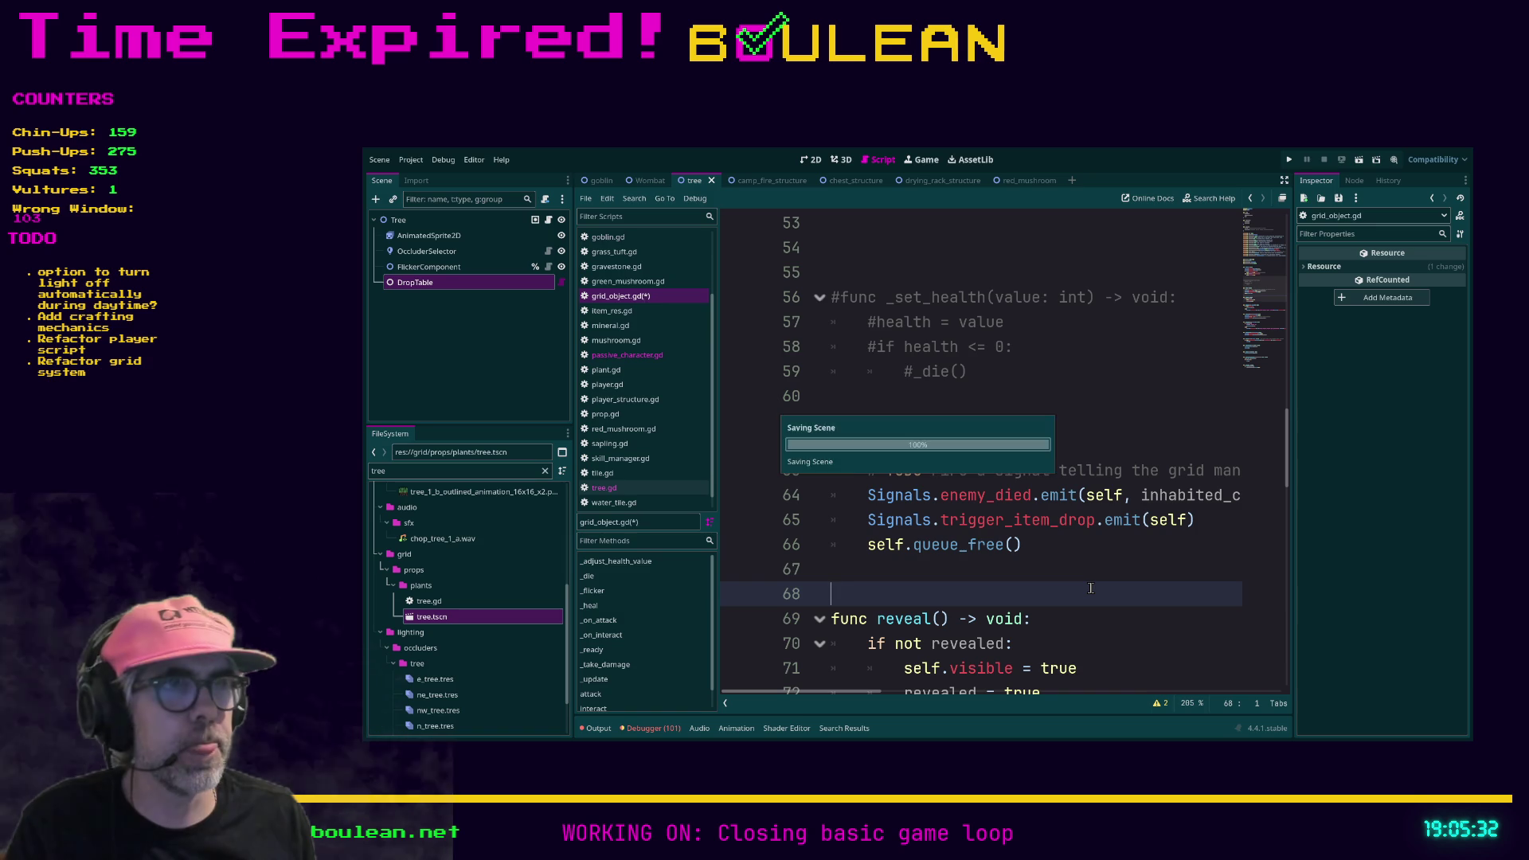
{"action": "key", "text": "F5"}
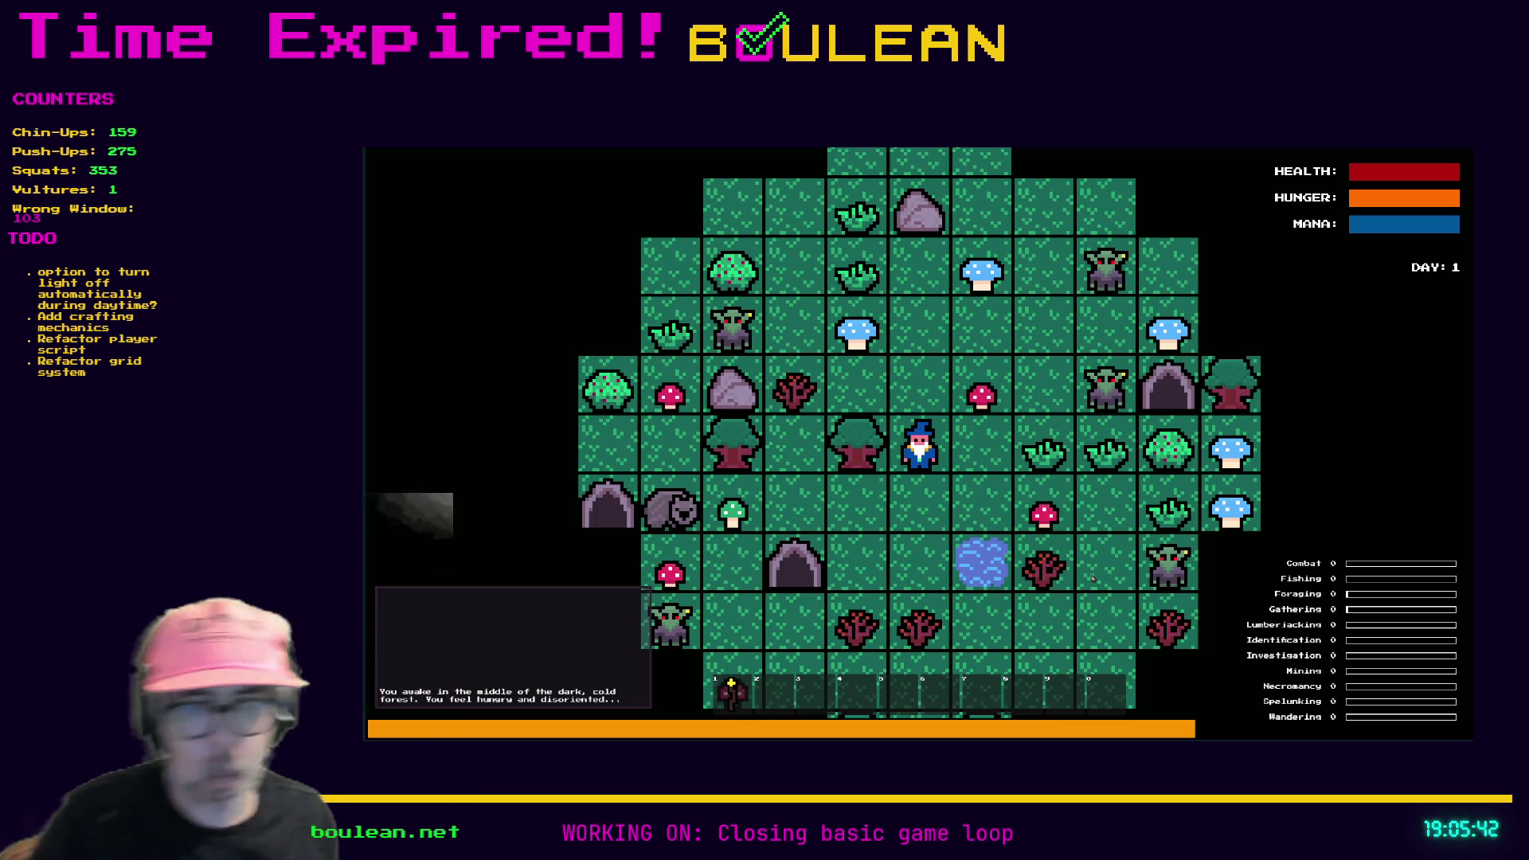
Step: Remove all goblins via the debug cheat menu, then kill a wombat and collect its raw meat
{"action": "key", "text": "grave"}
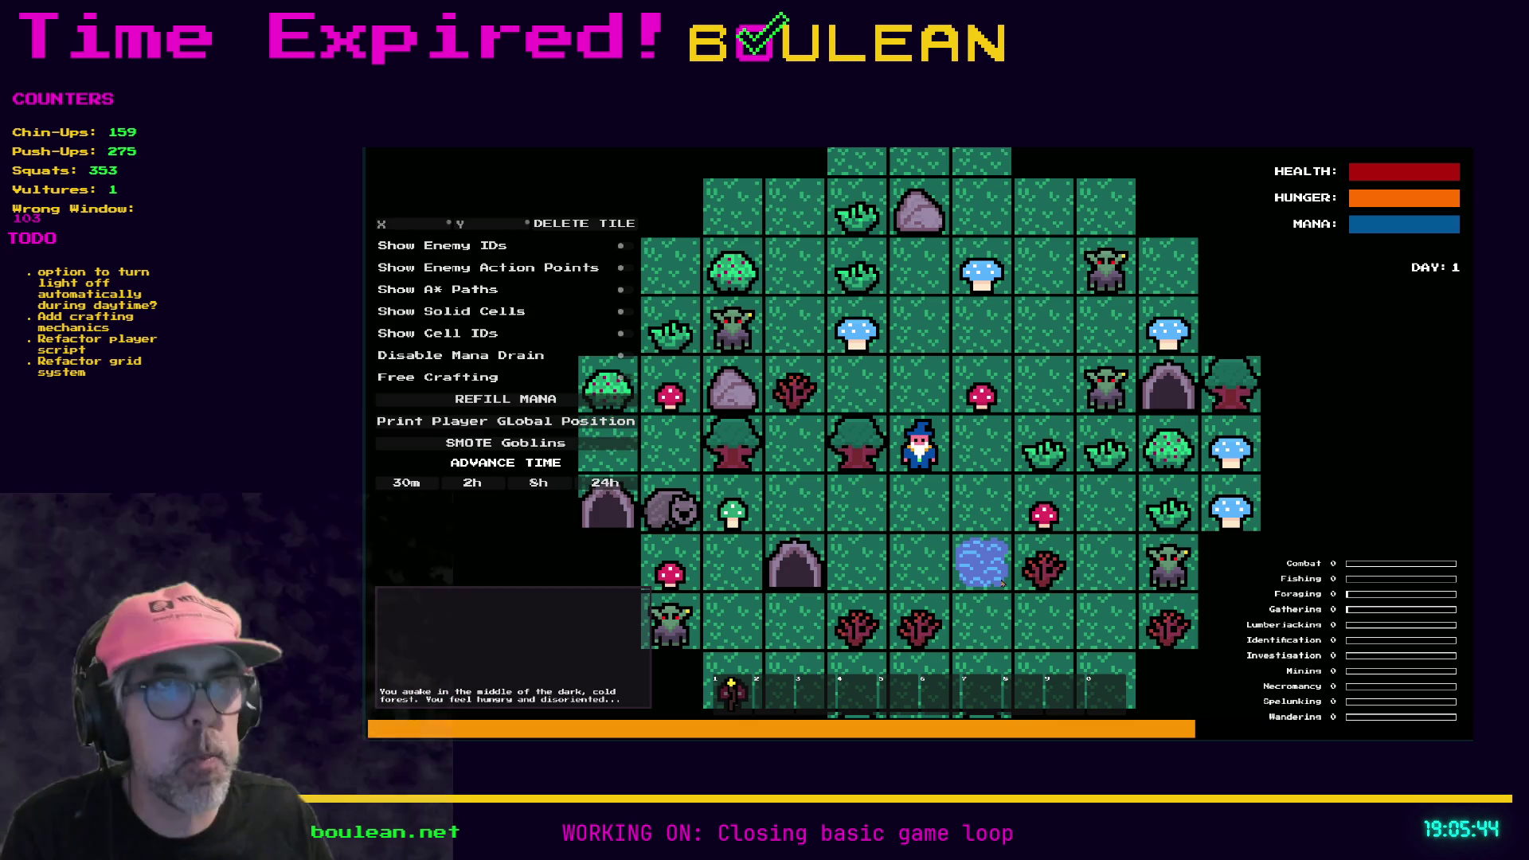
{"action": "left_click", "coordinate": [469, 444]}
{"action": "key", "text": "a"}
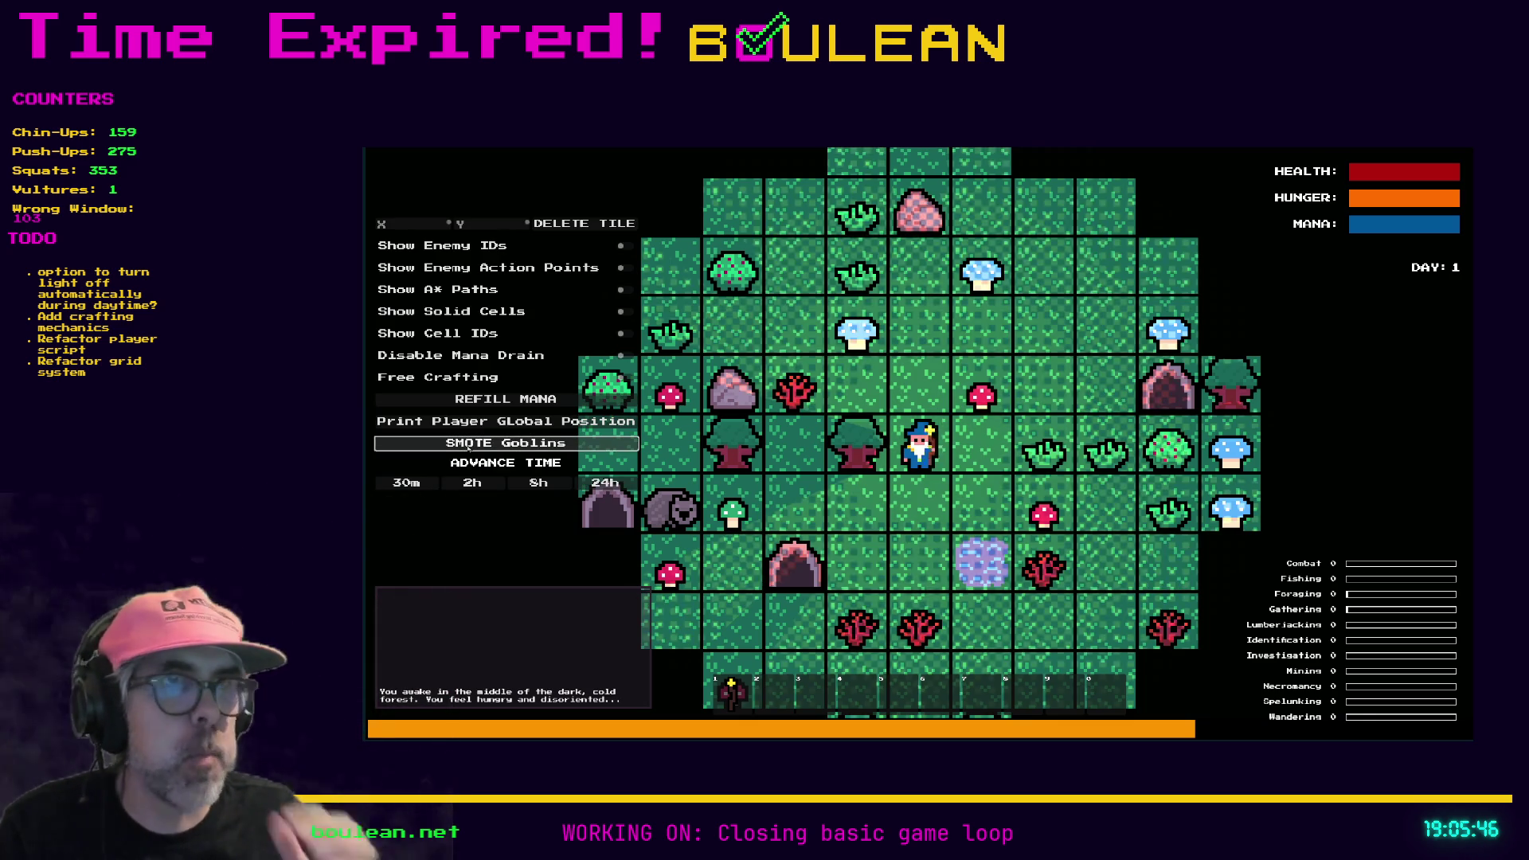
{"action": "key", "text": "s"}
{"action": "key", "text": "a"}
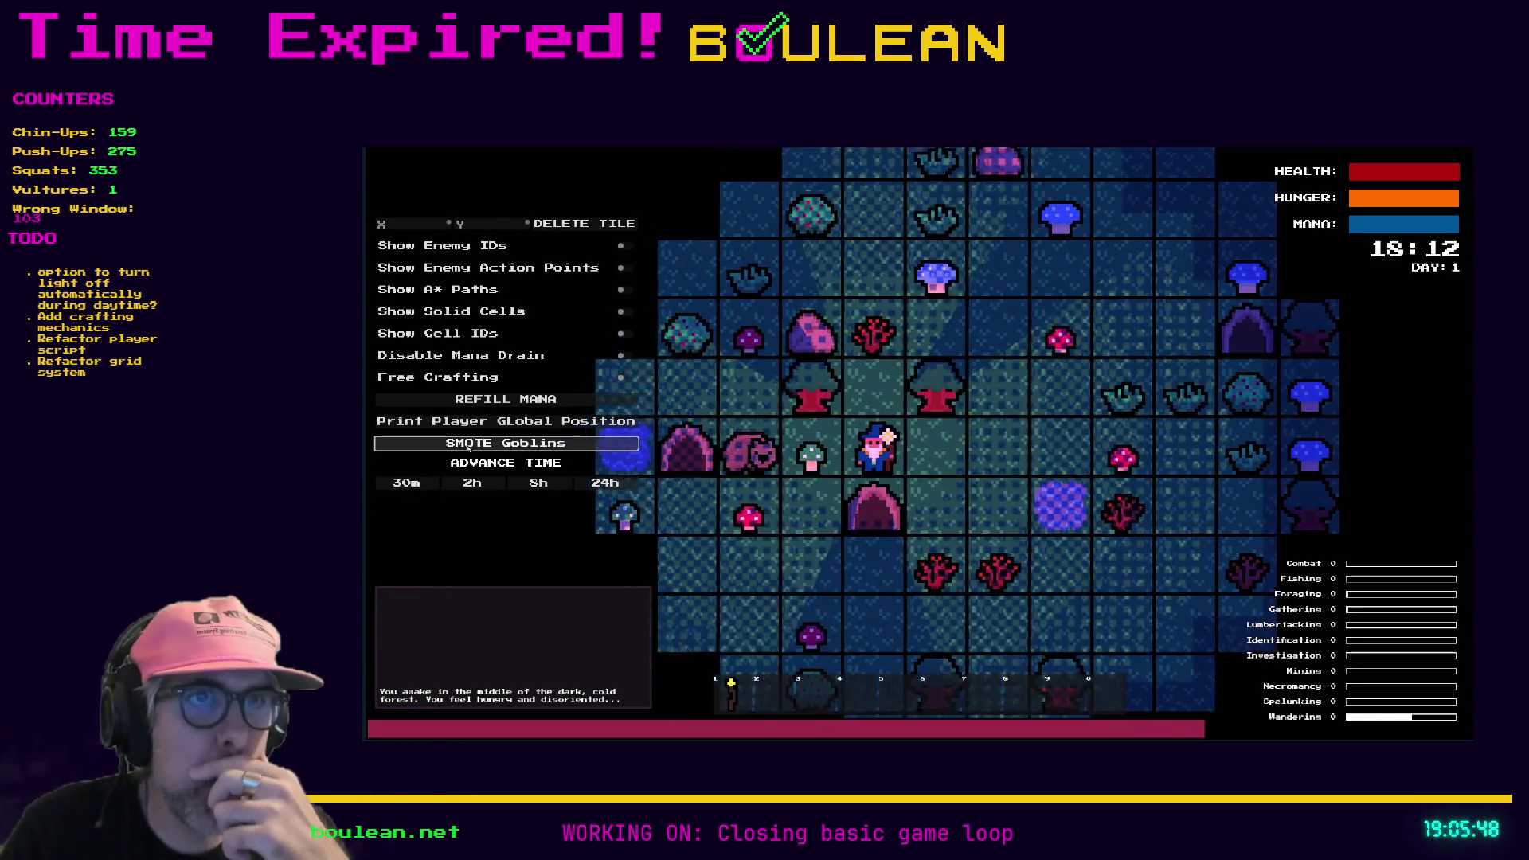
{"action": "key", "text": "a"}
{"action": "key", "text": "a"}
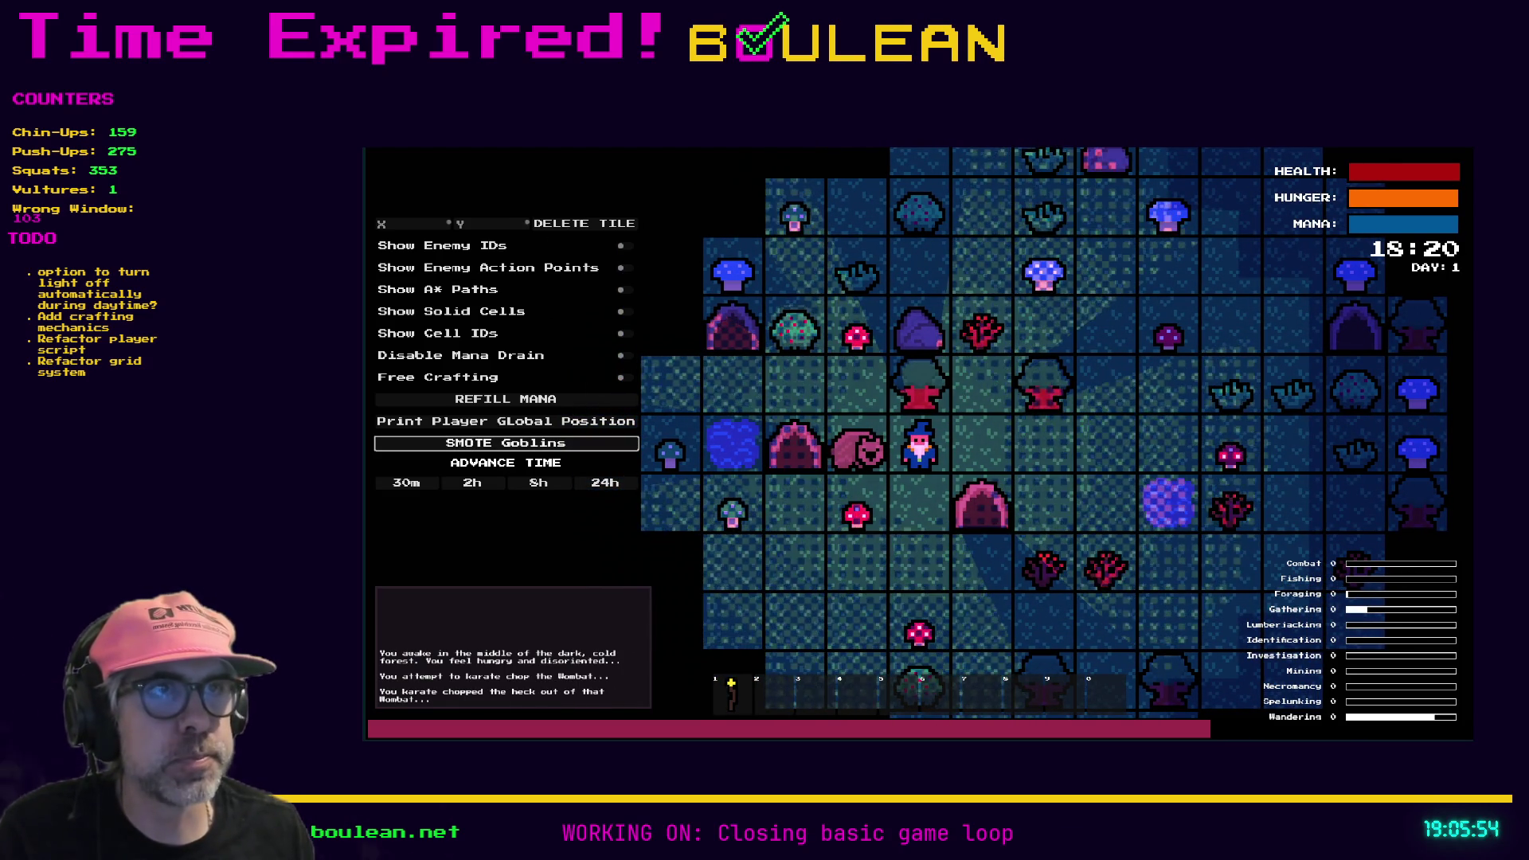
{"action": "key", "text": "s"}
{"action": "key", "text": "a"}
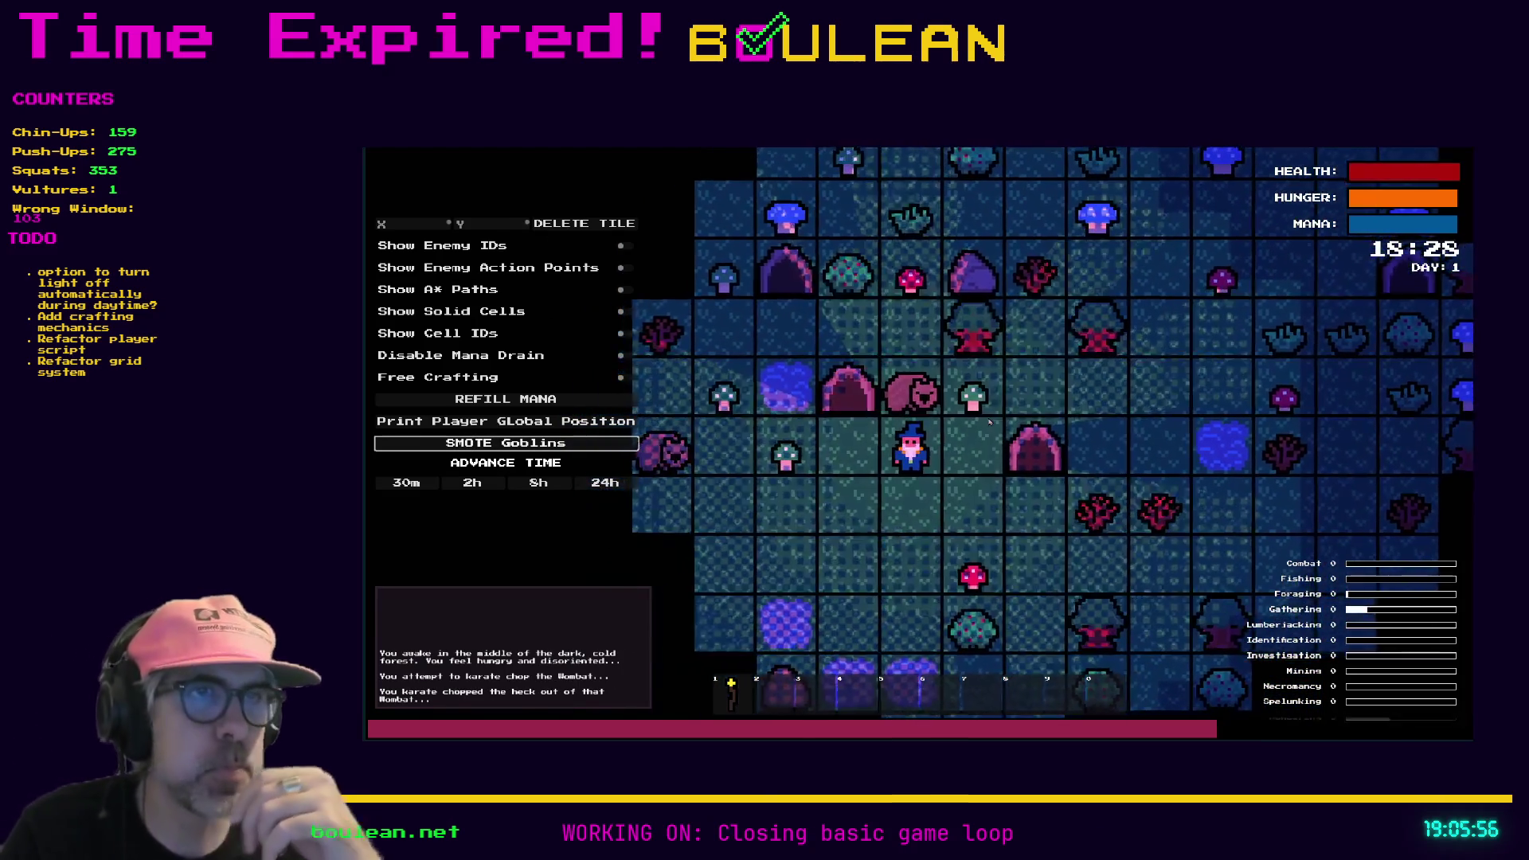
{"action": "key", "text": "w"}
{"action": "key", "text": "w"}
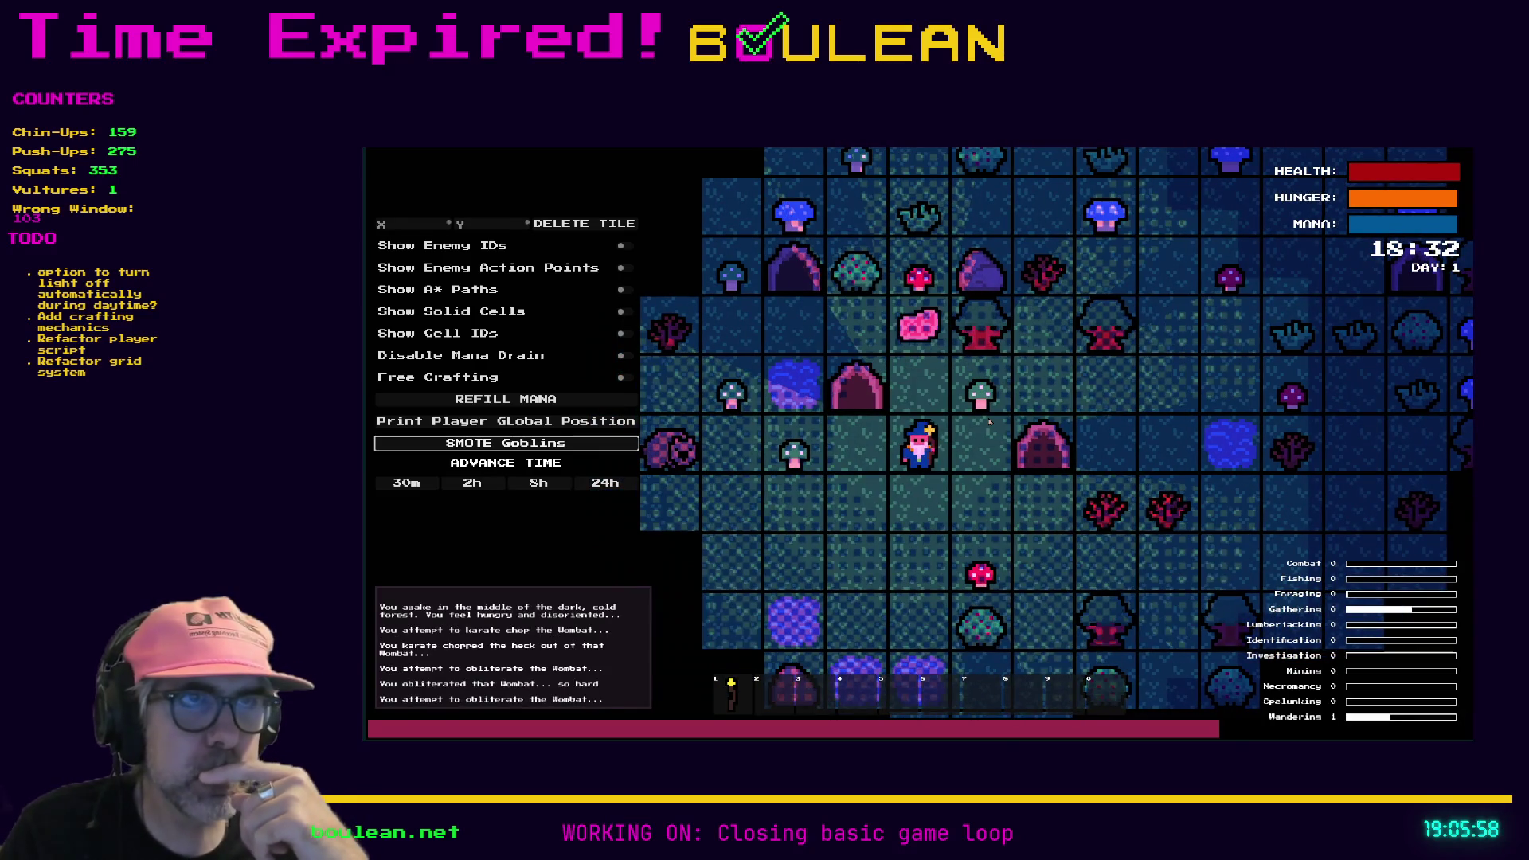
{"action": "key", "text": "w"}
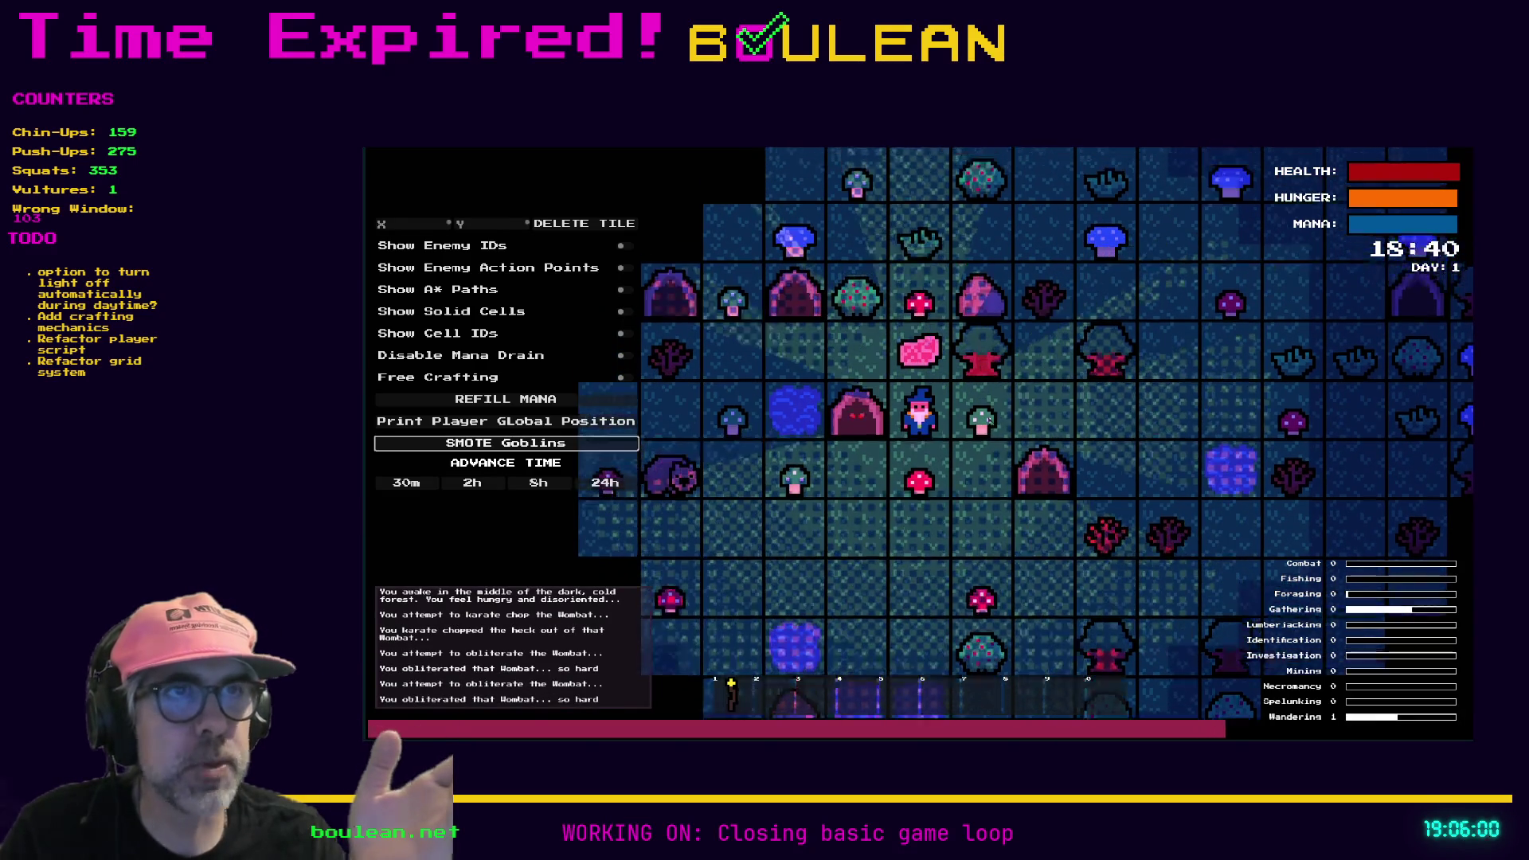
{"action": "key", "text": "w"}
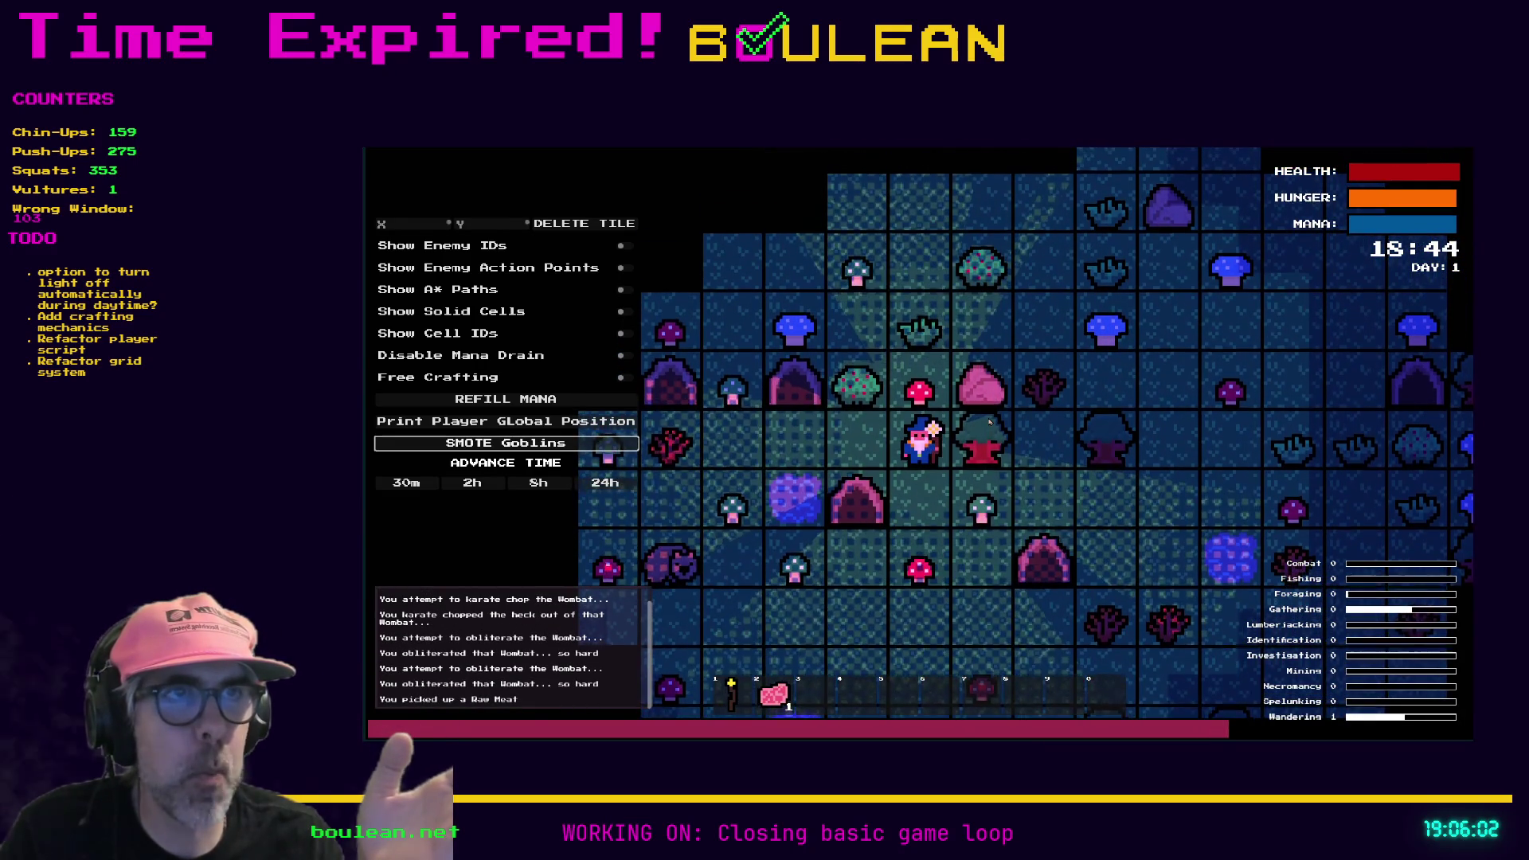
Step: Walk left to another wombat and kill it from above for its meat
{"action": "key", "text": "a"}
{"action": "key", "text": "a"}
{"action": "key", "text": "a"}
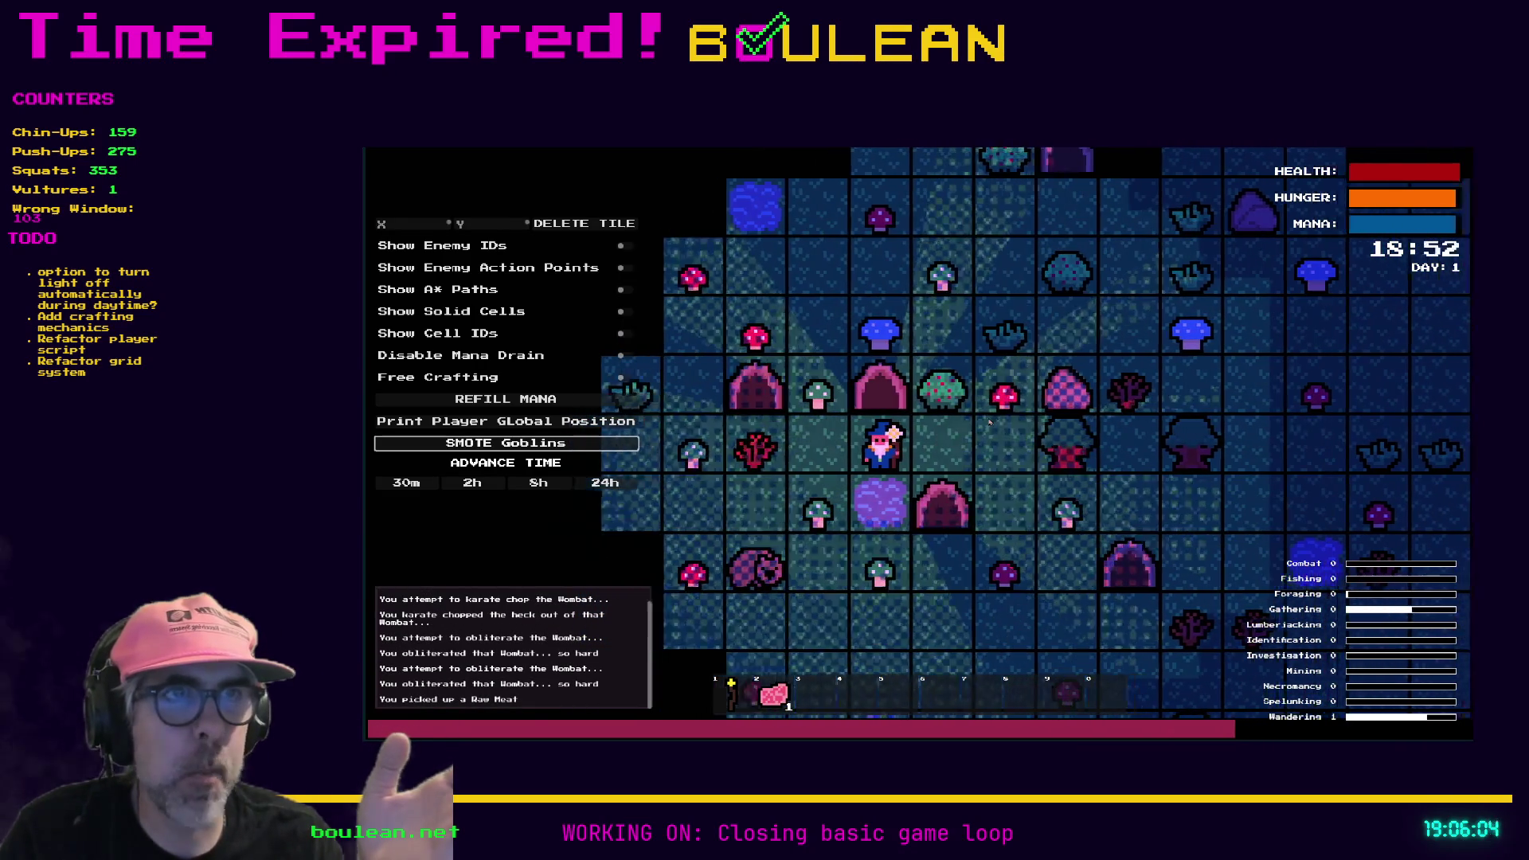
{"action": "key", "text": "s"}
{"action": "key", "text": "s"}
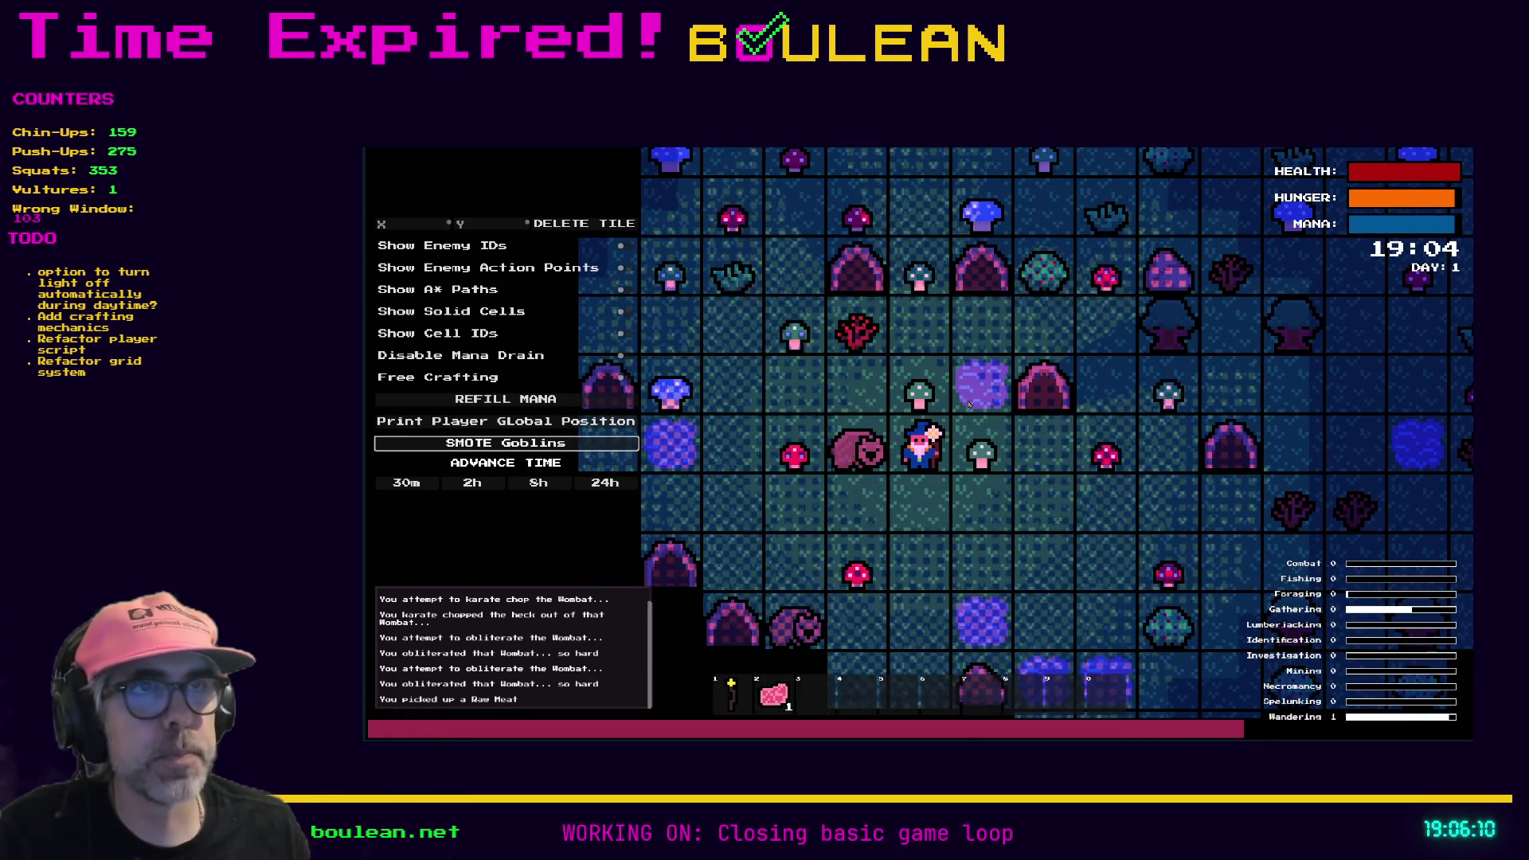
{"action": "key", "text": "w"}
{"action": "key", "text": "a"}
{"action": "key", "text": "s"}
{"action": "key", "text": "s"}
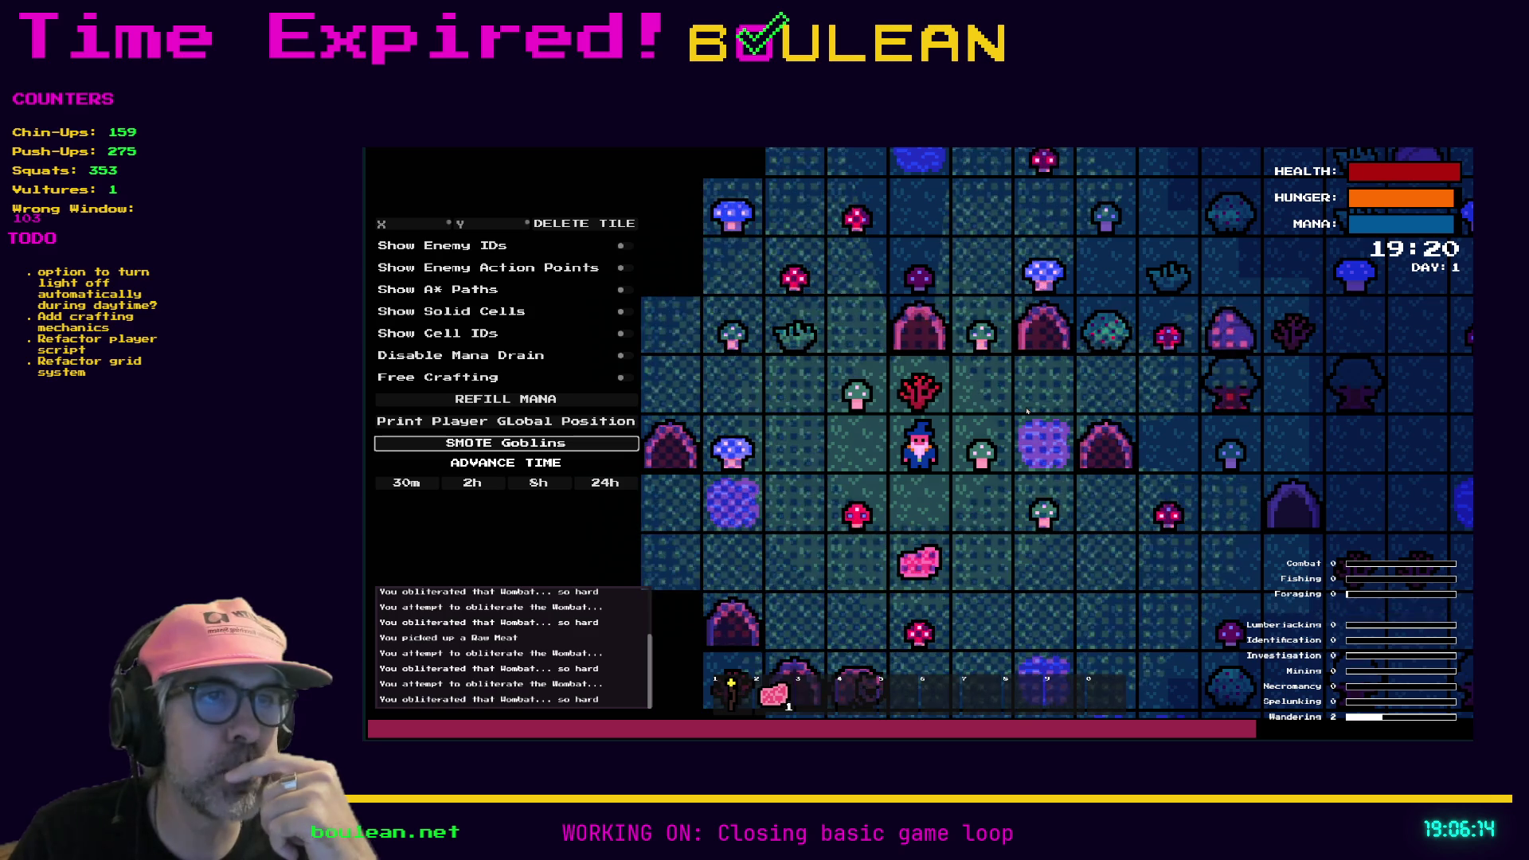
{"action": "key", "text": "s"}
{"action": "key", "text": "s"}
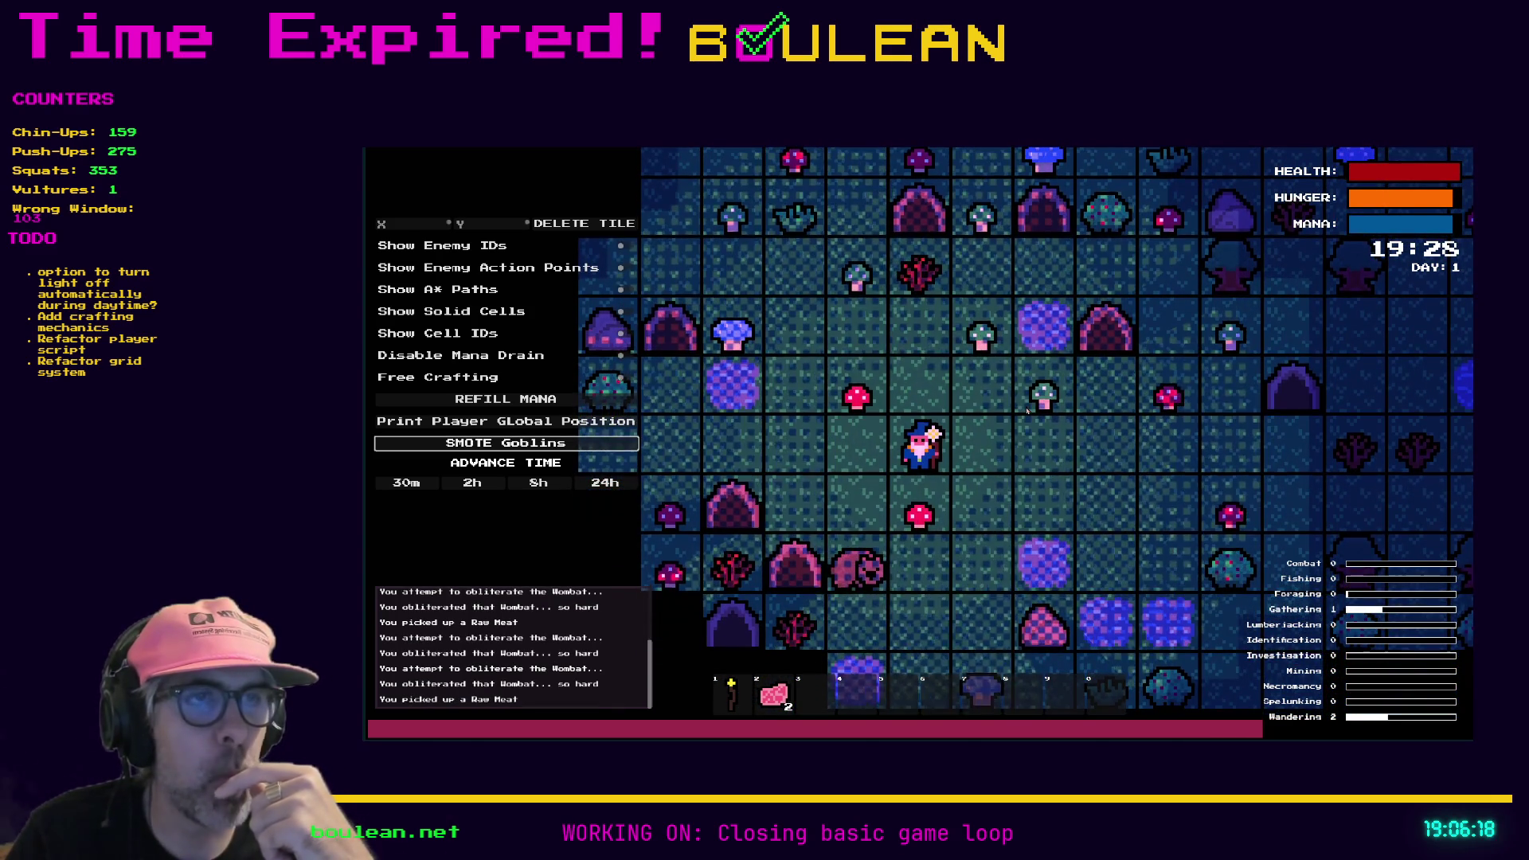
{"action": "key", "text": "s"}
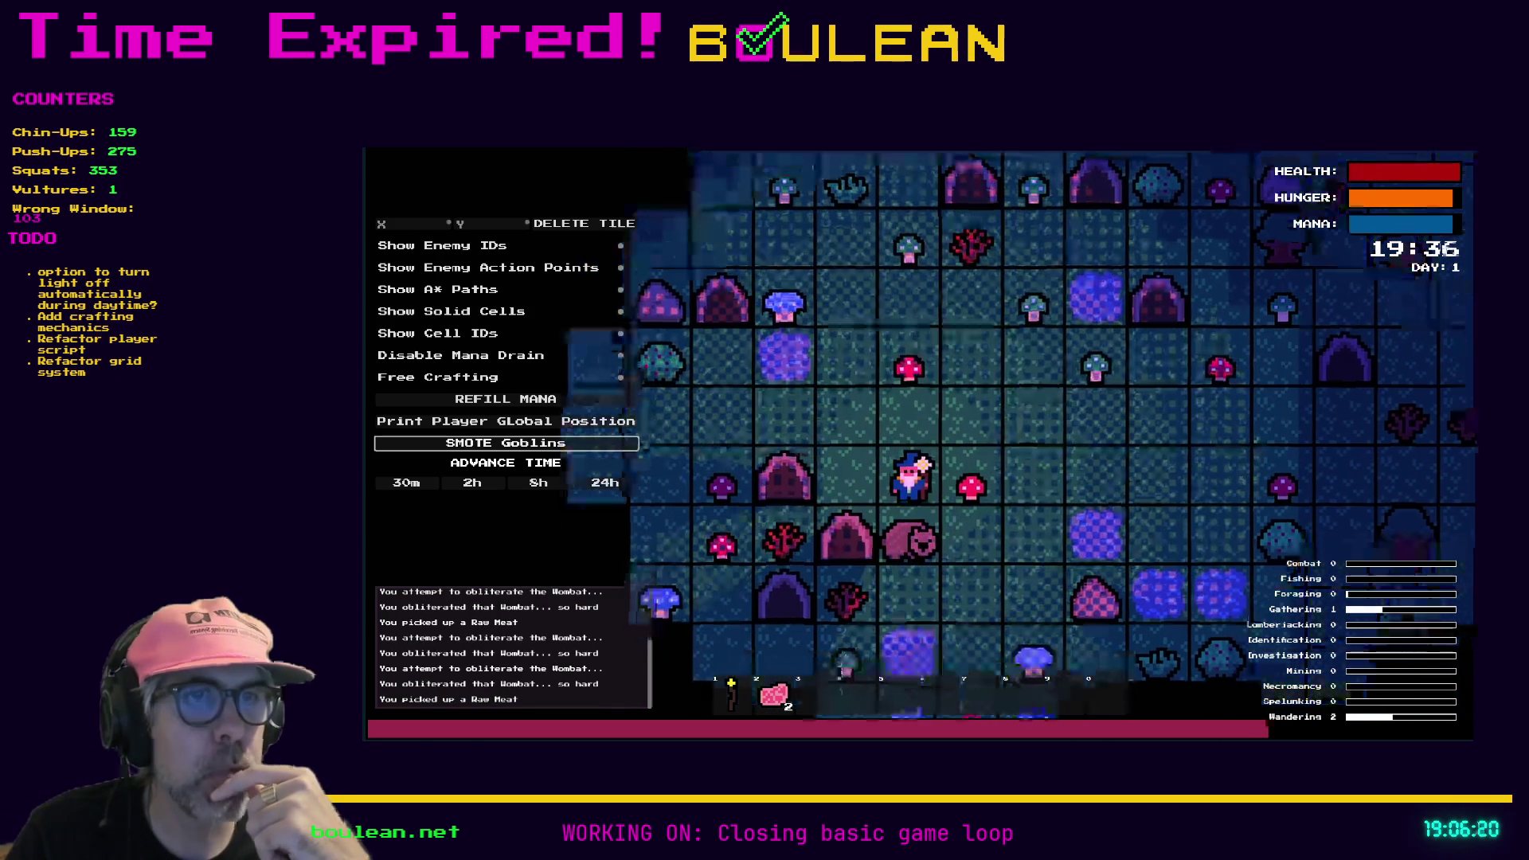
{"action": "key", "text": "s"}
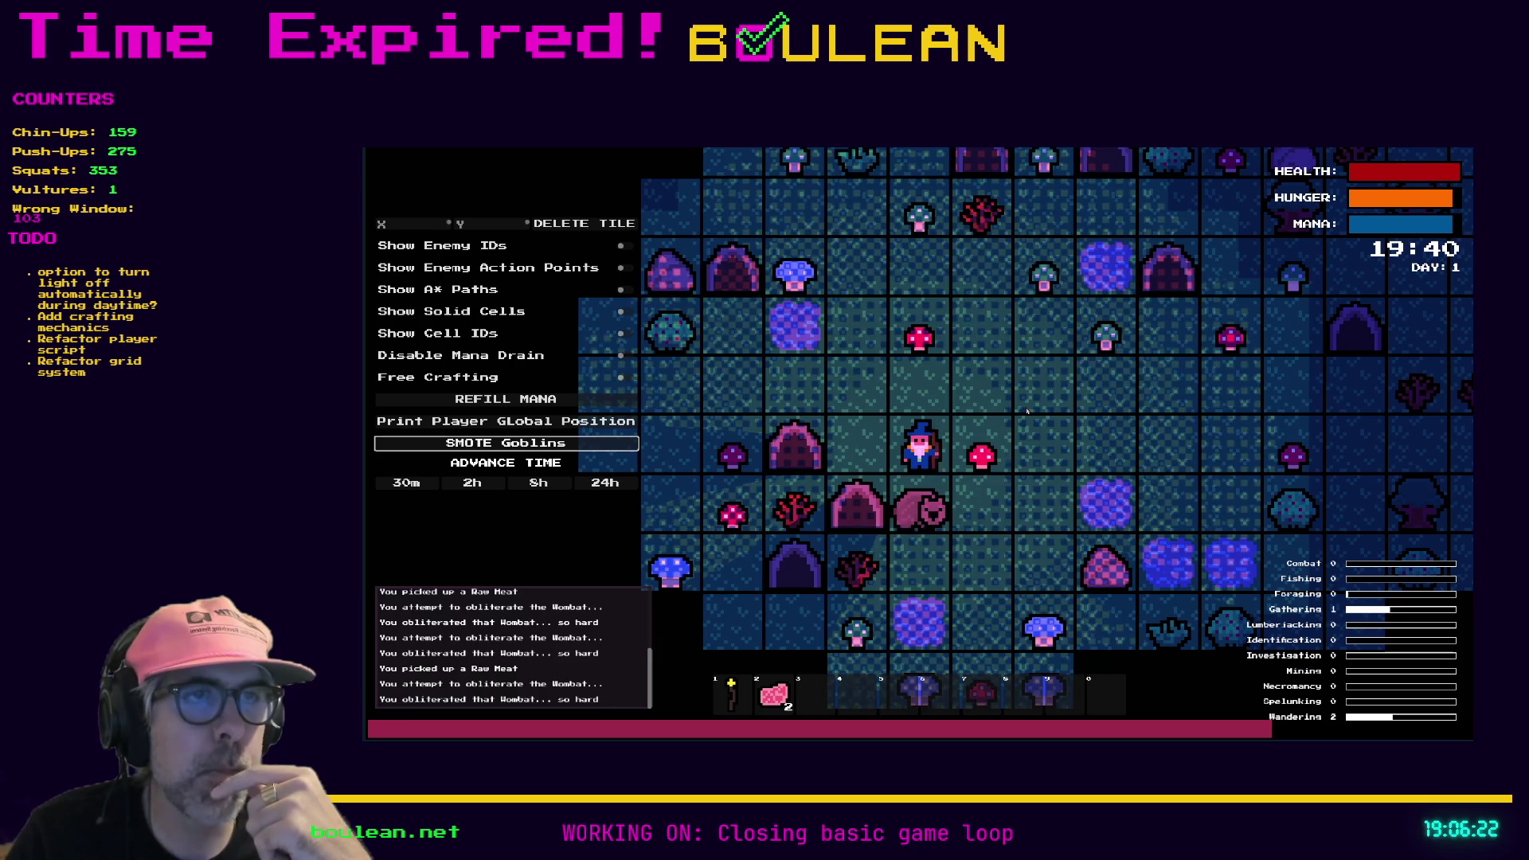
{"action": "key", "text": "s"}
{"action": "key", "text": "s"}
{"action": "key", "text": "s"}
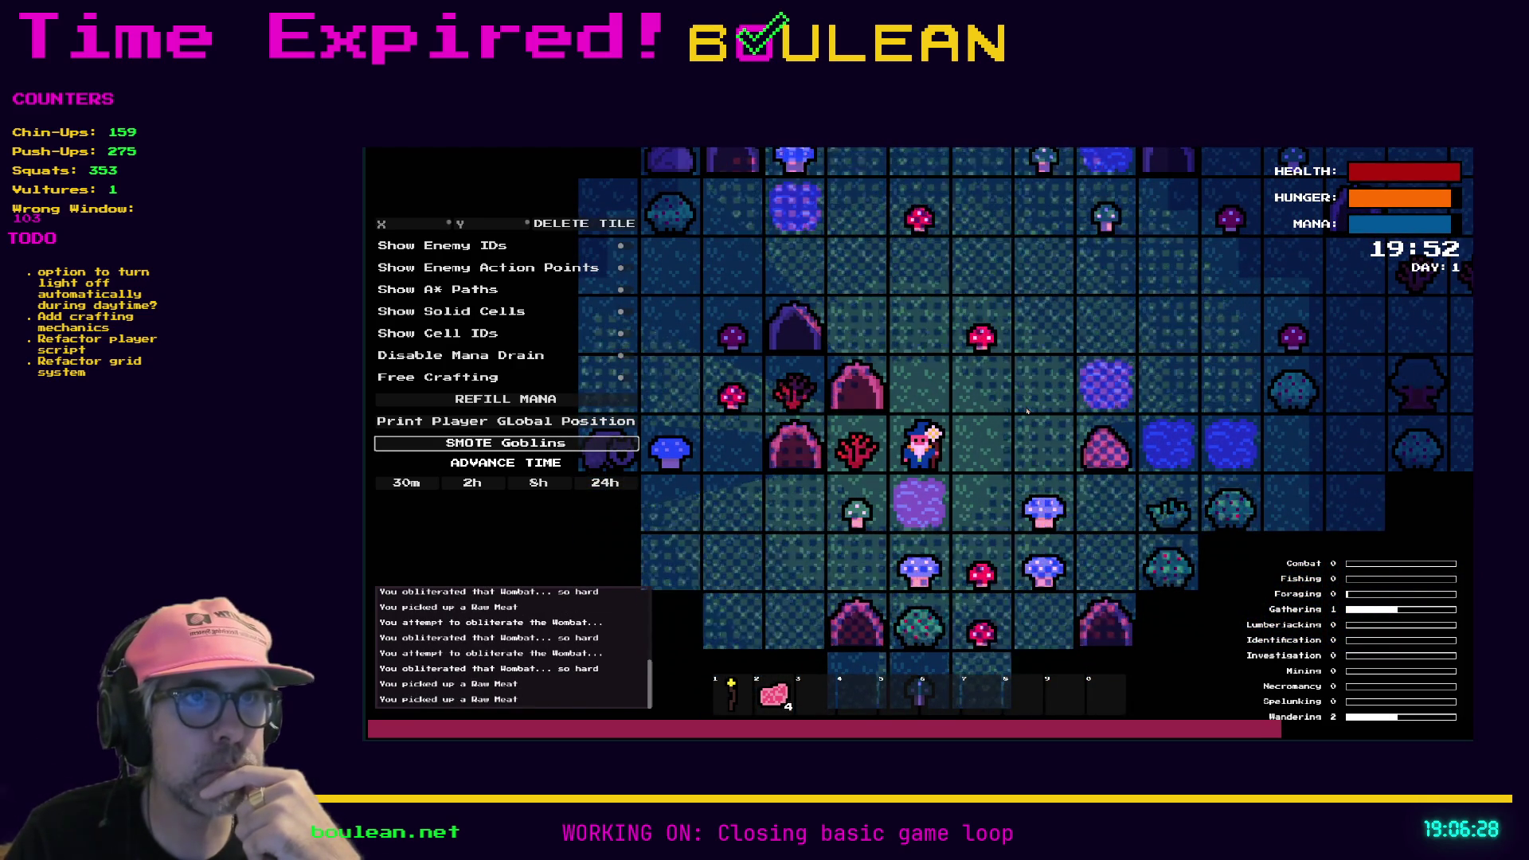
Step: Kill the next wombat and step up to collect the dropped meat
{"action": "key", "text": "a"}
{"action": "key", "text": "s"}
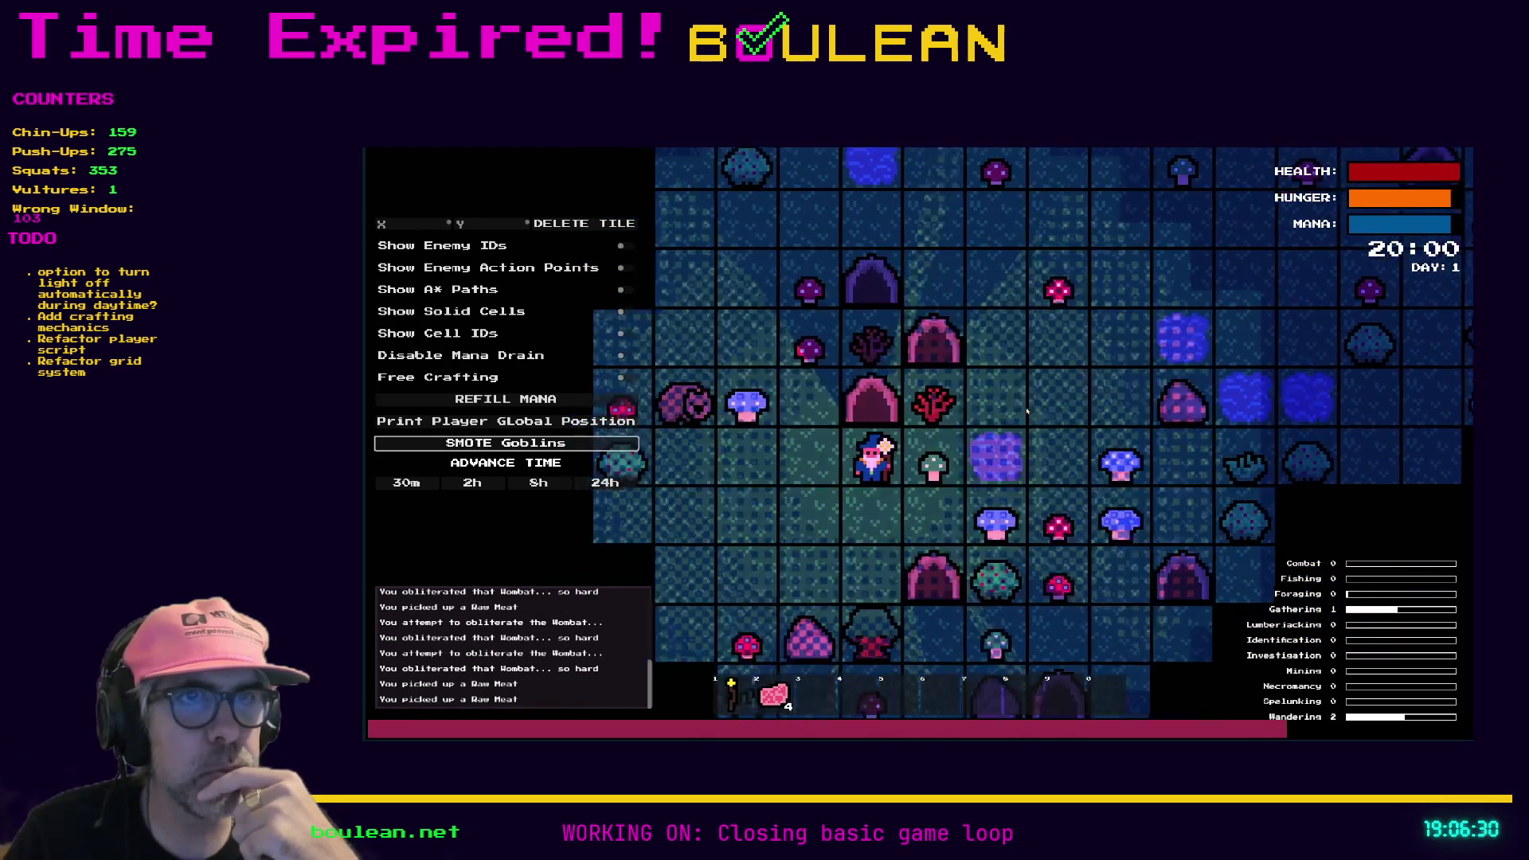
{"action": "key", "text": "a"}
{"action": "key", "text": "a"}
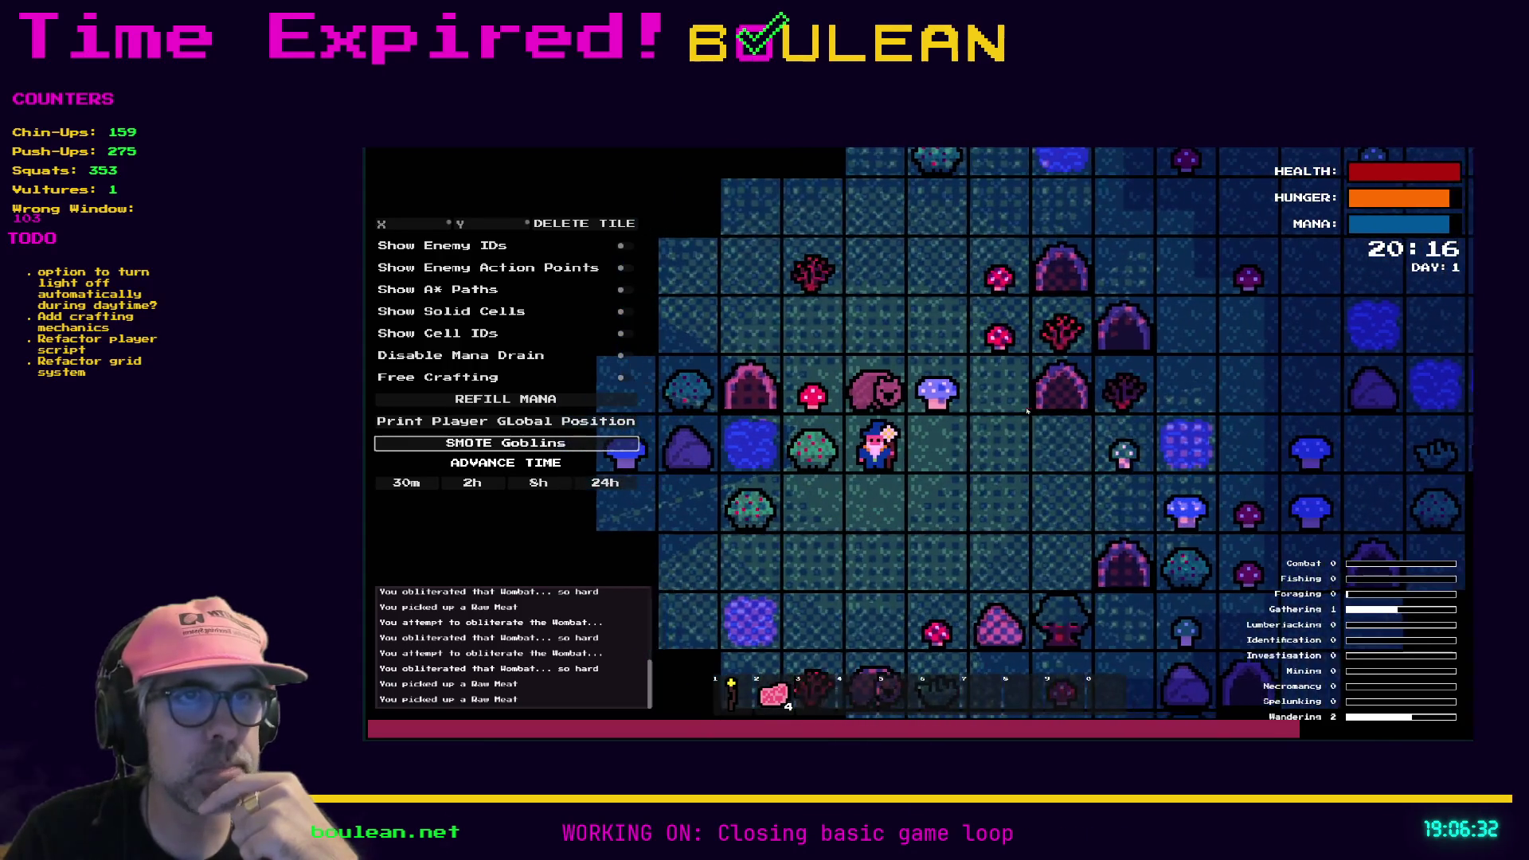
{"action": "key", "text": "w"}
{"action": "key", "text": "w"}
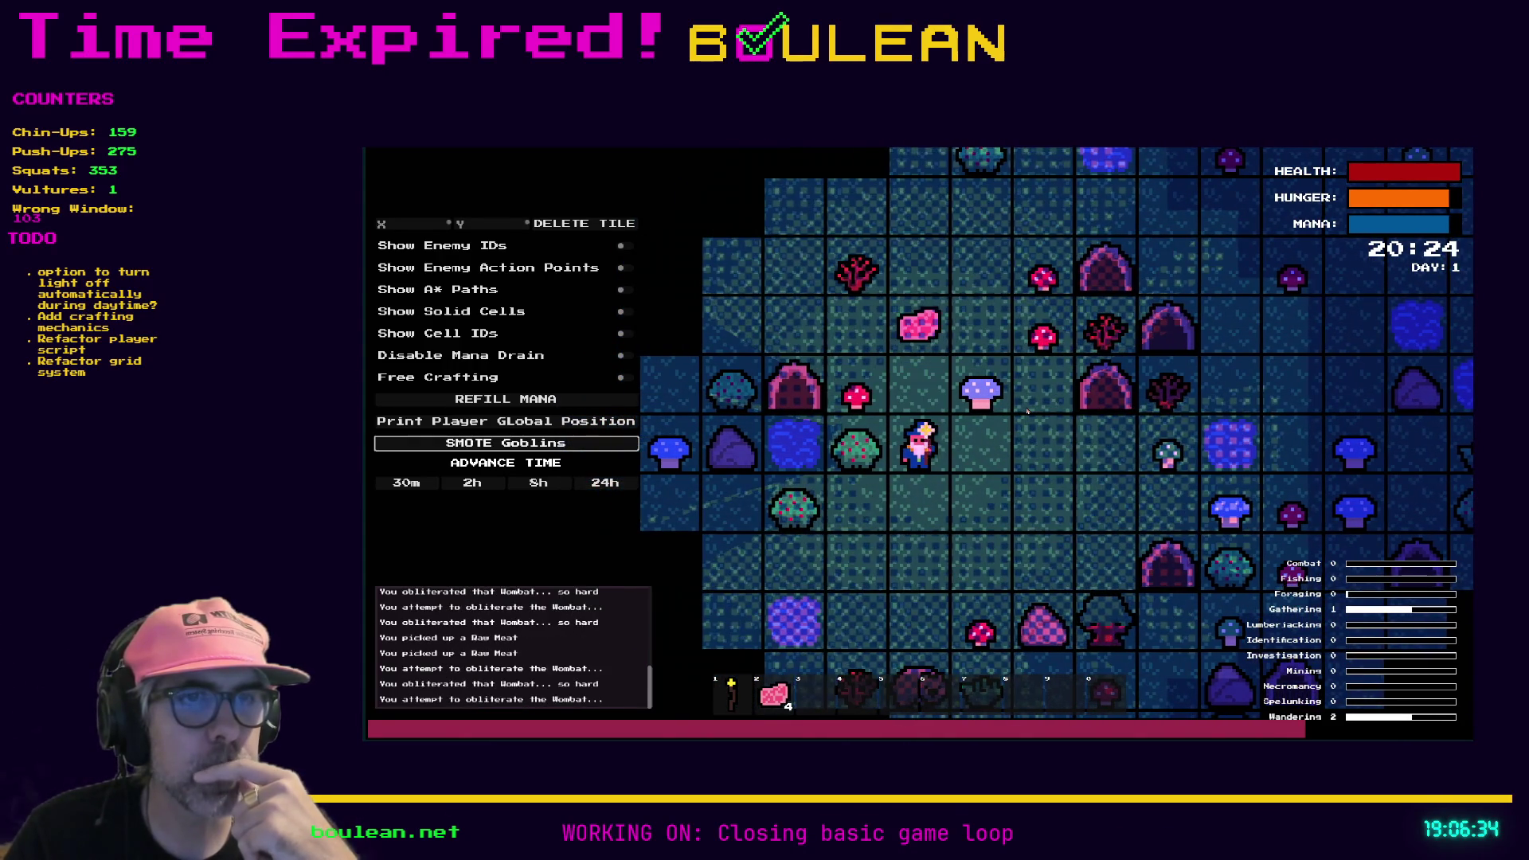
{"action": "key", "text": "w"}
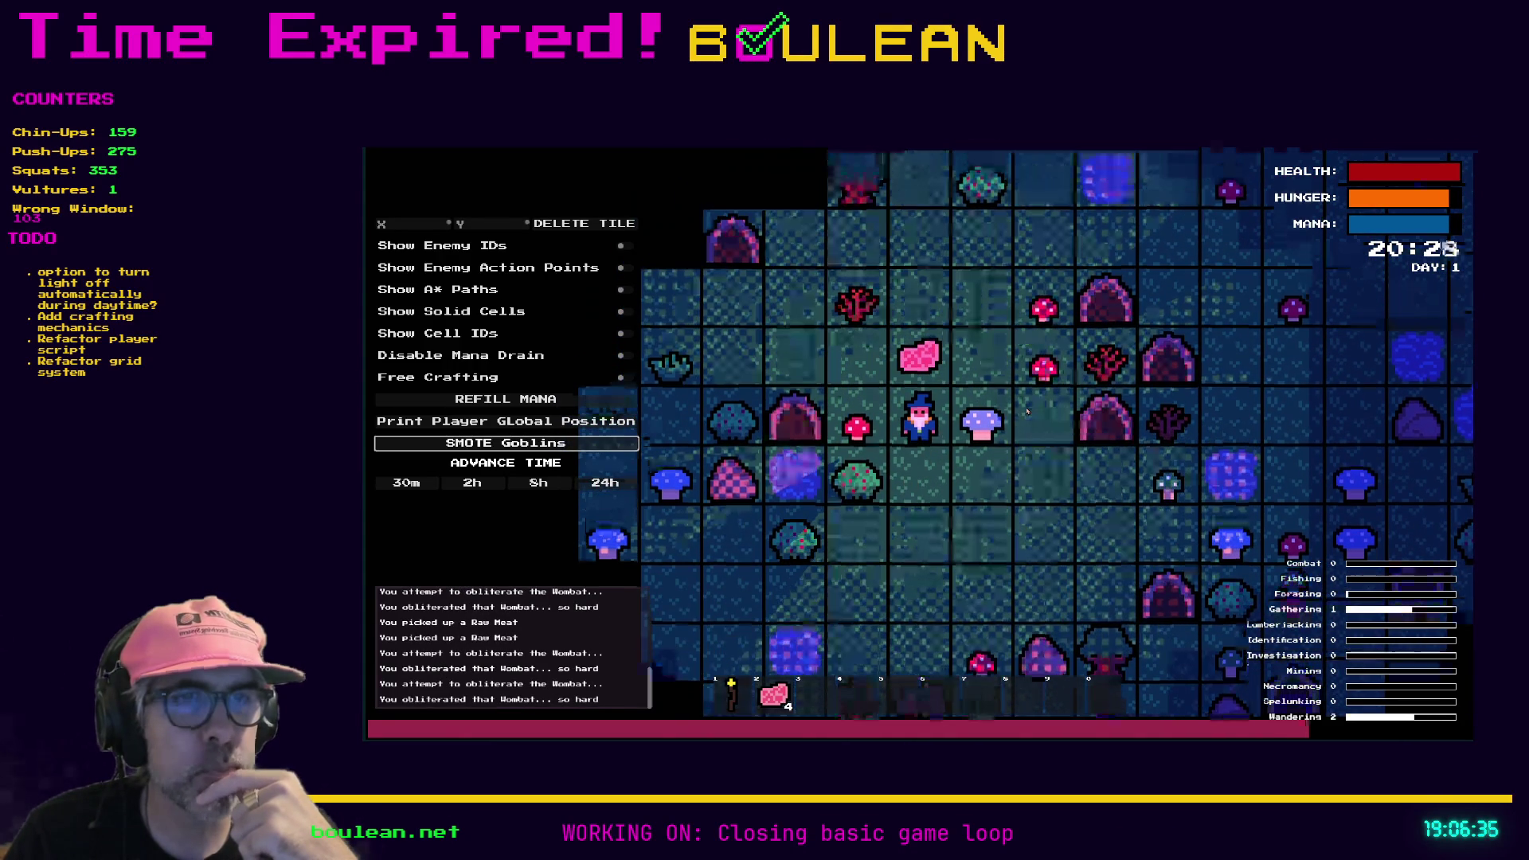
{"action": "key", "text": "w"}
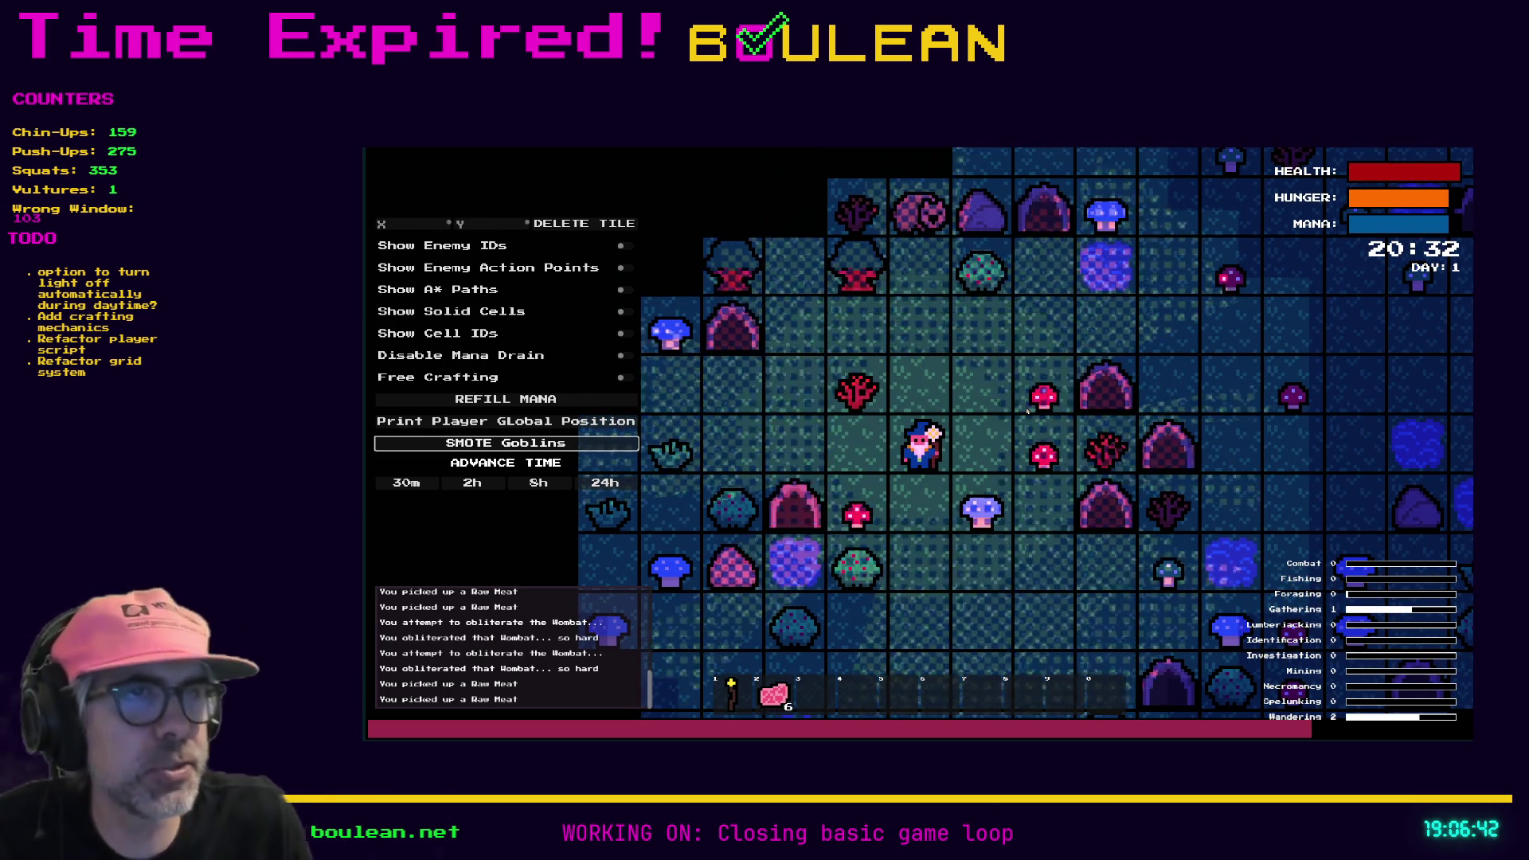
Step: Chop and pick up a red mushroom
{"action": "key", "text": "d"}
{"action": "key", "text": "d"}
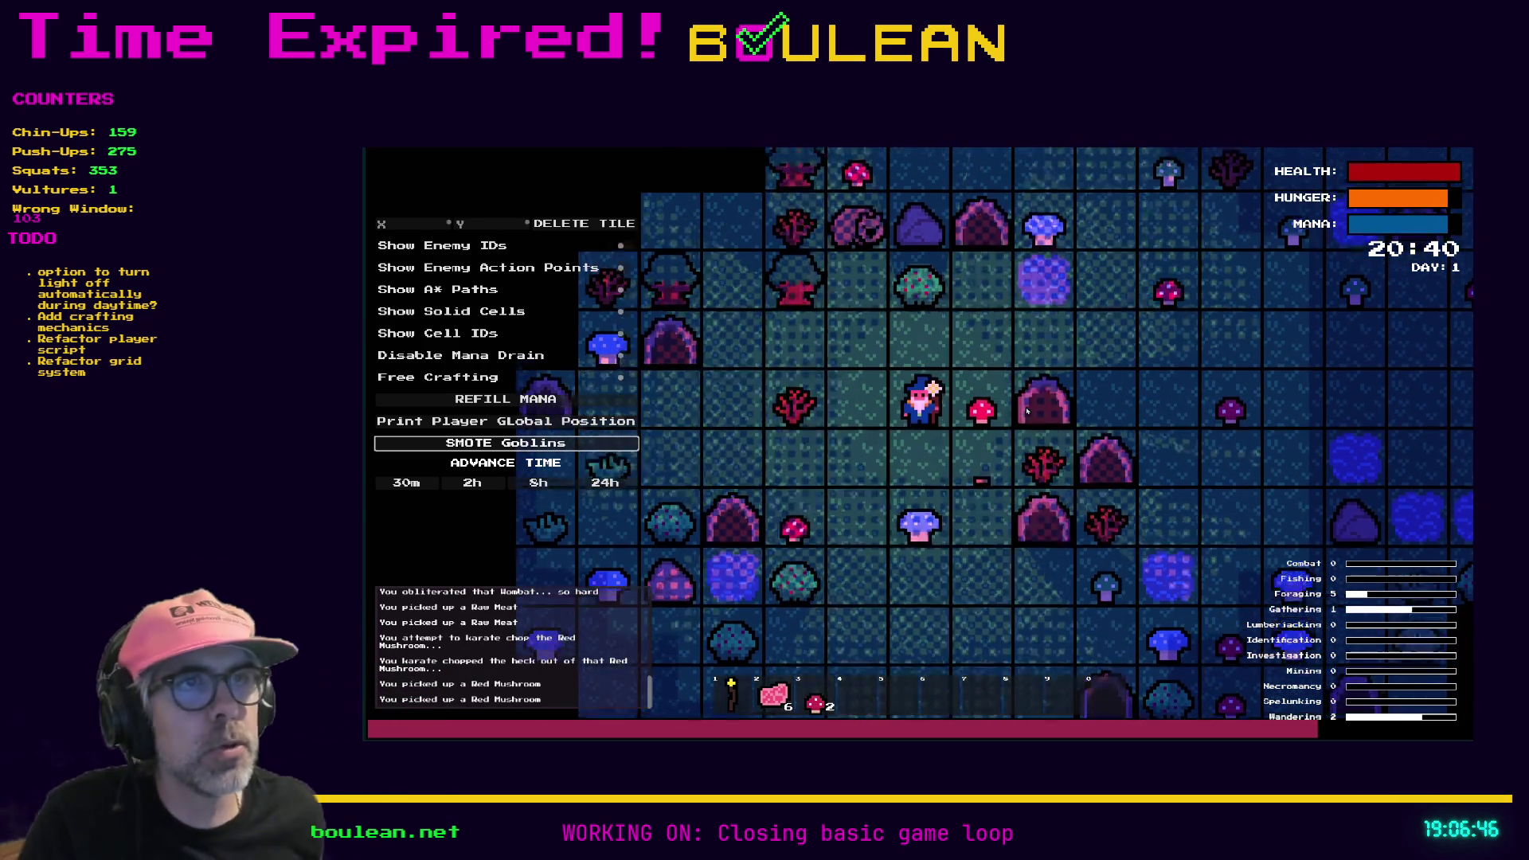
{"action": "key", "text": "w"}
{"action": "key", "text": "d"}
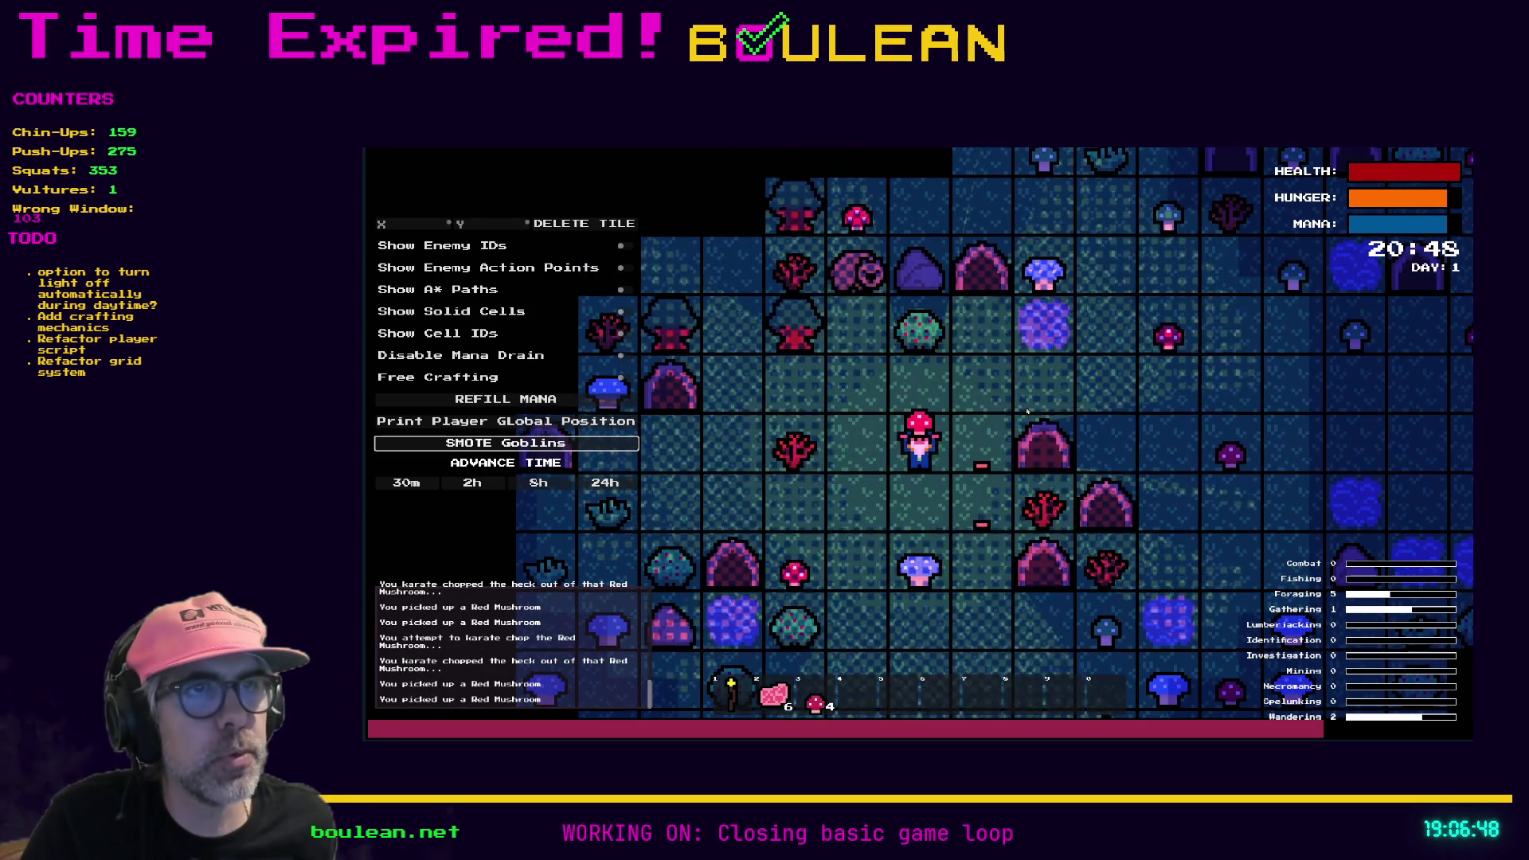
Step: Kill two more wombats and pick up their raw meat
{"action": "key", "text": "a"}
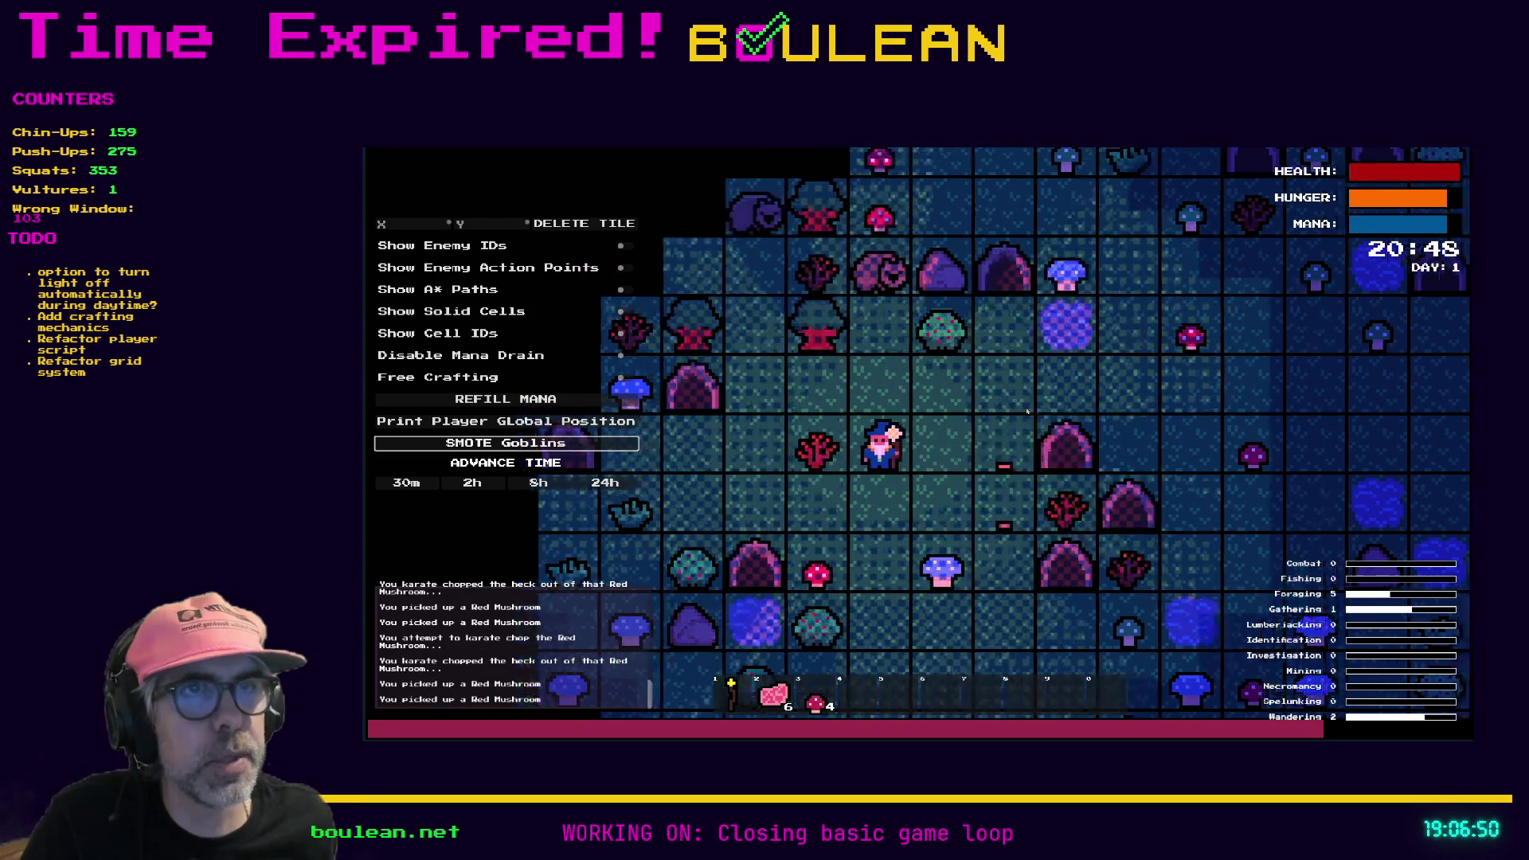
{"action": "key", "text": "w"}
{"action": "key", "text": "w"}
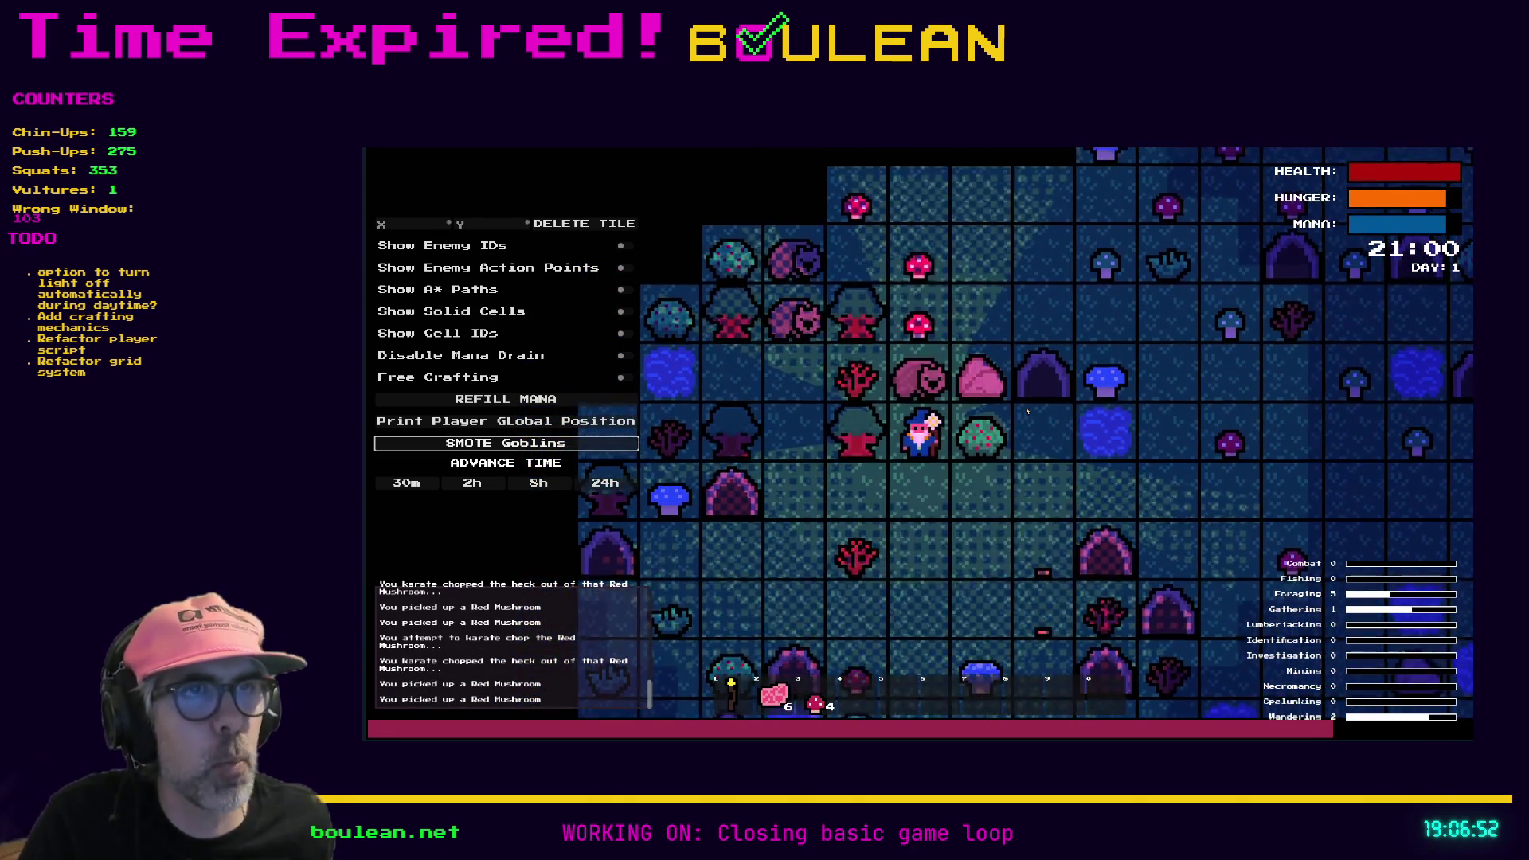
{"action": "key", "text": "w"}
{"action": "key", "text": "w"}
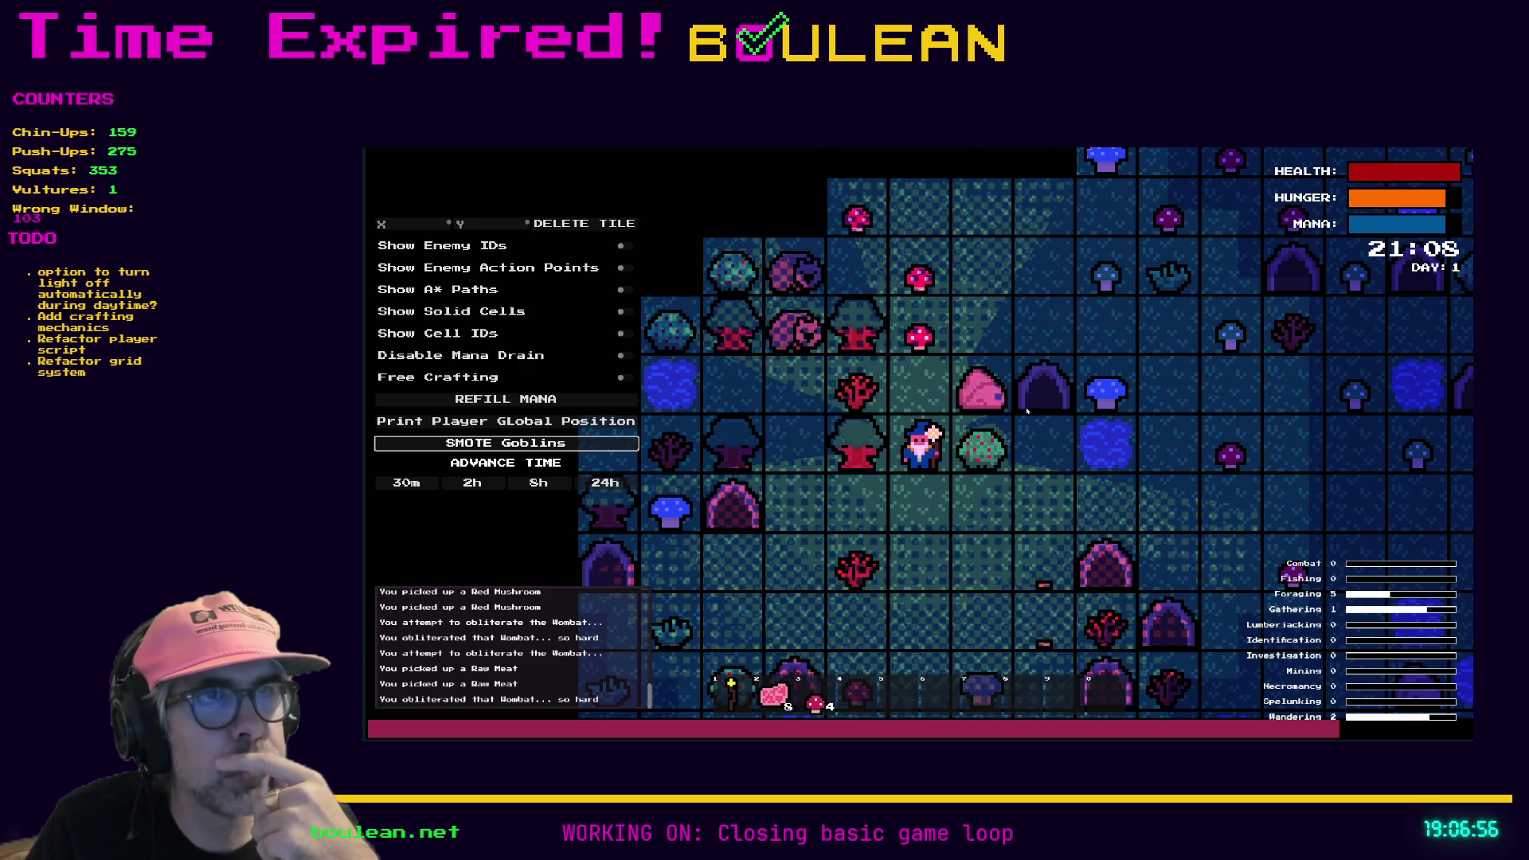
{"action": "key", "text": "w"}
{"action": "key", "text": "a"}
{"action": "key", "text": "a"}
{"action": "key", "text": "w"}
{"action": "key", "text": "w"}
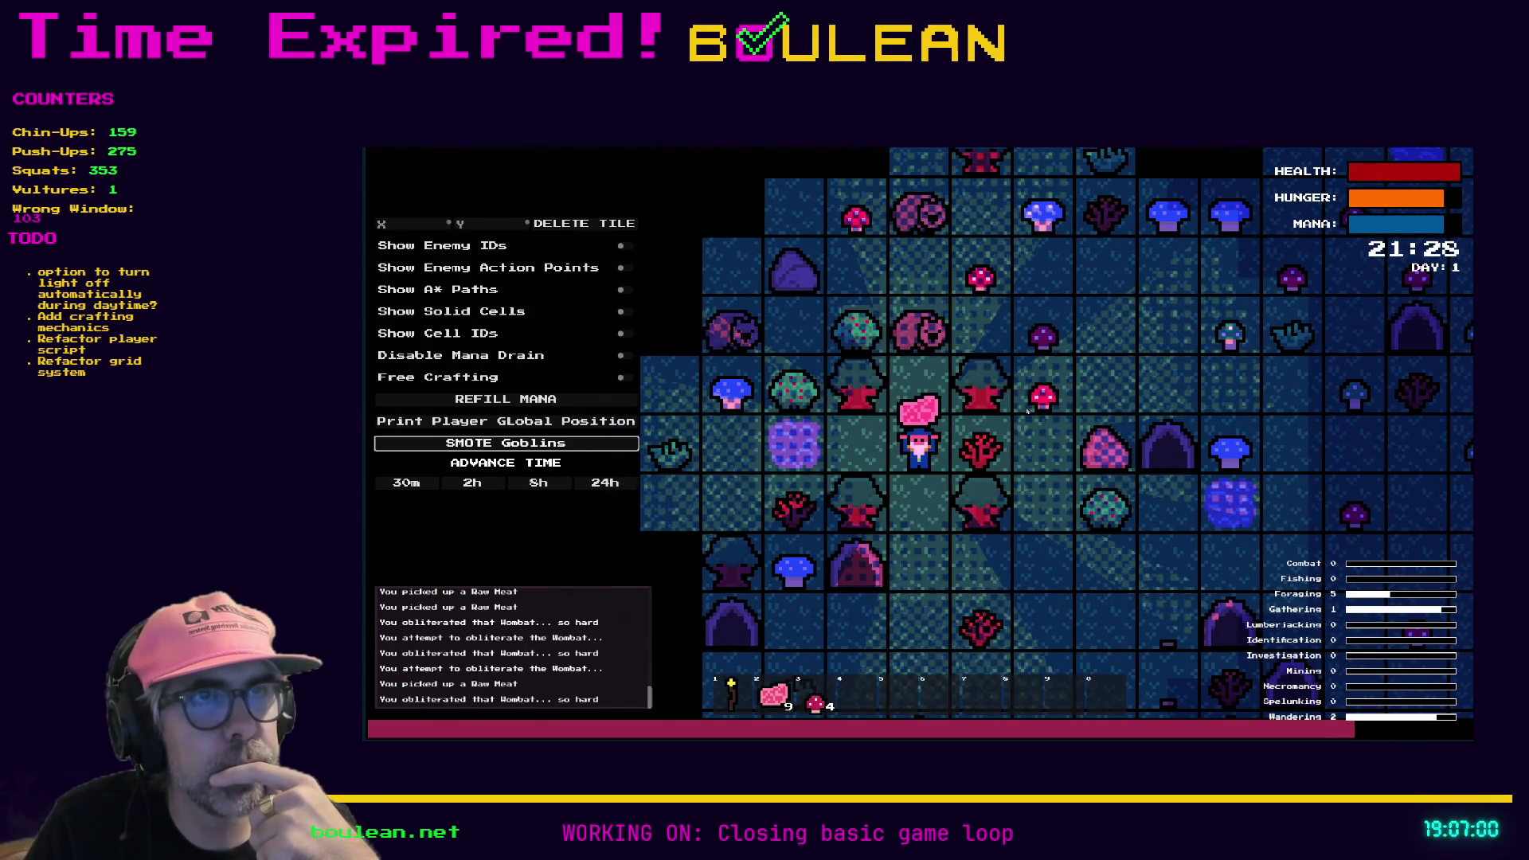
{"action": "key", "text": "w"}
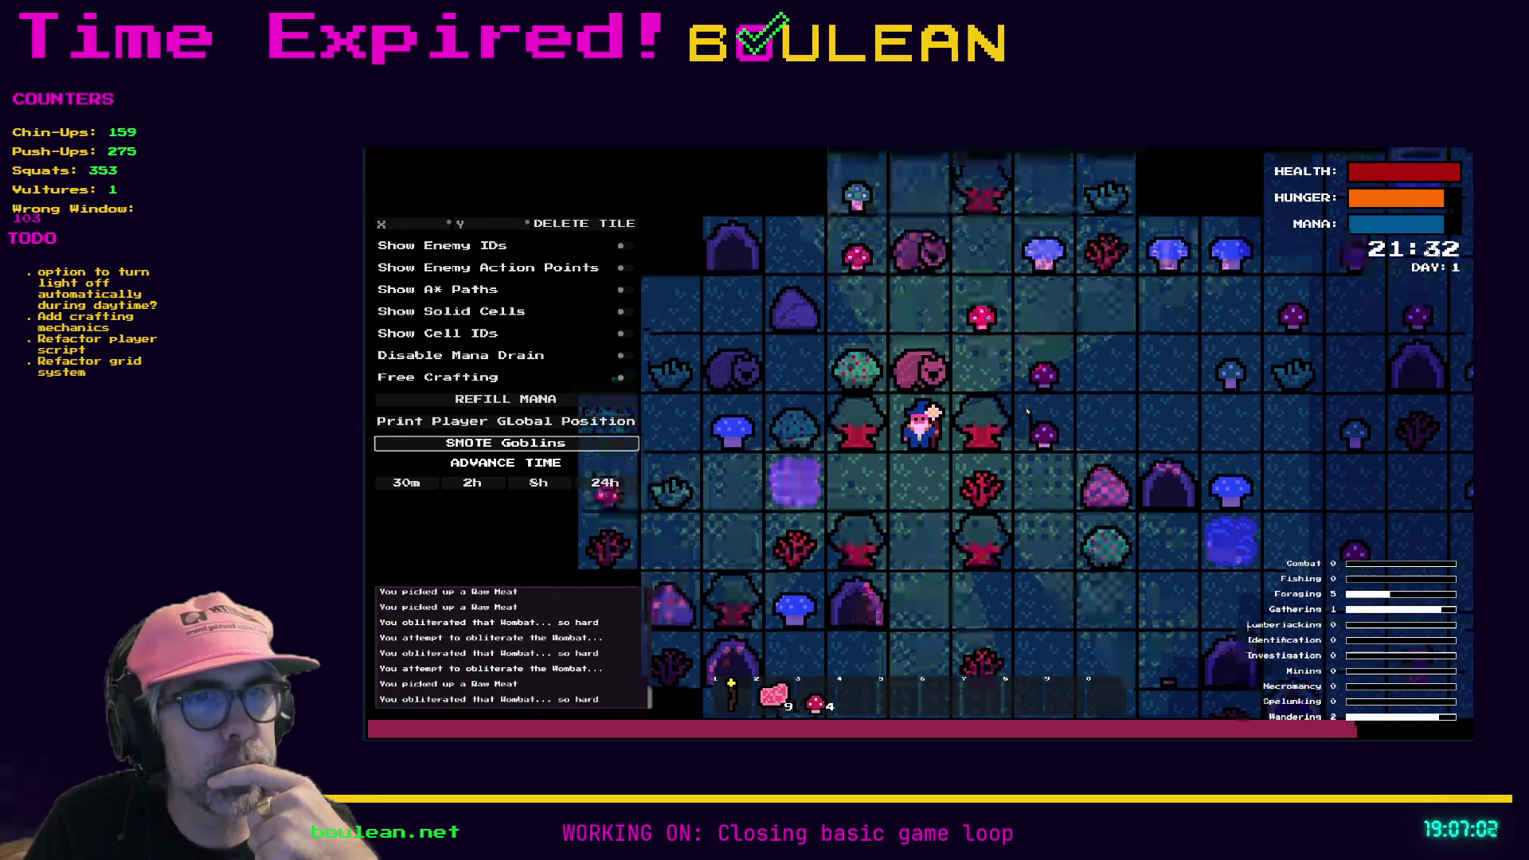
{"action": "key", "text": "w"}
{"action": "key", "text": "w"}
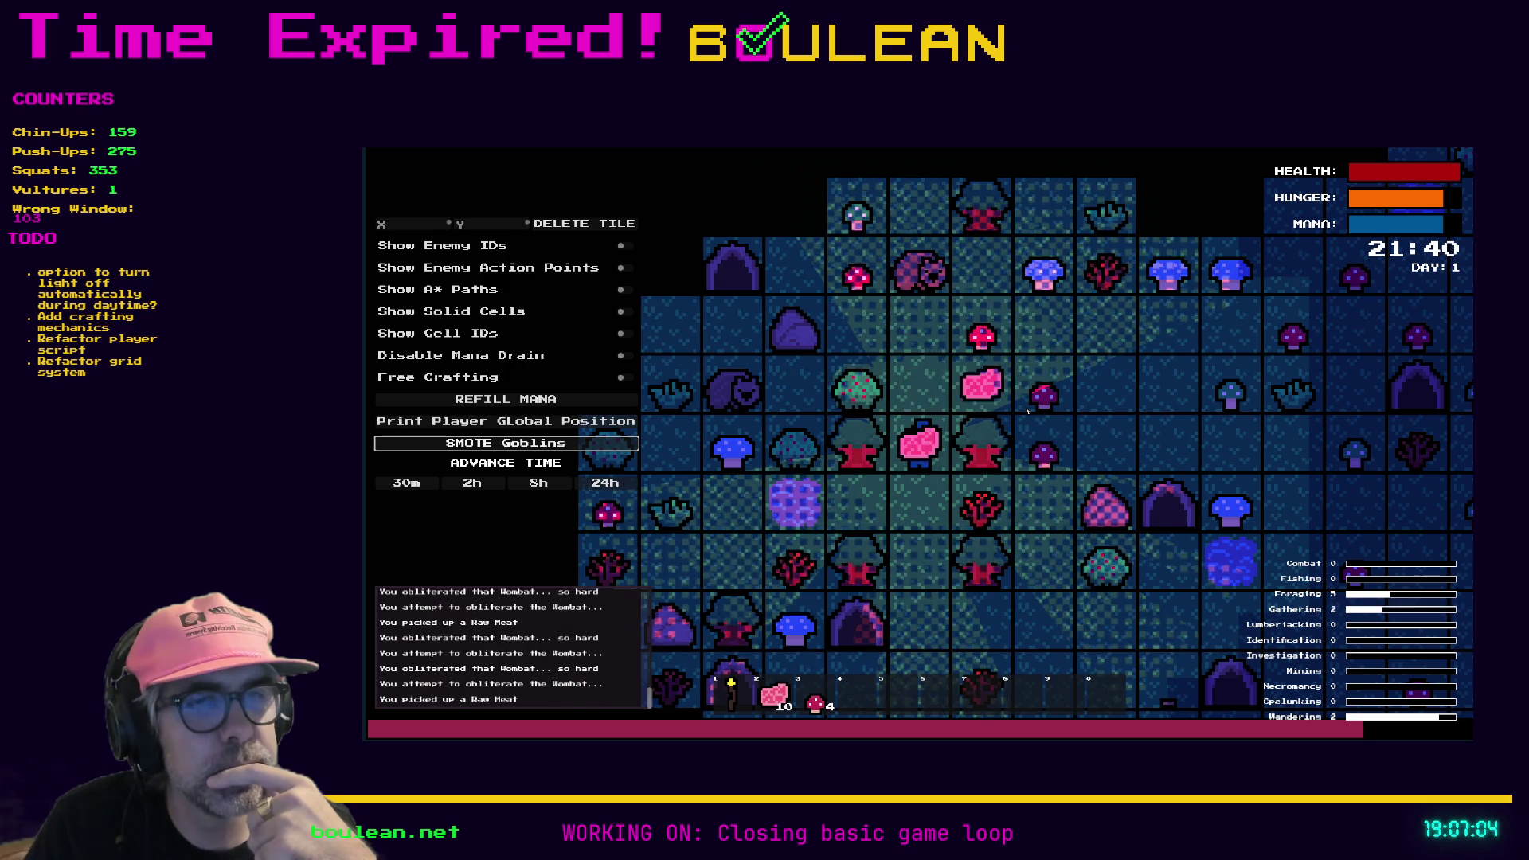
{"action": "key", "text": "w"}
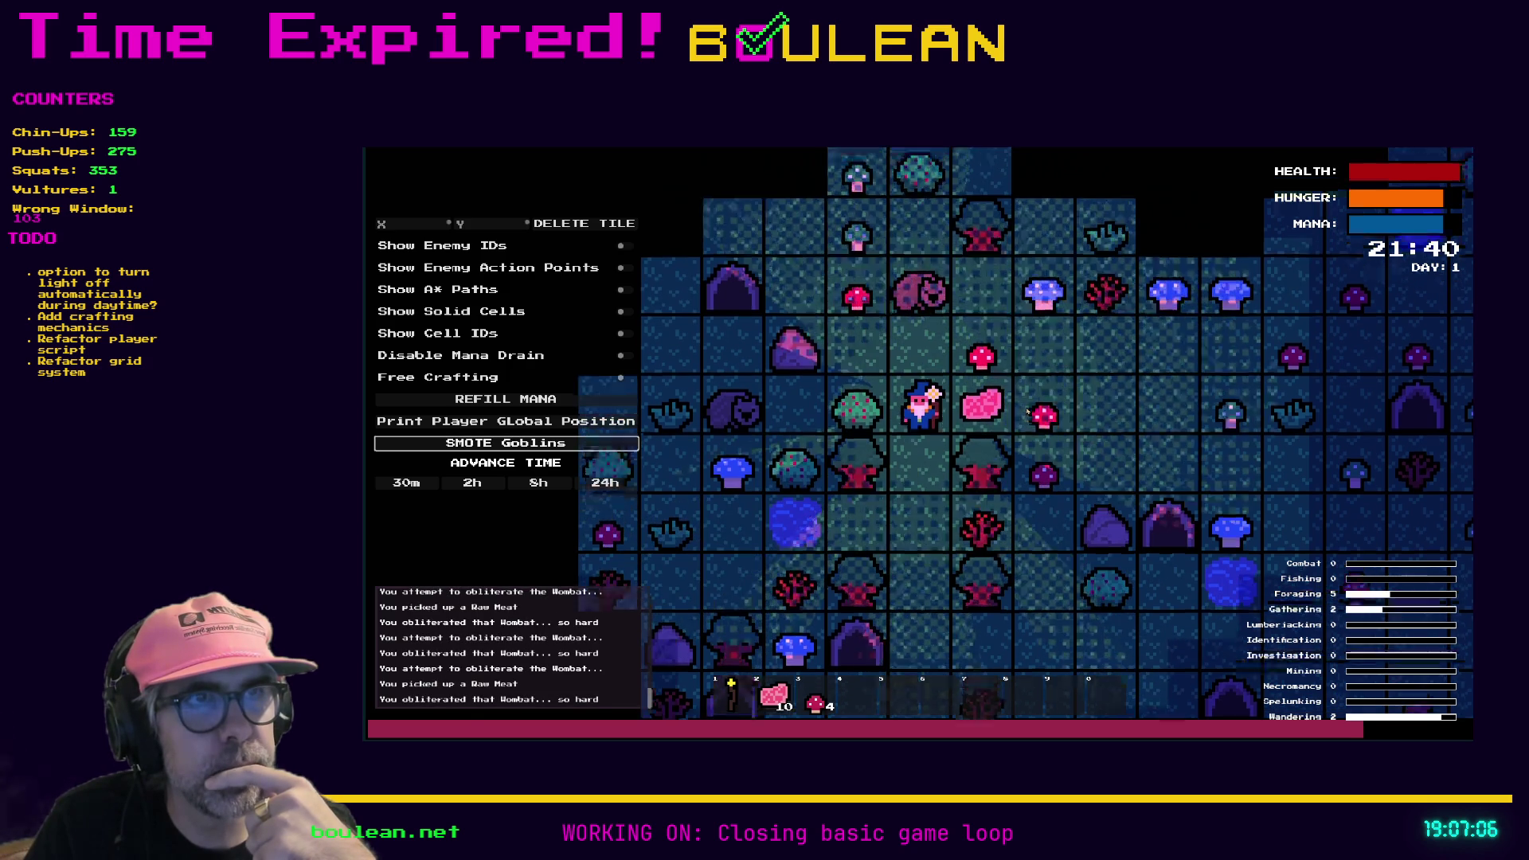
{"action": "key", "text": "d"}
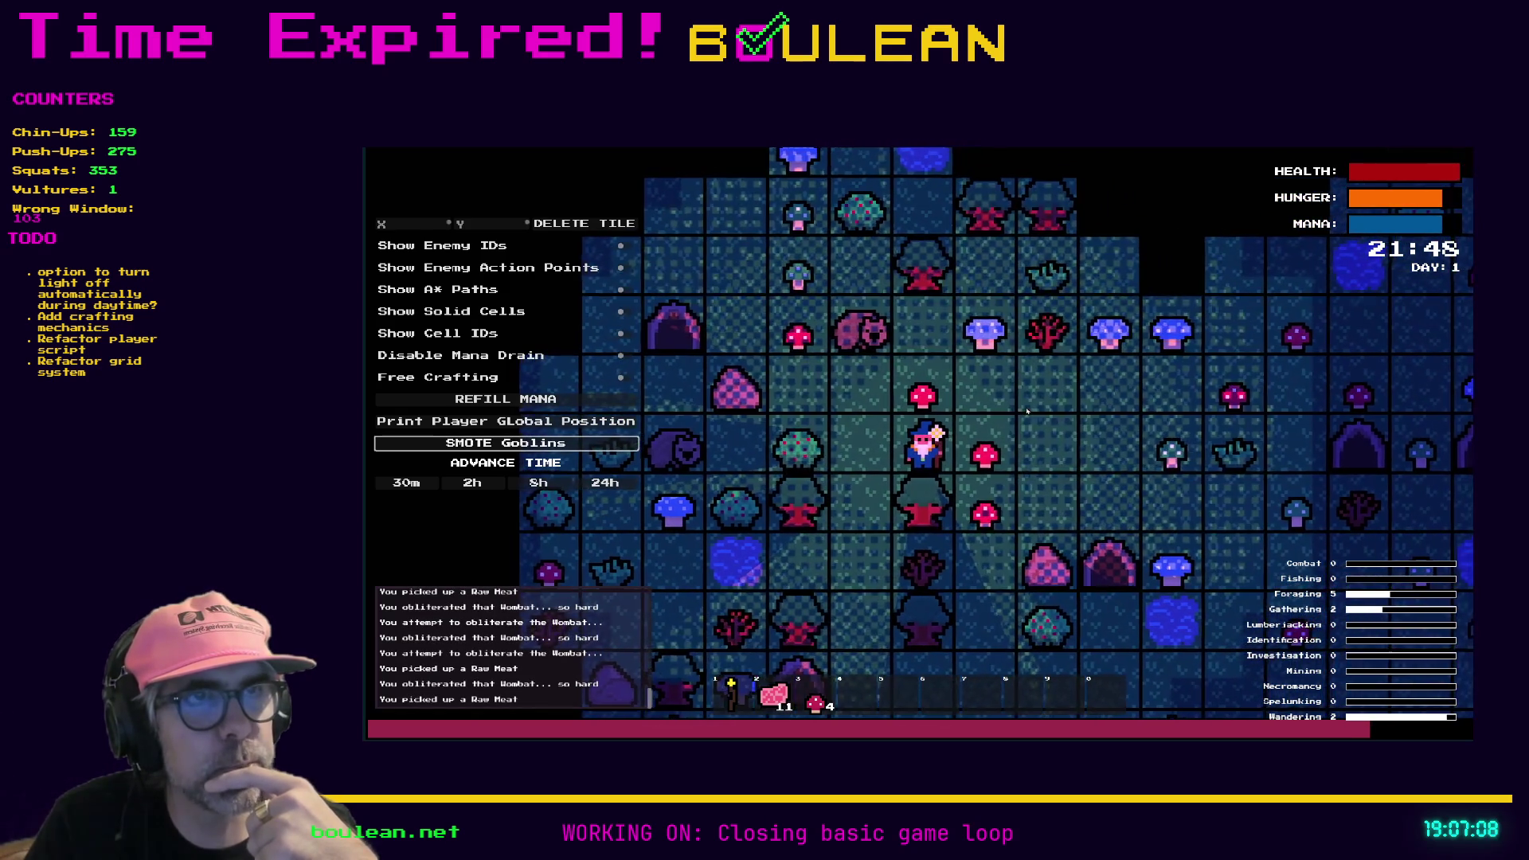
Step: Move the wizard up and left and attack a nearby wombat
{"action": "key", "text": "w"}
{"action": "key", "text": "a"}
{"action": "key", "text": "w"}
{"action": "key", "text": "w"}
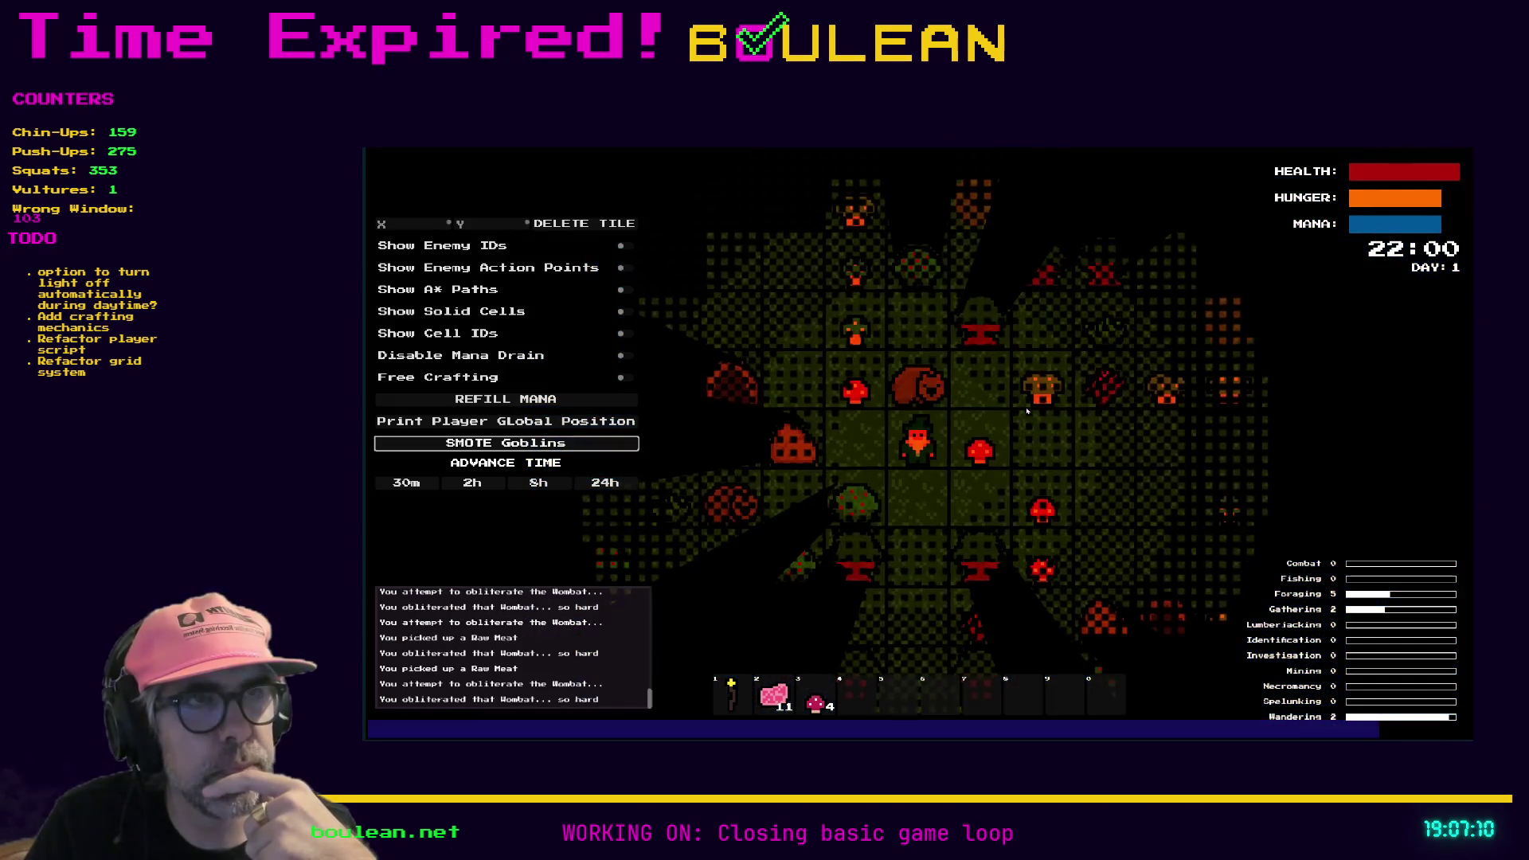
{"action": "key", "text": "w"}
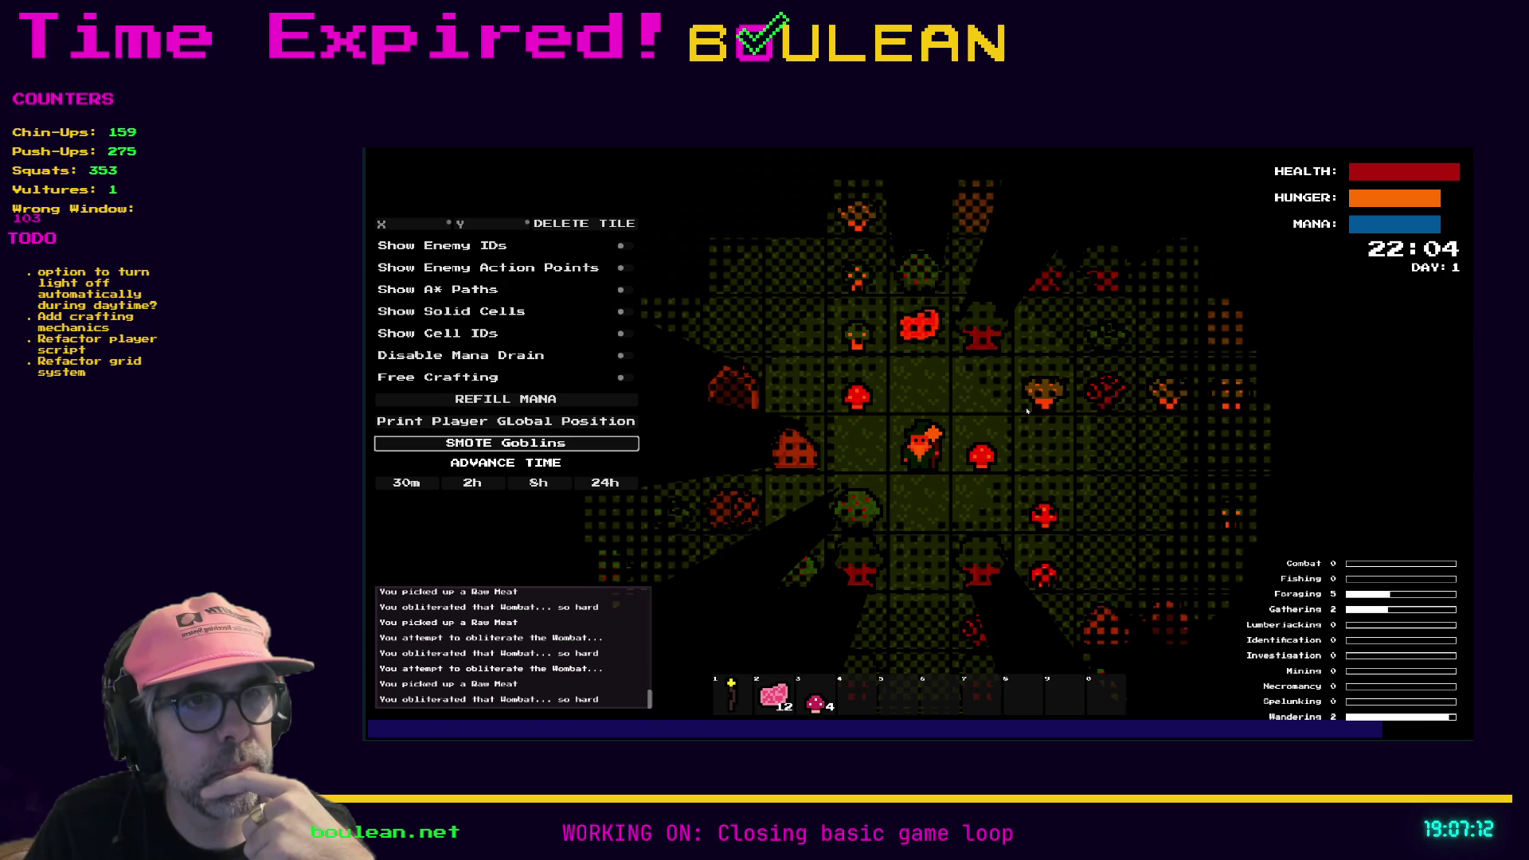
Step: Pick up raw meat to reach 13, then craft a Camp Fire from the crafting panel
{"action": "key", "text": "w"}
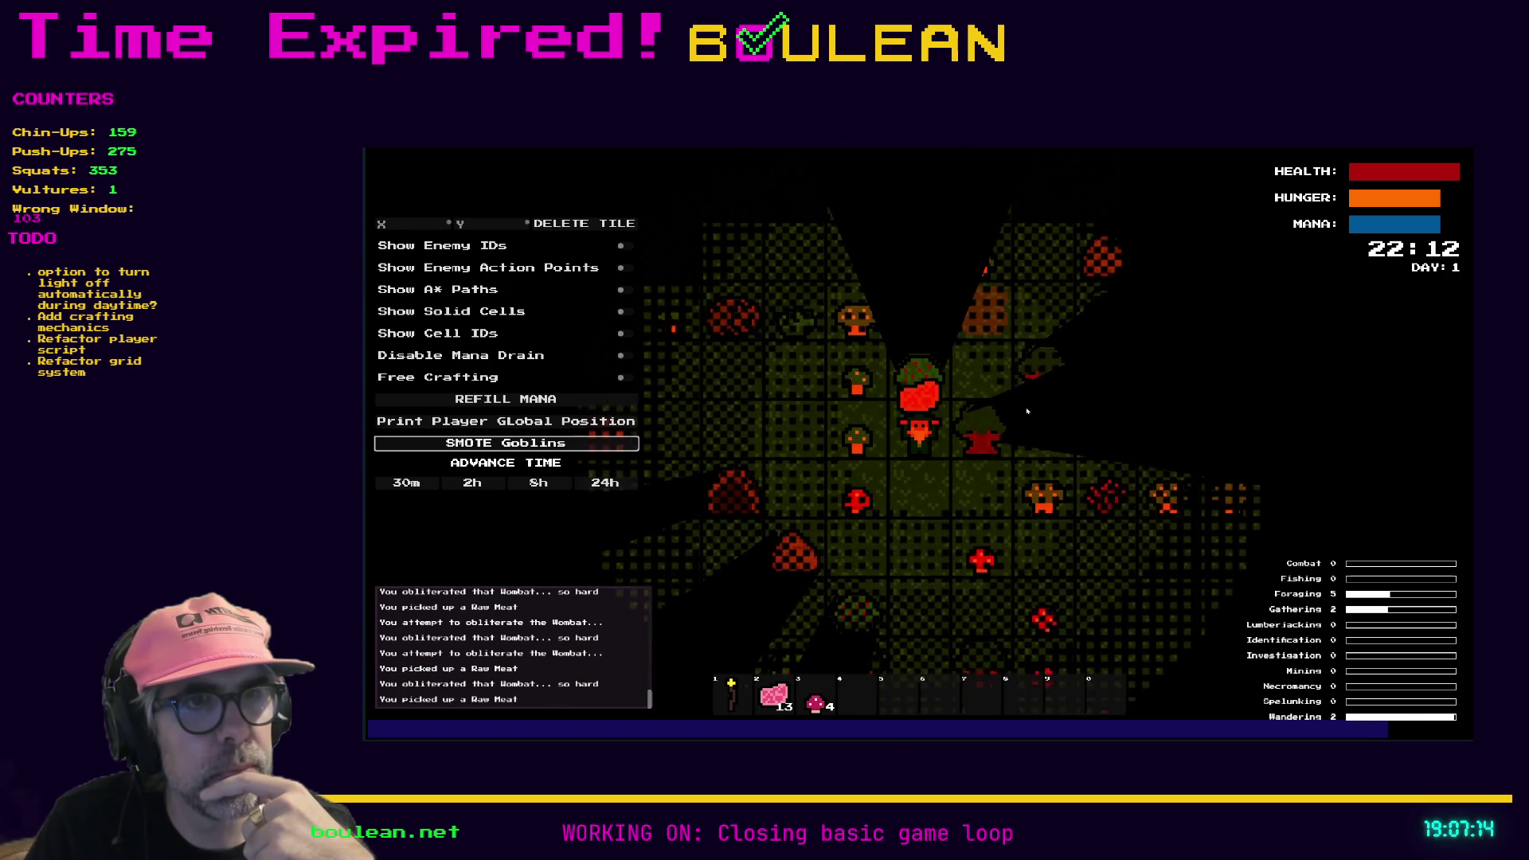
{"action": "key", "text": "w"}
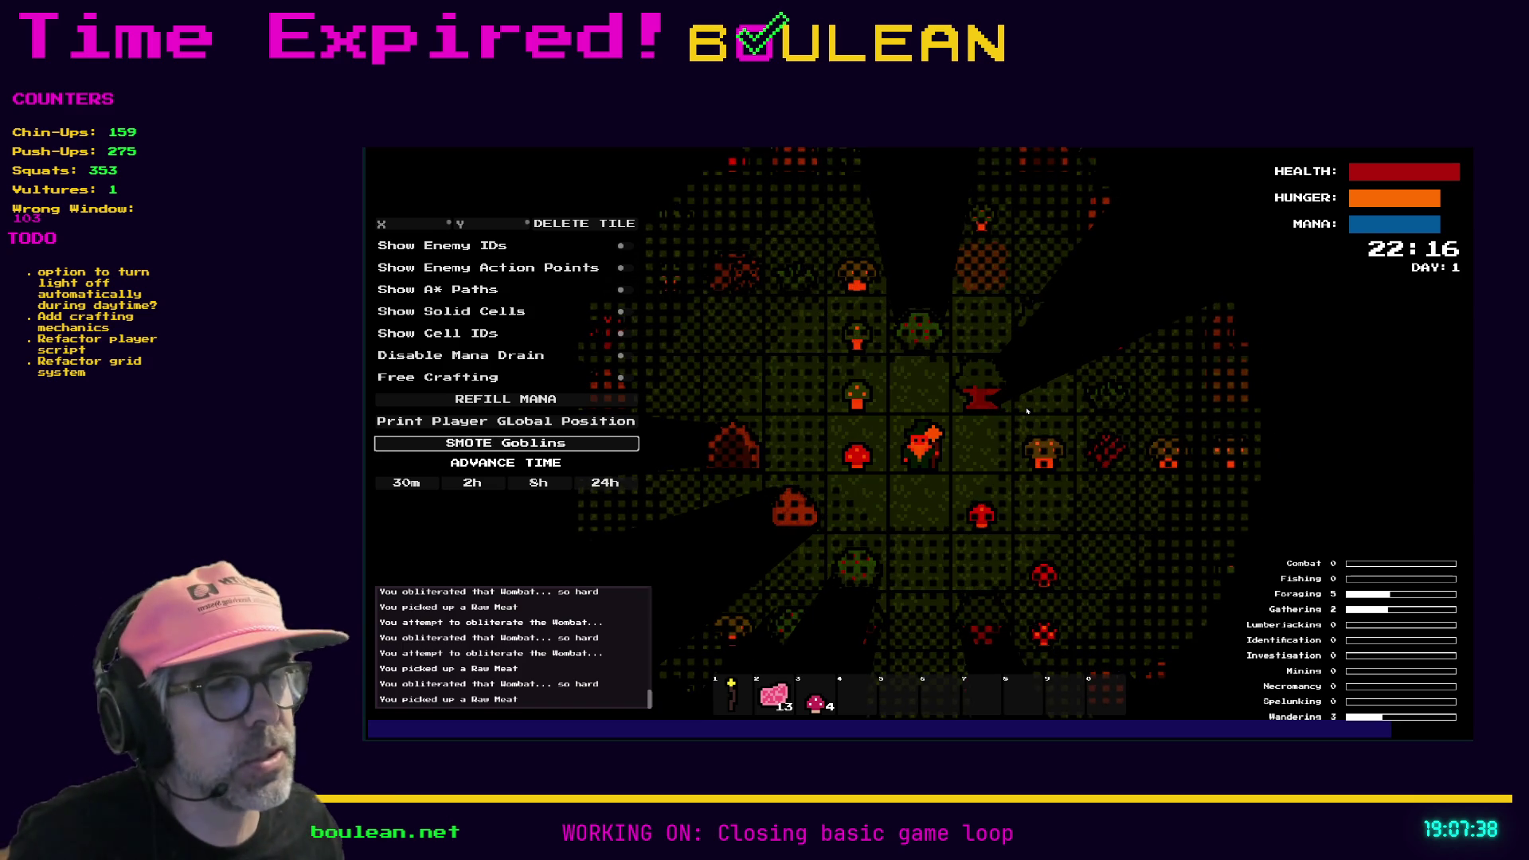
{"action": "key", "text": "c"}
{"action": "left_click", "coordinate": [956, 359]}
{"action": "key", "text": "c"}
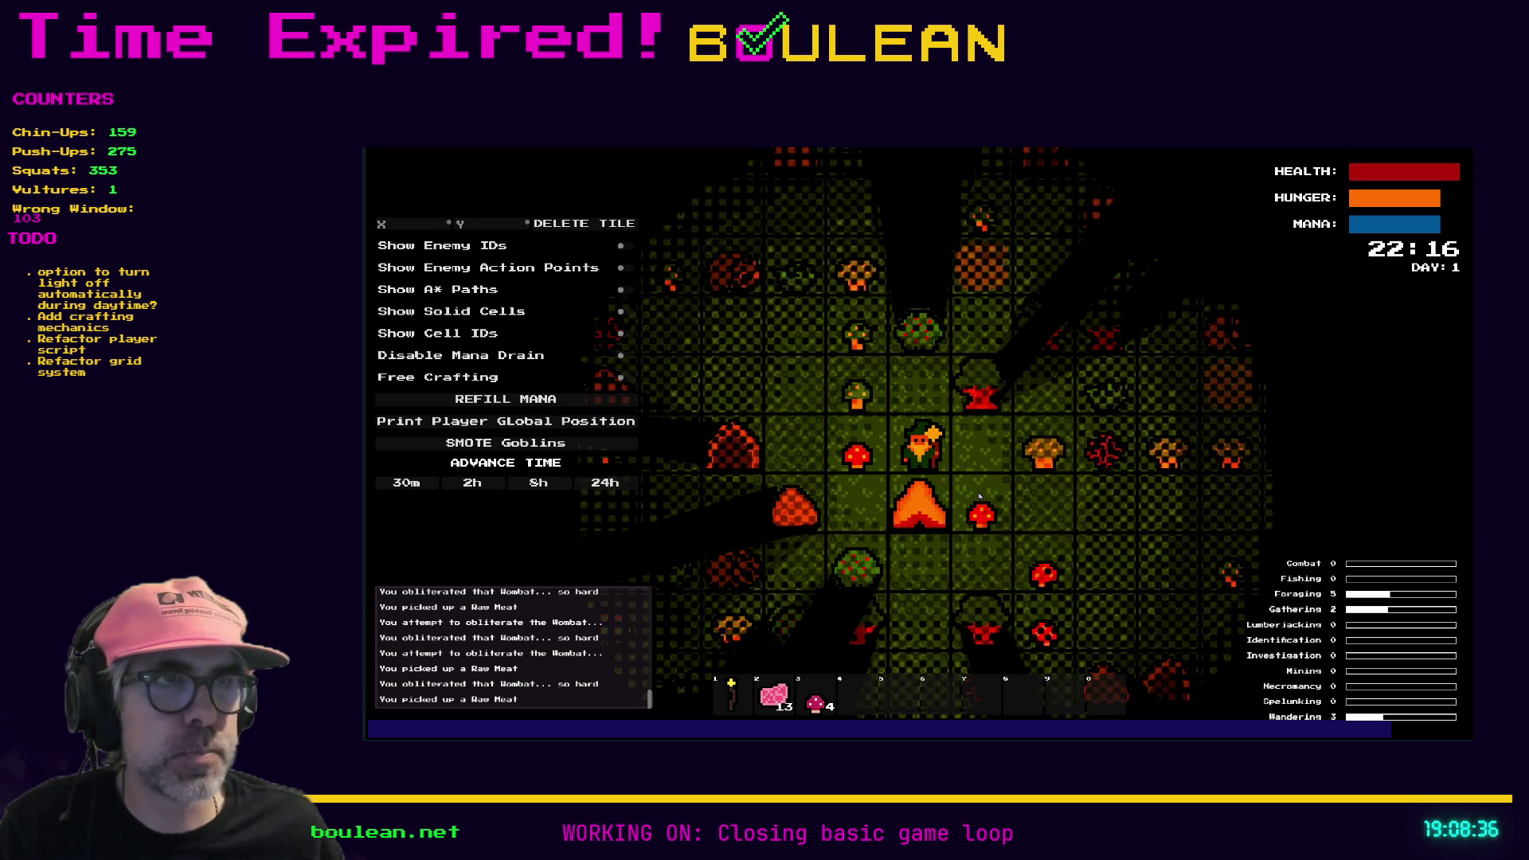
Step: Chop the red mushroom below, then strike and destroy the camp fire
{"action": "key", "text": "d"}
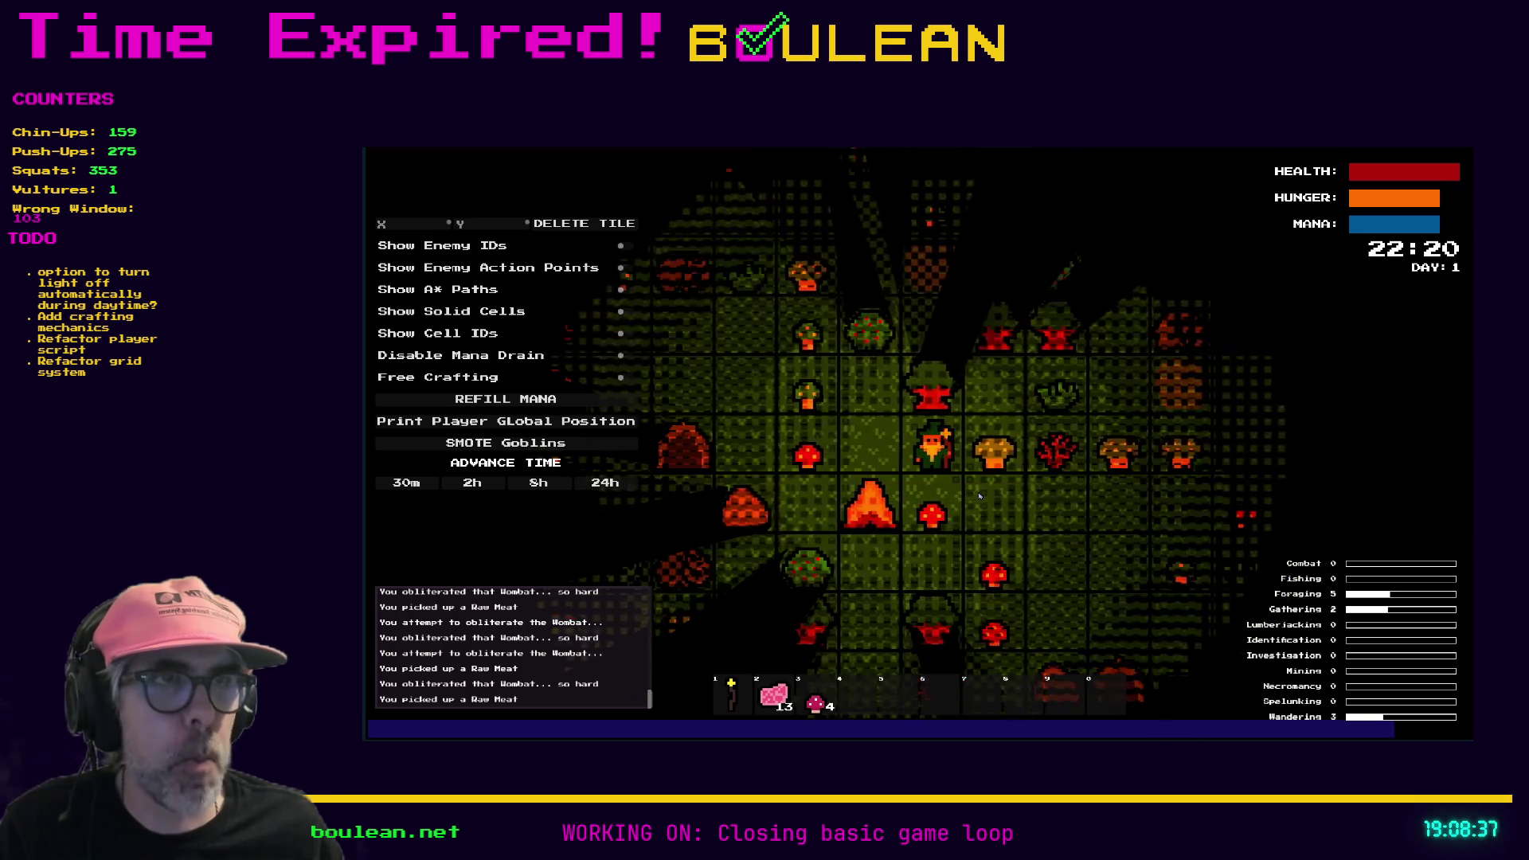
{"action": "key", "text": "s"}
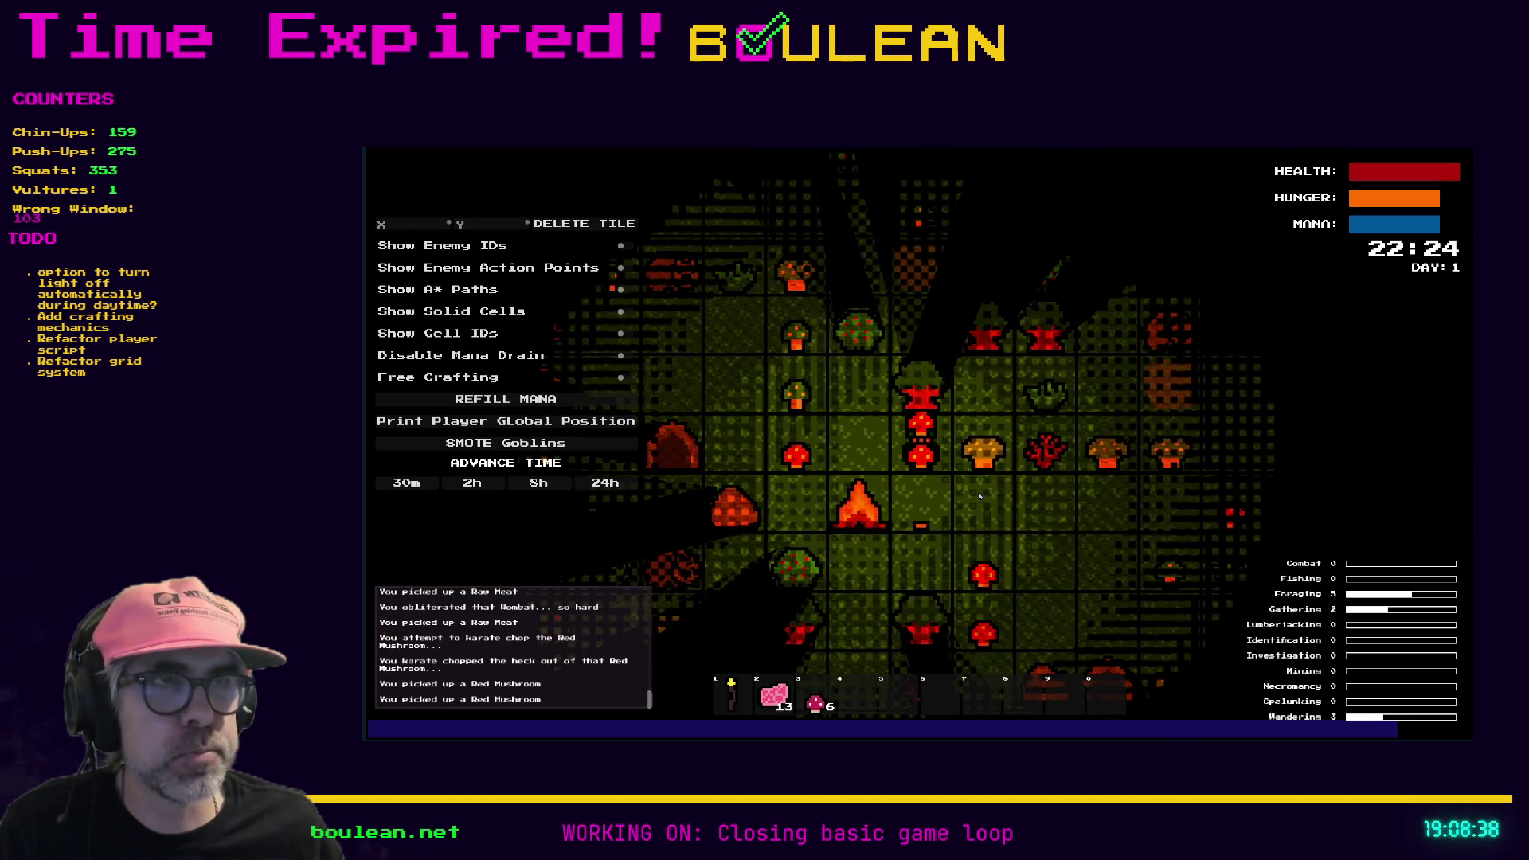
{"action": "key", "text": "a"}
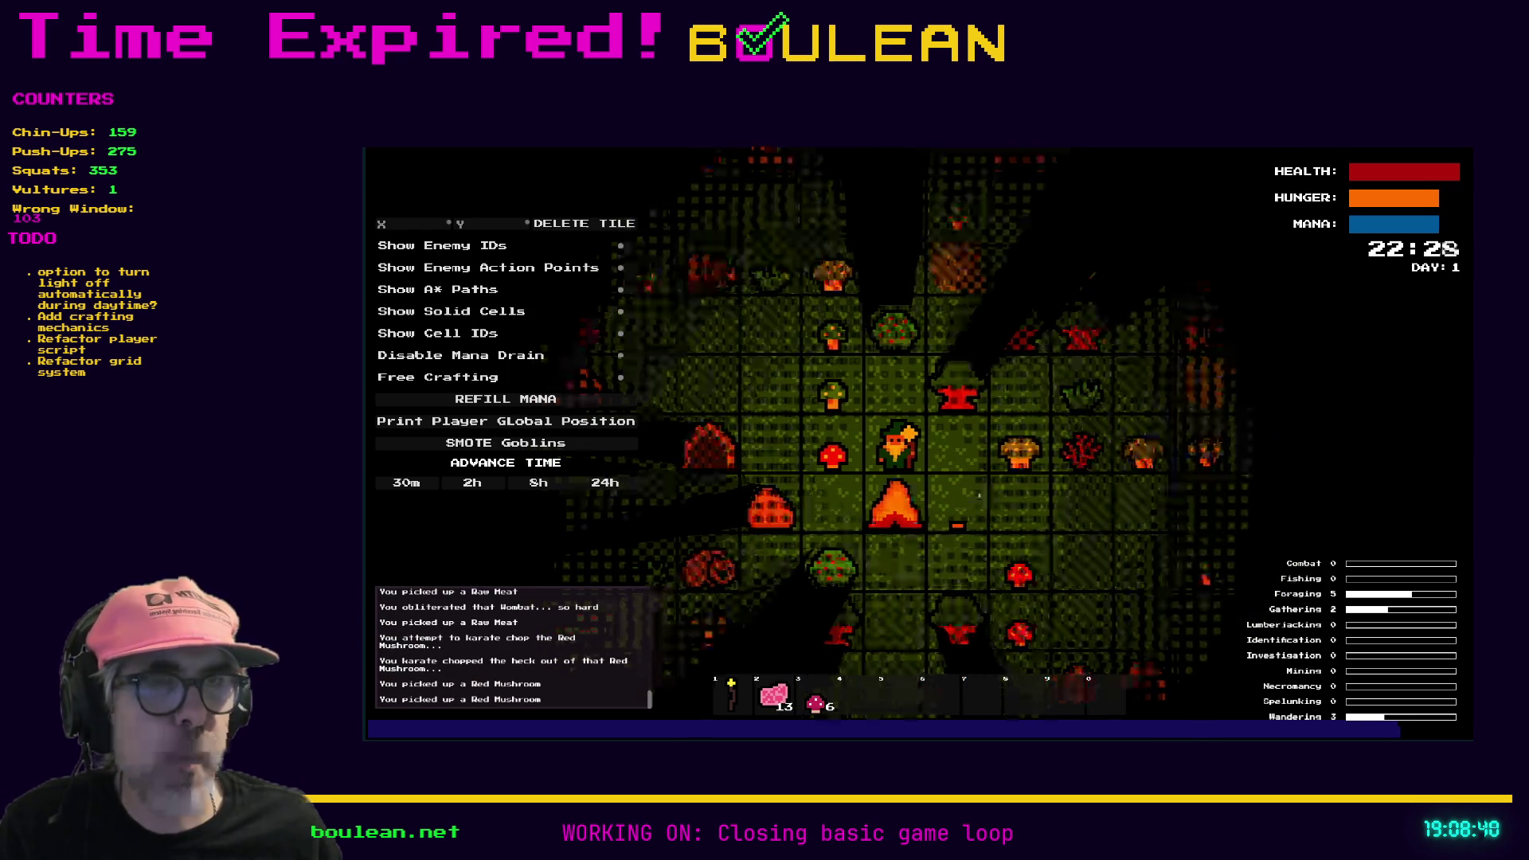
{"action": "key", "text": "s"}
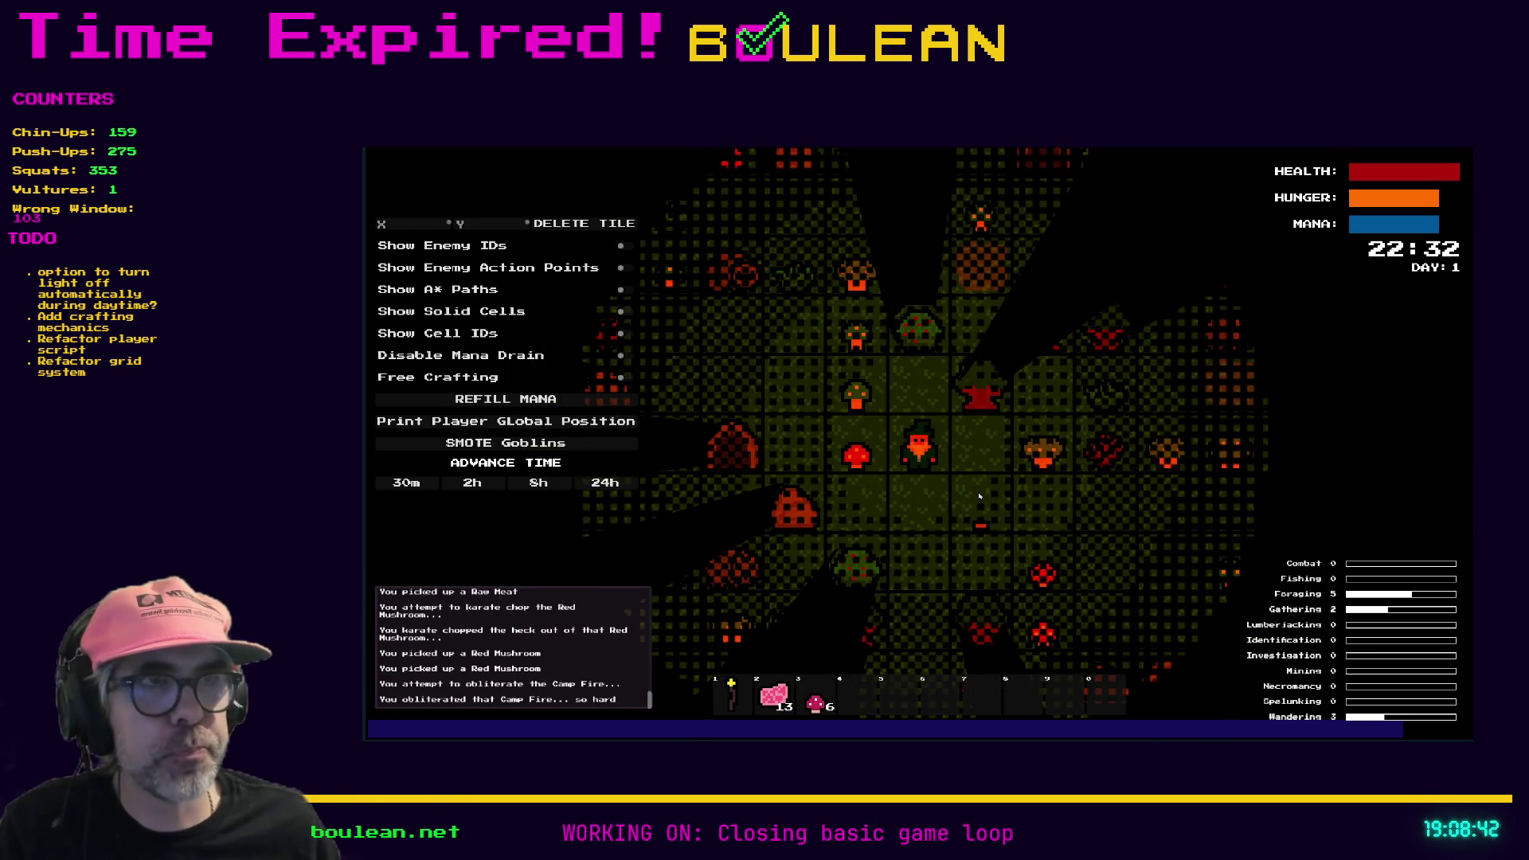
{"action": "key", "text": "d"}
{"action": "key", "text": "w"}
{"action": "key", "text": "w"}
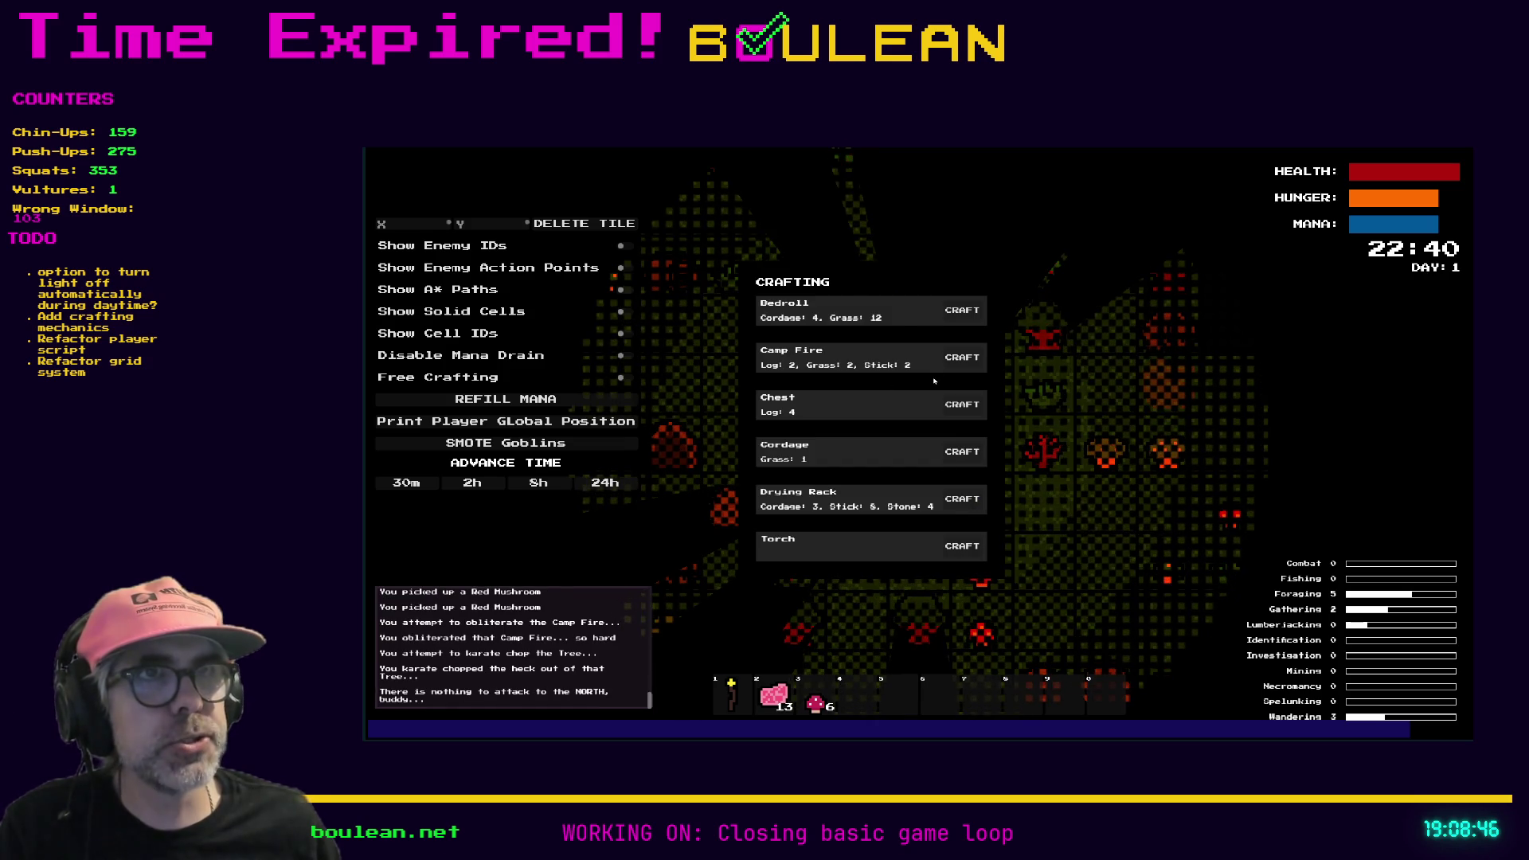
Step: Craft a Drying Rack and a Chest into the hotbar
{"action": "left_click", "coordinate": [973, 498]}
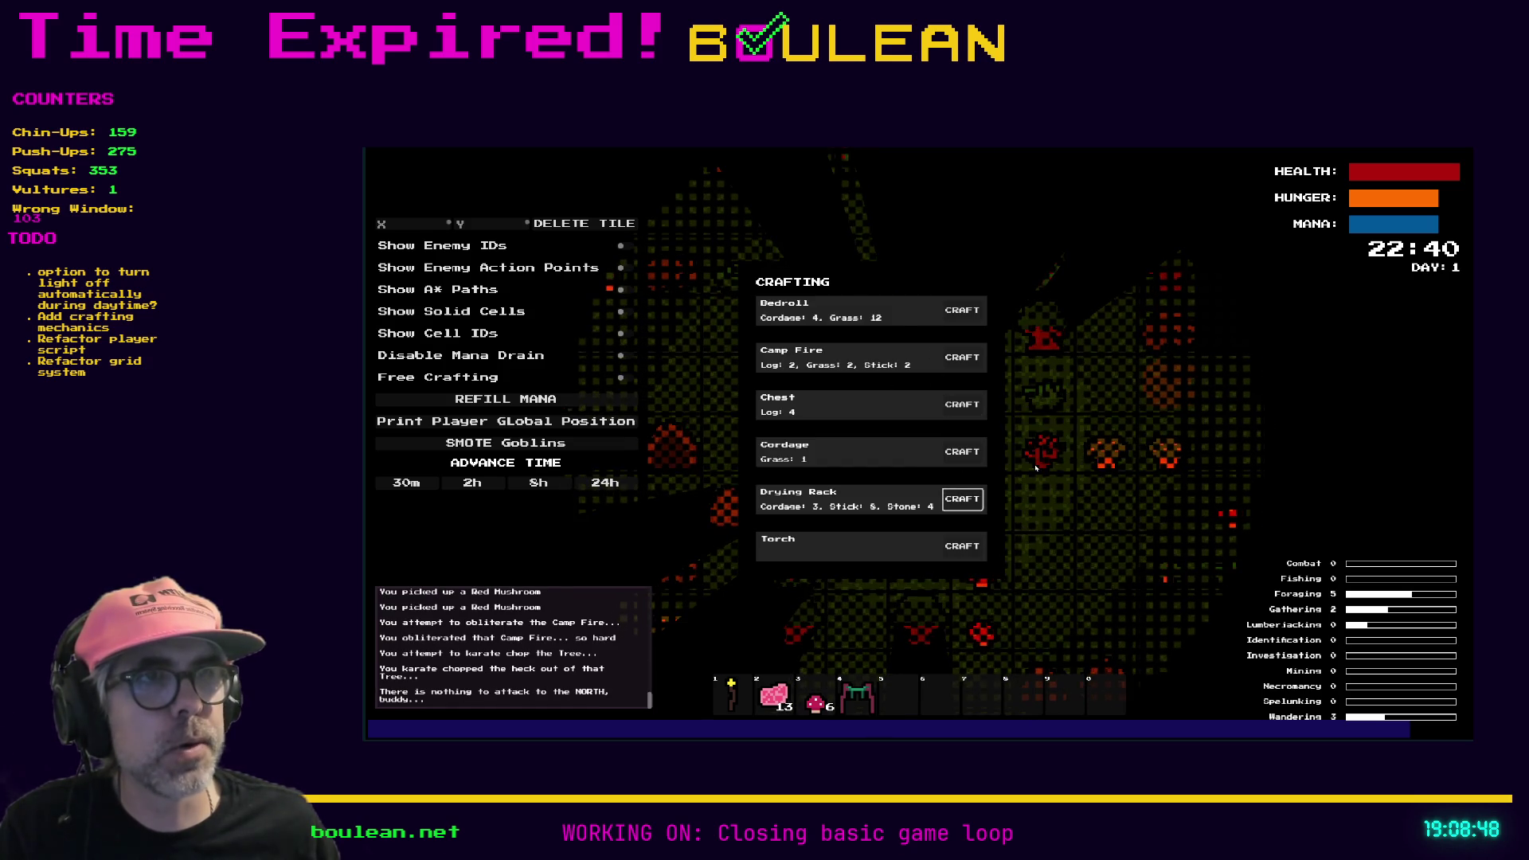
{"action": "left_click", "coordinate": [961, 411]}
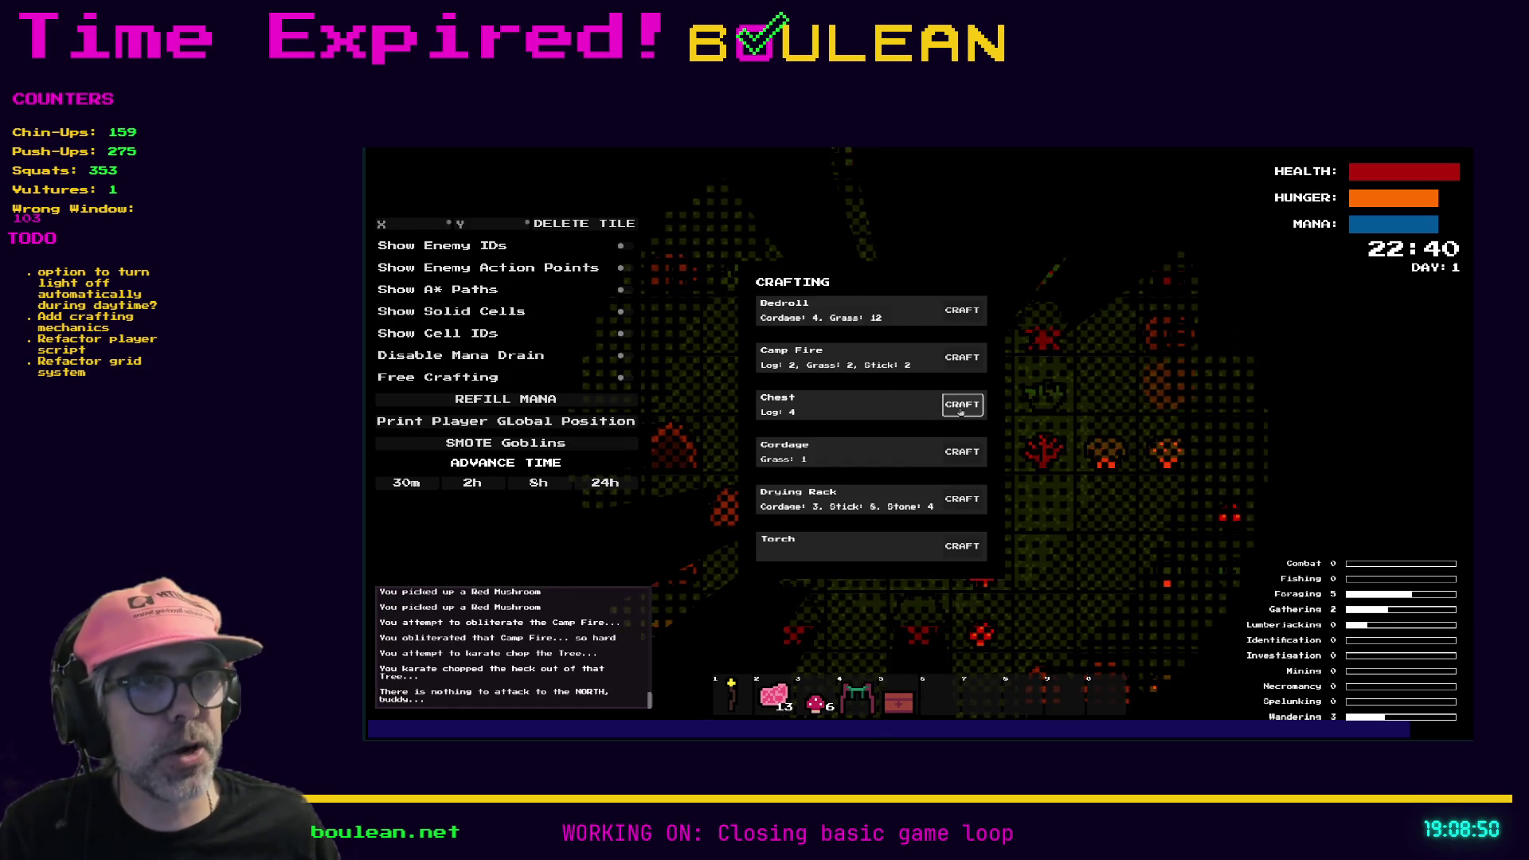
{"action": "key", "text": "Escape"}
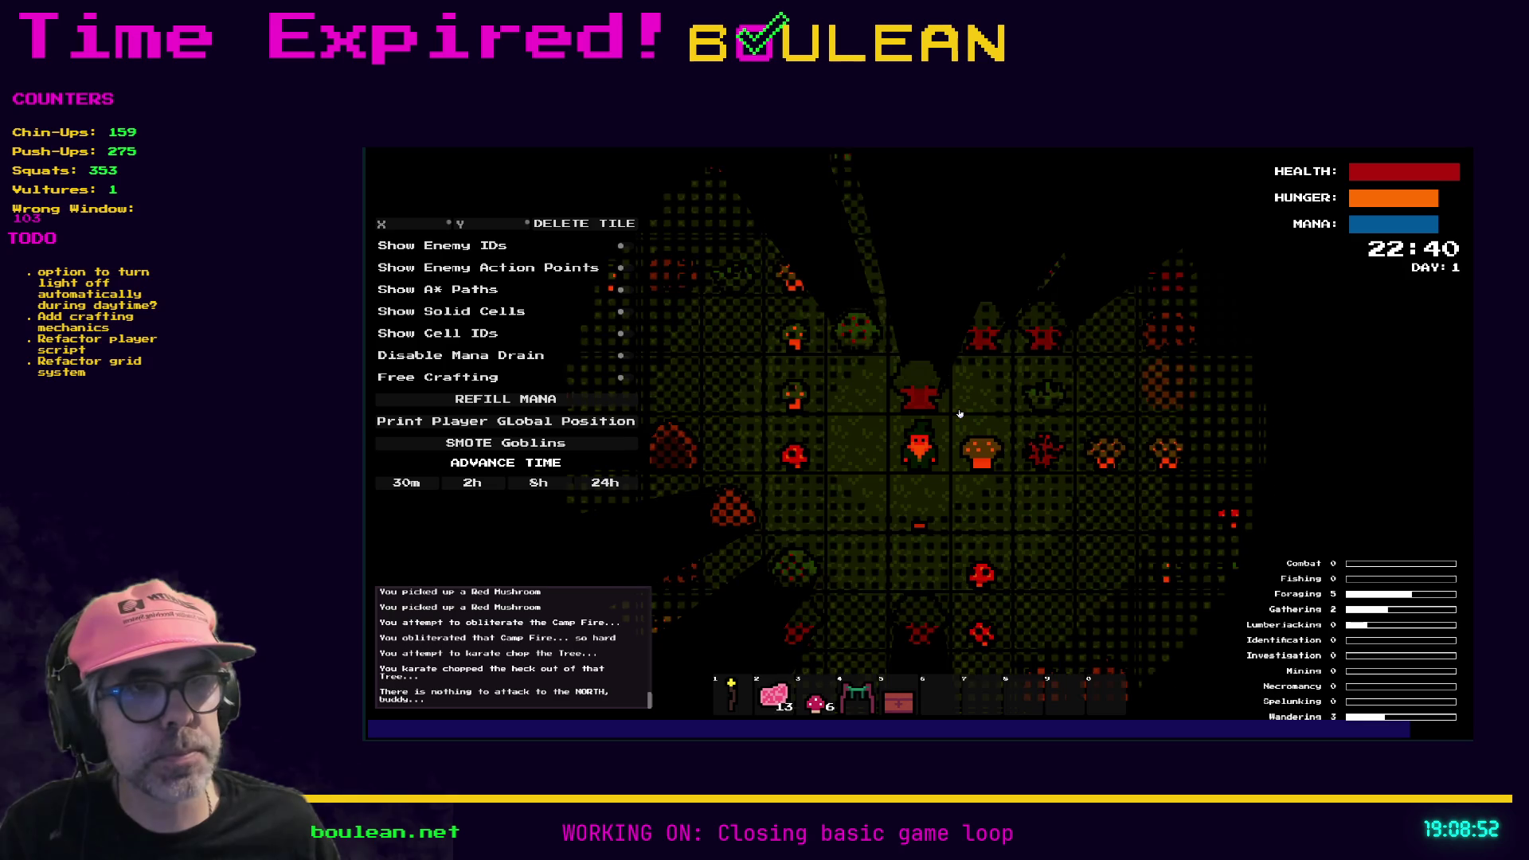
{"action": "key", "text": "a"}
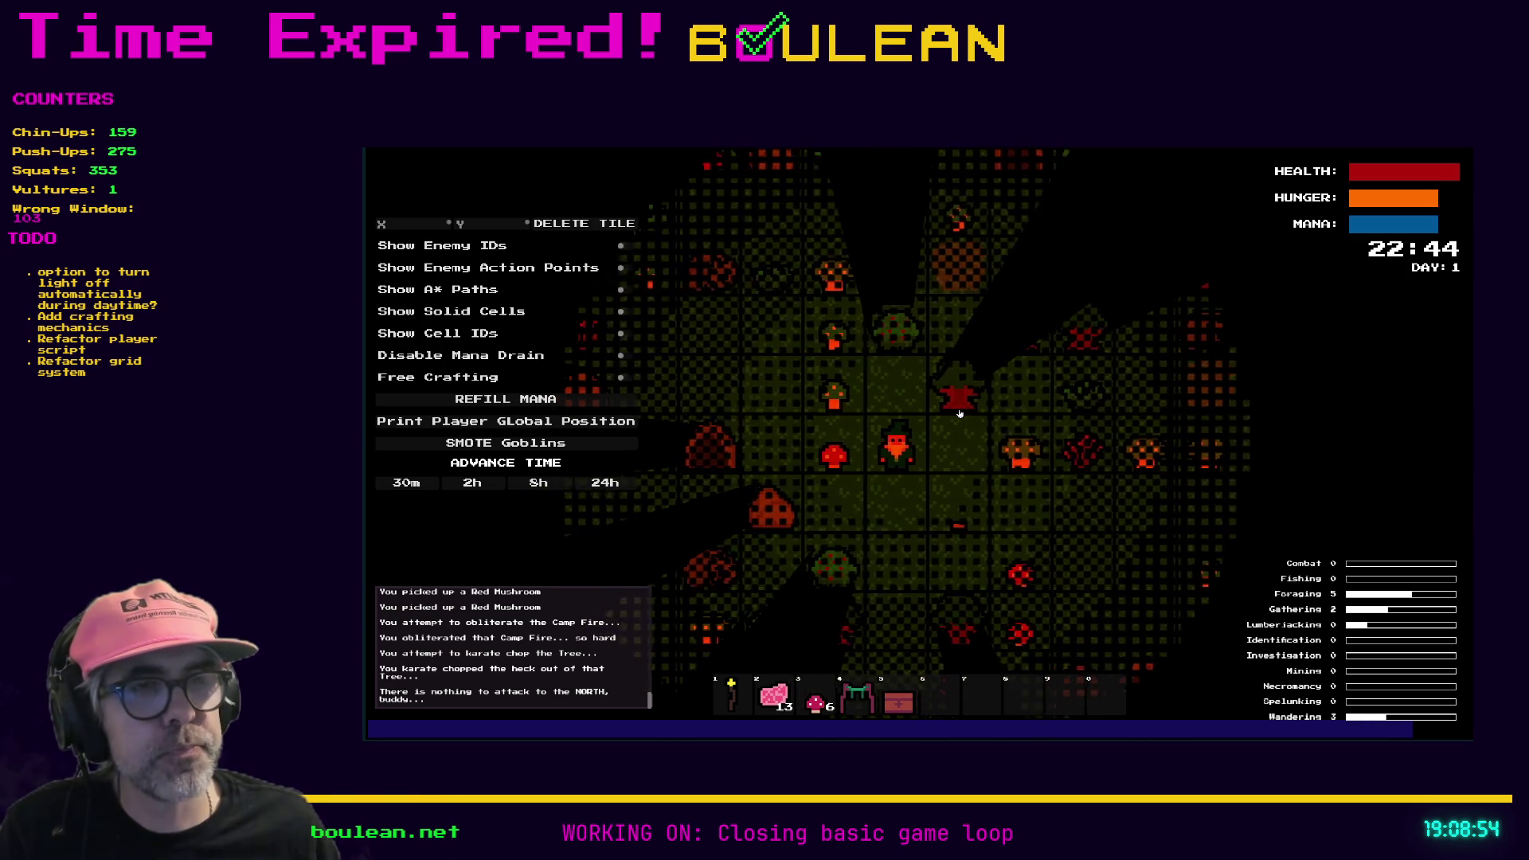
Step: Place the drying rack from hotbar slot 4 south of the wizard
{"action": "key", "text": "4"}
{"action": "key", "text": "Down"}
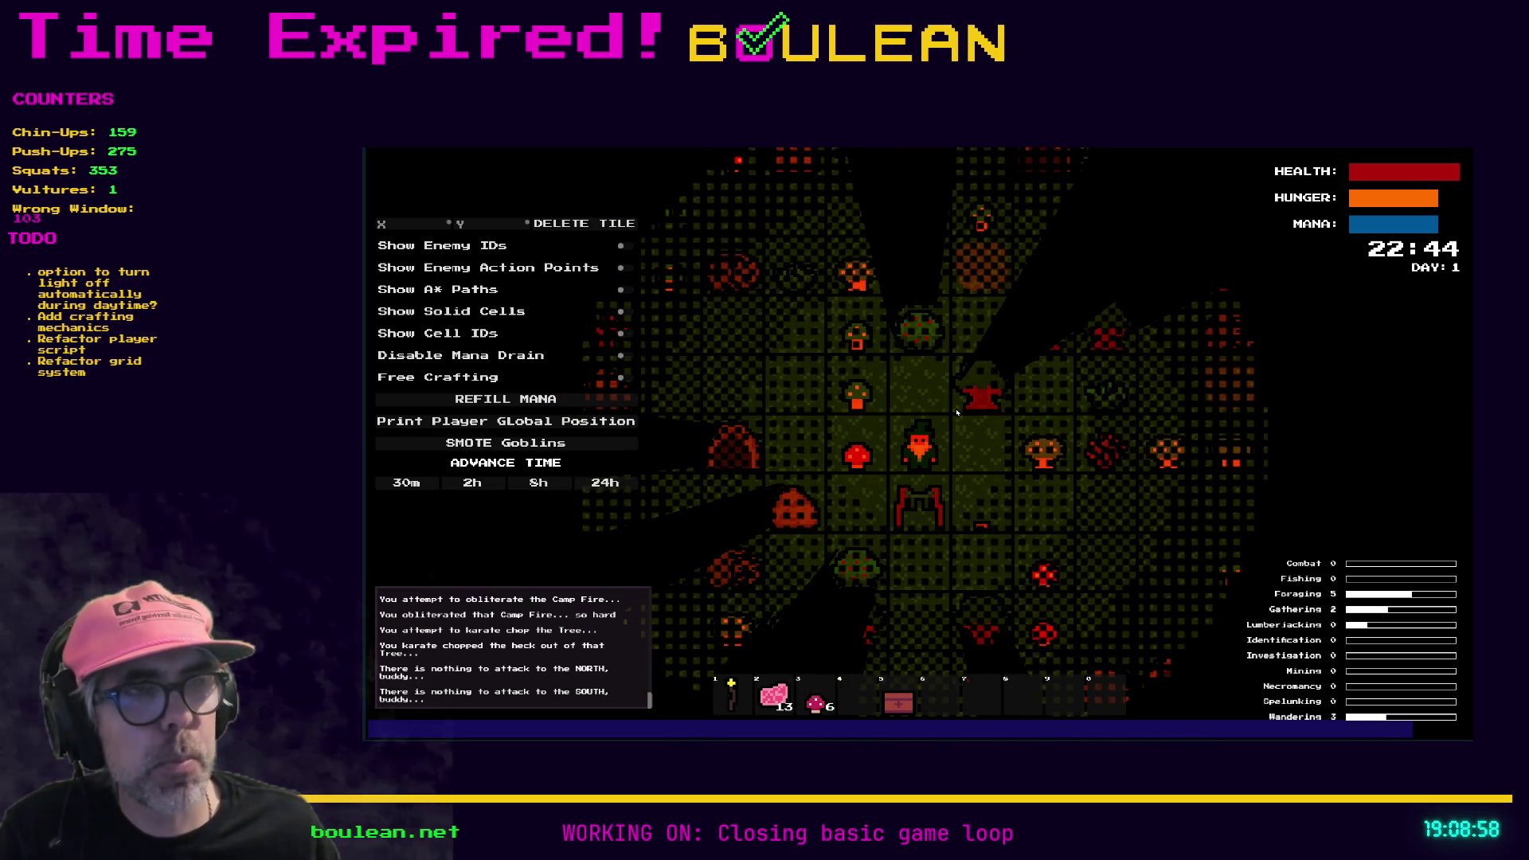
{"action": "key", "text": "Down"}
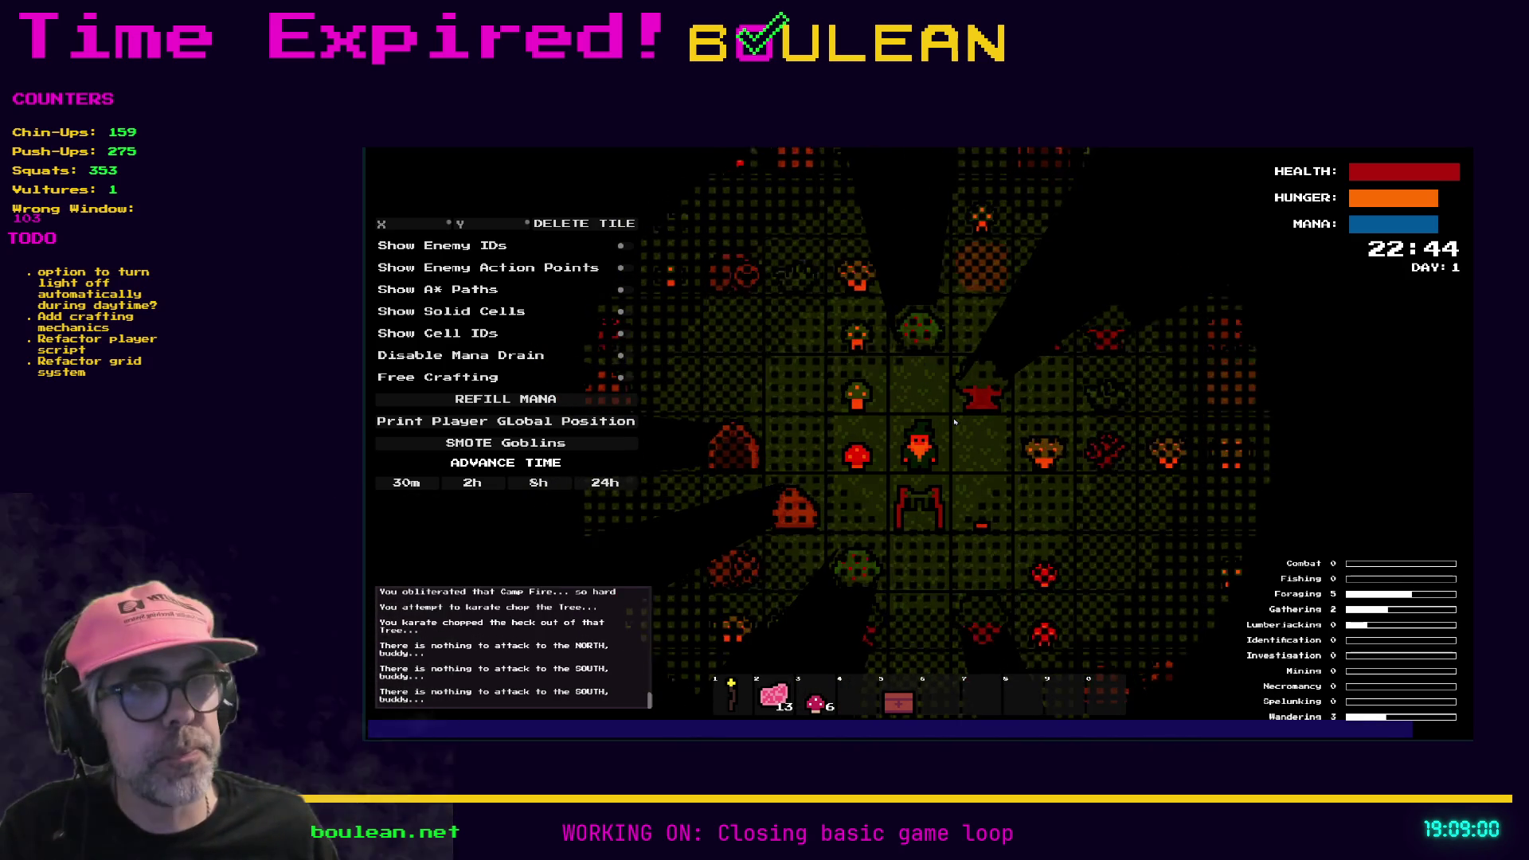
{"action": "key", "text": "d"}
Step: Move around the rack, place the chest from slot 5, then destroy it
{"action": "key", "text": "s"}
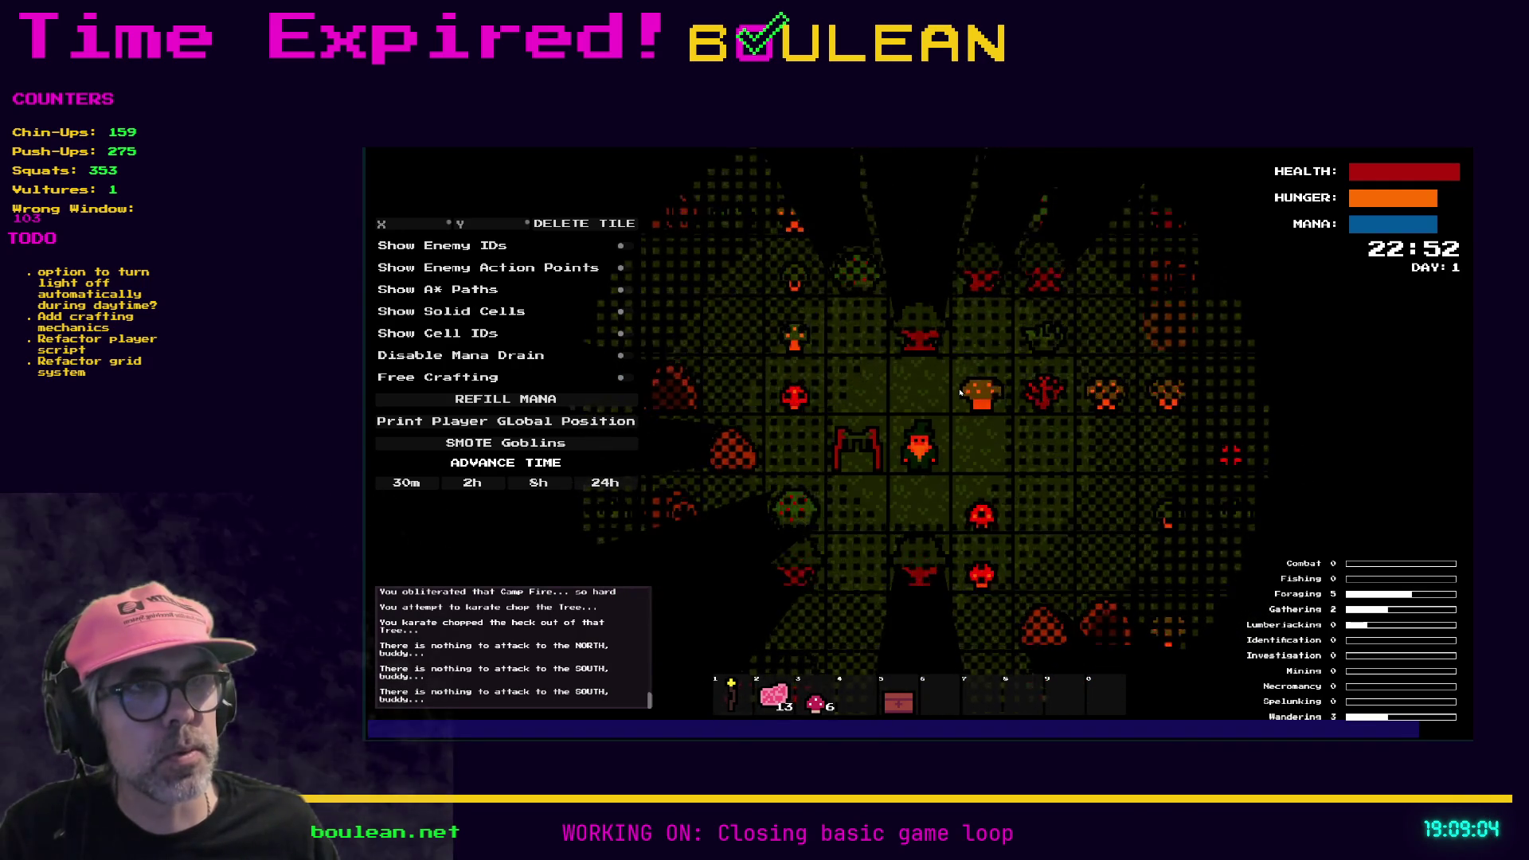
{"action": "key", "text": "s"}
{"action": "key", "text": "a"}
{"action": "key", "text": "Up"}
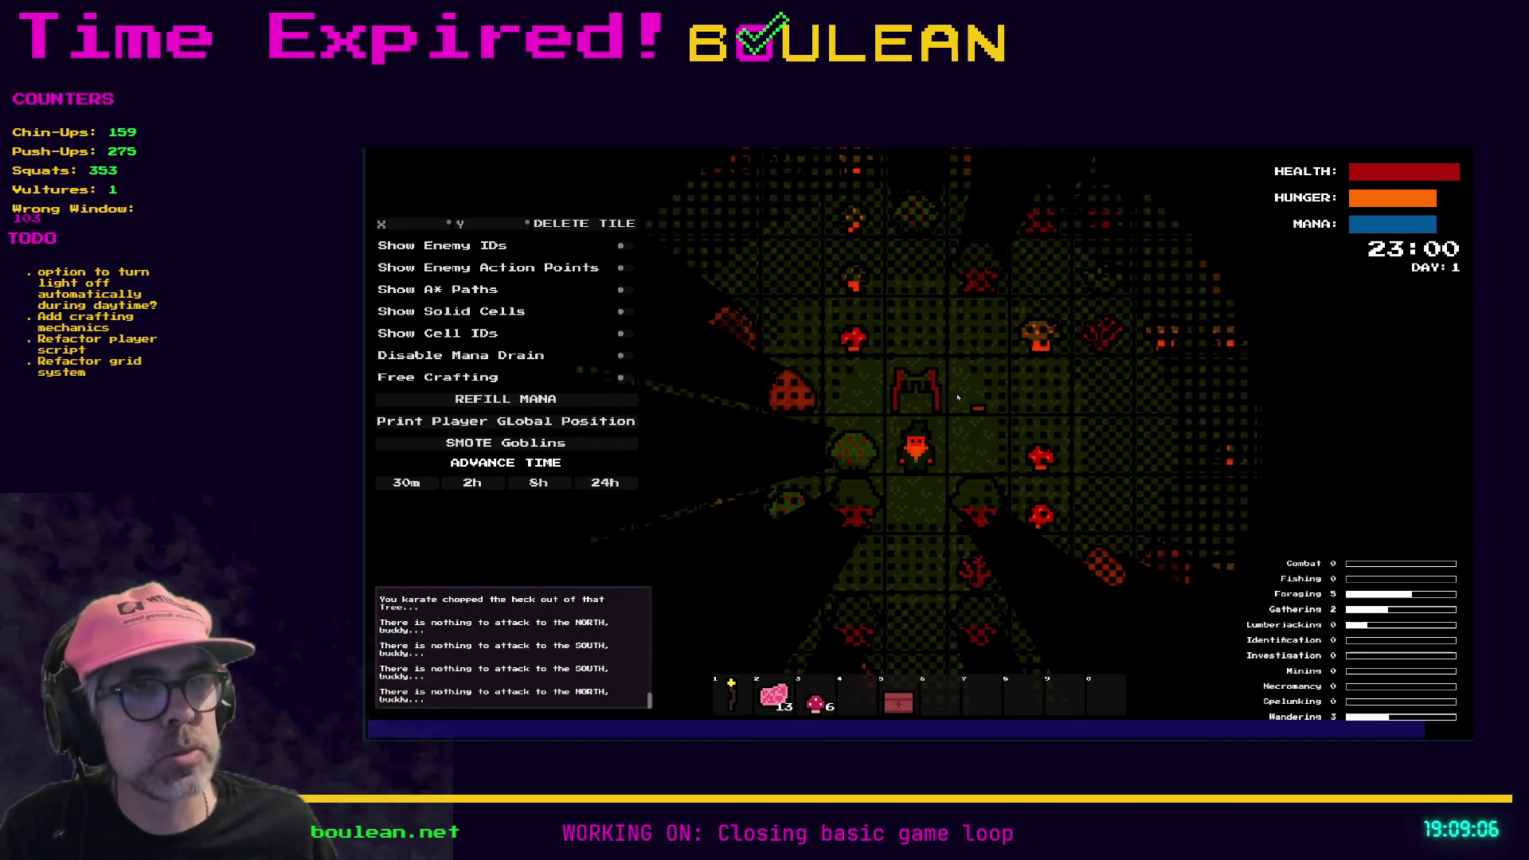
{"action": "key", "text": "5"}
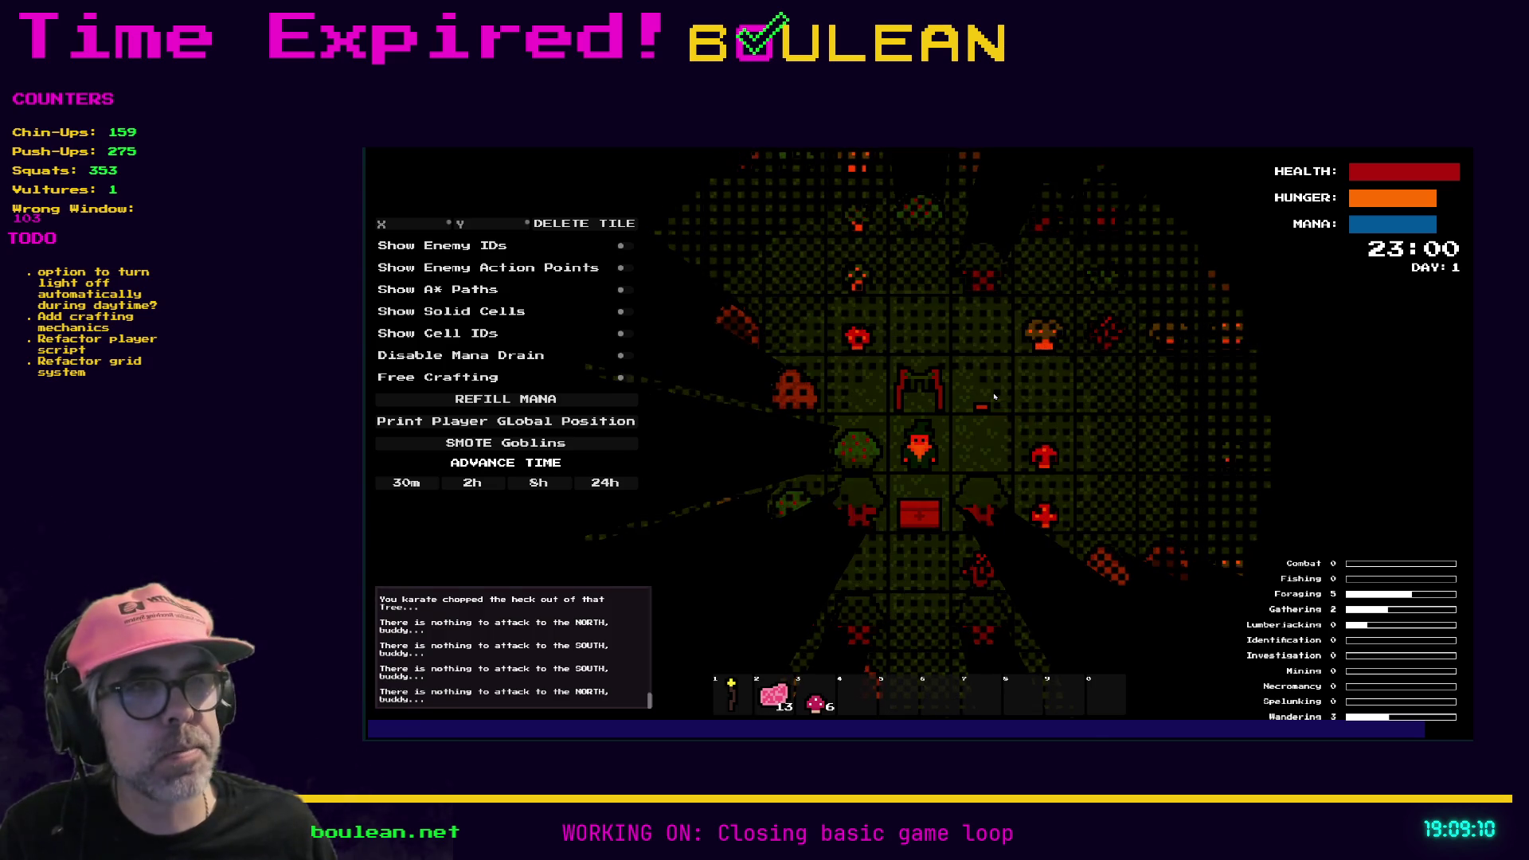
{"action": "key", "text": "Down"}
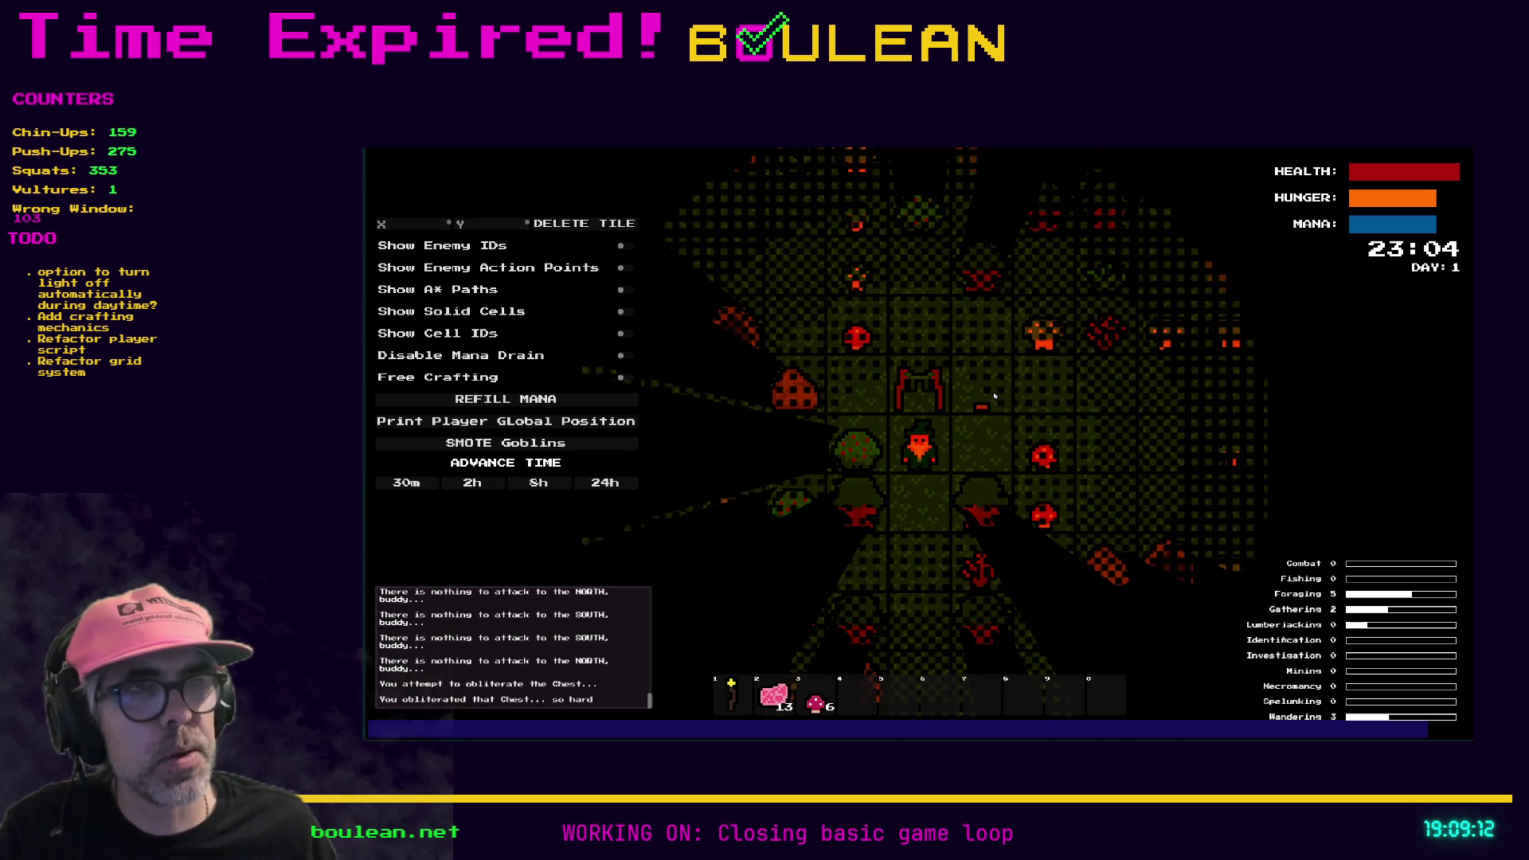
{"action": "key", "text": "Up"}
Step: Chop a Red Mushroom to the east, bringing the hotbar to nine
{"action": "key", "text": "Right"}
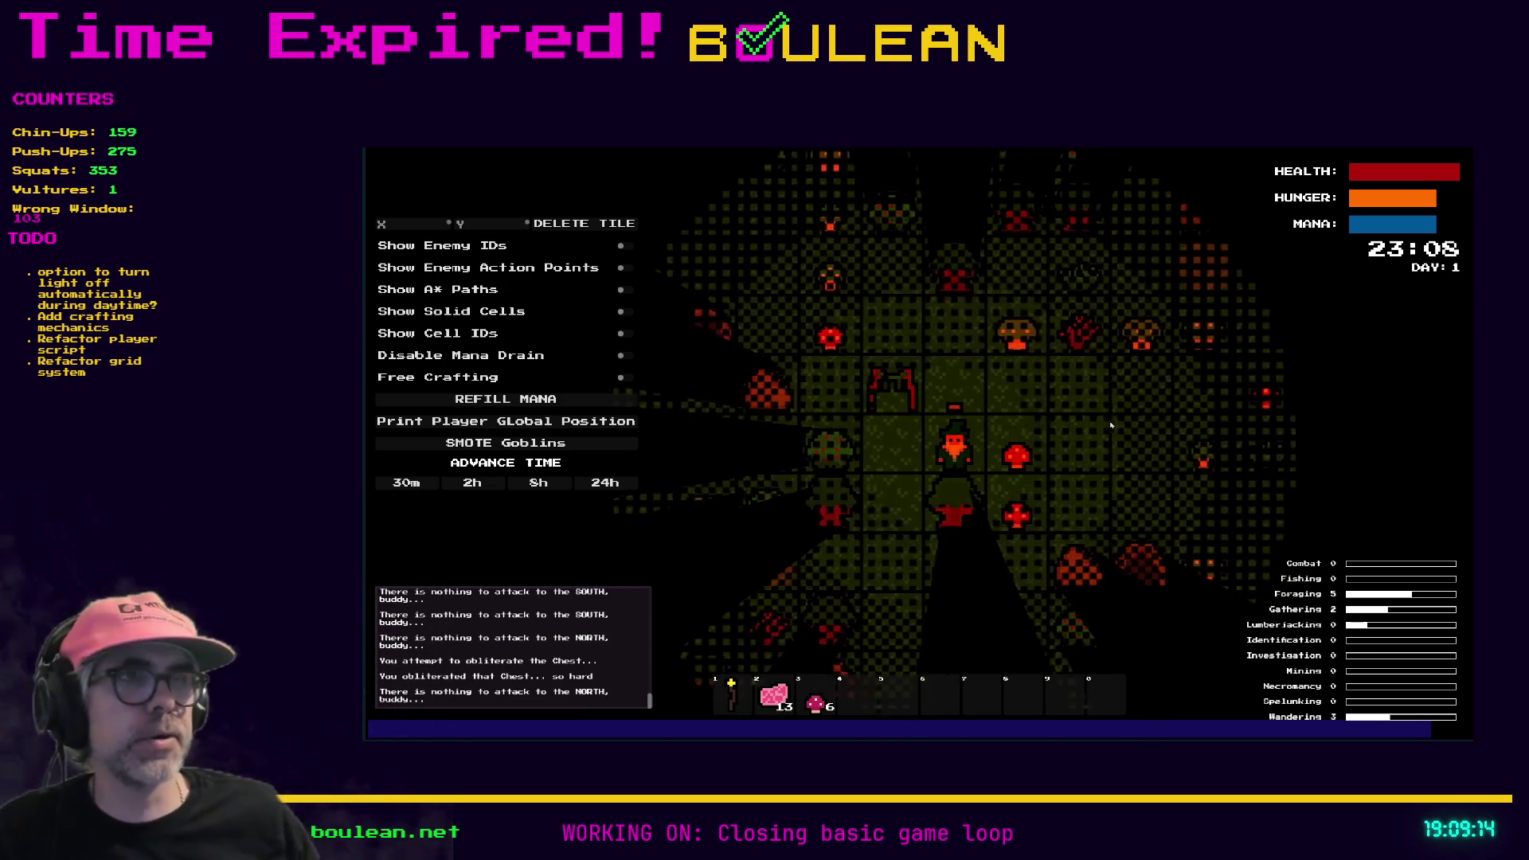
{"action": "key", "text": "Right"}
{"action": "key", "text": "Right"}
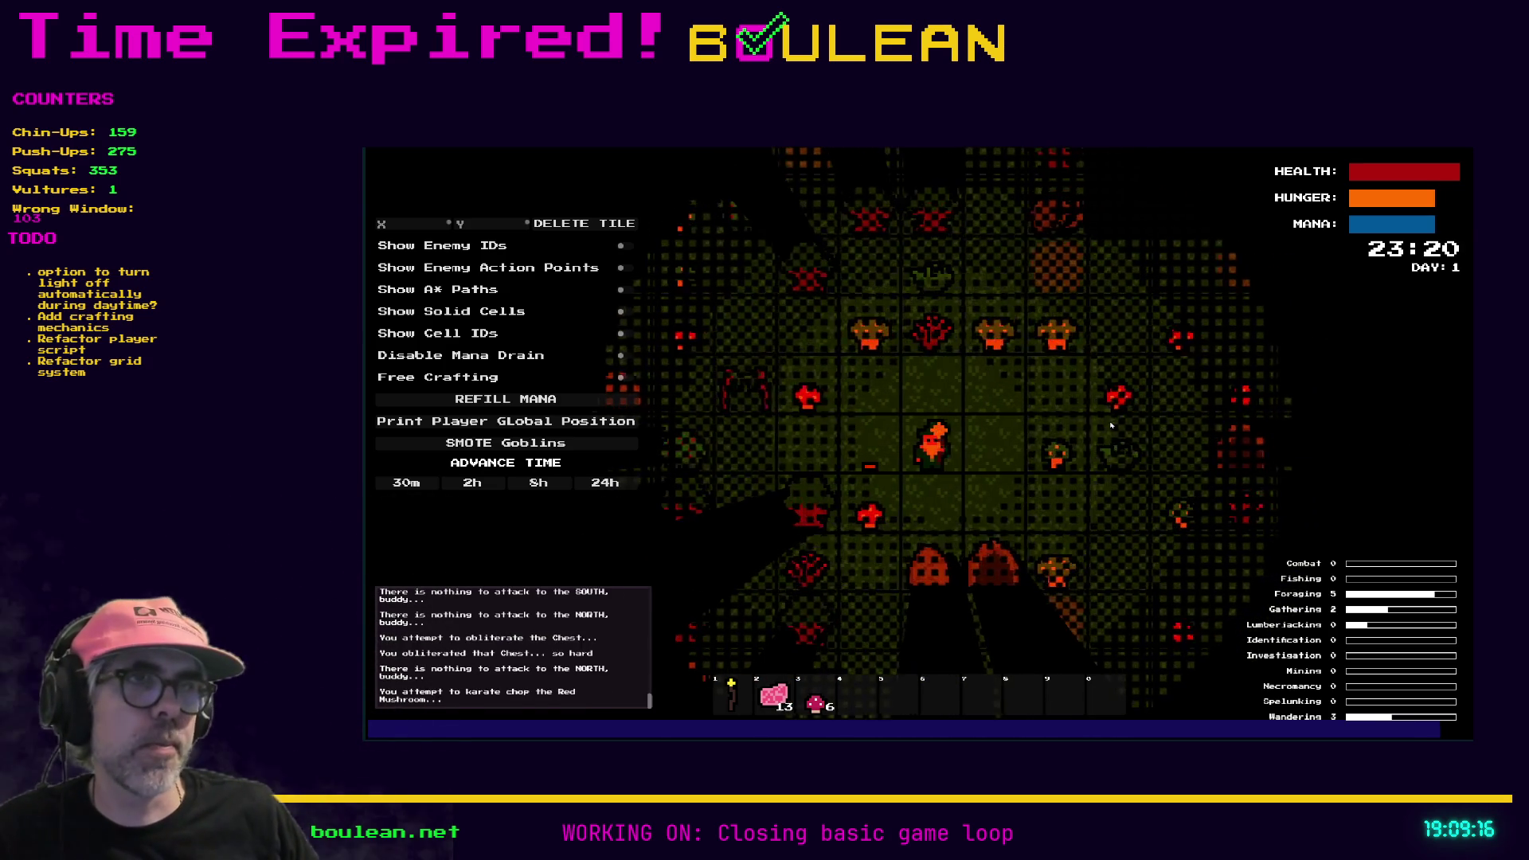
{"action": "key", "text": "Right"}
{"action": "key", "text": "Up"}
{"action": "key", "text": "Left"}
{"action": "key", "text": "Left"}
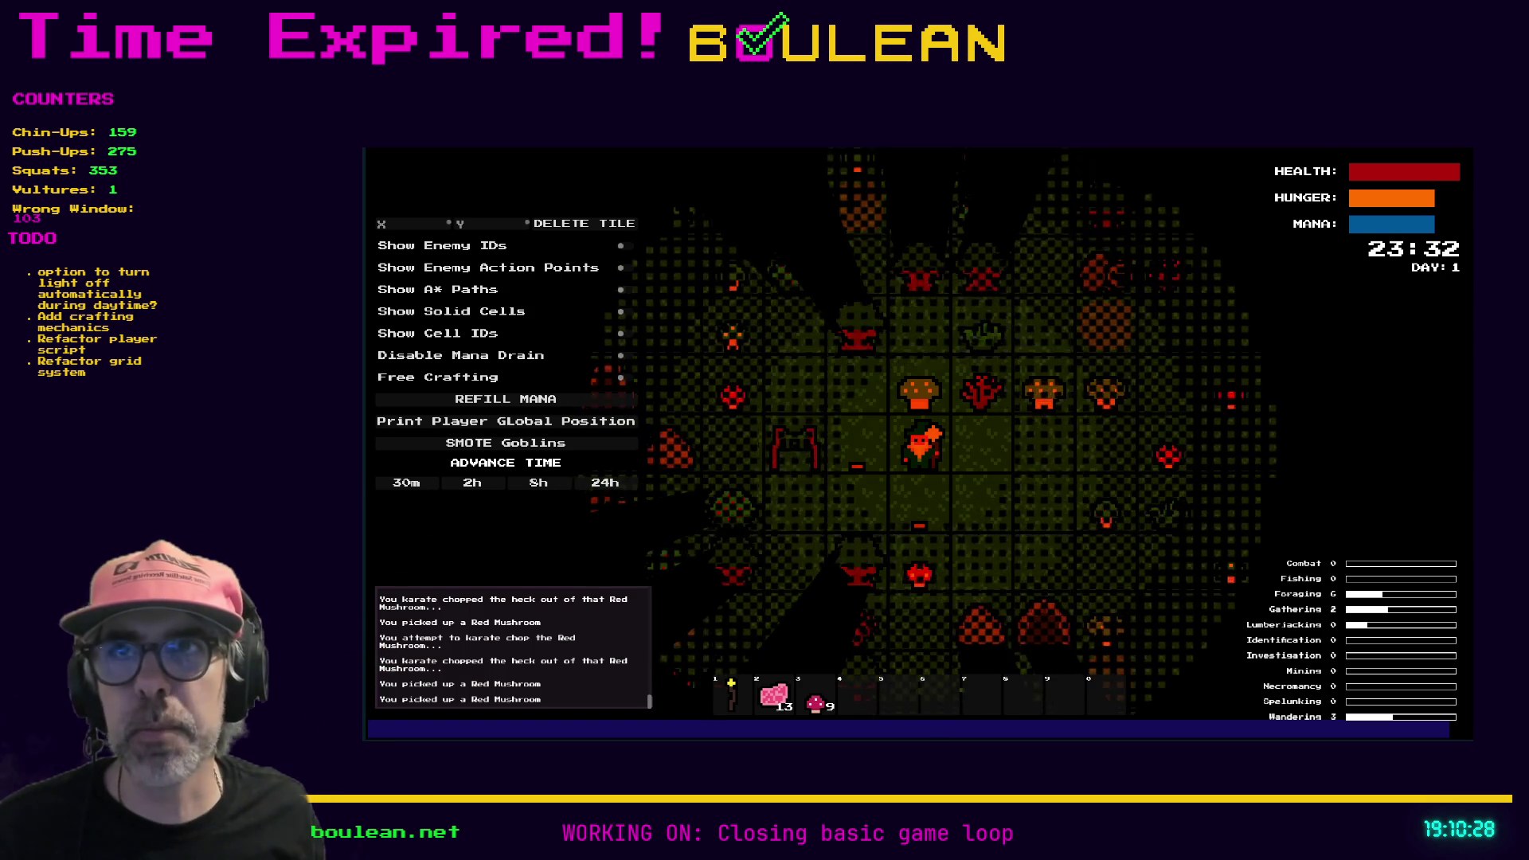
Step: Chop the Blue Mushroom, return beside the drying rack, and eat two Raw Meat (+5 hunger each)
{"action": "key", "text": "Up"}
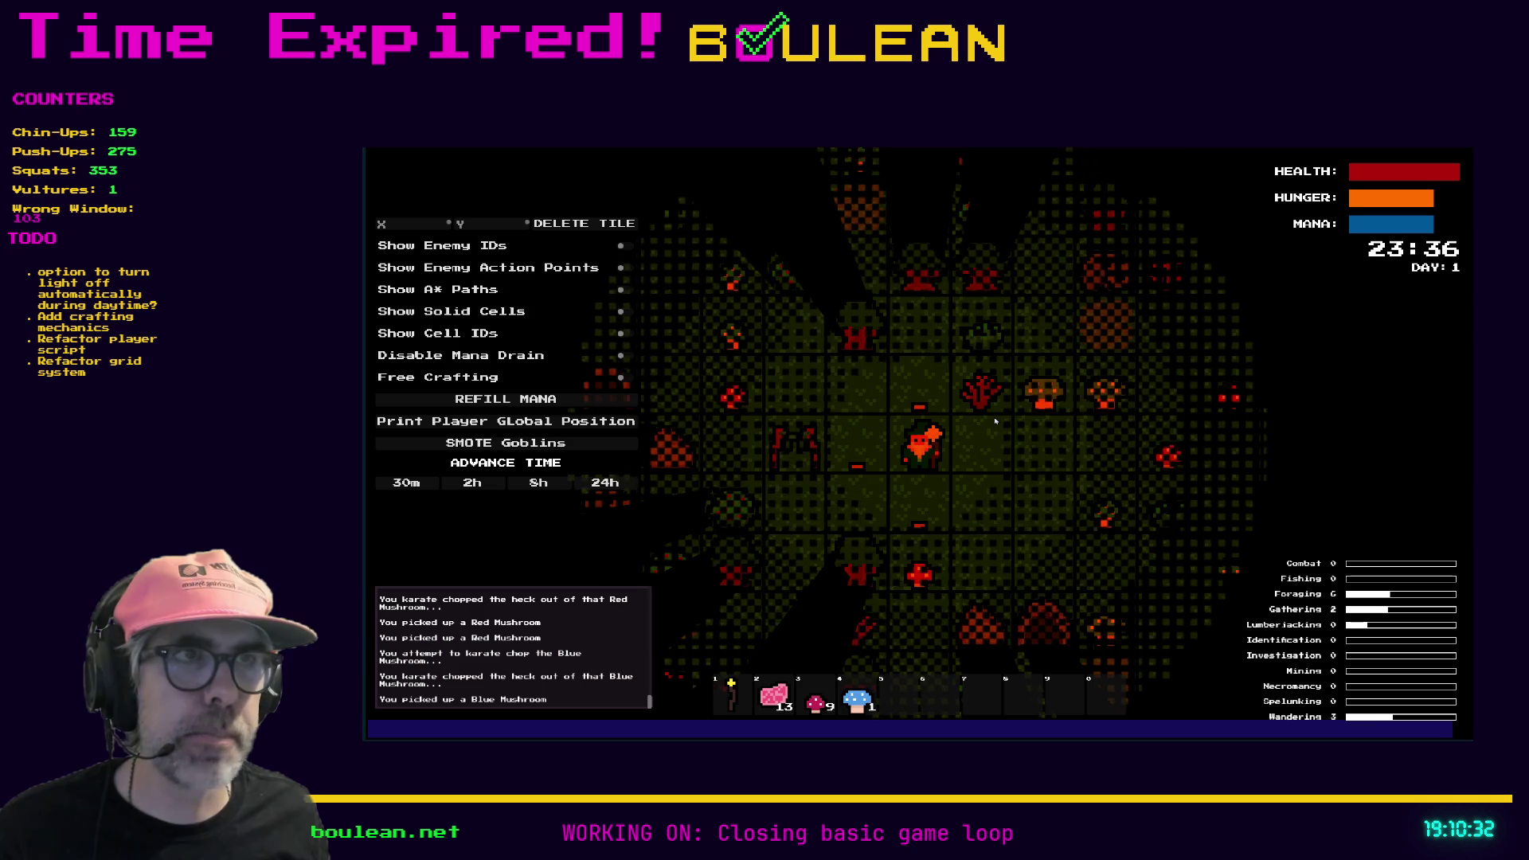
{"action": "key", "text": "Left"}
{"action": "key", "text": "Left"}
{"action": "key", "text": "Up"}
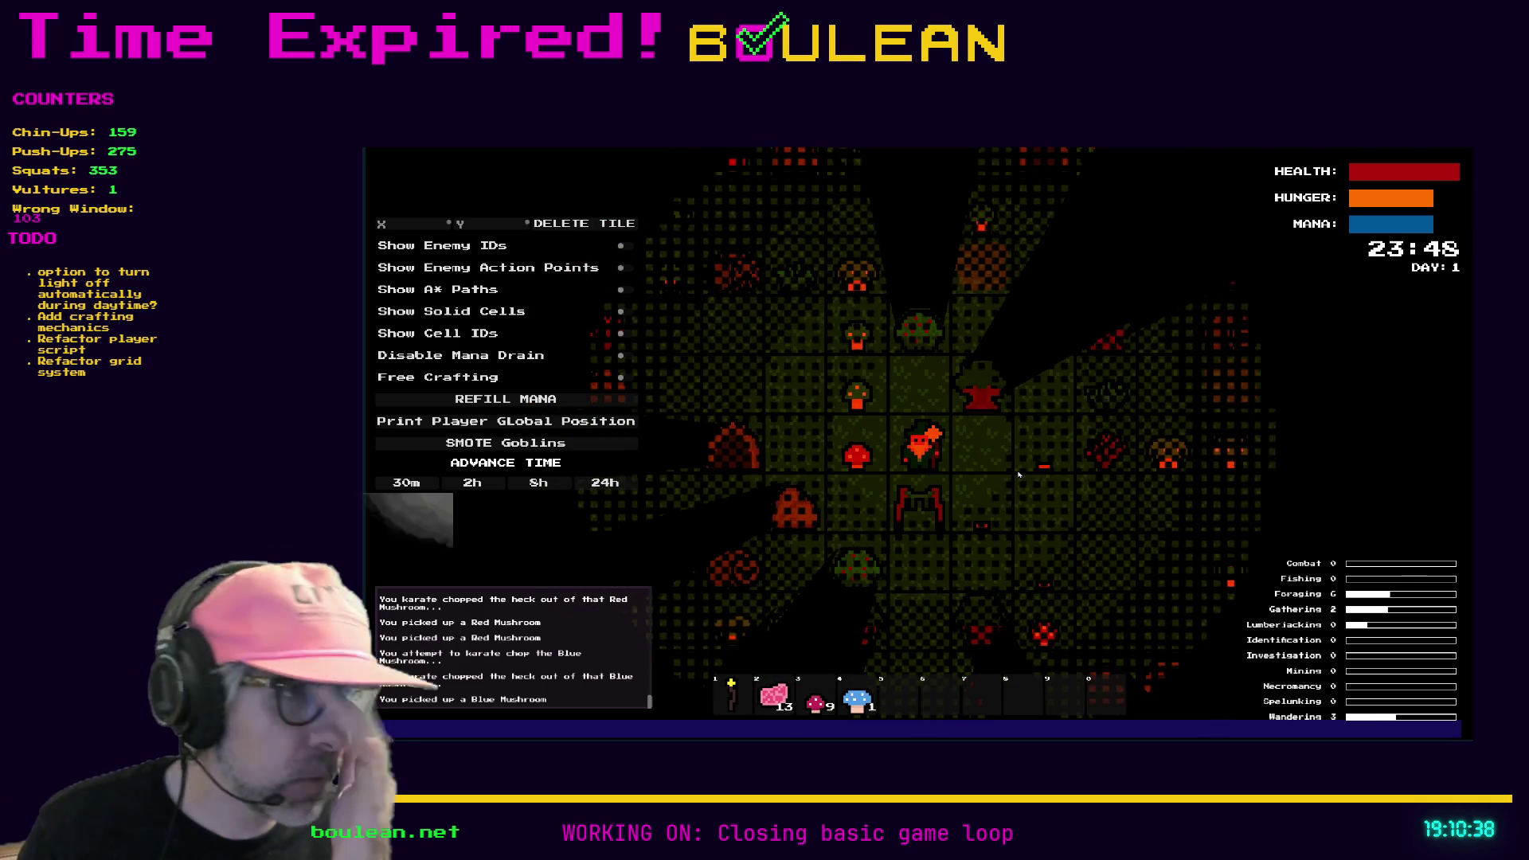
{"action": "key", "text": "2"}
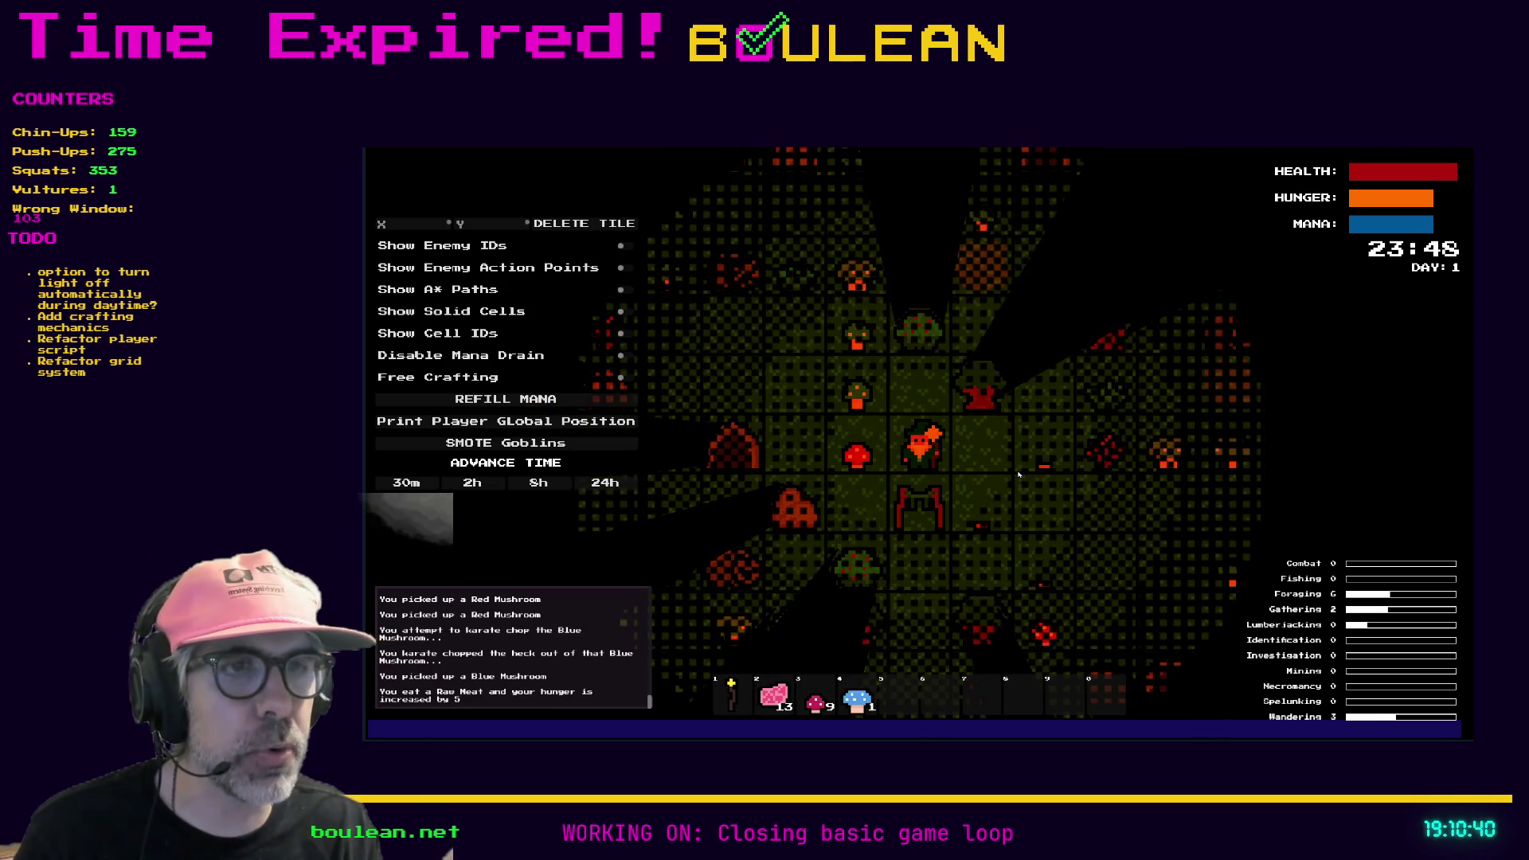
{"action": "key", "text": "2"}
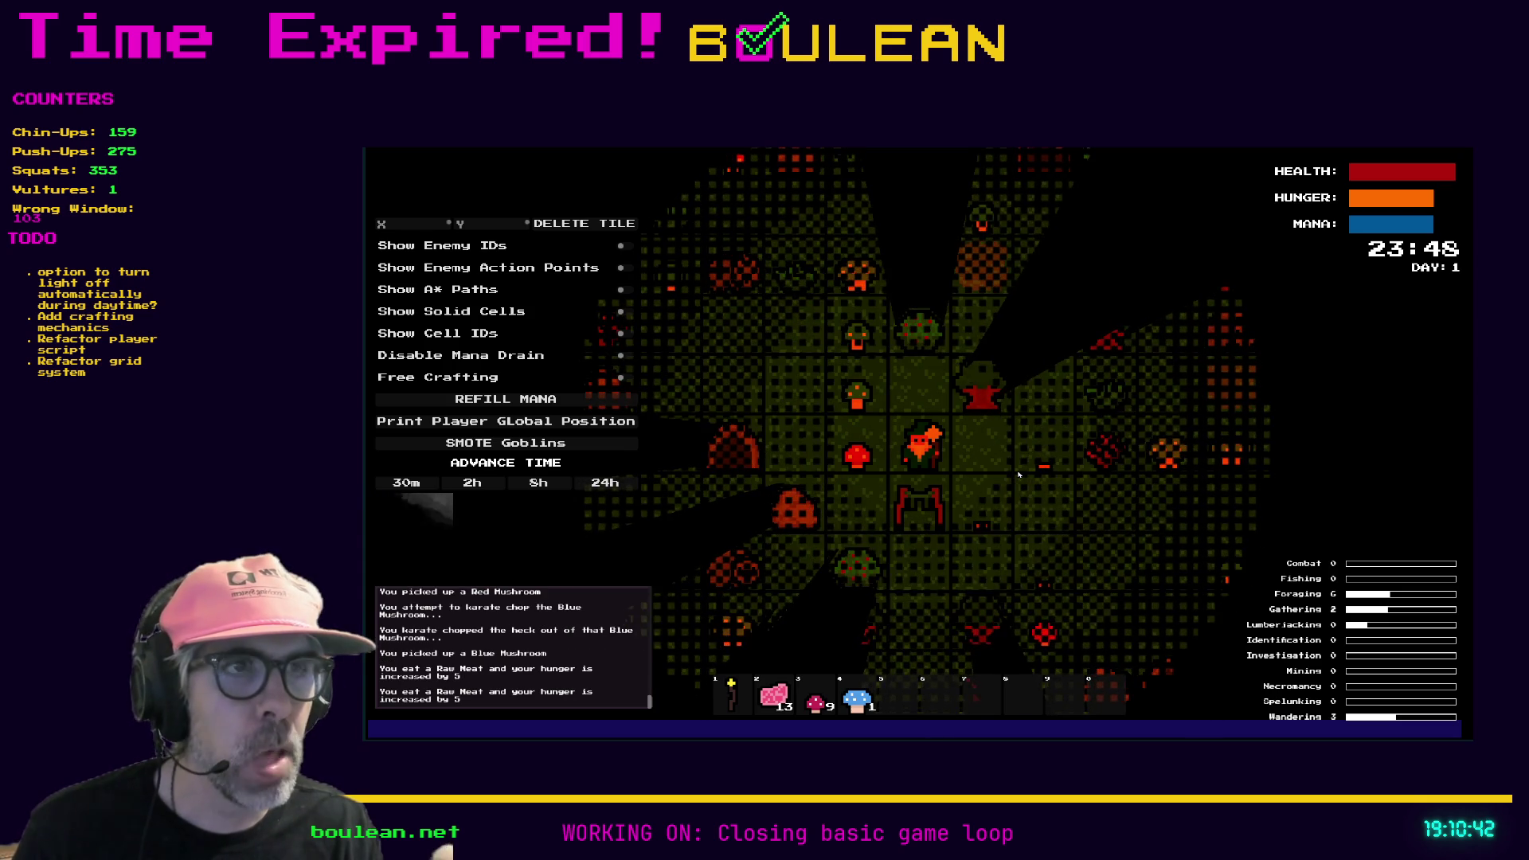
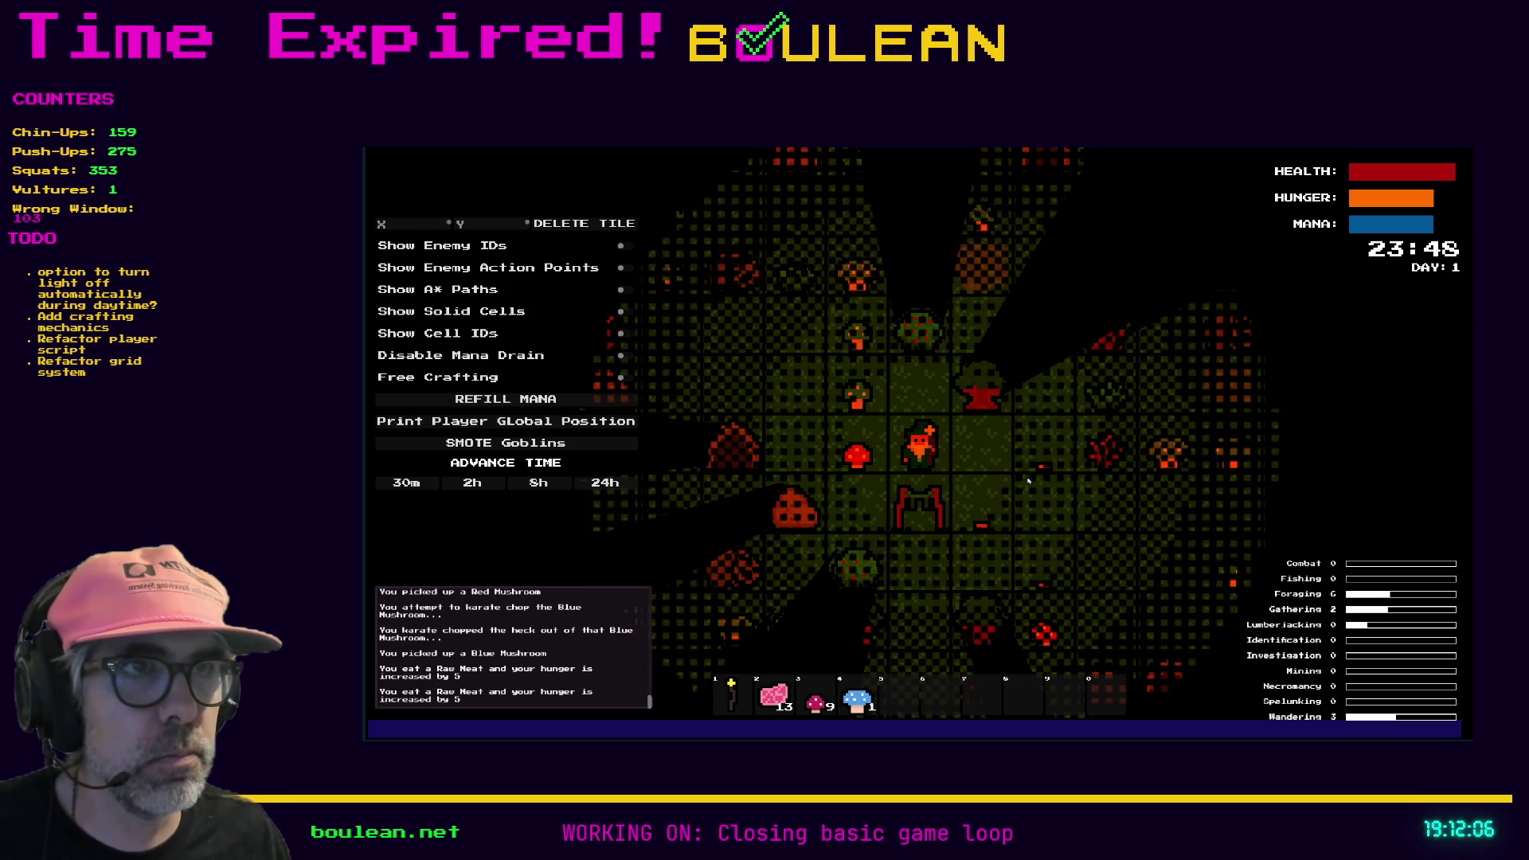
Step: Chop the red mushroom, stop the running game, and return to the script at line 61
{"action": "key", "text": "Left"}
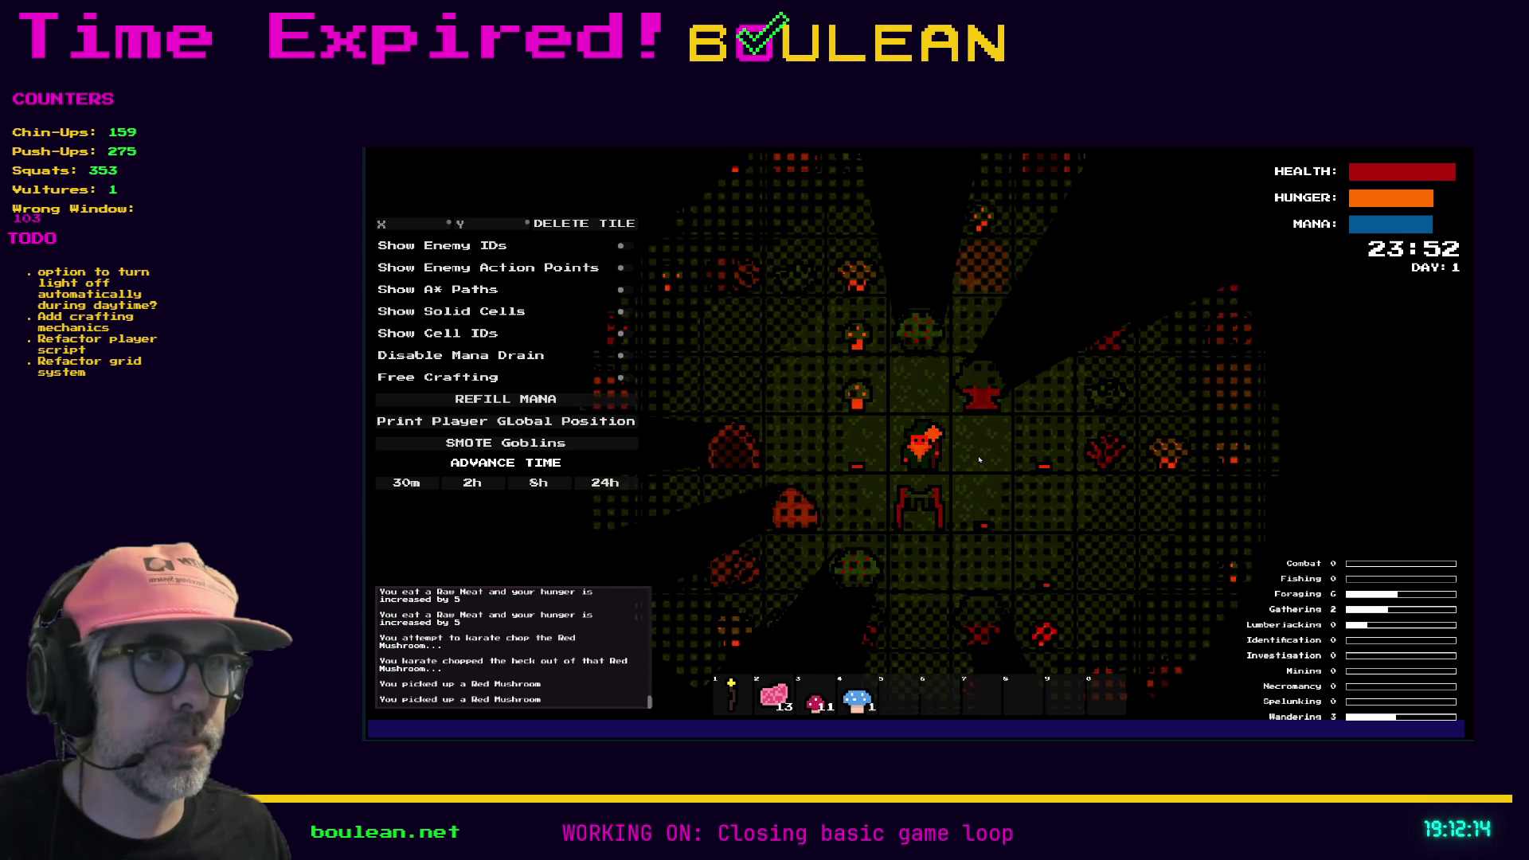
{"action": "key", "text": "Escape"}
{"action": "left_click", "coordinate": [987, 413]}
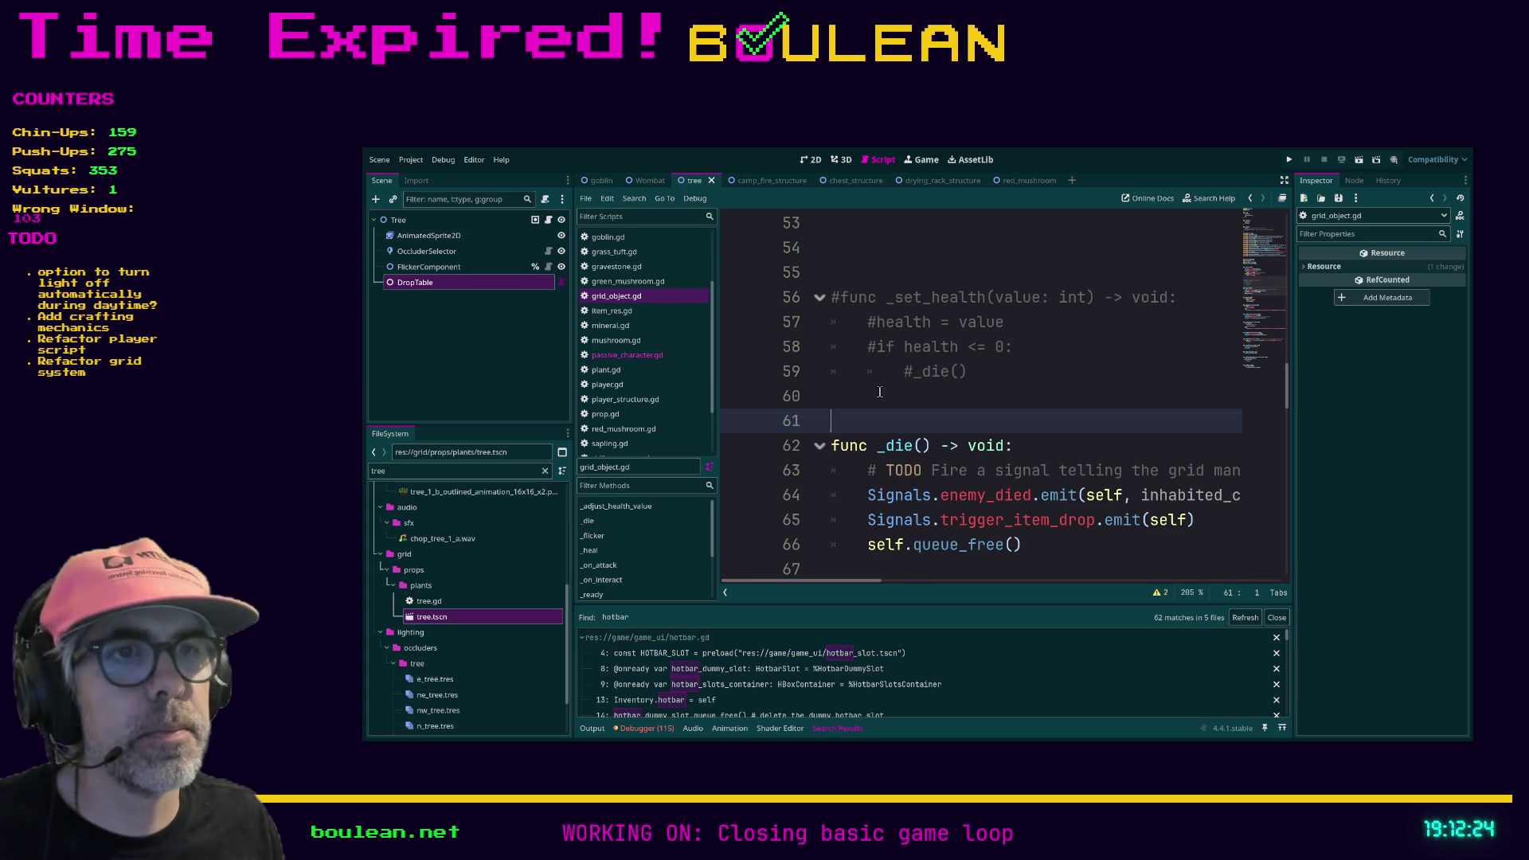
Step: Open player.gd at the line 241 hotbar_1 input check from the search results
{"action": "scroll", "coordinate": [924, 661], "scroll_direction": "down", "scroll_amount": 5}
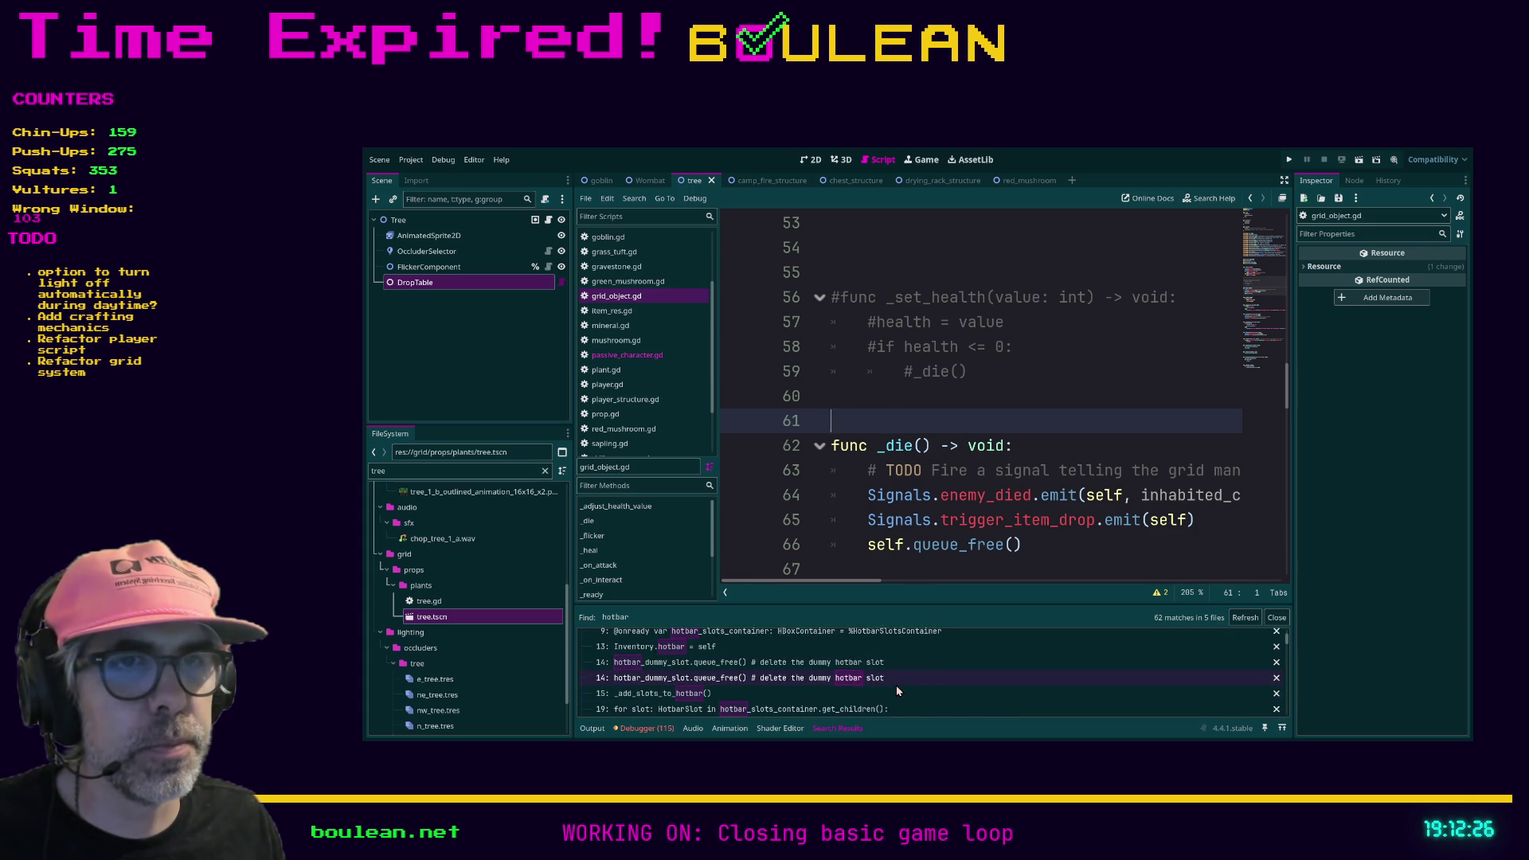
{"action": "scroll", "coordinate": [896, 692], "scroll_direction": "down", "scroll_amount": 10}
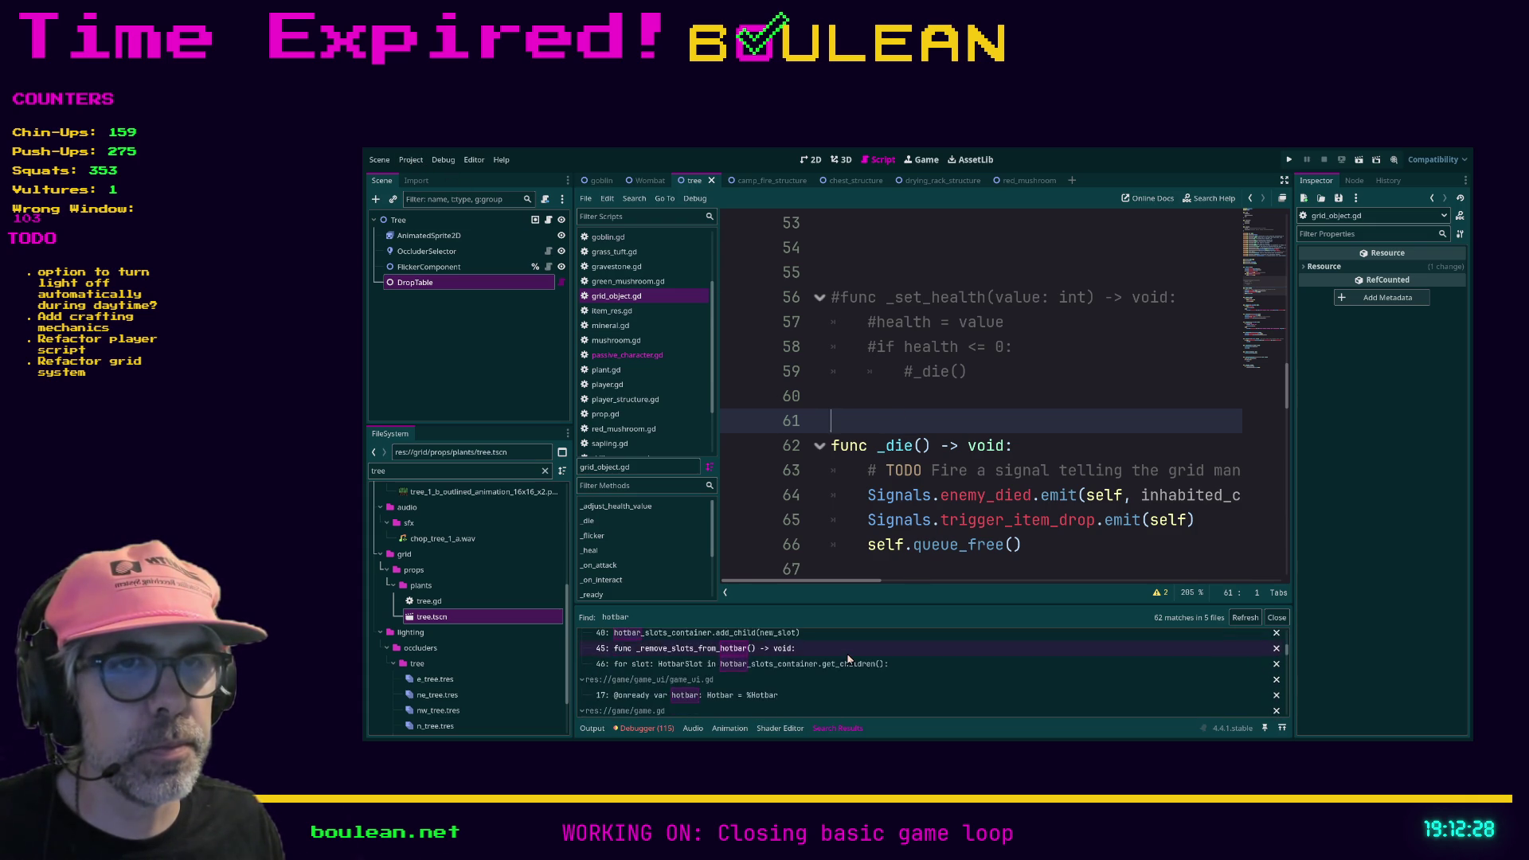
{"action": "scroll", "coordinate": [847, 660], "scroll_direction": "down", "scroll_amount": 3}
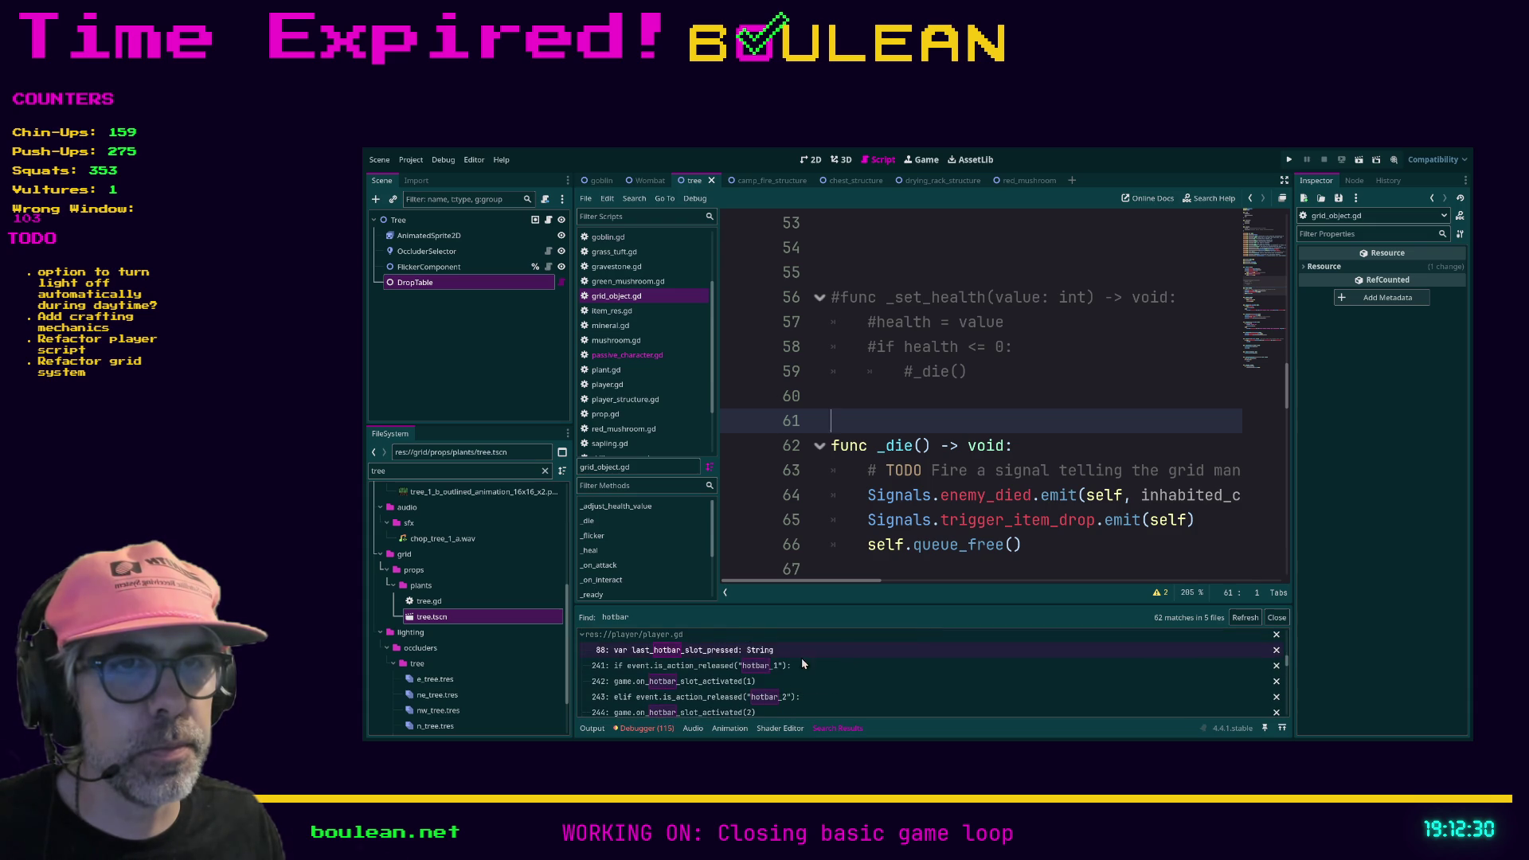
{"action": "left_click", "coordinate": [741, 668]}
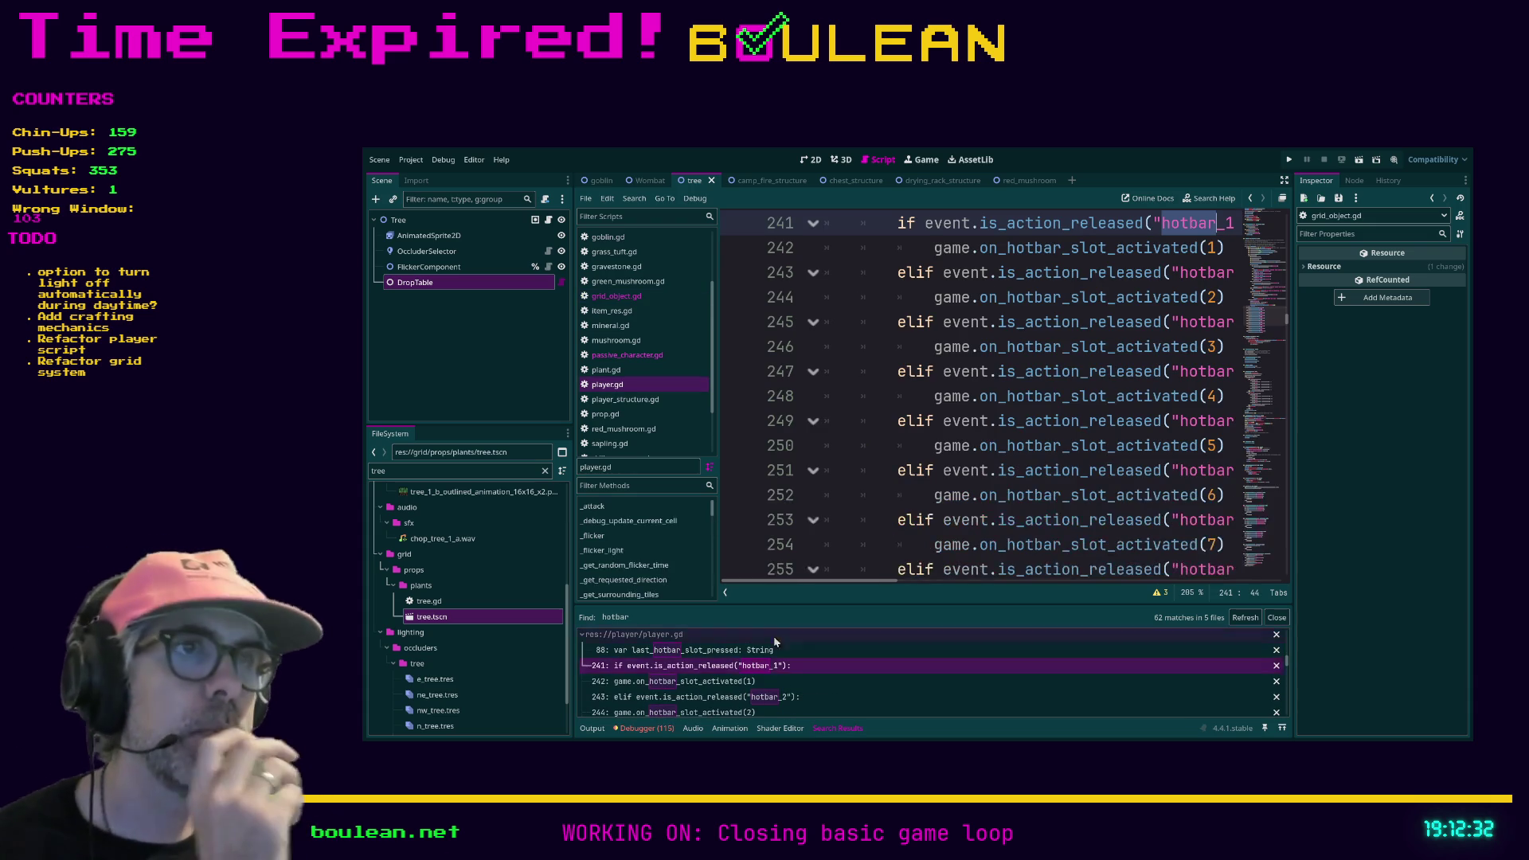
{"action": "left_click", "coordinate": [920, 399]}
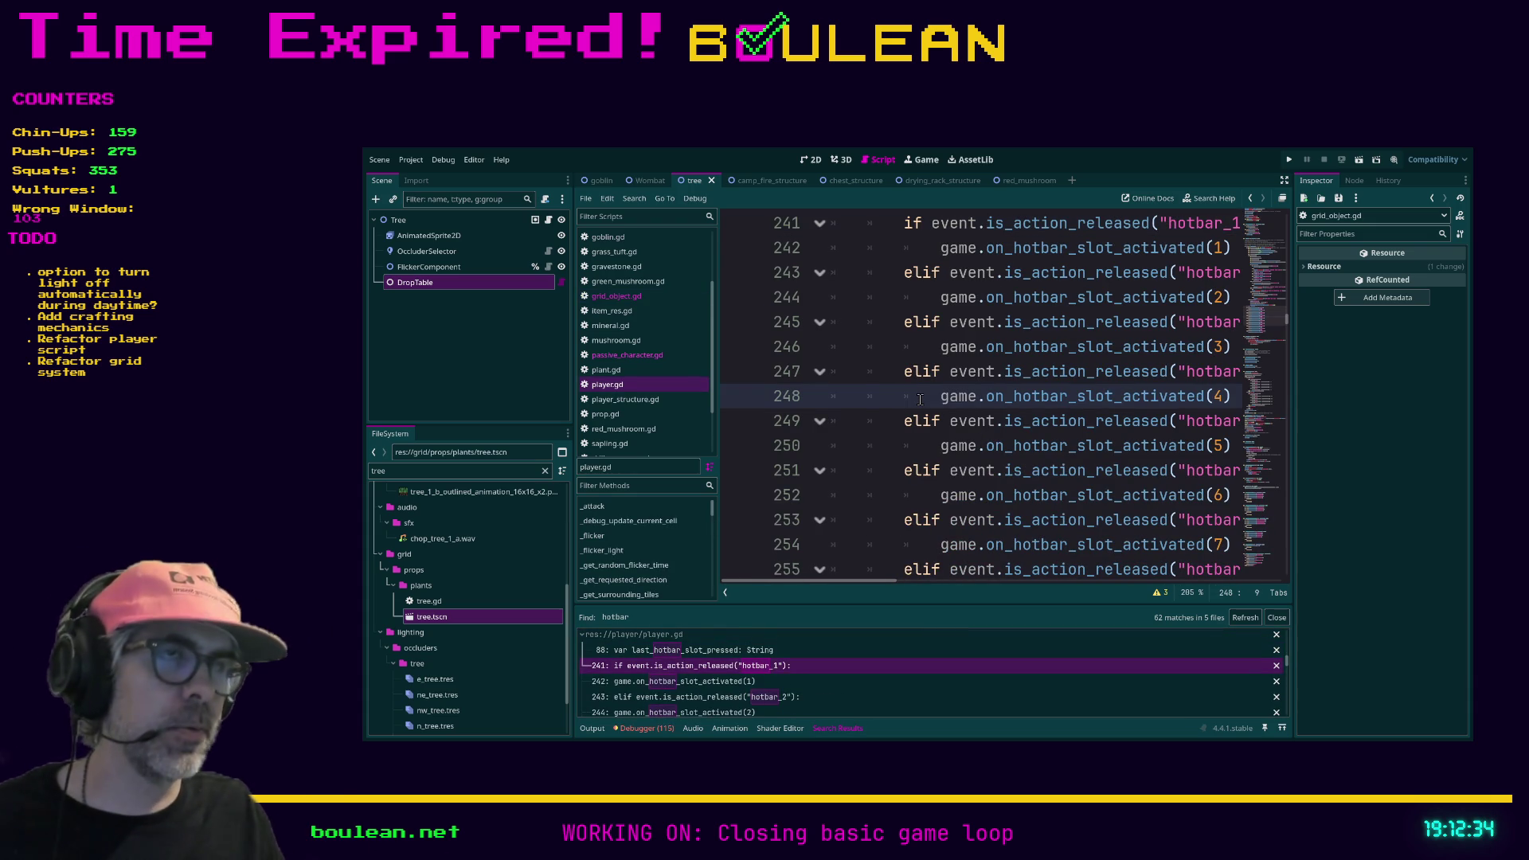
Step: Jump from player.gd's hotbar handler to the on_hotbar_slot_activated definition in game.gd
{"action": "scroll", "coordinate": [908, 392], "scroll_direction": "down", "scroll_amount": 2, "text": "ctrl"}
{"action": "scroll", "coordinate": [905, 391], "scroll_direction": "down", "scroll_amount": 3, "text": "ctrl"}
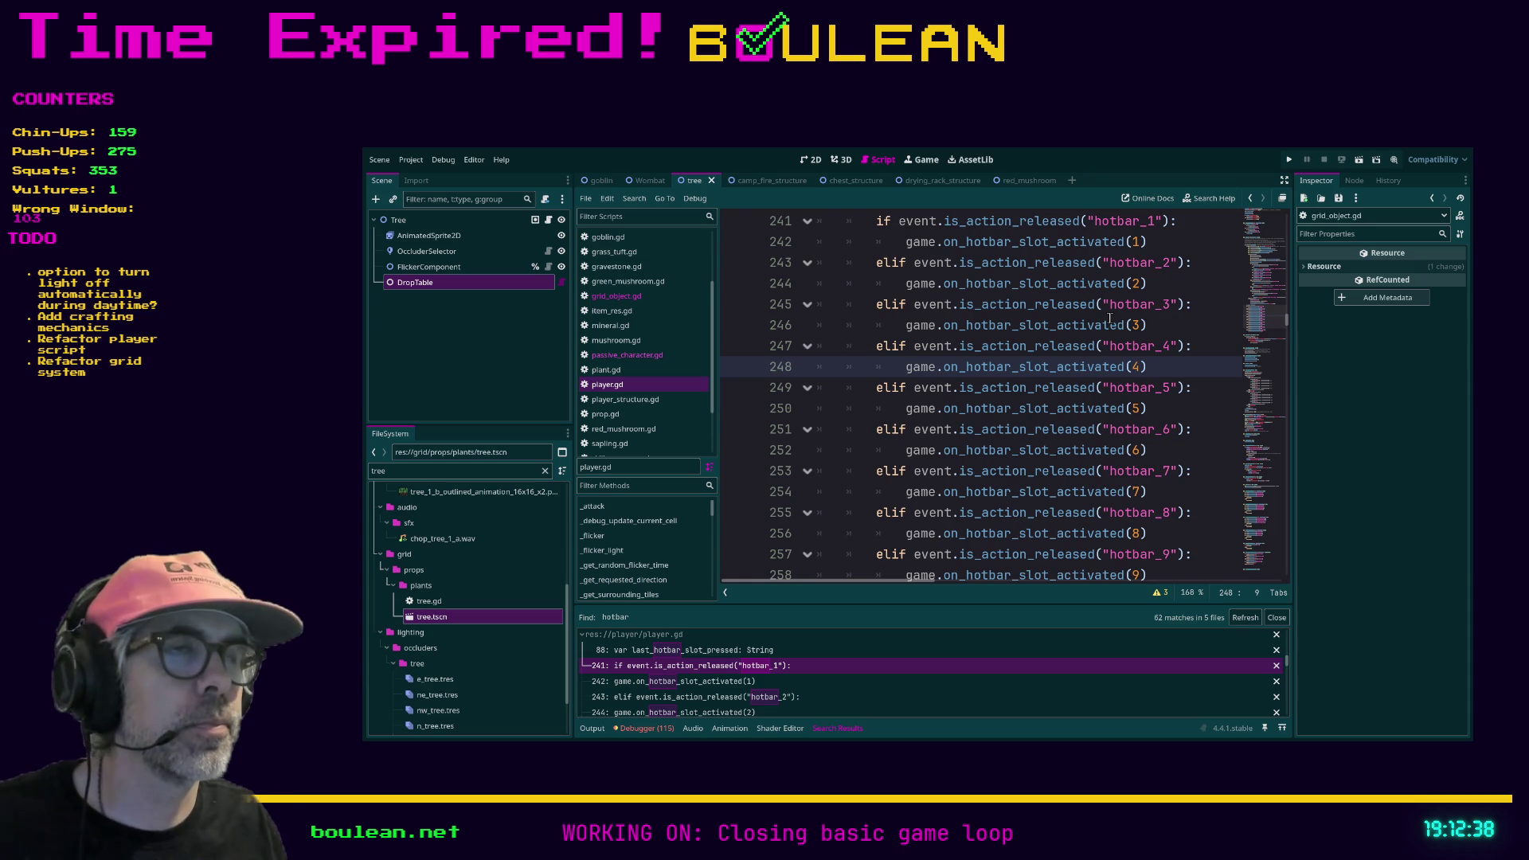
{"action": "scroll", "coordinate": [1119, 310], "scroll_direction": "up", "scroll_amount": 3}
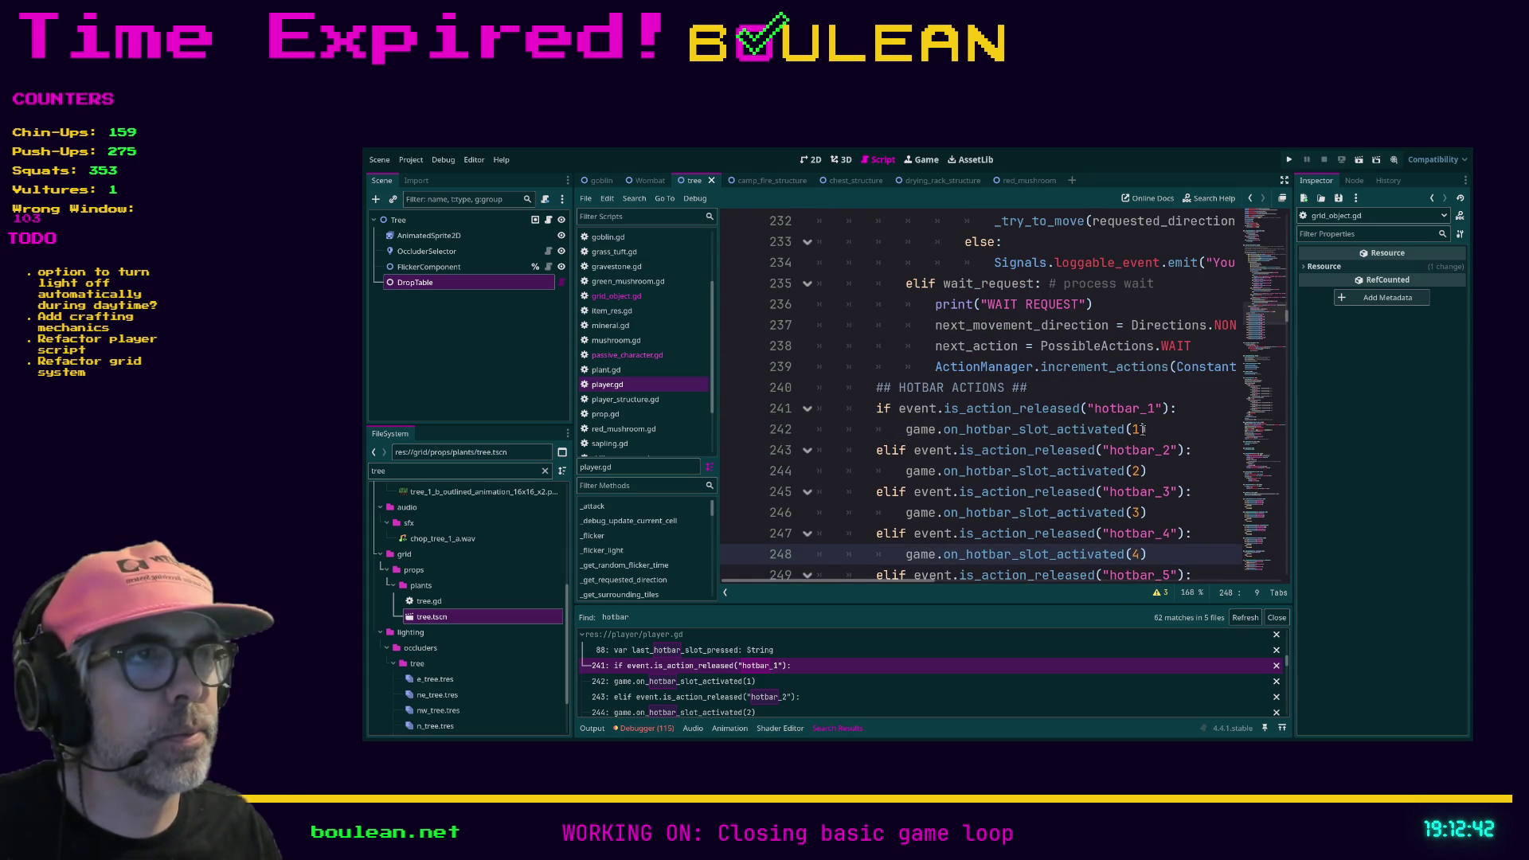
{"action": "left_click", "coordinate": [1060, 437], "text": "ctrl"}
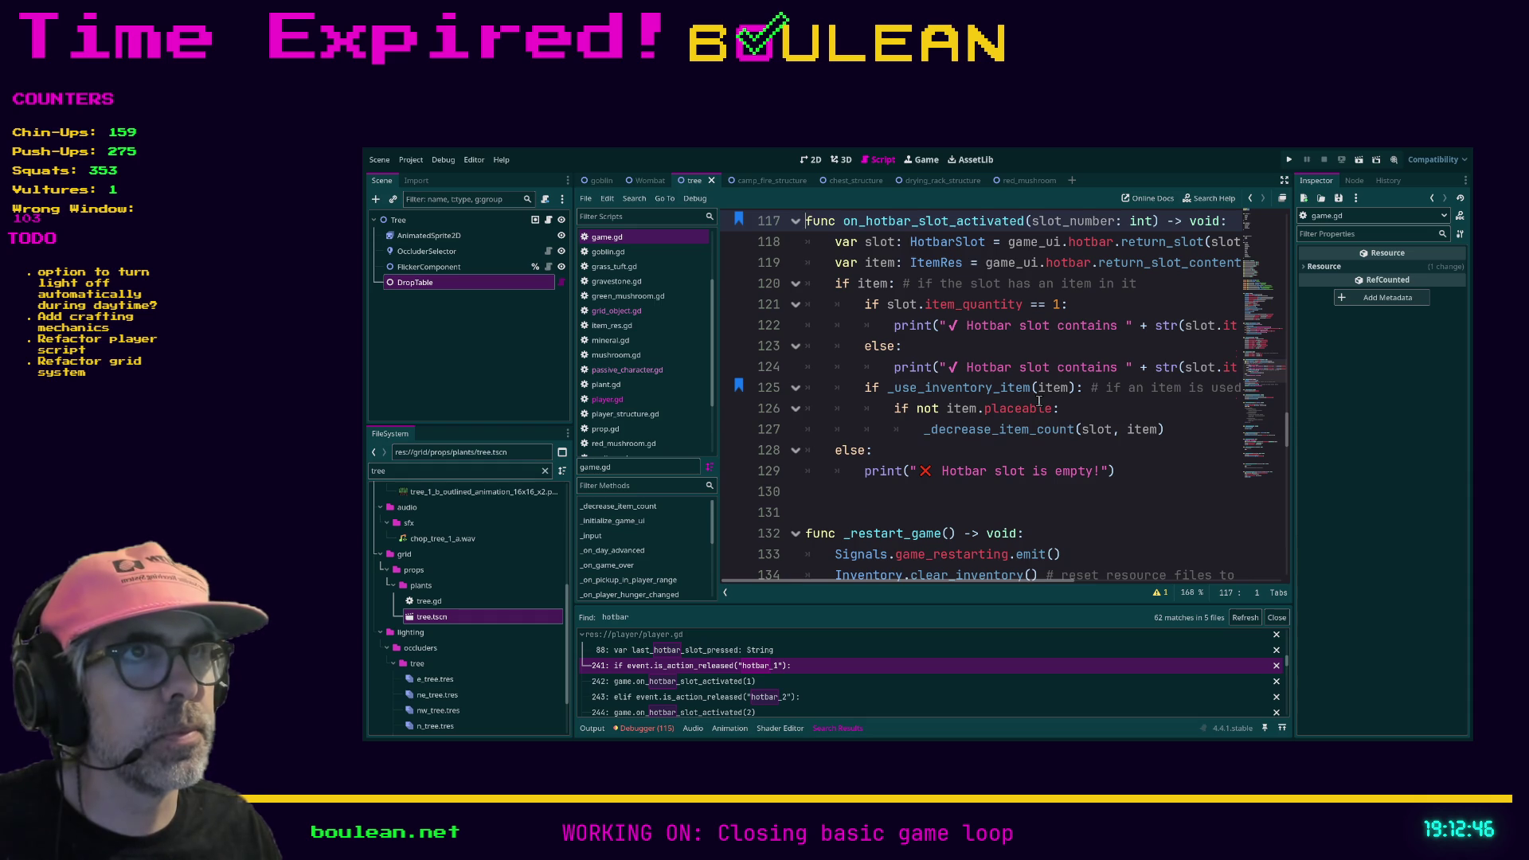
{"action": "scroll", "coordinate": [1039, 401], "scroll_direction": "up", "scroll_amount": 1}
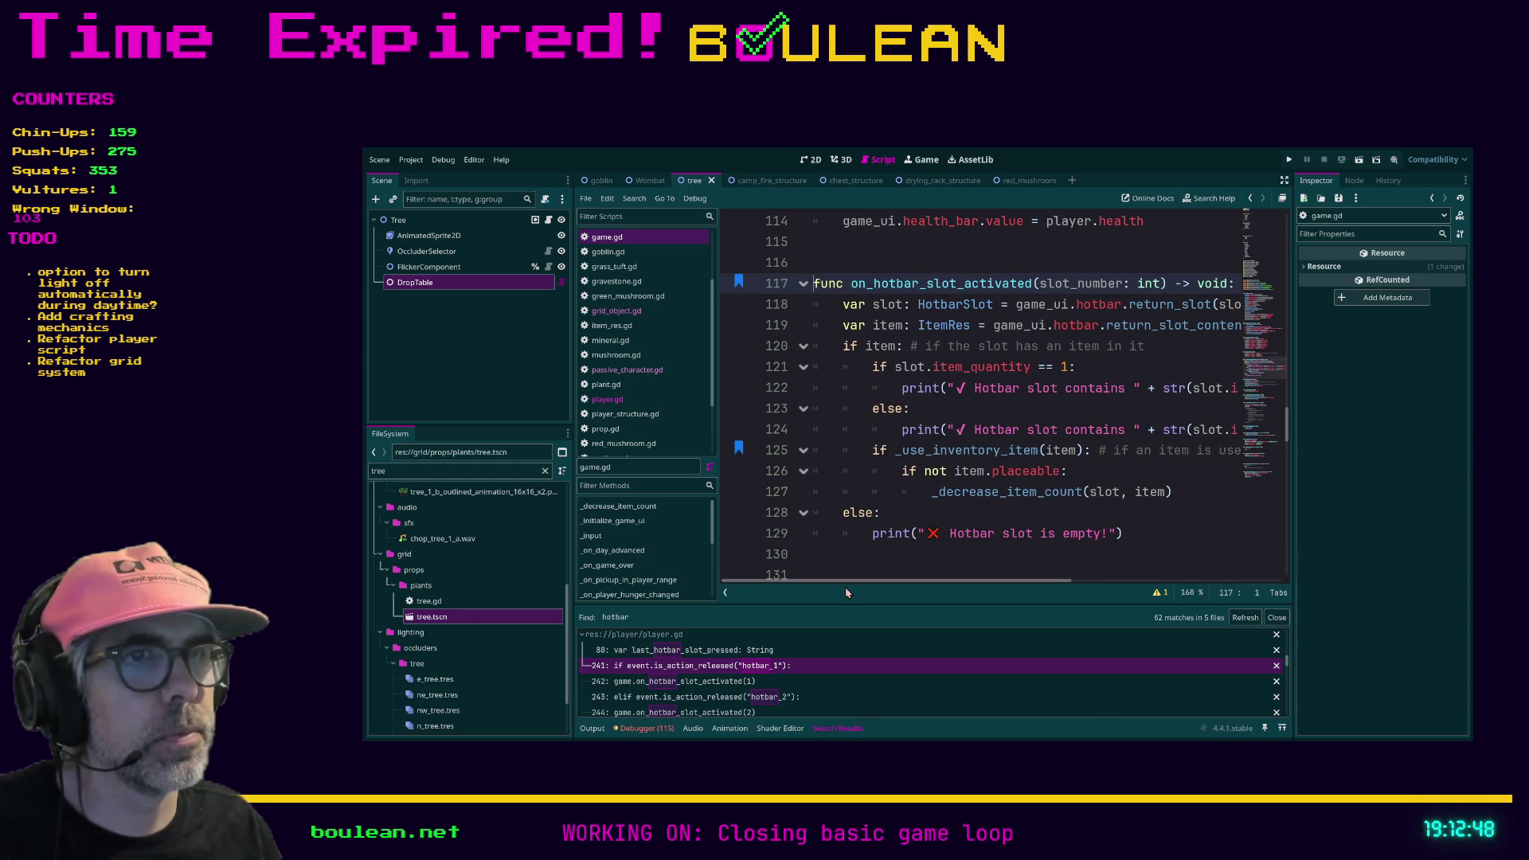
{"action": "mouse_move", "coordinate": [843, 581]}
{"action": "left_mouse_down"}
{"action": "mouse_move", "coordinate": [900, 584]}
{"action": "mouse_move", "coordinate": [833, 575]}
{"action": "mouse_move", "coordinate": [960, 555]}
{"action": "mouse_move", "coordinate": [902, 559]}
{"action": "mouse_move", "coordinate": [944, 555]}
{"action": "left_mouse_up"}
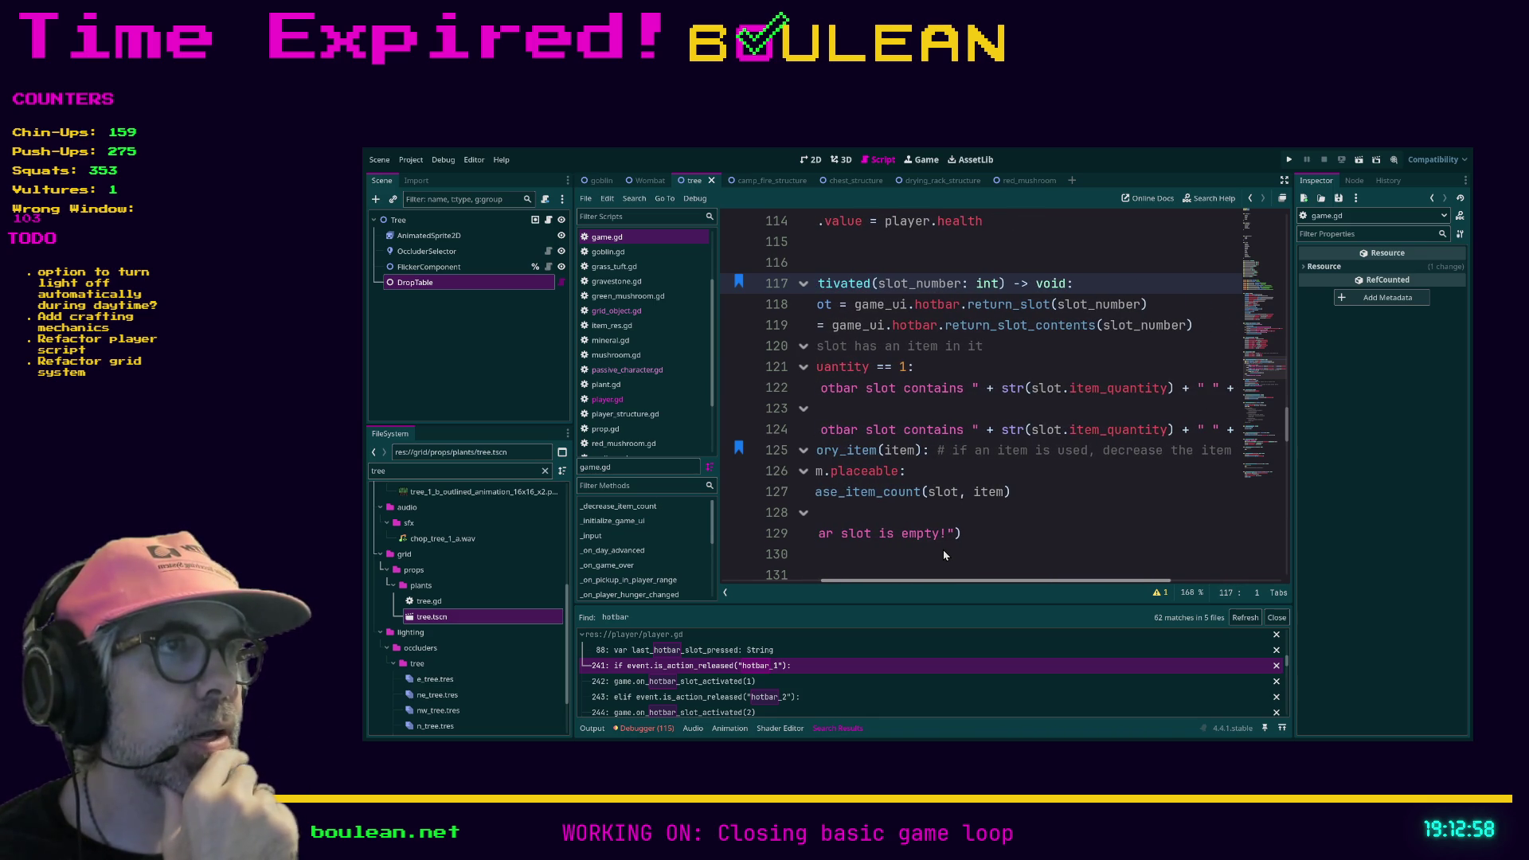
{"action": "scroll", "coordinate": [943, 549], "scroll_direction": "left", "scroll_amount": 3}
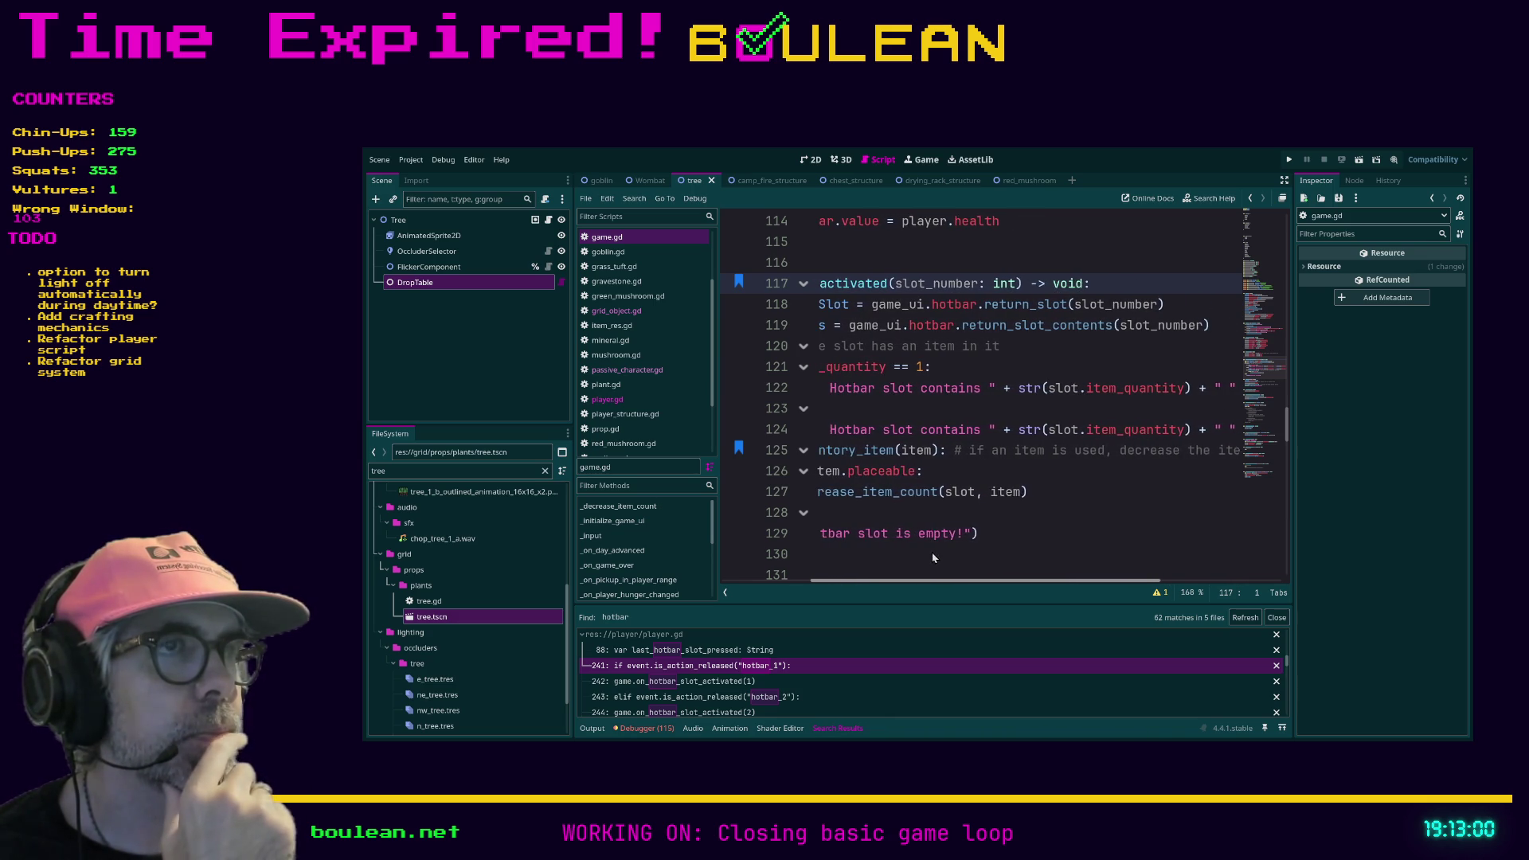
{"action": "left_click_drag", "start_coordinate": [919, 557], "coordinate": [861, 551]}
{"action": "scroll", "coordinate": [860, 551], "scroll_direction": "left", "scroll_amount": 2}
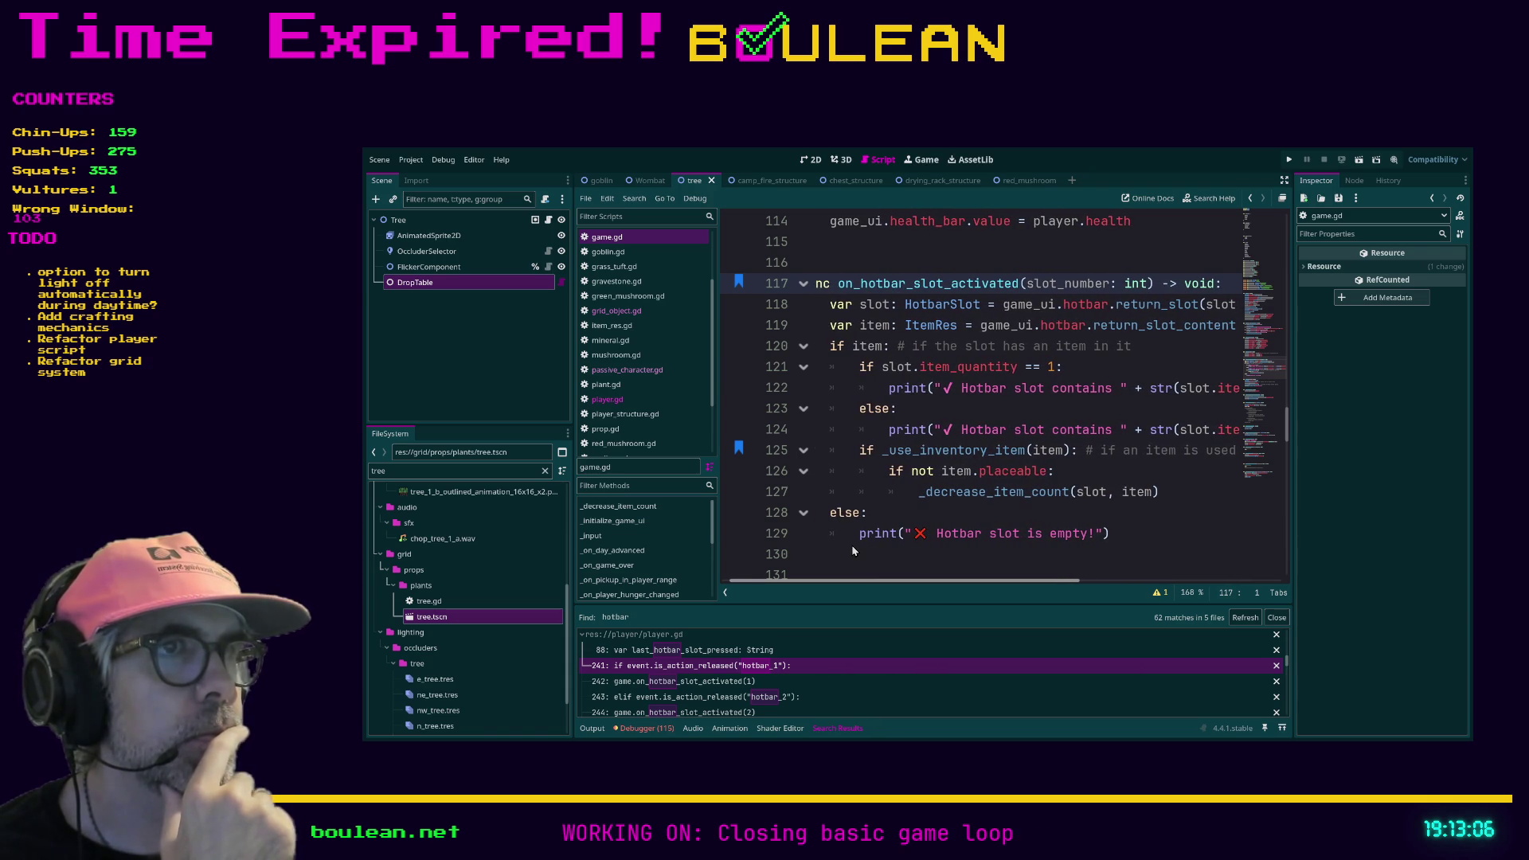
{"action": "scroll", "coordinate": [854, 550], "scroll_direction": "right", "scroll_amount": 1}
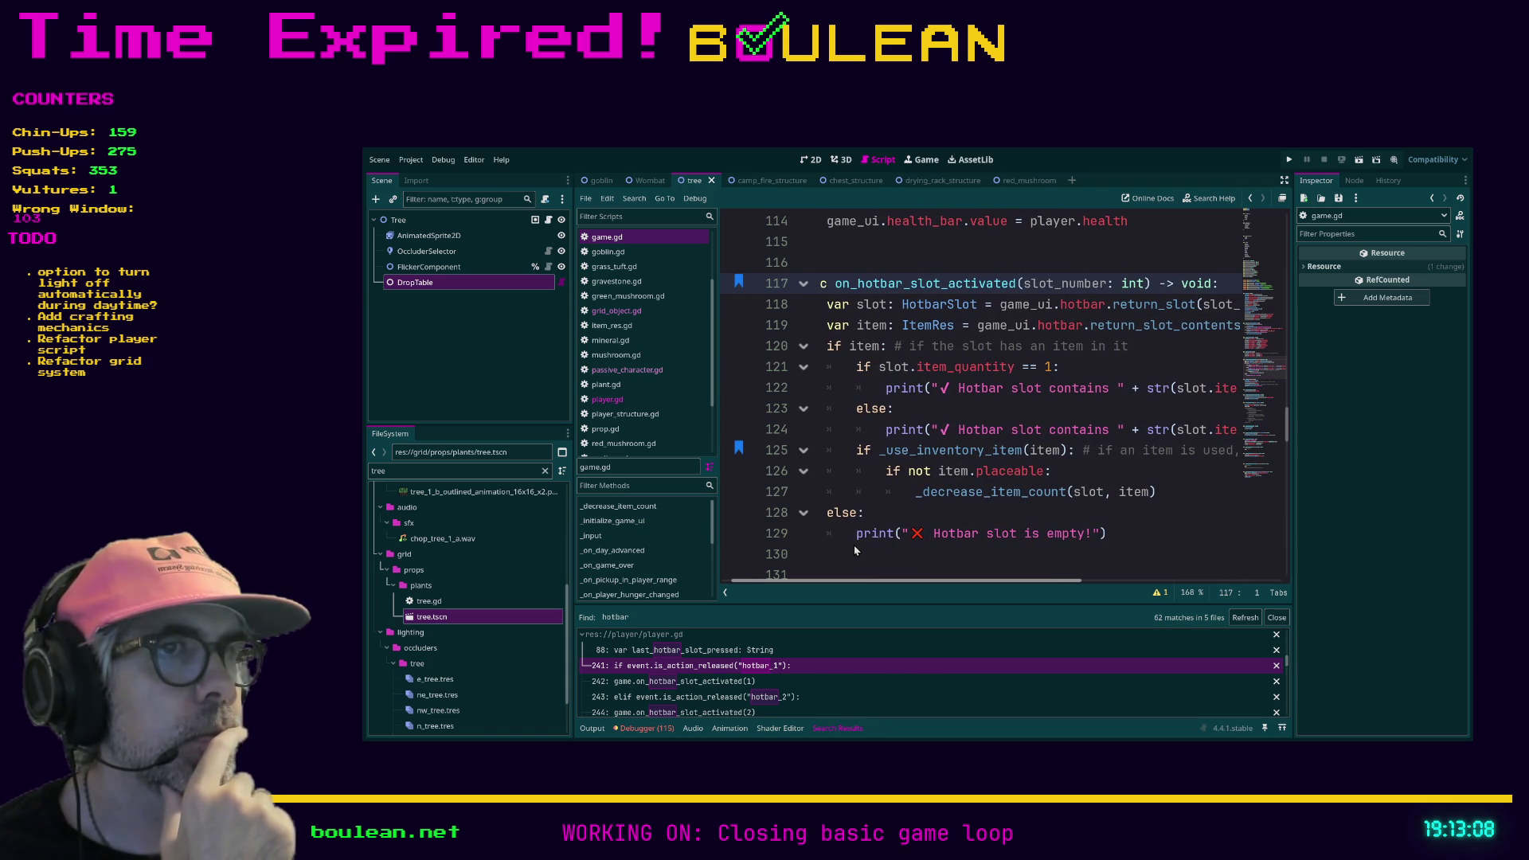
{"action": "scroll", "coordinate": [854, 549], "scroll_direction": "right", "scroll_amount": 5}
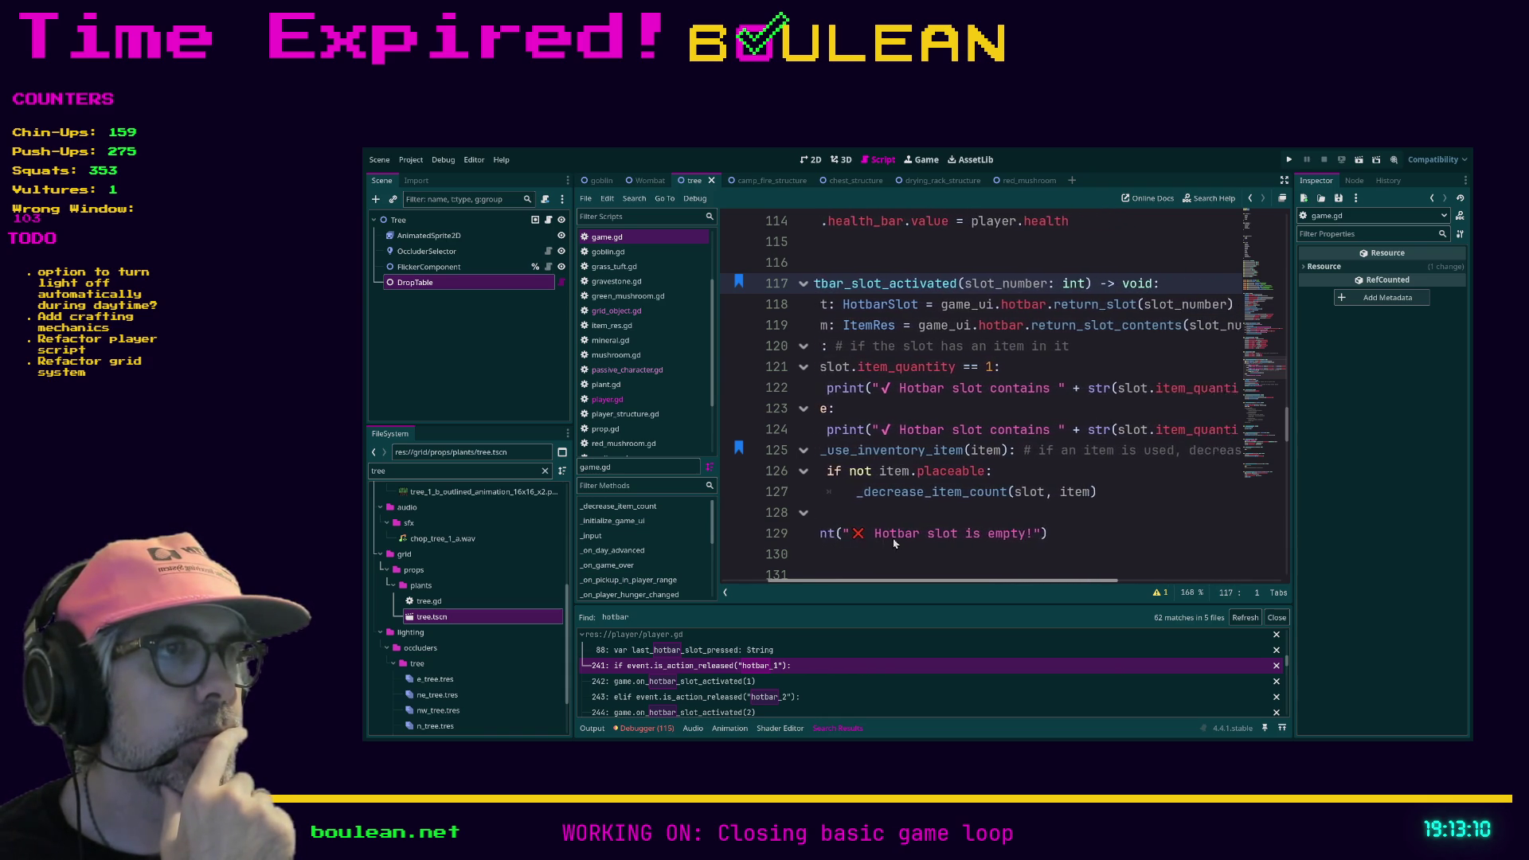
{"action": "scroll", "coordinate": [917, 542], "scroll_direction": "left", "scroll_amount": 3}
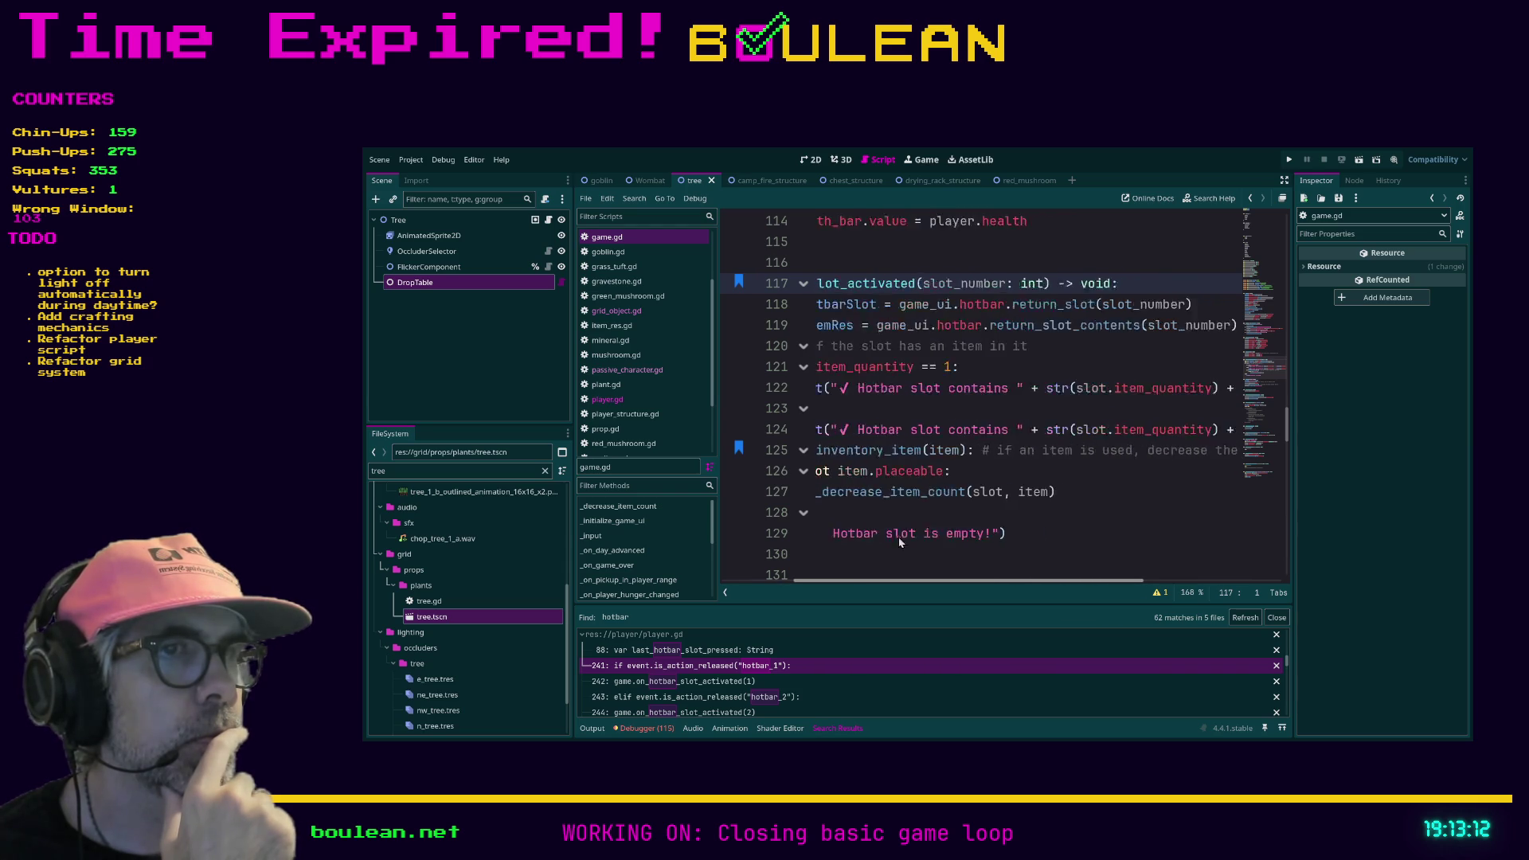
{"action": "scroll", "coordinate": [872, 543], "scroll_direction": "left", "scroll_amount": 1}
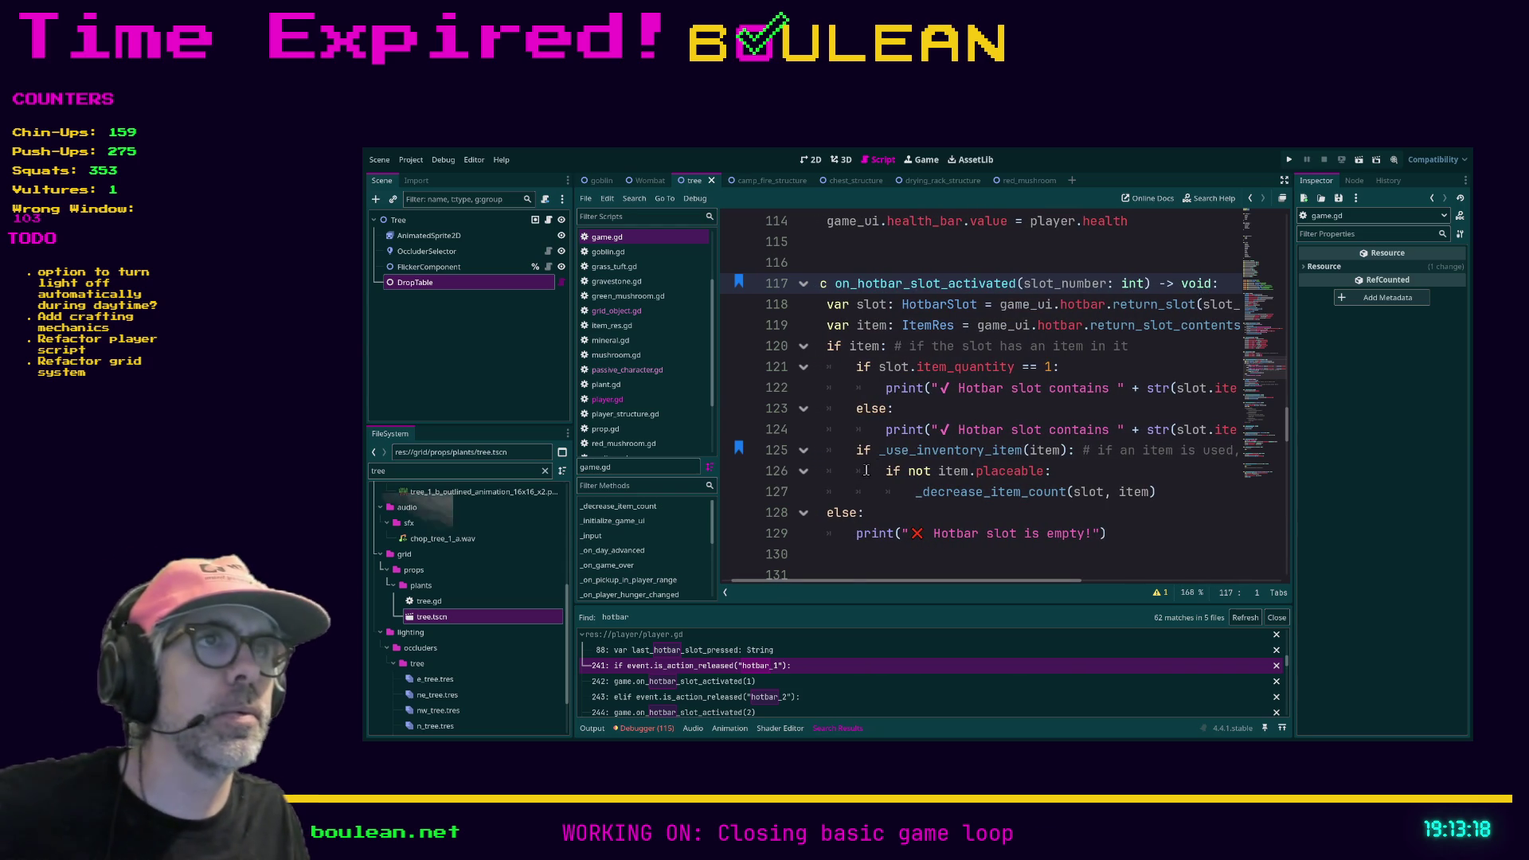
{"action": "scroll", "coordinate": [962, 469], "scroll_direction": "down", "scroll_amount": 1}
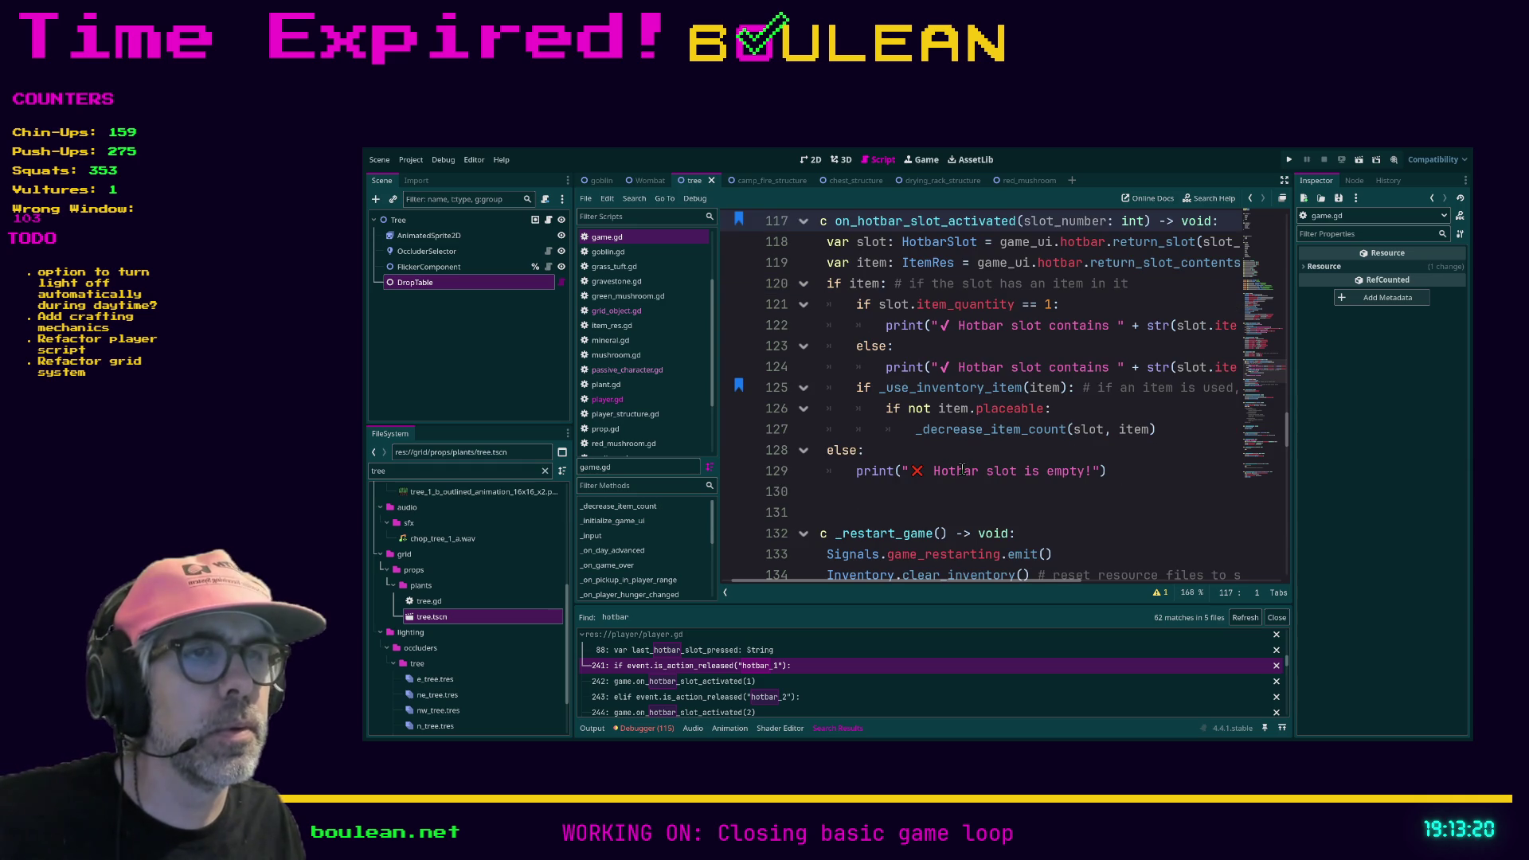
{"action": "scroll", "coordinate": [900, 482], "scroll_direction": "down", "scroll_amount": 1}
{"action": "scroll", "coordinate": [897, 490], "scroll_direction": "up", "scroll_amount": 2}
{"action": "scroll", "coordinate": [897, 491], "scroll_direction": "up", "scroll_amount": 1}
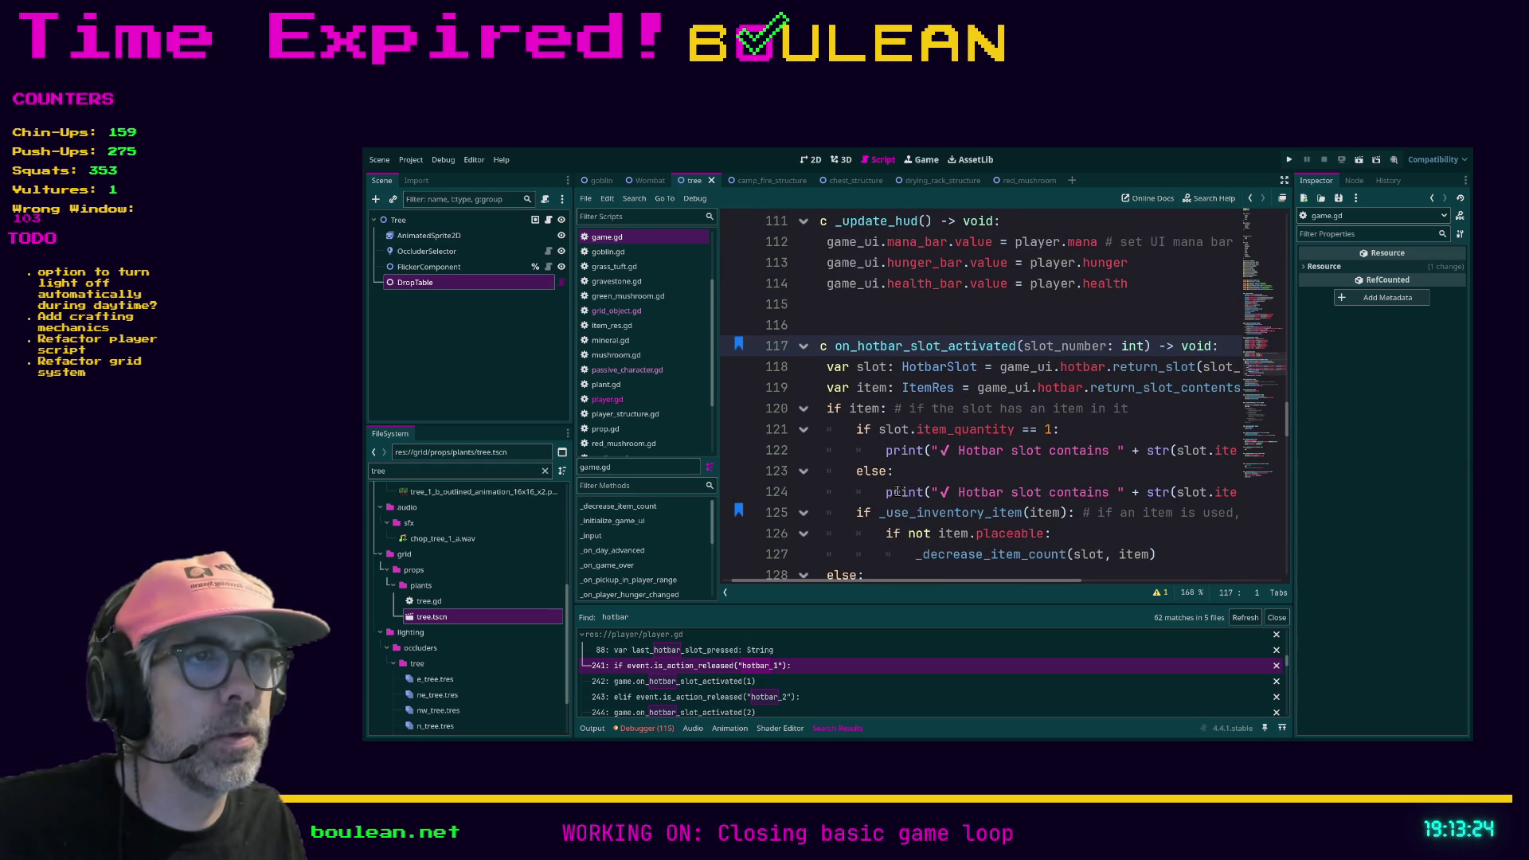
{"action": "scroll", "coordinate": [898, 491], "scroll_direction": "down", "scroll_amount": 1}
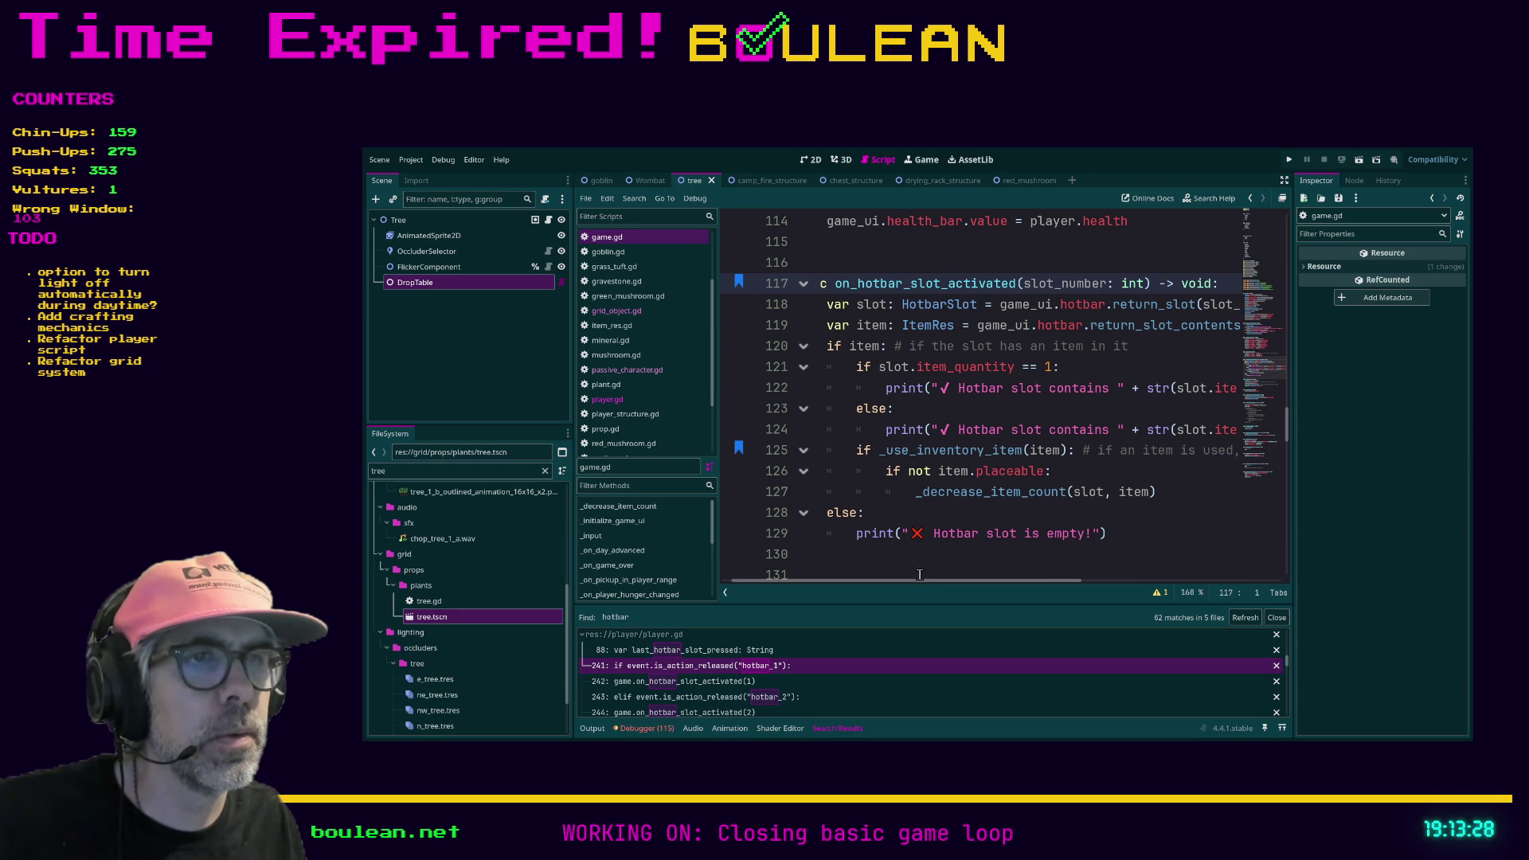
{"action": "mouse_move", "coordinate": [913, 583]}
{"action": "left_mouse_down"}
{"action": "mouse_move", "coordinate": [925, 585]}
{"action": "mouse_move", "coordinate": [901, 586]}
{"action": "left_mouse_up"}
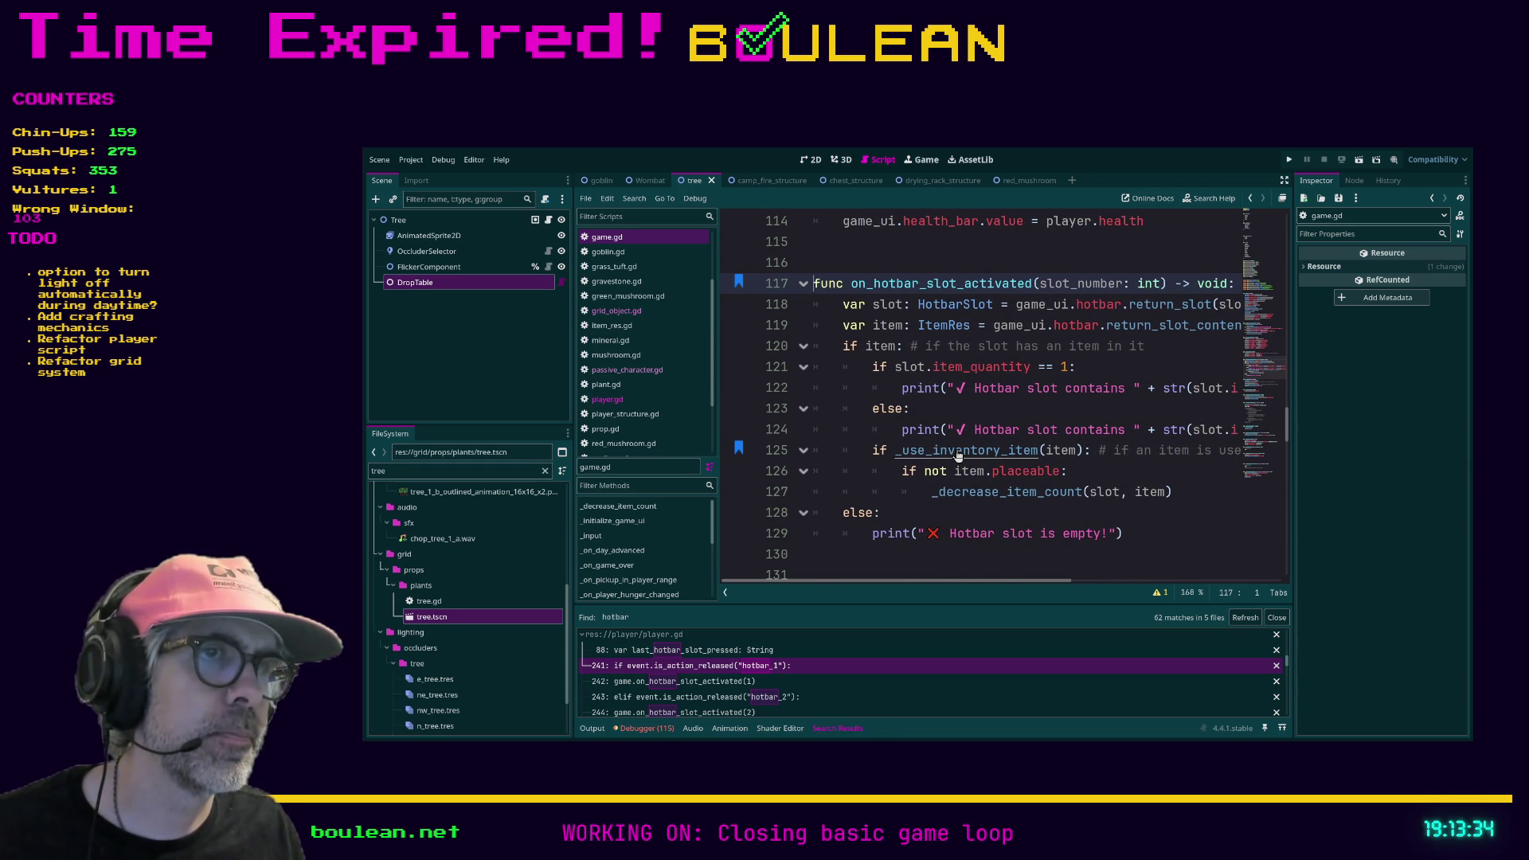
Step: Jump to _use_inventory_item in game.gd and delete its commented-out item match block
{"action": "left_click", "coordinate": [957, 454], "text": "ctrl"}
{"action": "scroll", "coordinate": [1083, 446], "scroll_direction": "down", "scroll_amount": 3}
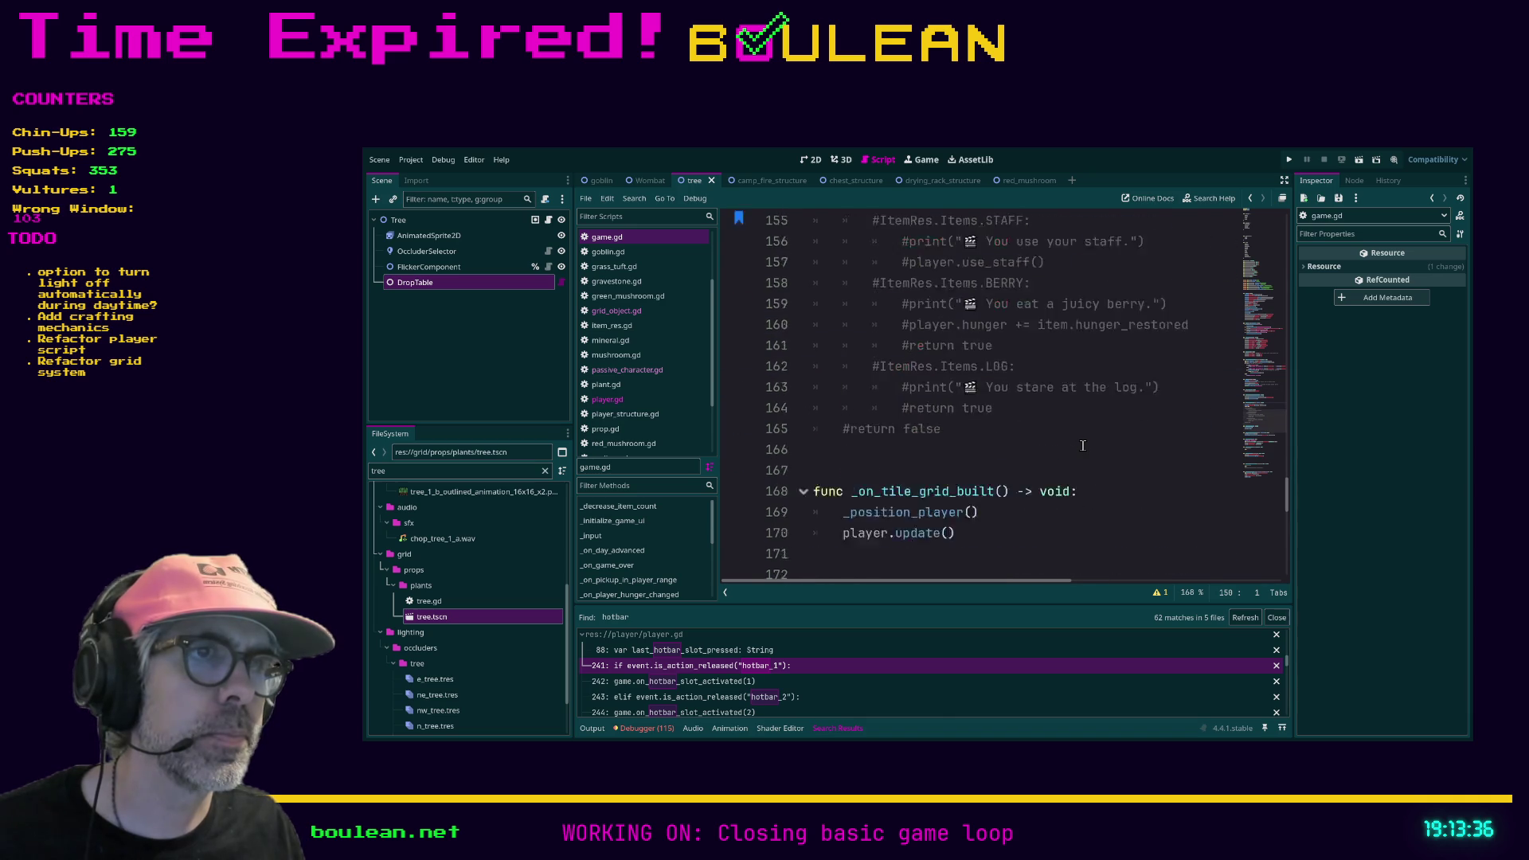
{"action": "left_click_drag", "start_coordinate": [948, 514], "coordinate": [781, 354]}
{"action": "scroll", "coordinate": [789, 362], "scroll_direction": "up", "scroll_amount": 1}
{"action": "key", "text": "Delete"}
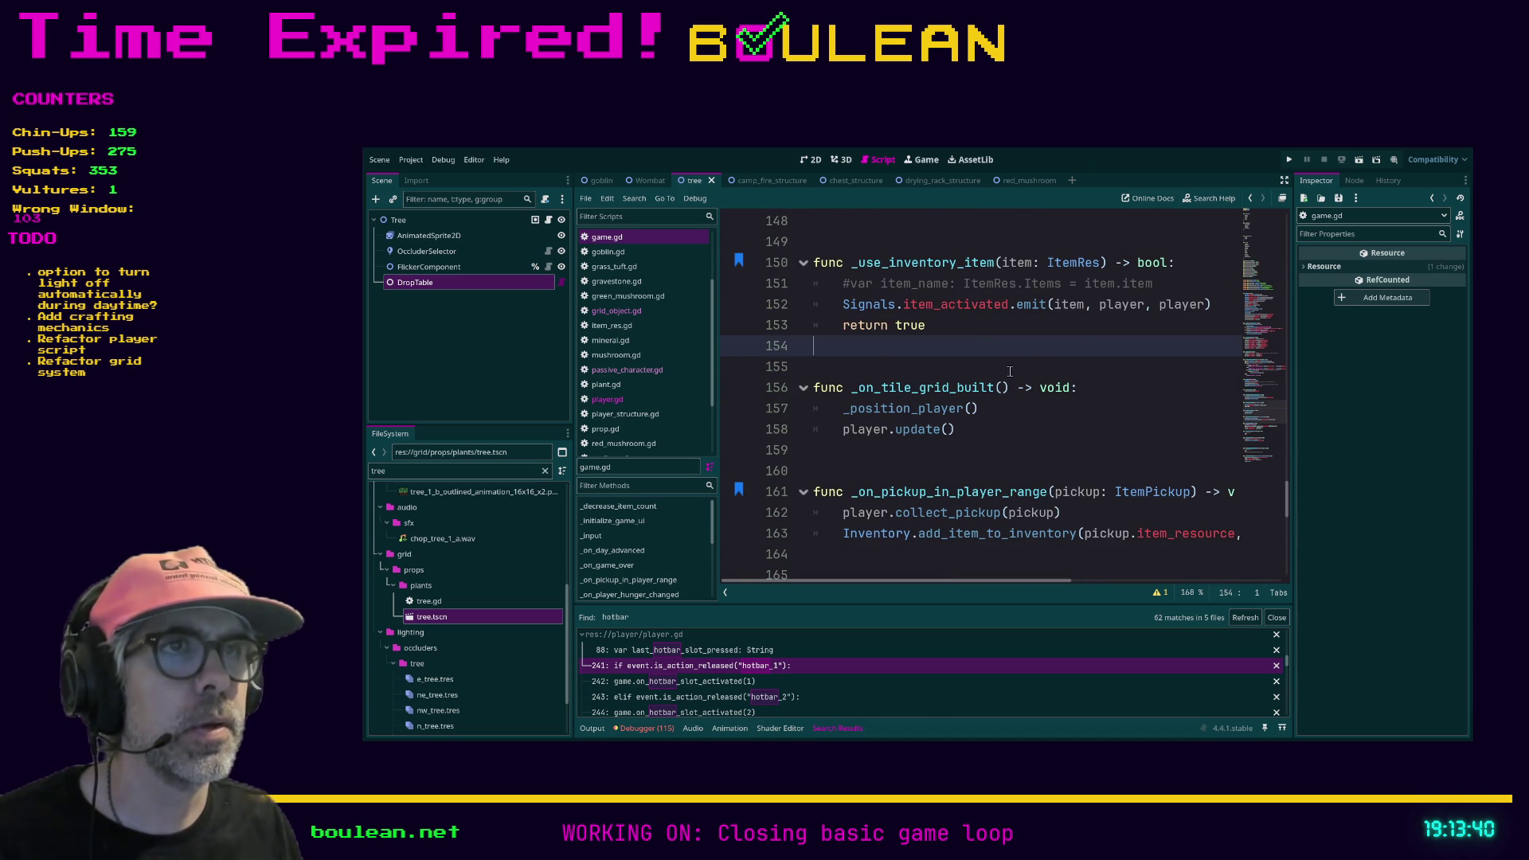
Step: Delete the commented item_name line and leftover blank line, leaving the caret on line 153
{"action": "left_click_drag", "start_coordinate": [1191, 283], "coordinate": [802, 284]}
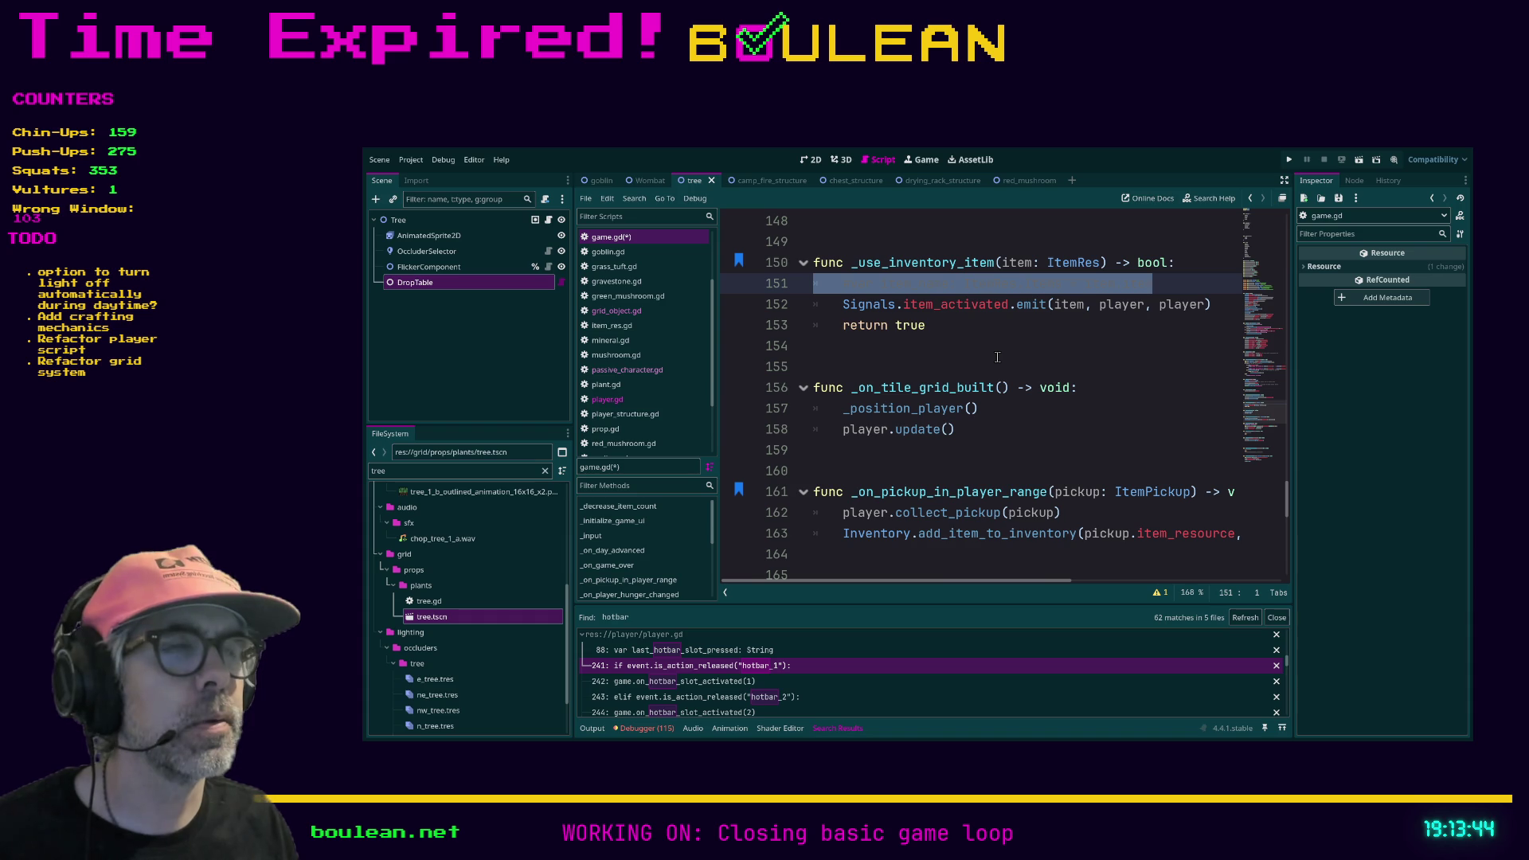
{"action": "key", "text": "Delete"}
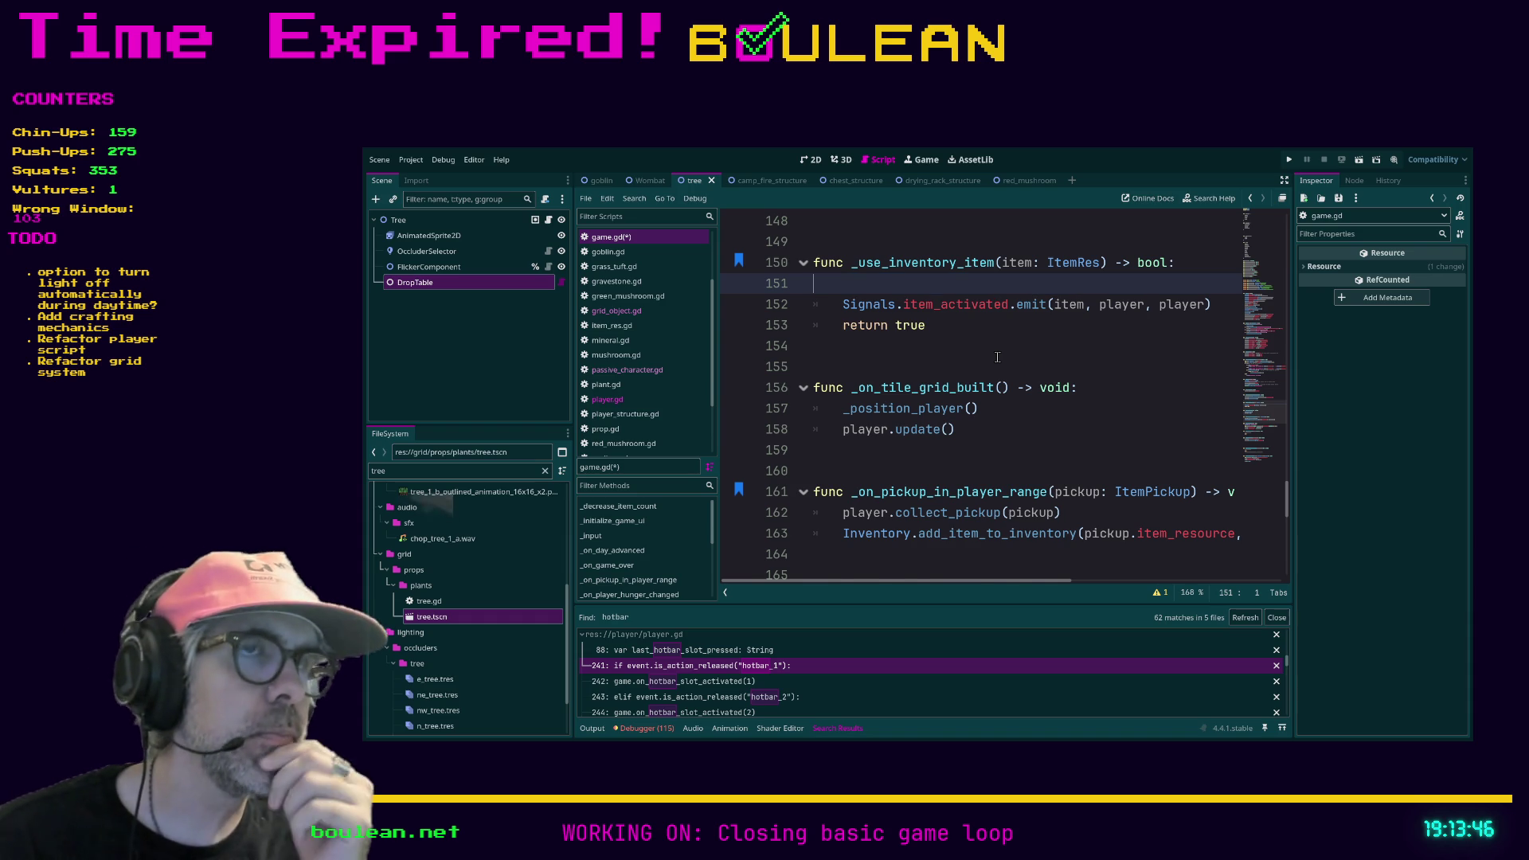
{"action": "key", "text": "BackSpace"}
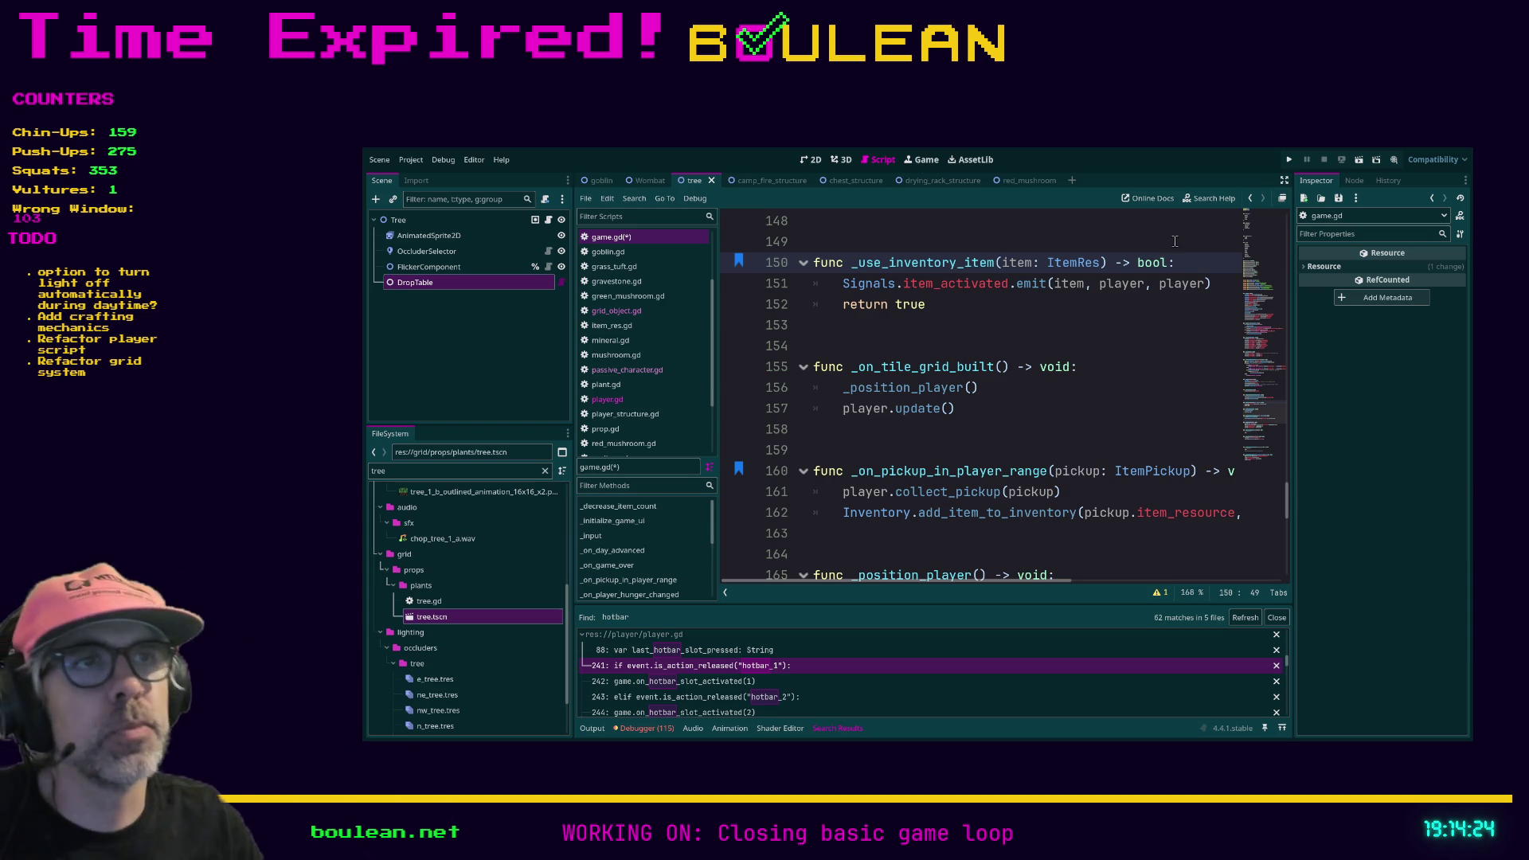
{"action": "left_click", "coordinate": [982, 323]}
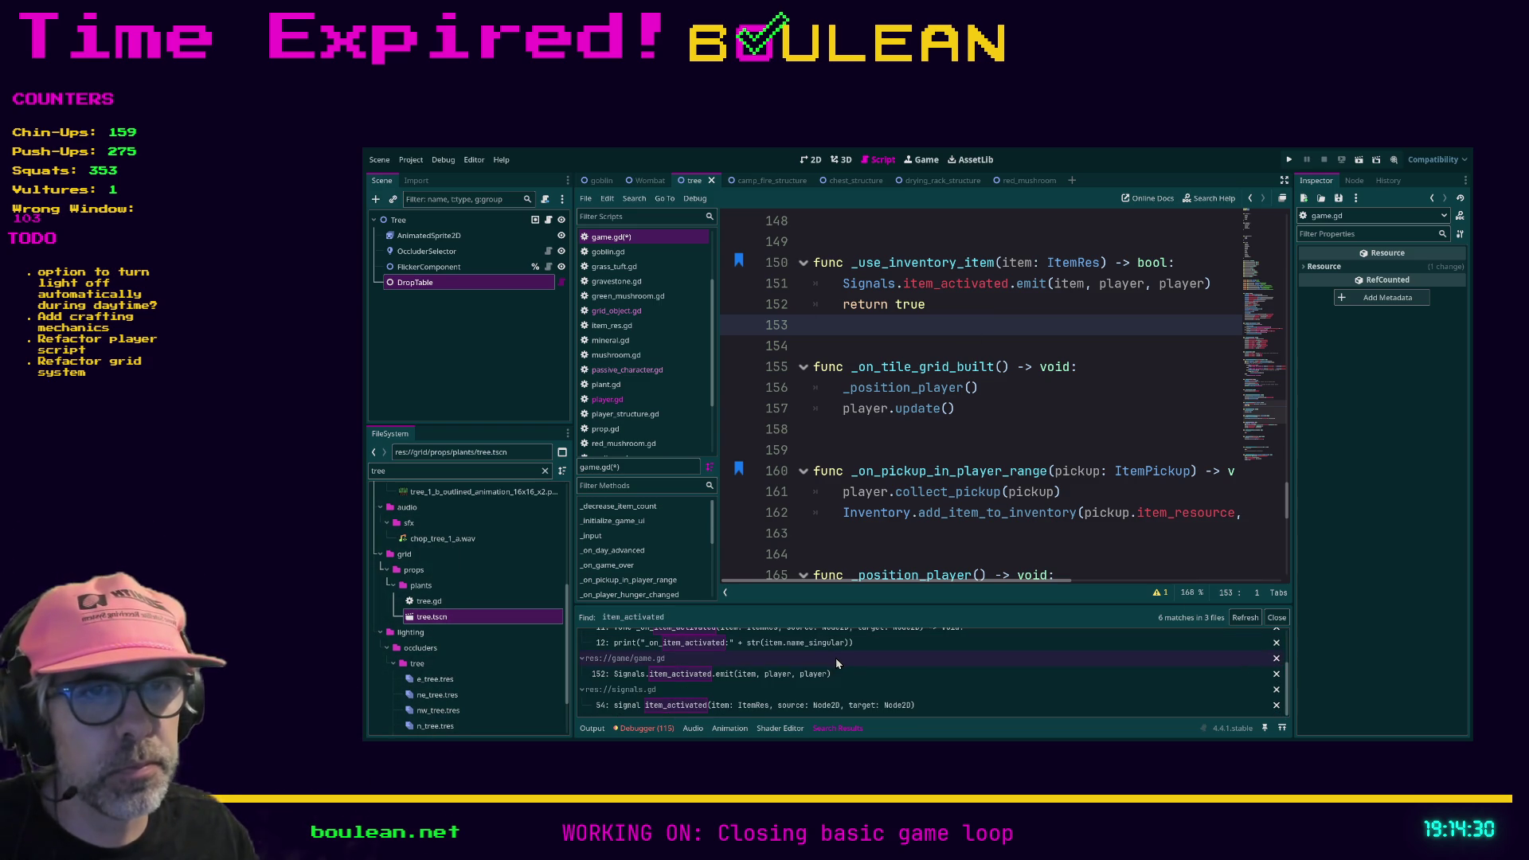
Step: Open item_activated_listener.gd at the connect call and delete the two comment lines in _ready
{"action": "left_click", "coordinate": [958, 450]}
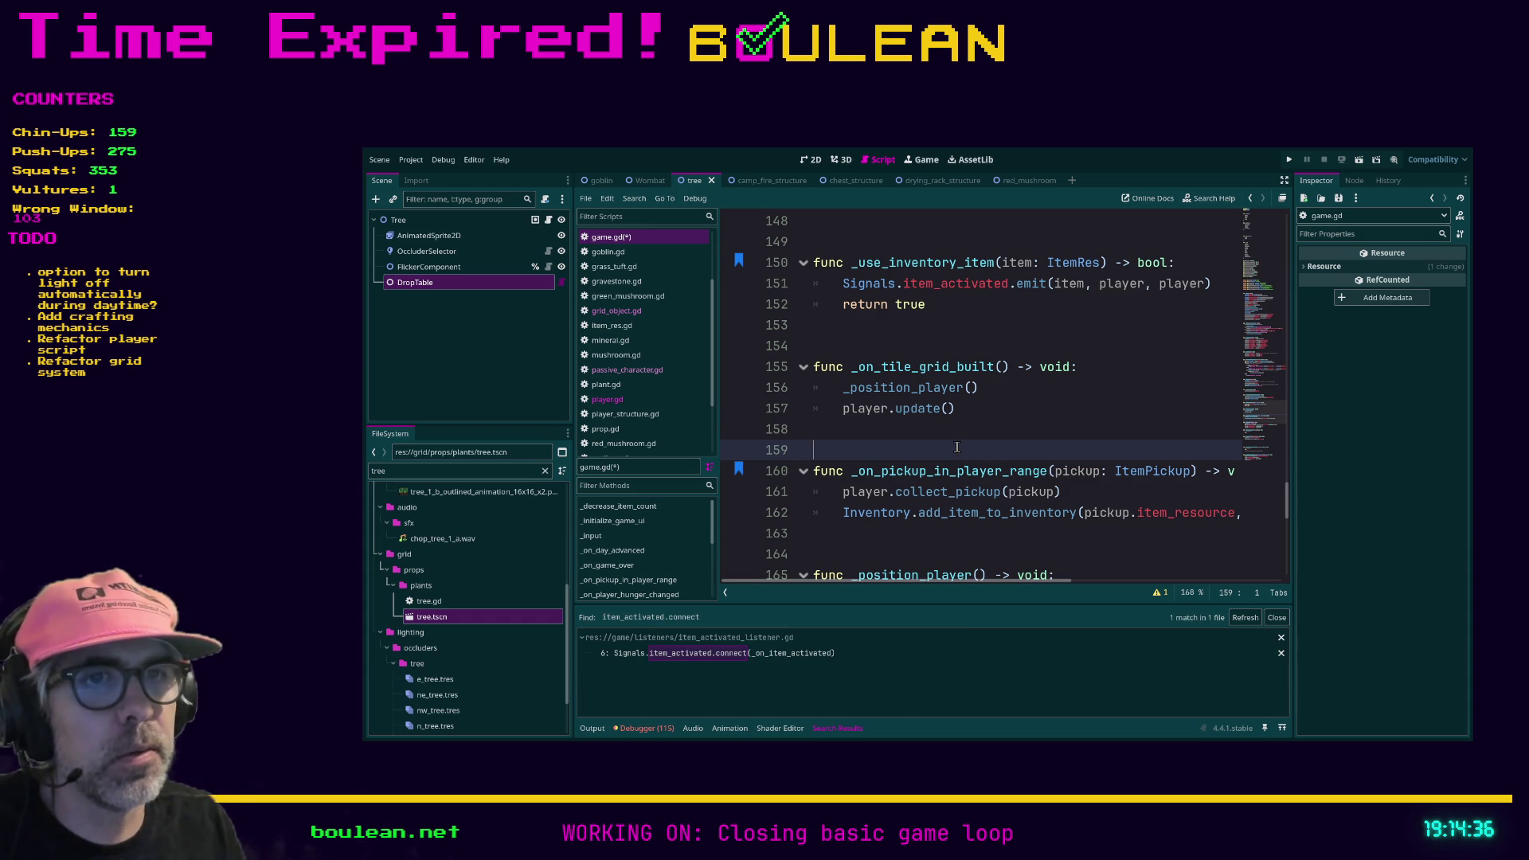
{"action": "left_click", "coordinate": [733, 654]}
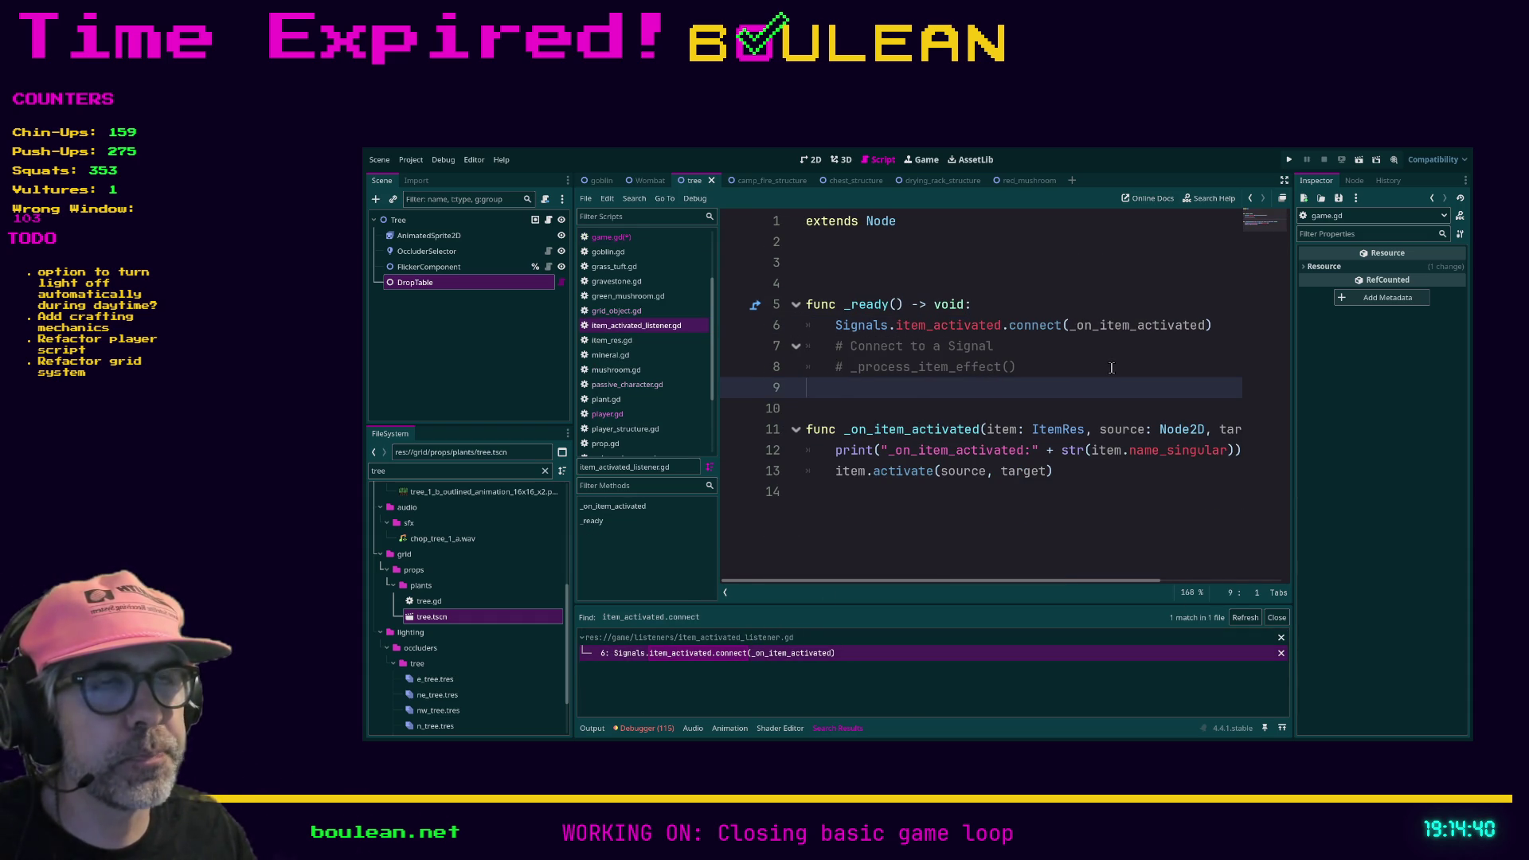
{"action": "left_click_drag", "start_coordinate": [789, 368], "coordinate": [792, 355]}
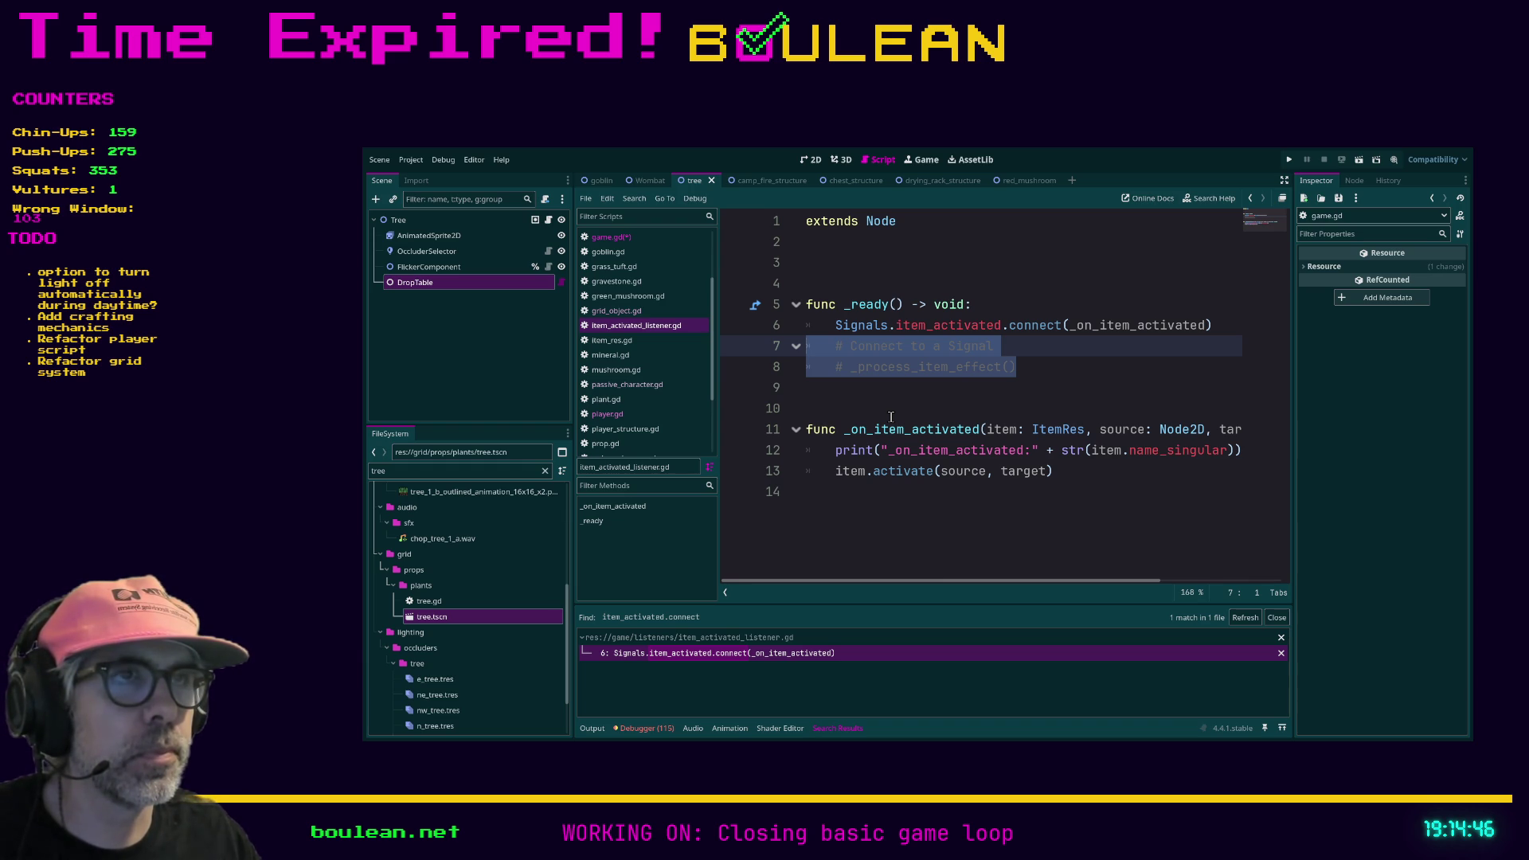
{"action": "key", "text": "Delete"}
{"action": "key", "text": "Down"}
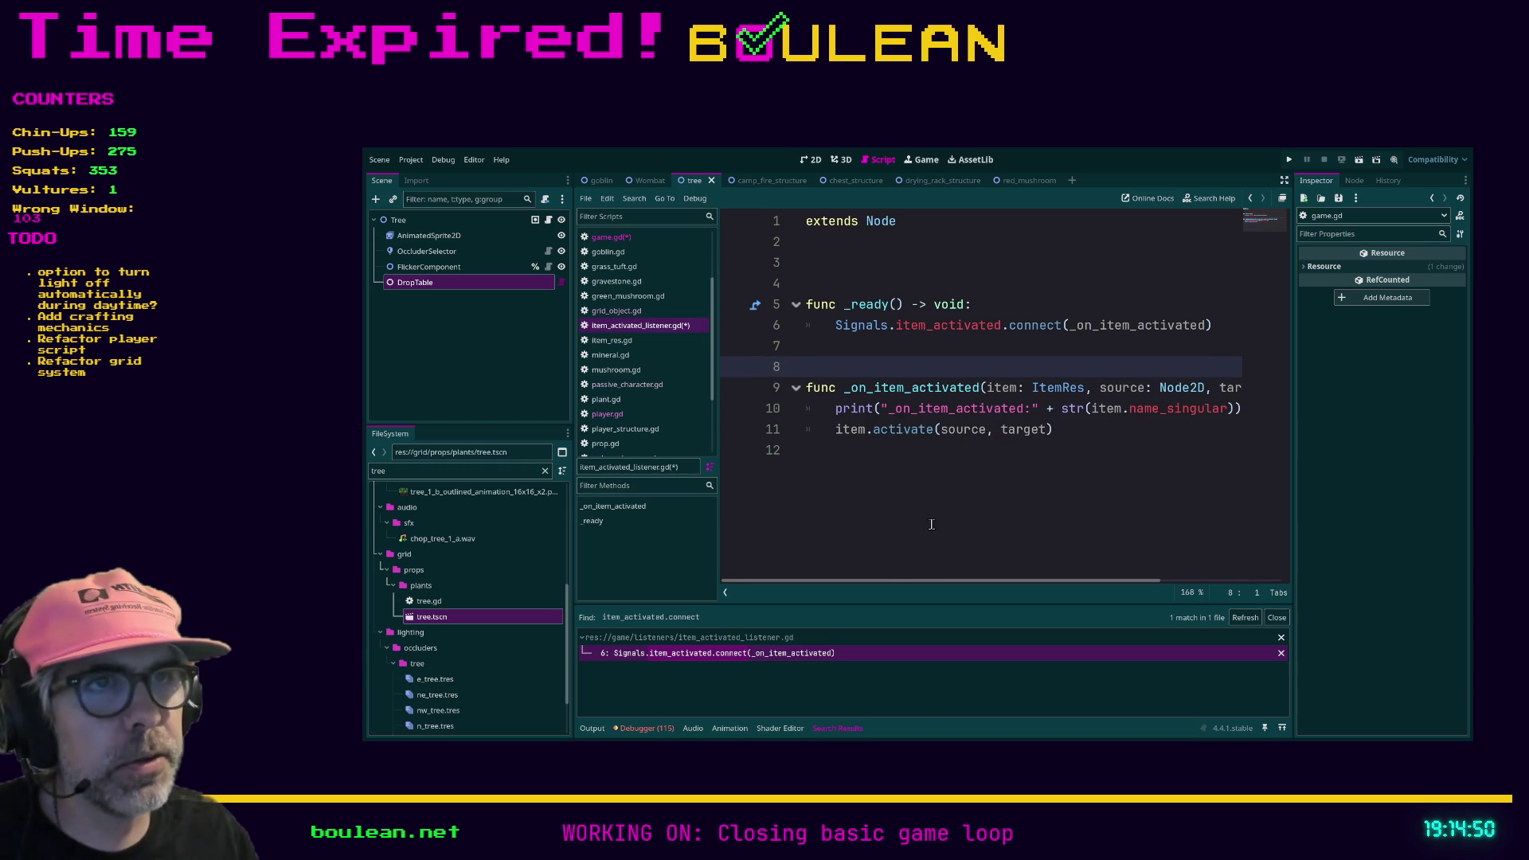
{"action": "mouse_move", "coordinate": [886, 580]}
{"action": "left_mouse_down"}
{"action": "mouse_move", "coordinate": [1000, 579]}
{"action": "mouse_move", "coordinate": [852, 579]}
{"action": "left_mouse_up"}
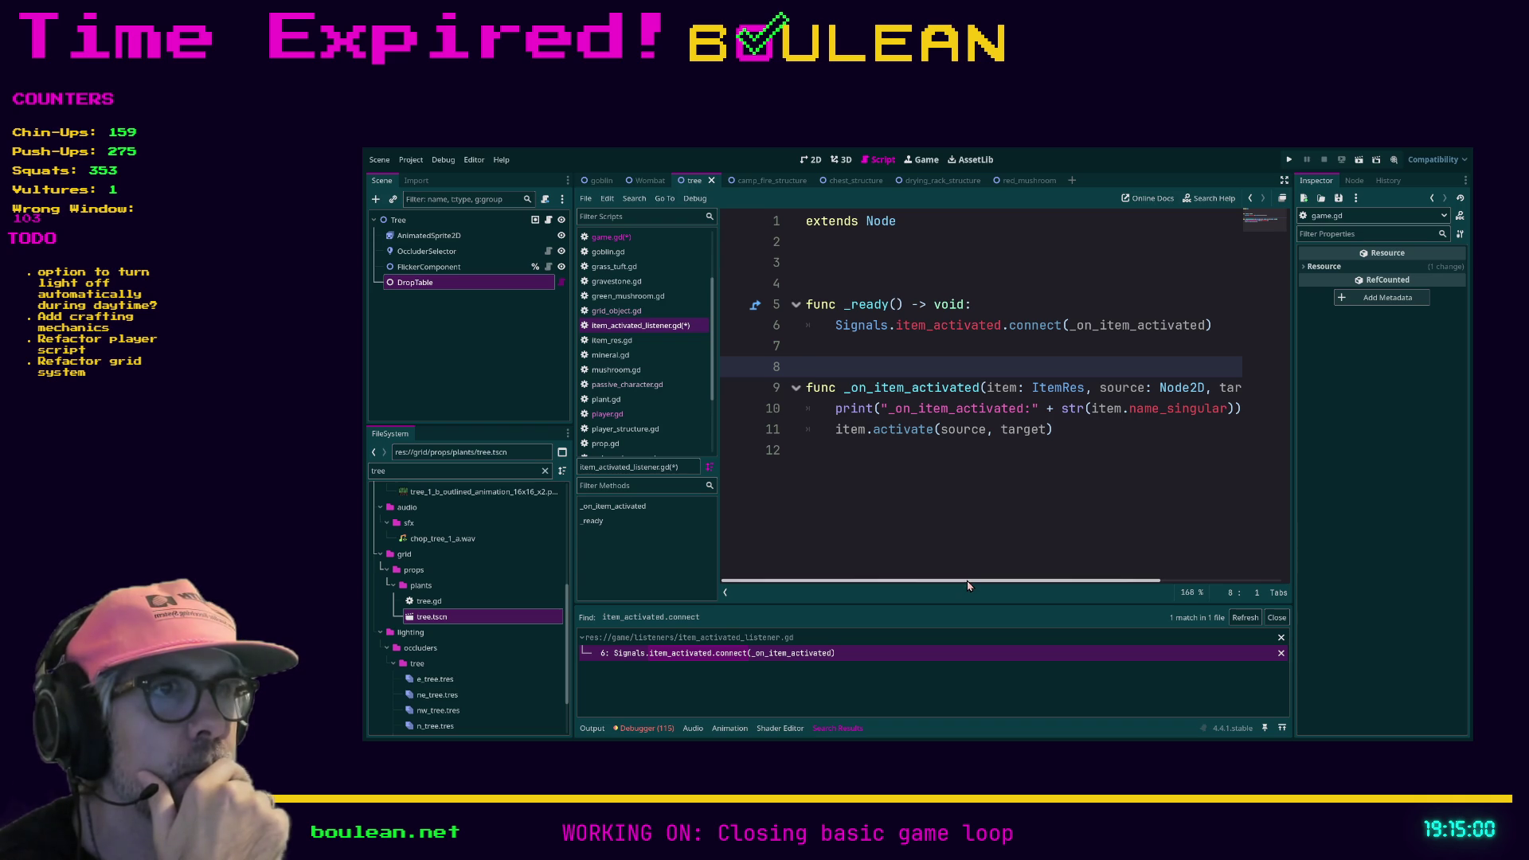
{"action": "mouse_move", "coordinate": [970, 583]}
{"action": "left_mouse_down"}
{"action": "mouse_move", "coordinate": [1053, 579]}
{"action": "mouse_move", "coordinate": [956, 558]}
{"action": "left_mouse_up"}
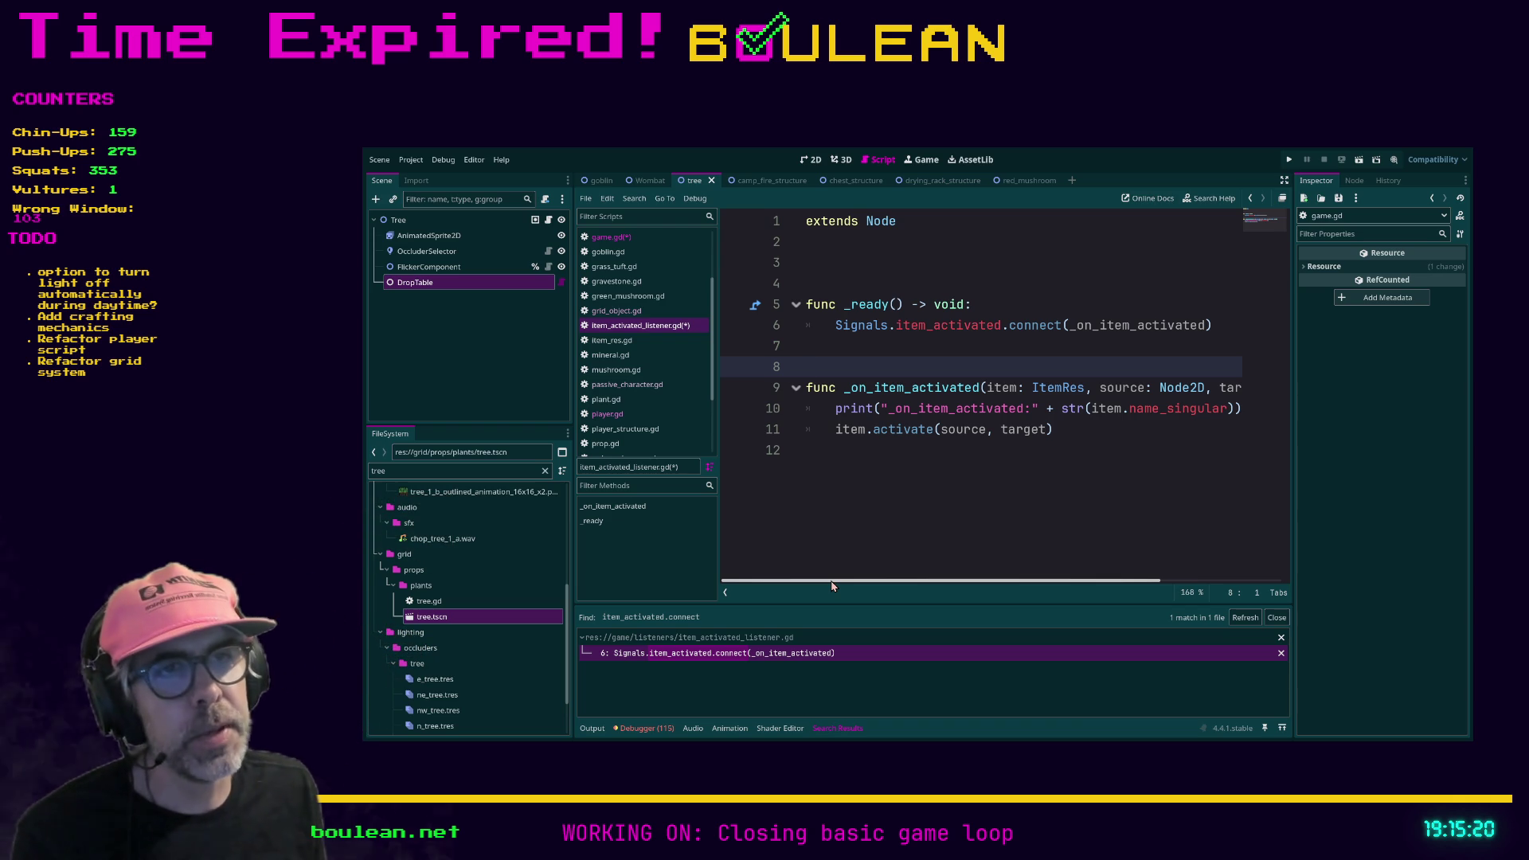
{"action": "mouse_move", "coordinate": [832, 587]}
{"action": "left_mouse_down"}
{"action": "mouse_move", "coordinate": [980, 562]}
{"action": "mouse_move", "coordinate": [836, 558]}
{"action": "mouse_move", "coordinate": [988, 553]}
{"action": "mouse_move", "coordinate": [807, 557]}
{"action": "left_mouse_up"}
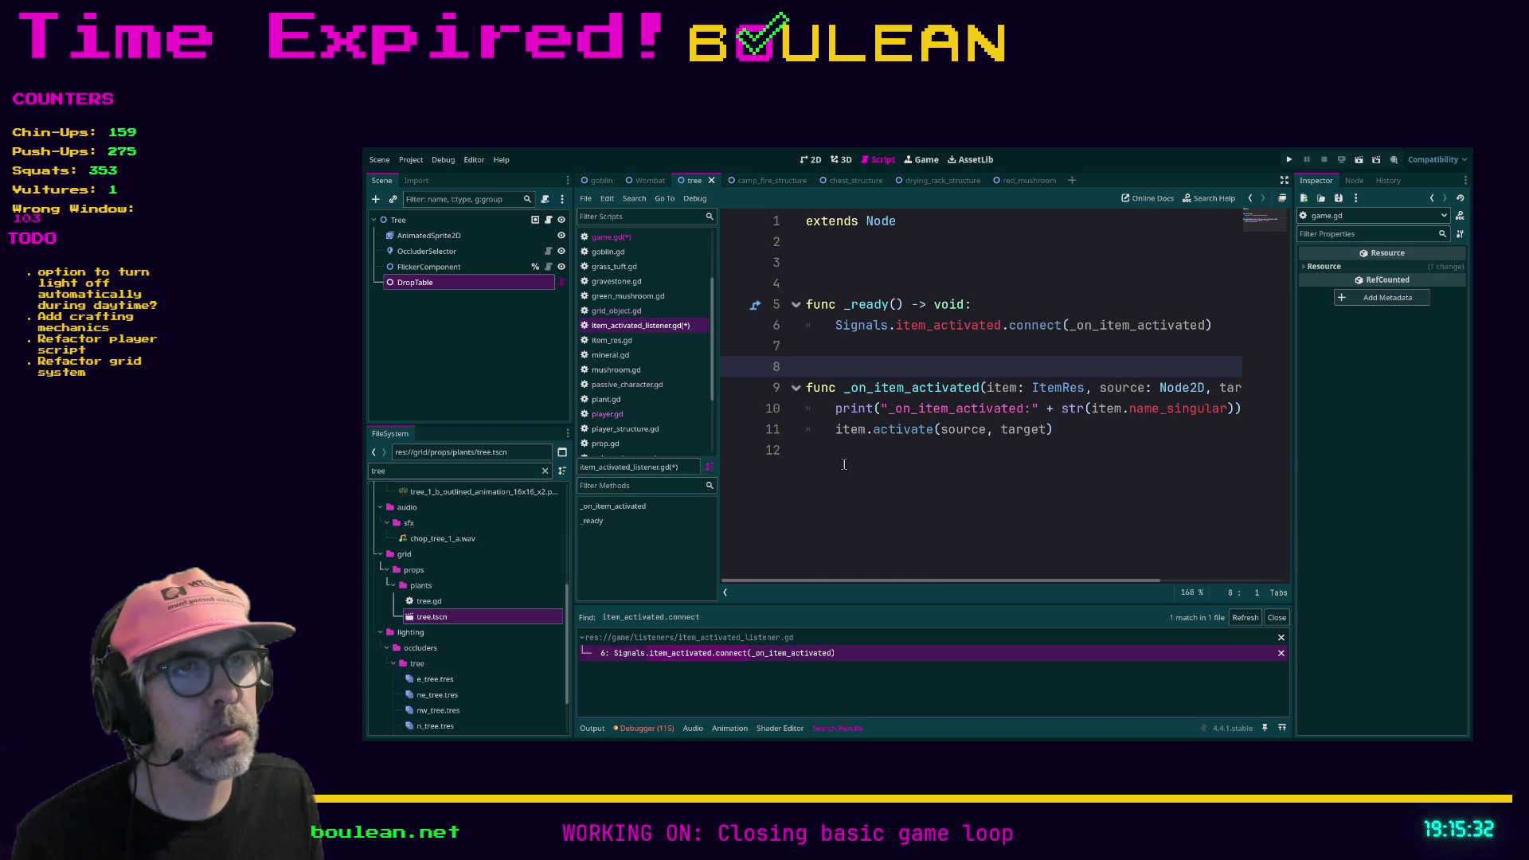
Step: Jump to the activate definition in item_res.gd and read through the script
{"action": "left_click", "coordinate": [906, 435], "text": "ctrl"}
{"action": "scroll", "coordinate": [913, 439], "scroll_direction": "down", "scroll_amount": 1}
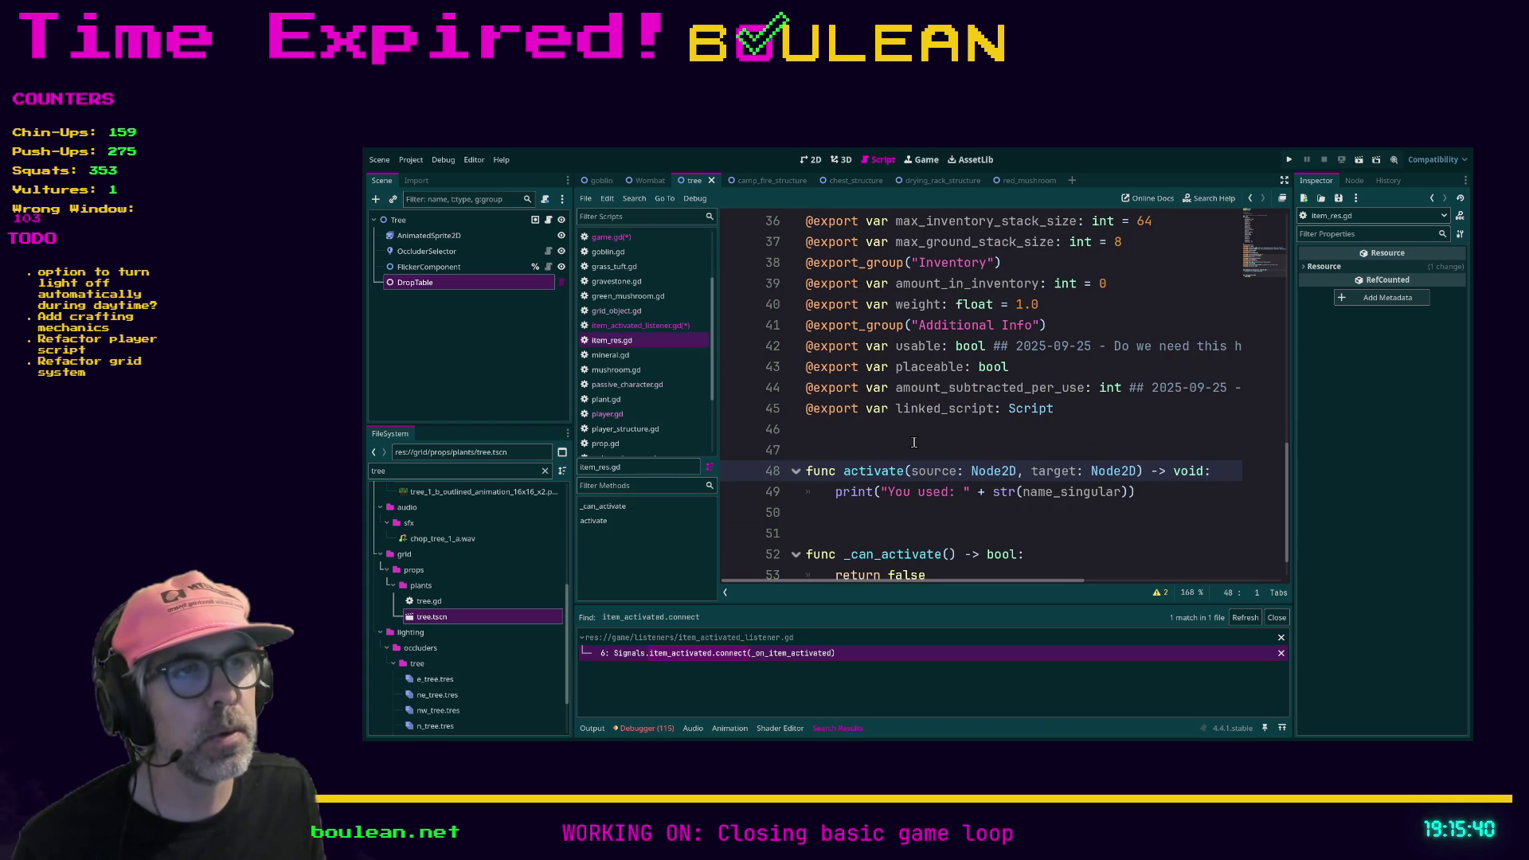
{"action": "scroll", "coordinate": [924, 450], "scroll_direction": "down", "scroll_amount": 1}
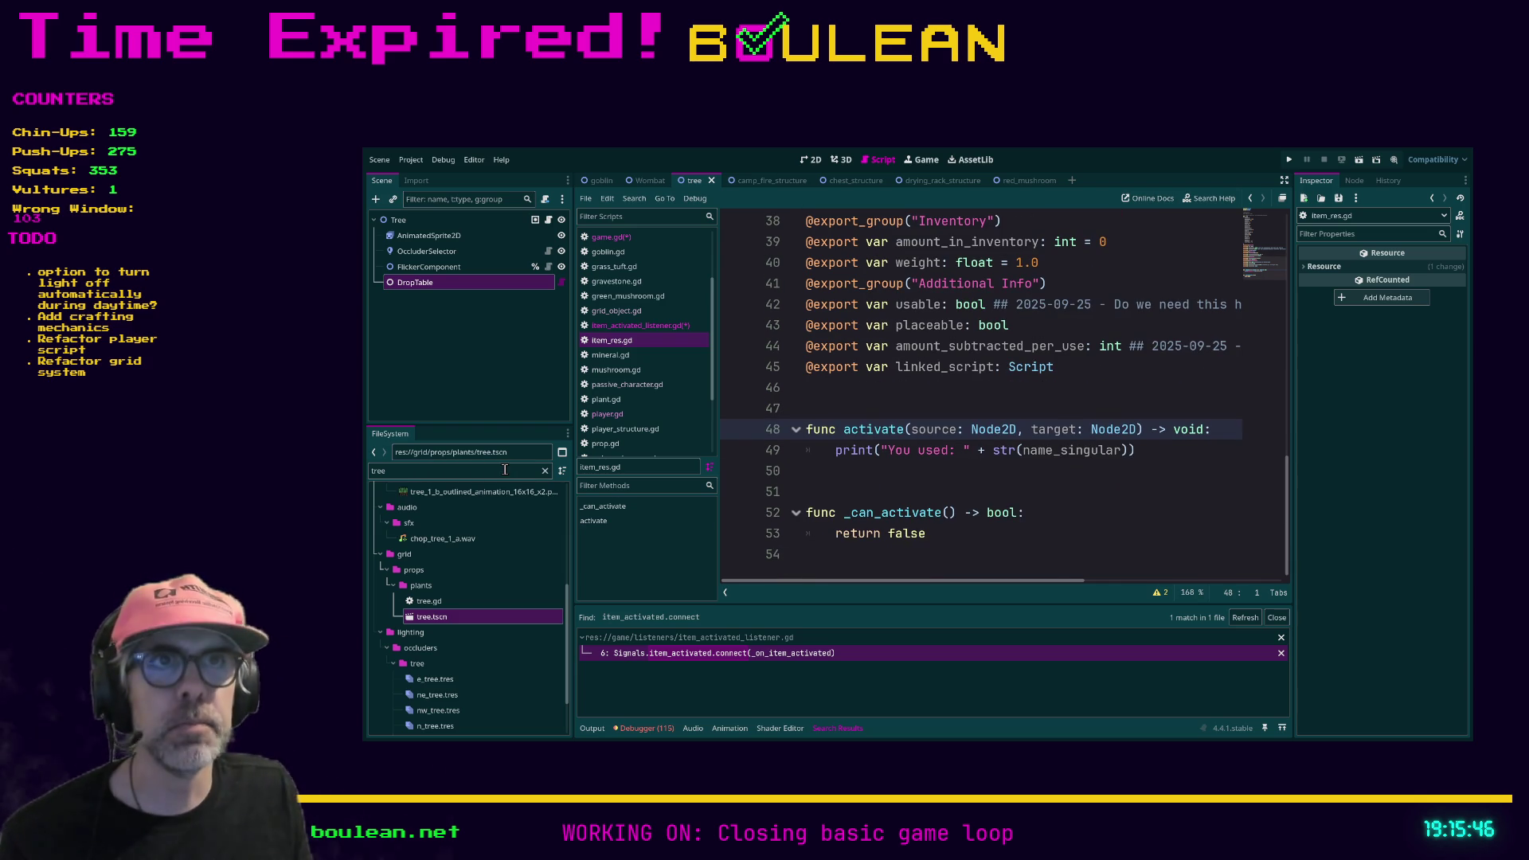
{"action": "scroll", "coordinate": [662, 314], "scroll_direction": "up", "scroll_amount": 1}
Step: Switch back to game.gd and filter the FileSystem dock by 'camp'
{"action": "left_click", "coordinate": [662, 266]}
{"action": "left_click", "coordinate": [891, 433]}
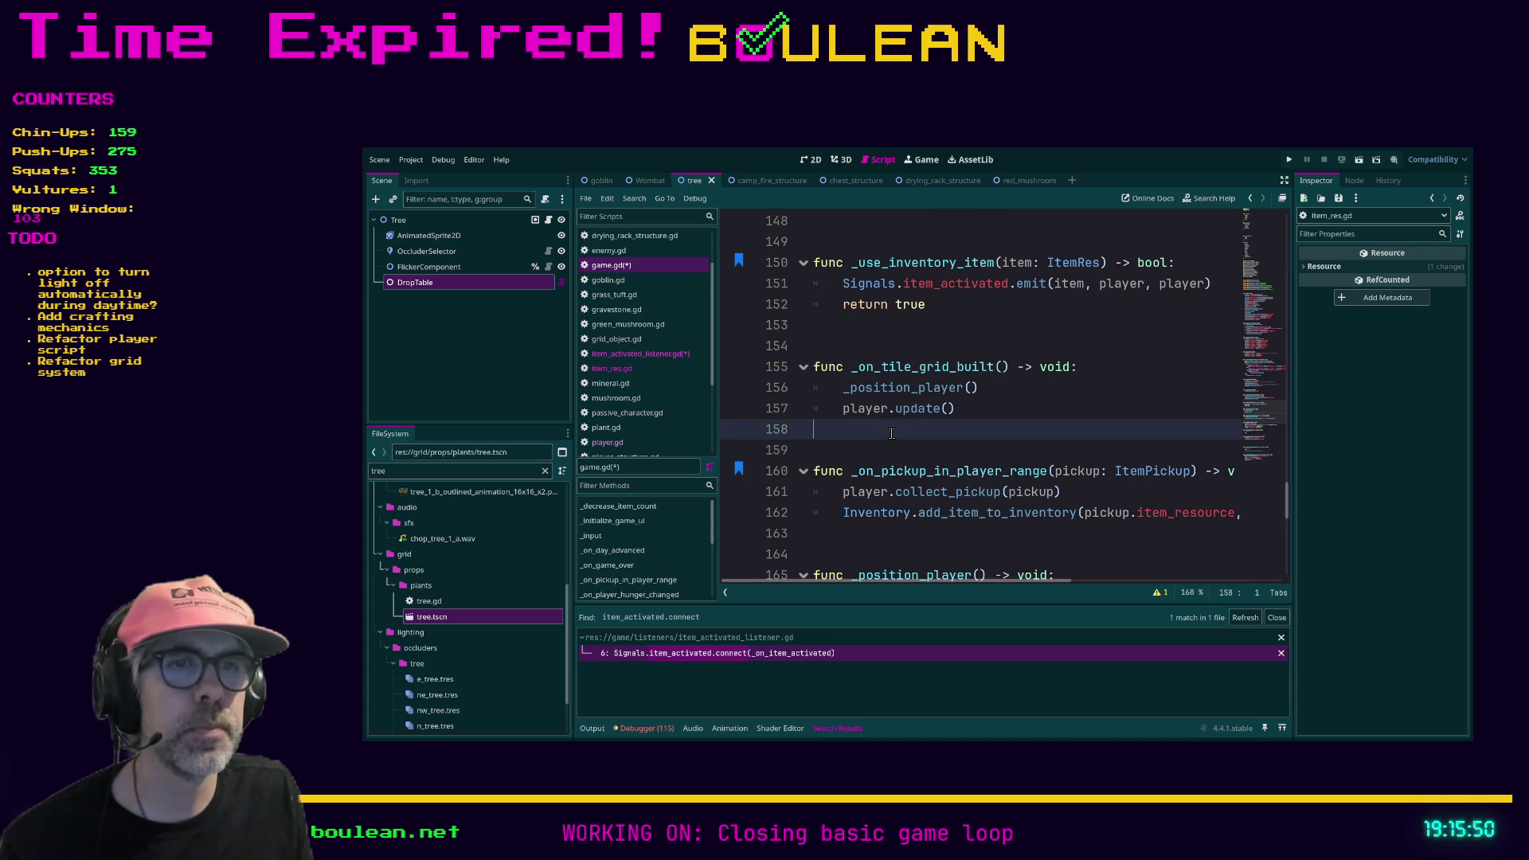
{"action": "scroll", "coordinate": [666, 330], "scroll_direction": "up", "scroll_amount": 2}
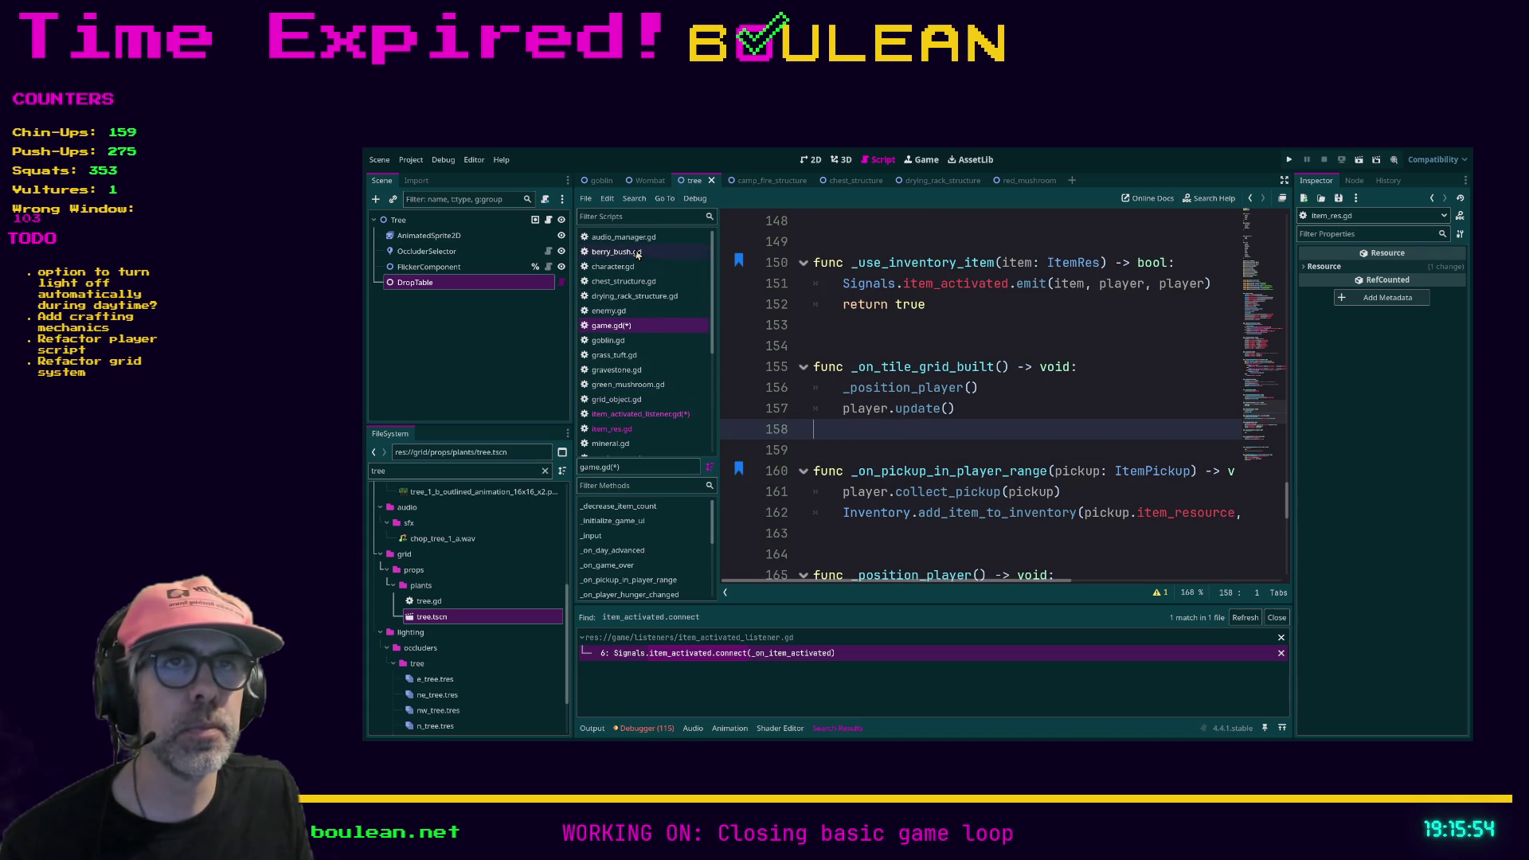
{"action": "left_click", "coordinate": [495, 471]}
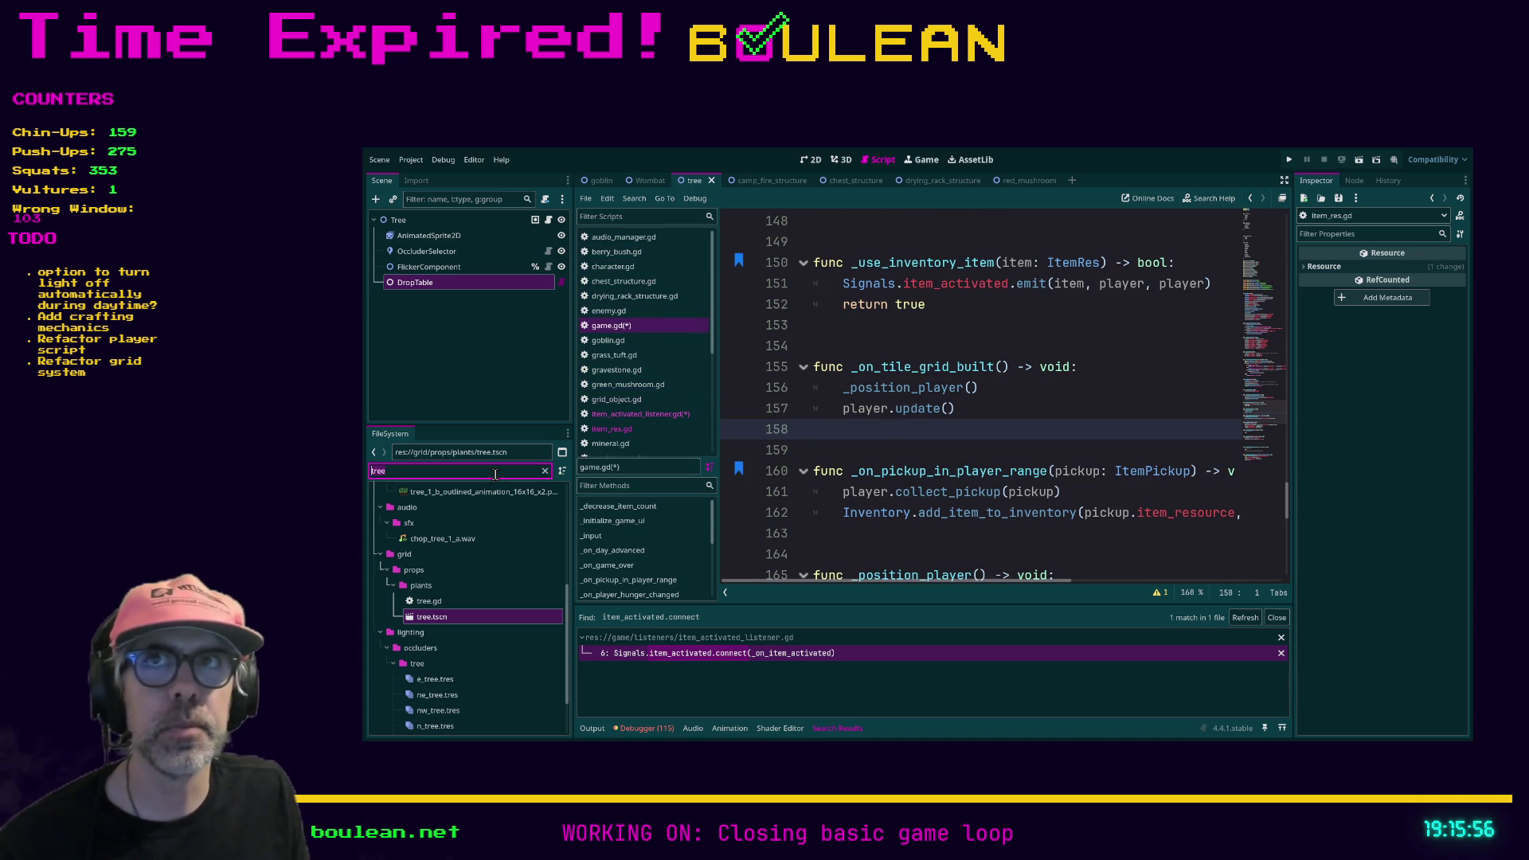
{"action": "type", "text": "camp"}
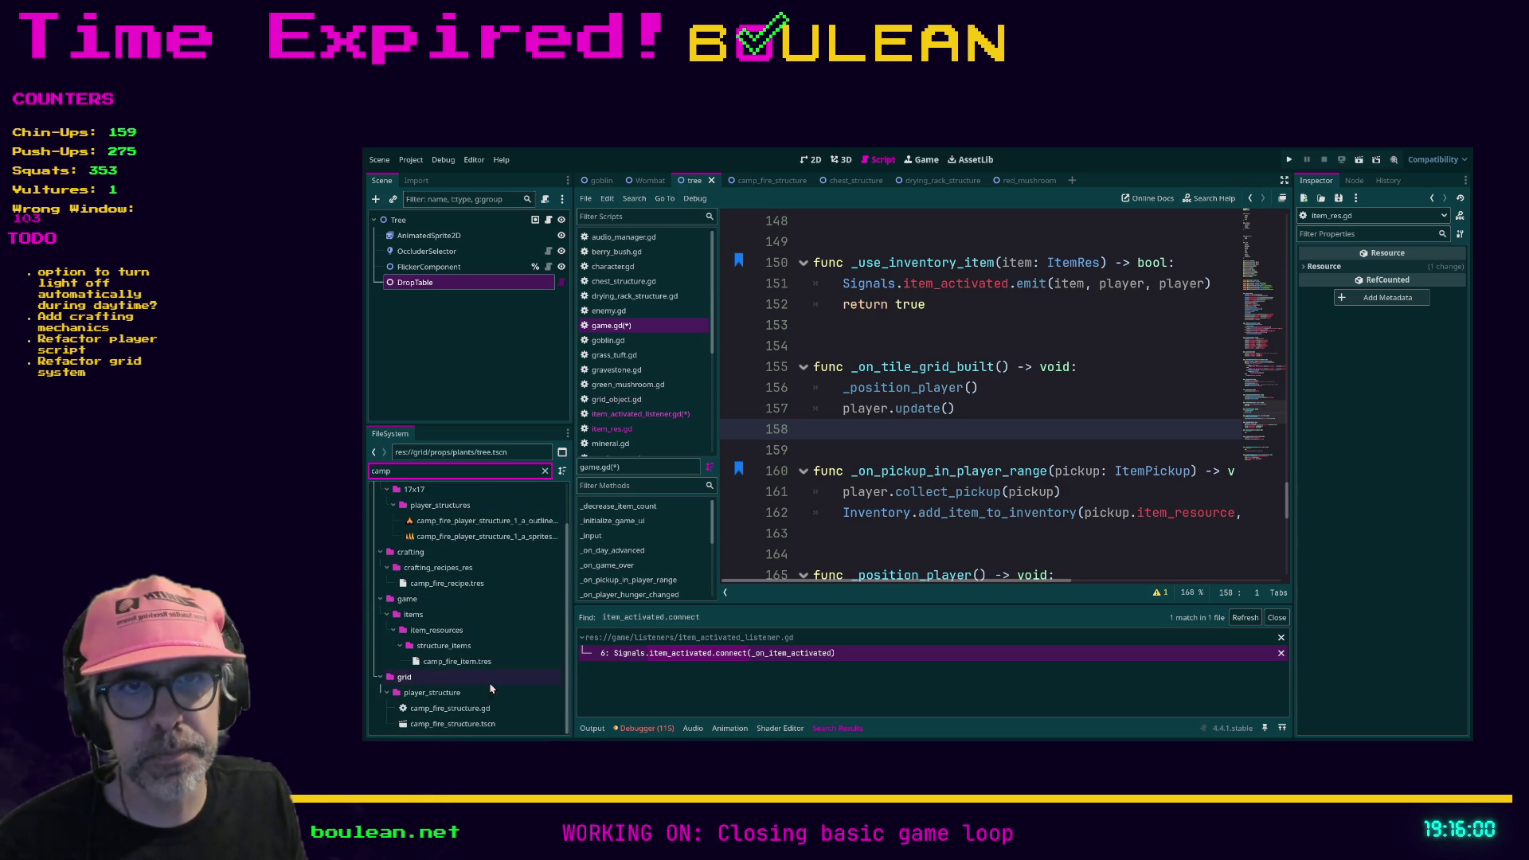
Step: Open camp_fire_structure.gd, follow its PlayerStructure and GridObject parents, then select camp_fire_item.tres
{"action": "double_click", "coordinate": [461, 713]}
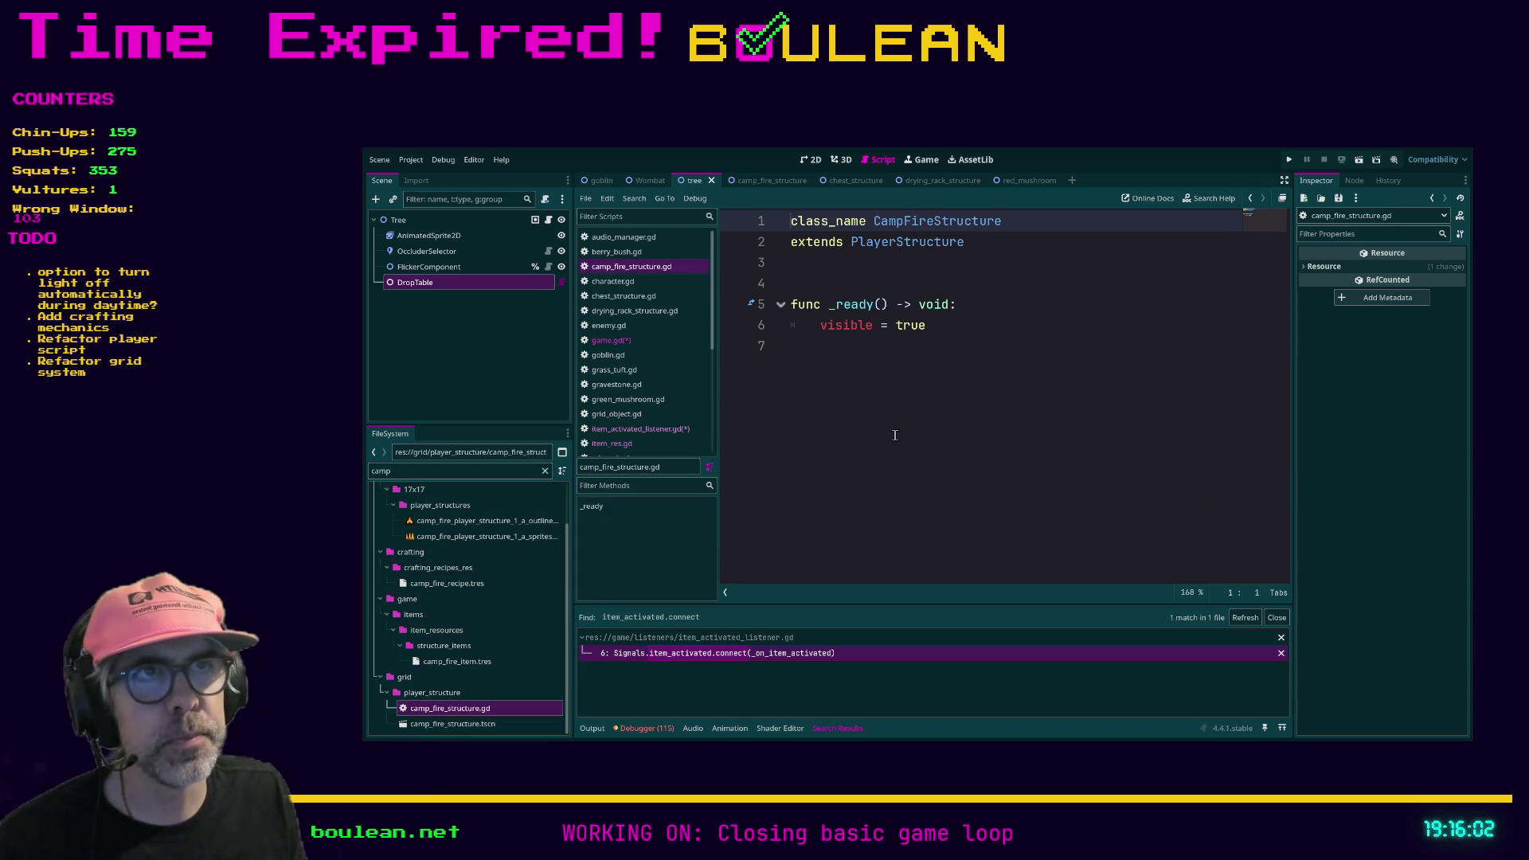
{"action": "left_click", "coordinate": [904, 248], "text": "ctrl"}
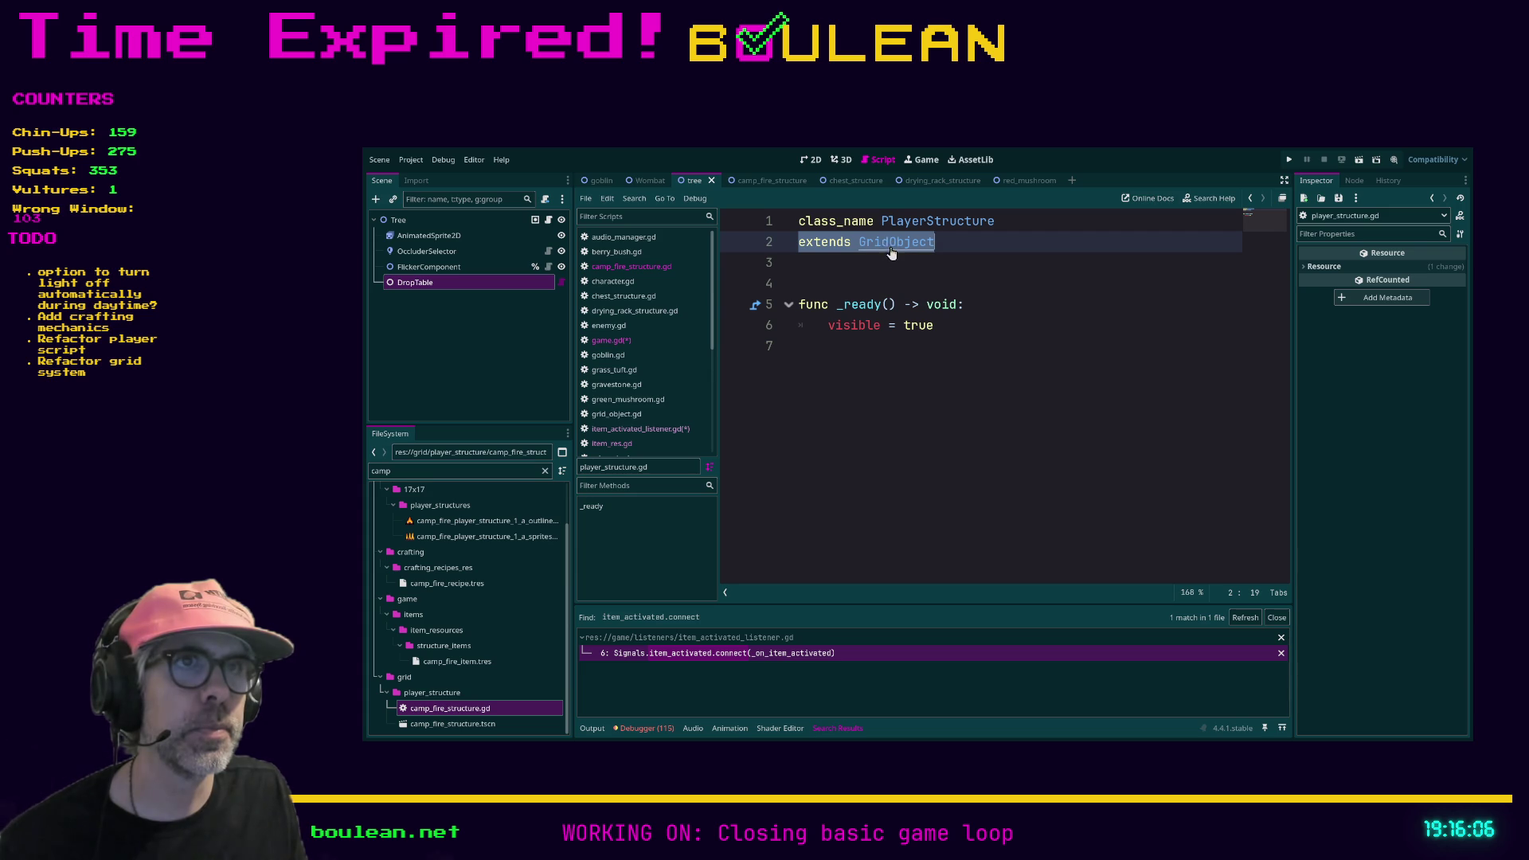
{"action": "left_click", "coordinate": [891, 252], "text": "ctrl"}
{"action": "scroll", "coordinate": [926, 360], "scroll_direction": "down", "scroll_amount": 3}
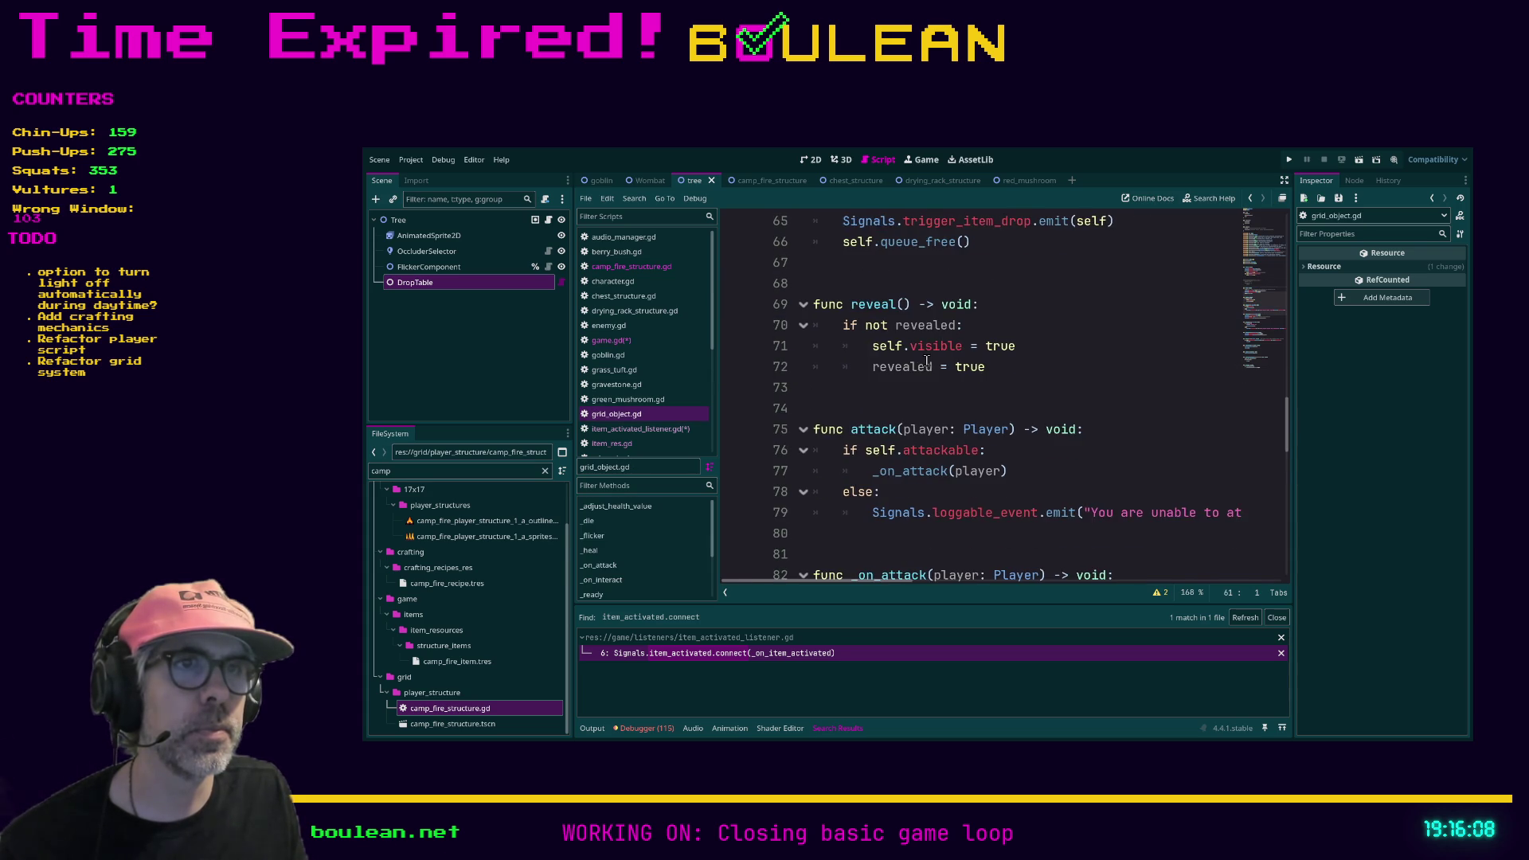
{"action": "scroll", "coordinate": [927, 360], "scroll_direction": "down", "scroll_amount": 3}
{"action": "scroll", "coordinate": [926, 360], "scroll_direction": "down", "scroll_amount": 10}
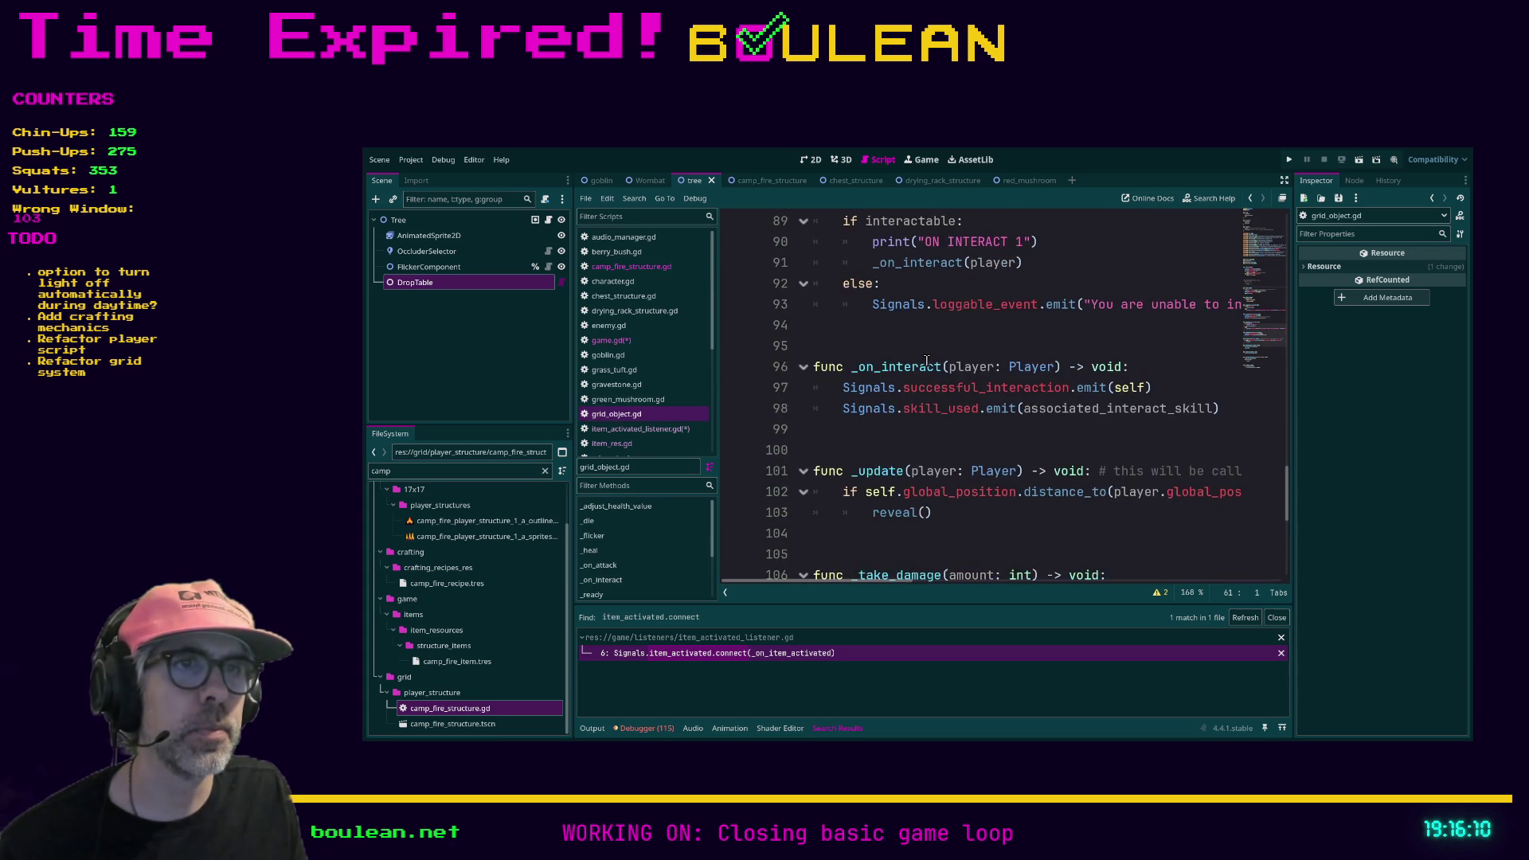
{"action": "scroll", "coordinate": [926, 360], "scroll_direction": "up", "scroll_amount": 1}
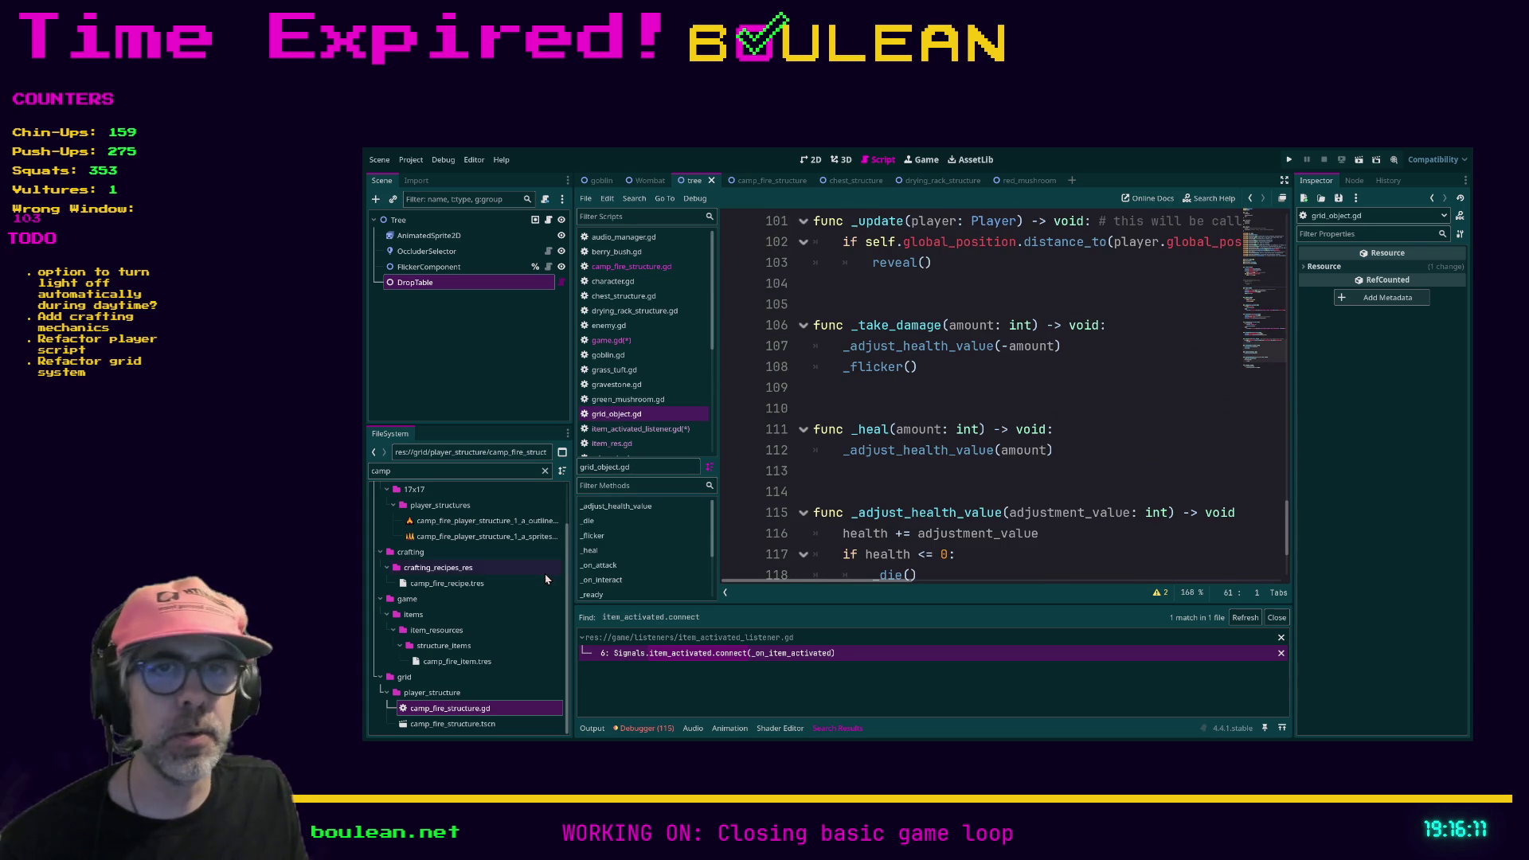
{"action": "left_click", "coordinate": [468, 667]}
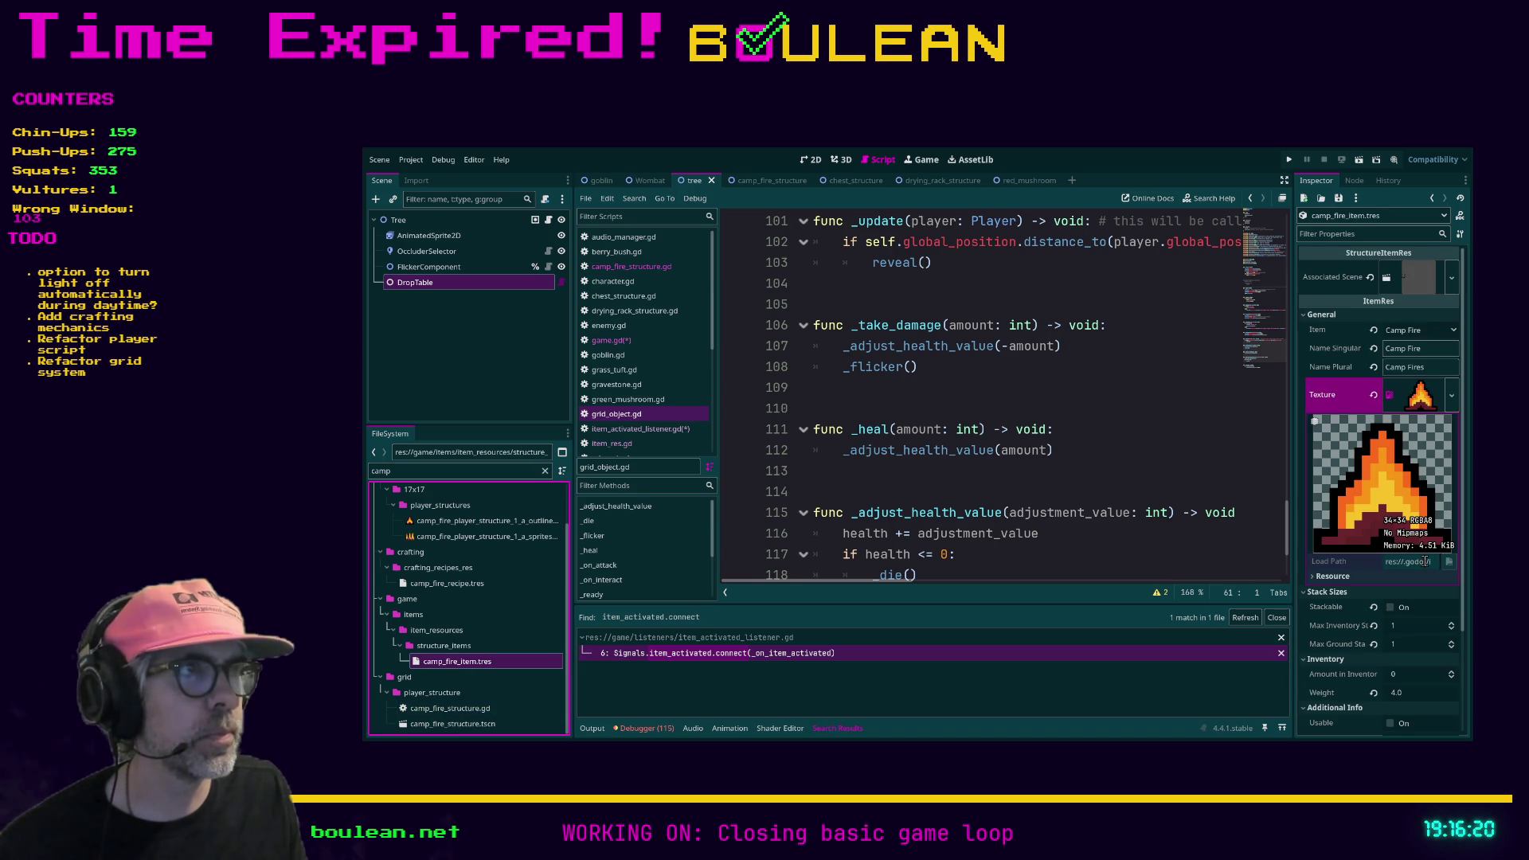
Step: Review camp_fire_item.tres in the Inspector, clear the 'camp' filter, and open structure_item_res.gd
{"action": "scroll", "coordinate": [1427, 566], "scroll_direction": "down", "scroll_amount": 4}
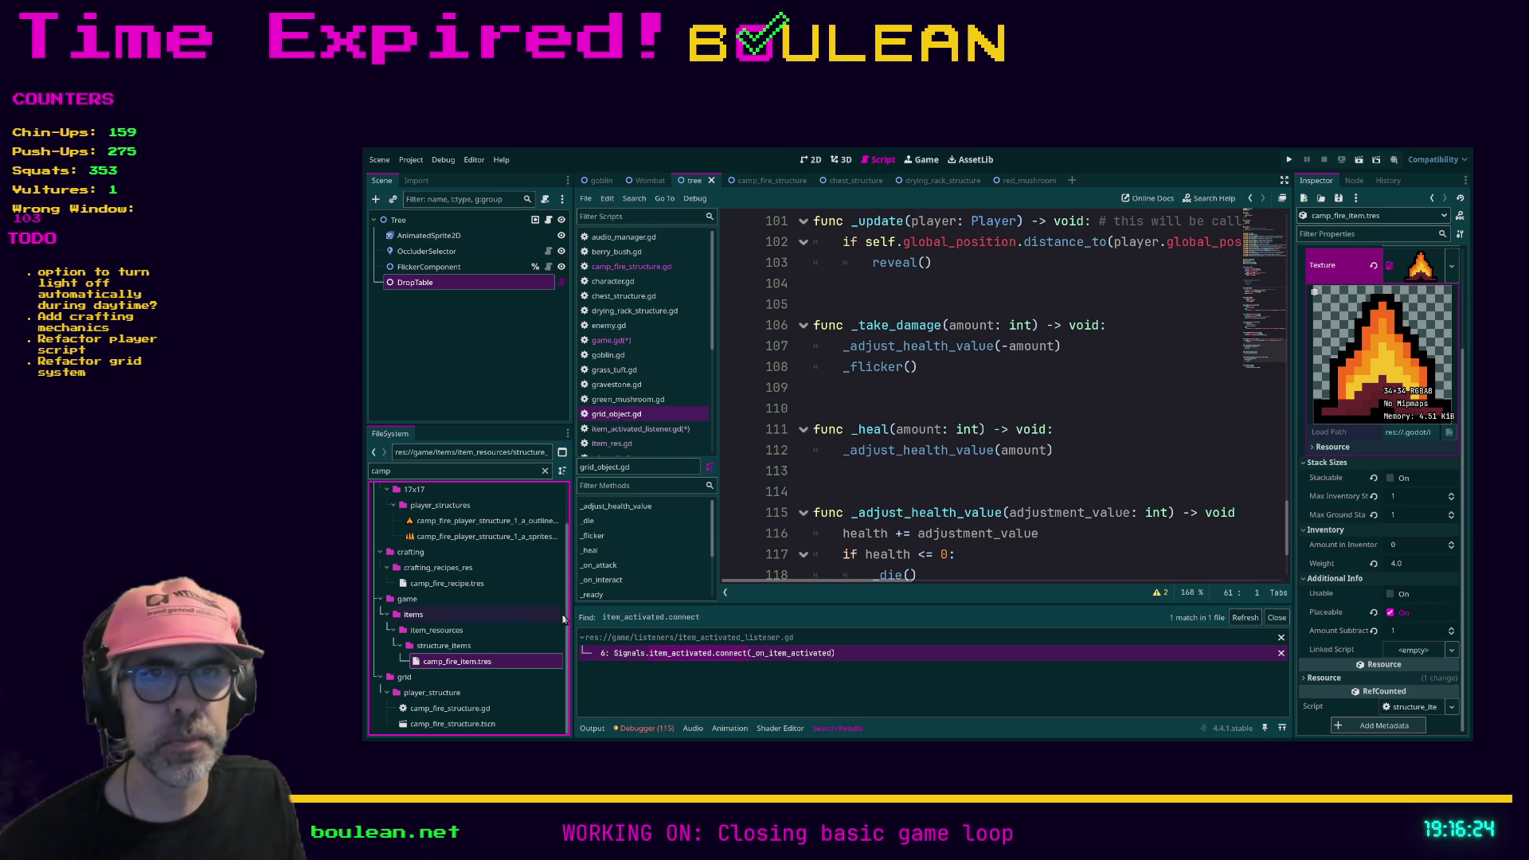
{"action": "left_click", "coordinate": [466, 646]}
{"action": "left_click", "coordinate": [545, 471]}
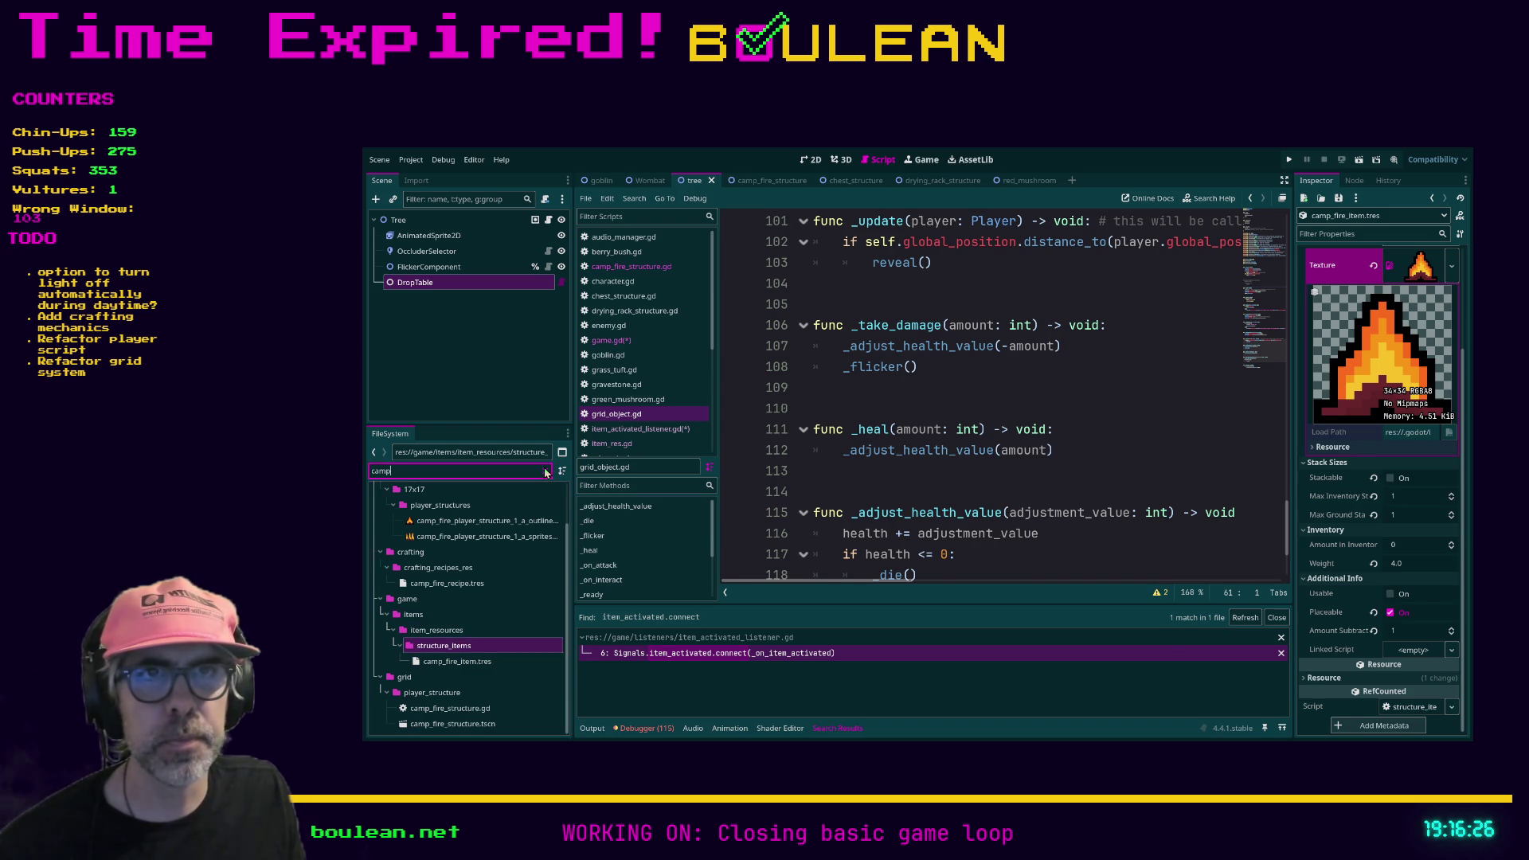
{"action": "scroll", "coordinate": [528, 526], "scroll_direction": "down", "scroll_amount": 2}
{"action": "scroll", "coordinate": [529, 532], "scroll_direction": "down", "scroll_amount": 1}
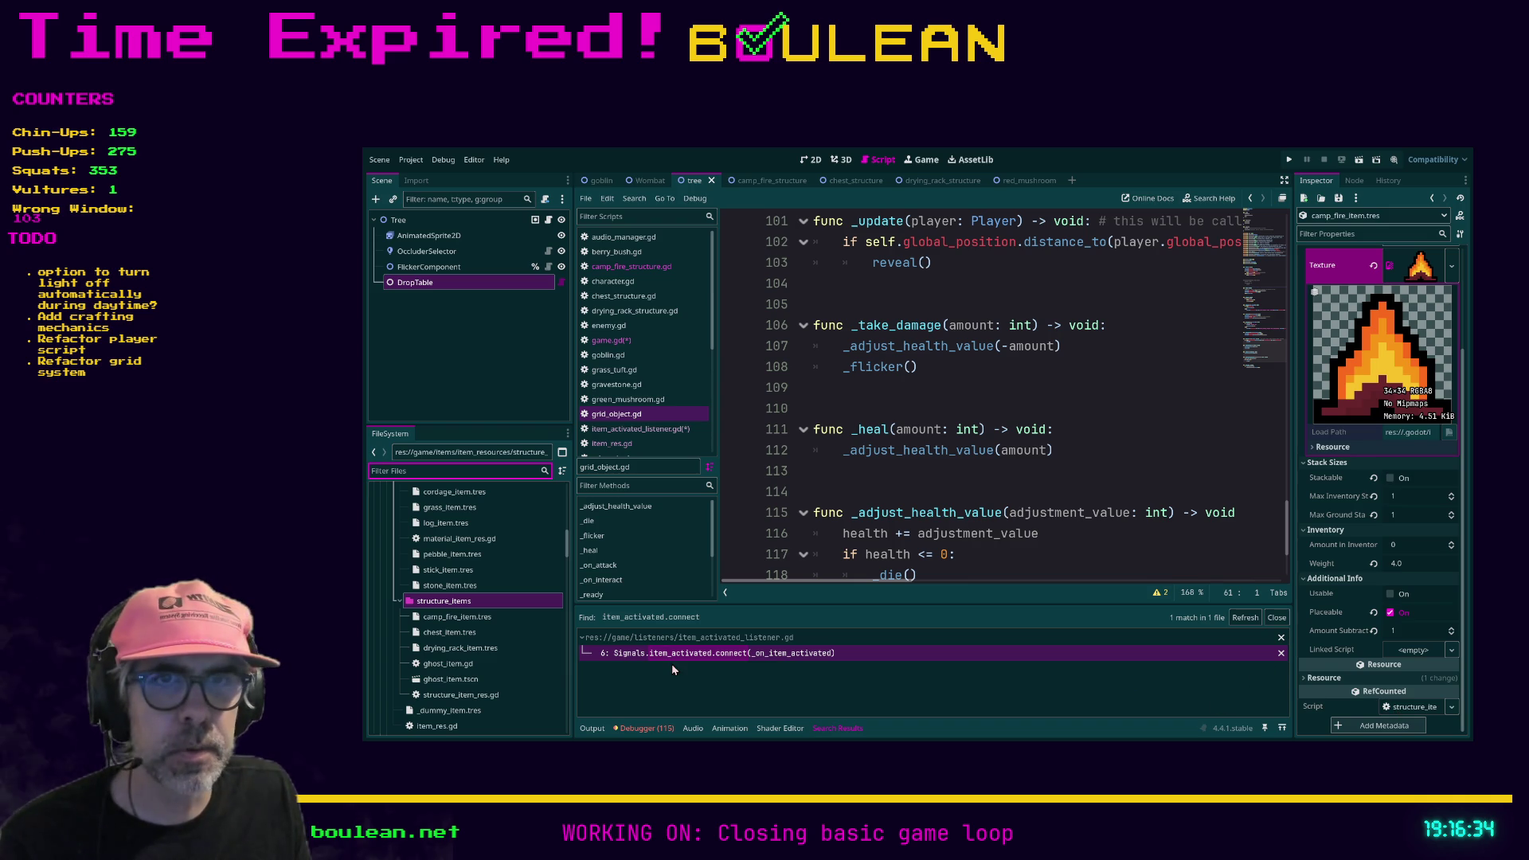
{"action": "double_click", "coordinate": [477, 697]}
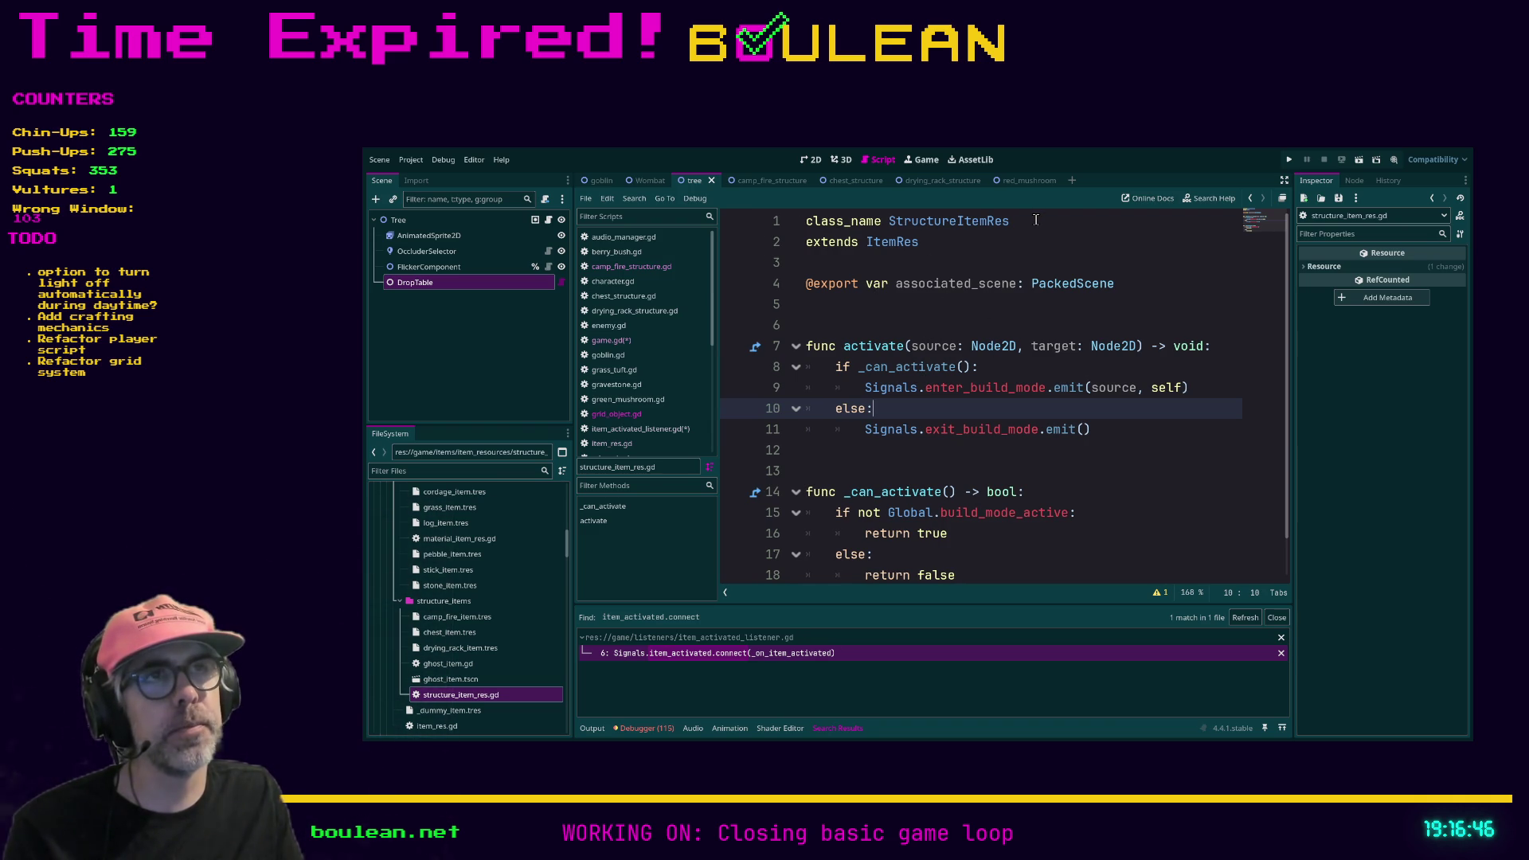
Step: Select the StructureItemRes class name and its word Structure, then scroll through structure_item_res.gd
{"action": "mouse_move", "coordinate": [1036, 220]}
{"action": "left_mouse_down"}
{"action": "mouse_move", "coordinate": [889, 231]}
{"action": "mouse_move", "coordinate": [904, 238]}
{"action": "left_mouse_up"}
{"action": "left_click", "coordinate": [934, 243]}
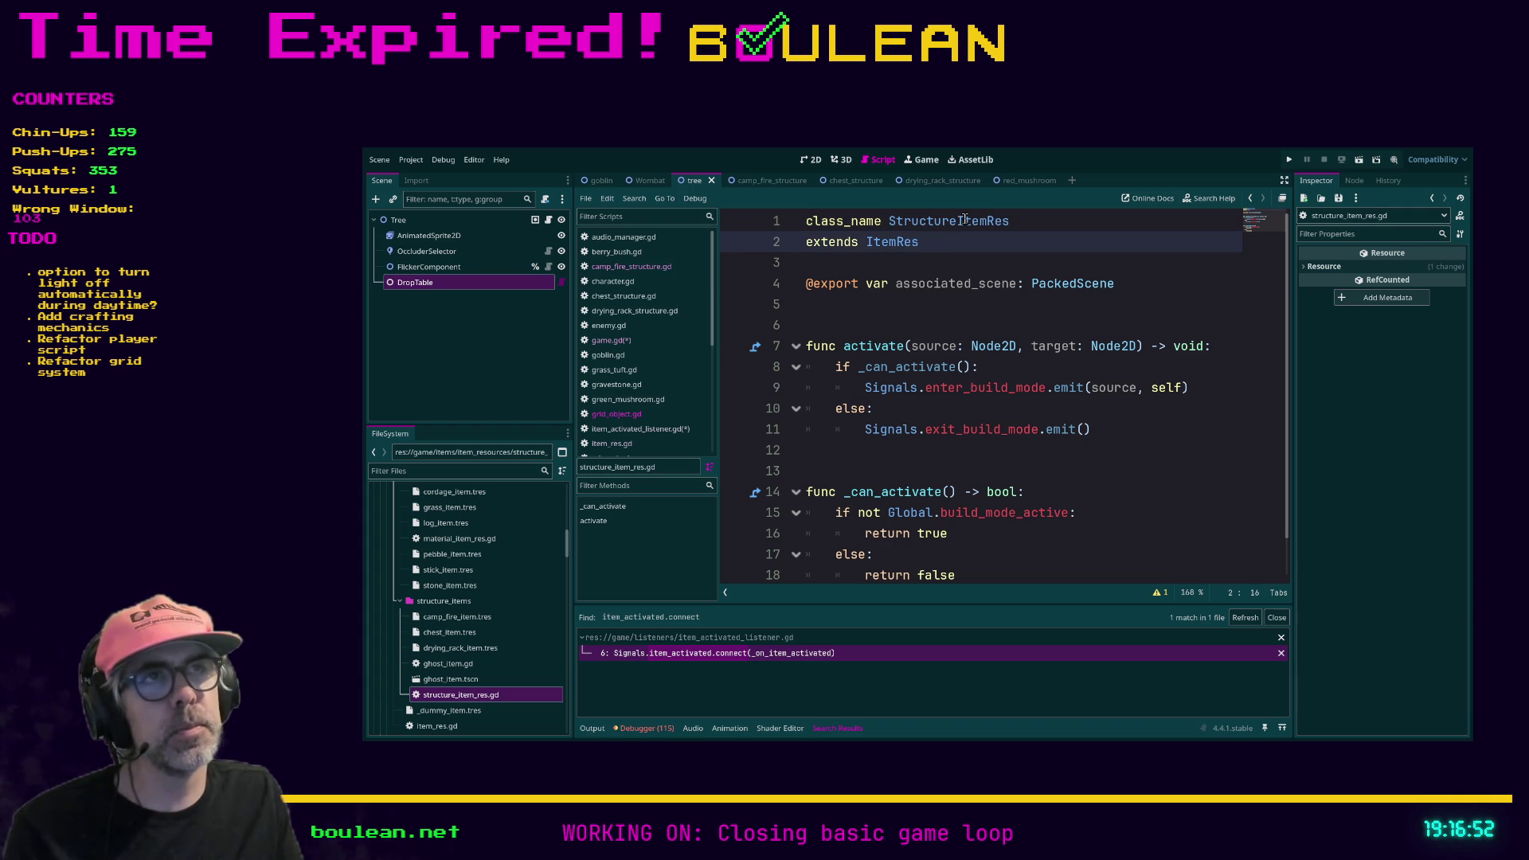
{"action": "left_click_drag", "start_coordinate": [956, 222], "coordinate": [889, 220]}
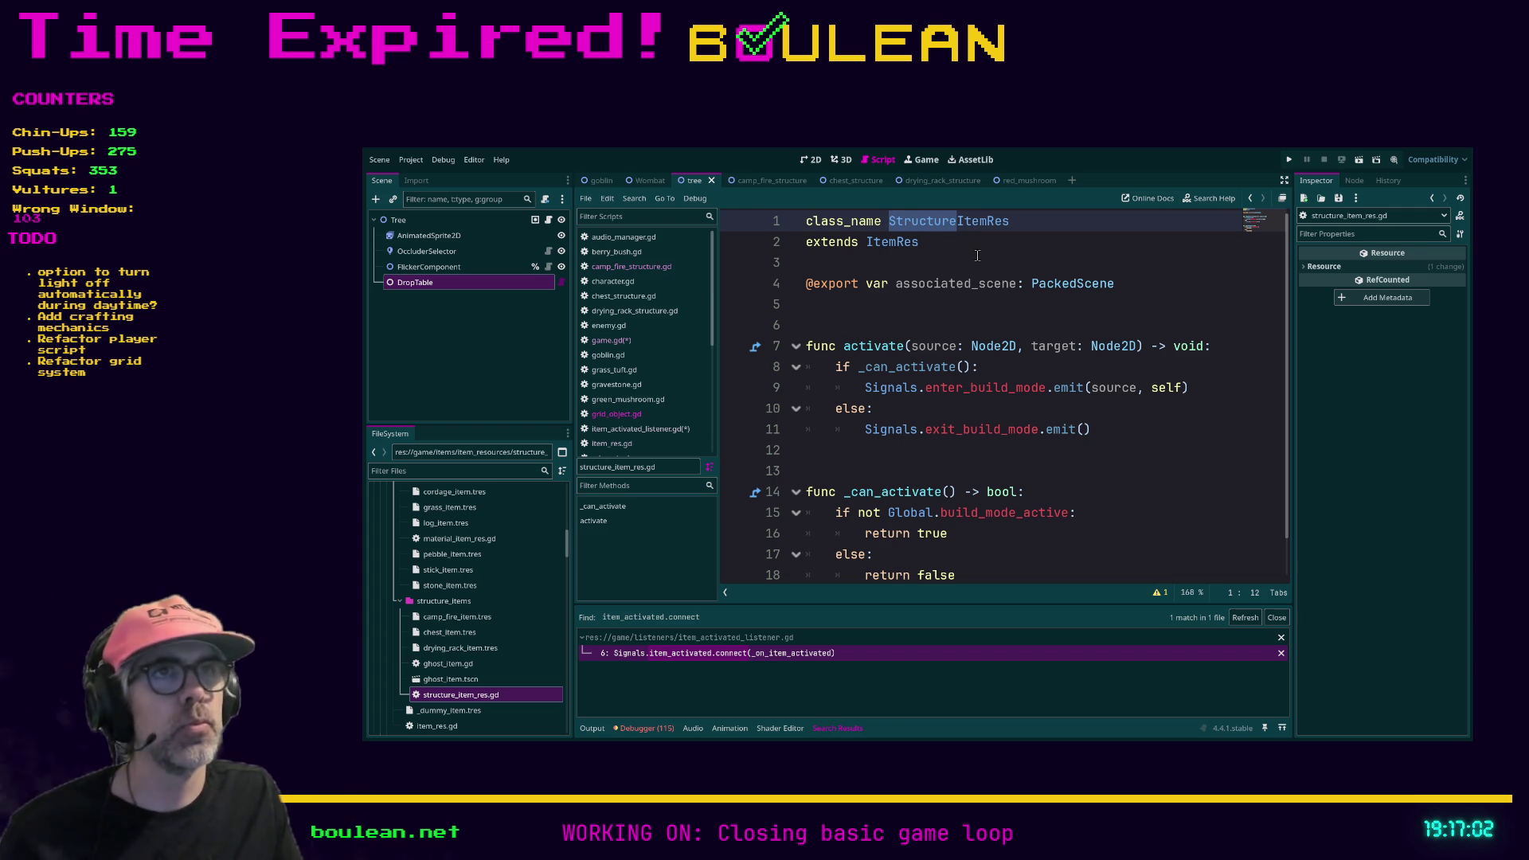
{"action": "scroll", "coordinate": [903, 326], "scroll_direction": "down", "scroll_amount": 1}
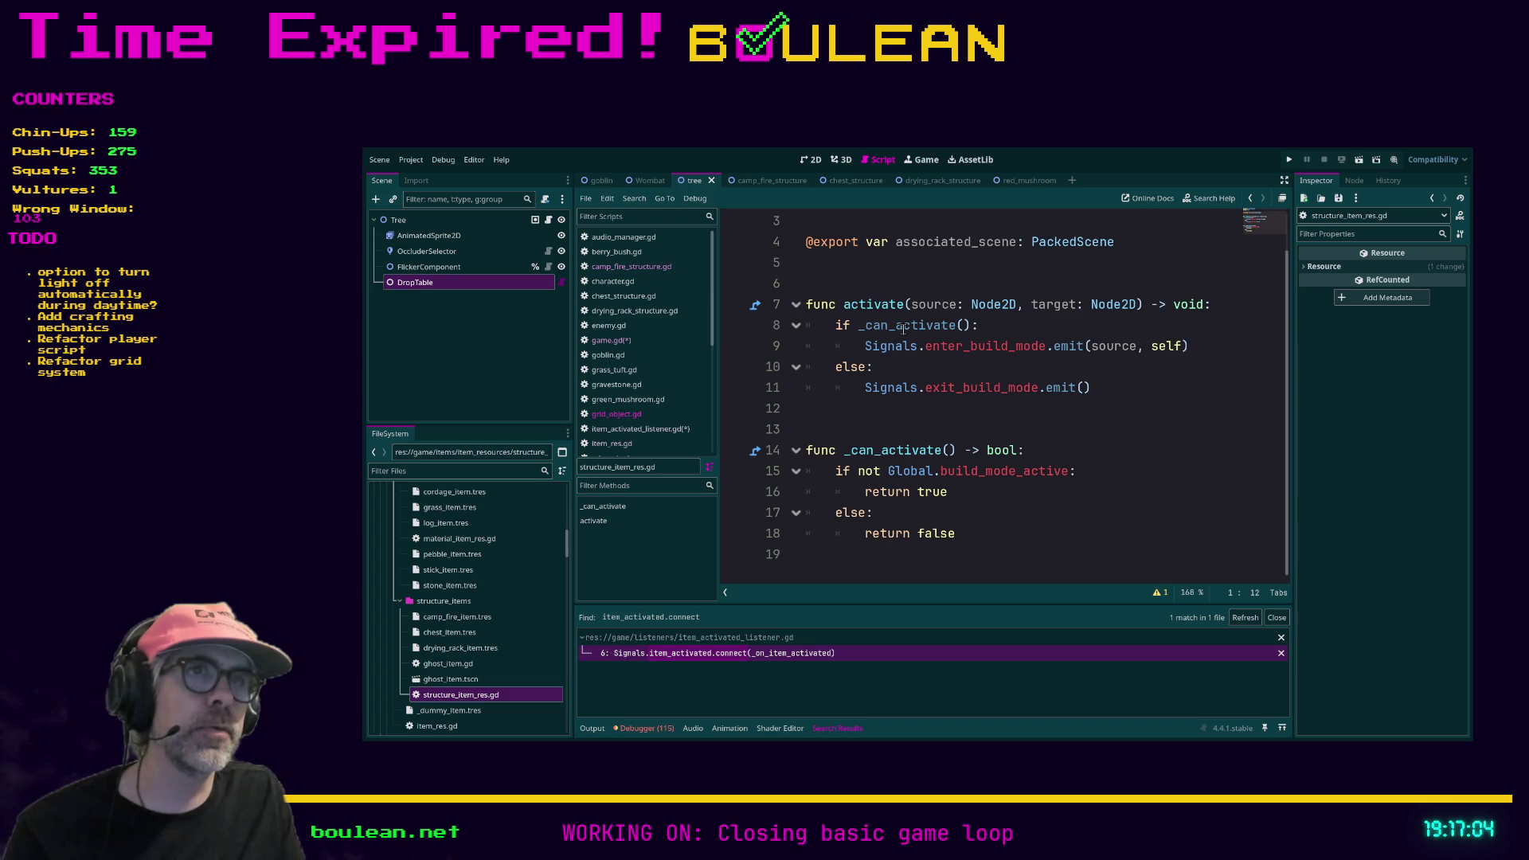
{"action": "scroll", "coordinate": [903, 328], "scroll_direction": "up", "scroll_amount": 1}
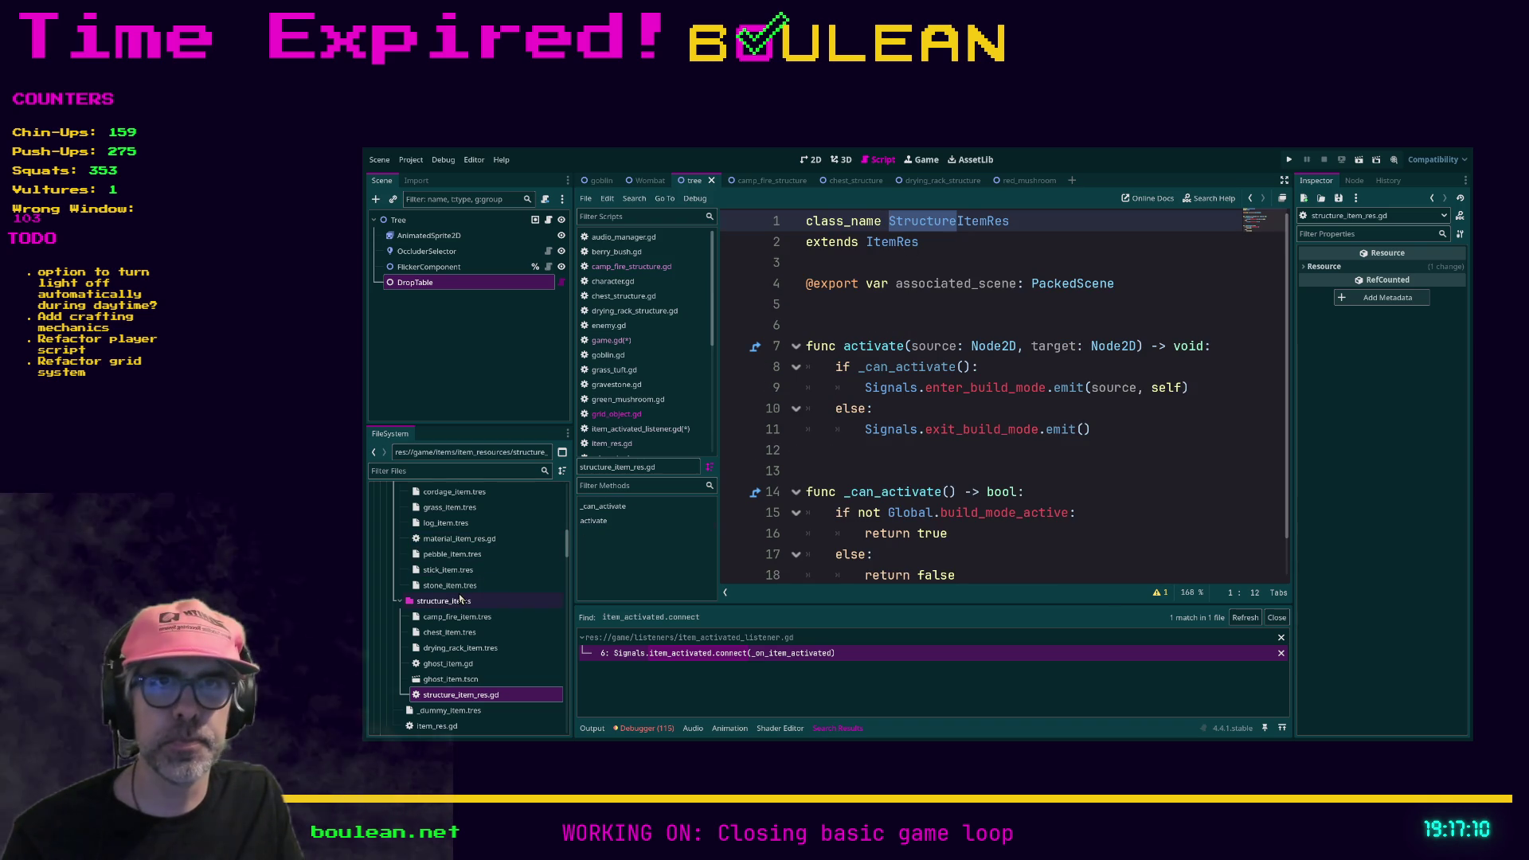
{"action": "scroll", "coordinate": [477, 582], "scroll_direction": "up", "scroll_amount": 1}
{"action": "scroll", "coordinate": [462, 594], "scroll_direction": "up", "scroll_amount": 1}
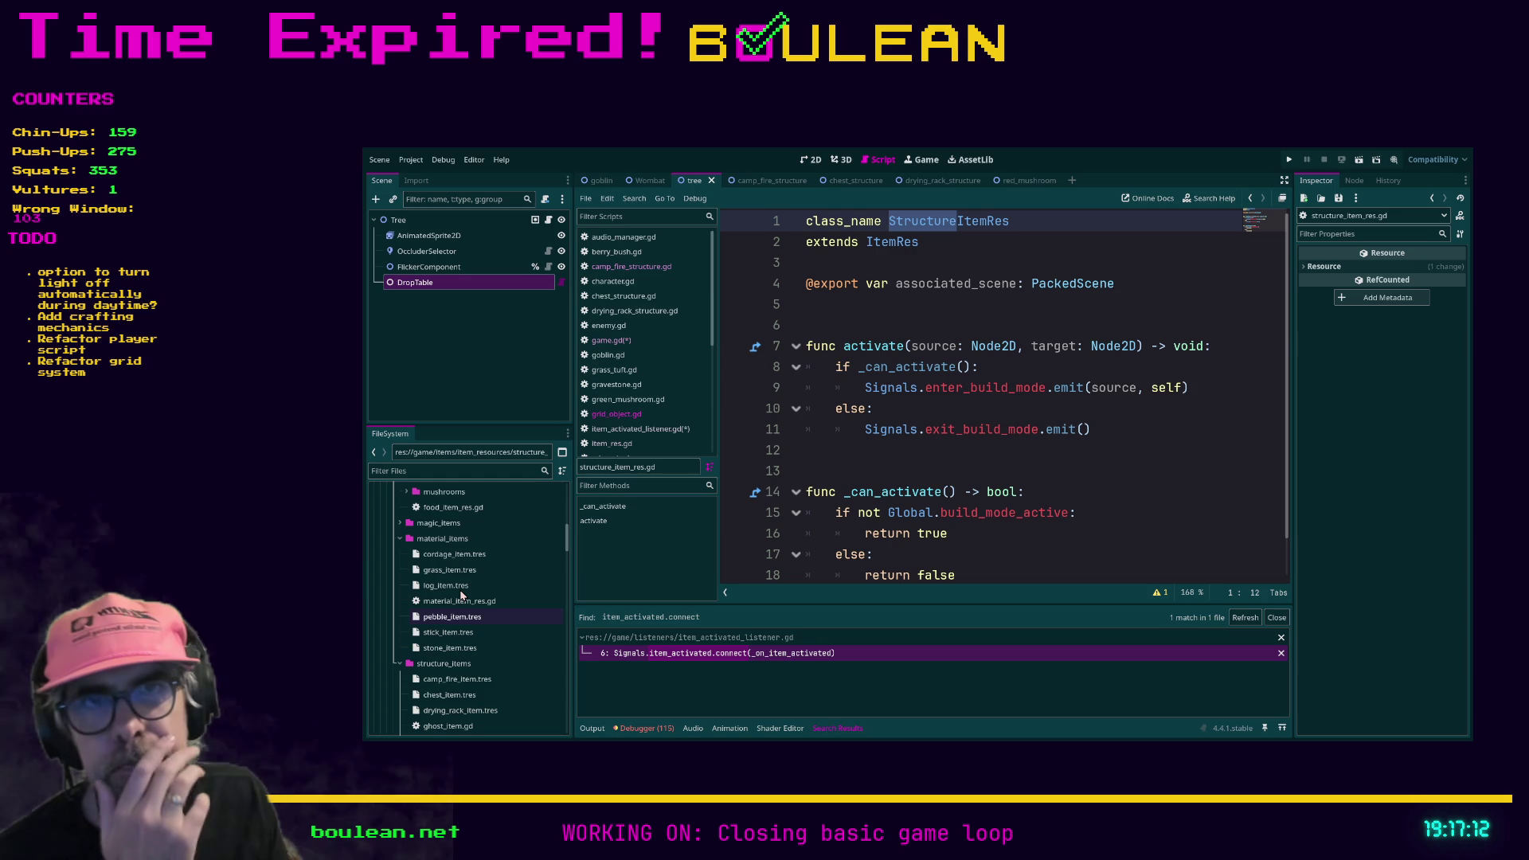
{"action": "scroll", "coordinate": [462, 594], "scroll_direction": "up", "scroll_amount": 1}
{"action": "scroll", "coordinate": [456, 567], "scroll_direction": "up", "scroll_amount": 1}
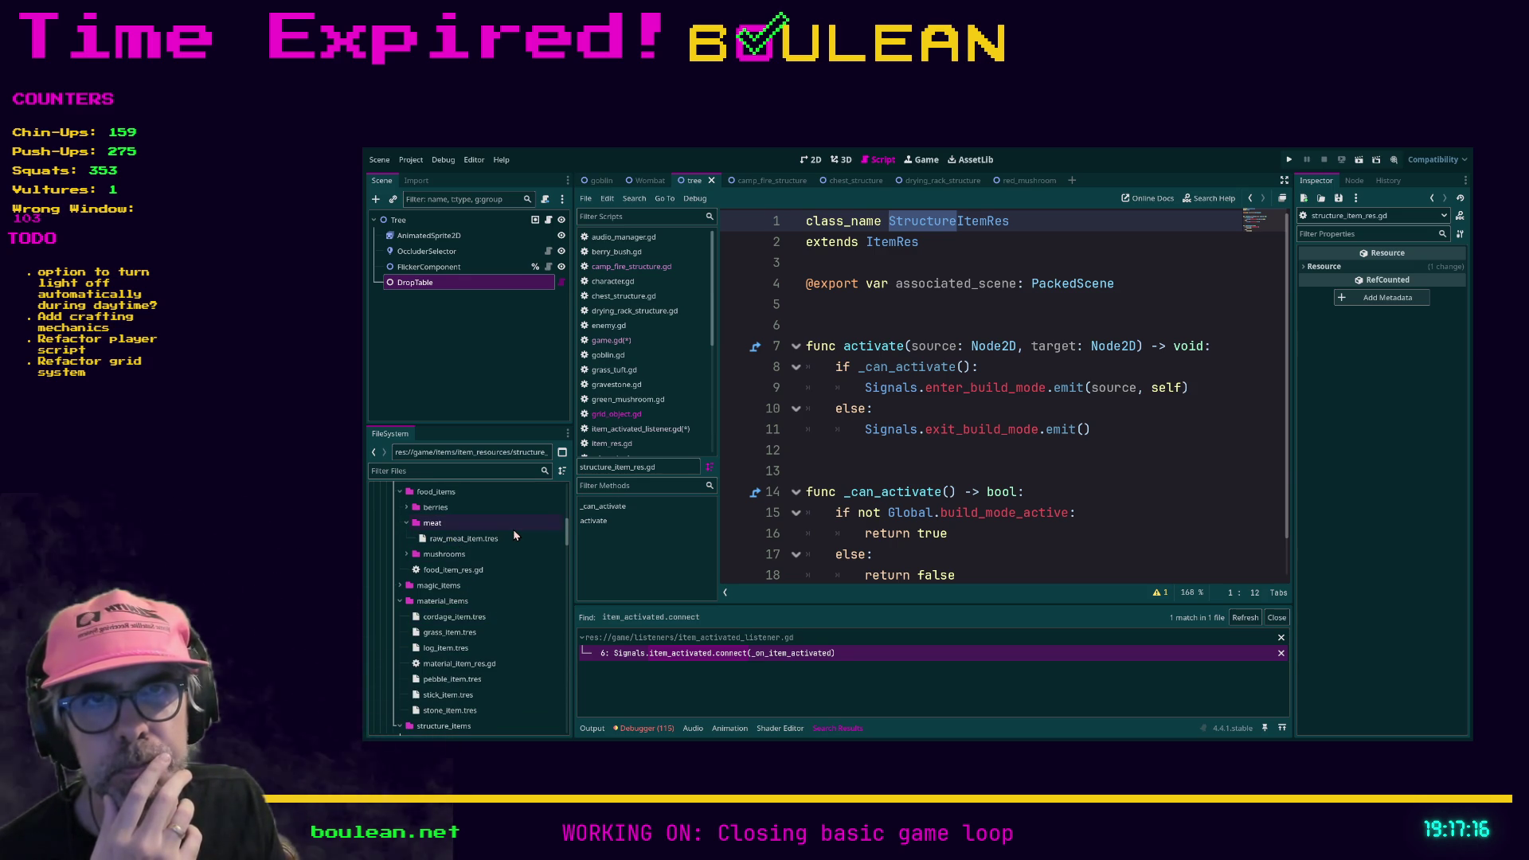
Step: Collapse the material_items, structure_items, food_items and fish_items folders under item_resources
{"action": "left_click", "coordinate": [445, 523]}
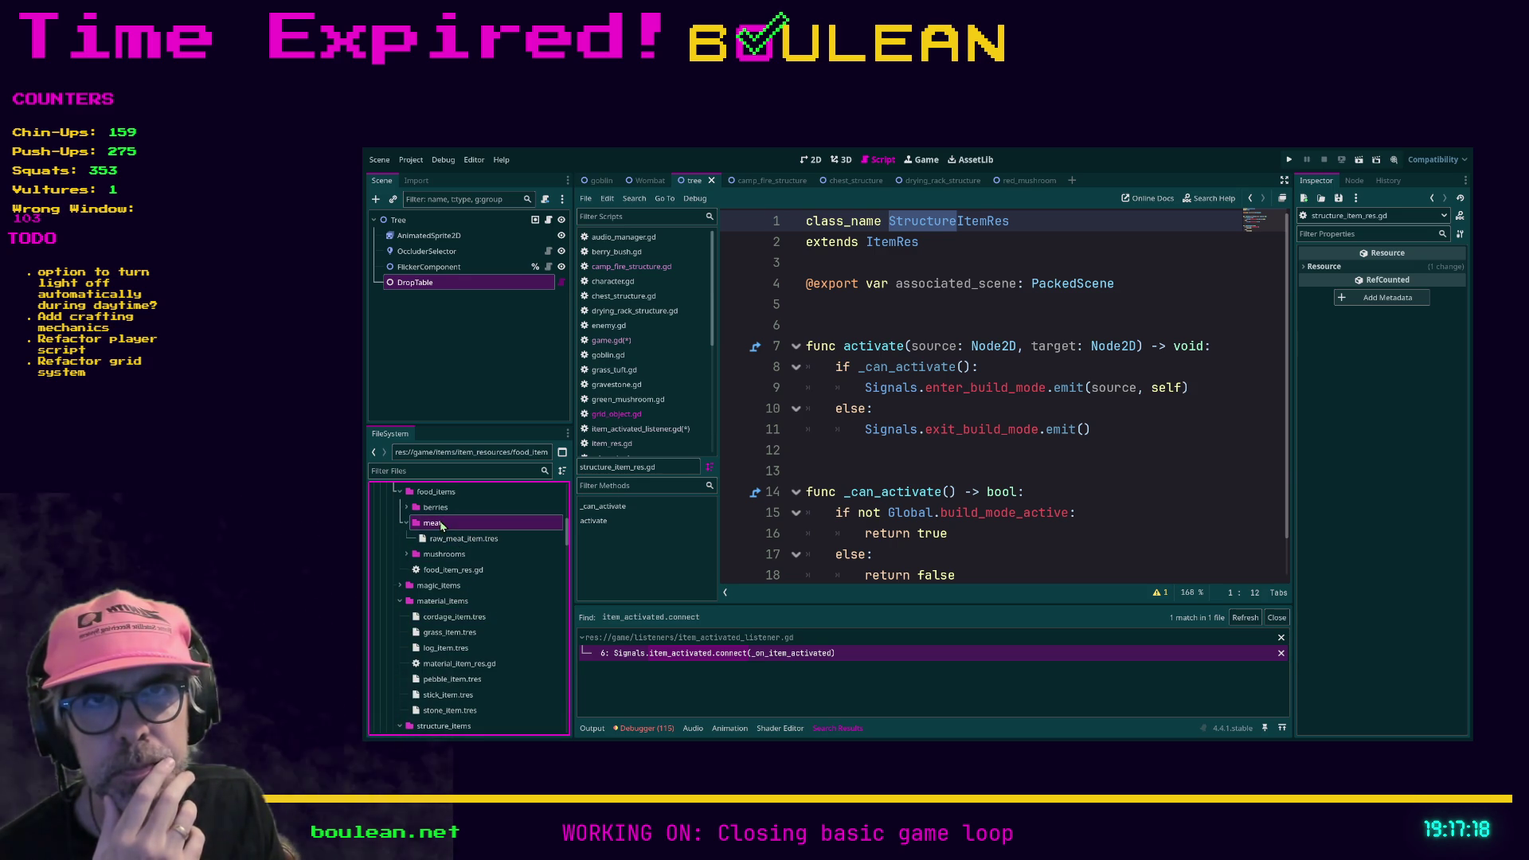
{"action": "scroll", "coordinate": [456, 507], "scroll_direction": "down", "scroll_amount": 2}
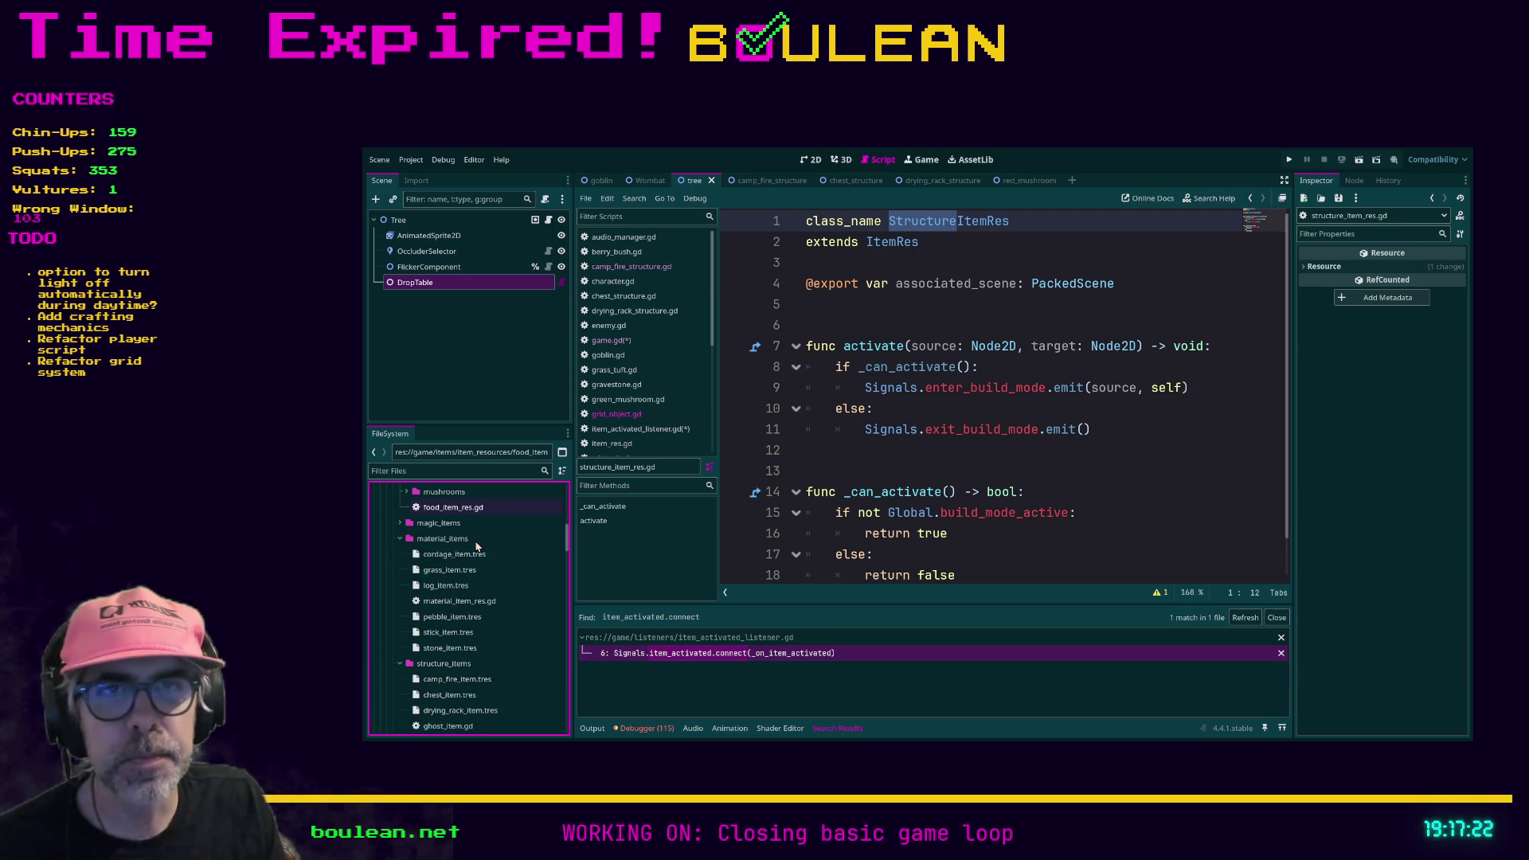
{"action": "scroll", "coordinate": [446, 557], "scroll_direction": "up", "scroll_amount": 1}
{"action": "left_click", "coordinate": [399, 569]}
{"action": "left_click", "coordinate": [399, 585]}
{"action": "scroll", "coordinate": [417, 556], "scroll_direction": "up", "scroll_amount": 1}
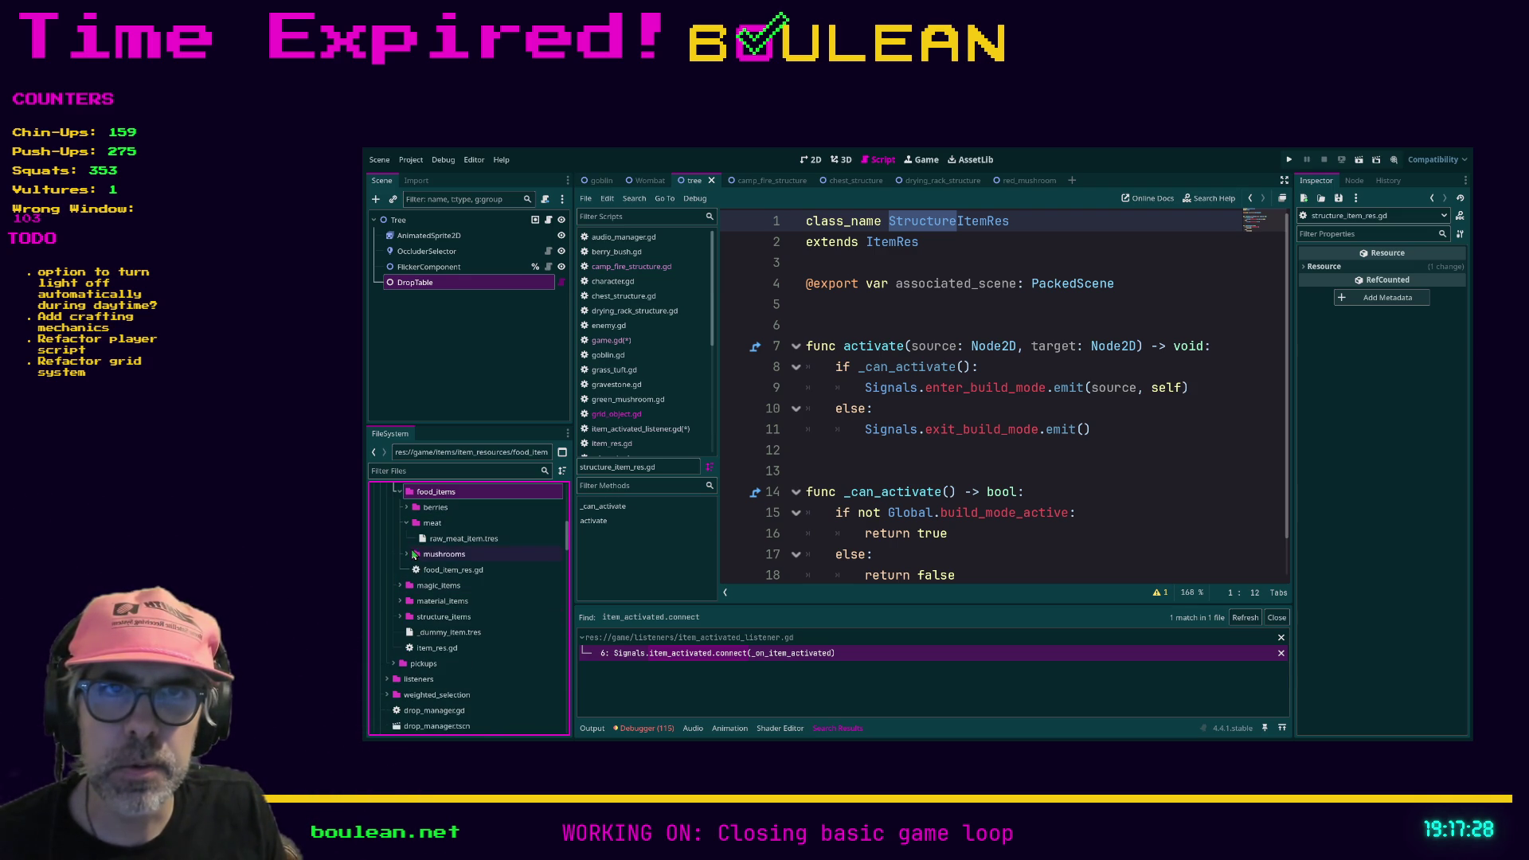
{"action": "scroll", "coordinate": [405, 549], "scroll_direction": "up", "scroll_amount": 1}
{"action": "left_click", "coordinate": [401, 524]}
{"action": "scroll", "coordinate": [459, 560], "scroll_direction": "up", "scroll_amount": 2}
{"action": "scroll", "coordinate": [459, 560], "scroll_direction": "up", "scroll_amount": 2}
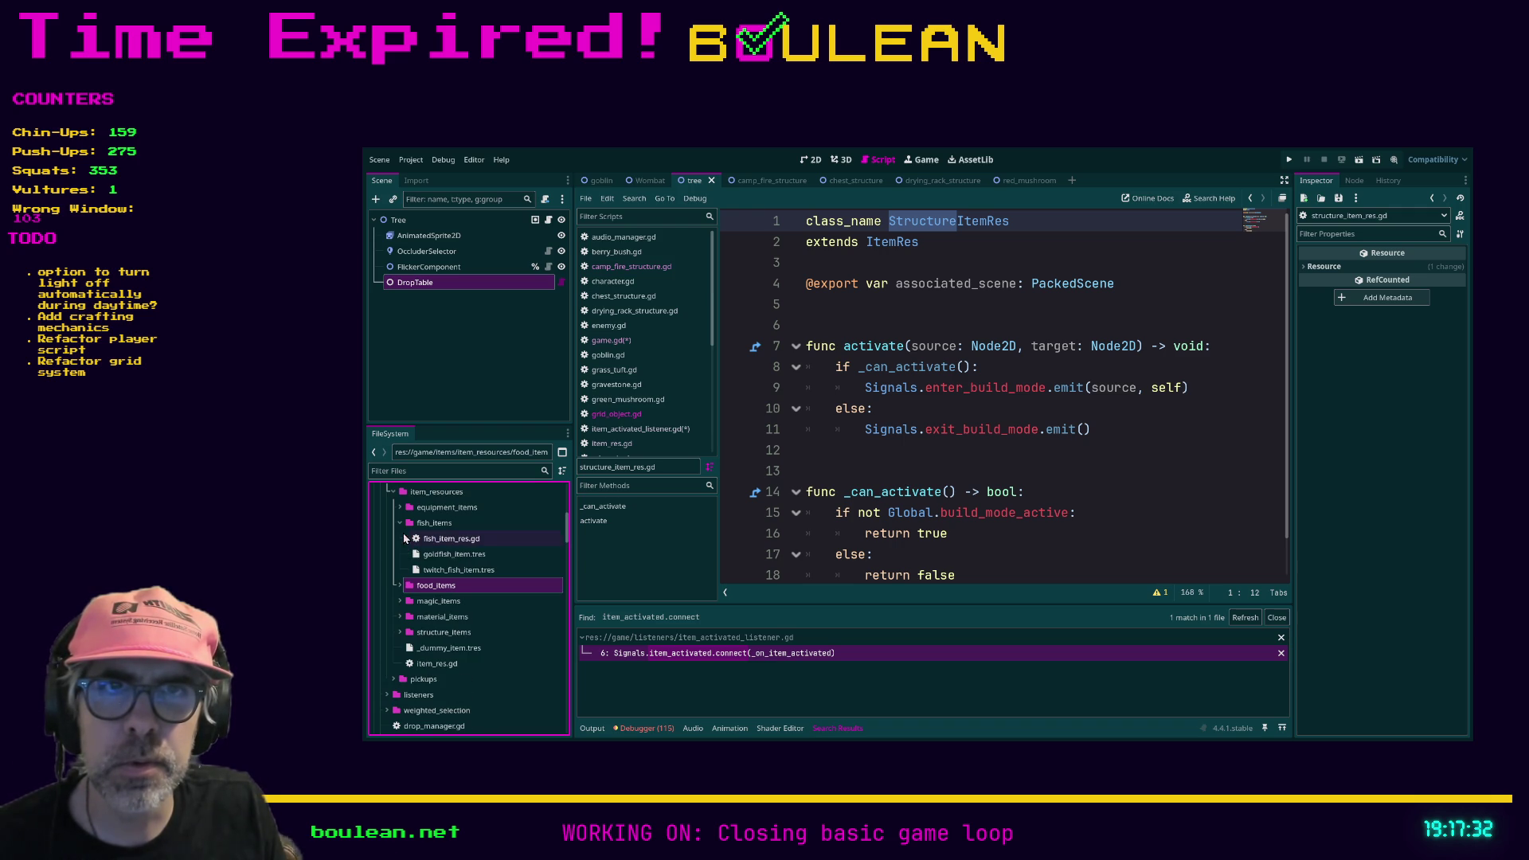
{"action": "left_click", "coordinate": [404, 527]}
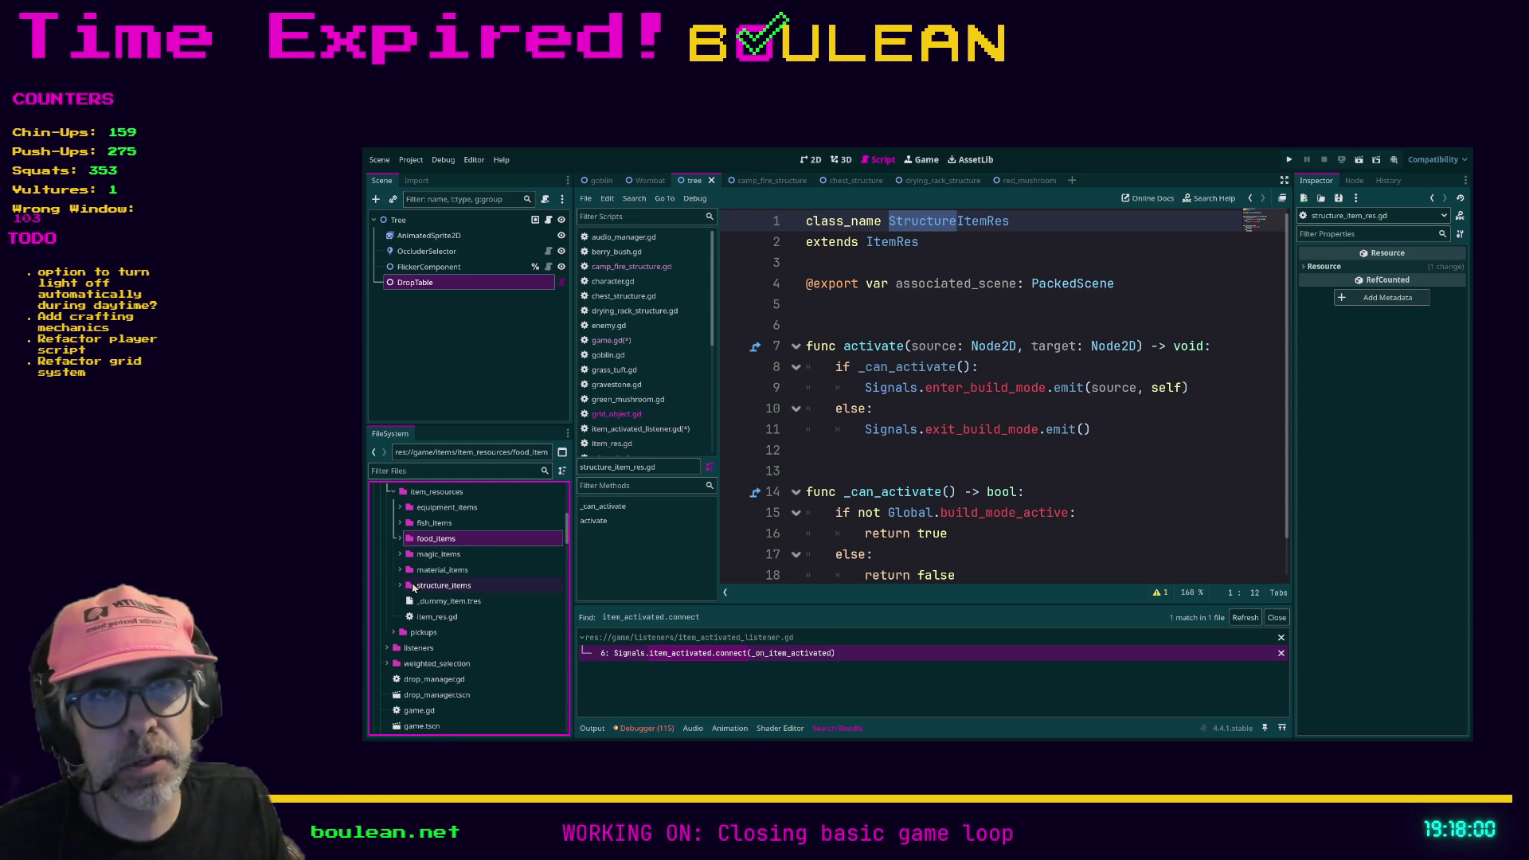
Step: Select the whole StructureItemRes script and expand the food_items and structure_items folders
{"action": "left_click", "coordinate": [926, 466]}
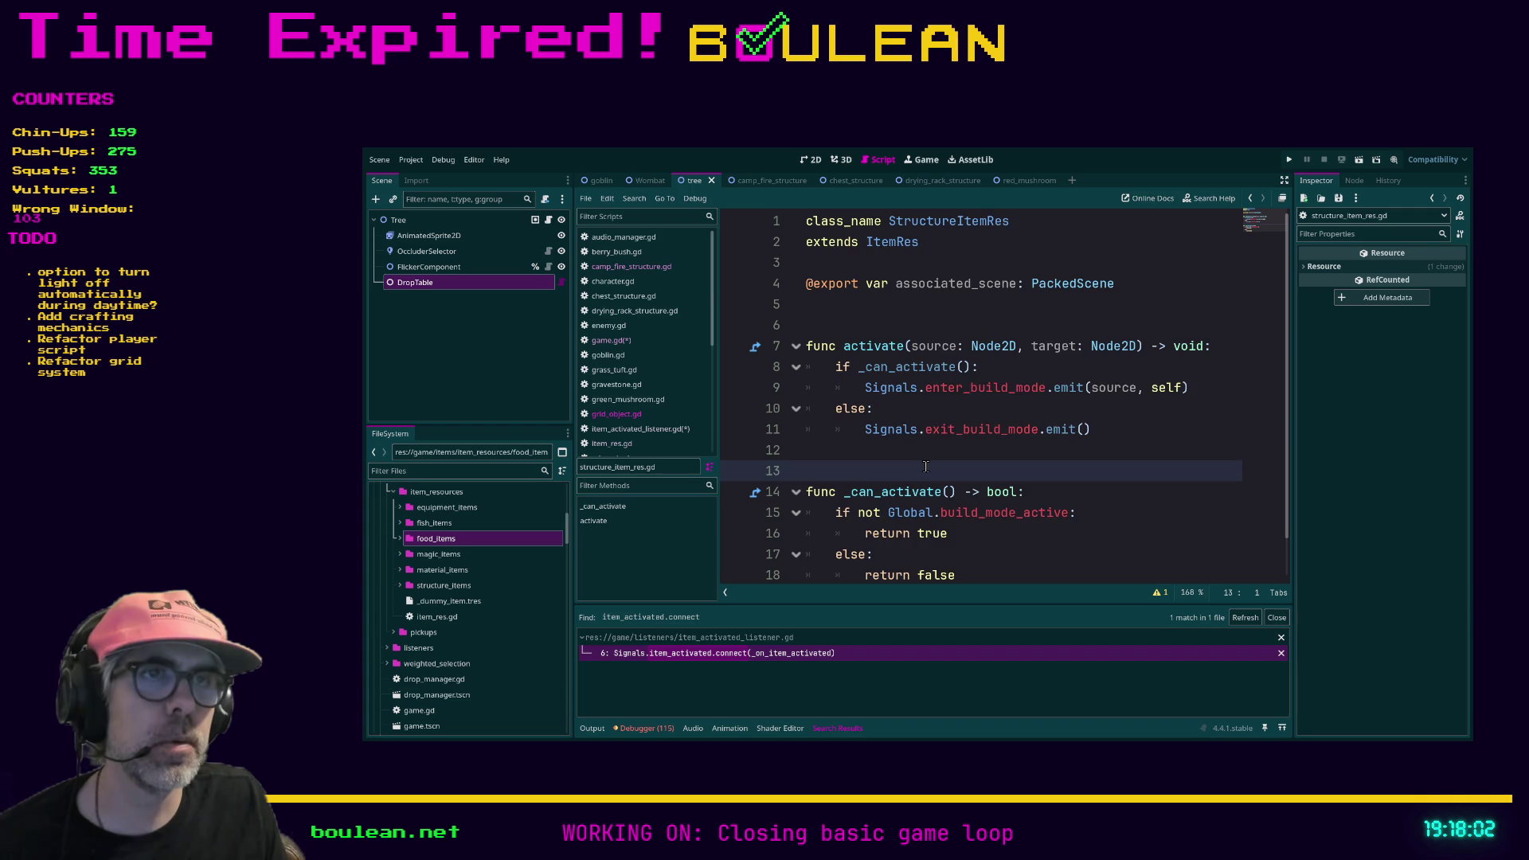
{"action": "key", "text": "ctrl+a"}
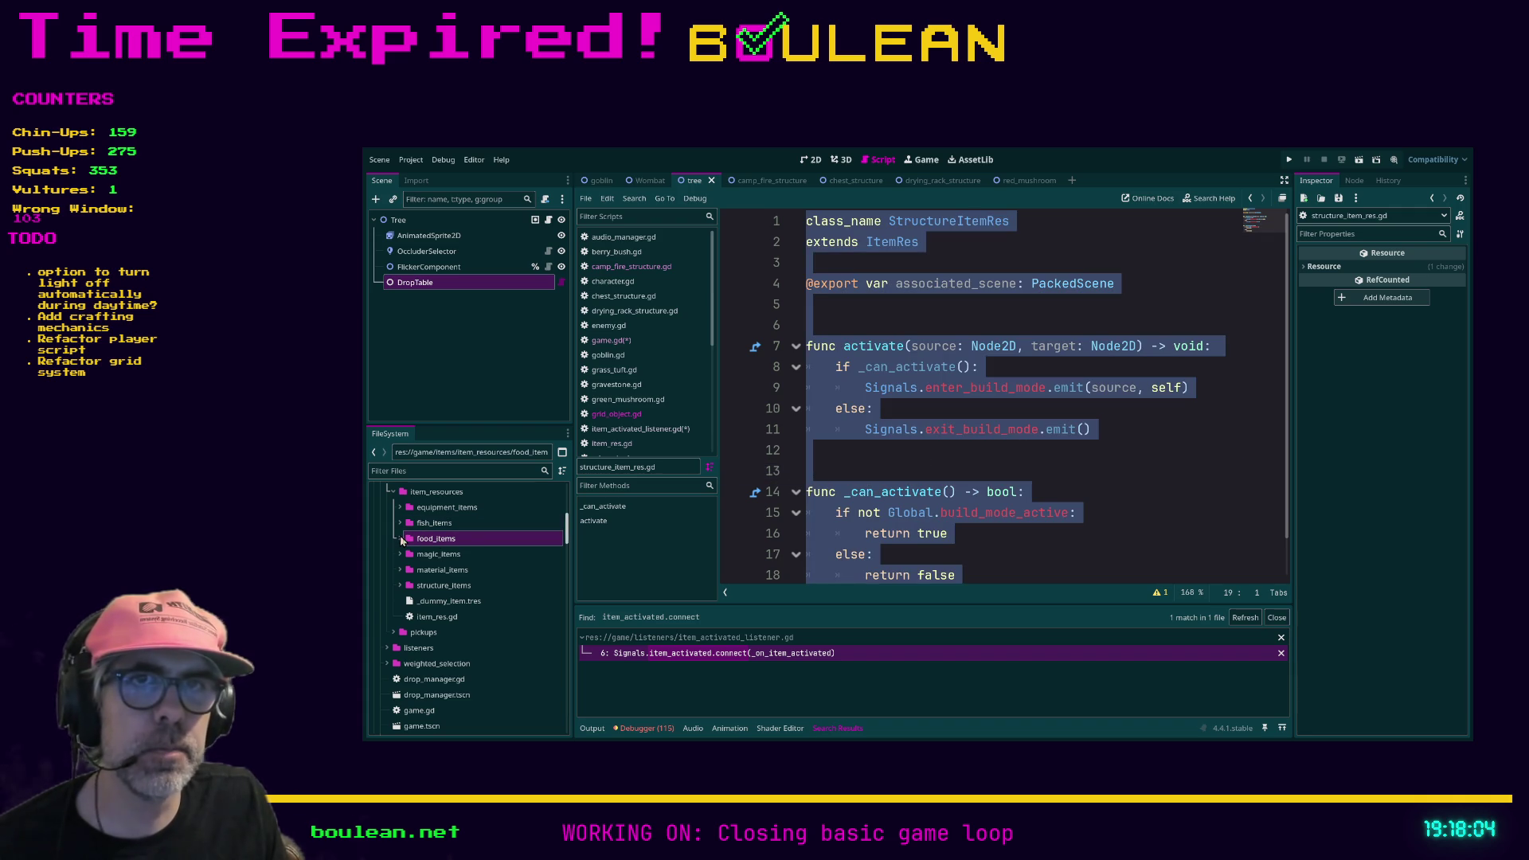
{"action": "left_click", "coordinate": [401, 541]}
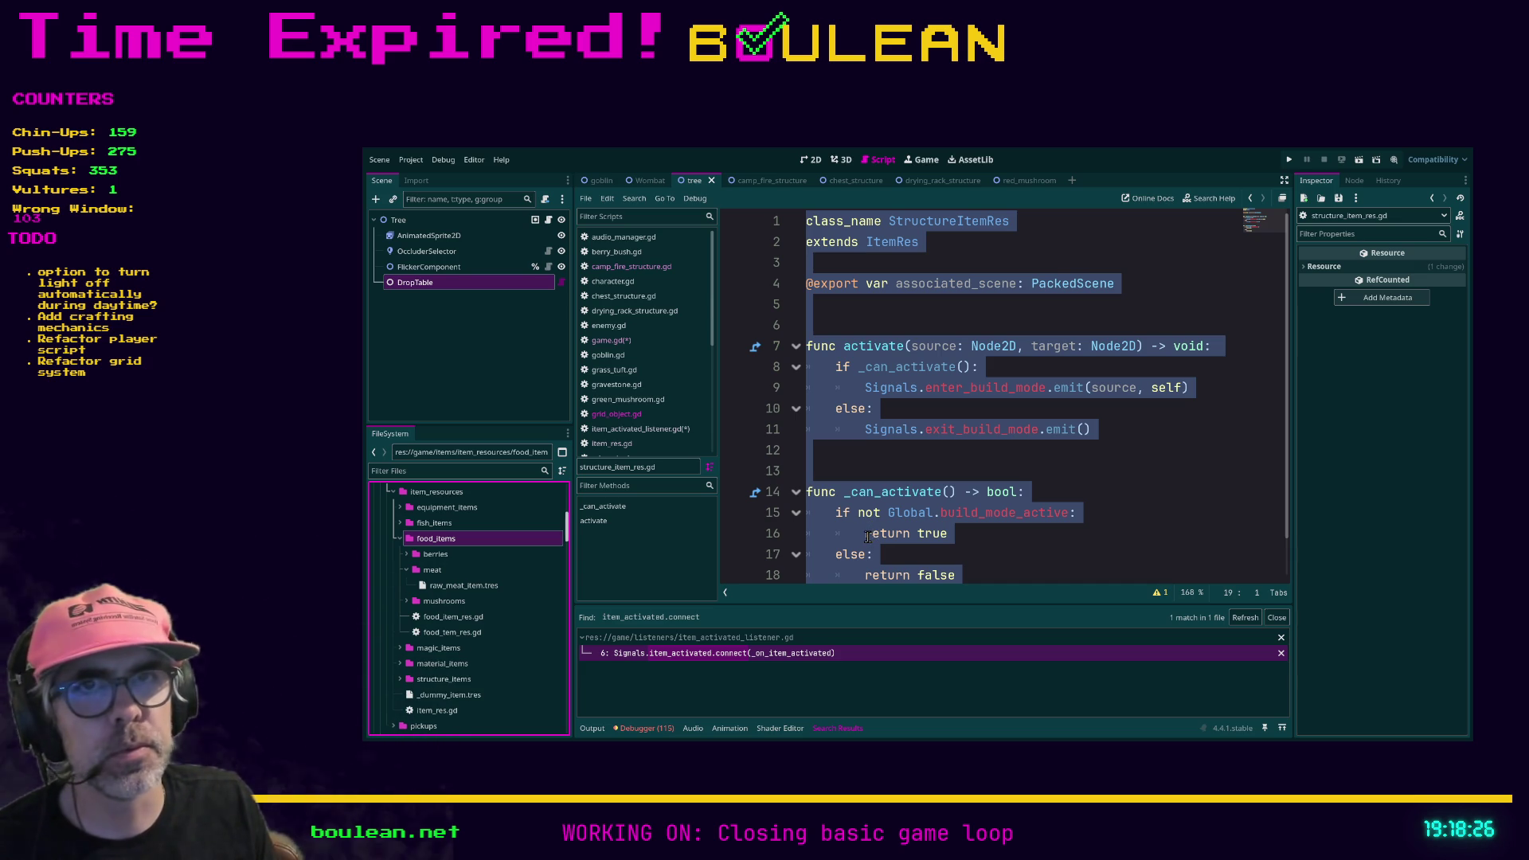
{"action": "scroll", "coordinate": [522, 564], "scroll_direction": "down", "scroll_amount": 1}
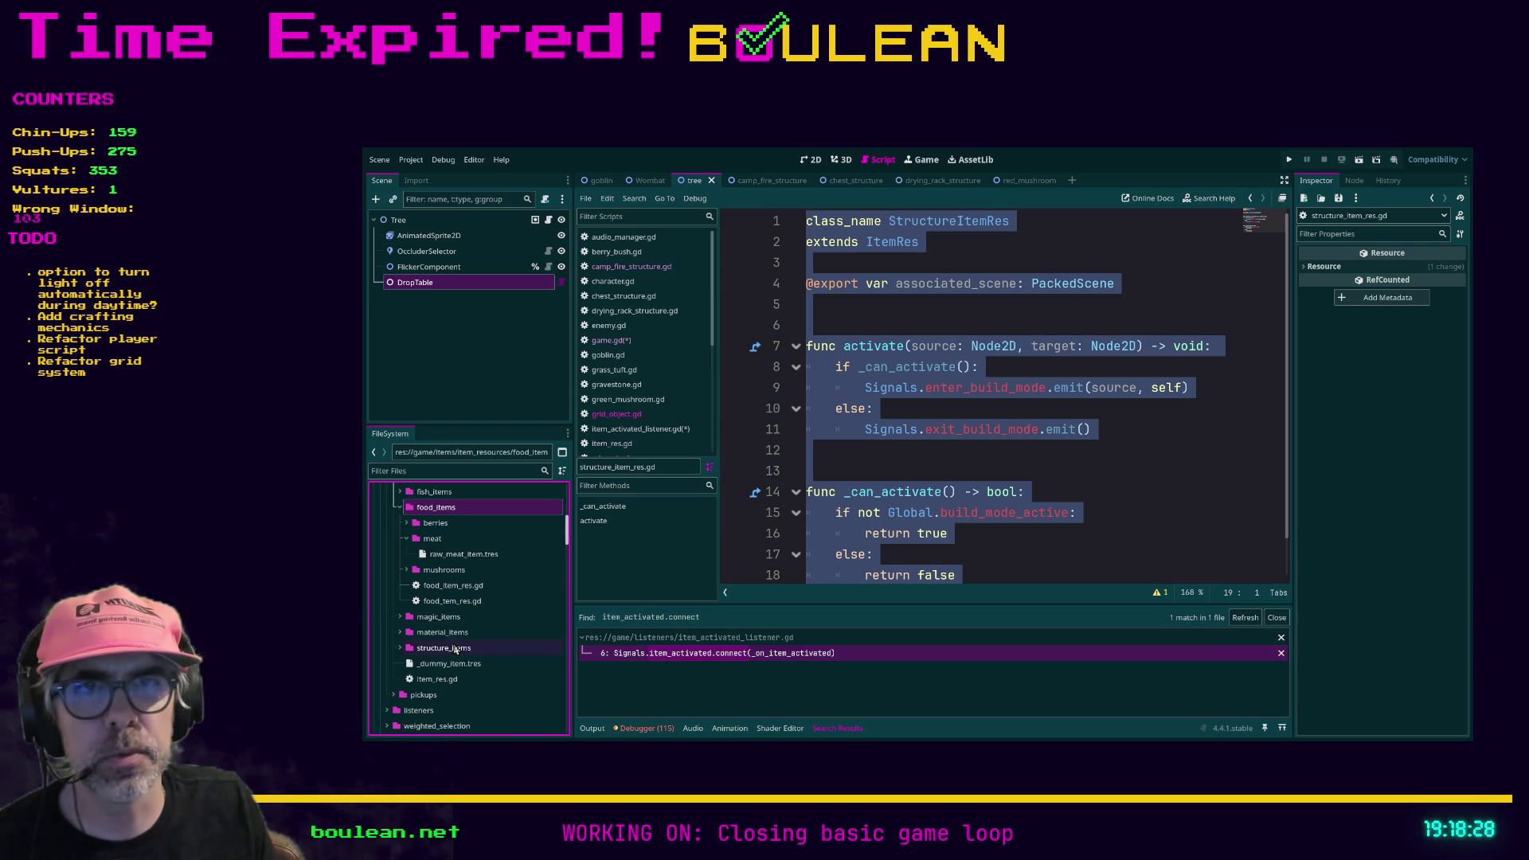
{"action": "left_click", "coordinate": [400, 651]}
Step: Double-click food_item_res.gd in the food_items folder to edit it
{"action": "scroll", "coordinate": [446, 669], "scroll_direction": "down", "scroll_amount": 2}
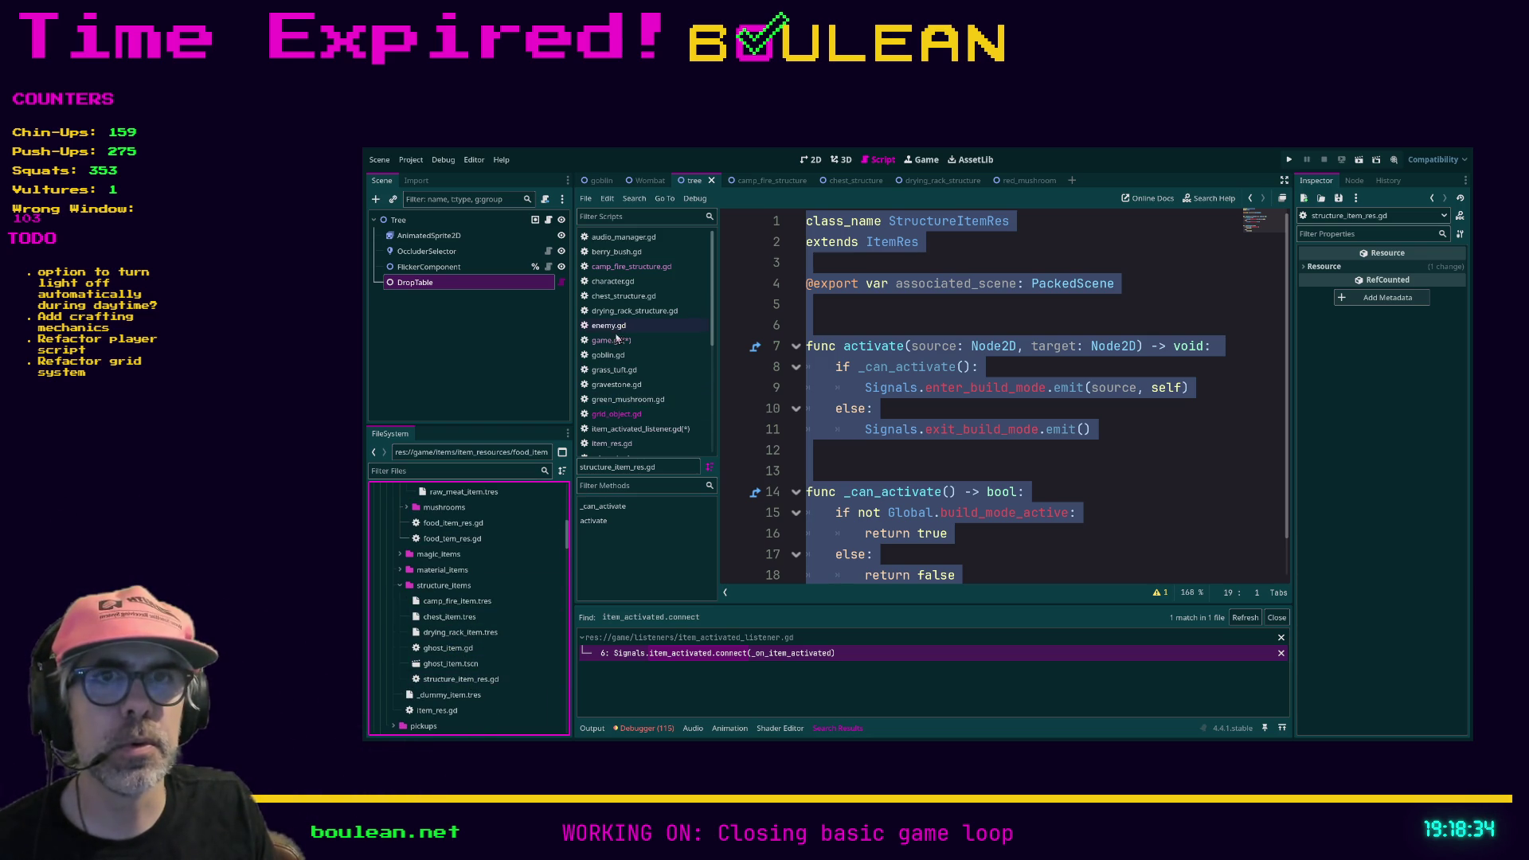
{"action": "scroll", "coordinate": [473, 575], "scroll_direction": "up", "scroll_amount": 2}
{"action": "scroll", "coordinate": [472, 575], "scroll_direction": "up", "scroll_amount": 1}
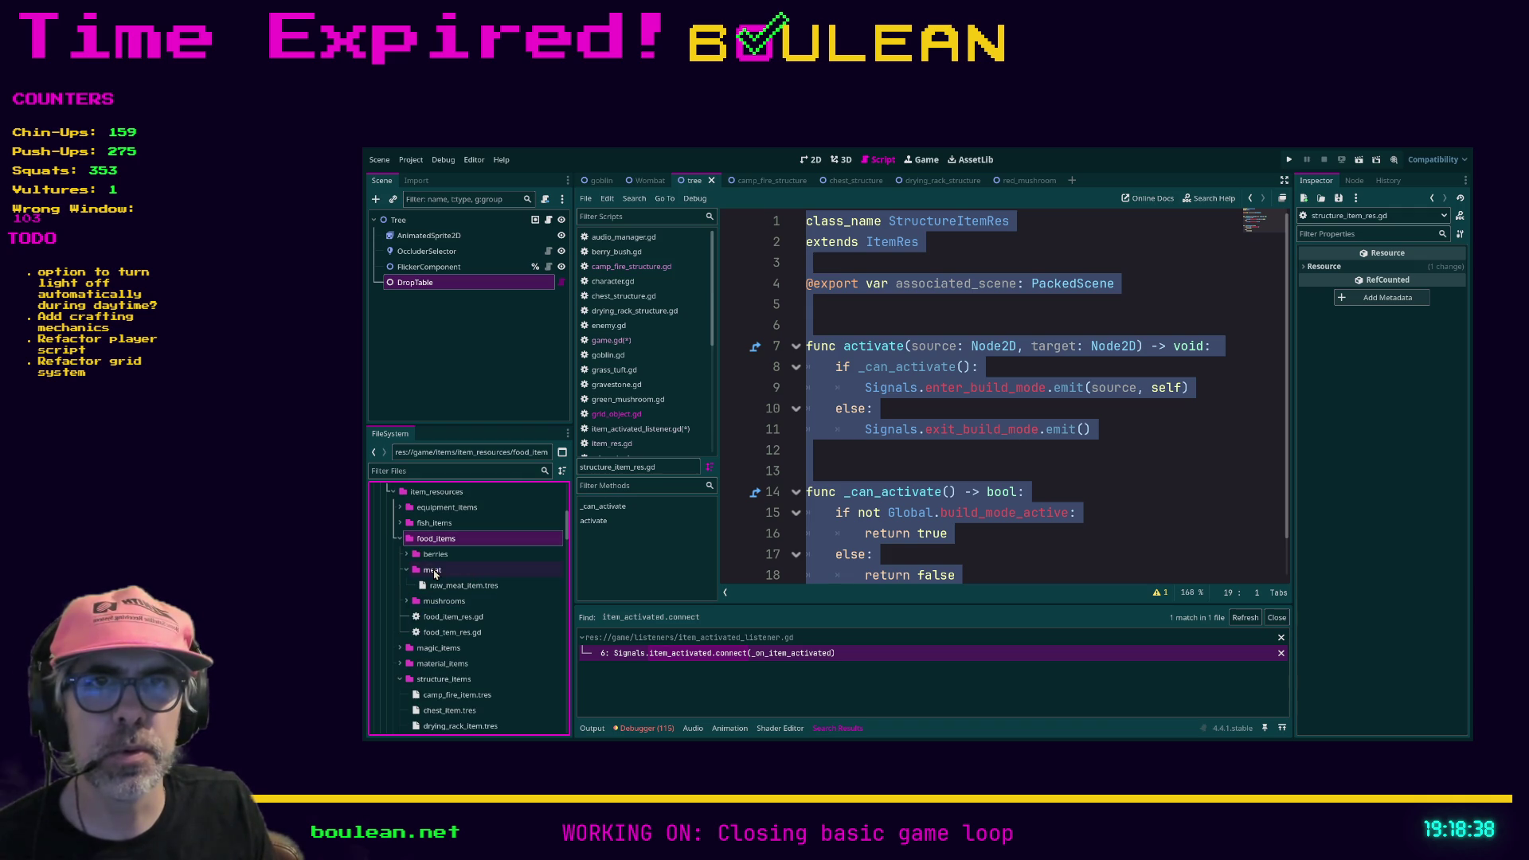
{"action": "left_click", "coordinate": [456, 637]}
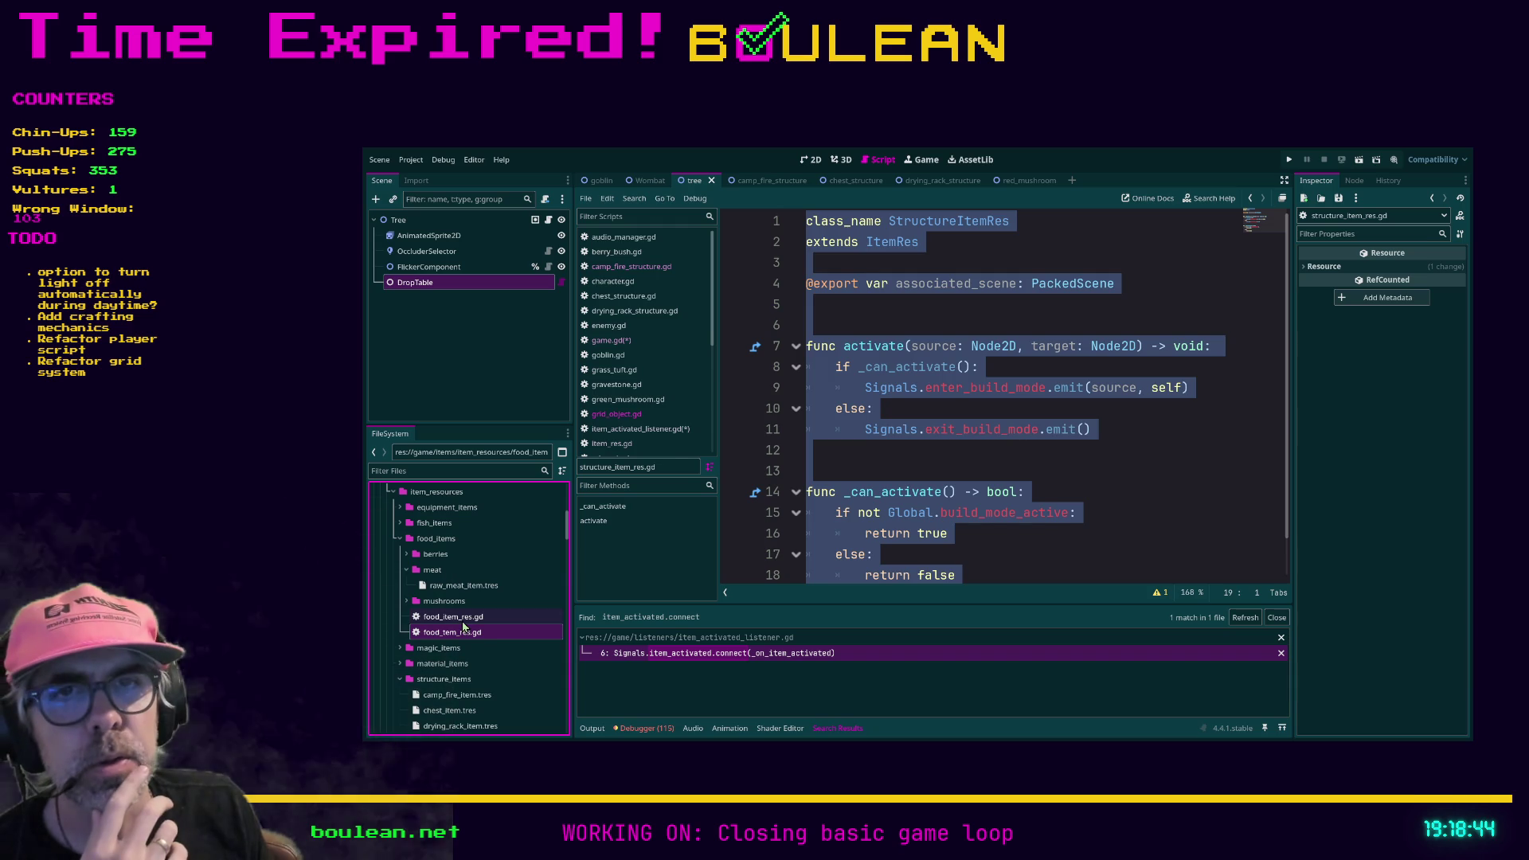
{"action": "double_click", "coordinate": [463, 618]}
{"action": "double_click", "coordinate": [467, 633]}
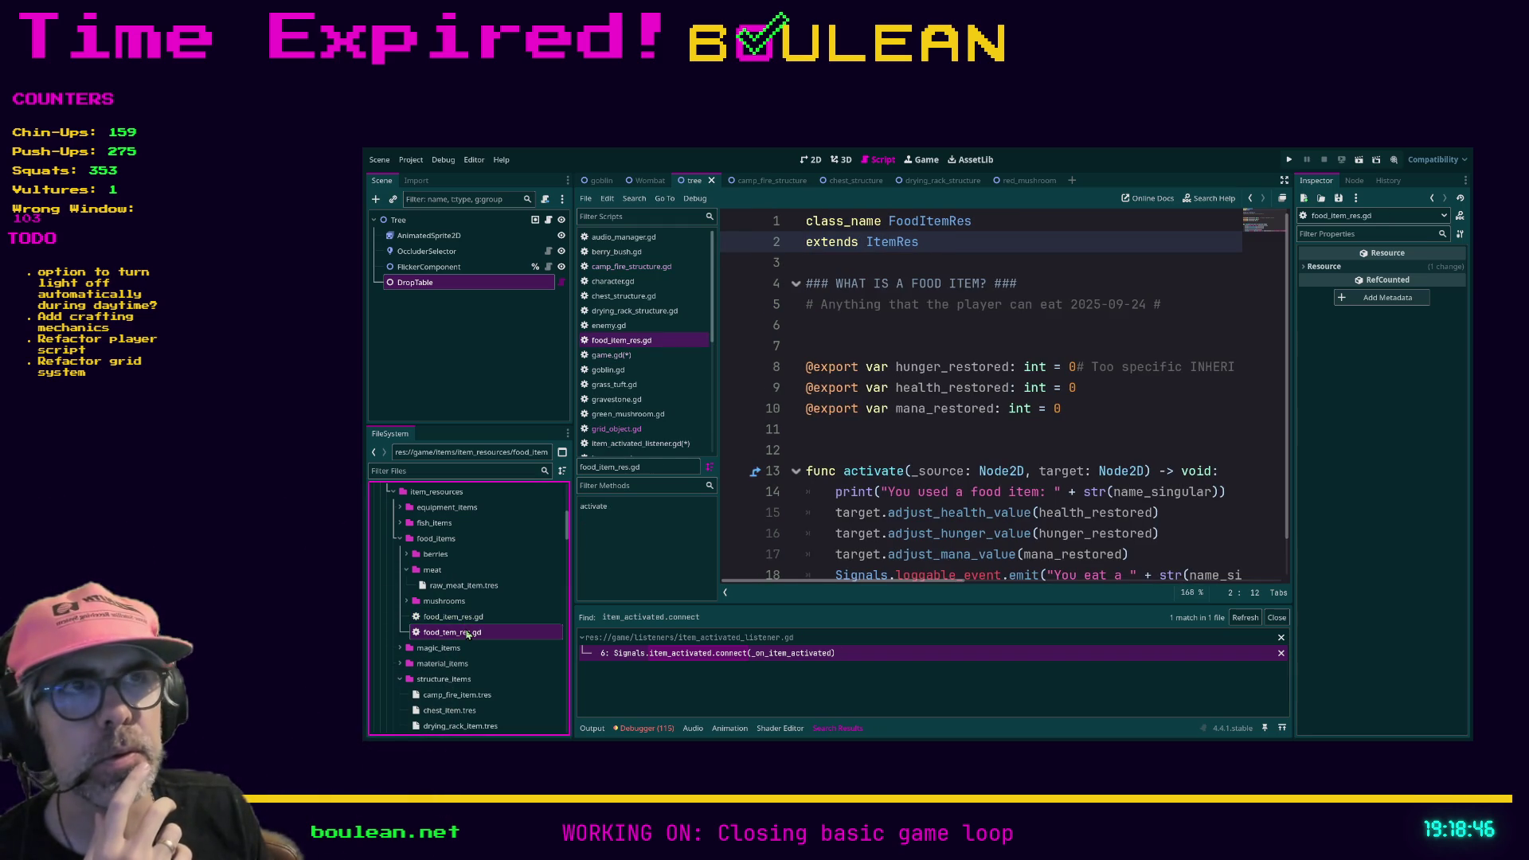
{"action": "left_click", "coordinate": [461, 635]}
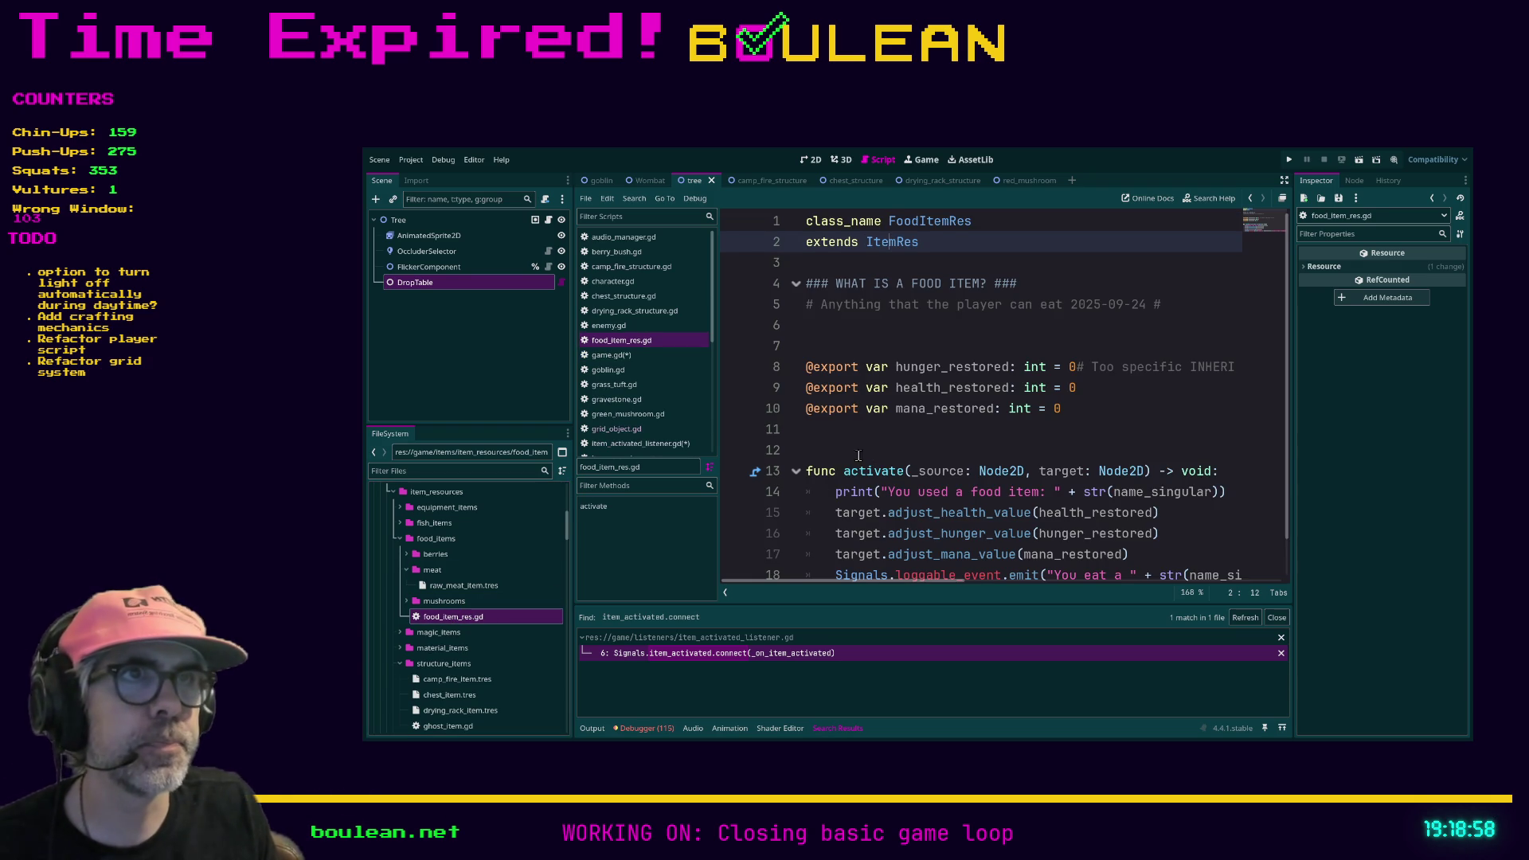
{"action": "left_click", "coordinate": [884, 330]}
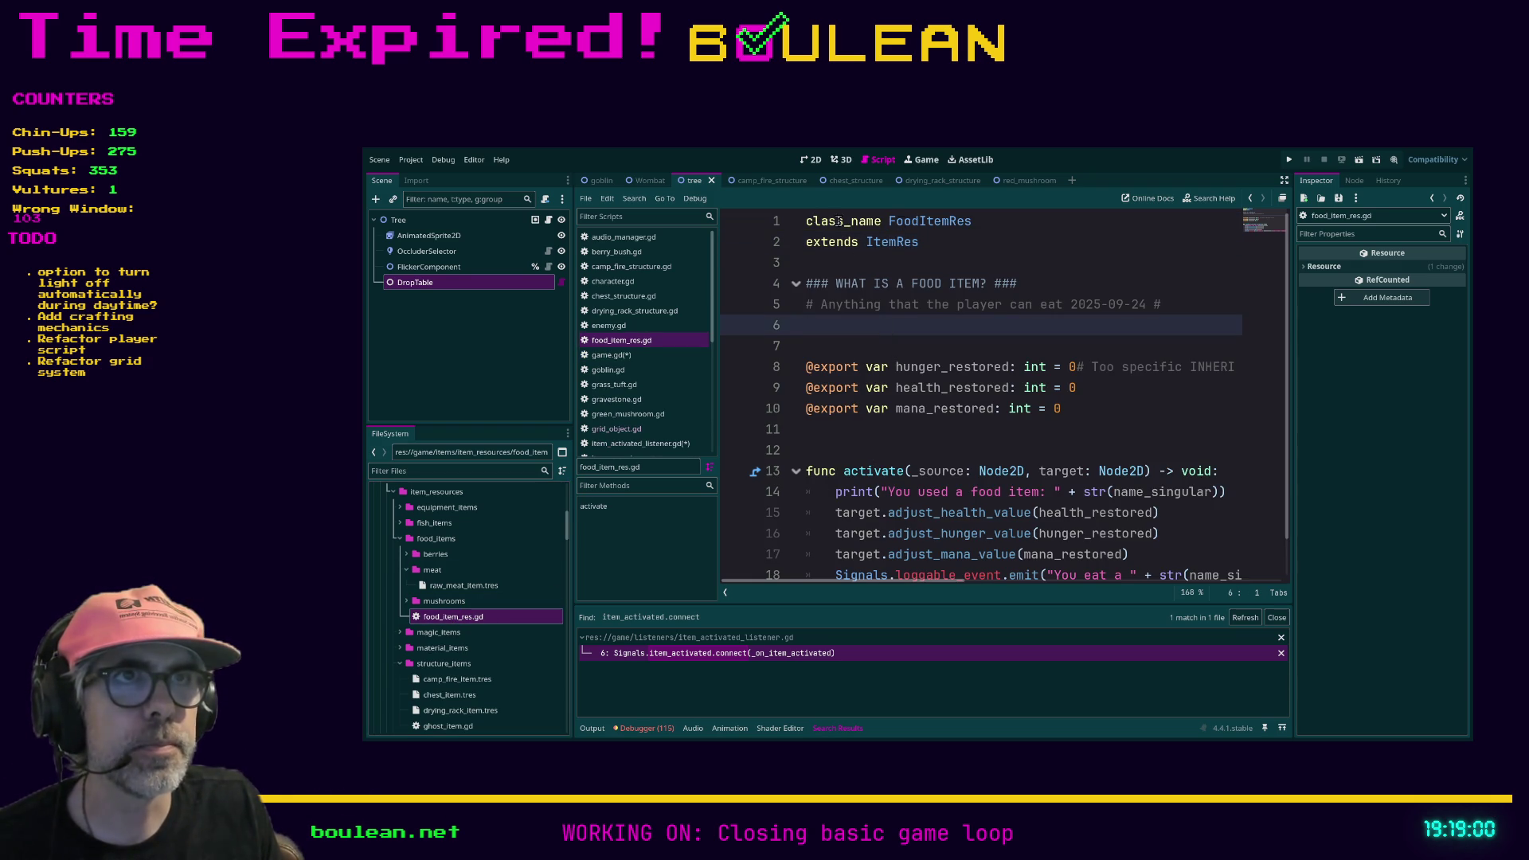
{"action": "scroll", "coordinate": [888, 346], "scroll_direction": "down", "scroll_amount": 1}
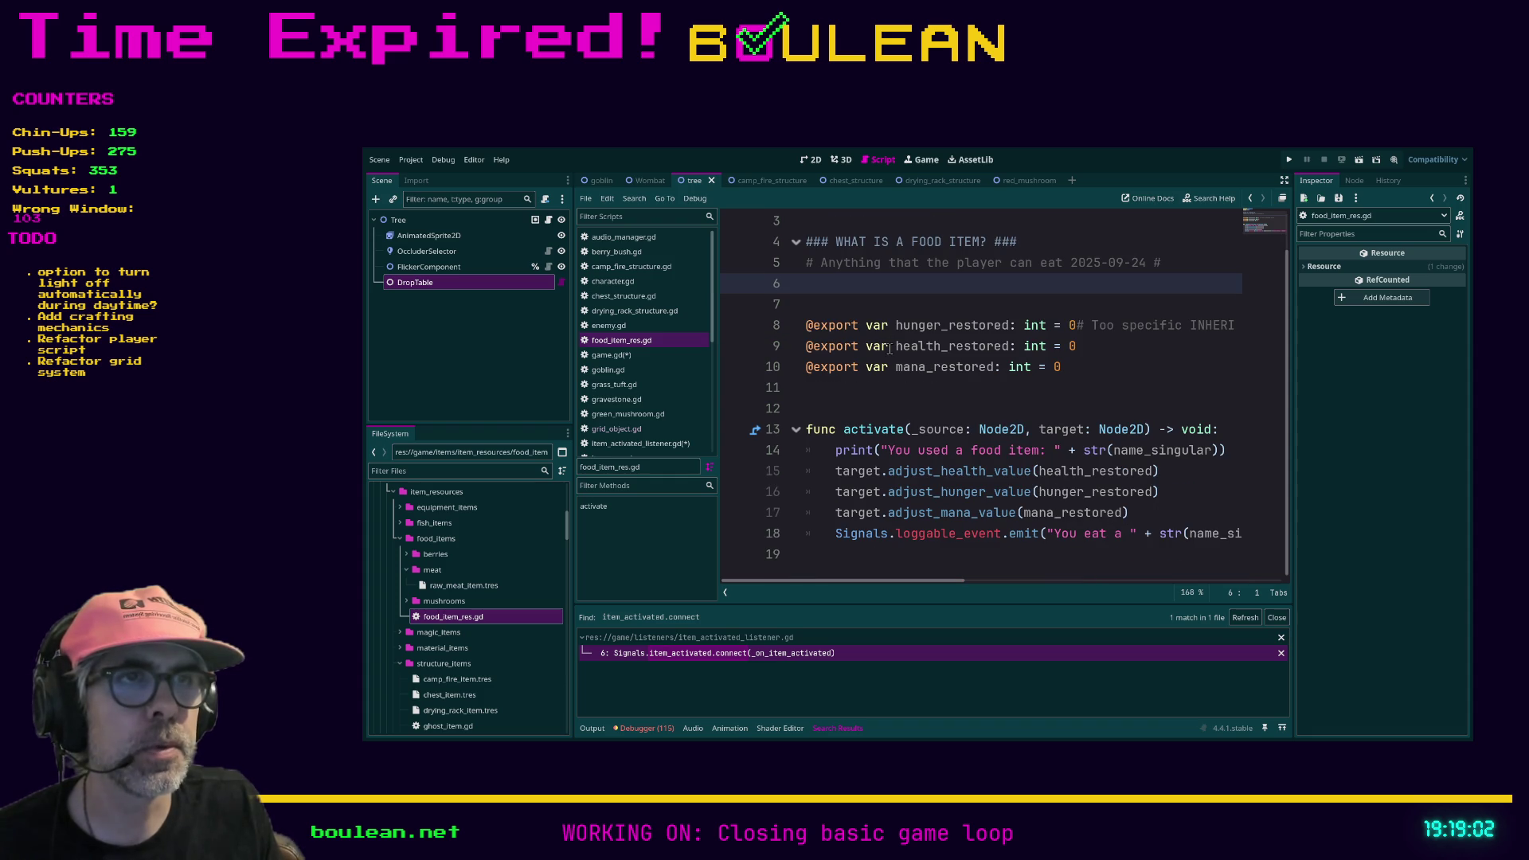
{"action": "left_click", "coordinate": [824, 452]}
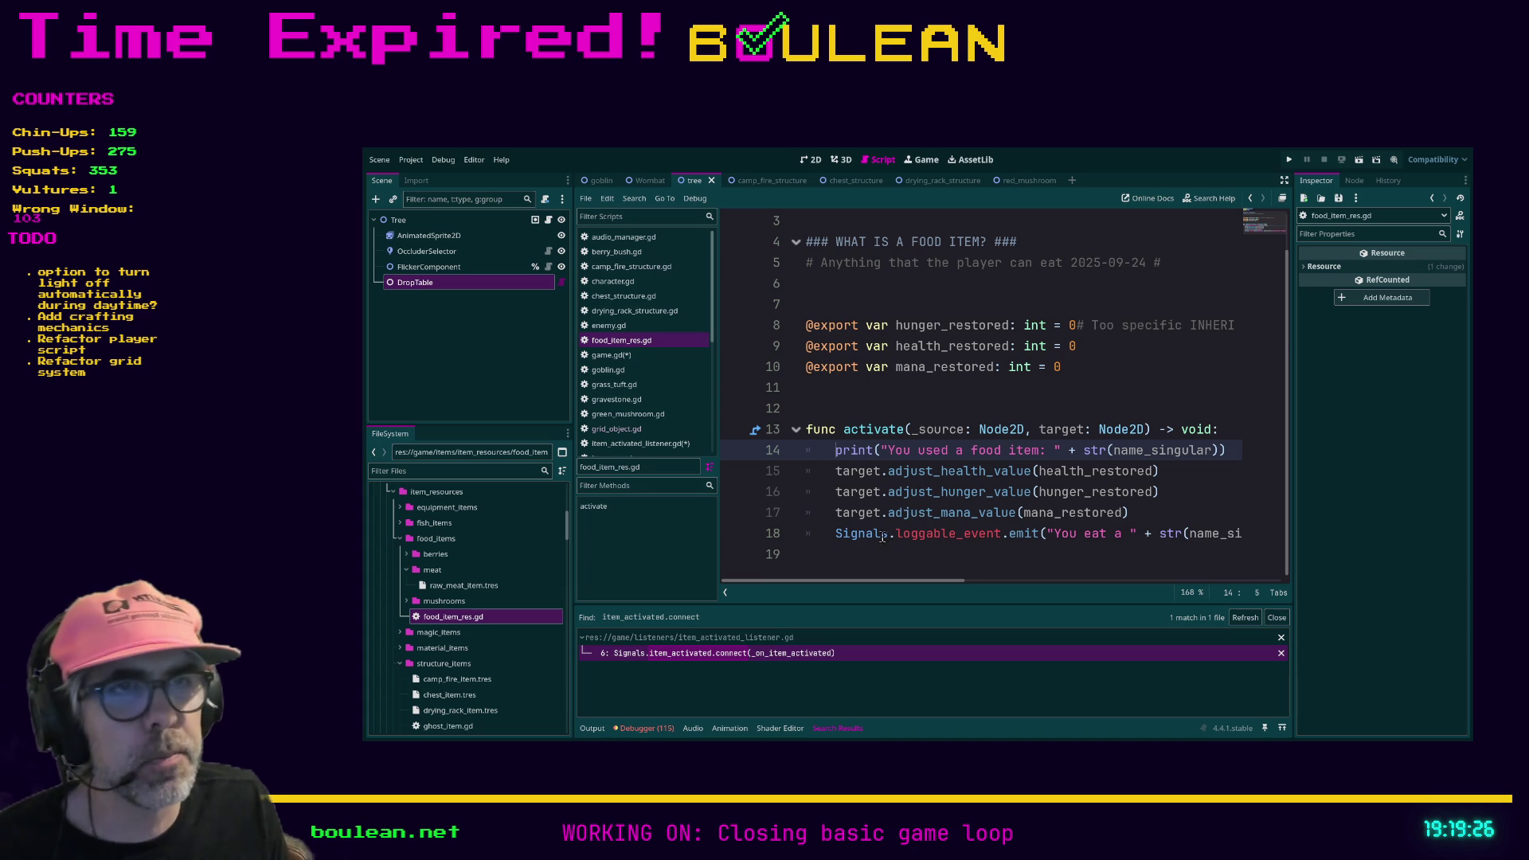
{"action": "left_click", "coordinate": [1036, 564]}
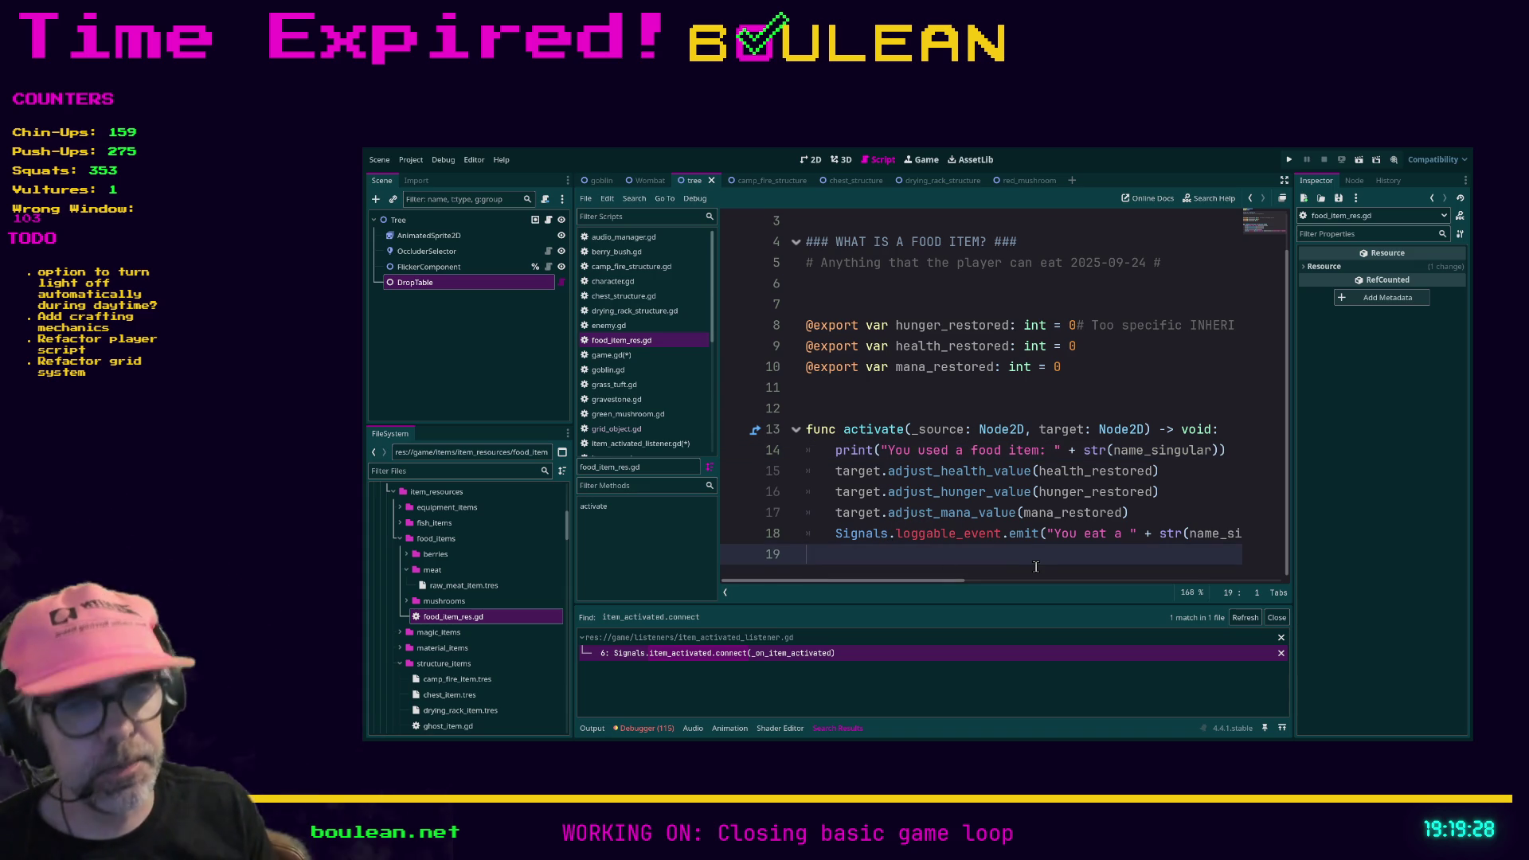
Step: Add a 'func exec' line below activate, then delete it and the blank lines
{"action": "key", "text": "Return"}
{"action": "key", "text": "Return"}
{"action": "type", "text": "func exec"}
{"action": "key", "text": "shift+Home"}
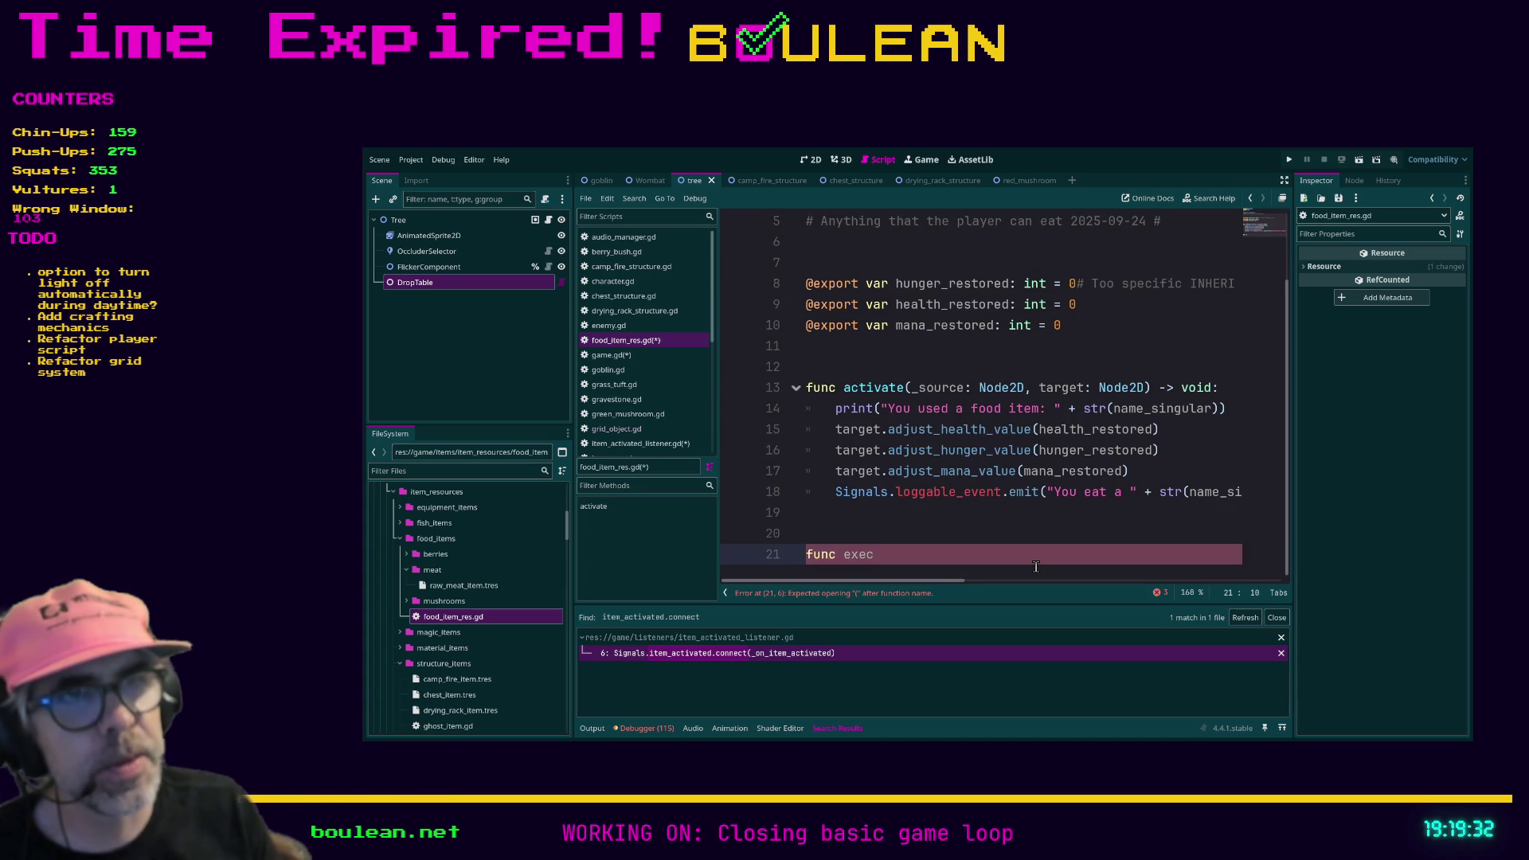
{"action": "key", "text": "BackSpace"}
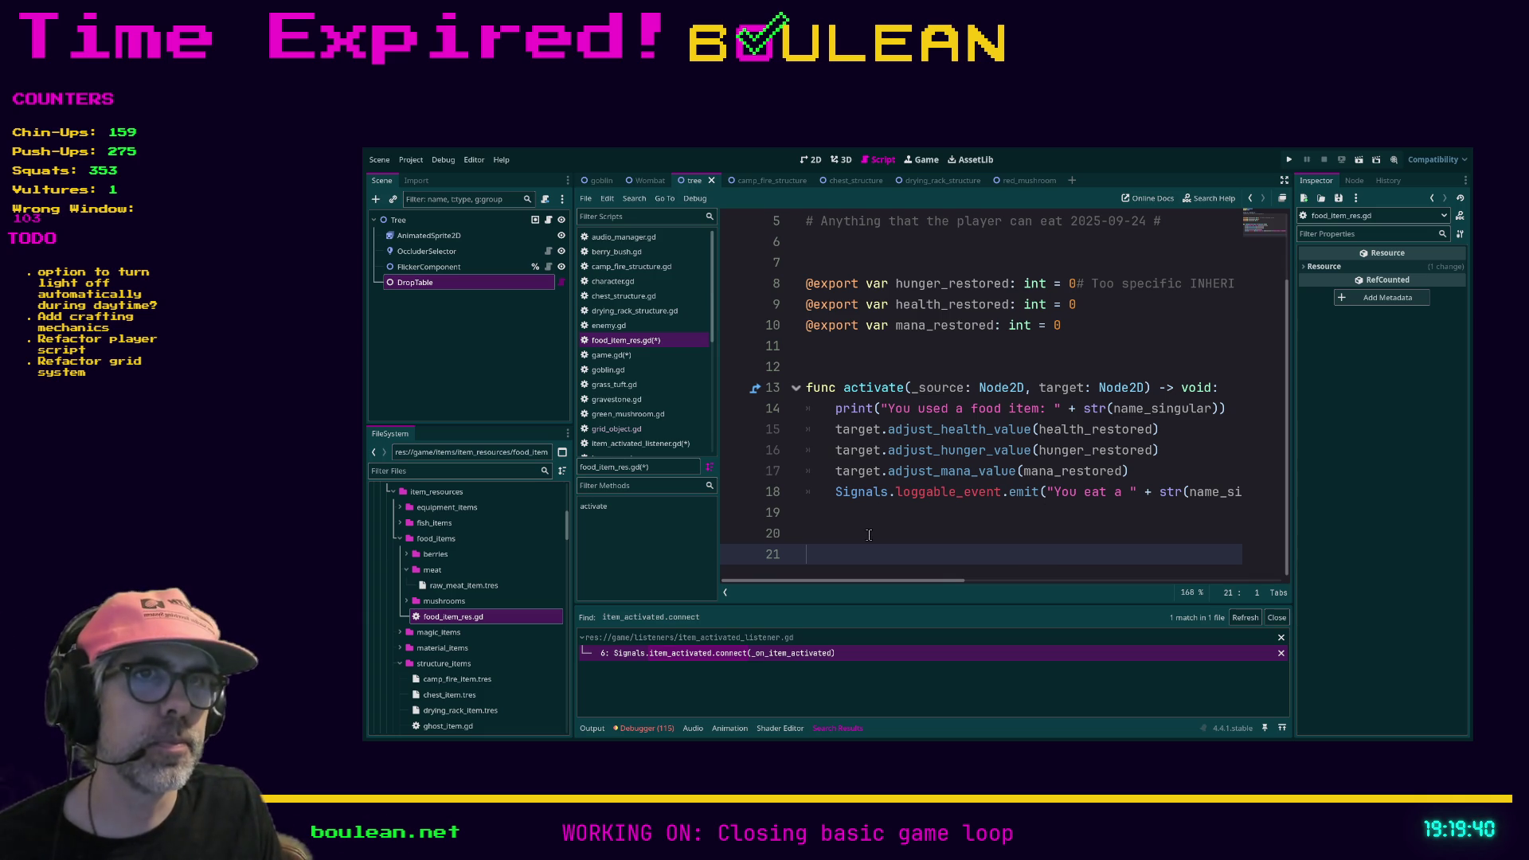
{"action": "key", "text": "BackSpace"}
{"action": "key", "text": "BackSpace"}
Step: Save the scripts with Ctrl+S and switch to green_mushroom.gd
{"action": "key", "text": "ctrl+s"}
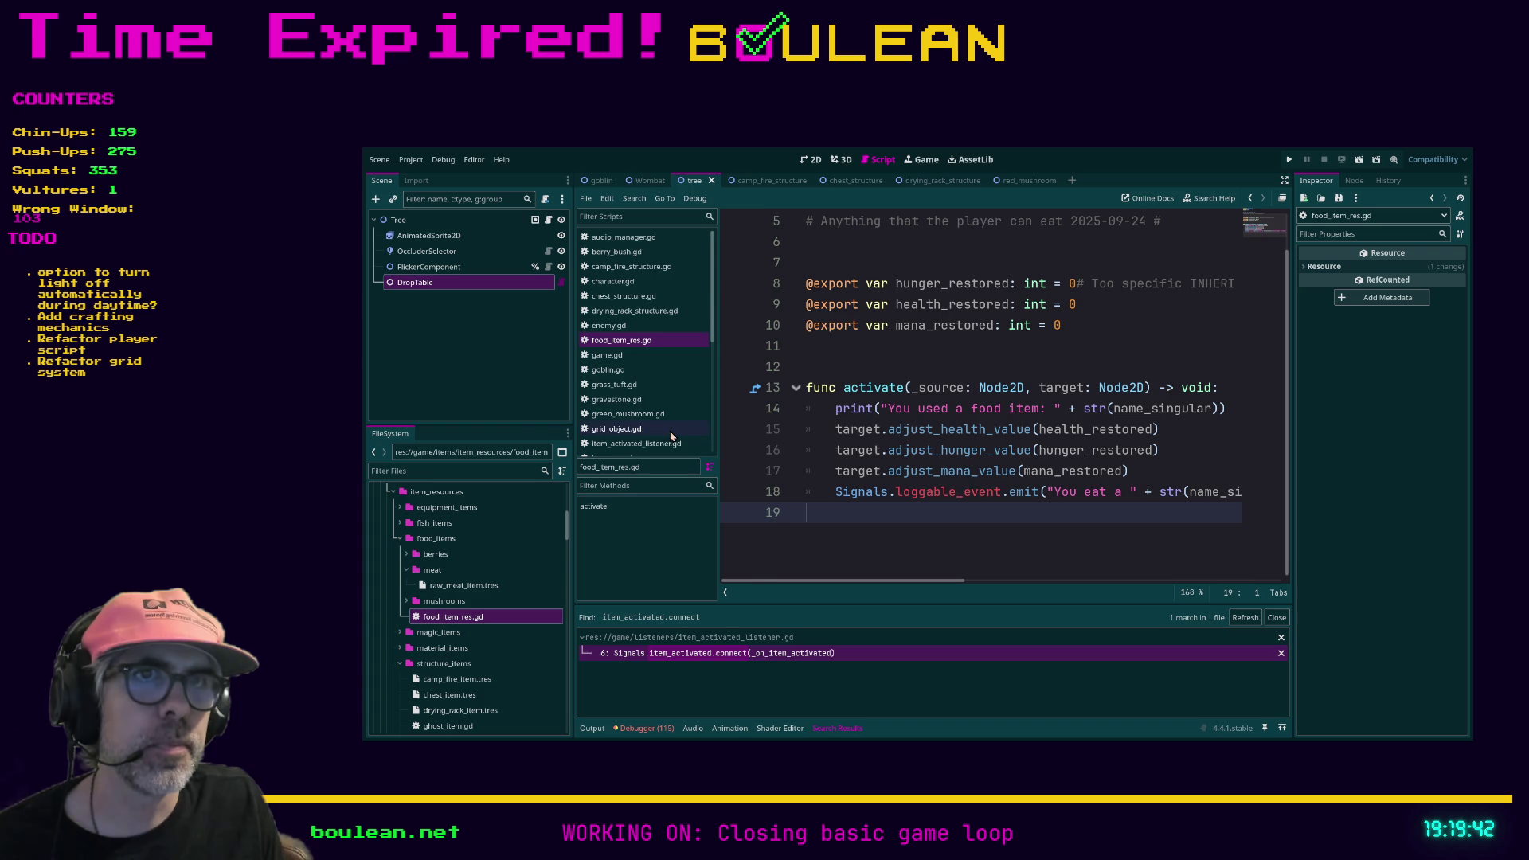
{"action": "scroll", "coordinate": [630, 415], "scroll_direction": "down", "scroll_amount": 1}
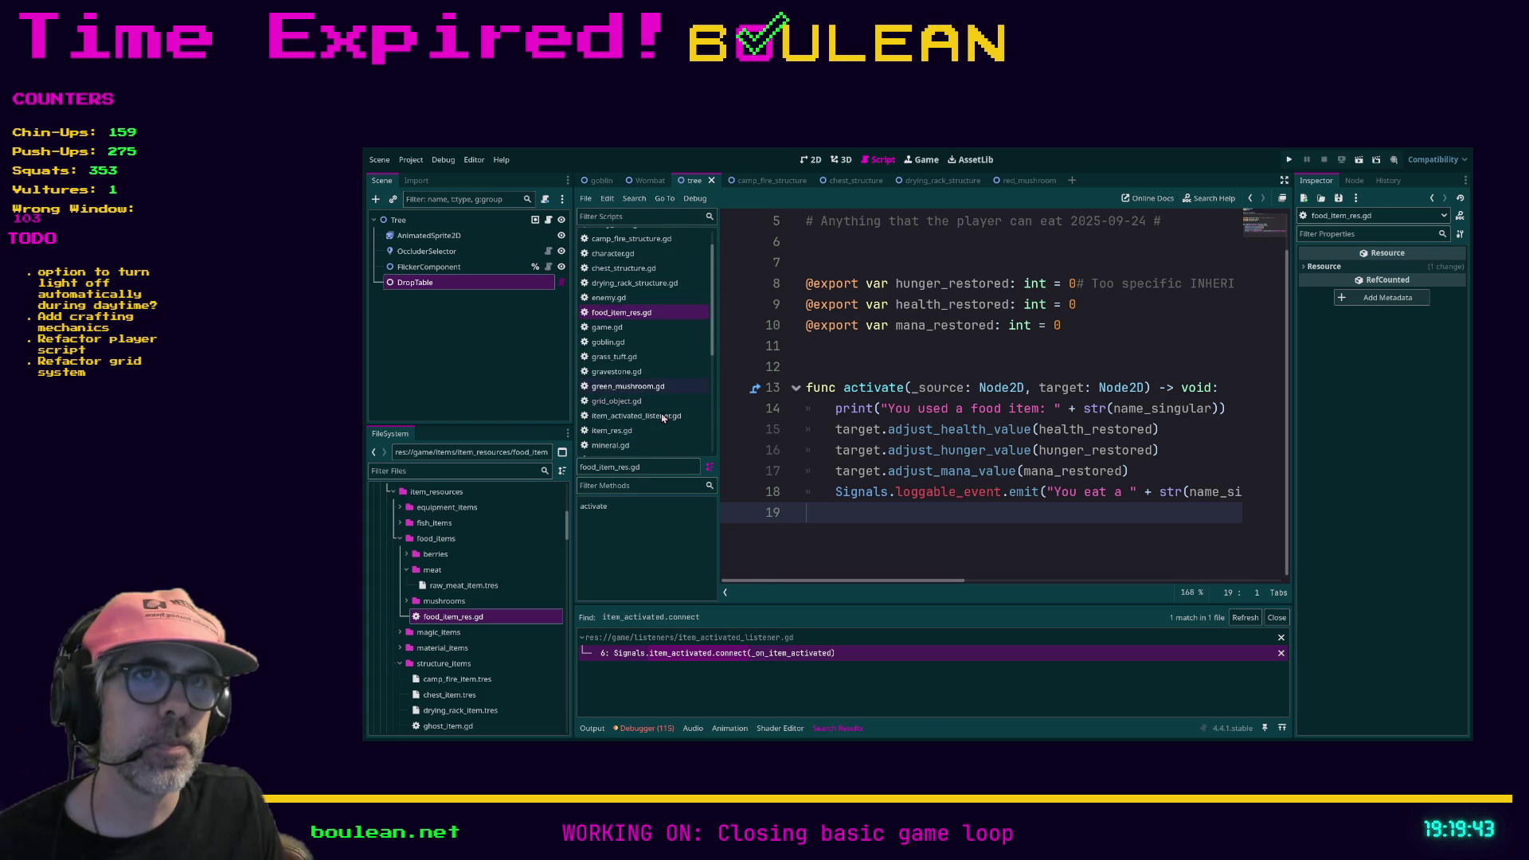
{"action": "left_click", "coordinate": [630, 387]}
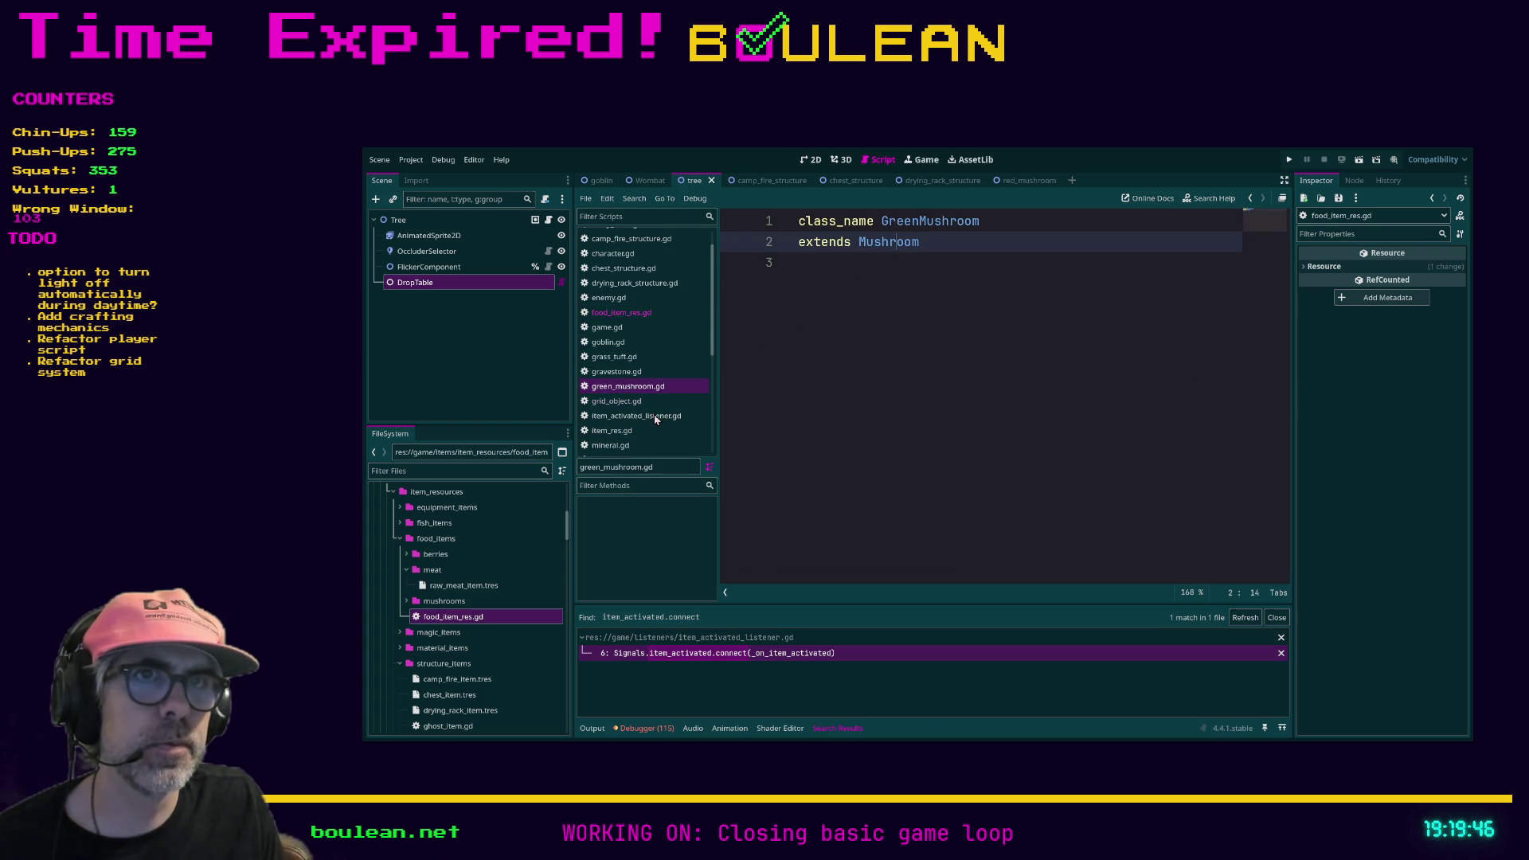